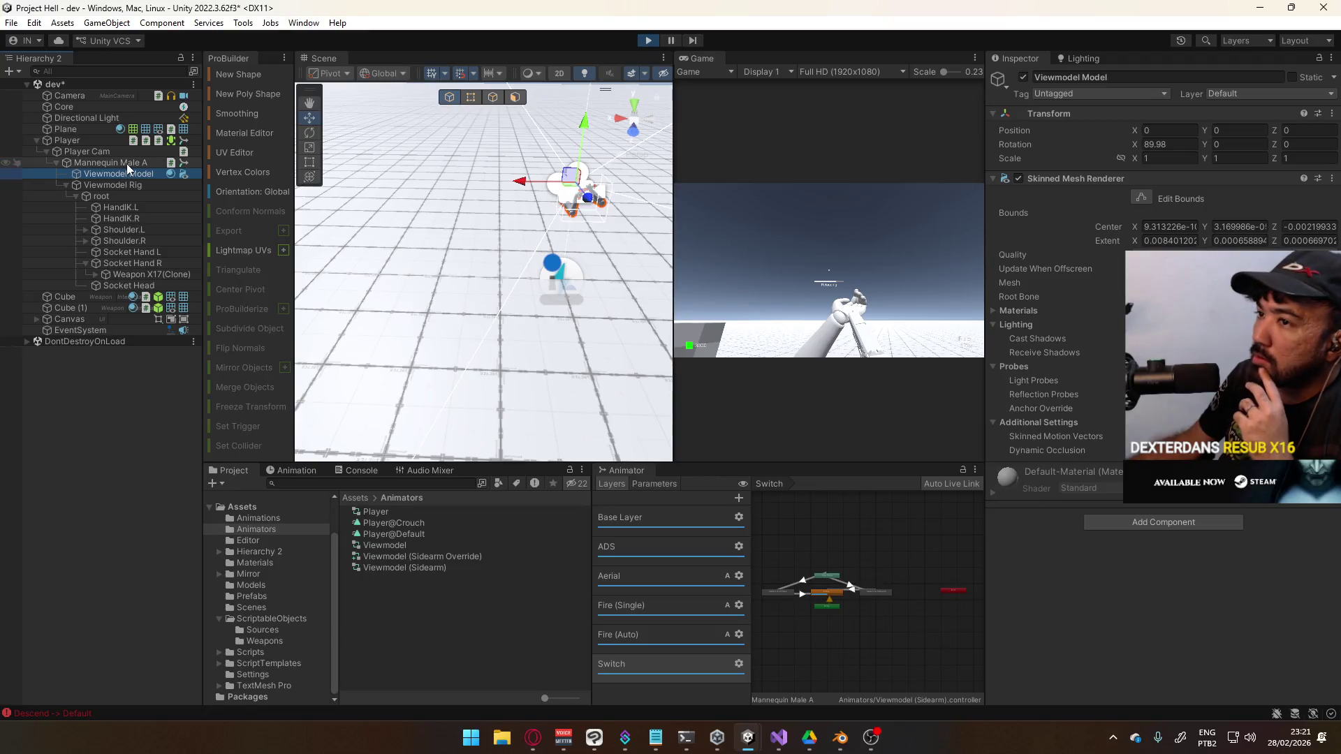
In play mode, switch between the X17 sidearm and MP5 with keys 1 and 2, then stop and select Viewmodel (Sidearm)
left_click(128, 164)
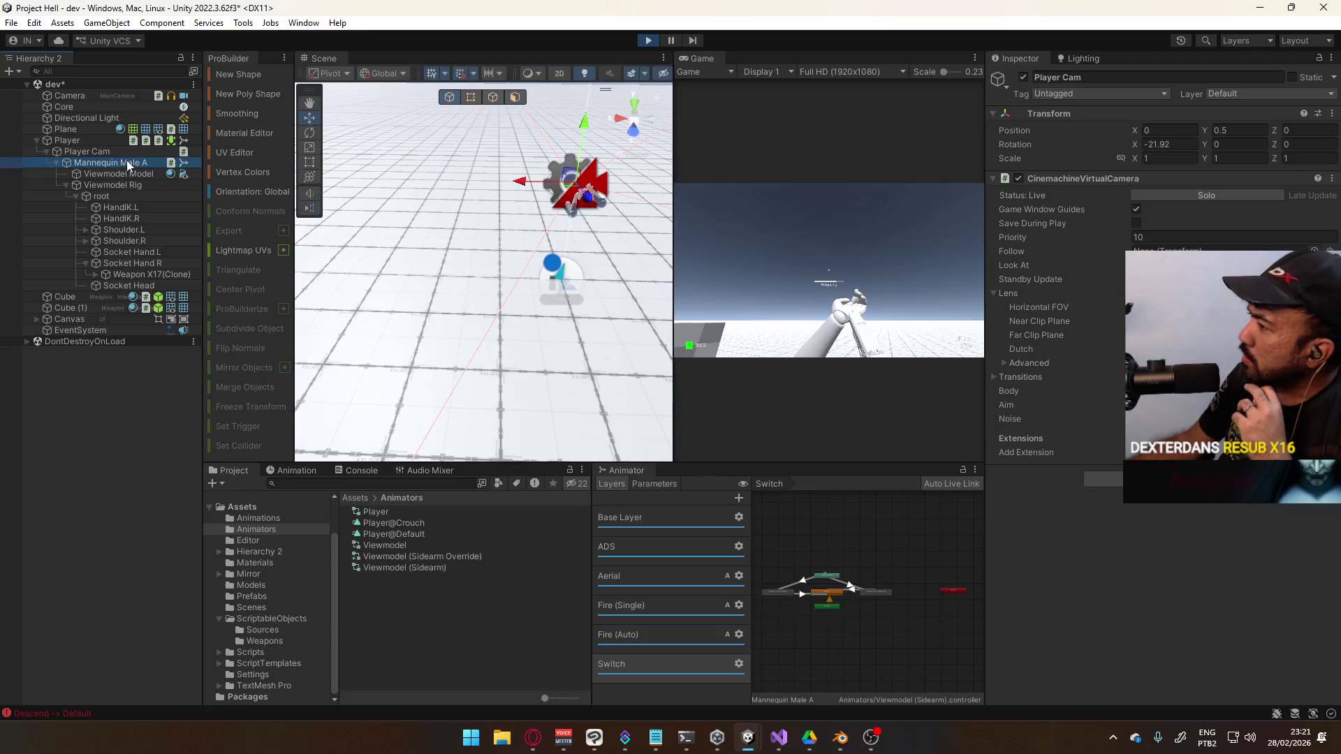
left_click(913, 382)
key("1")
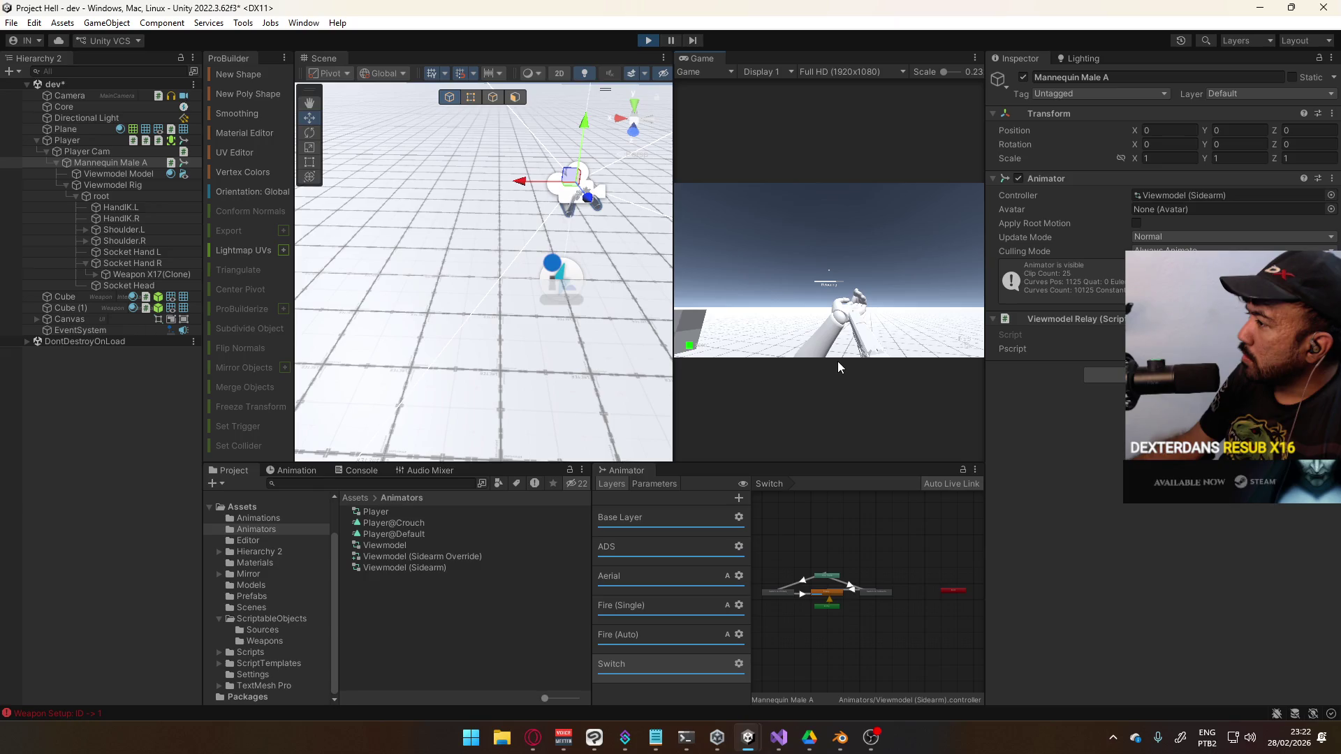
key("super")
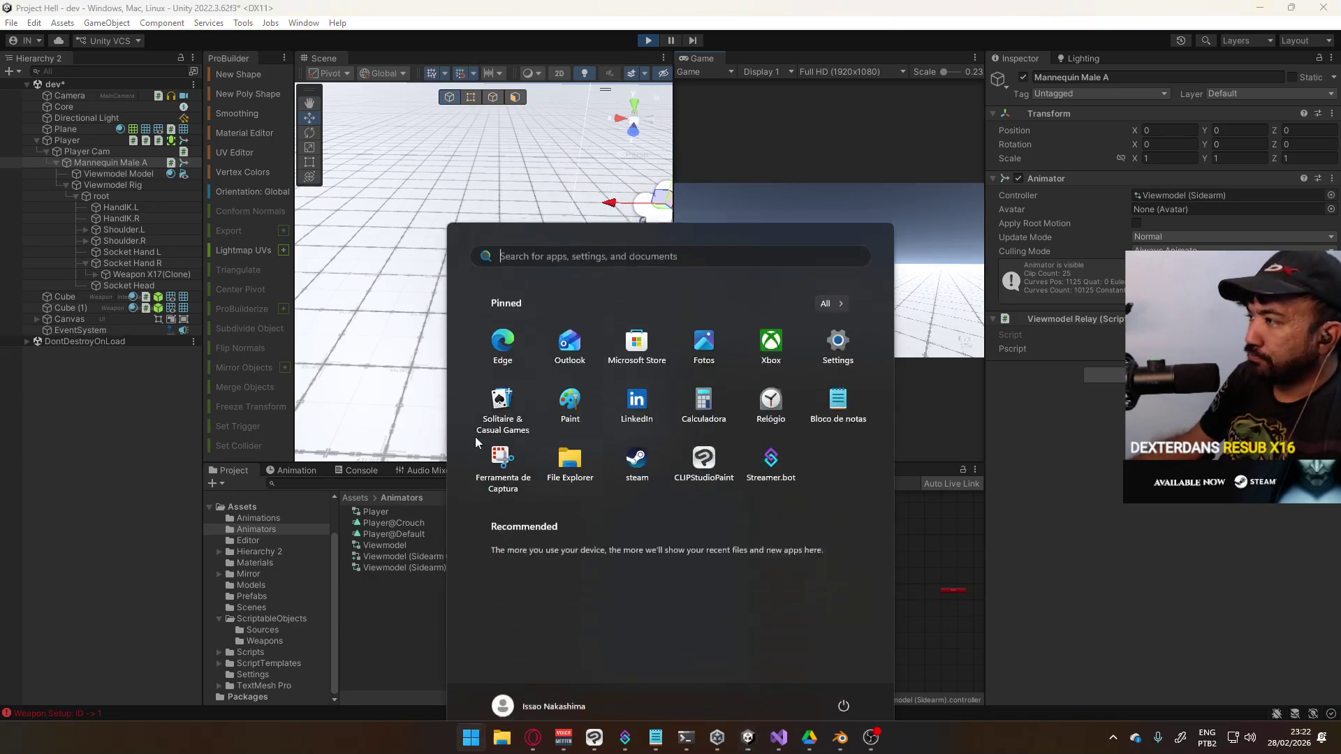
key("super")
key("2")
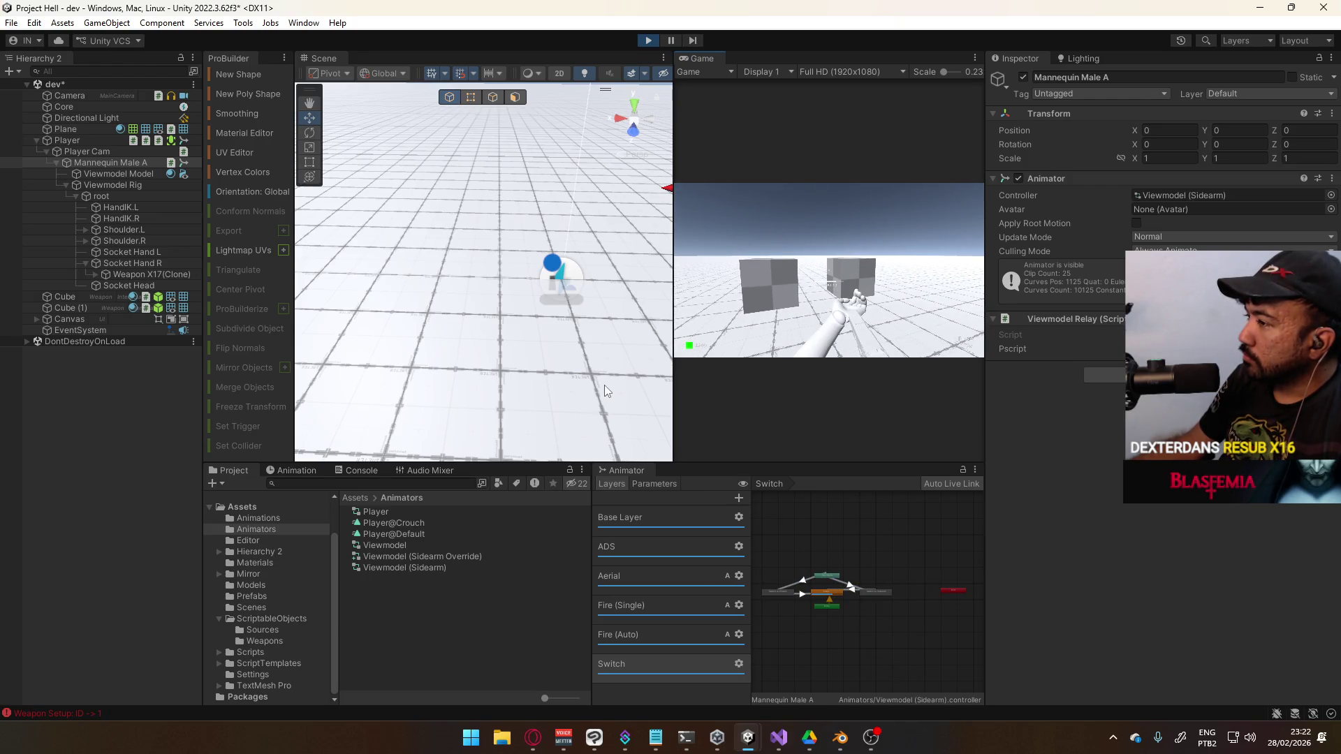
key("1")
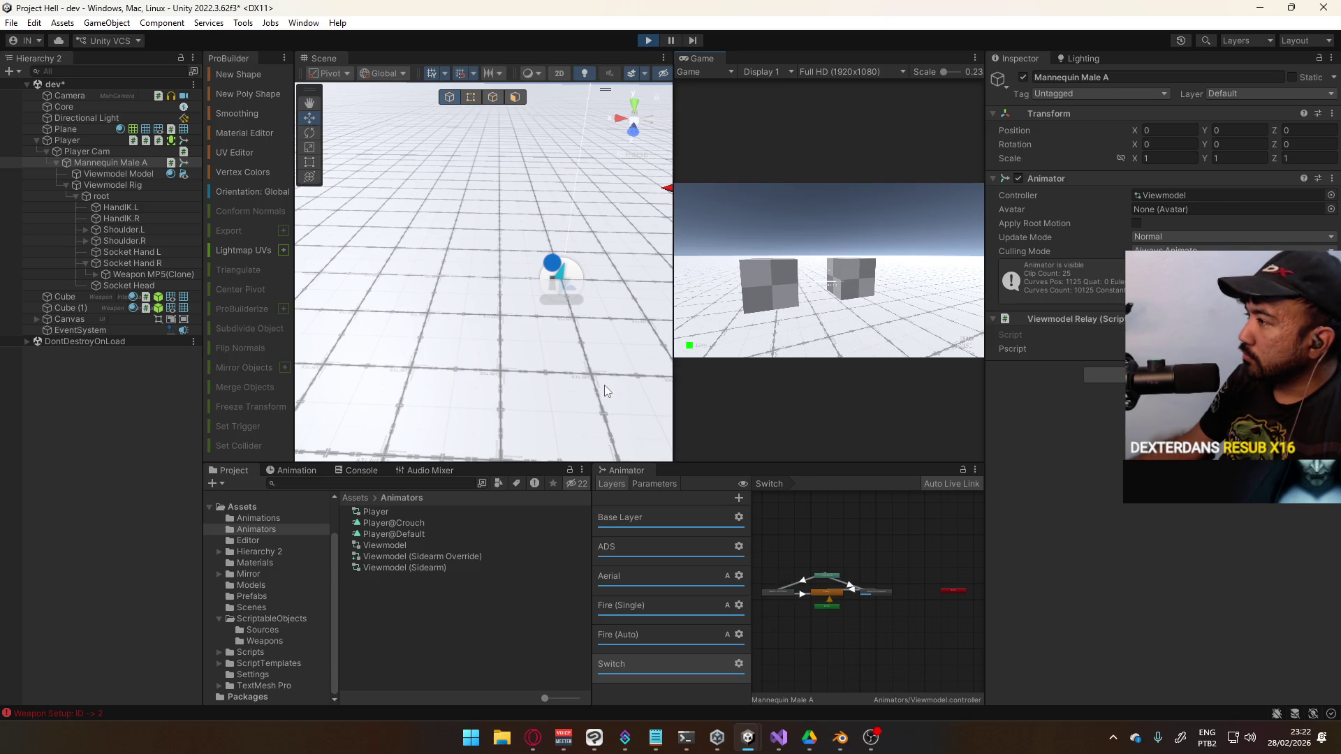
key("2")
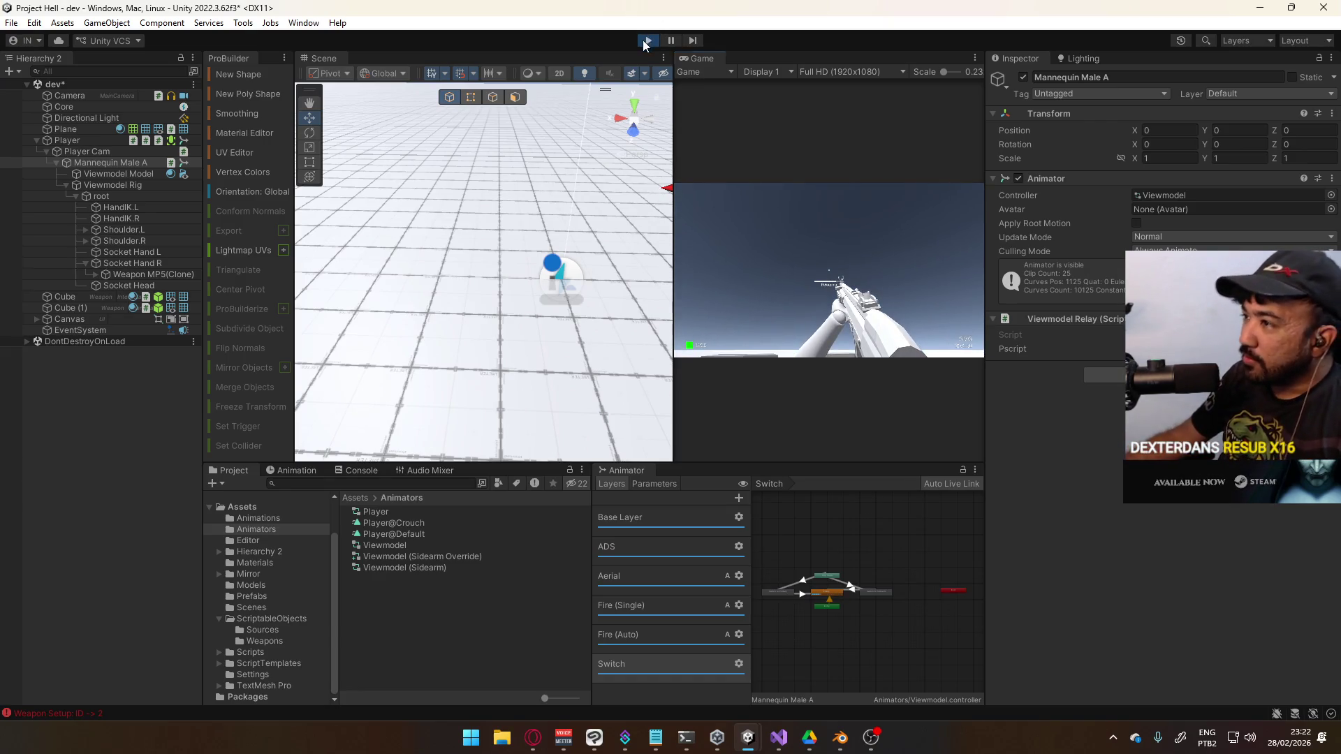
key("ctrl+p")
left_click(447, 557)
Delete the Viewmodel (Sidearm) animator controller from the Animators folder
left_click(440, 567)
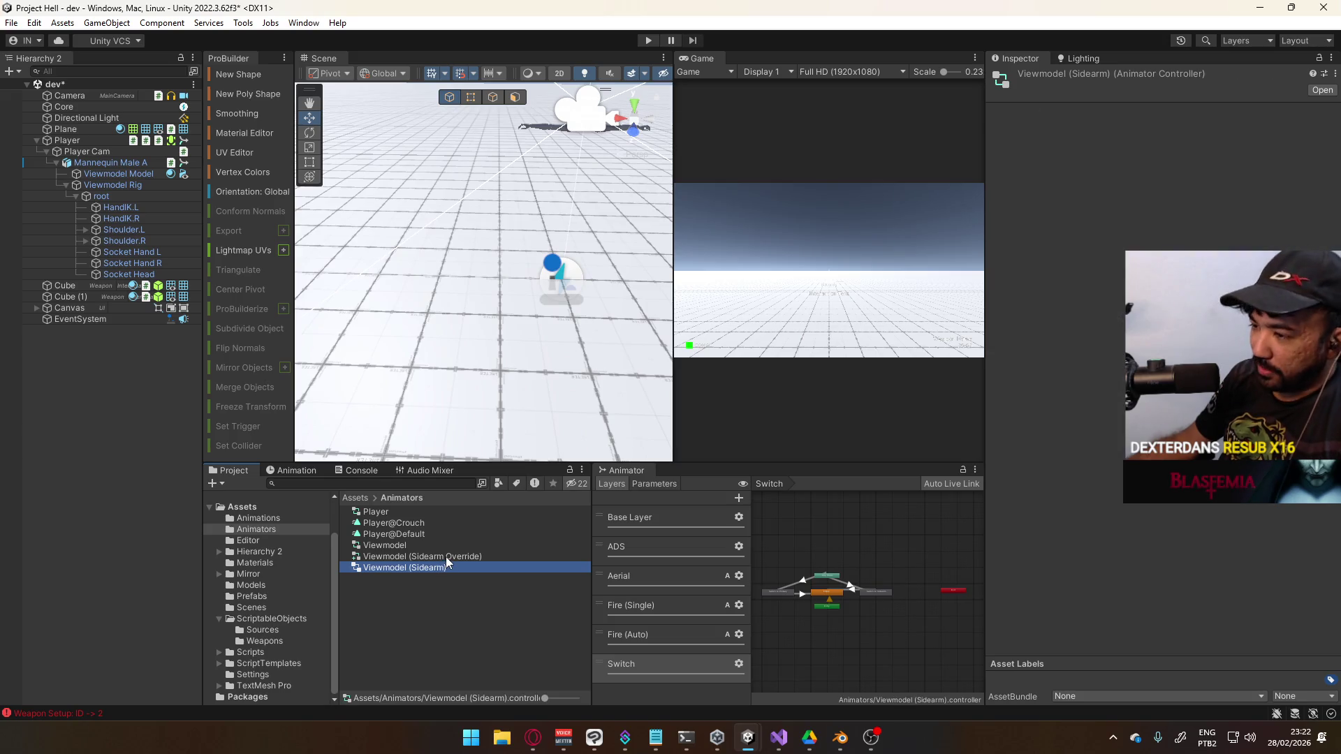
left_click(447, 557, "ctrl")
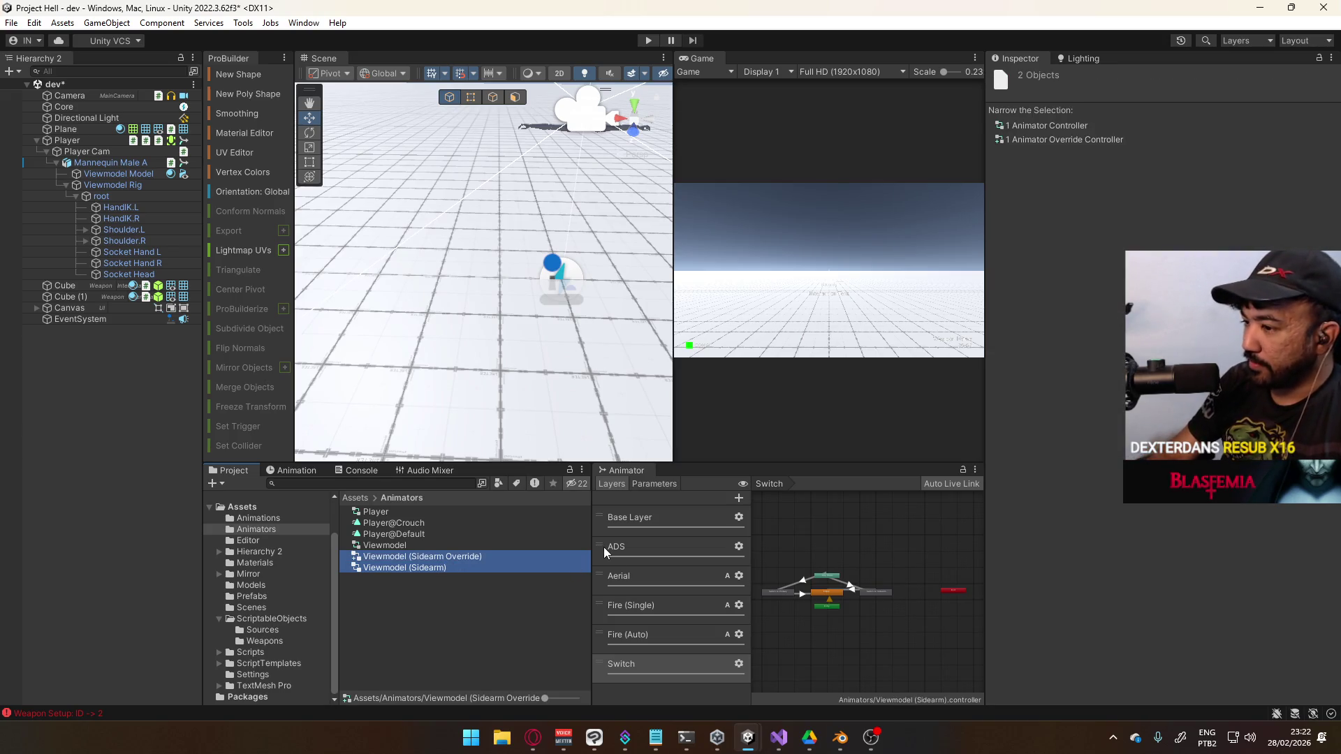
left_click(423, 585)
left_click(417, 572)
key("Delete")
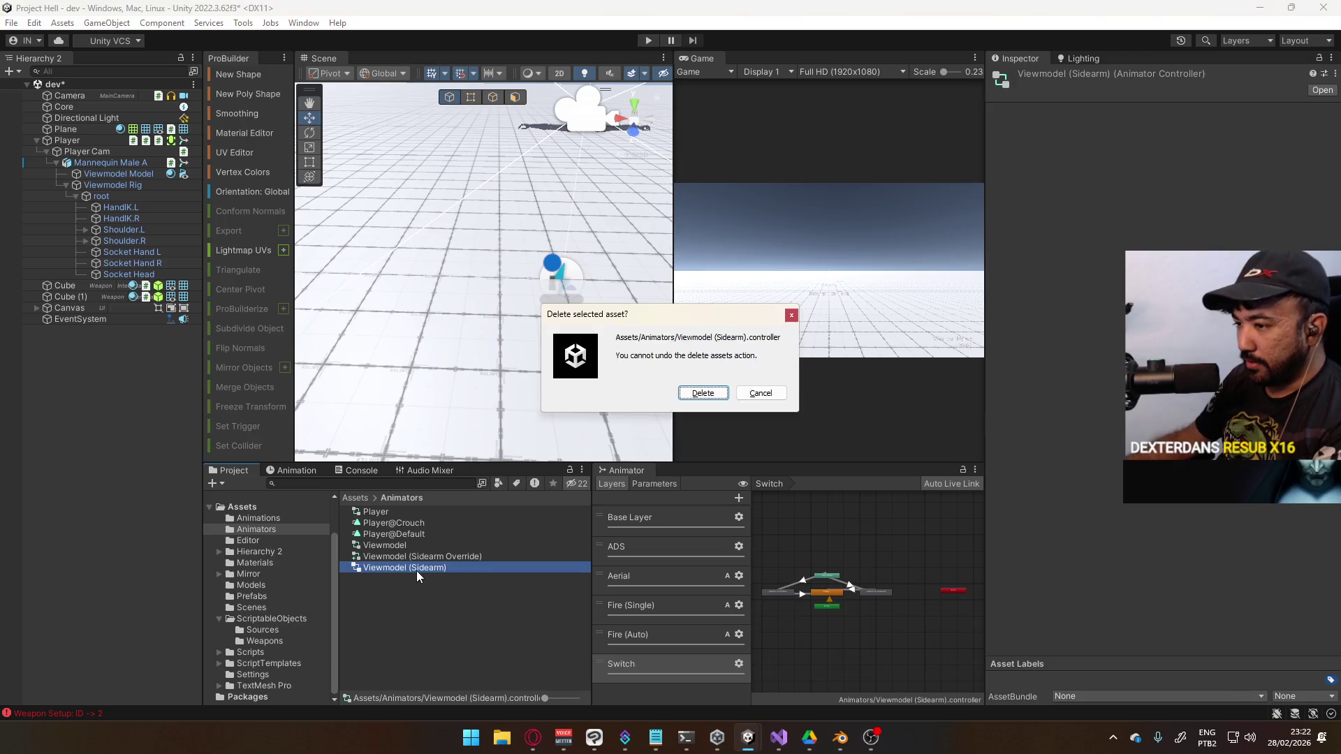
key("Return")
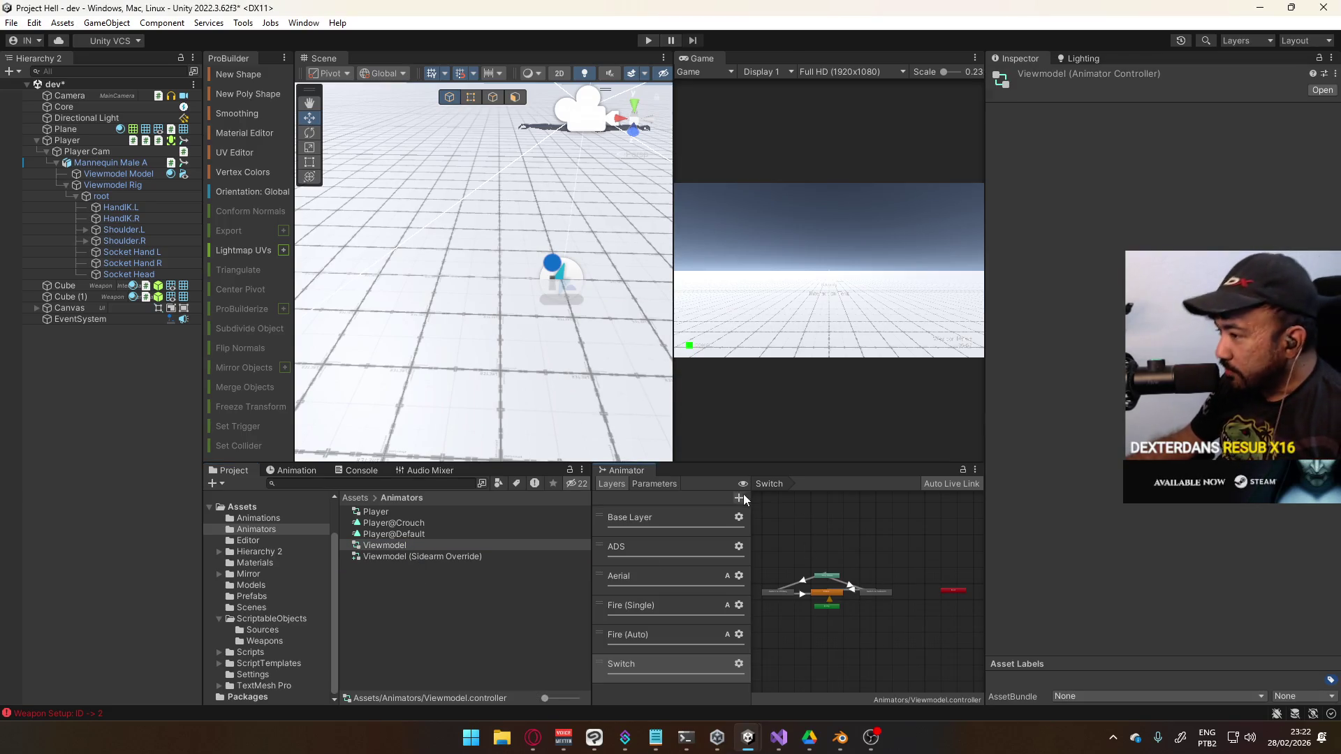
Show the Base Layer graph and dock the Game view into the Animator's panel
left_click(676, 517)
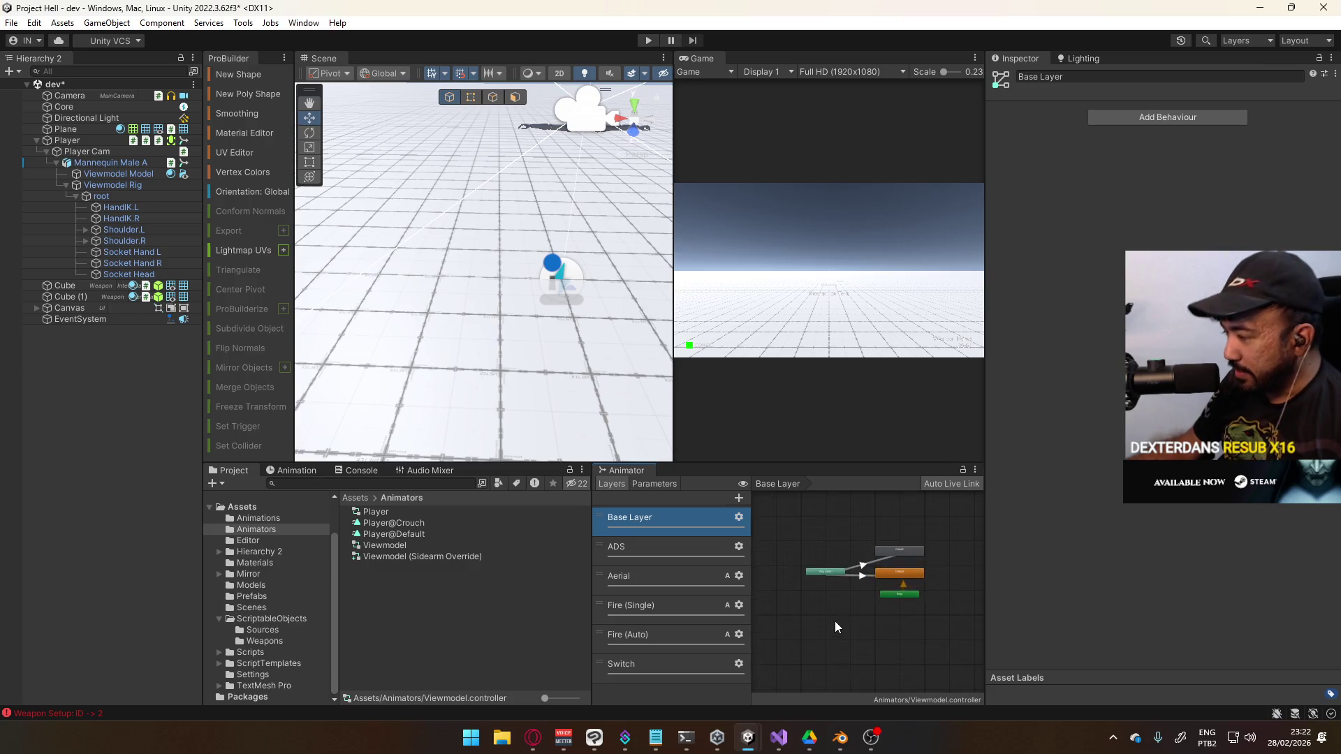
scroll(830, 623, "up", 3)
mouse_move(693, 58)
left_mouse_down()
mouse_move(736, 461)
mouse_move(726, 477)
left_mouse_up()
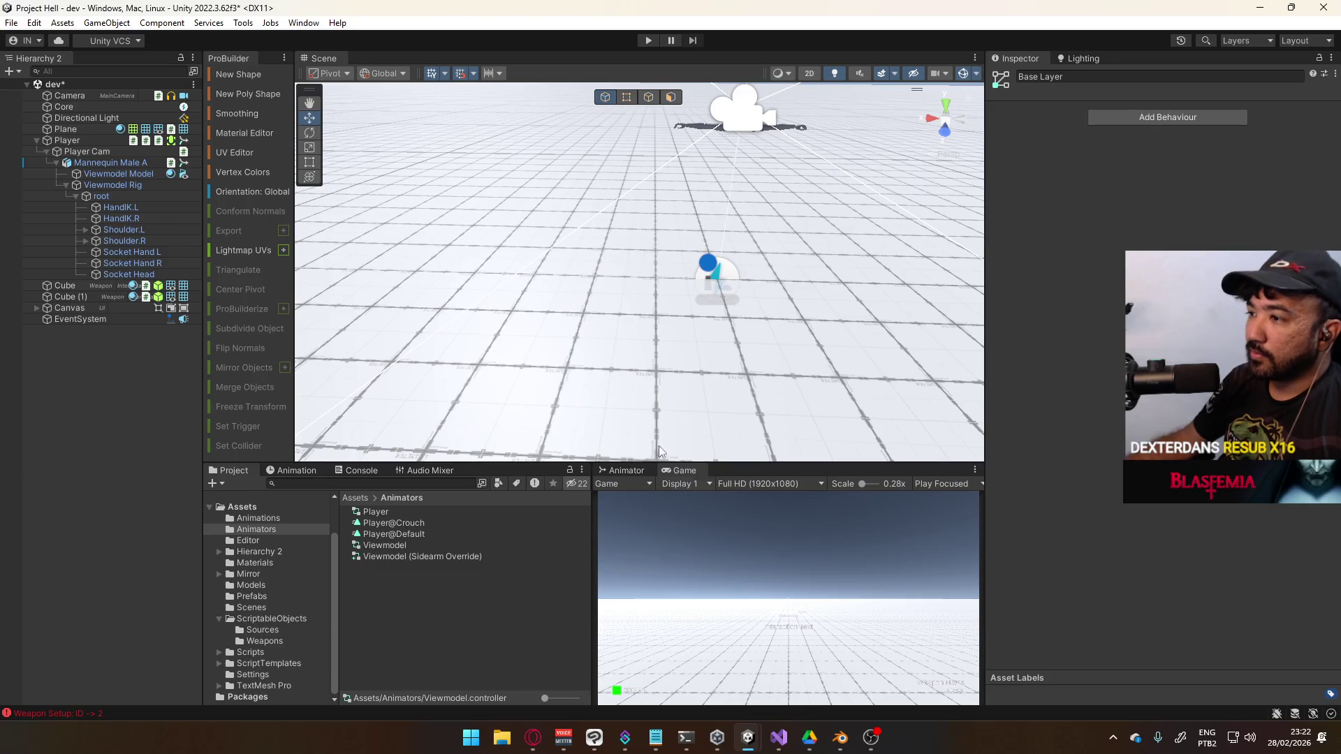
Dock the Animator beside Scene, enter the Default state's blend tree, and list its parameters
mouse_move(623, 470)
left_mouse_down()
mouse_move(484, 105)
mouse_move(481, 52)
left_mouse_up()
left_click(769, 279)
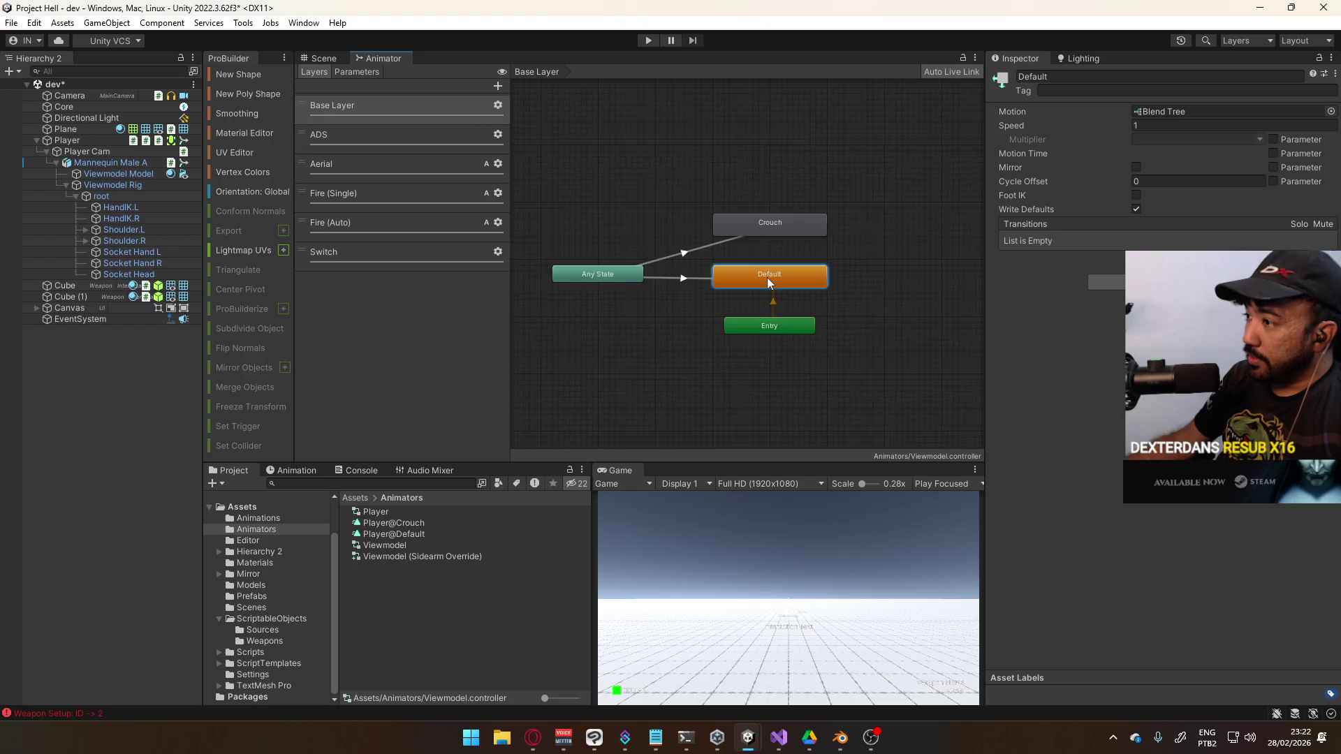
double_click(769, 279)
scroll(712, 377, "down", 5)
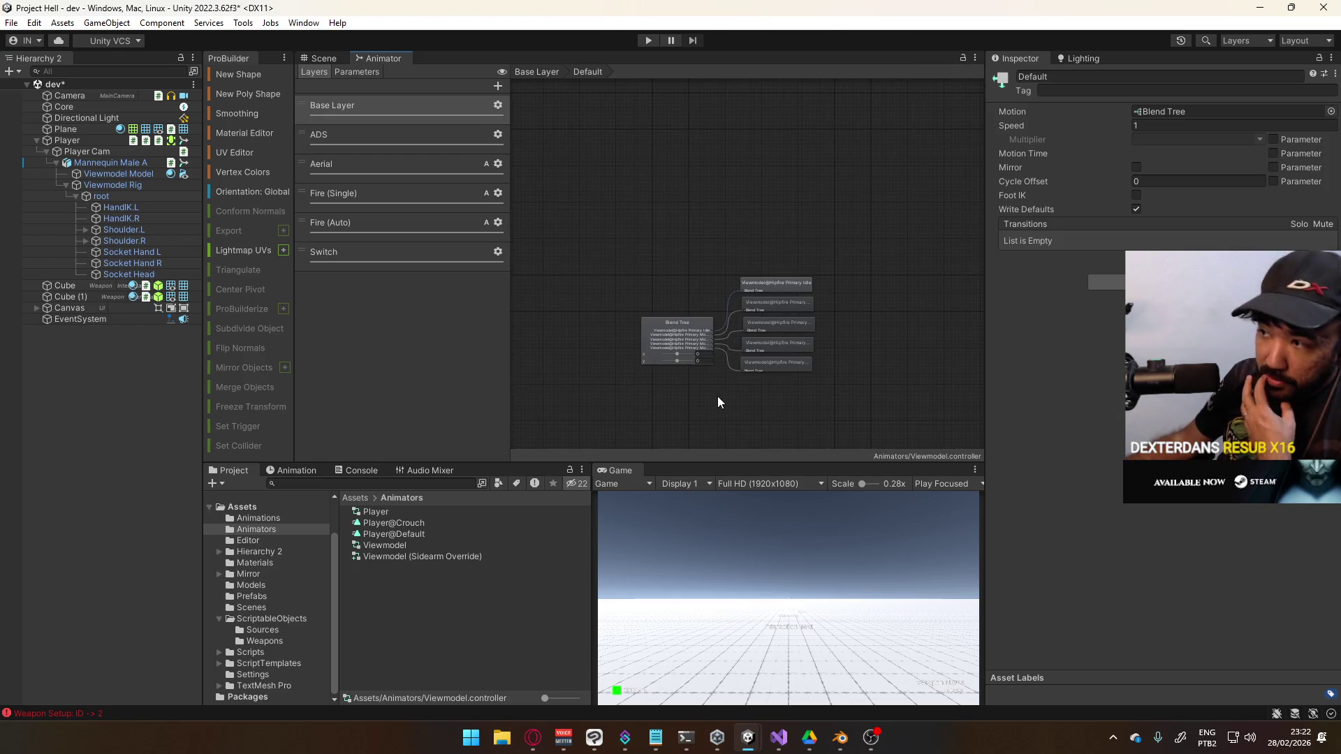
left_click(356, 72)
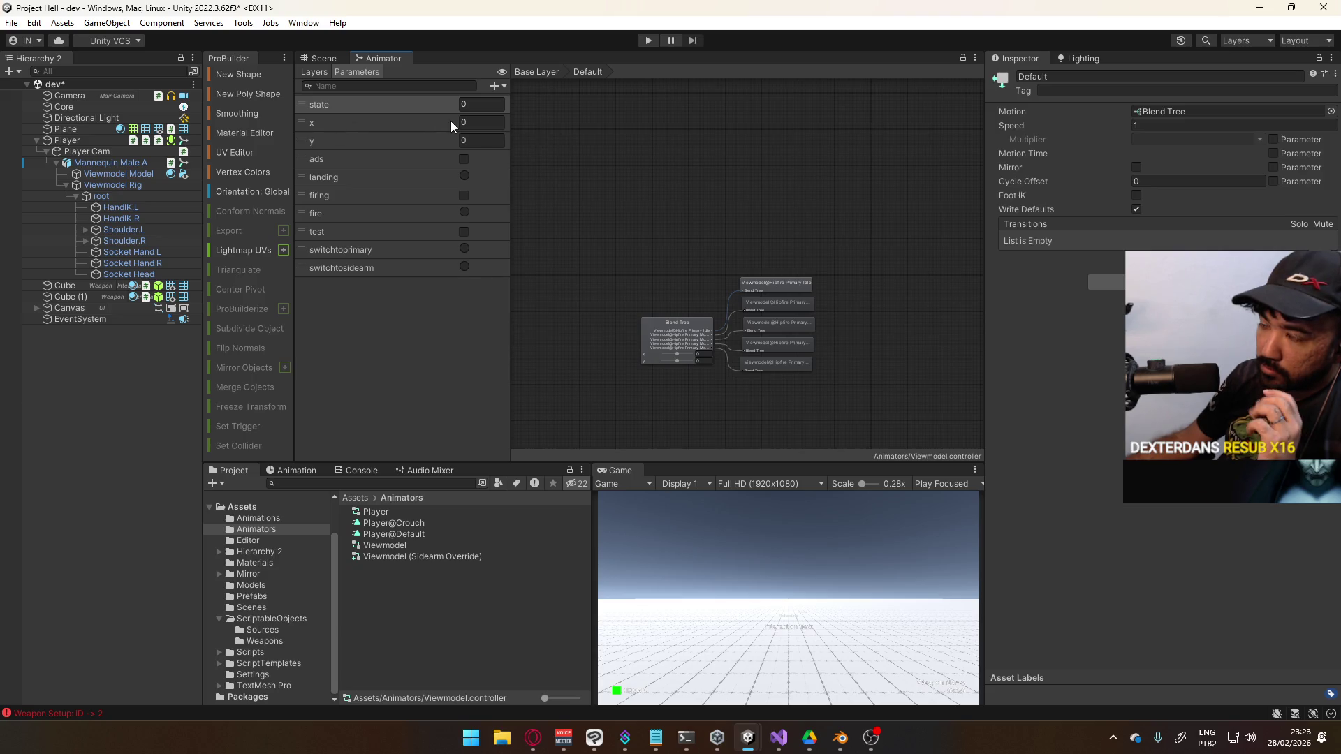
Add an Int parameter named 'slot', move it to the top of the list, and return to Base Layer
left_click(505, 85)
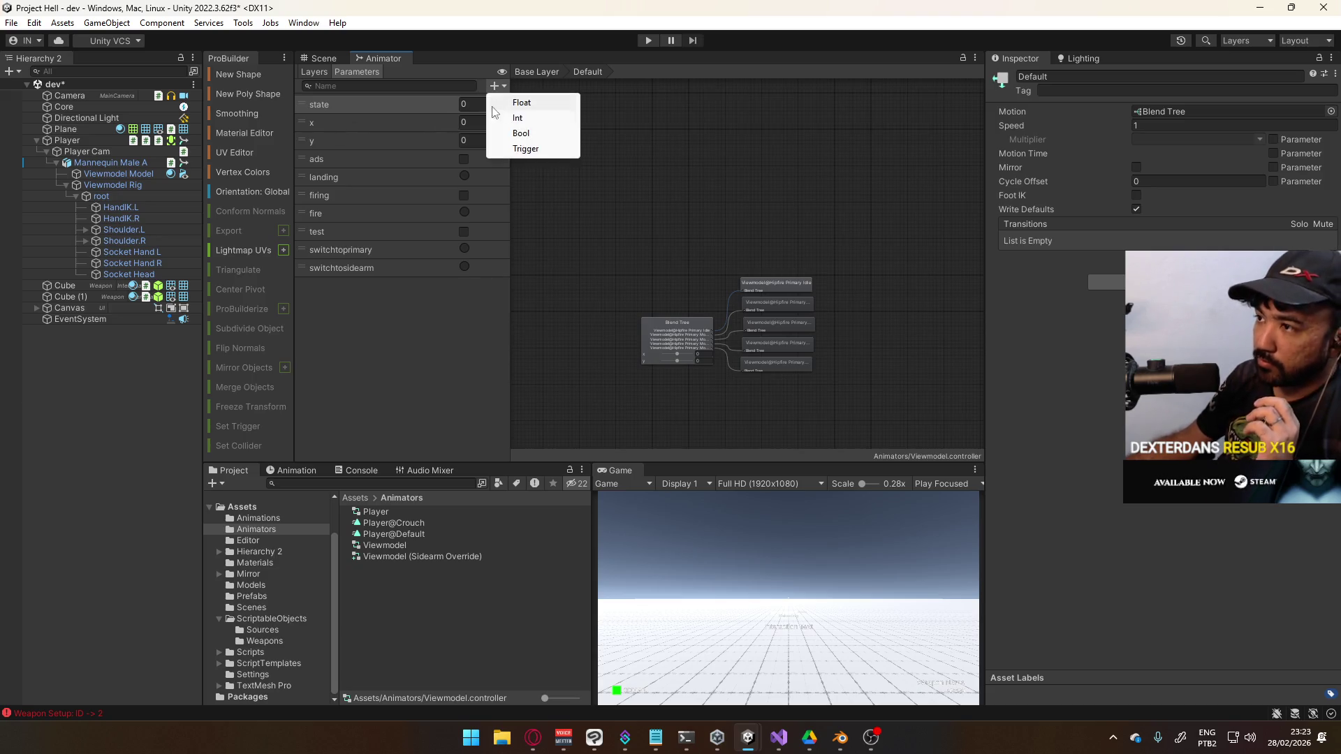
left_click(527, 117)
type("slot")
key("Return")
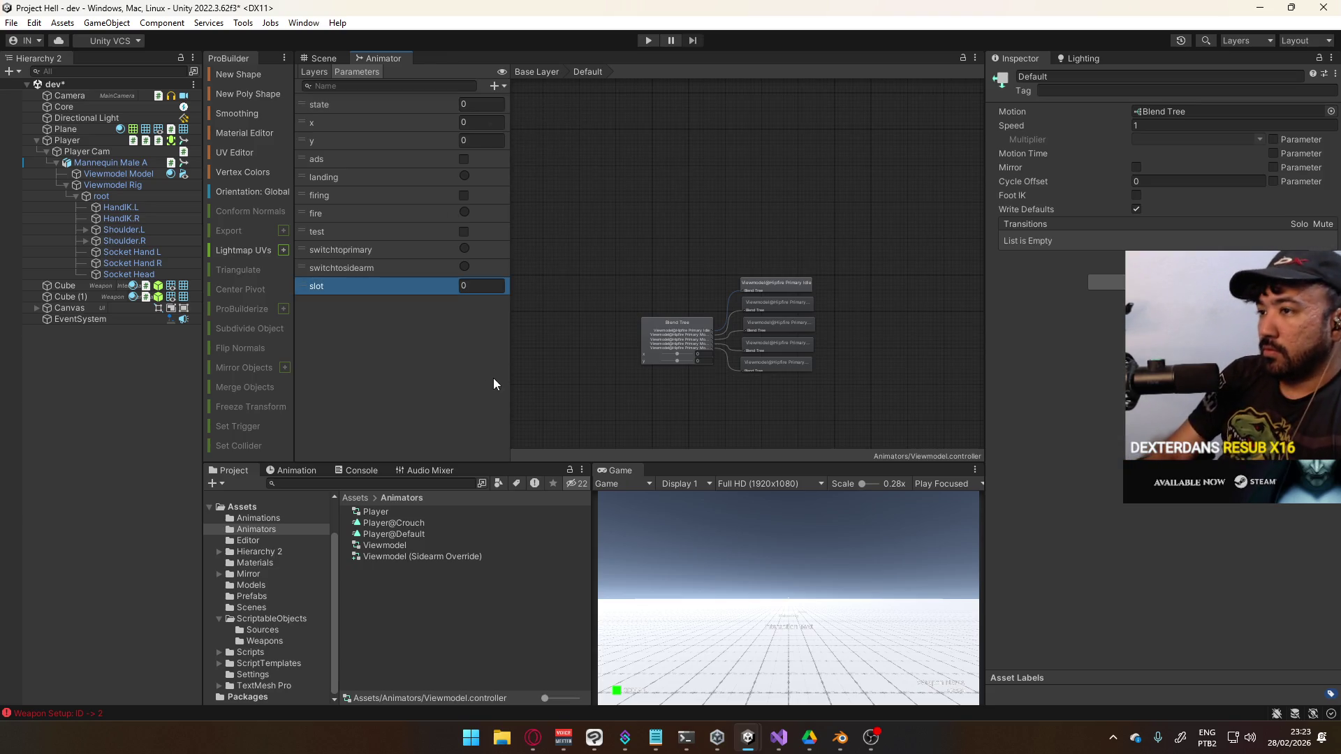
mouse_move(334, 296)
left_mouse_down()
mouse_move(371, 176)
mouse_move(372, 128)
mouse_move(363, 160)
mouse_move(355, 108)
left_mouse_up()
left_click(714, 208)
key("BackSpace")
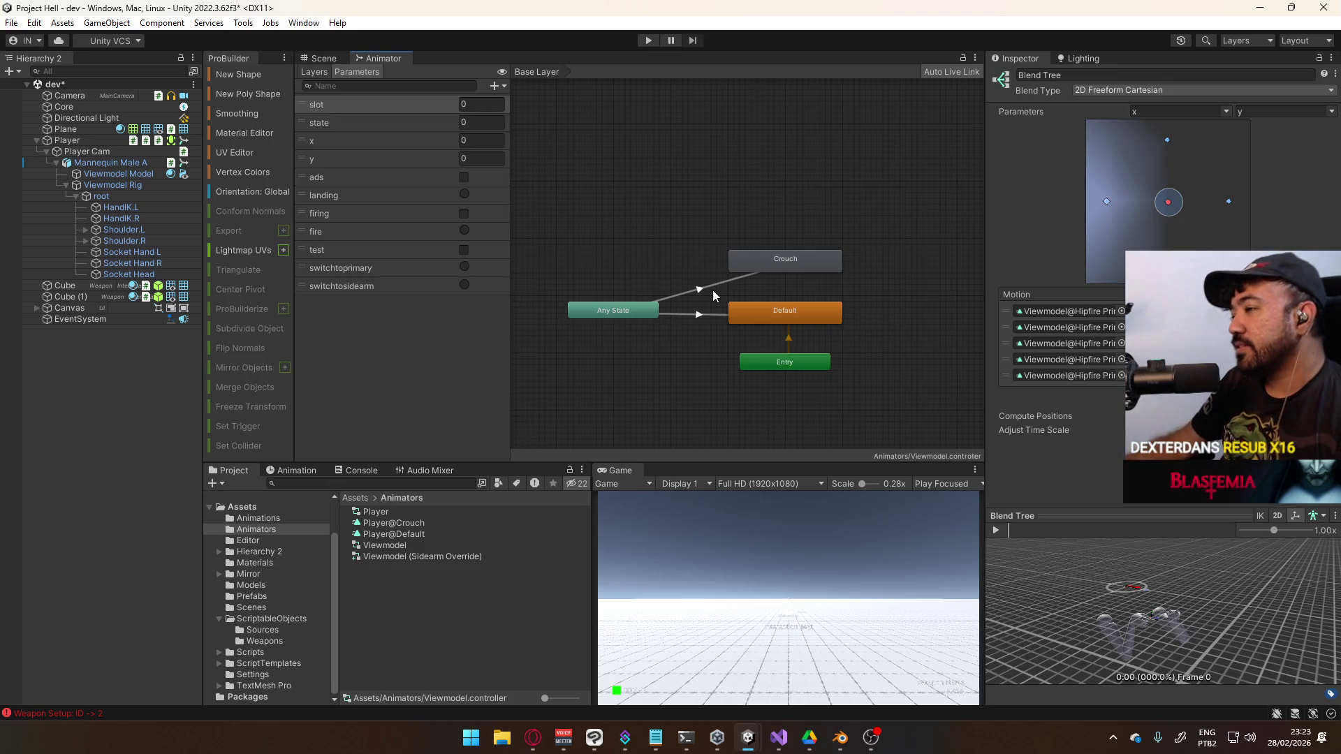
double_click(784, 312)
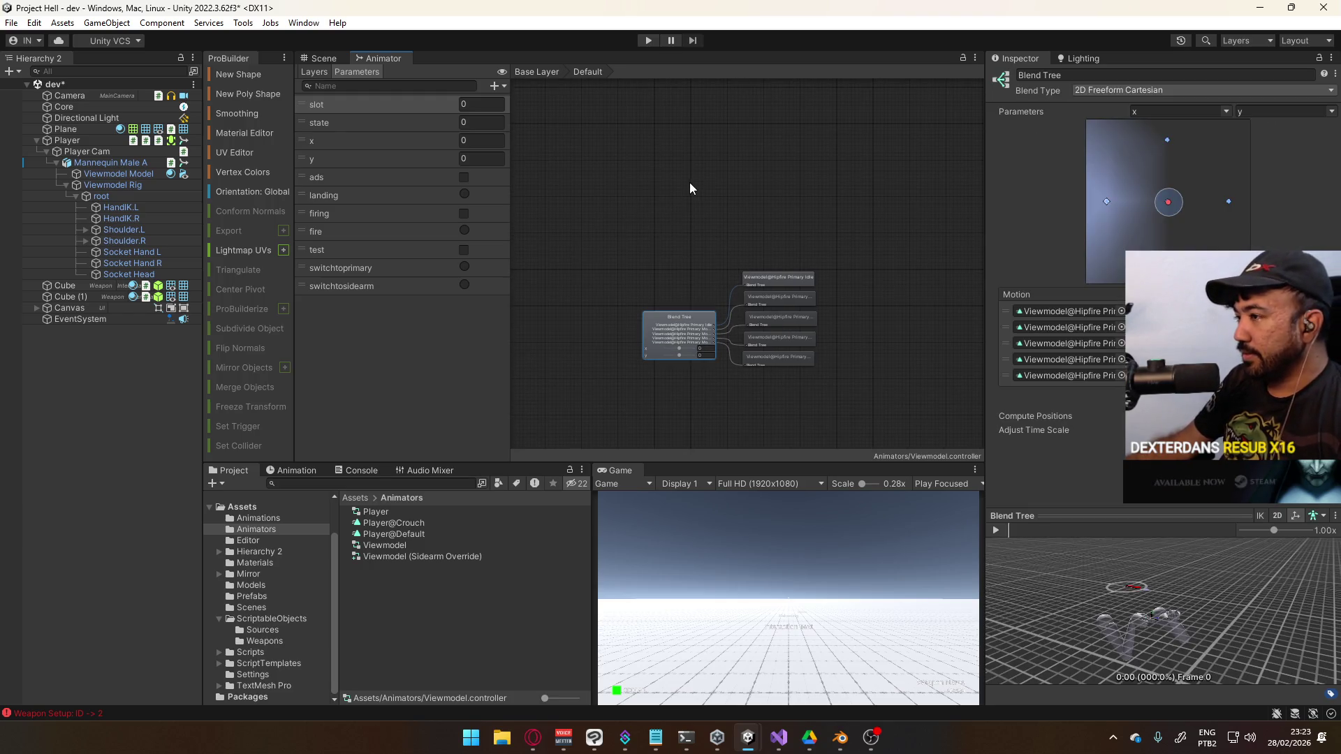
left_click(704, 189)
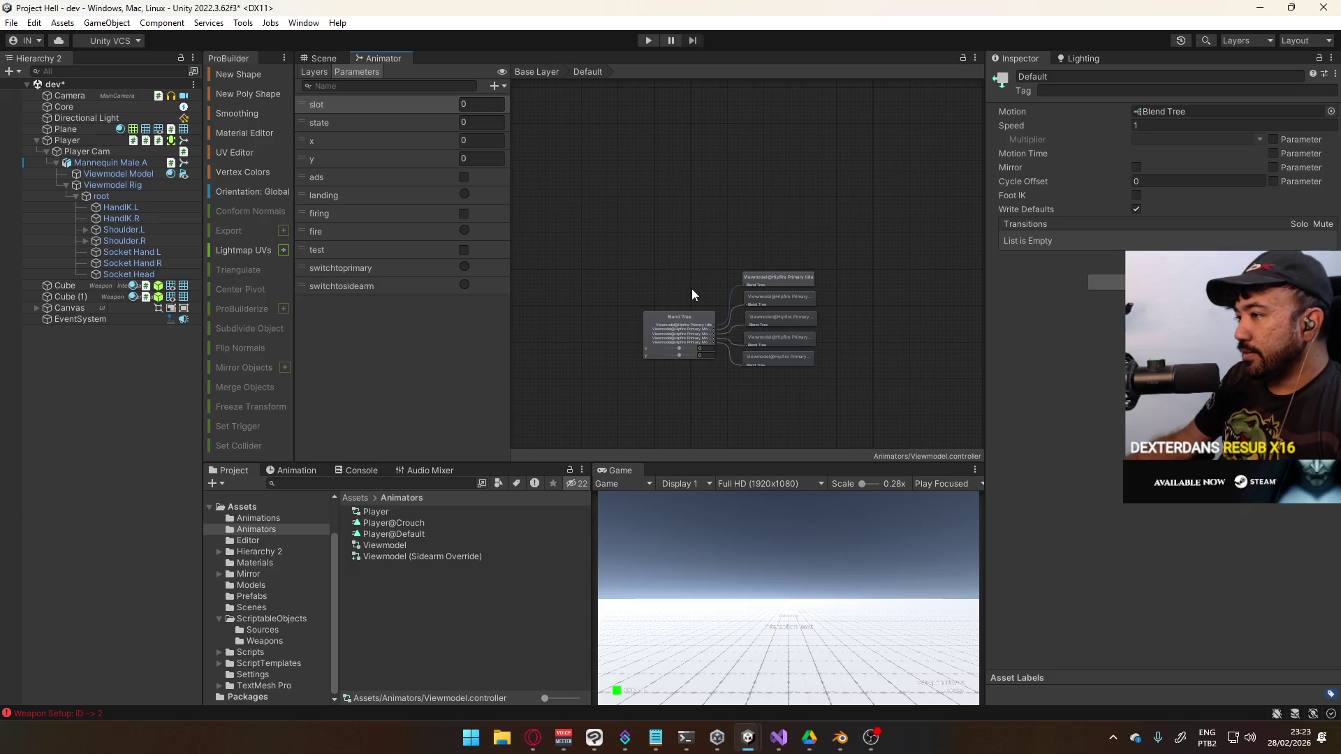
left_click(688, 321)
left_click(1108, 91)
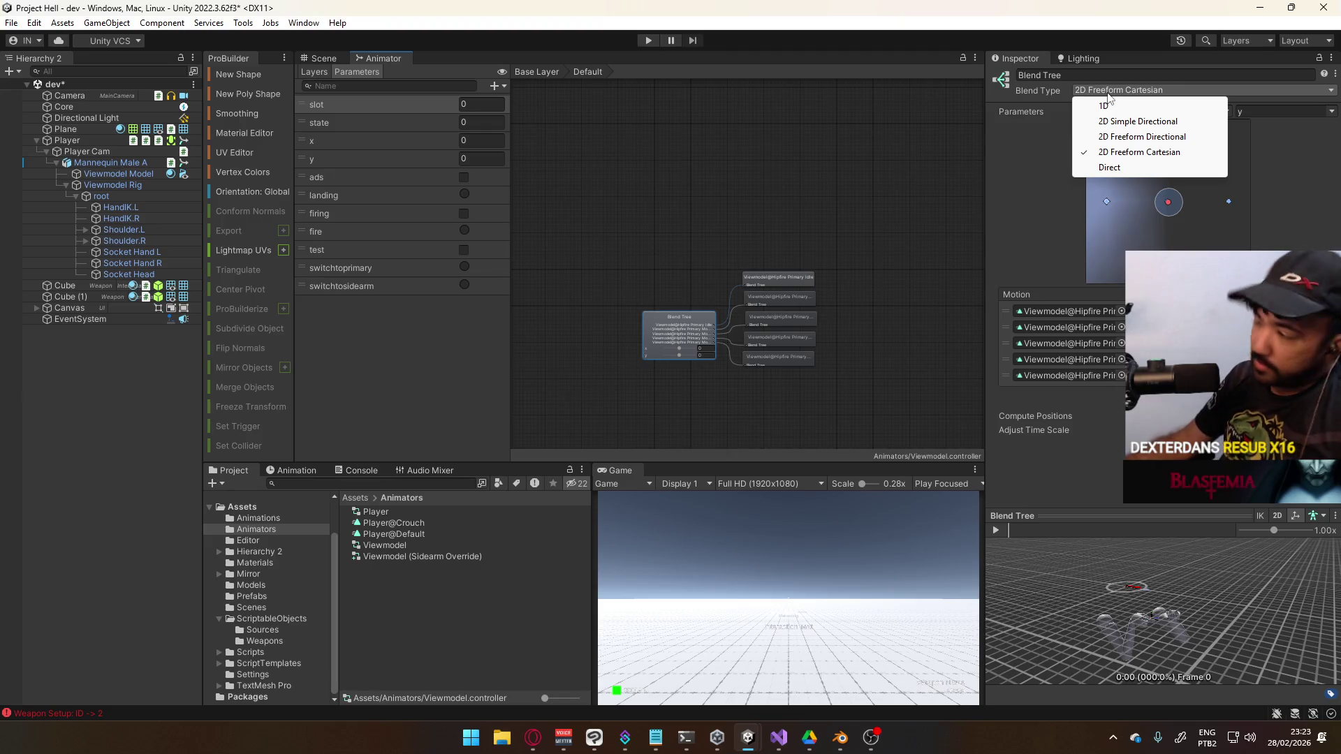
left_click(1105, 106)
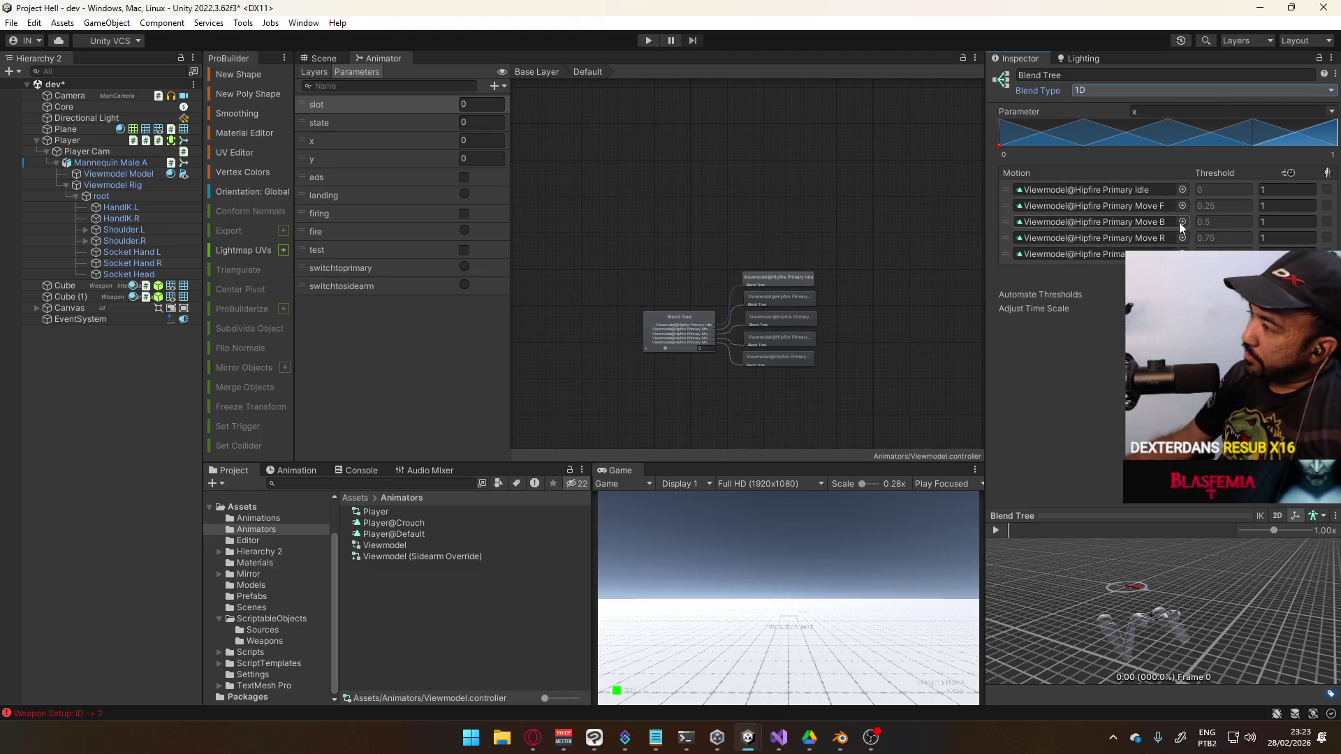
left_click(1002, 209)
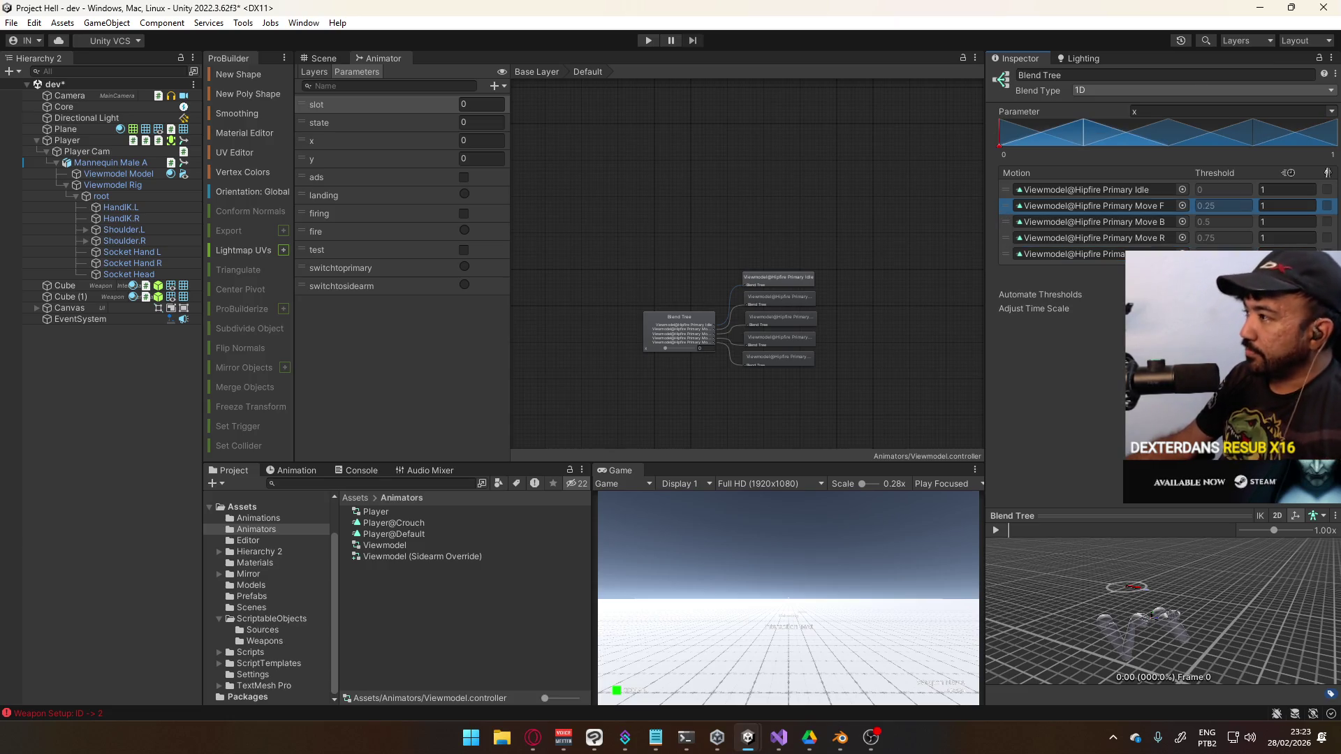
key("ctrl+z")
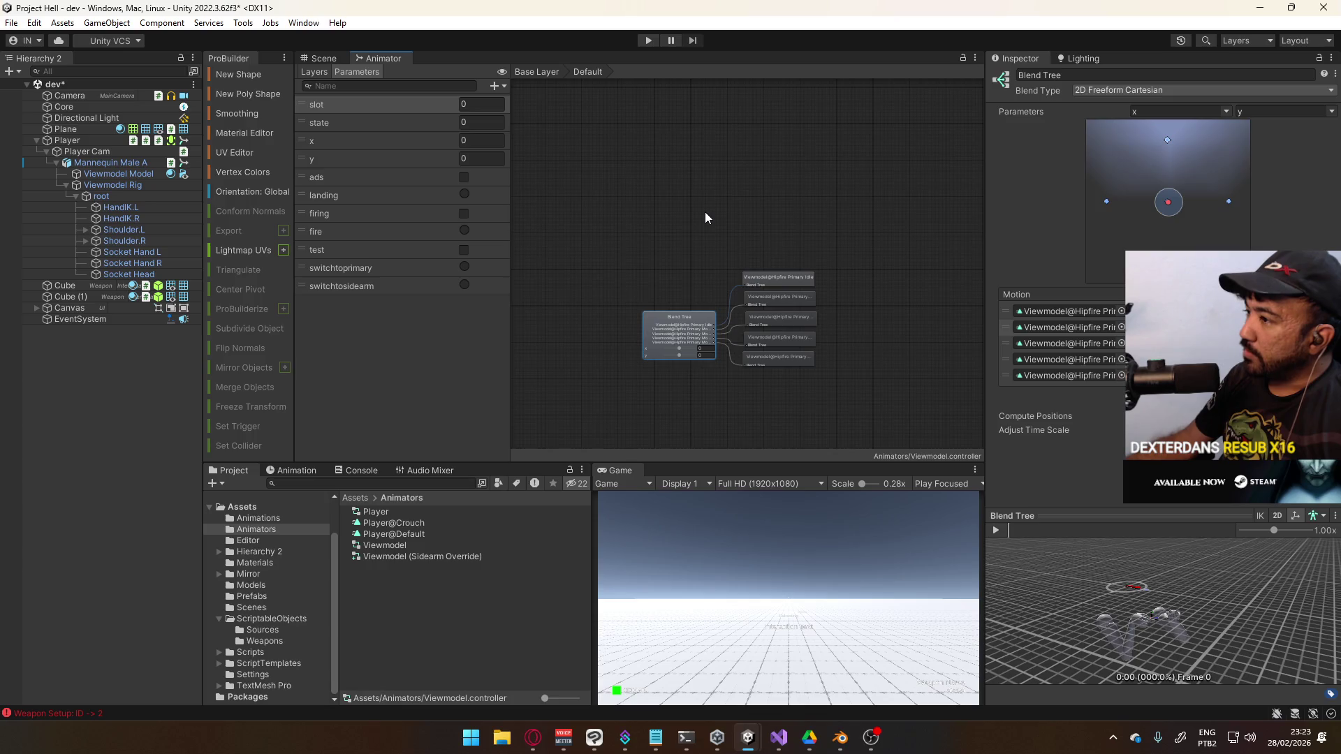
key("ctrl+z")
double_click(776, 320)
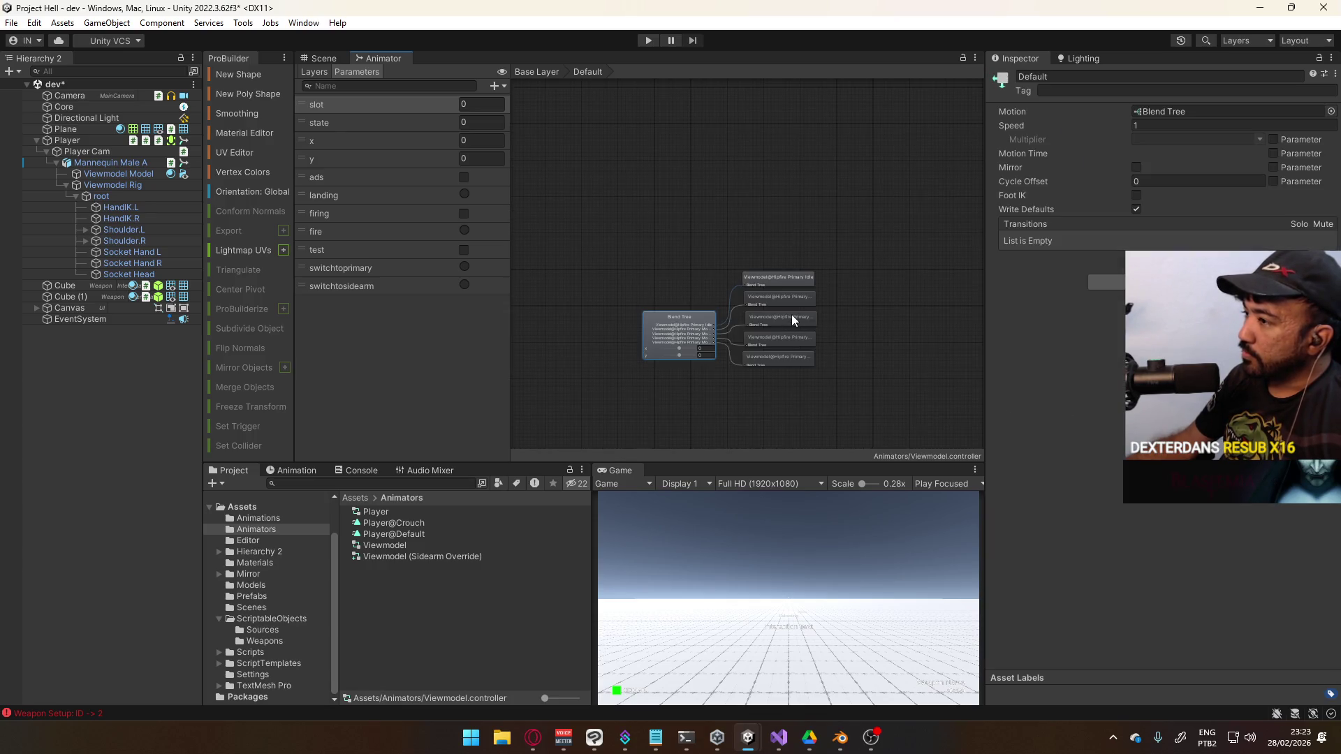
key("ctrl+z")
right_click(863, 283)
Create a New State near Default holding a 1D blend tree
mouse_move(929, 297)
left_click(1047, 292)
left_click_drag(933, 310, 877, 328)
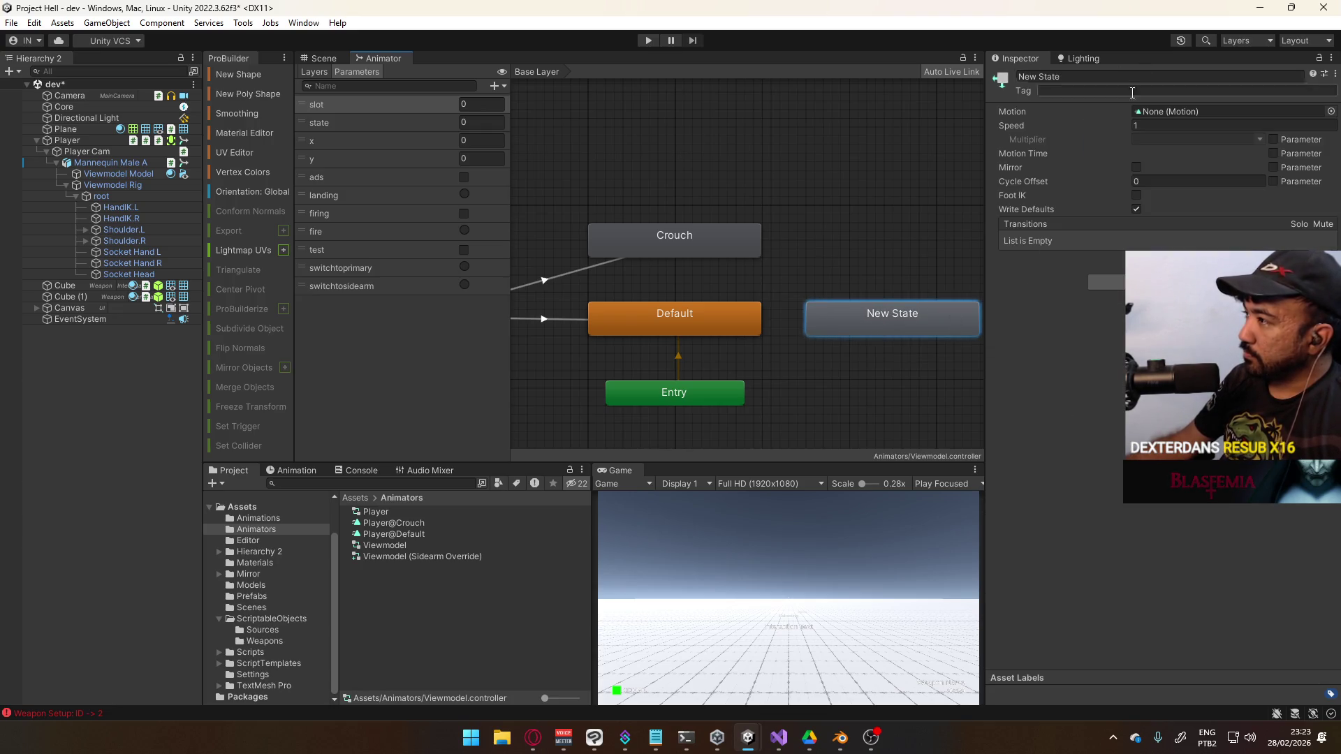
right_click(1153, 113)
right_click(844, 307)
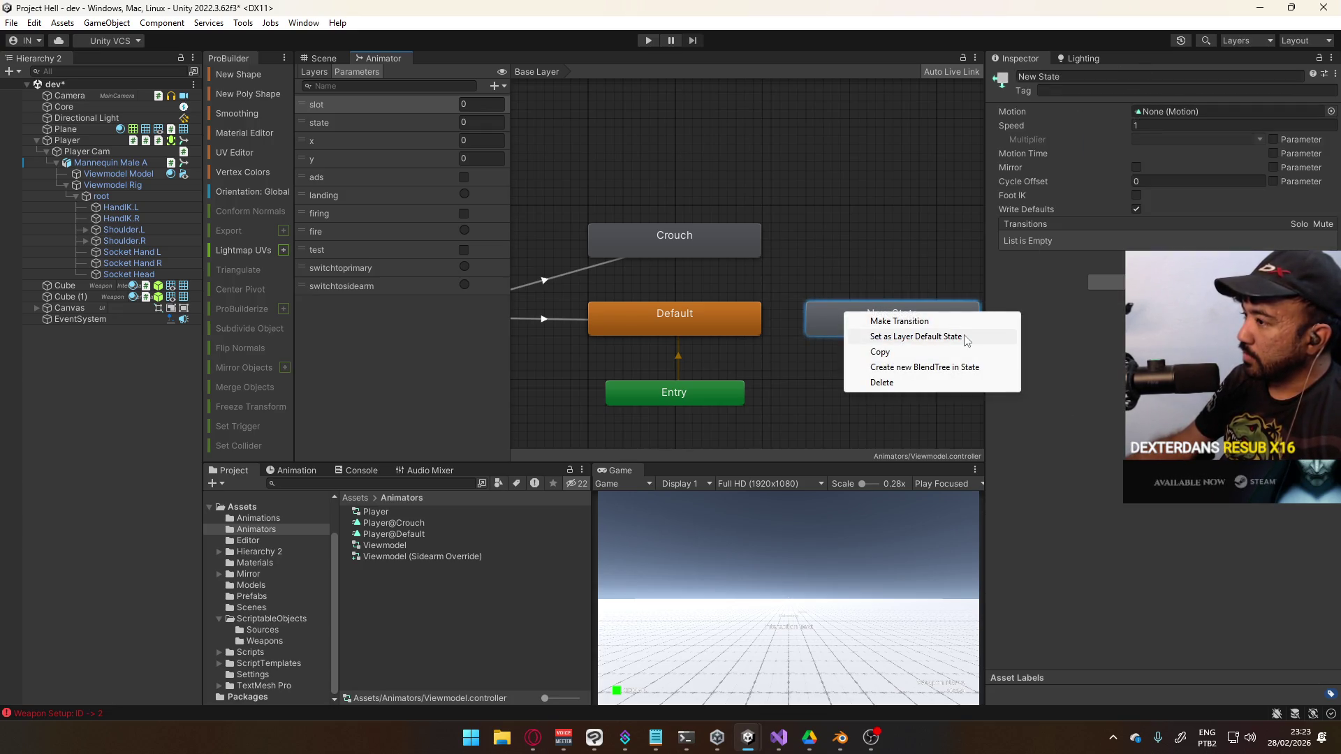
left_click(954, 368)
double_click(1159, 112)
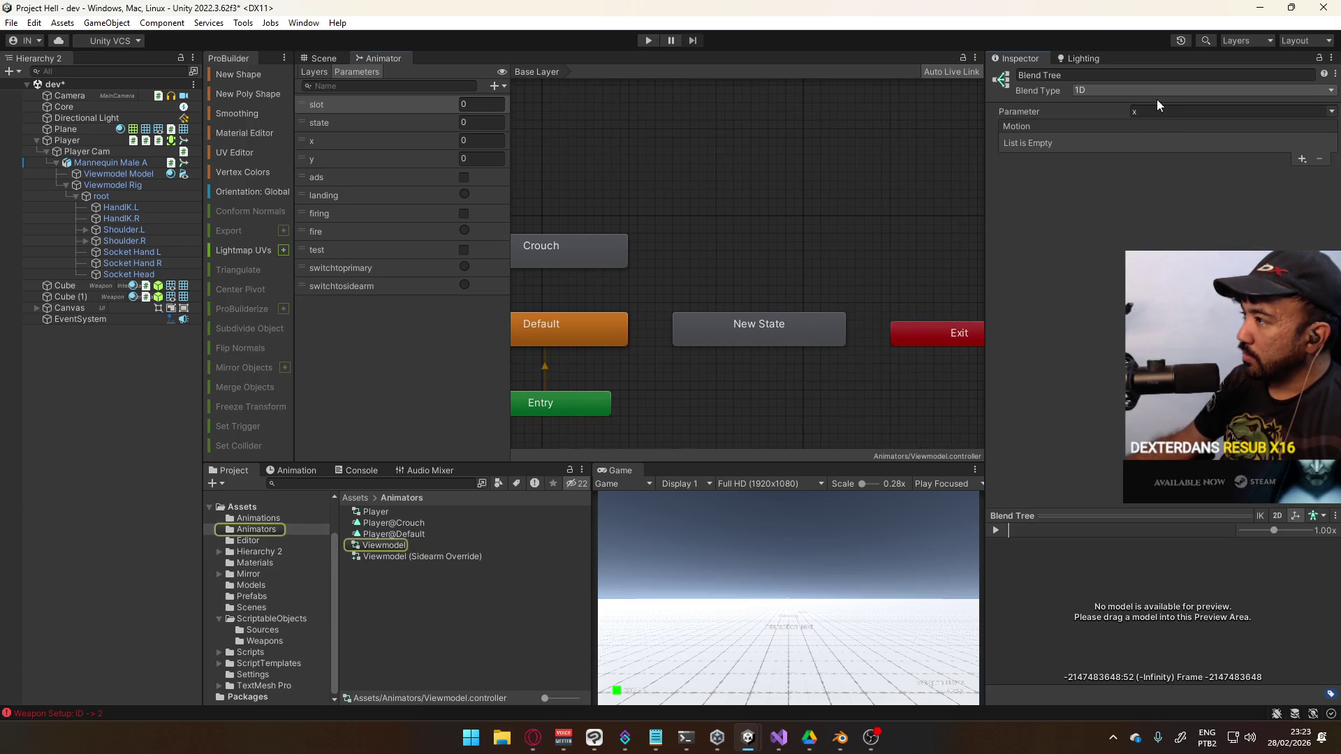
left_click(1156, 91)
left_click(1294, 113)
left_click(1332, 112)
left_click(1182, 117)
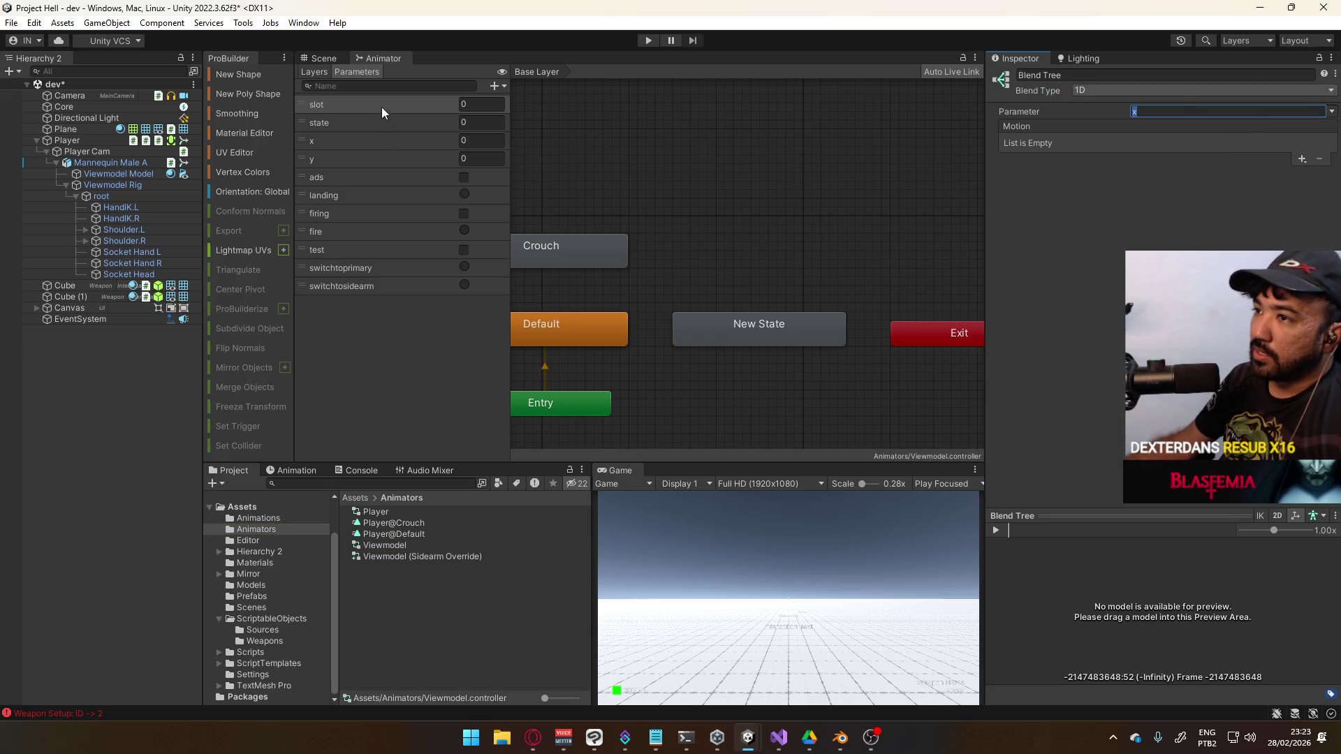
Replace the old slot parameter with a Float named 'slot' at the top of the list
left_click(413, 104)
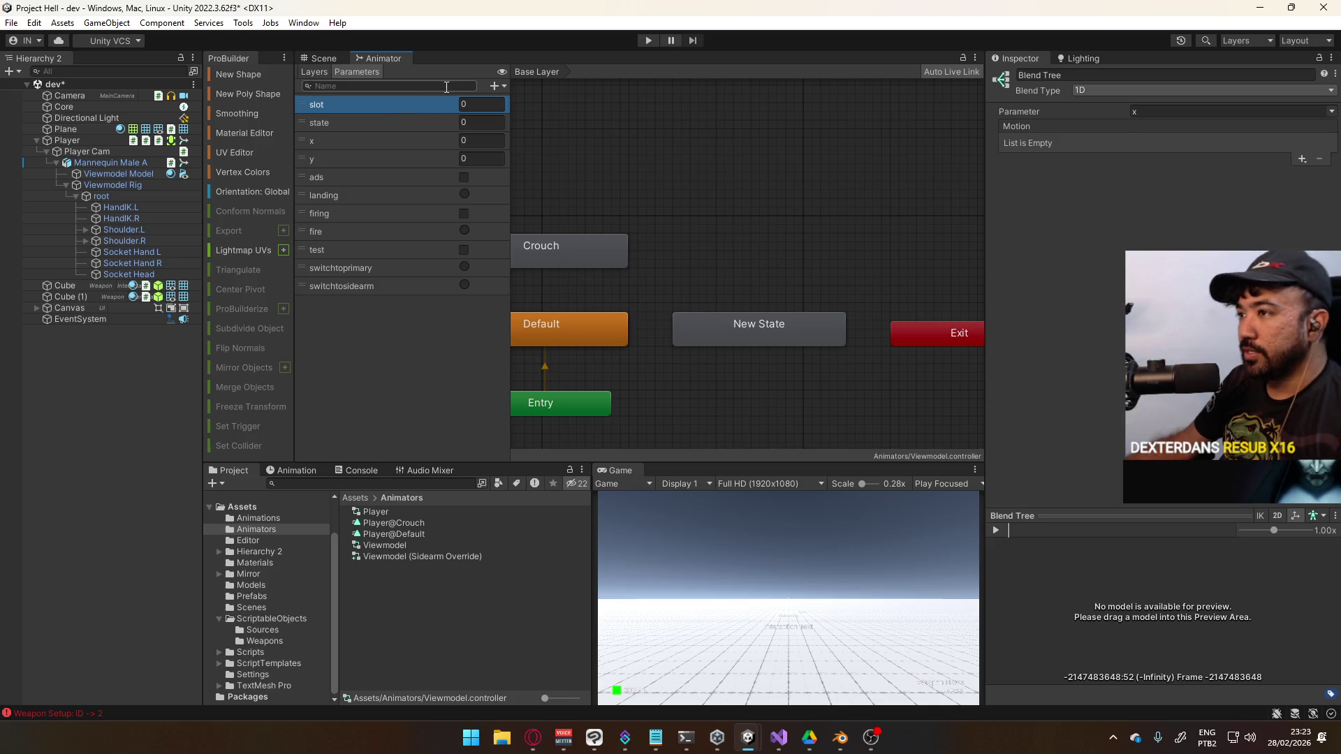
key("Delete")
left_click(495, 86)
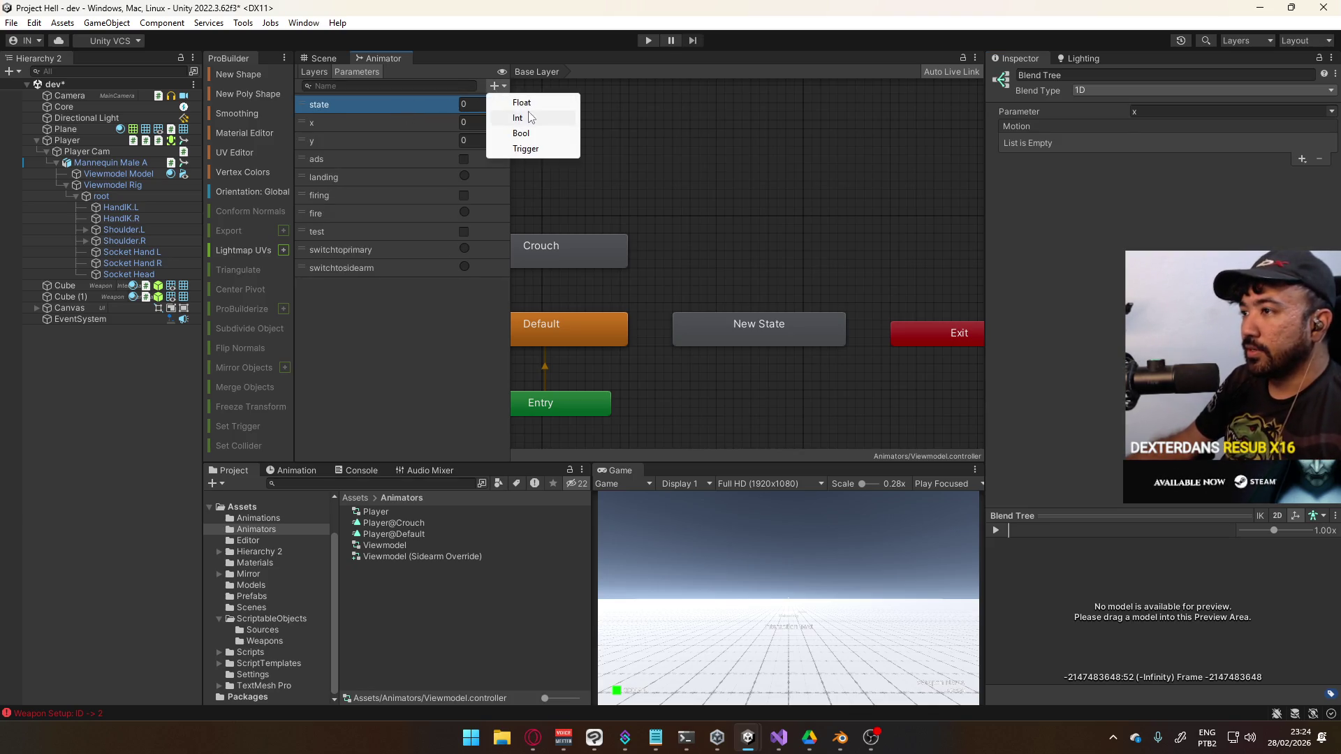
left_click(520, 103)
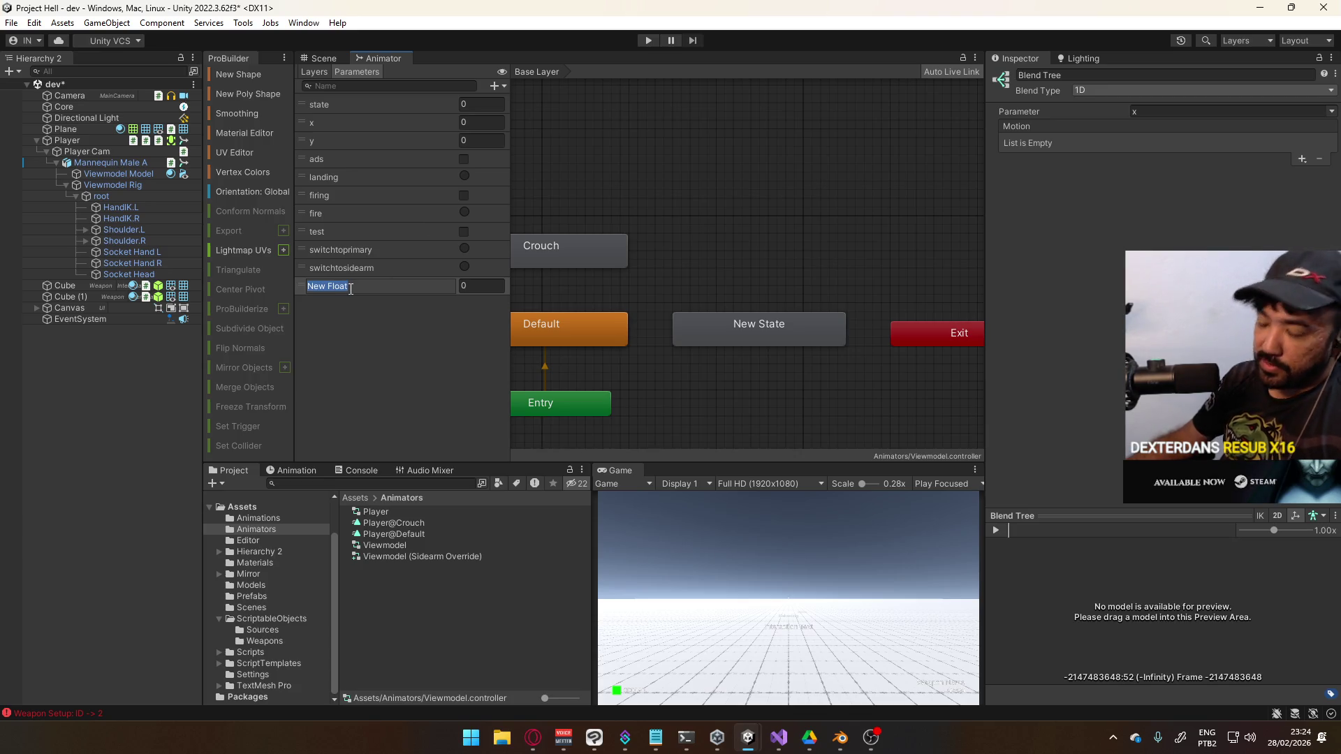
type("slot")
key("Return")
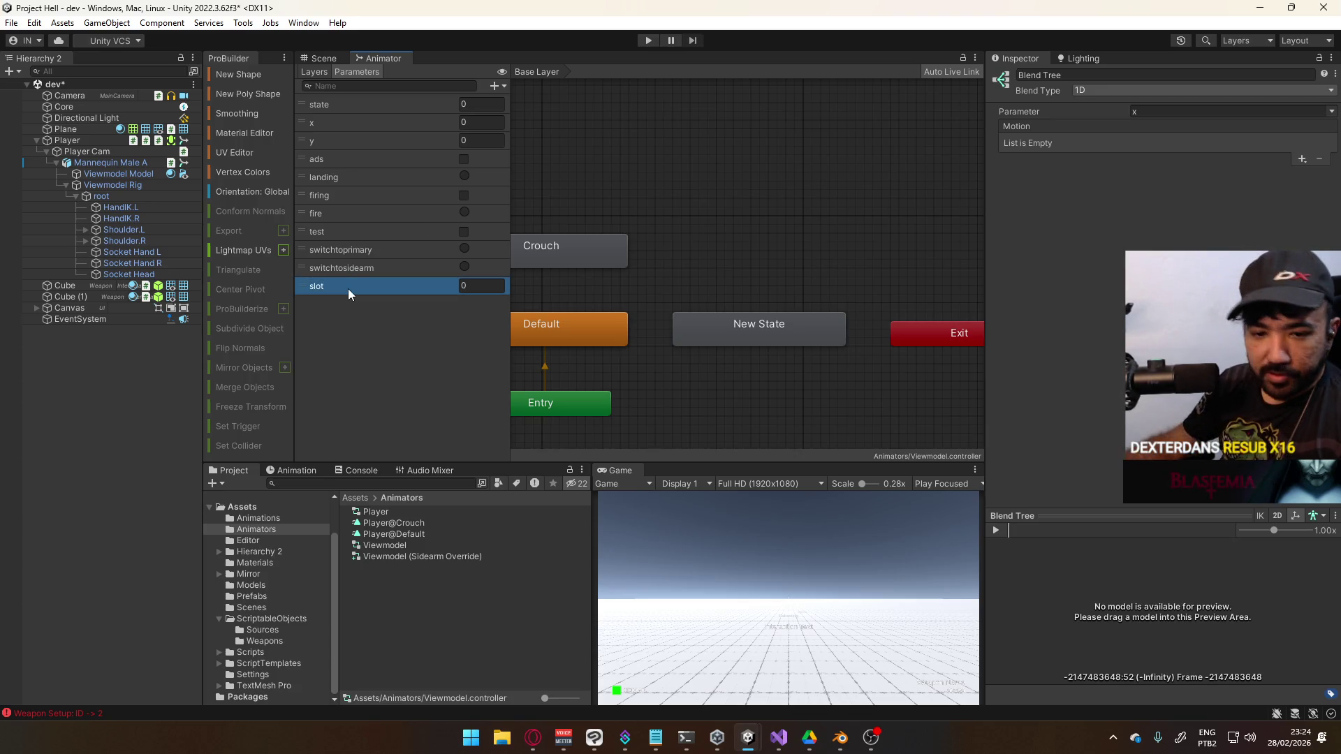
left_click_drag(308, 287, 357, 107)
Set the blend tree's parameter to slot, leaving its motion list empty
left_click(1285, 112)
left_click(1291, 127)
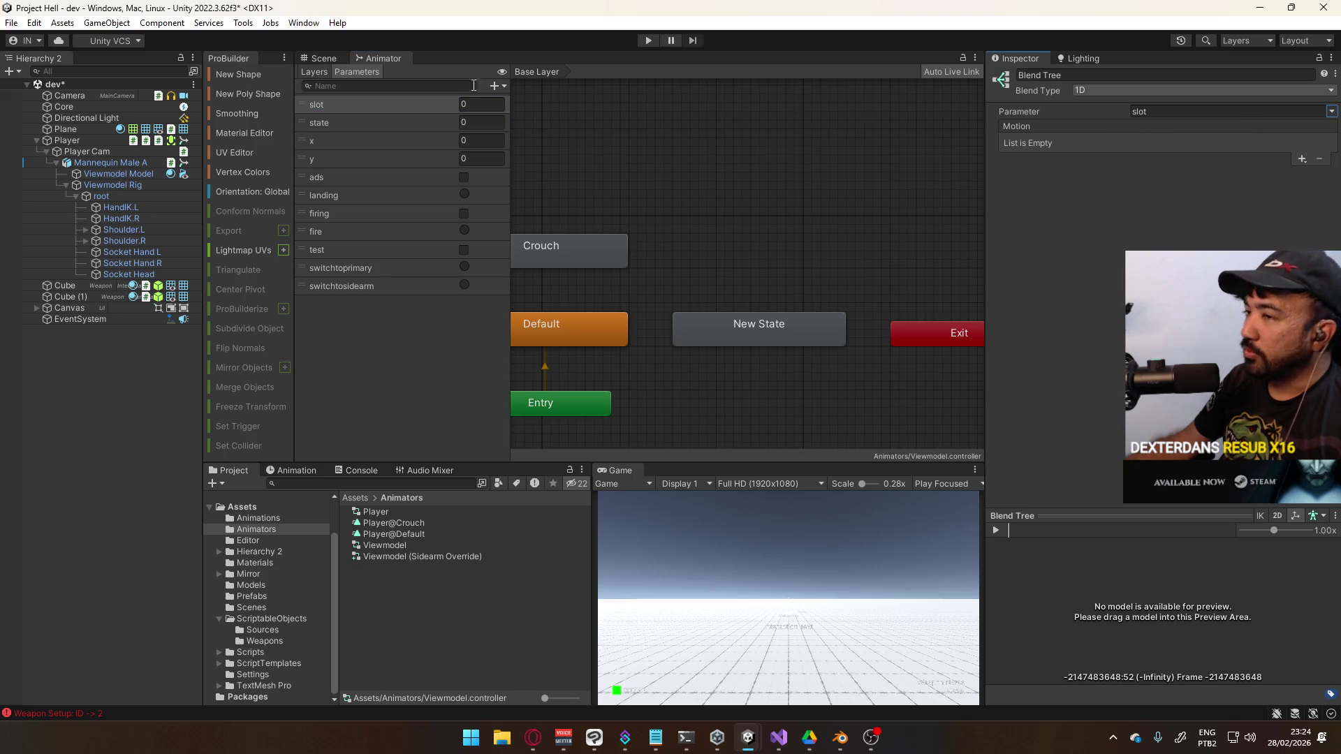
left_click(1303, 160)
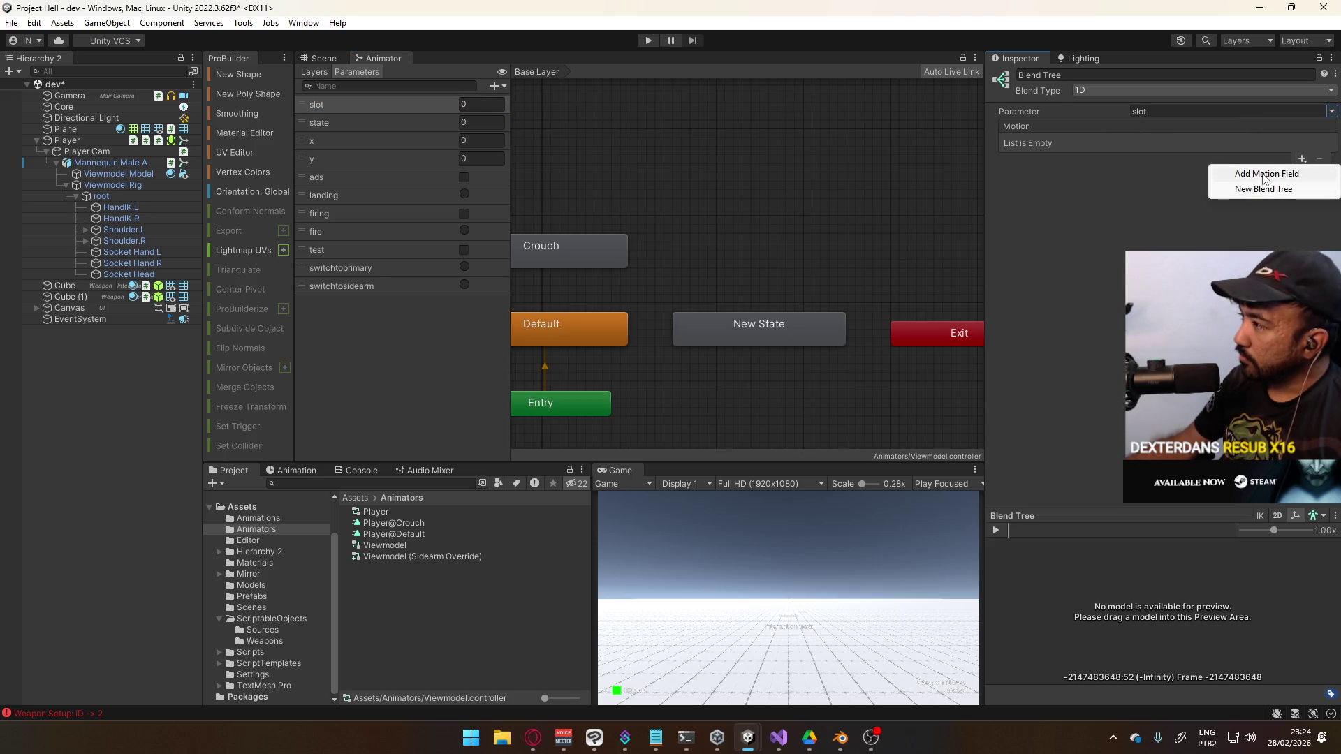
left_click(1131, 176)
scroll(767, 219, "down", 3)
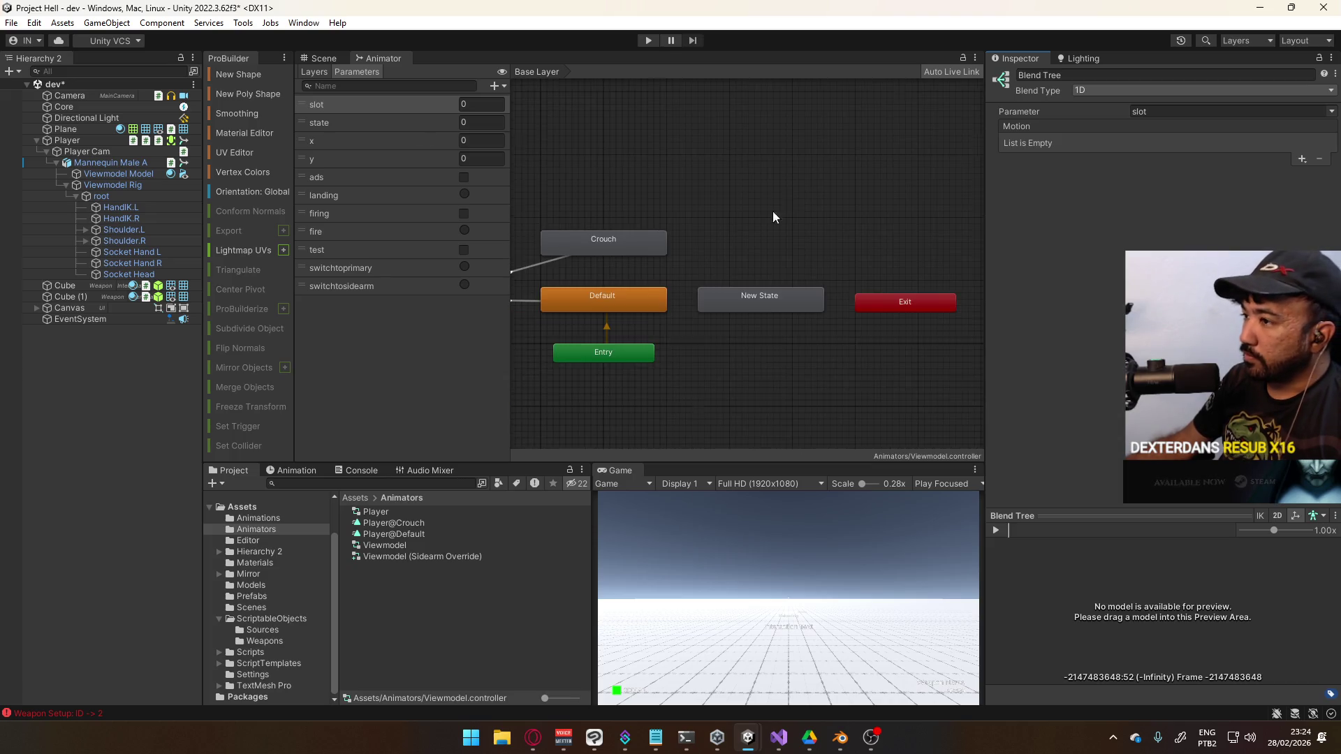
scroll(820, 250, "up", 3)
mouse_move(819, 249)
left_mouse_down()
mouse_move(859, 191)
mouse_move(828, 165)
left_mouse_up()
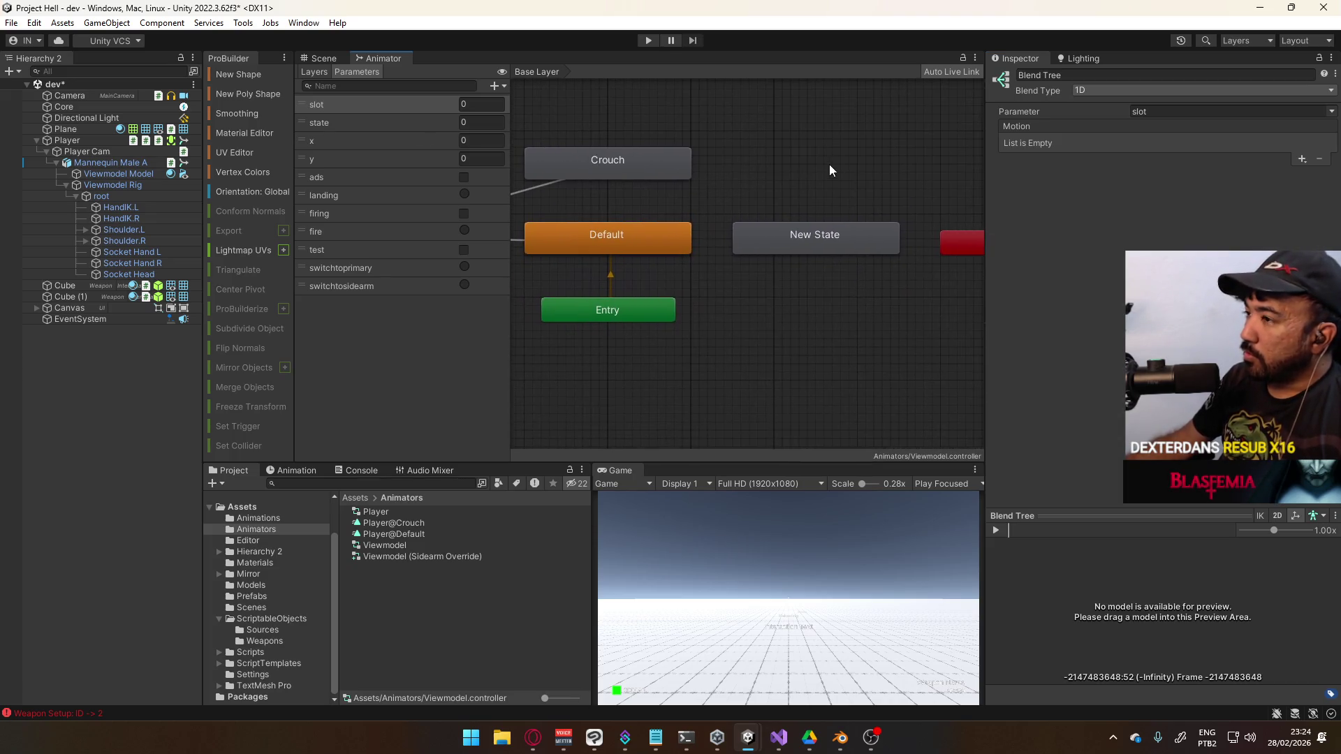
left_click(772, 266)
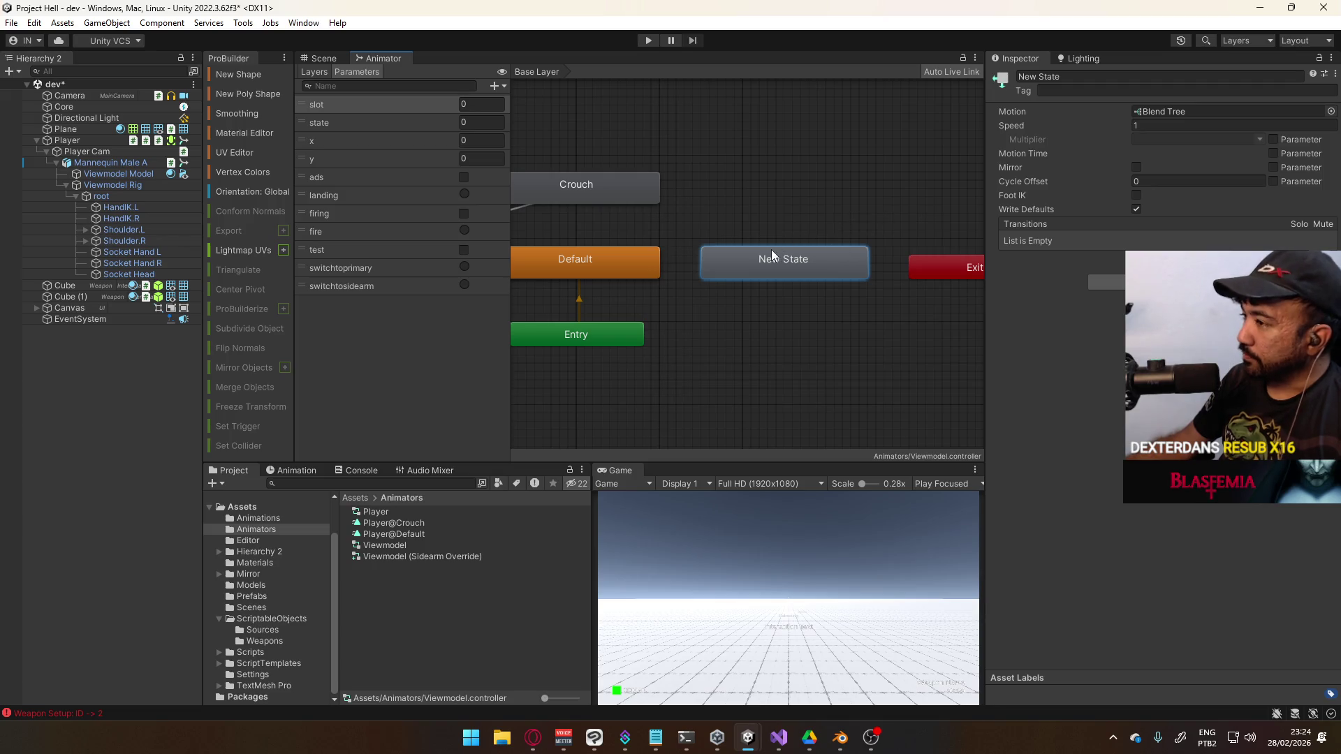
double_click(1179, 113)
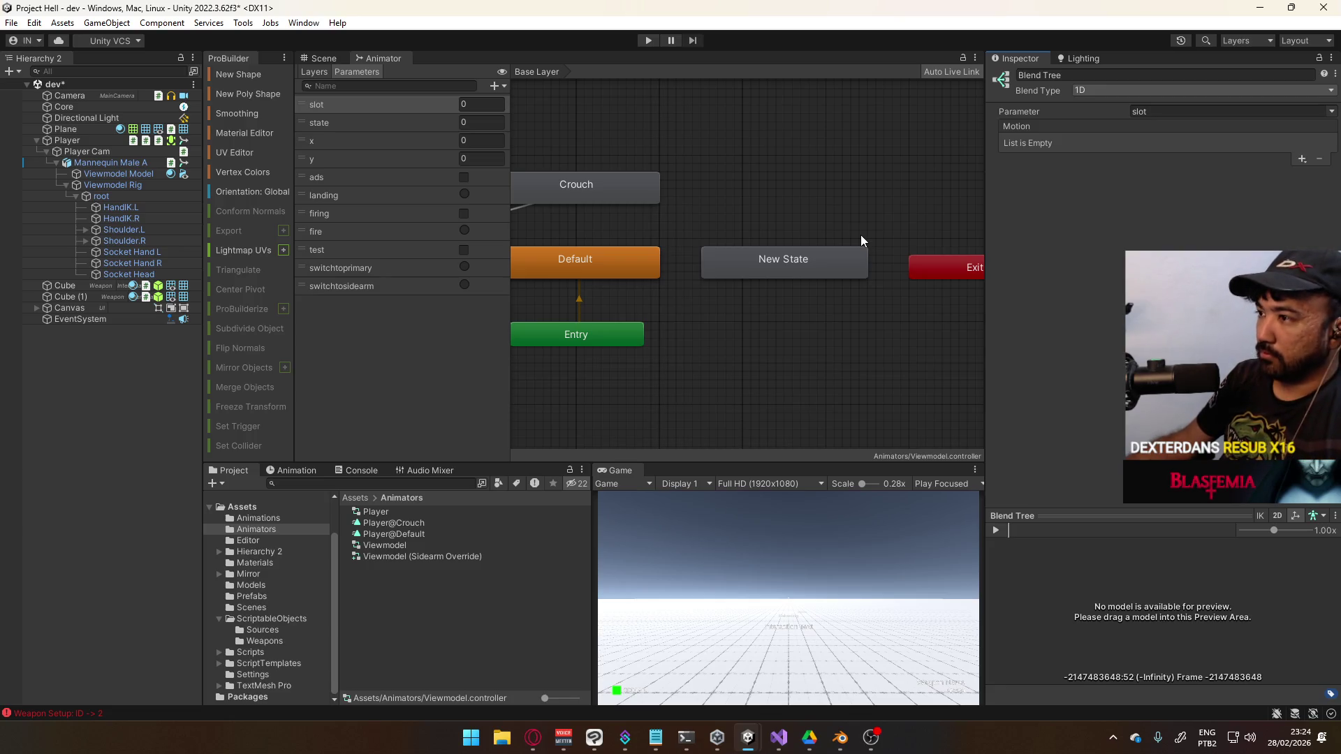
key("a")
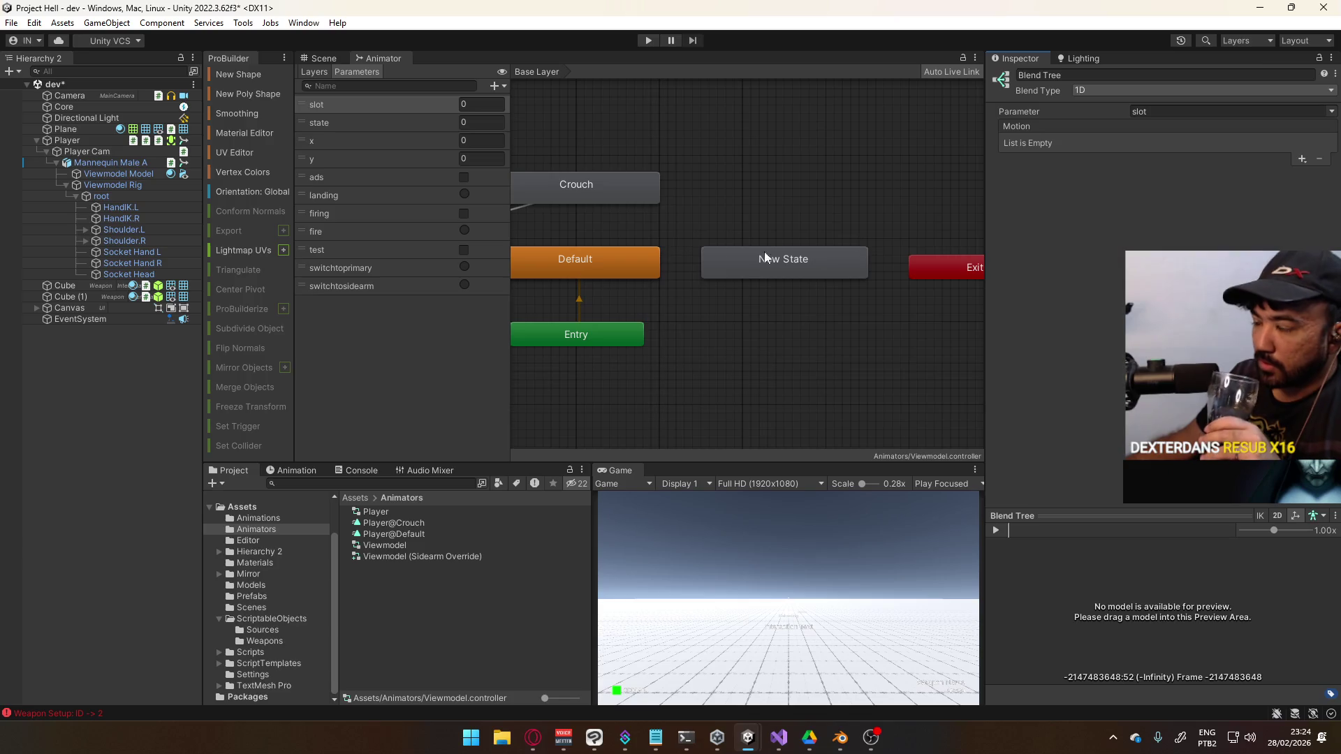
left_click(847, 271)
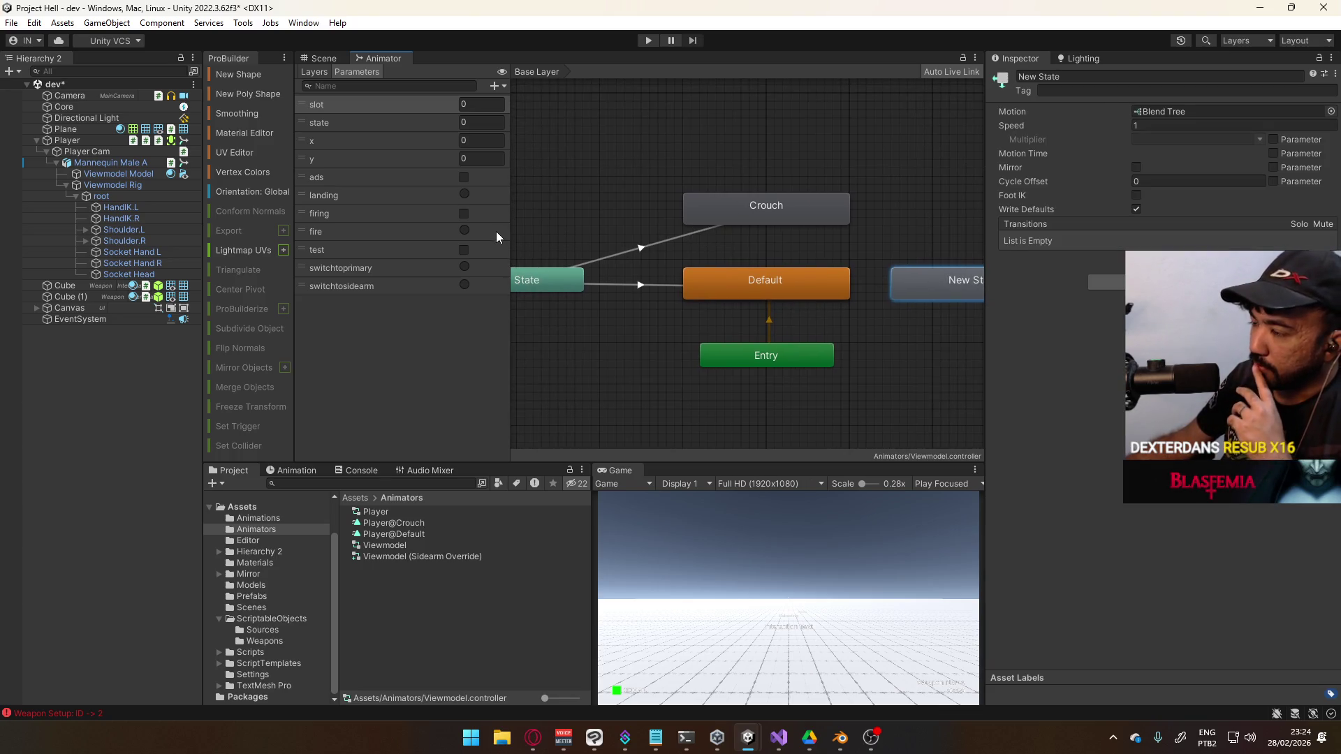
left_click_drag(503, 232, 451, 232)
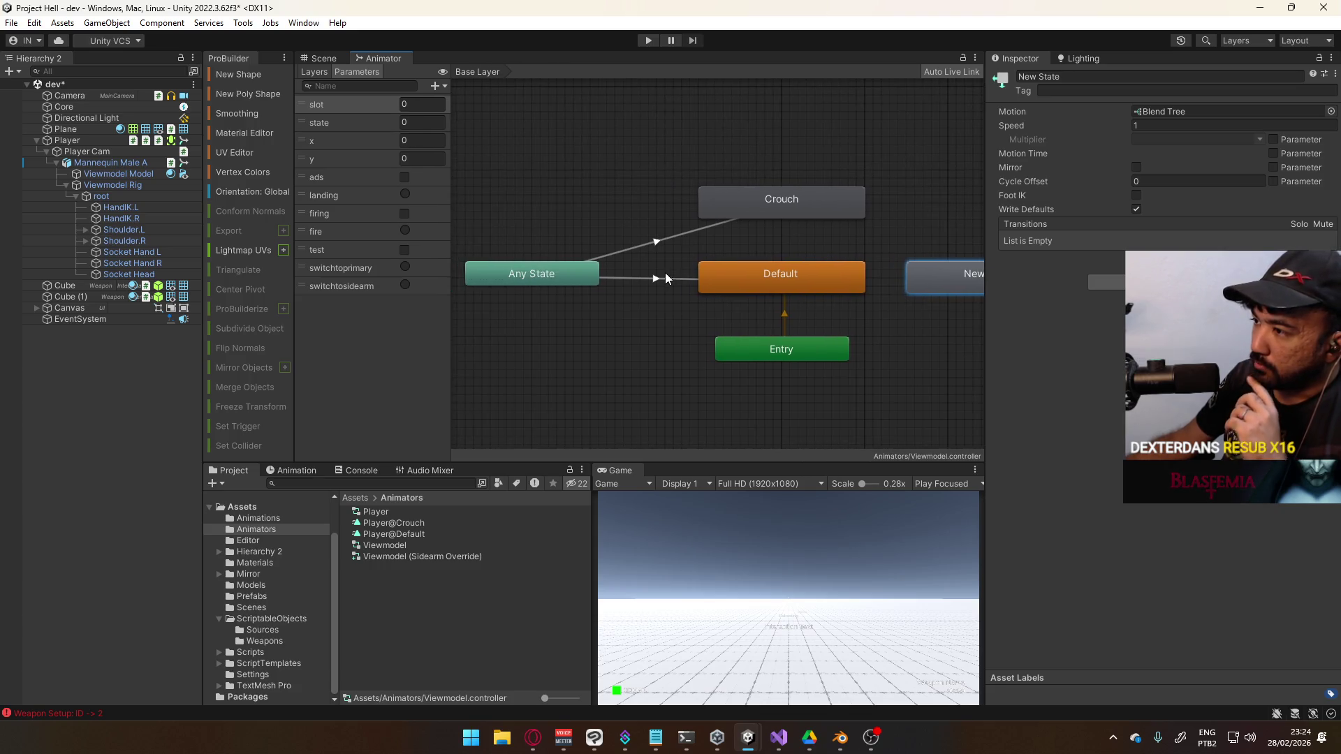
left_click(661, 278)
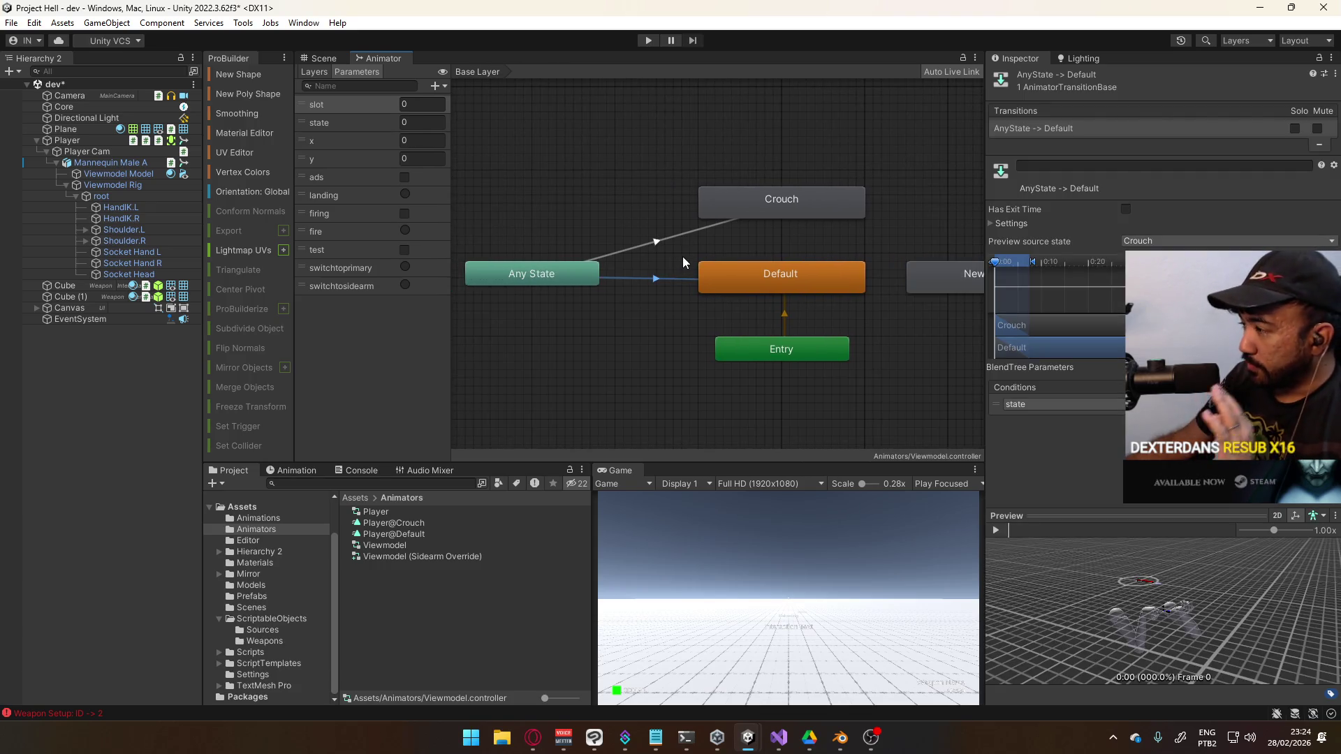
left_click(781, 212)
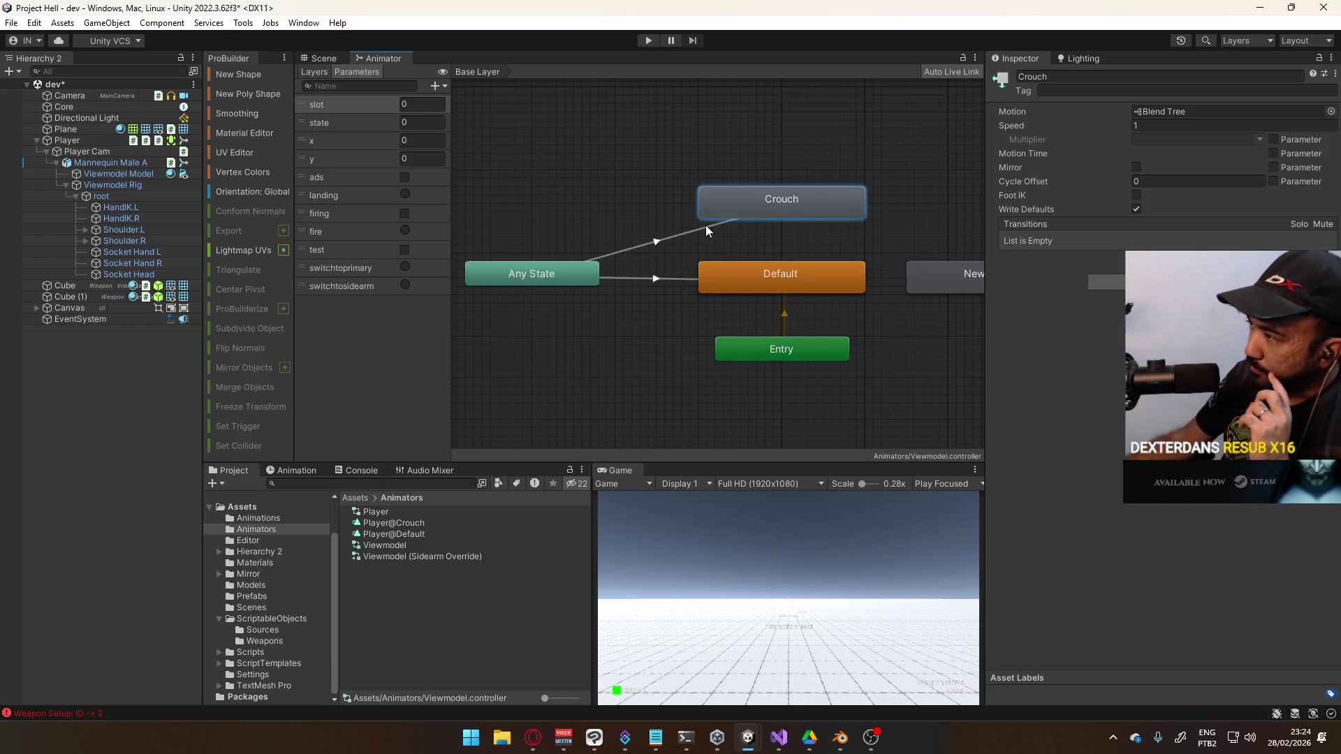
left_click(760, 286)
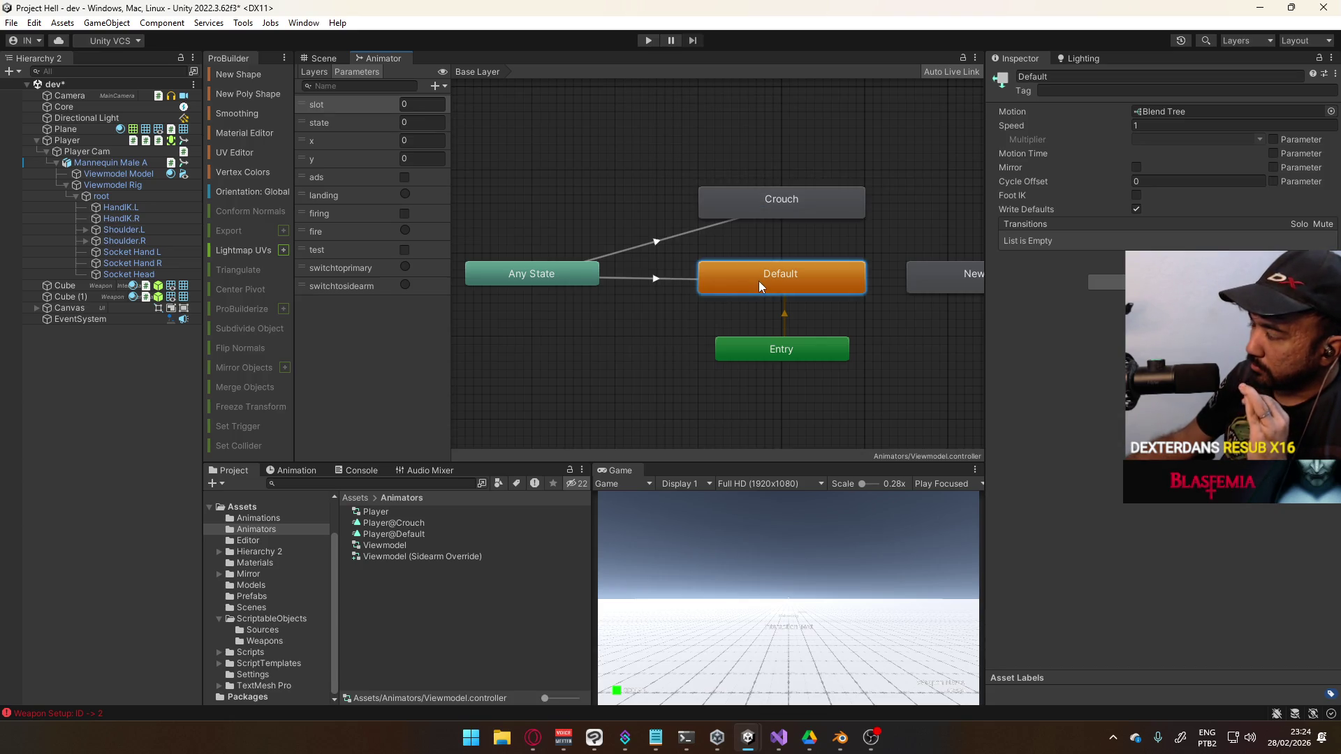
double_click(758, 281)
left_click(730, 282)
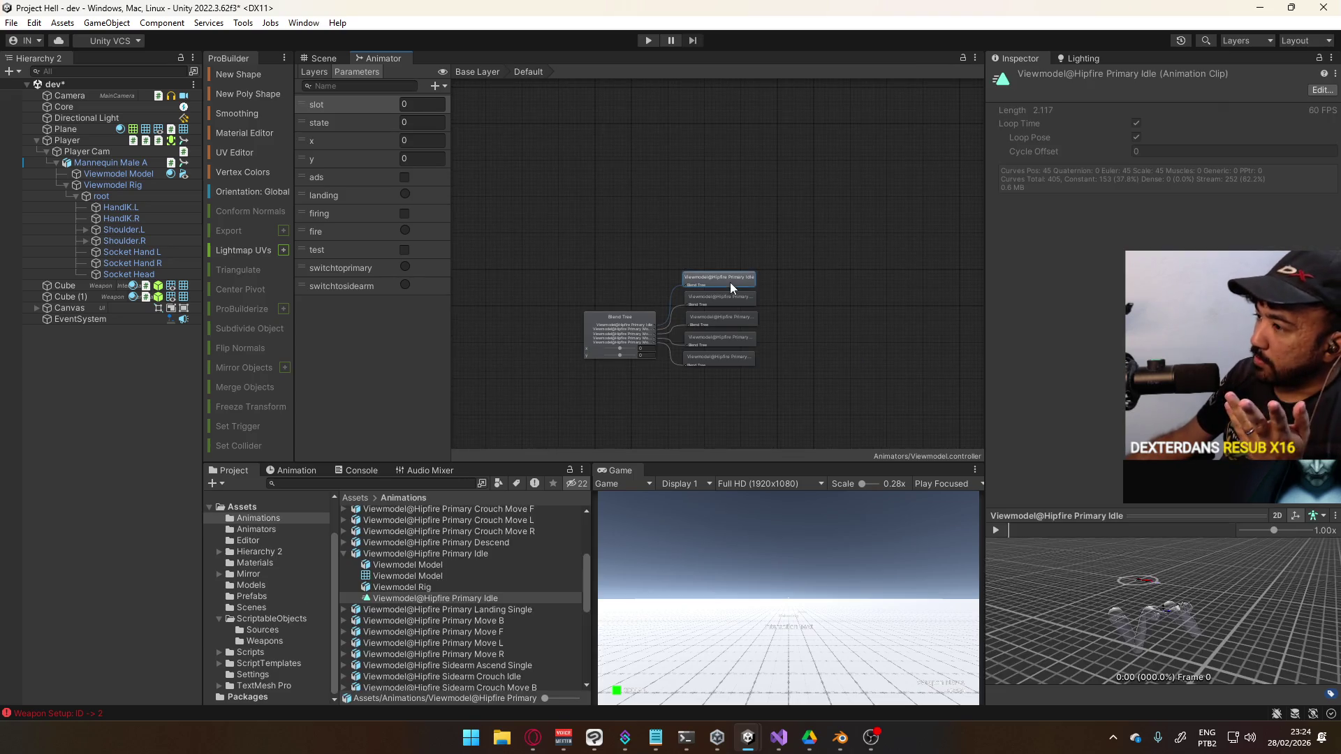
left_click(631, 315)
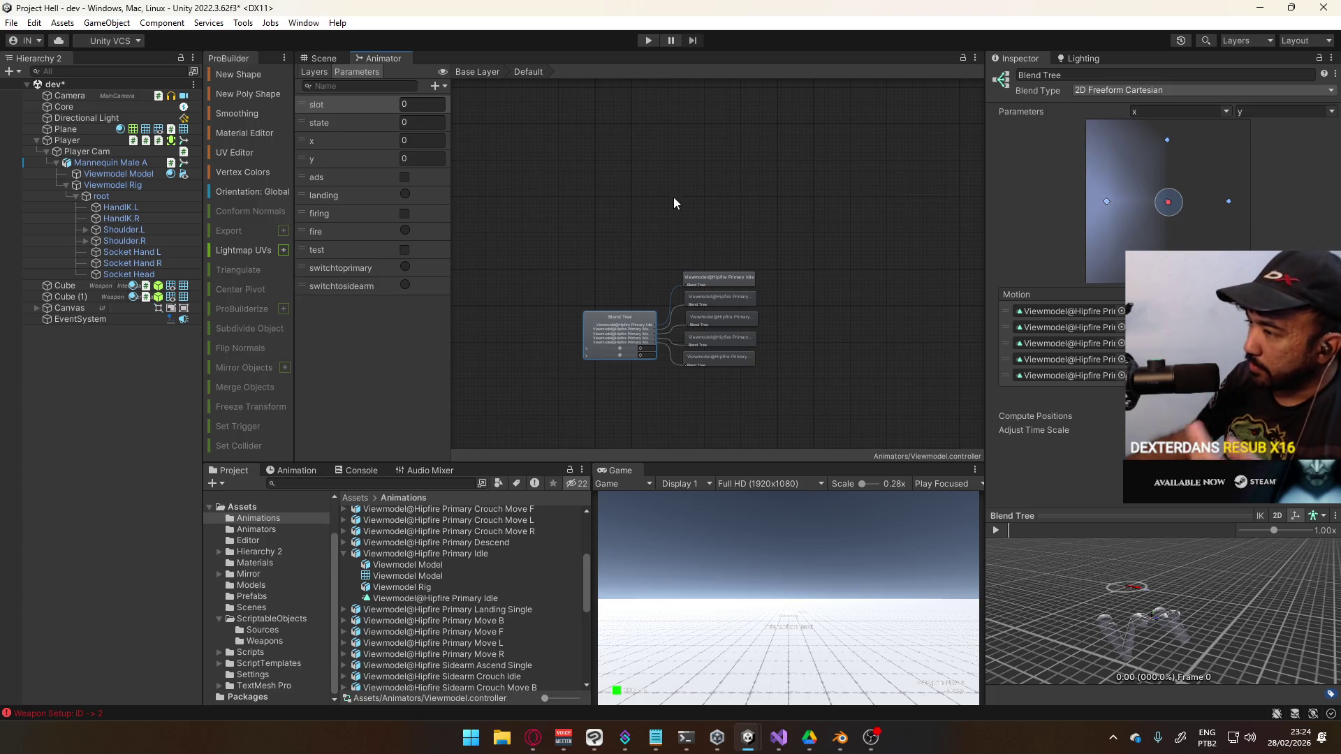
key("BackSpace")
left_click_drag(881, 271, 768, 265)
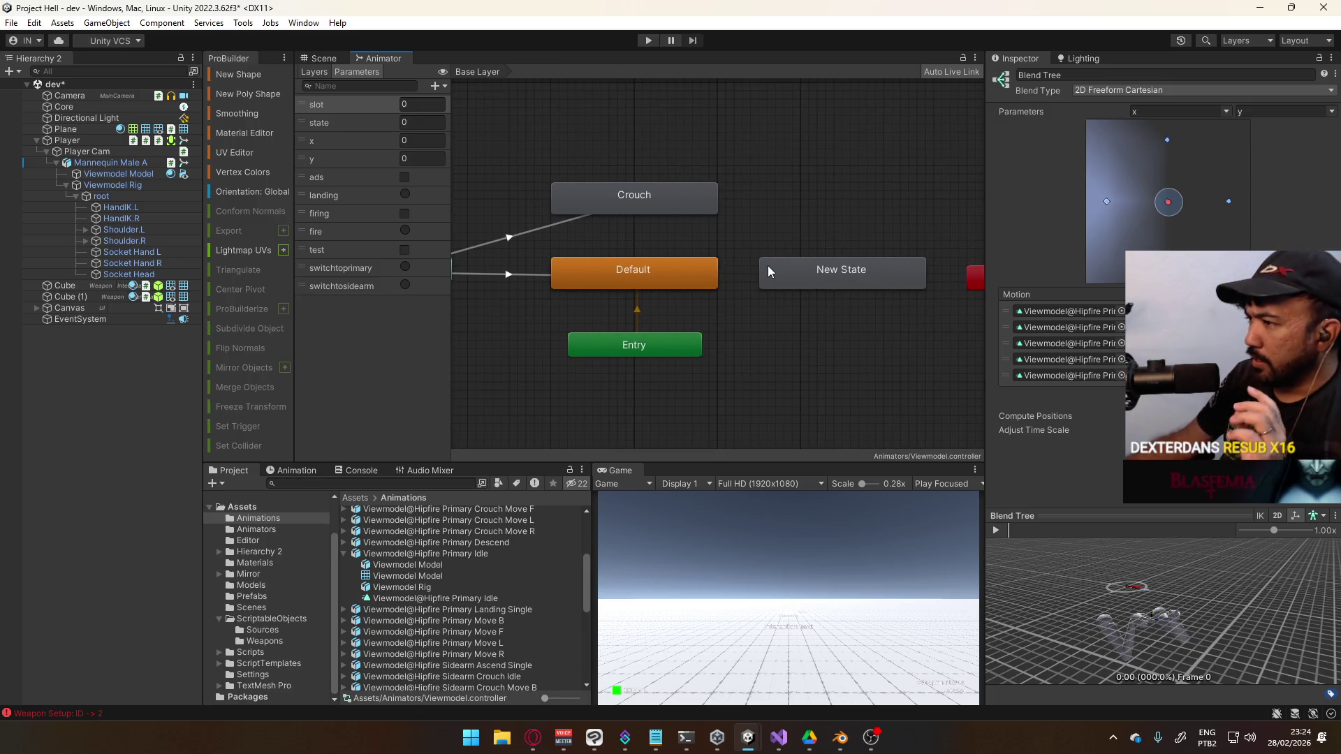
double_click(856, 281)
key("BackSpace")
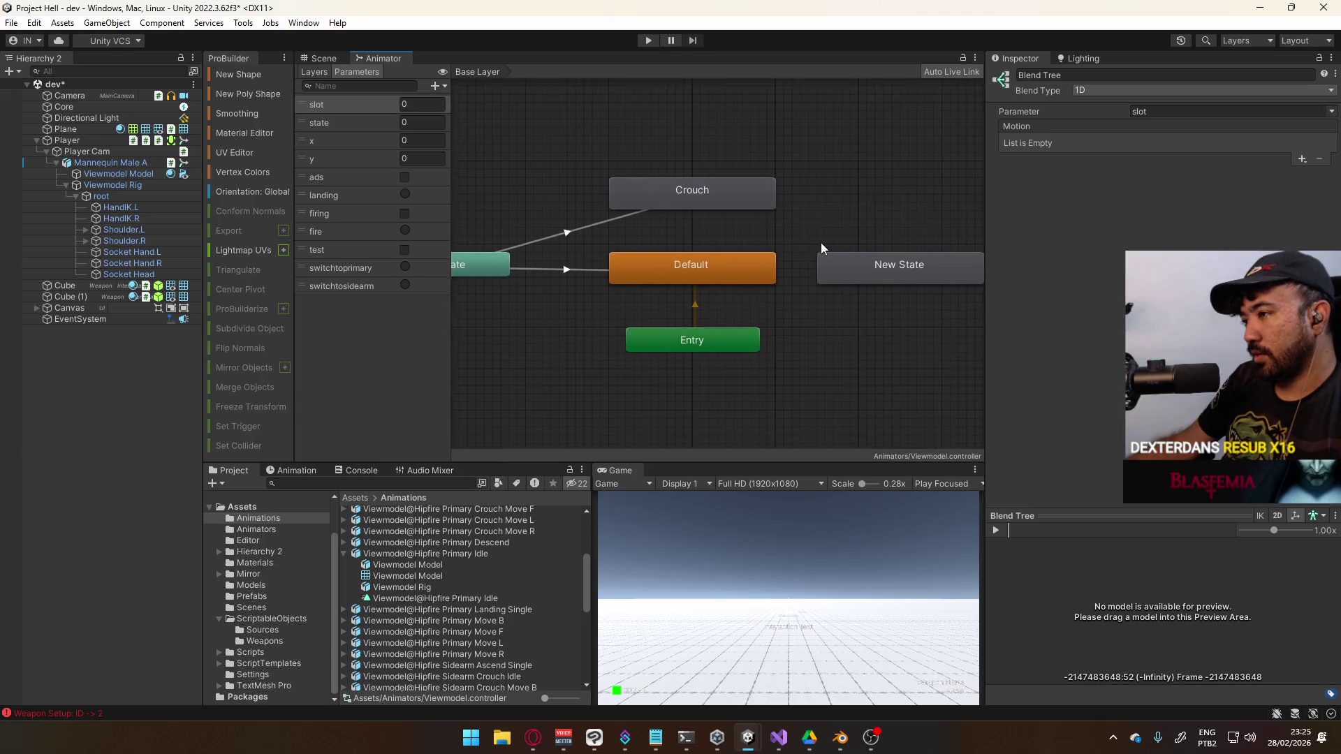
mouse_move(883, 300)
left_mouse_down()
mouse_move(885, 272)
mouse_move(886, 300)
left_mouse_up()
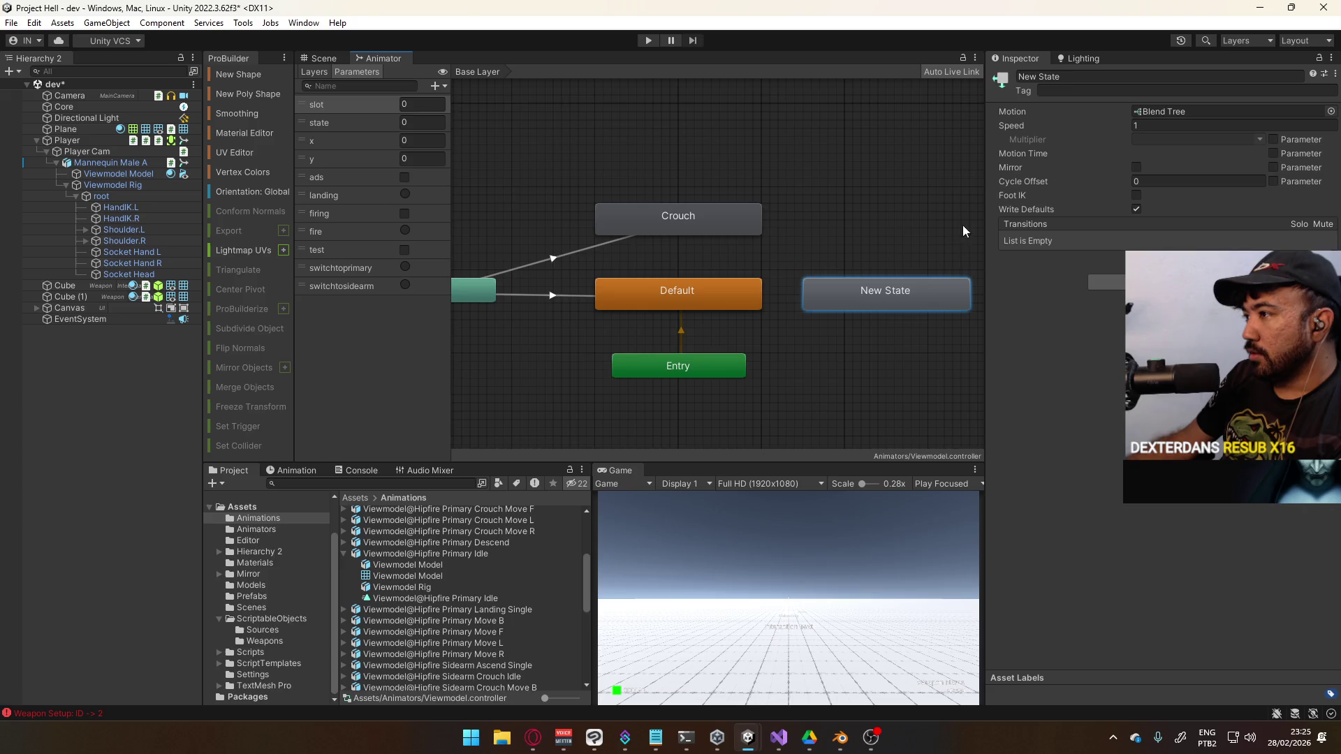
Delete New State and add an empty state named 'Foda-se' beneath Crouch
key("Delete")
left_click(711, 301)
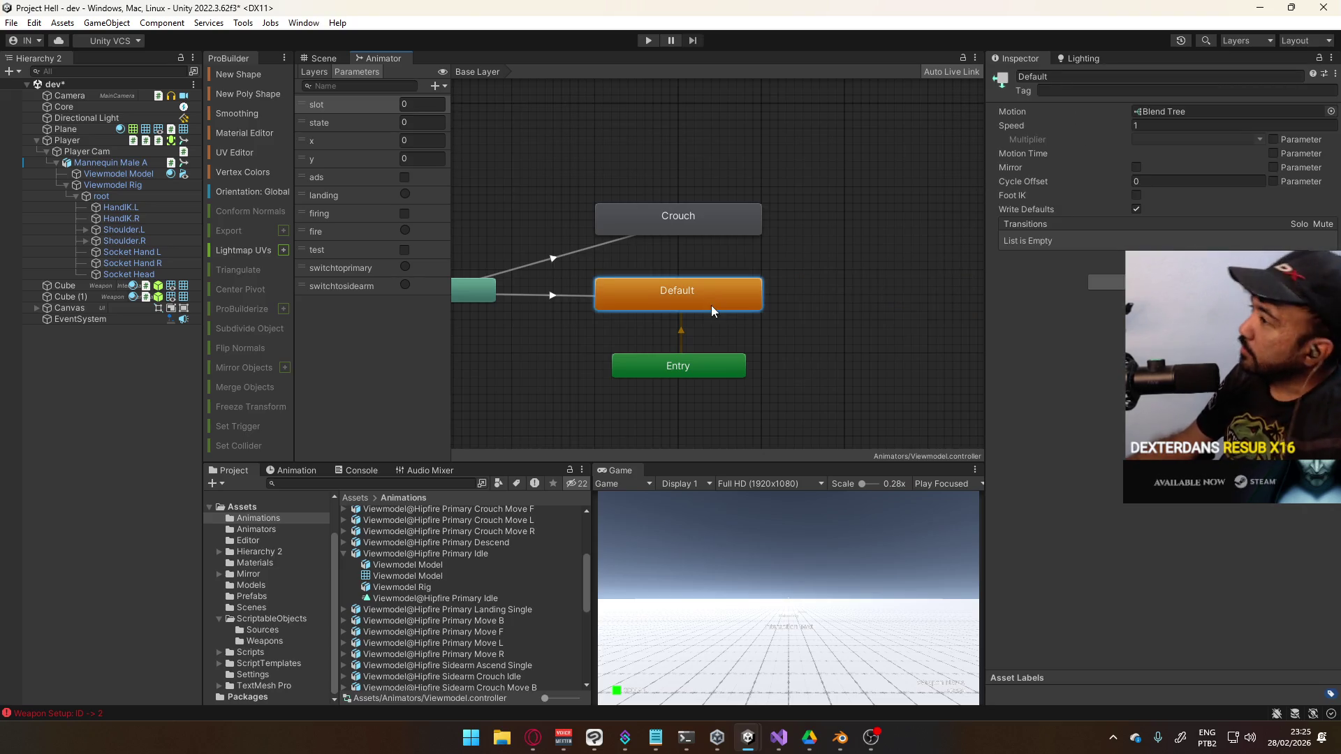
left_click(555, 296)
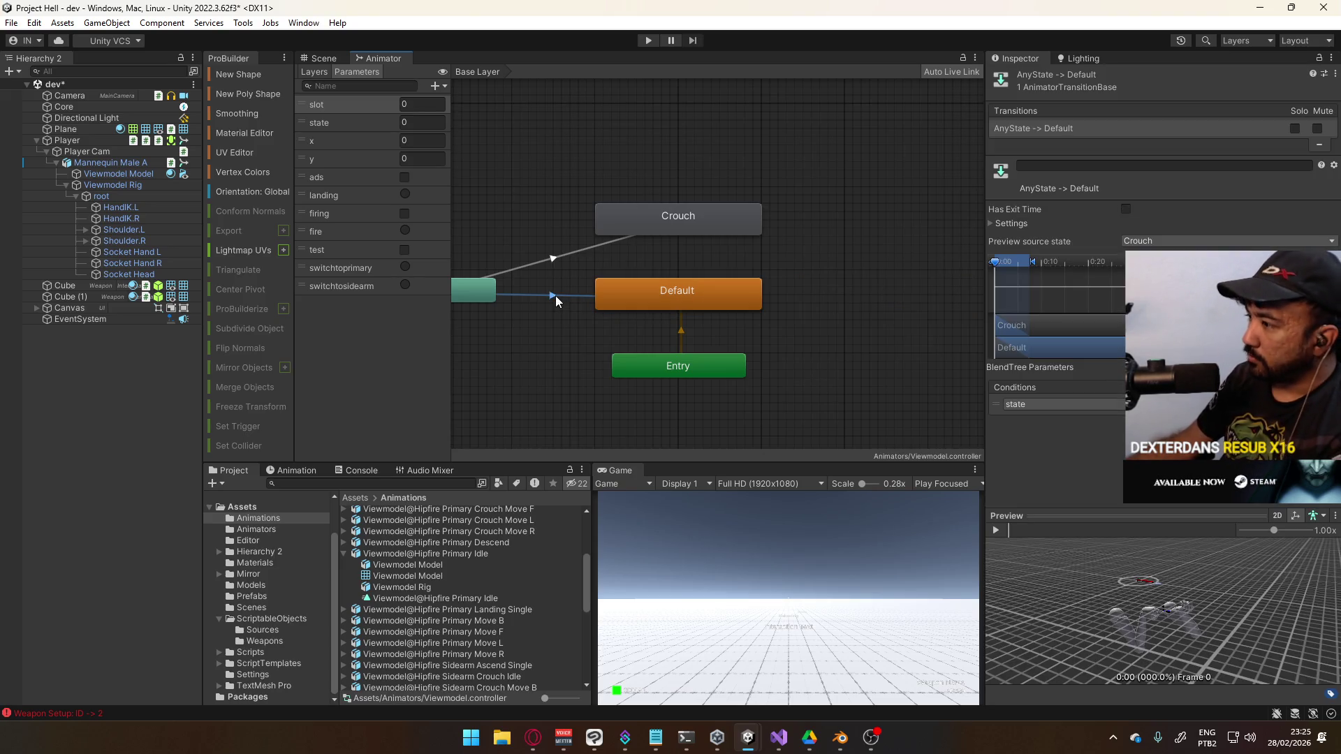
key("ctrl+z")
key("ctrl+z")
key("ctrl+z")
right_click(669, 314)
mouse_move(698, 321)
left_click(884, 325)
mouse_move(732, 322)
left_mouse_down()
mouse_move(688, 323)
mouse_move(668, 296)
left_mouse_up()
left_click(1156, 77)
type("Foda-se")
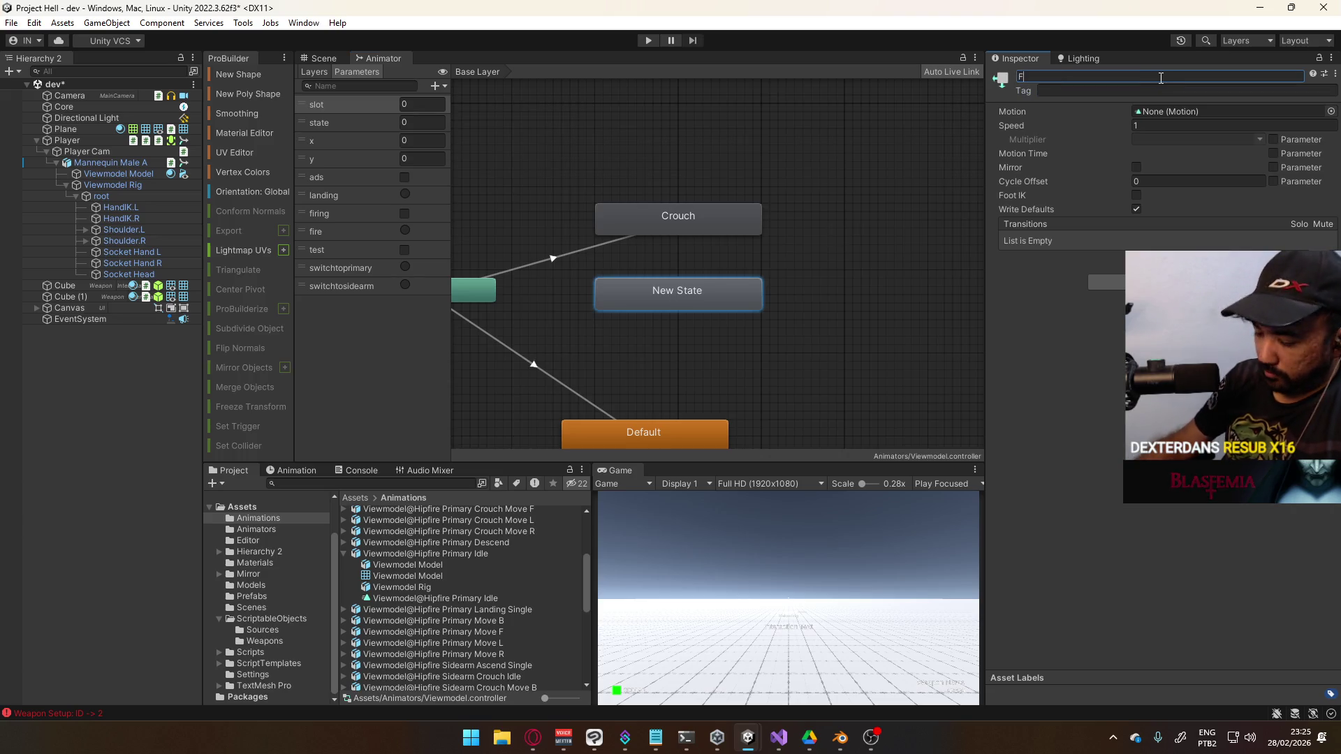
key("Return")
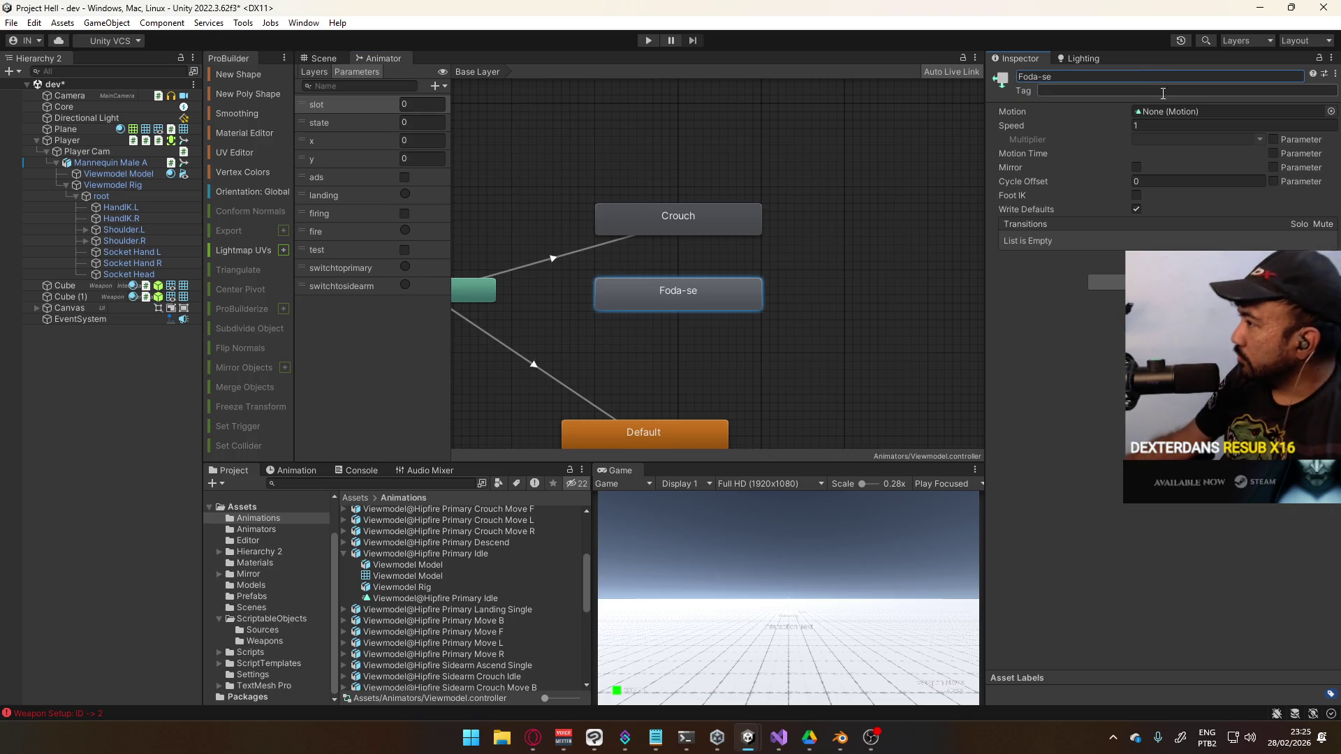
Bring Any State into view and select its transition to Default
mouse_move(727, 321)
left_mouse_down()
mouse_move(843, 156)
mouse_move(819, 210)
left_mouse_up()
left_click(616, 288)
left_click(626, 278)
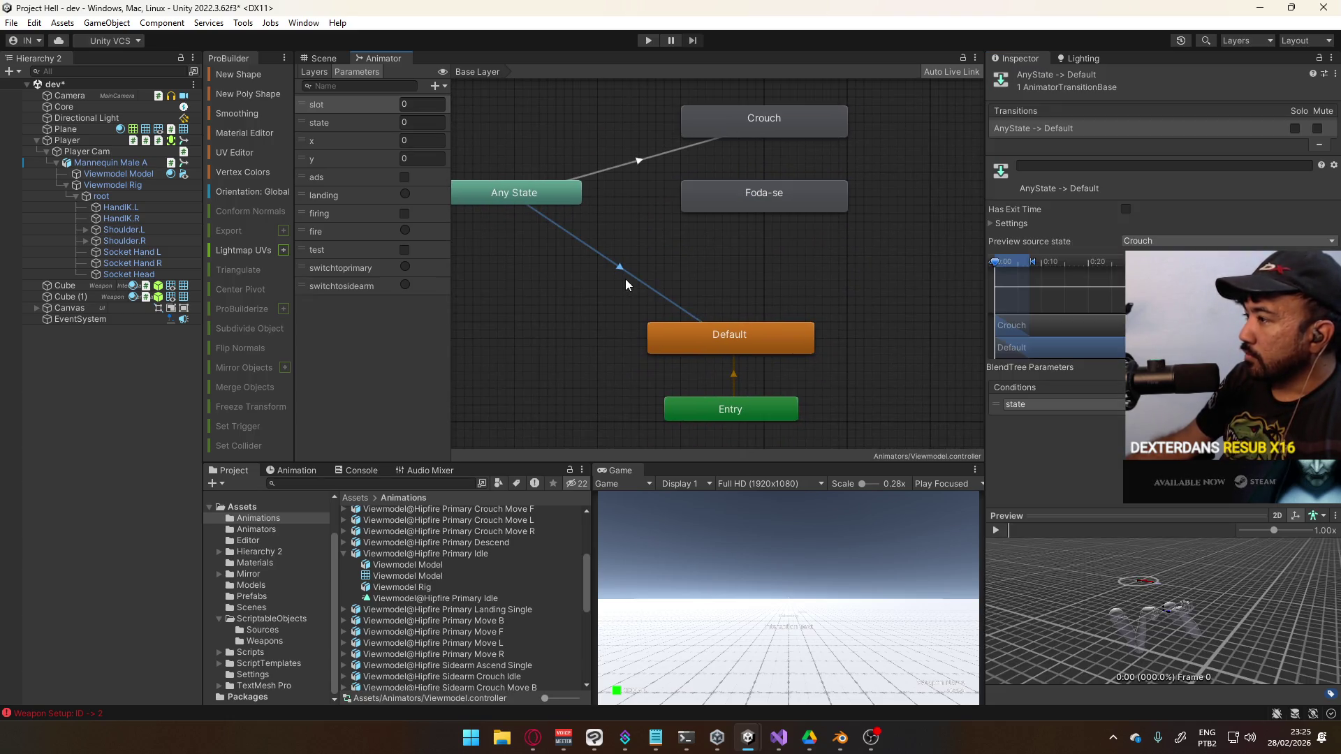
Copy the Any State→Default transition settings and paste them into a new Any State→Foda-se transition
right_click(617, 266)
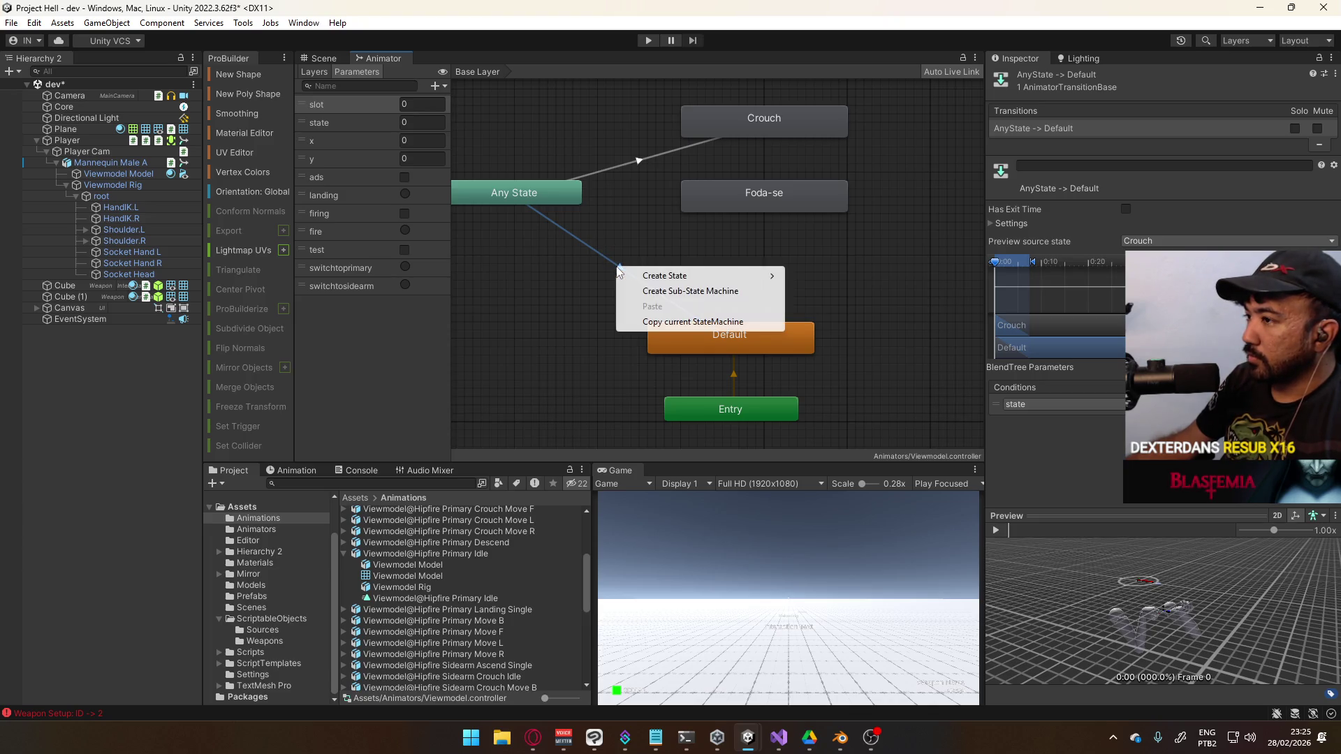
right_click(1037, 128)
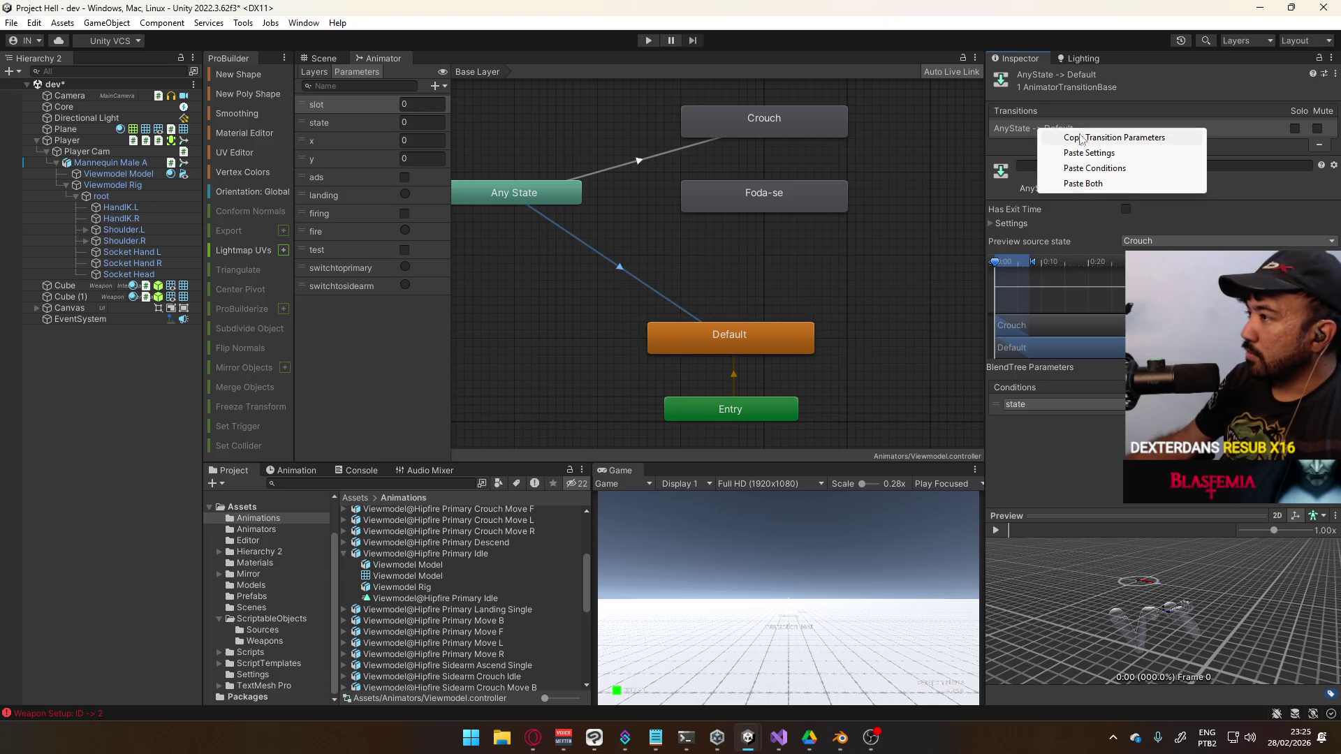
left_click(1086, 136)
right_click(565, 187)
left_click(629, 196)
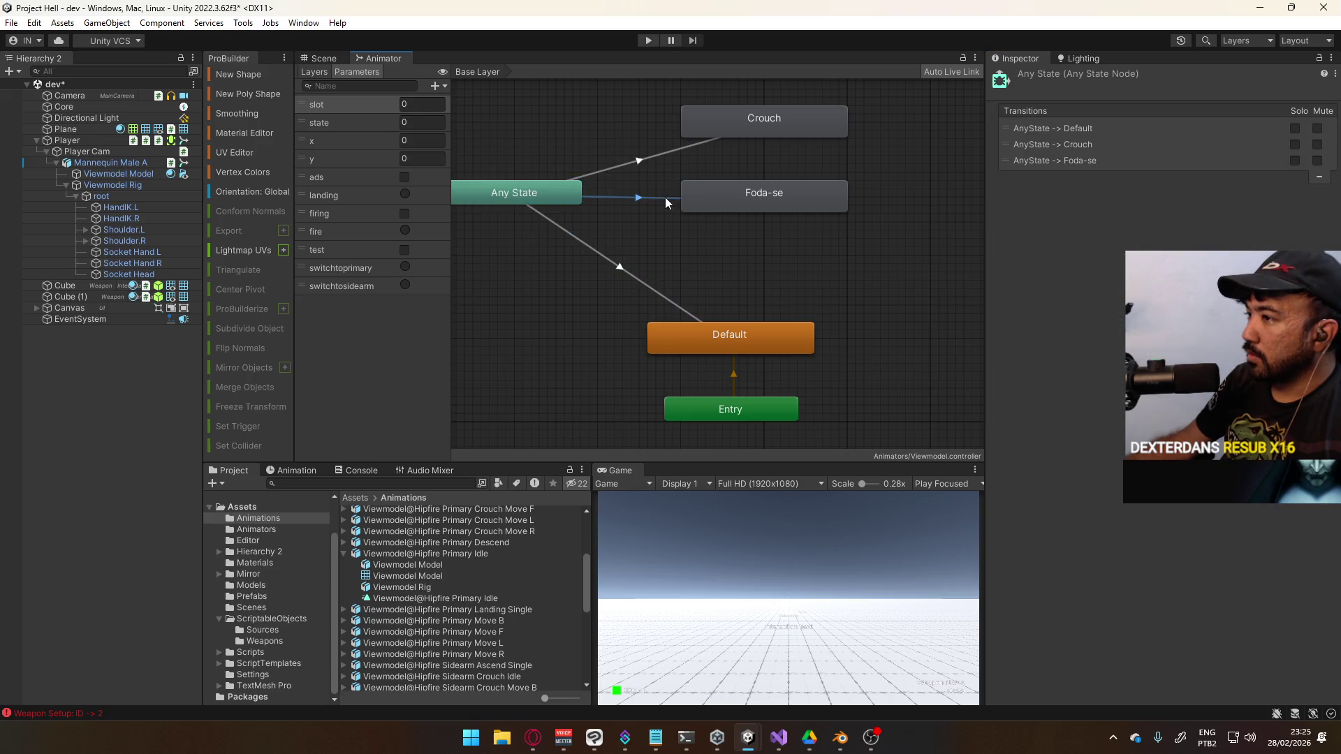
left_click(702, 197)
right_click(1063, 128)
left_click(1105, 180)
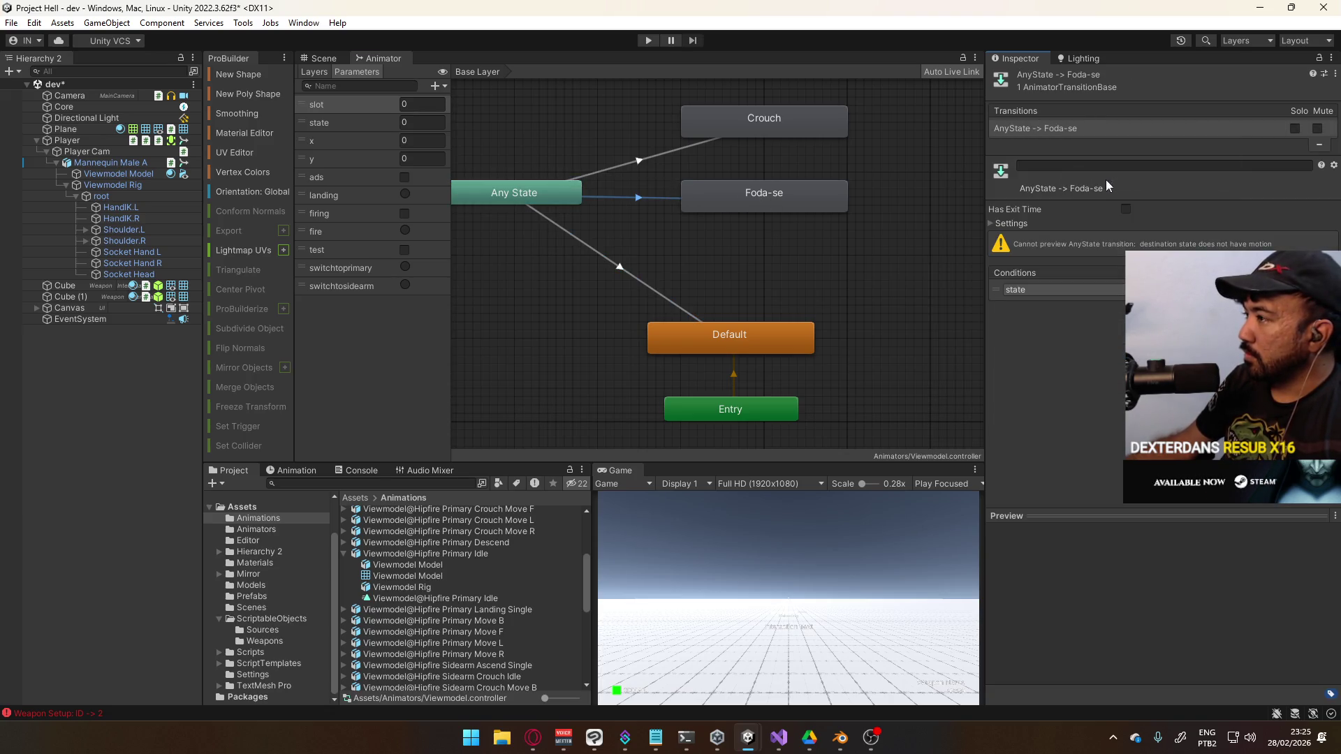
Enable ordered interruption on the Any State→Foda-se transition
left_click(1014, 224)
left_click(1124, 293)
left_click(1146, 318)
mouse_move(880, 250)
left_mouse_down()
mouse_move(877, 309)
mouse_move(812, 281)
mouse_move(845, 204)
mouse_move(841, 232)
left_mouse_up()
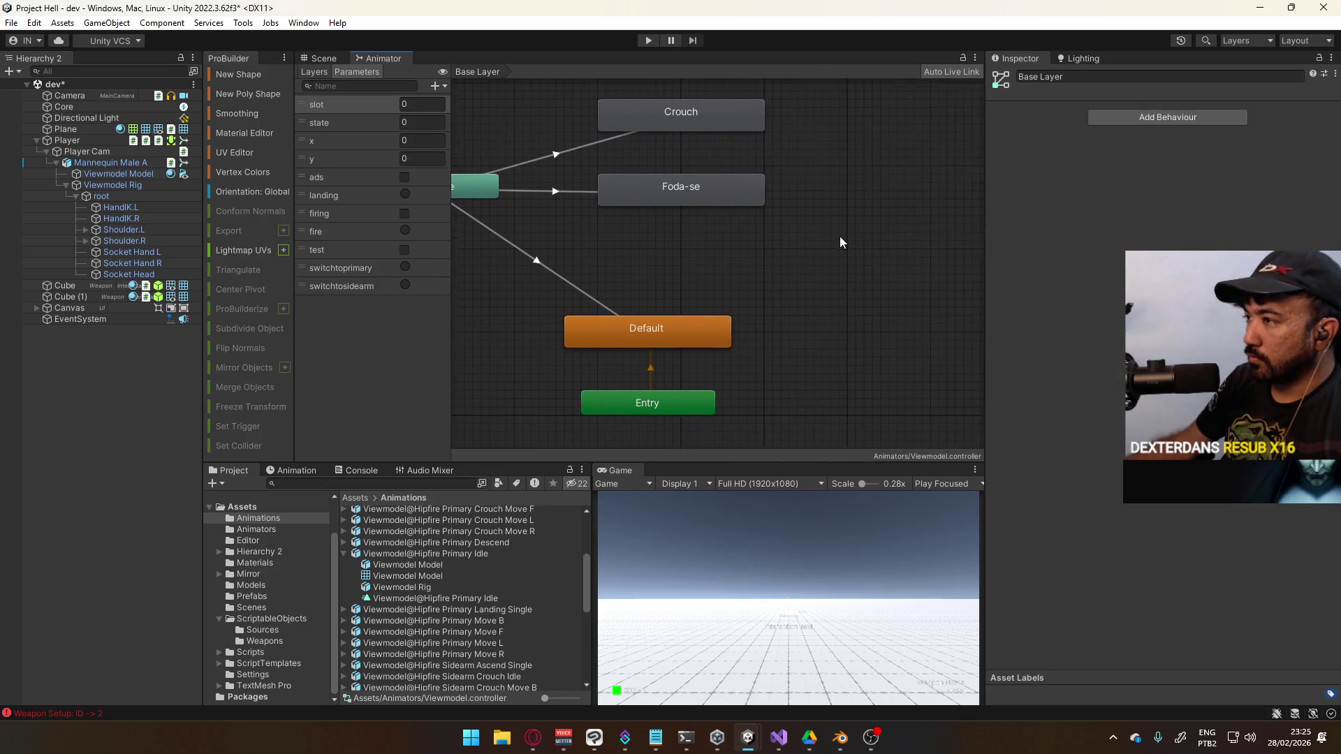
Duplicate Default as Default 0 and add a transition from Foda-se to it
left_click(651, 346)
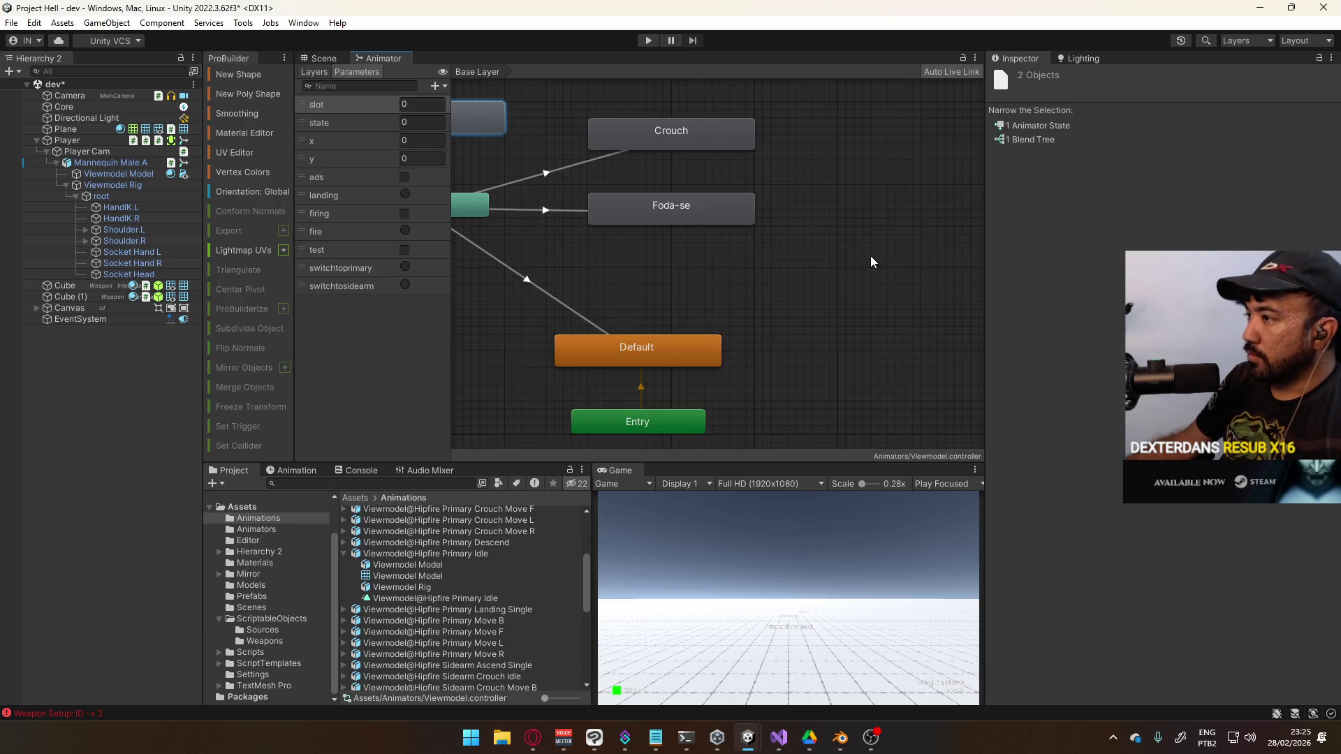
key("ctrl+d")
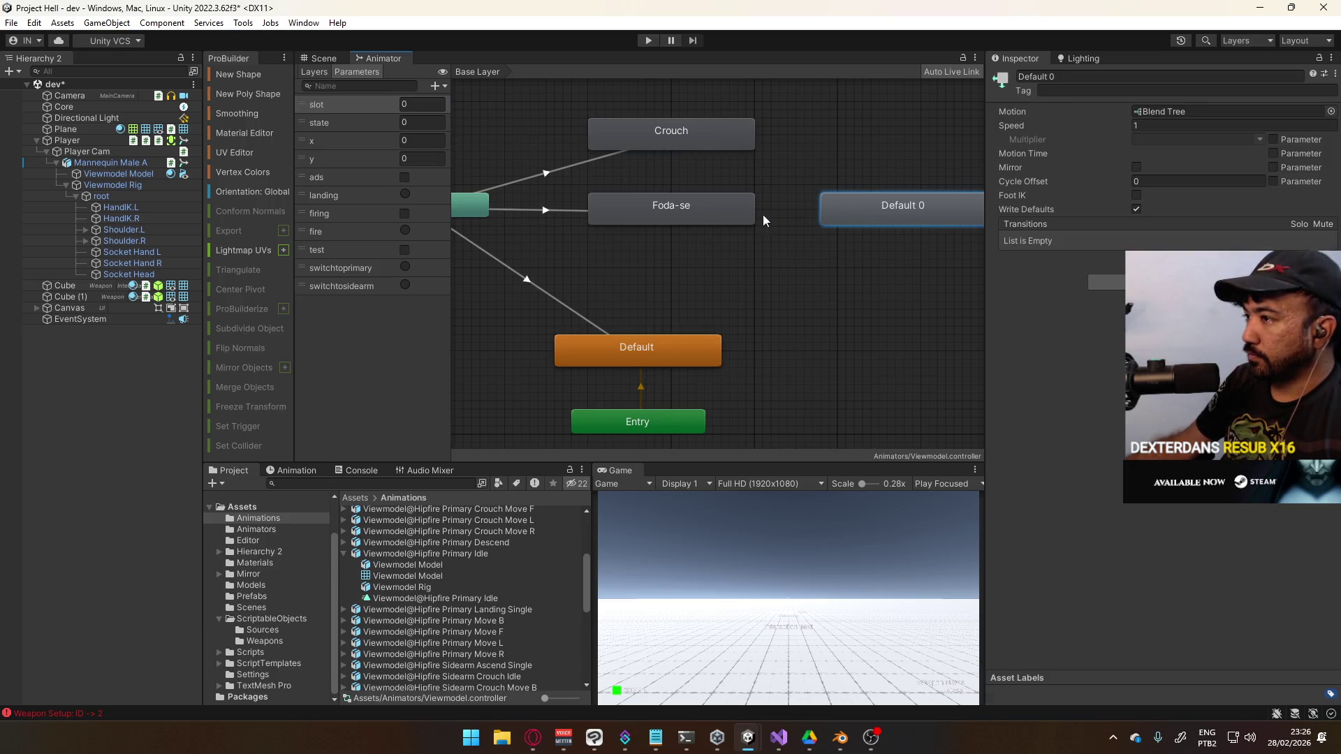
left_click(743, 212)
right_click(743, 213)
left_click(782, 221)
left_click(870, 210)
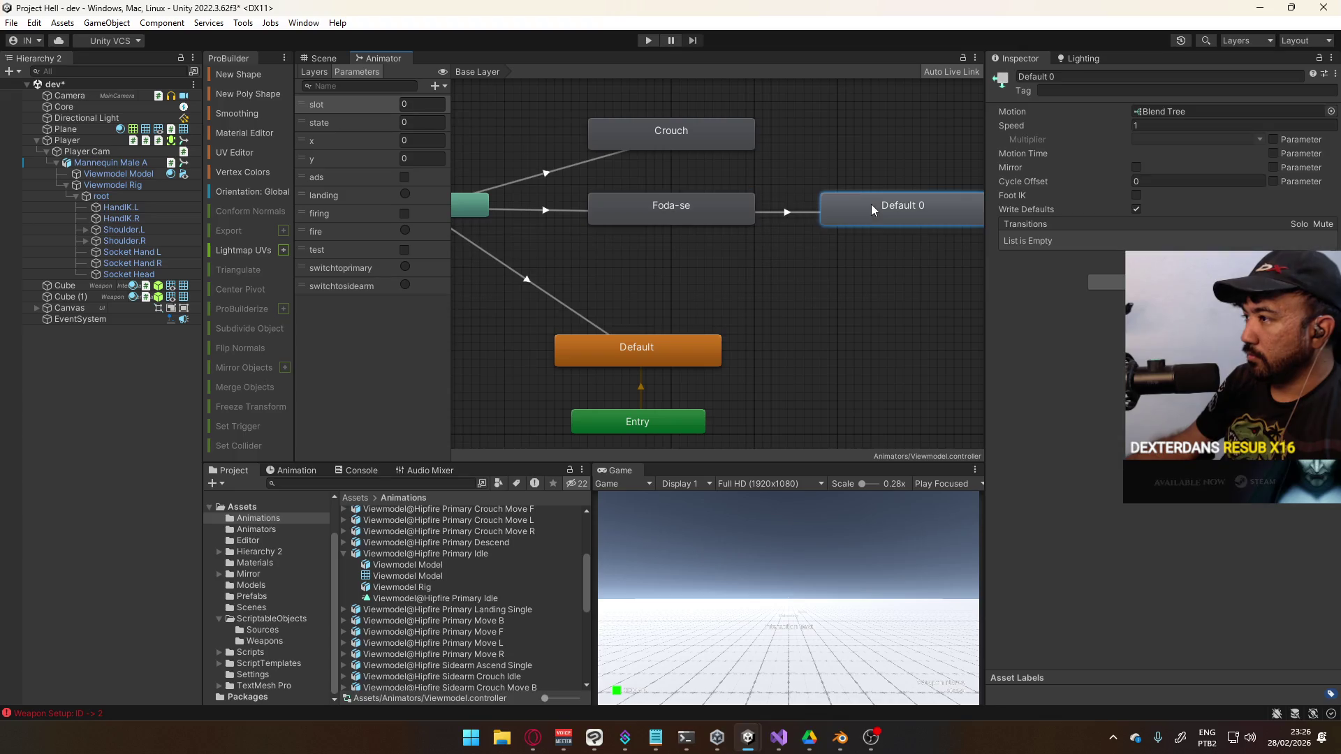
Make a second copy, Default 0 0, below Default 0 and link Foda-se to it
left_click(890, 321)
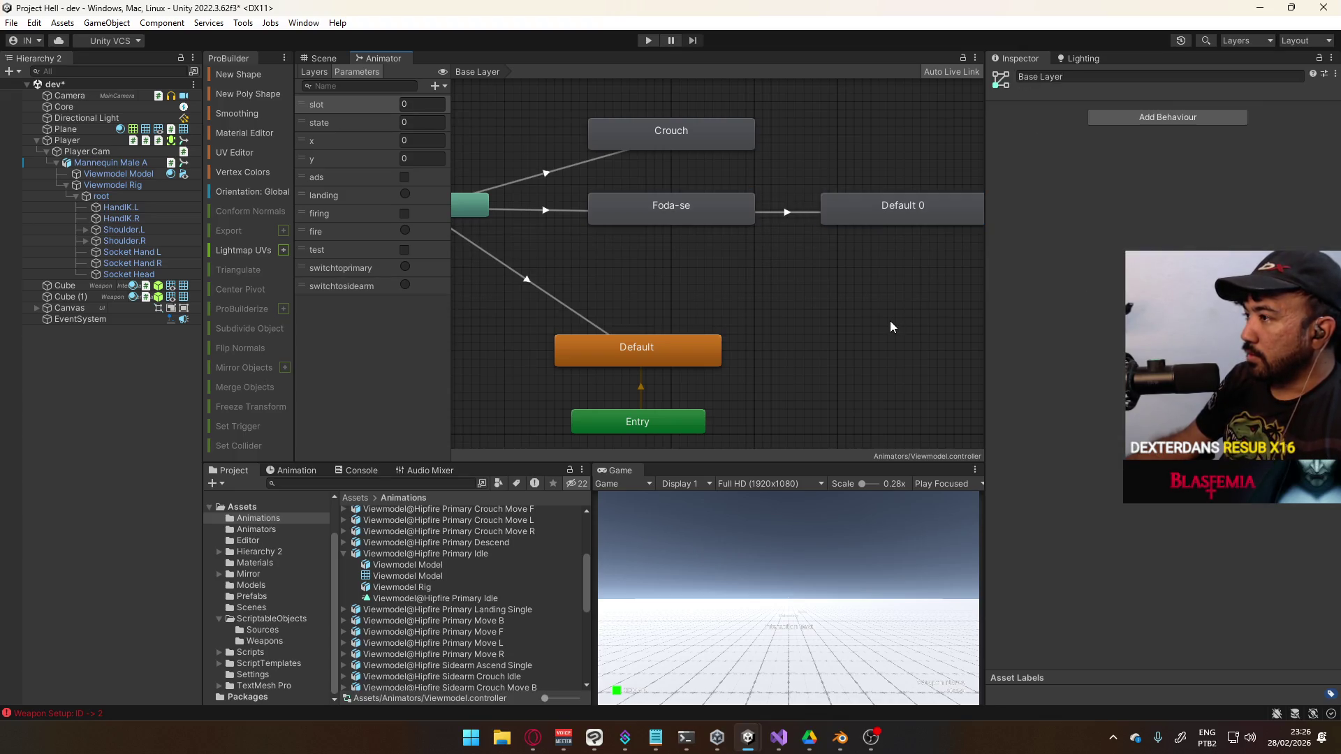
key("ctrl+z")
mouse_move(492, 127)
left_mouse_down()
mouse_move(925, 318)
mouse_move(941, 269)
mouse_move(920, 253)
left_mouse_up()
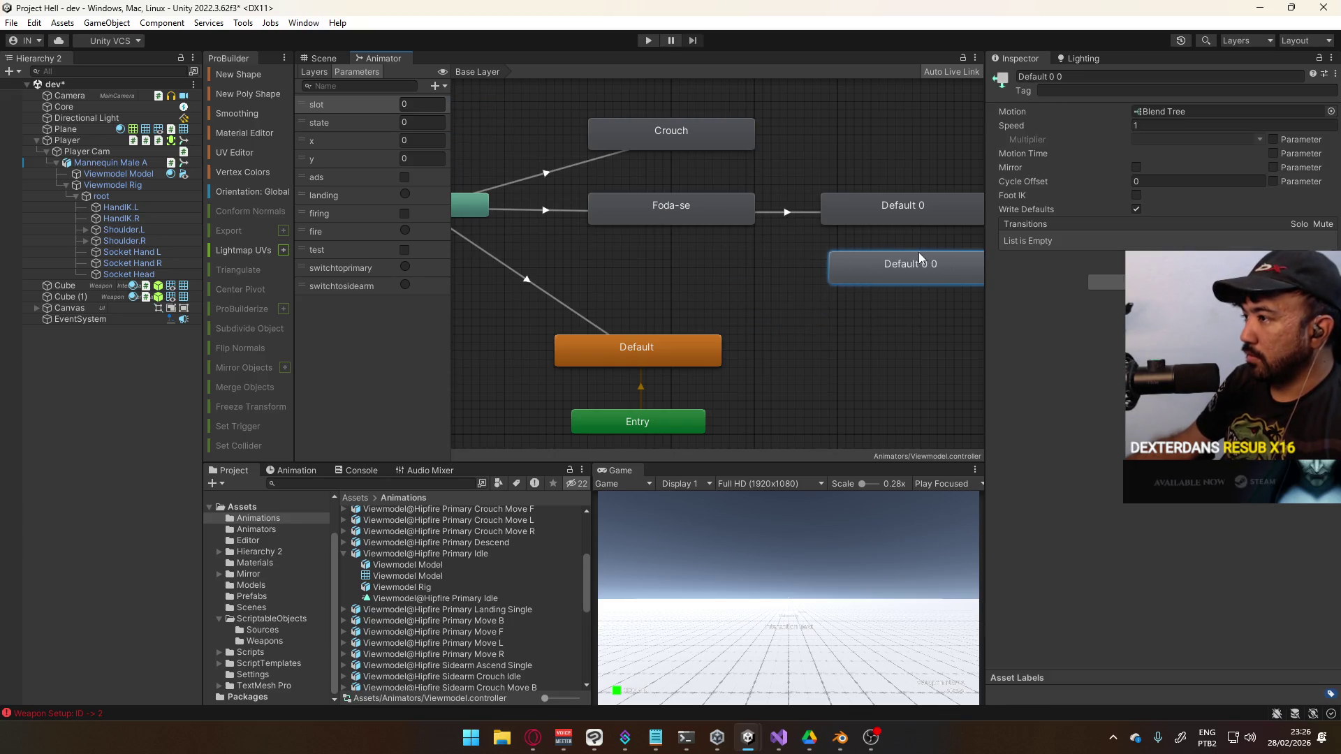
right_click(751, 208)
left_click(764, 214)
left_click(861, 273)
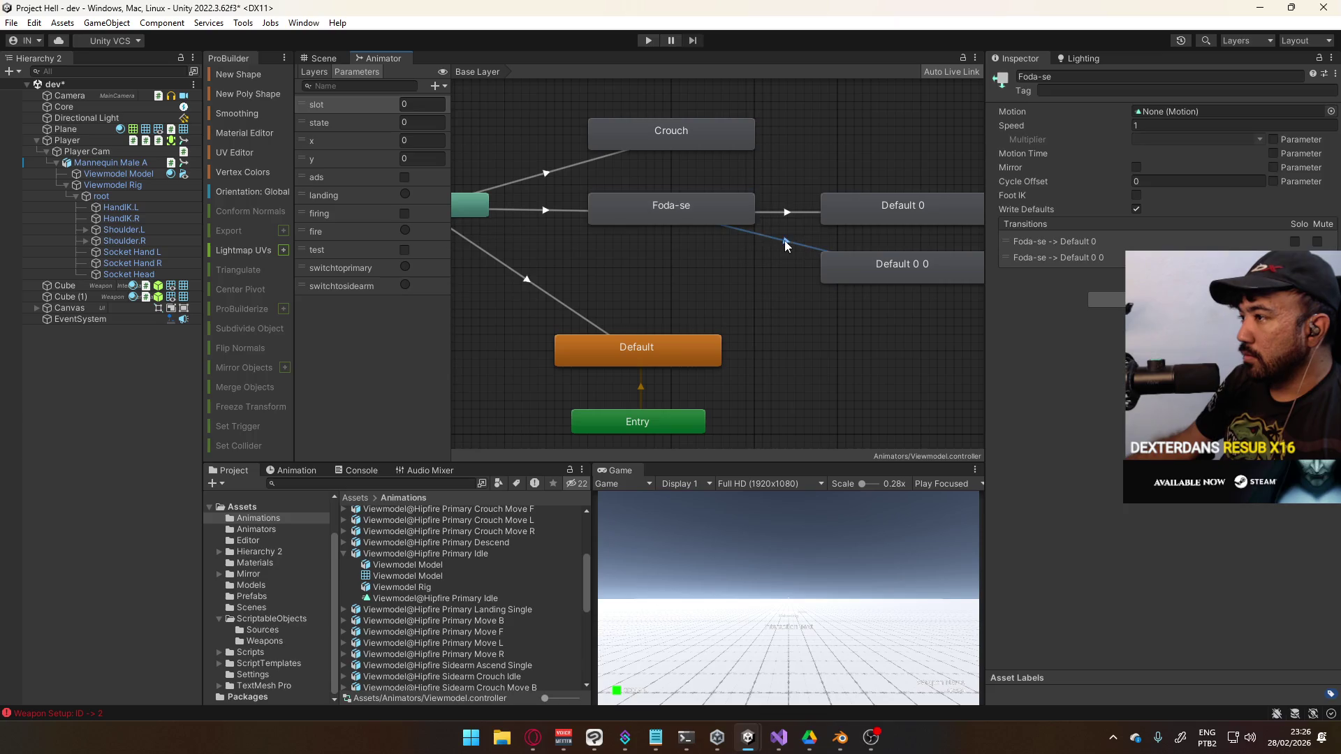
left_click(786, 245)
Add a slot condition to the Foda-se→Default 0 transition
left_click(701, 219)
left_click(791, 213)
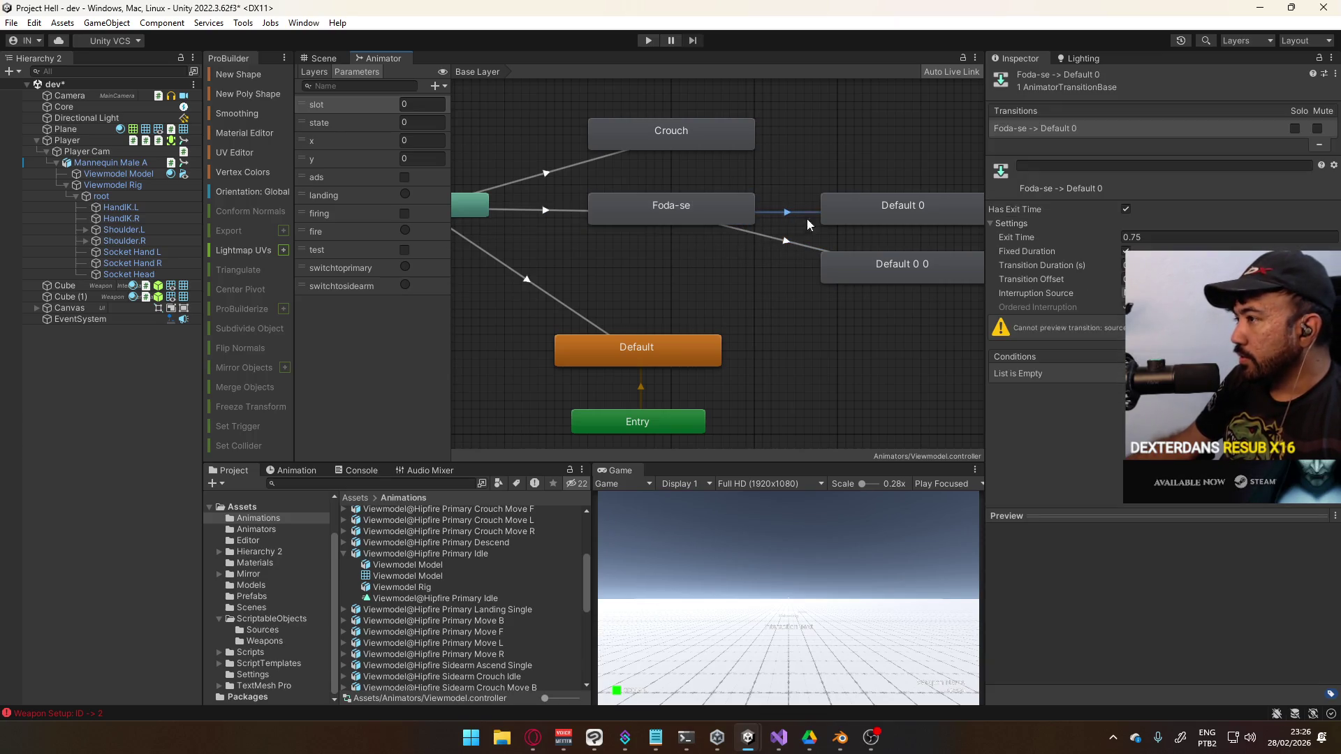
left_click(1306, 389)
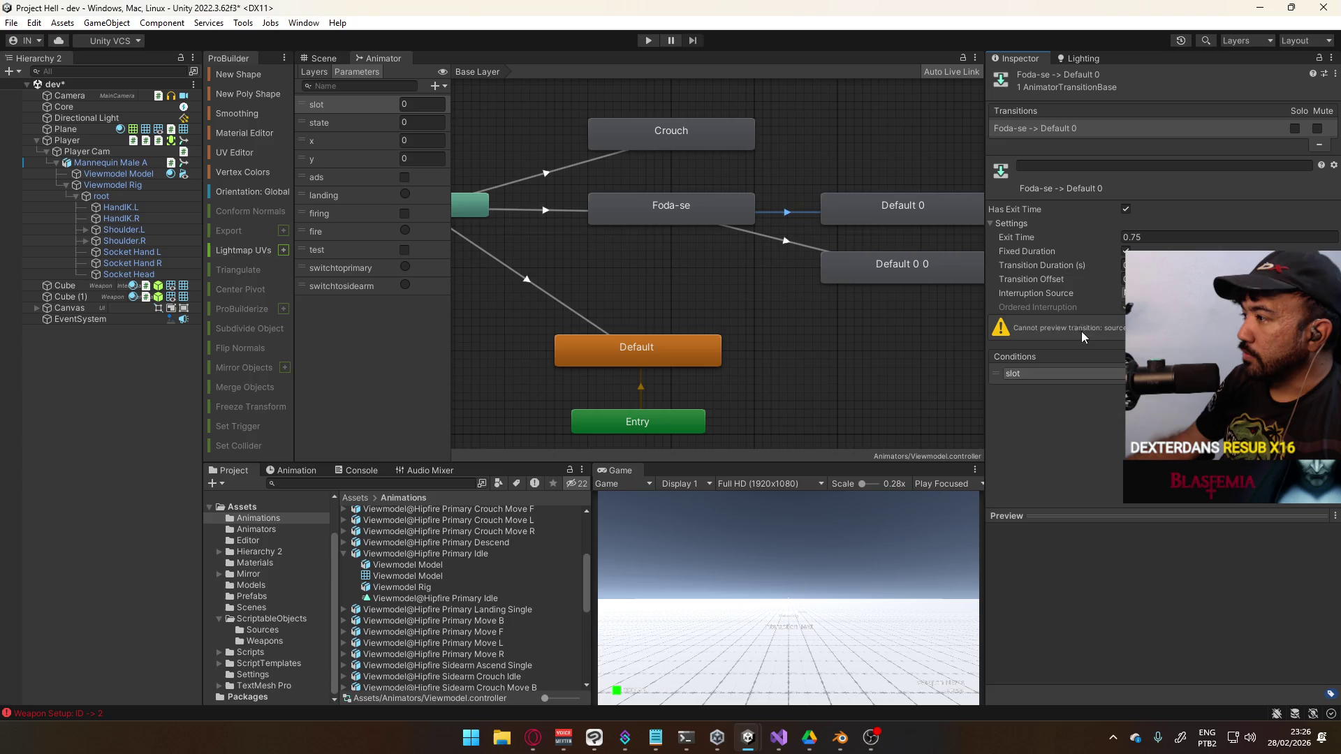
left_click(1079, 58)
left_click(1032, 59)
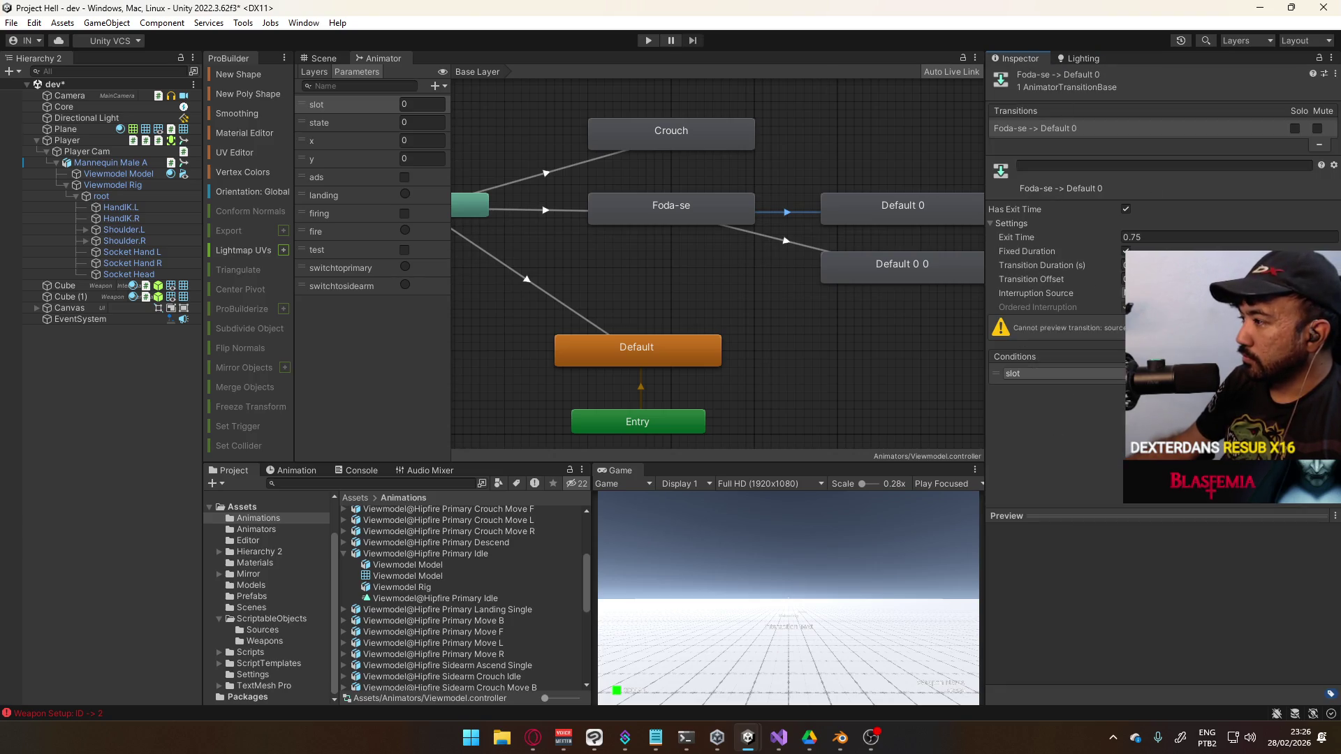
left_click(370, 109)
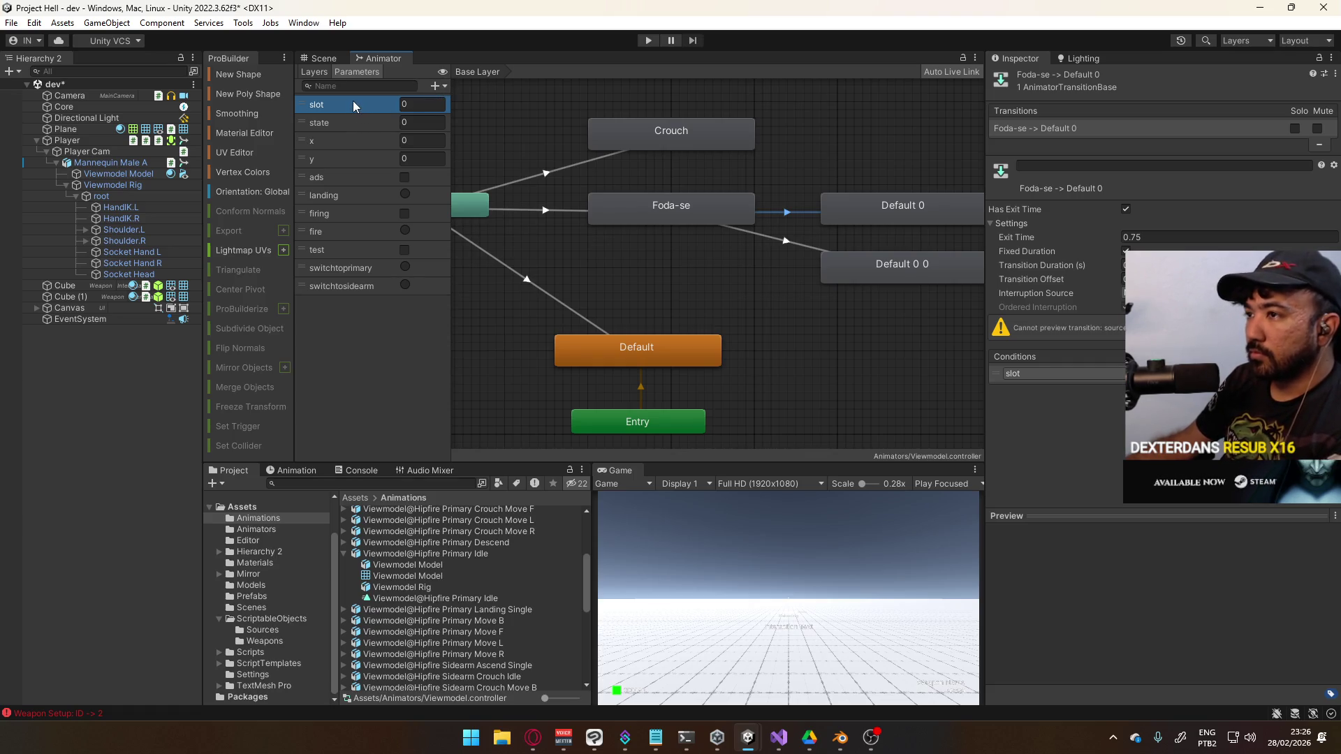
Delete the slot parameter and recreate it as an Int named 'slot' at the top
key("Delete")
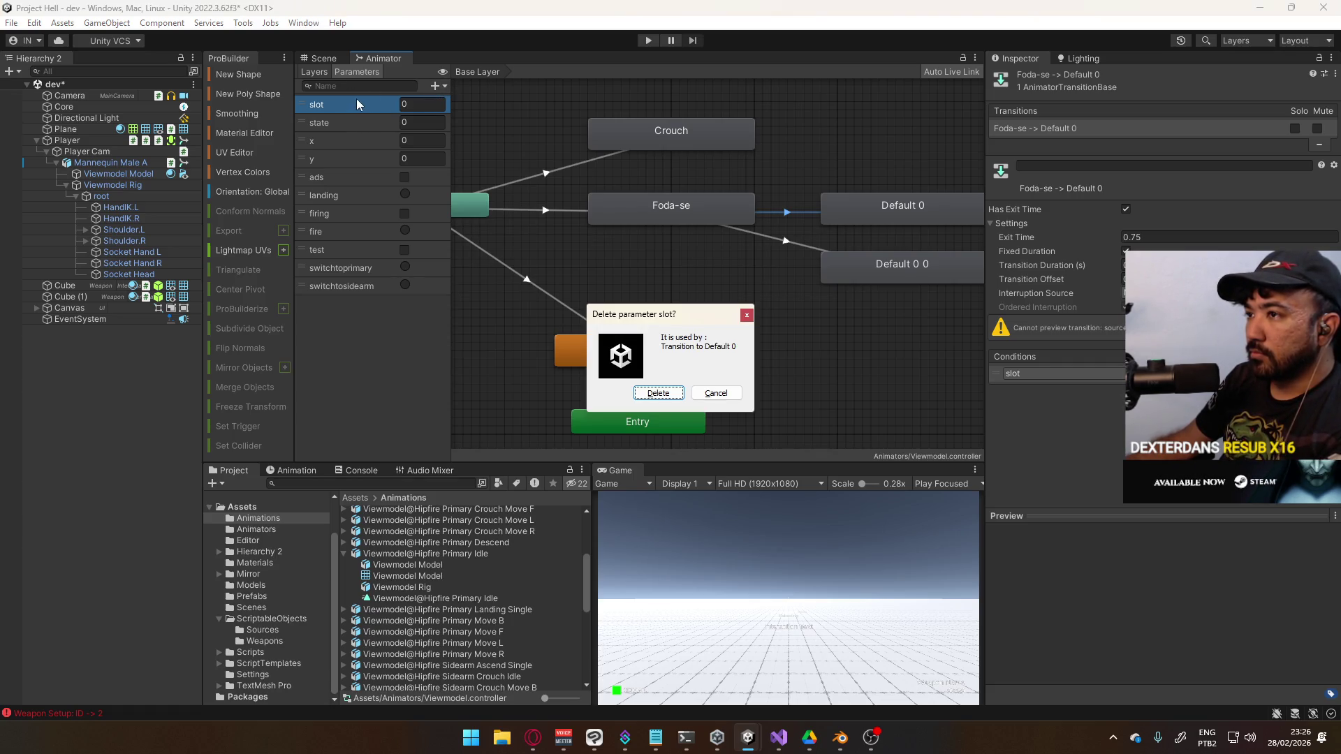
left_click(716, 393)
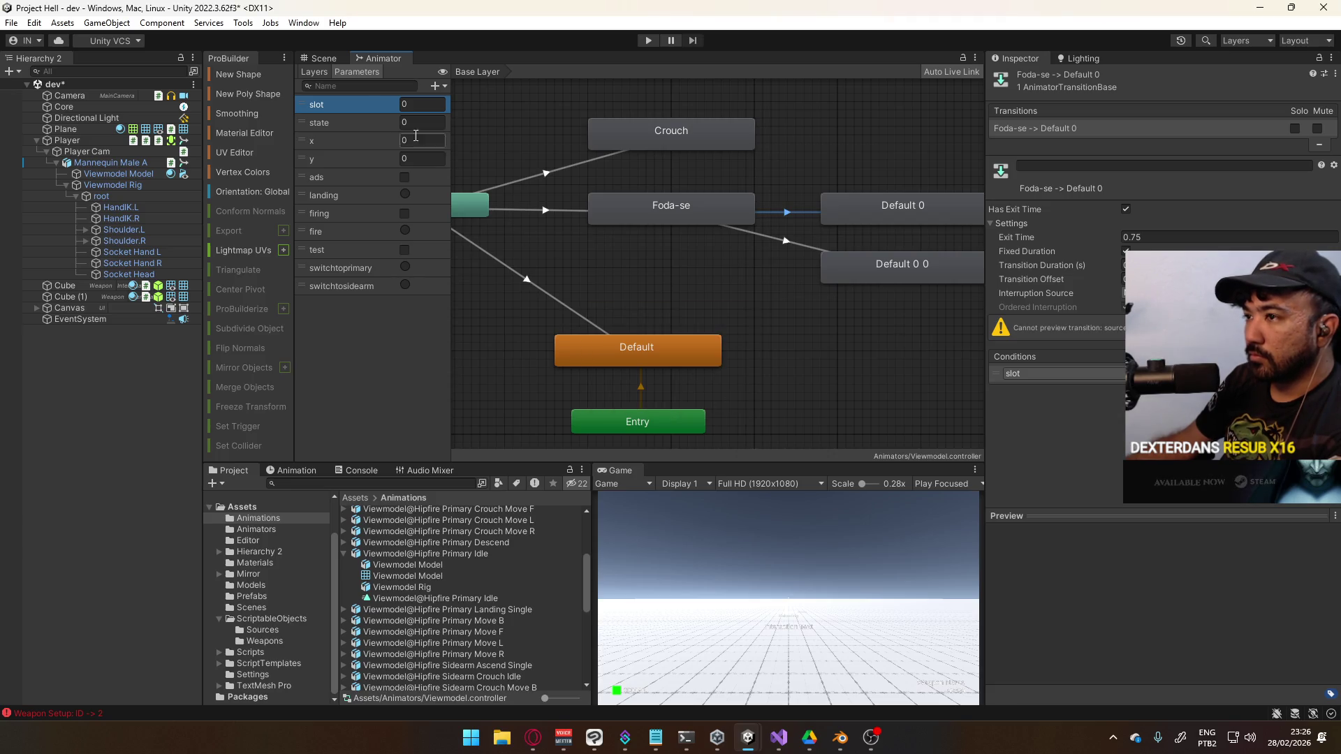
left_click(340, 107)
key("Delete")
left_click(656, 392)
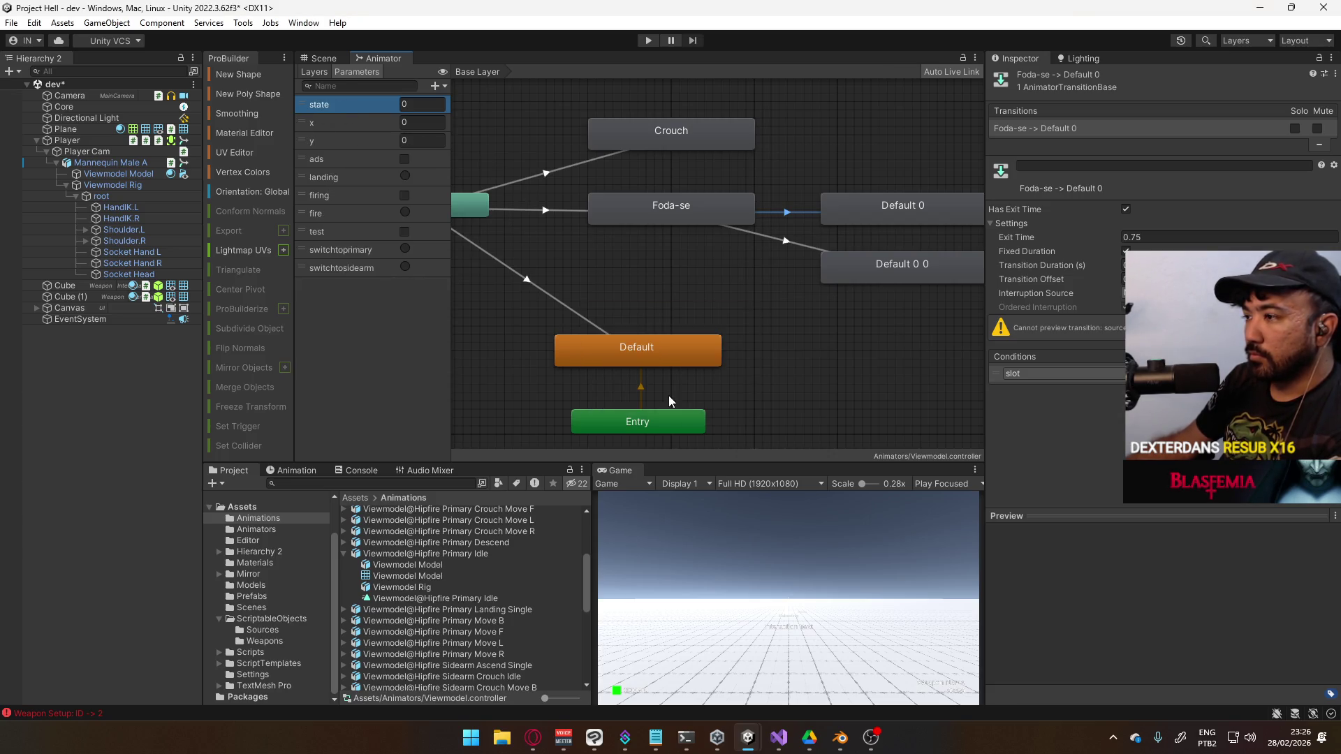
left_click(434, 85)
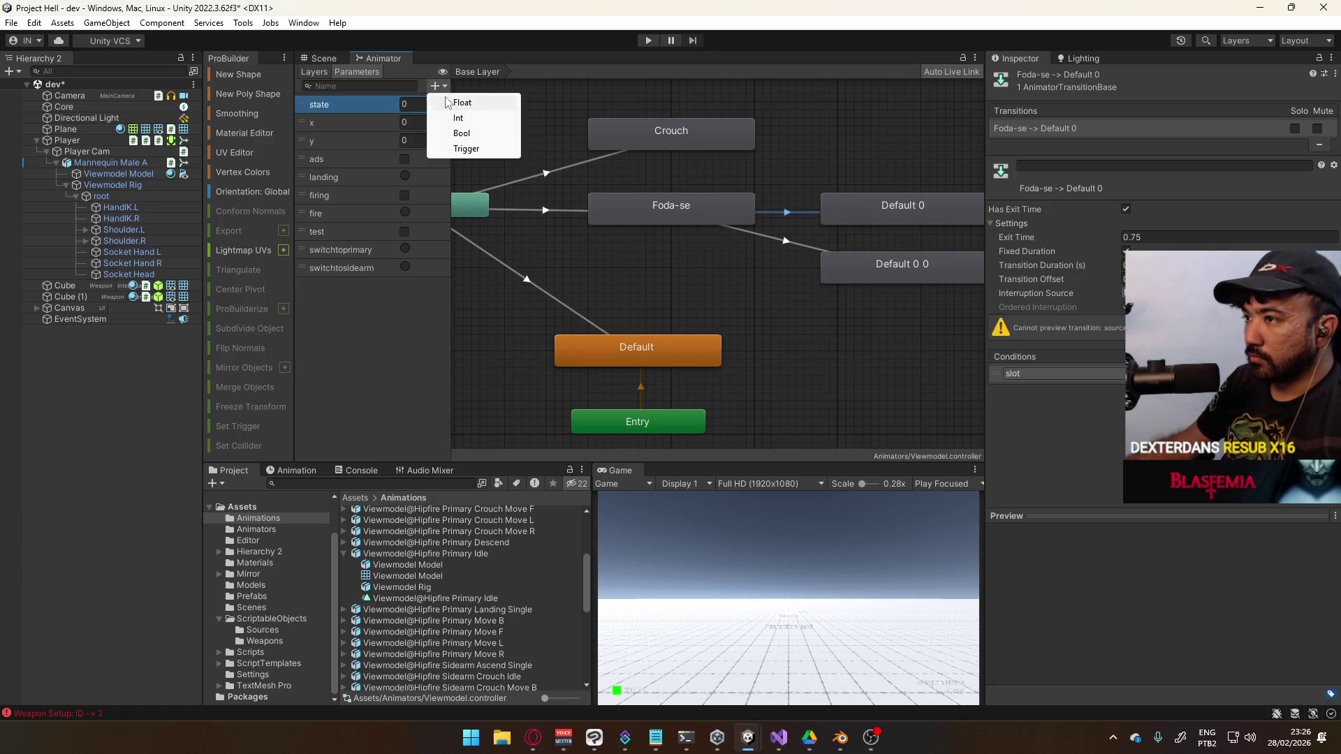
left_click(482, 118)
type("slot")
key("Return")
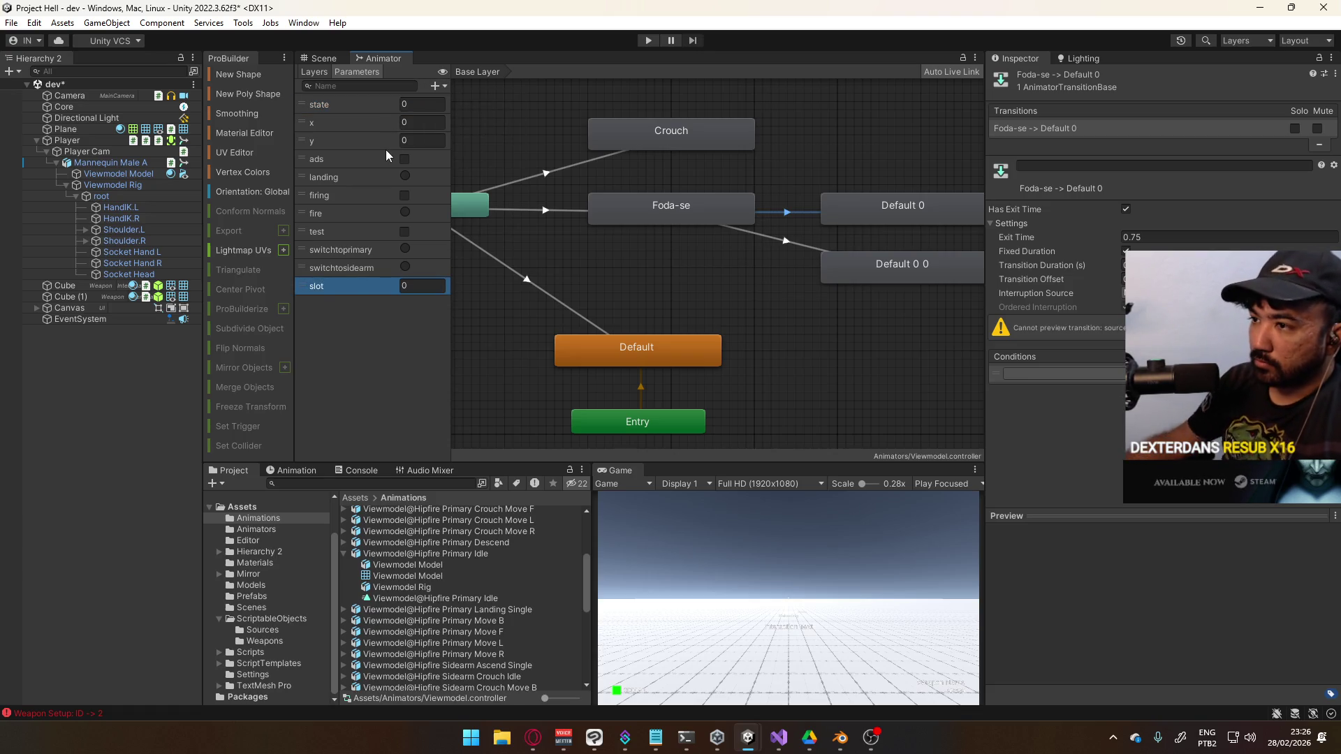
left_click_drag(308, 295, 334, 111)
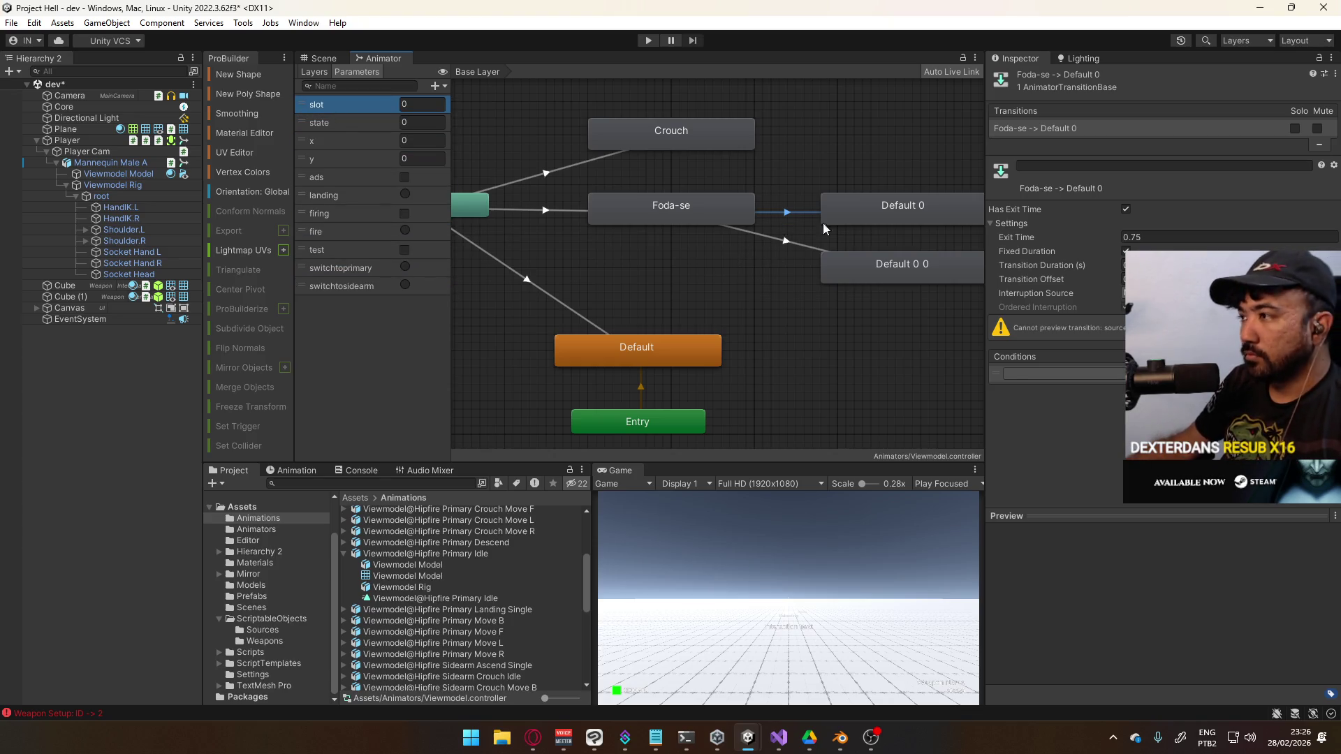
Set slot as the condition on Foda-se→Default 0 and add a slot condition to Foda-se→Default 0 0
left_click(1062, 374)
left_click(1048, 421)
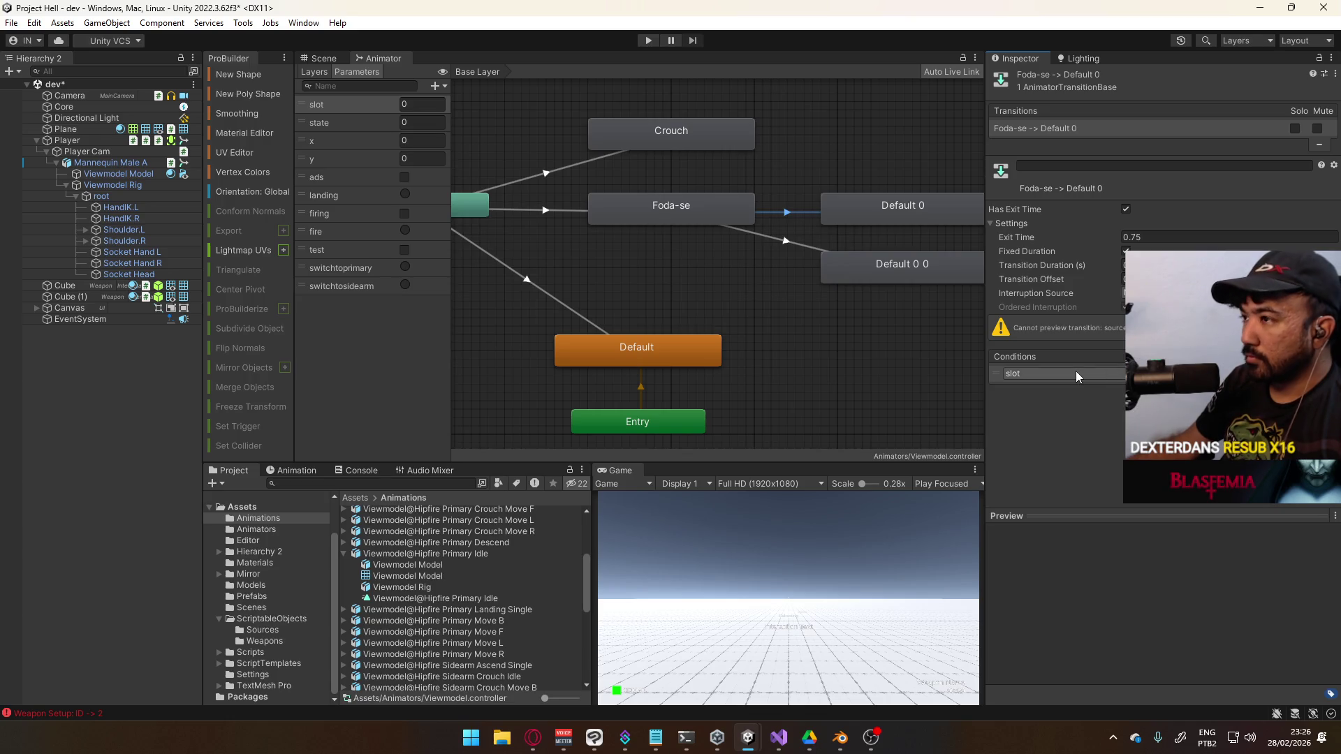
left_click(797, 245)
left_click(1319, 388)
left_click(1062, 373)
left_click(1033, 373)
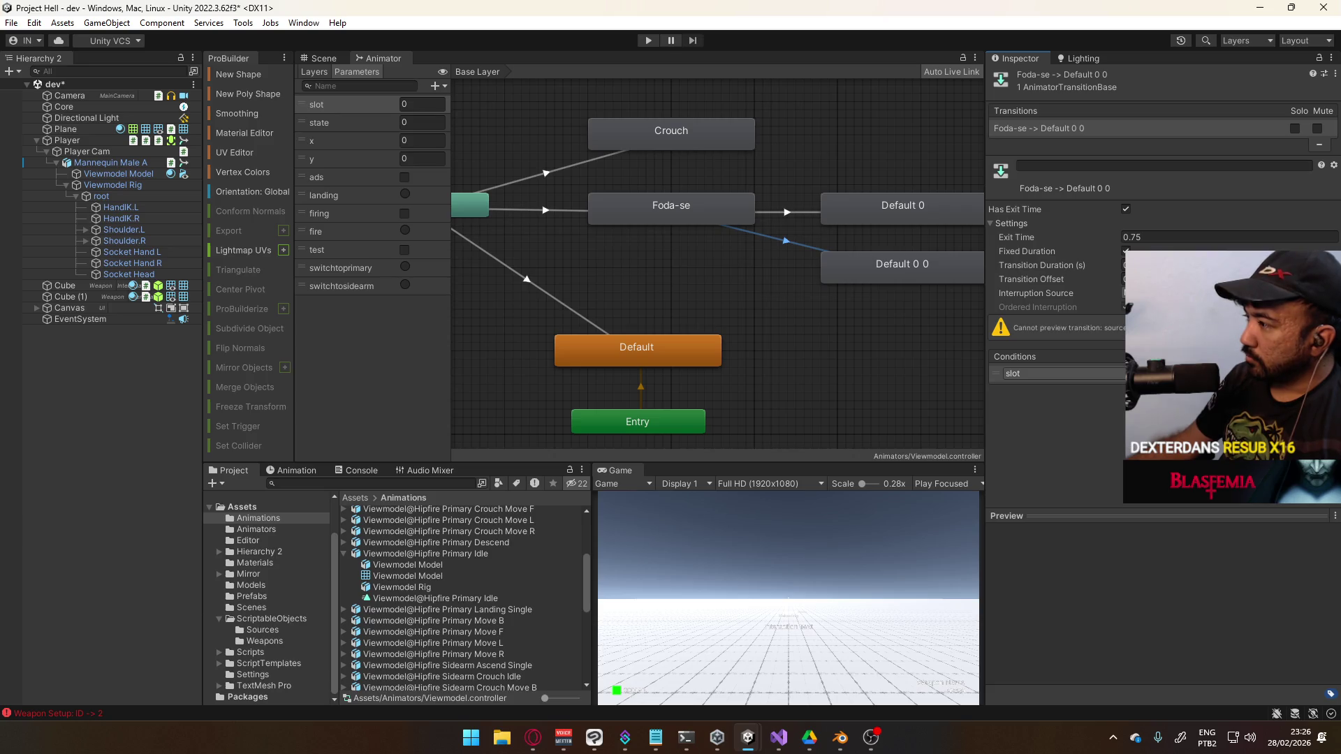
left_click(798, 220)
left_click(797, 214)
left_click(800, 245)
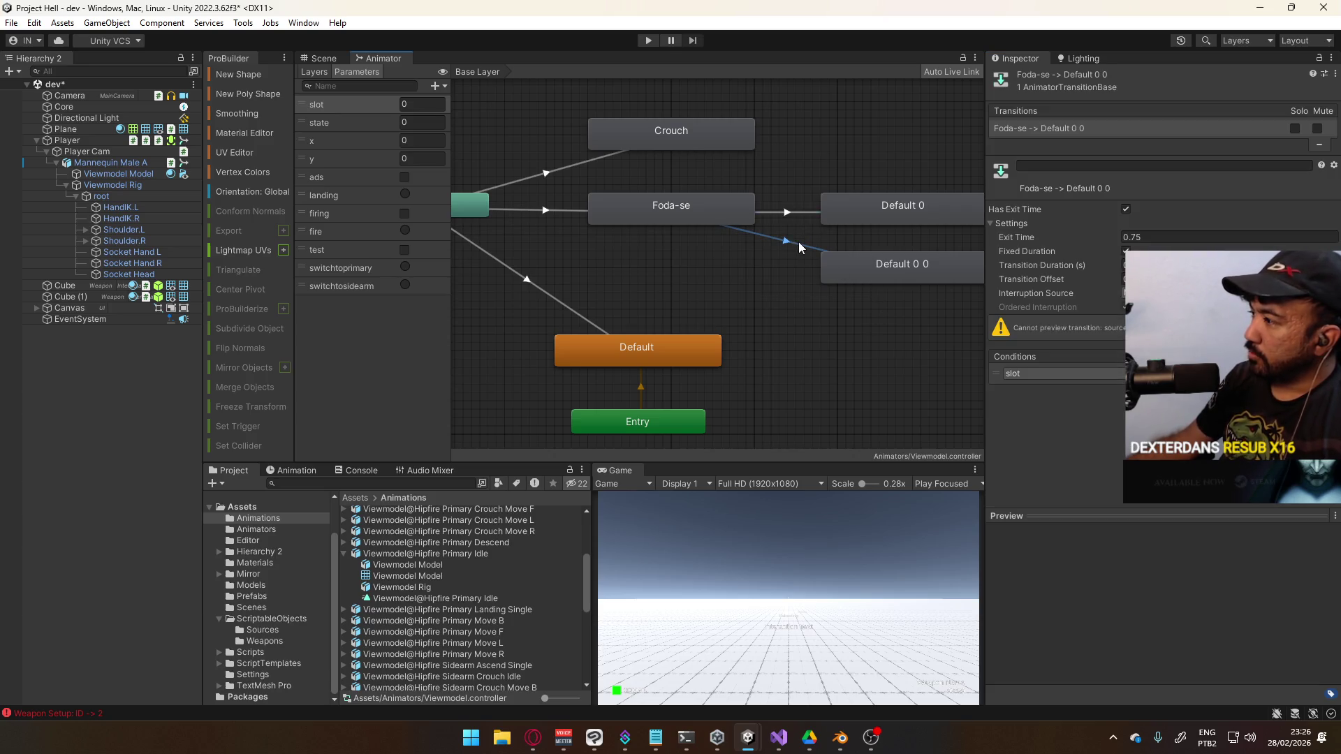
left_click(574, 210)
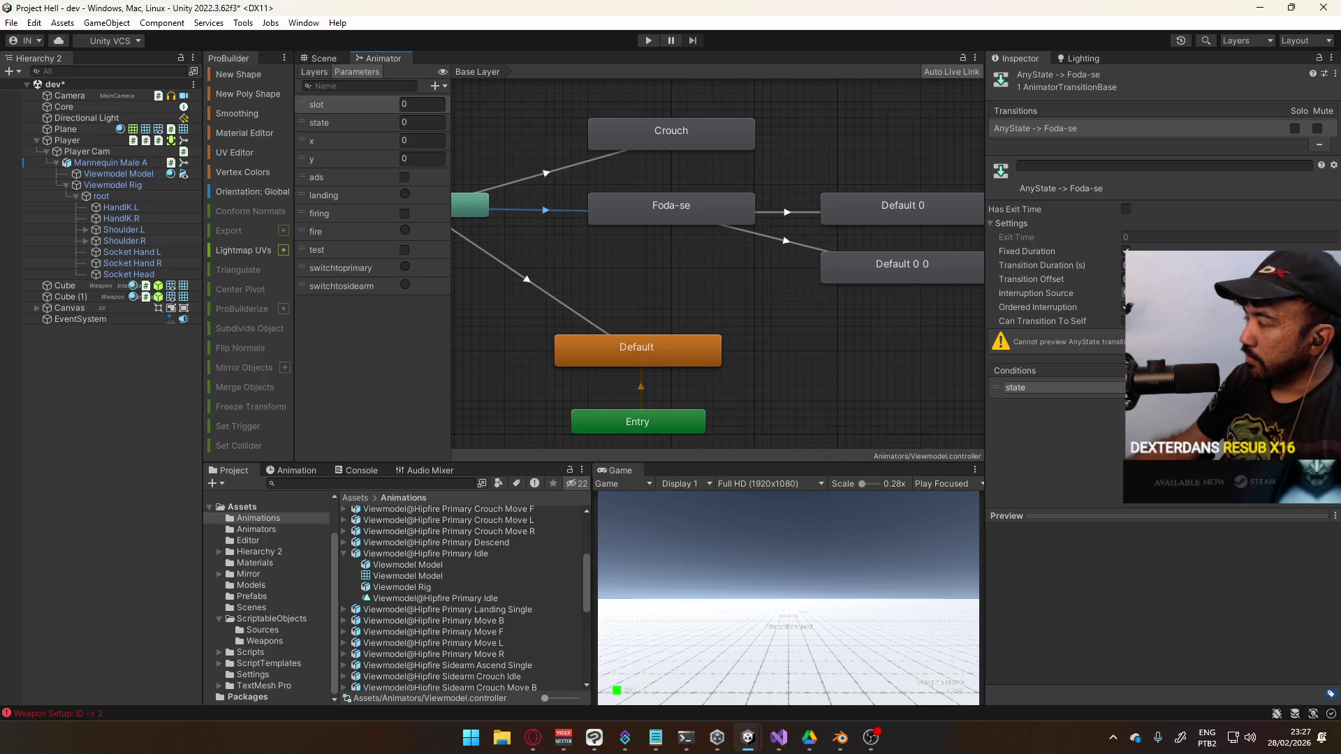
left_click_drag(689, 224, 739, 253)
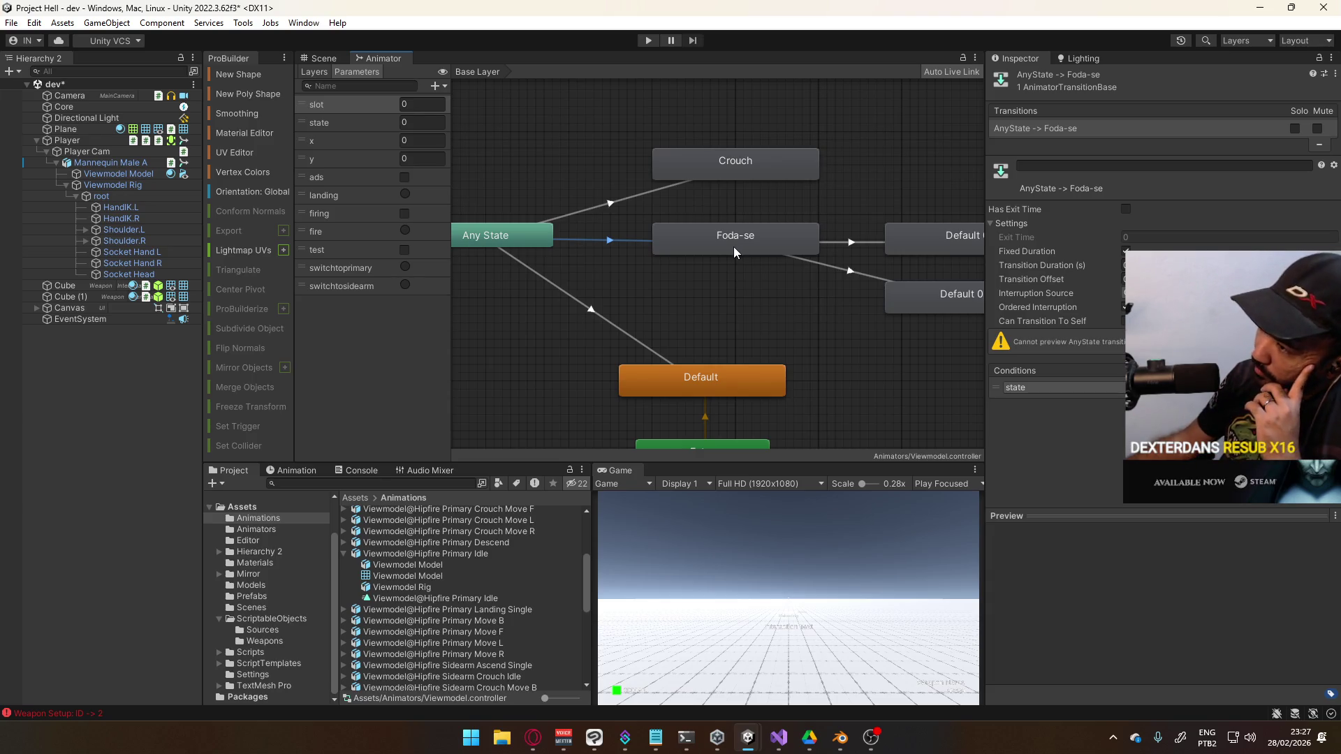
key("a")
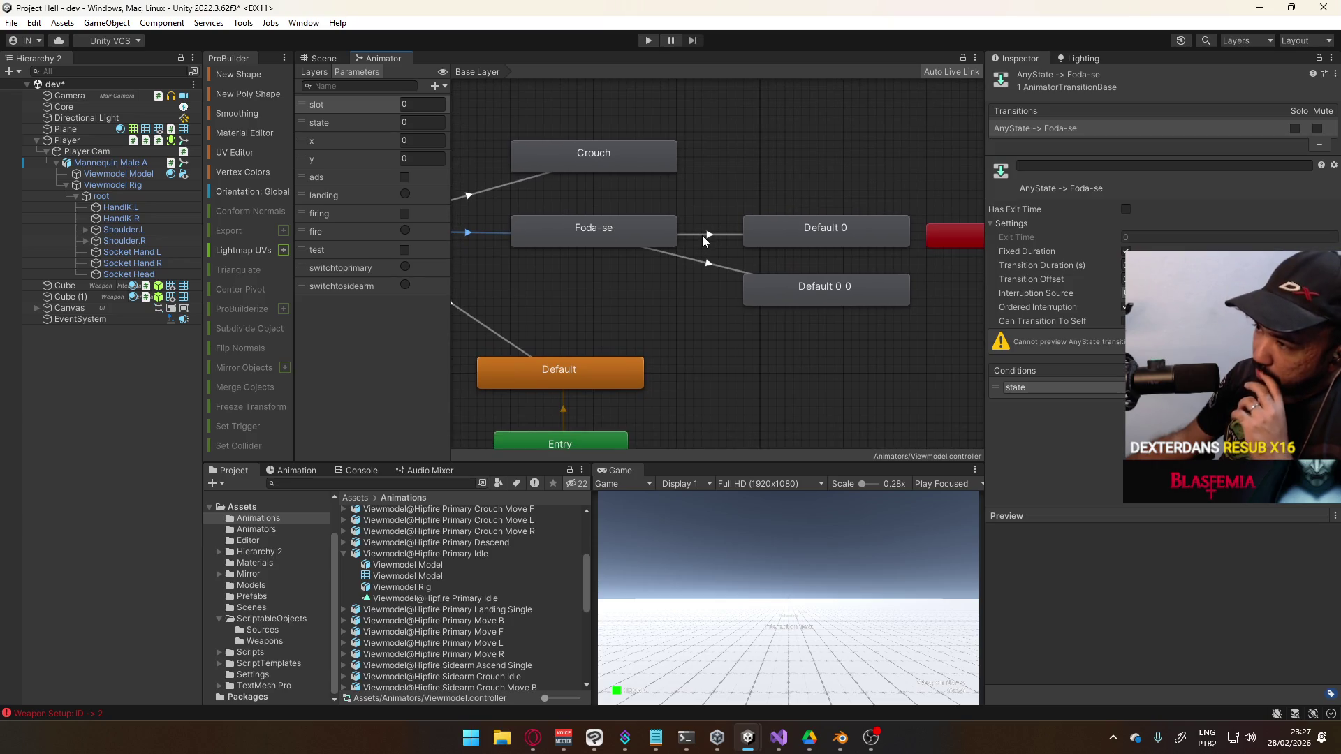
left_click_drag(702, 240, 698, 259)
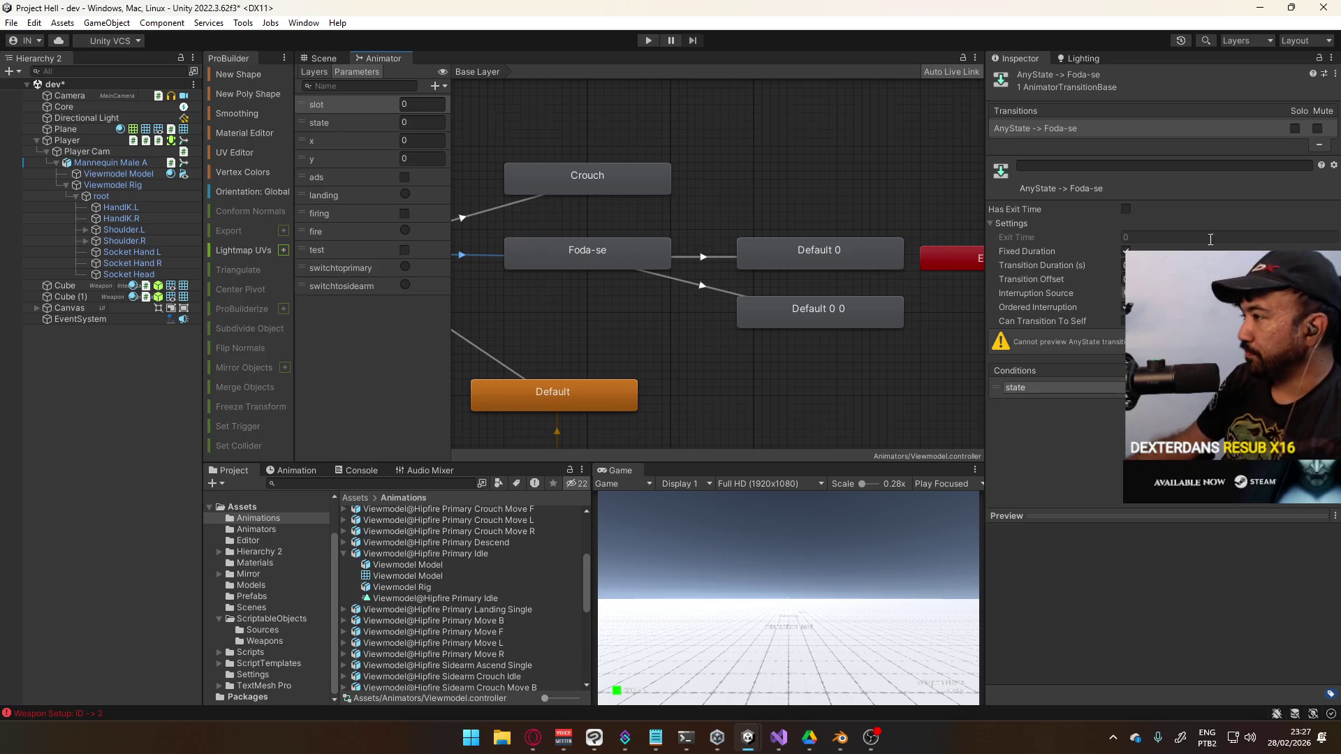
left_click(1123, 265)
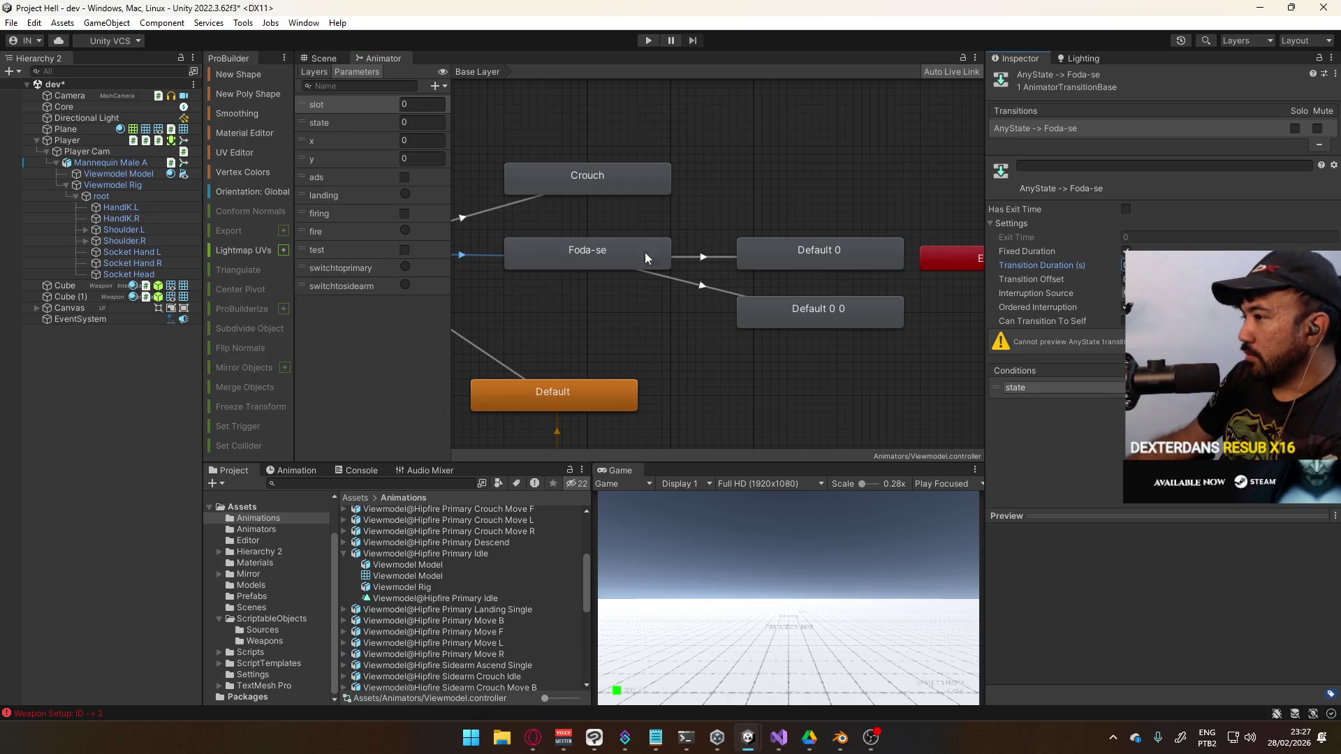
left_click(705, 258)
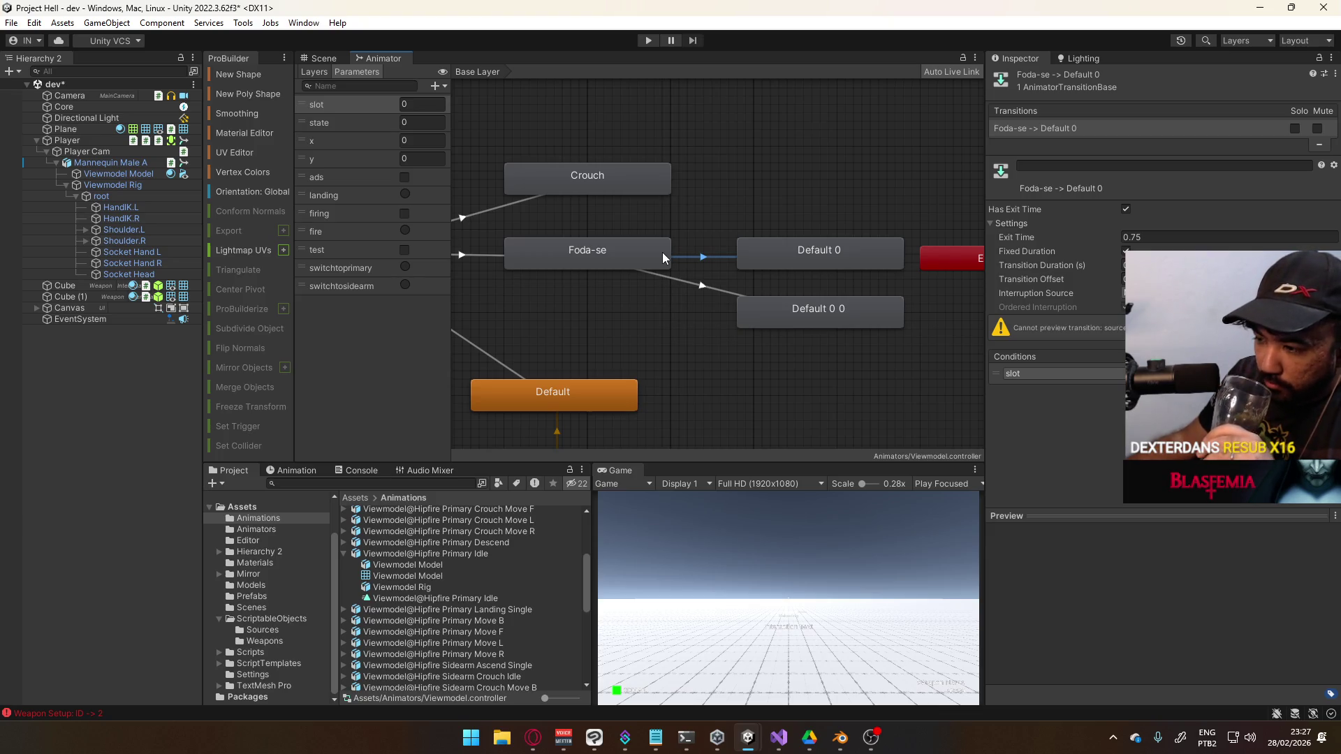
mouse_move(663, 259)
left_mouse_down()
mouse_move(795, 281)
mouse_move(903, 340)
left_mouse_up()
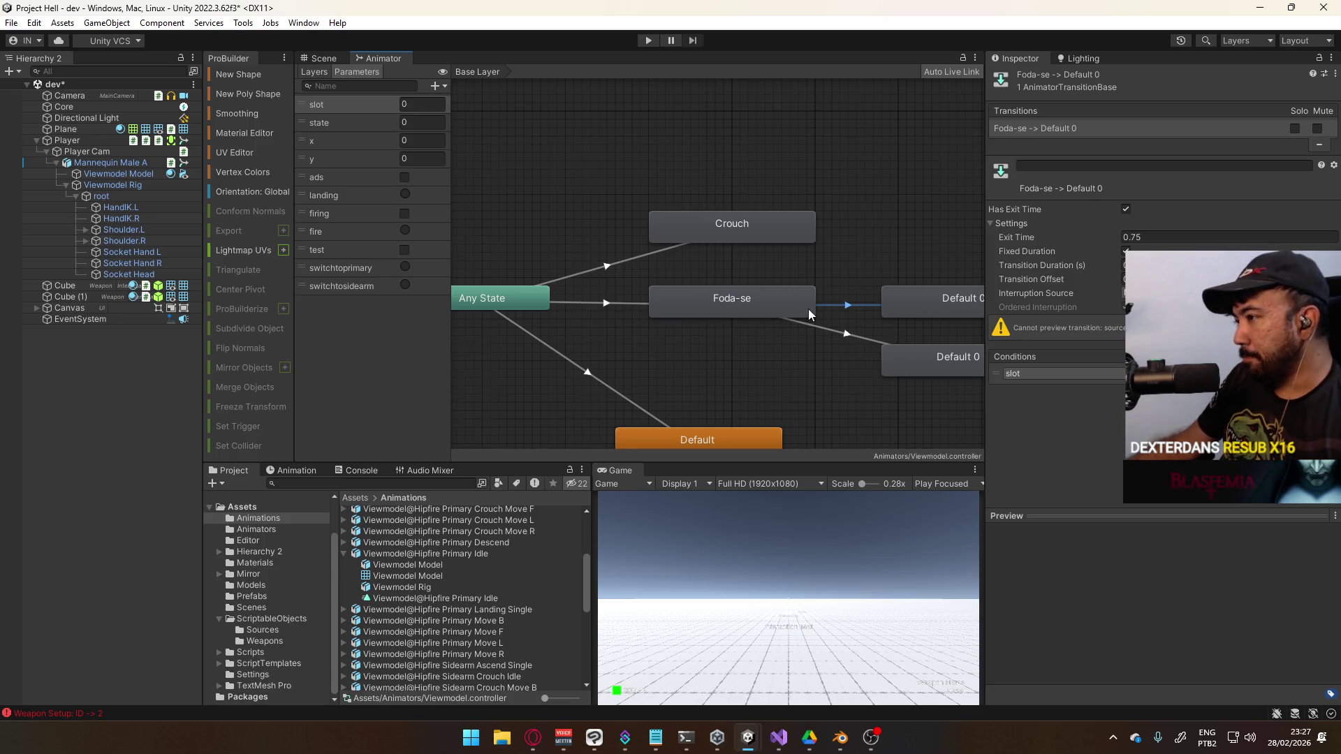
Delete the Foda-se state and move both Default copies into its spot, aligned with Crouch
left_click(790, 309)
key("Delete")
left_click(921, 299)
left_click(962, 362, "shift")
left_click_drag(919, 295, 694, 295)
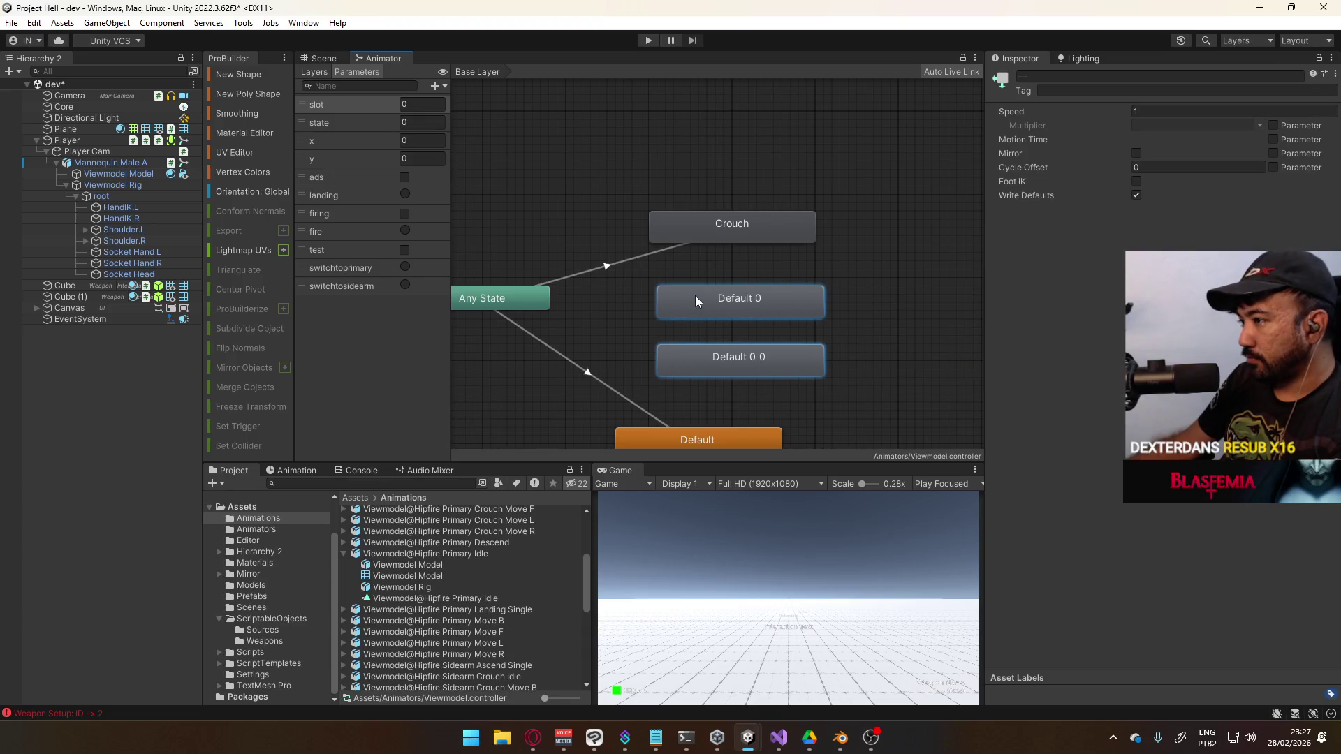
left_click(693, 295)
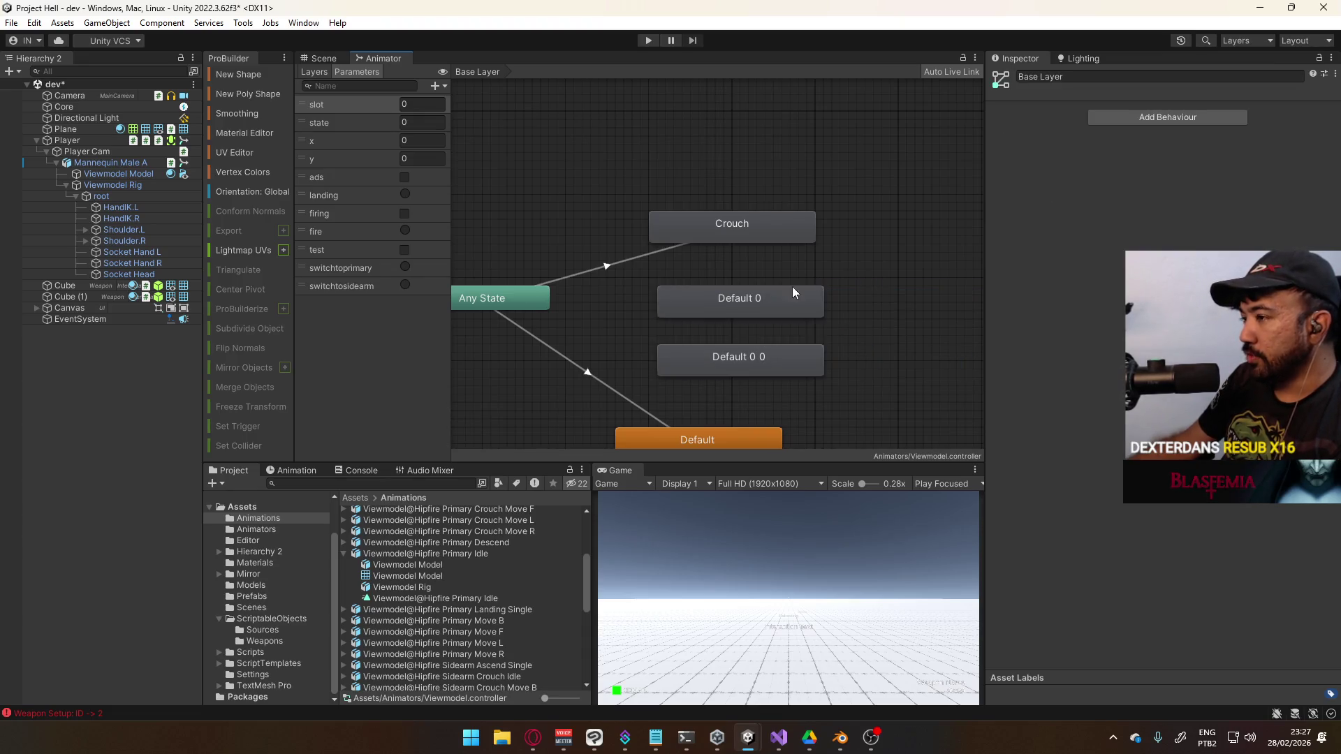
left_click(773, 357)
left_click(770, 316)
left_click(892, 322)
left_click(762, 307)
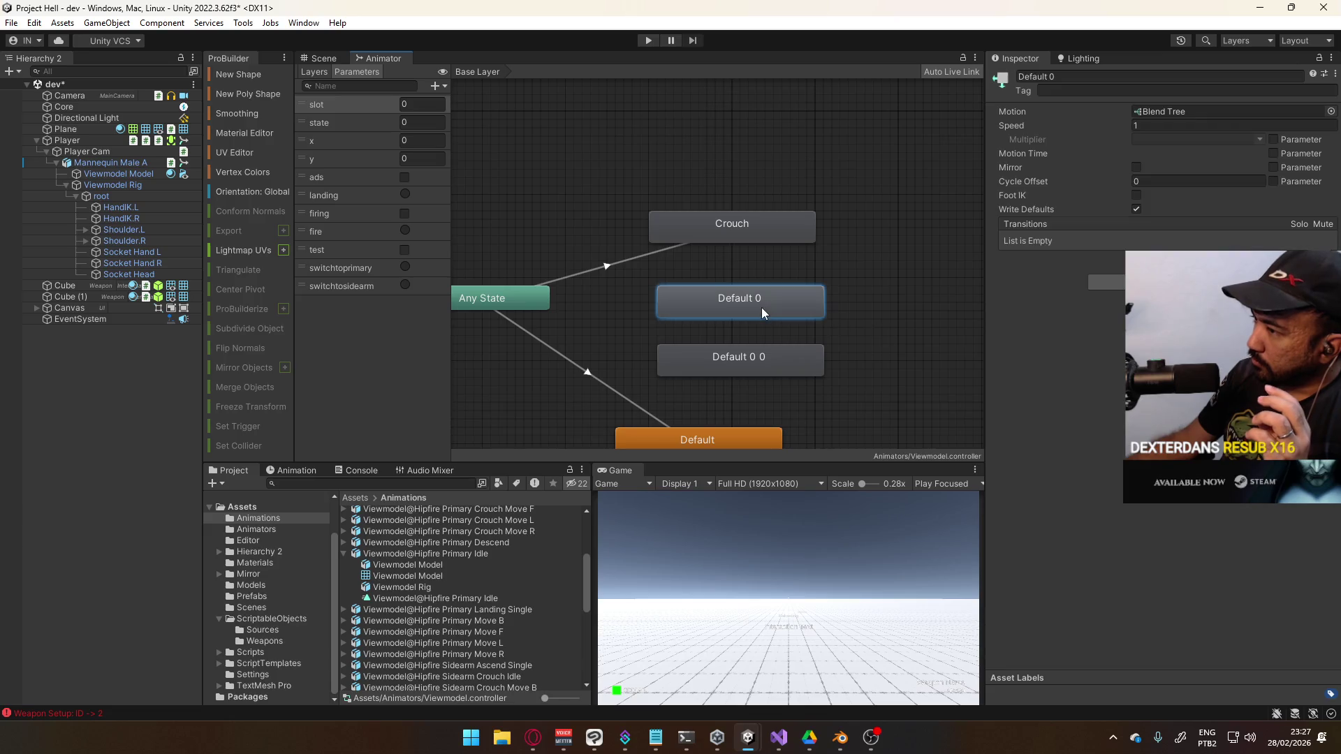
left_click_drag(852, 287, 763, 381)
left_click_drag(792, 324, 781, 309)
left_click(857, 280)
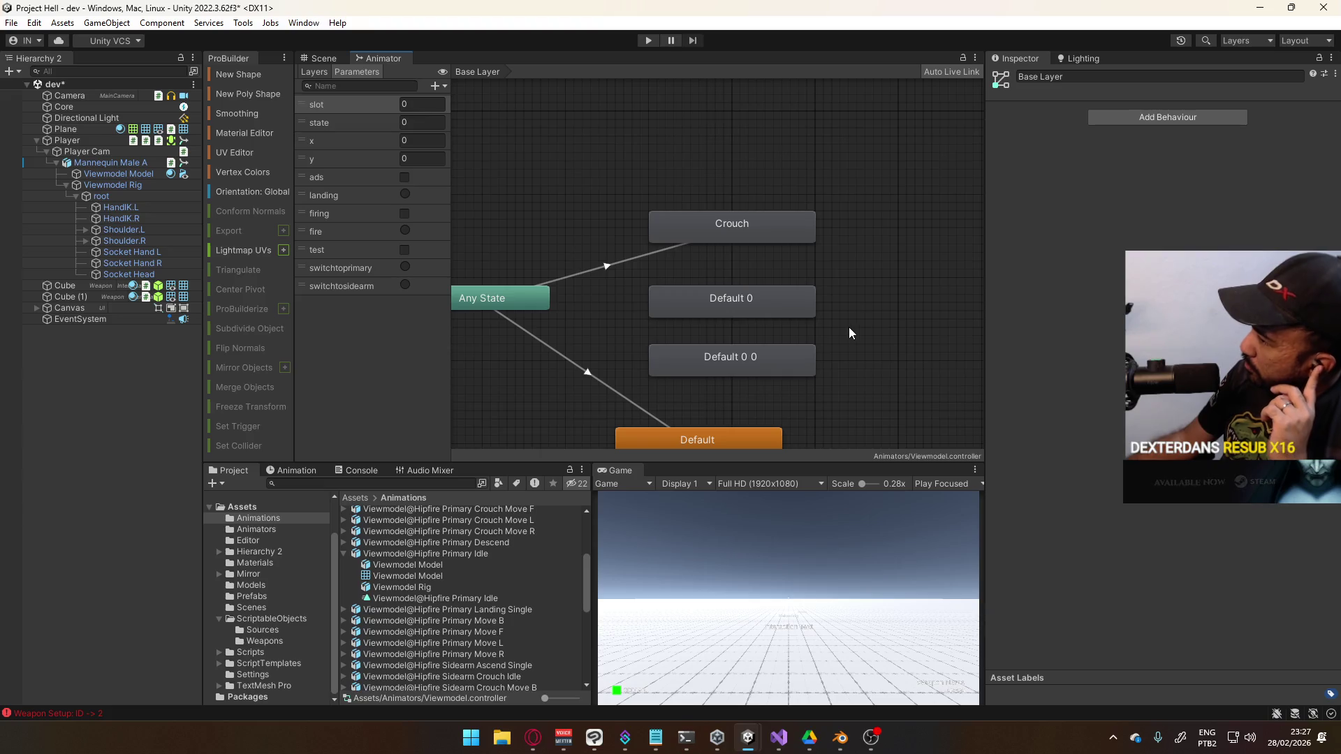
Rename the Default 0 state to Default (Primary)
left_click(730, 307)
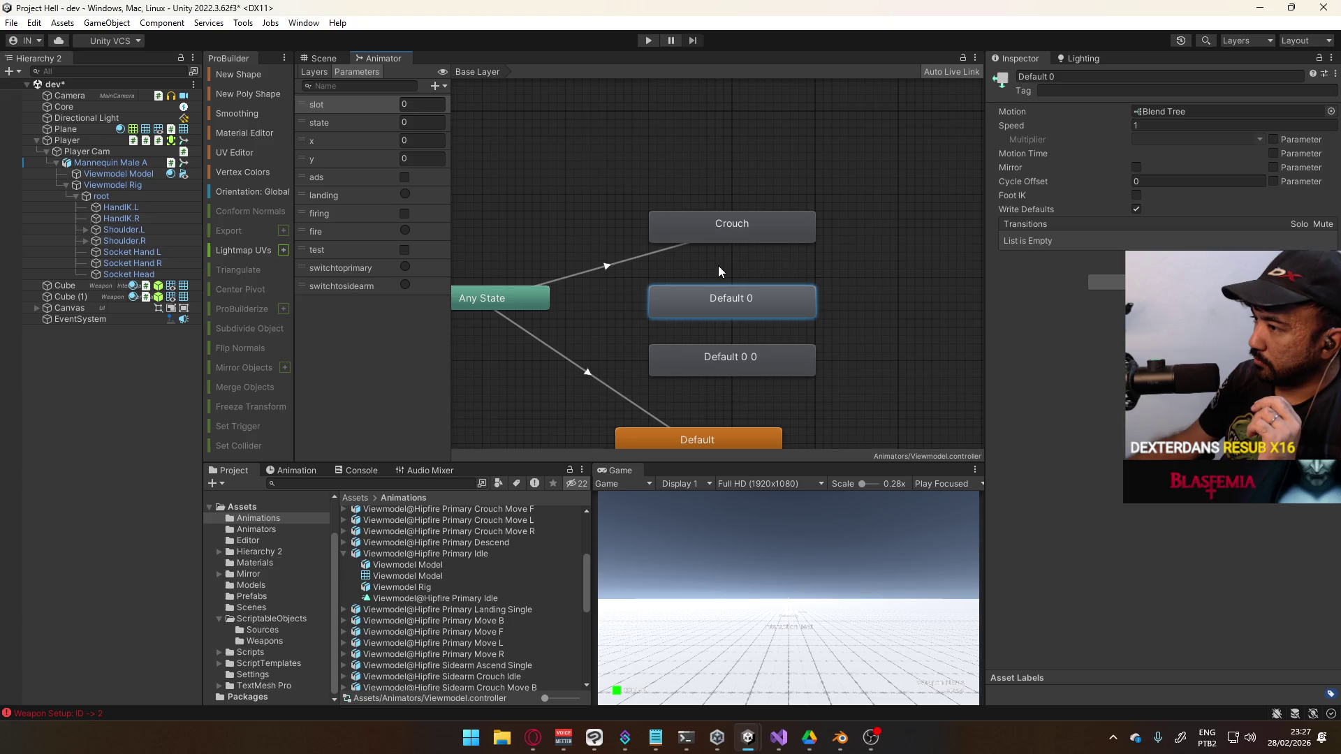
left_click(1073, 76)
type("Primary")
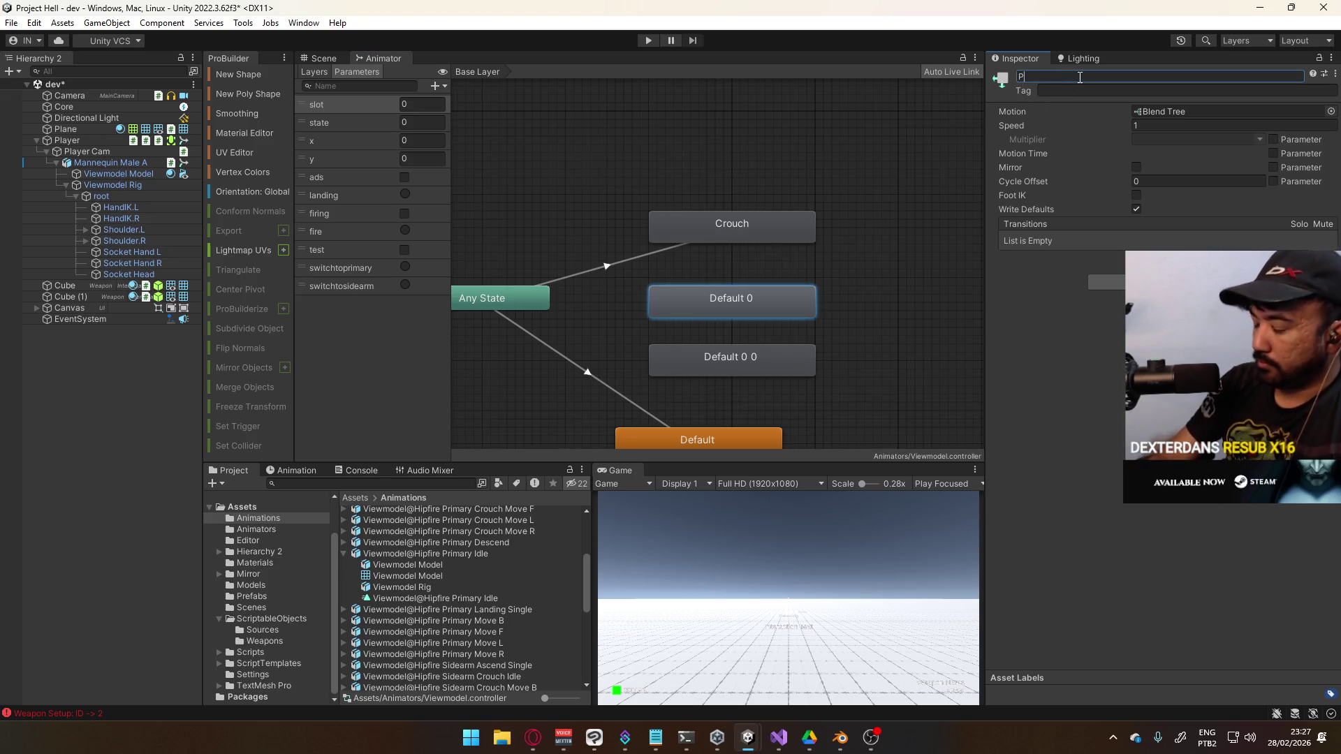
key("Return")
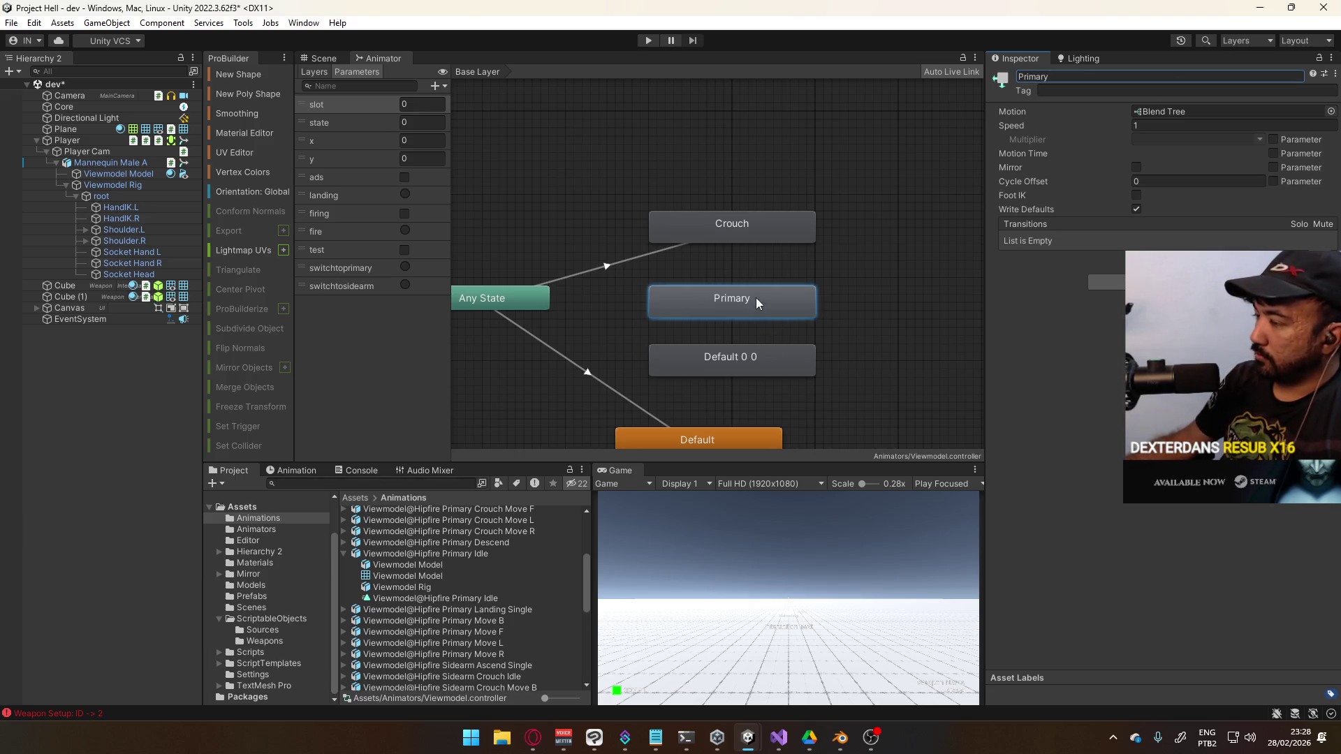
left_click(1020, 77)
type("Default (")
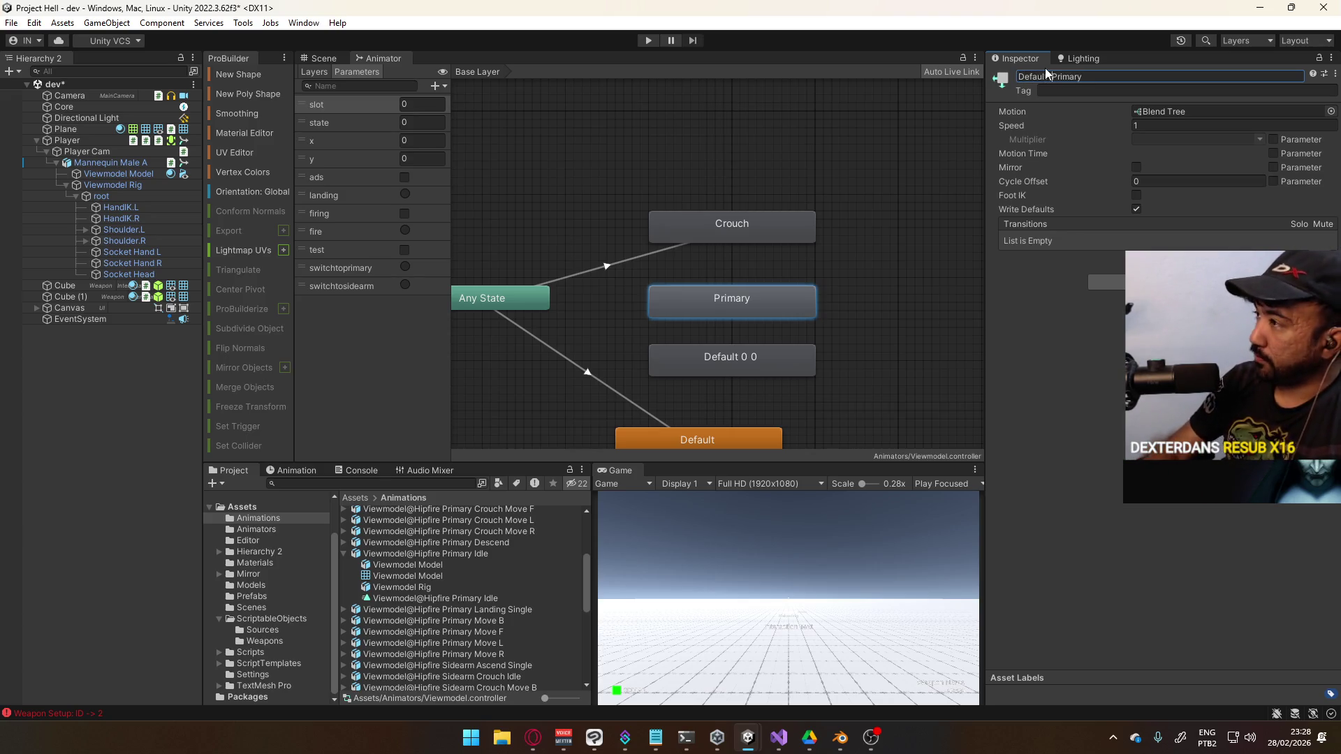
type(")")
key("Return")
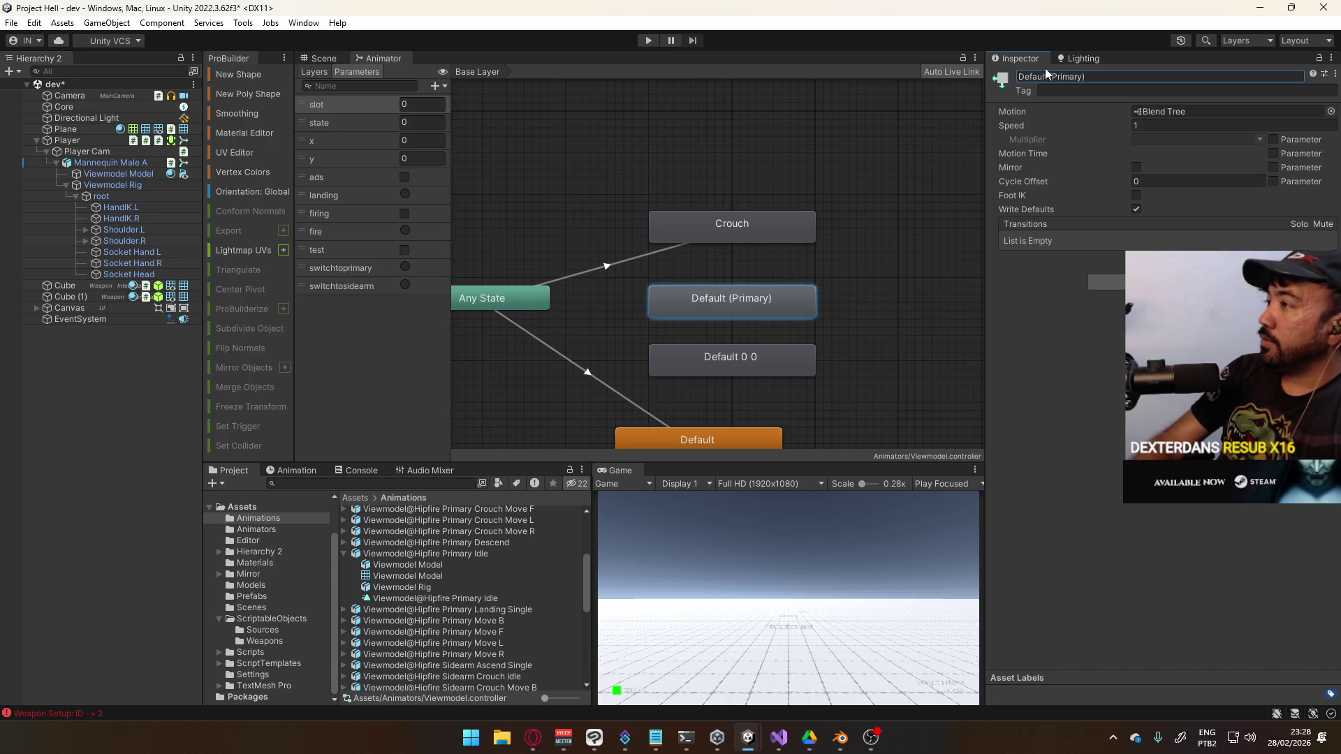
Rename the Default 0 0 state to Default (Sidearm)
left_click(751, 349)
left_click(1097, 76)
type("Default (Sid")
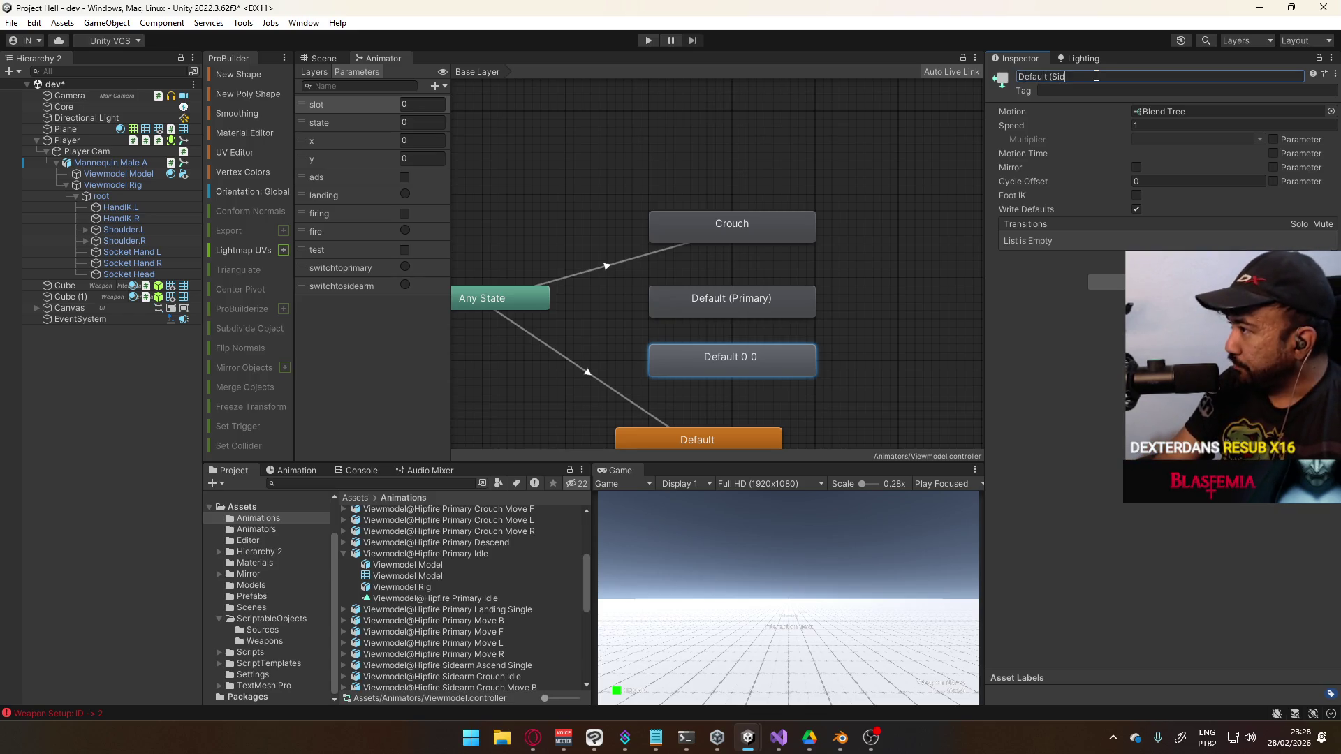
type("earm)")
key("Return")
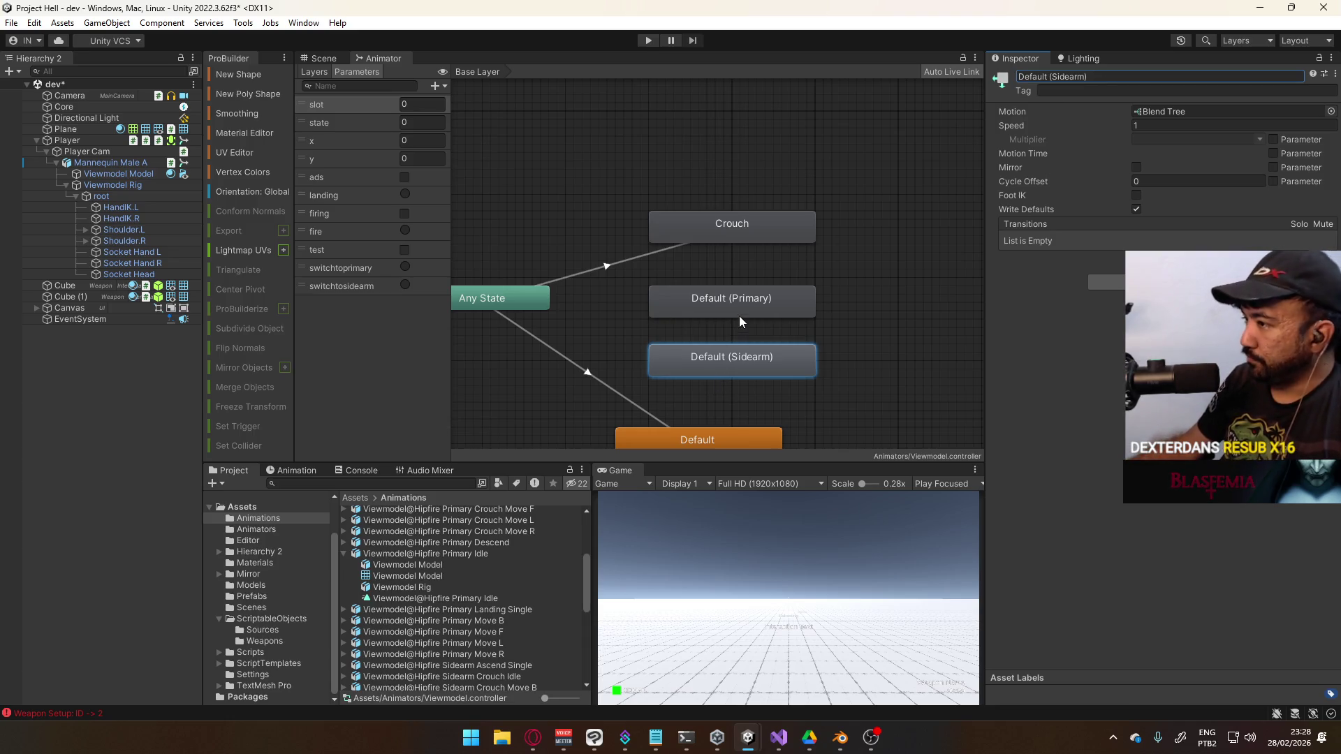
Make transitions from Any State to Default (Sidearm) and Default (Primary)
left_click(739, 317)
right_click(541, 301)
left_click(593, 308)
left_click(700, 308)
right_click(533, 303)
left_click(559, 309)
left_click(711, 363)
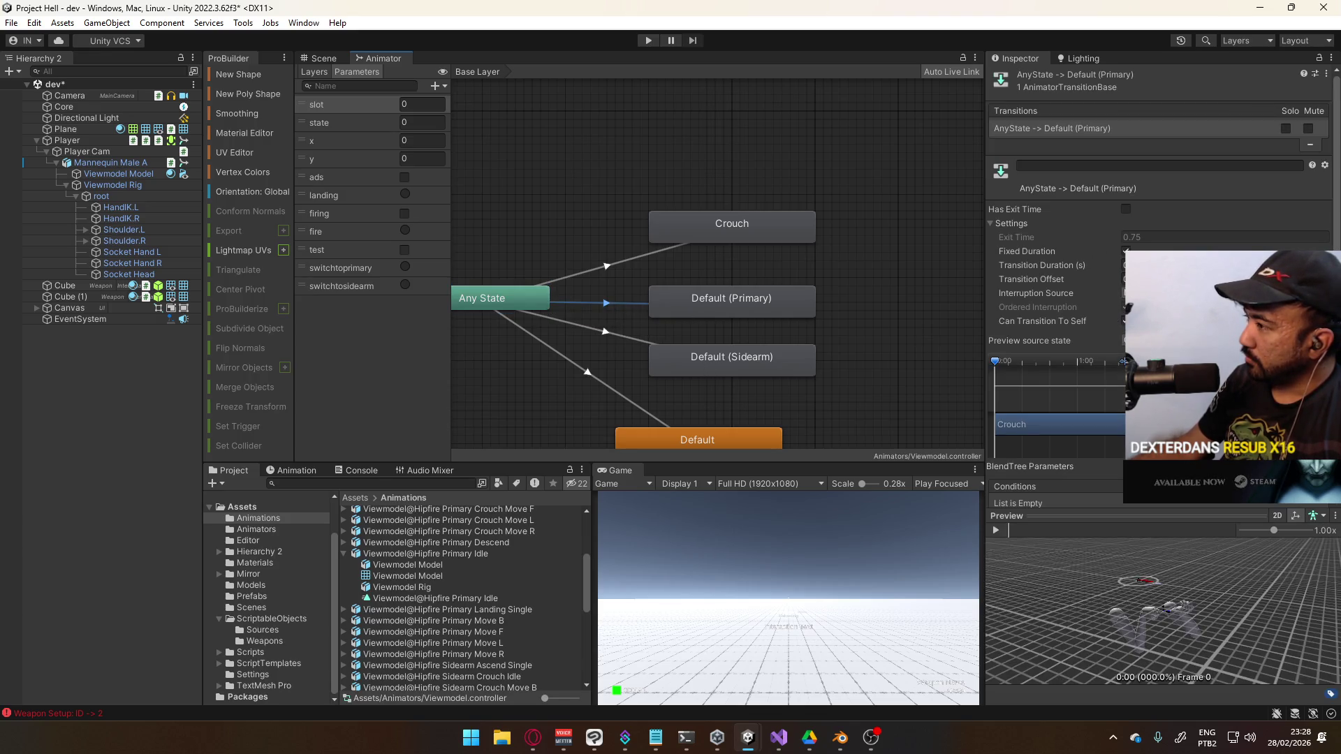
Give the Any State to Default (Primary) transition a state Equals condition and a slot condition
scroll(1145, 238, "down", 2)
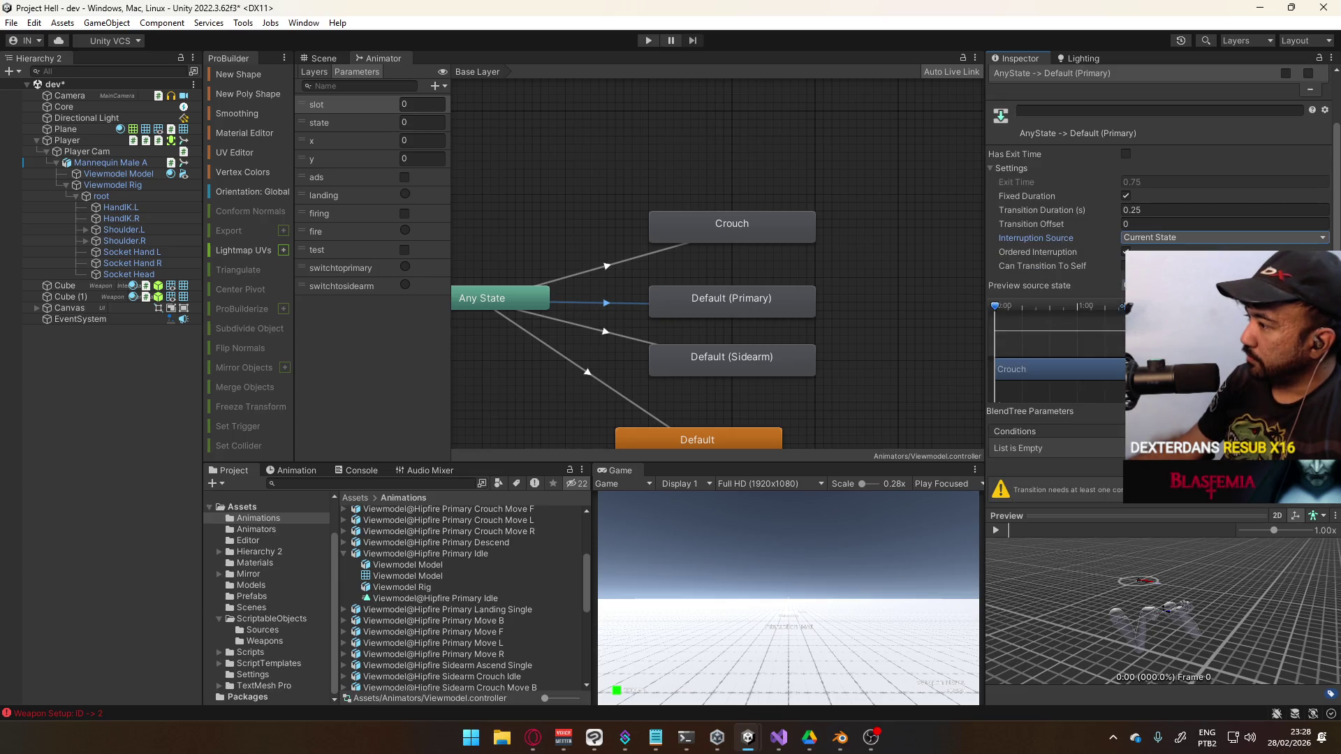
left_click(1313, 464)
left_click(1089, 475)
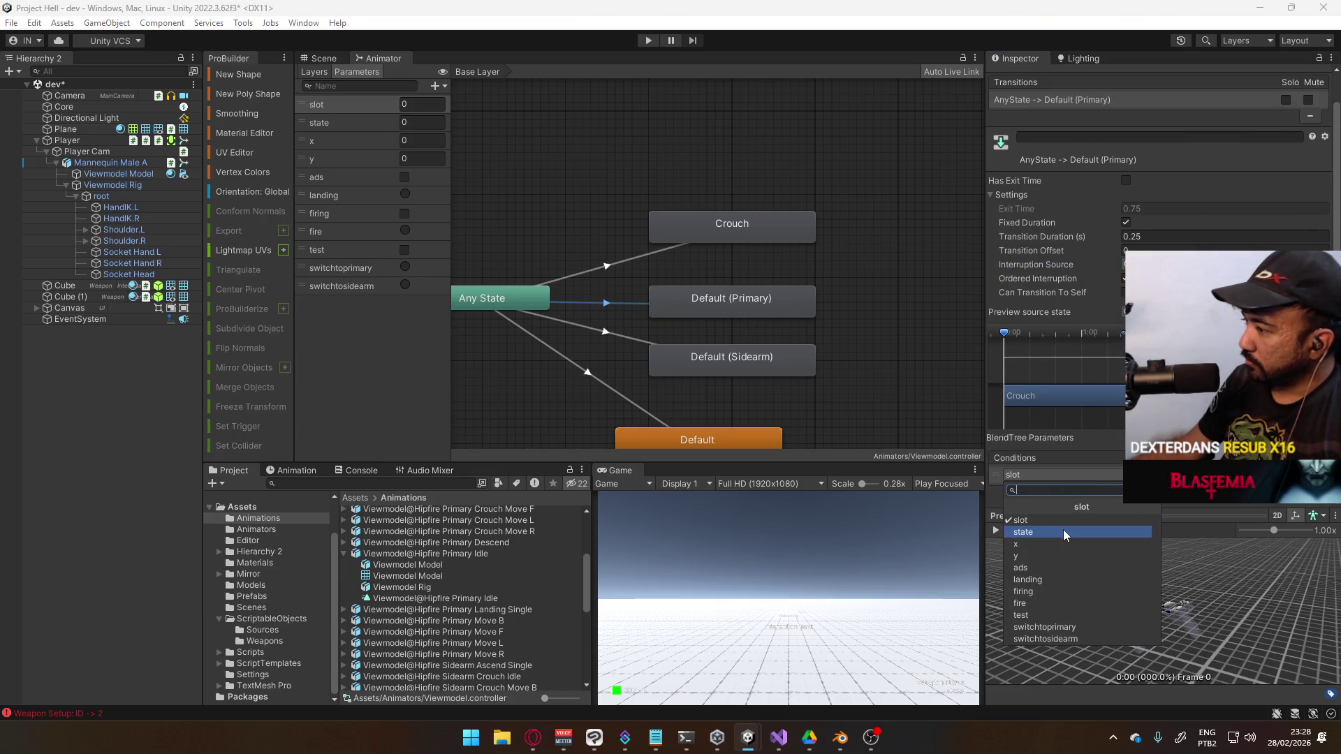
left_click(1041, 533)
left_click(1187, 475)
left_click(1201, 523)
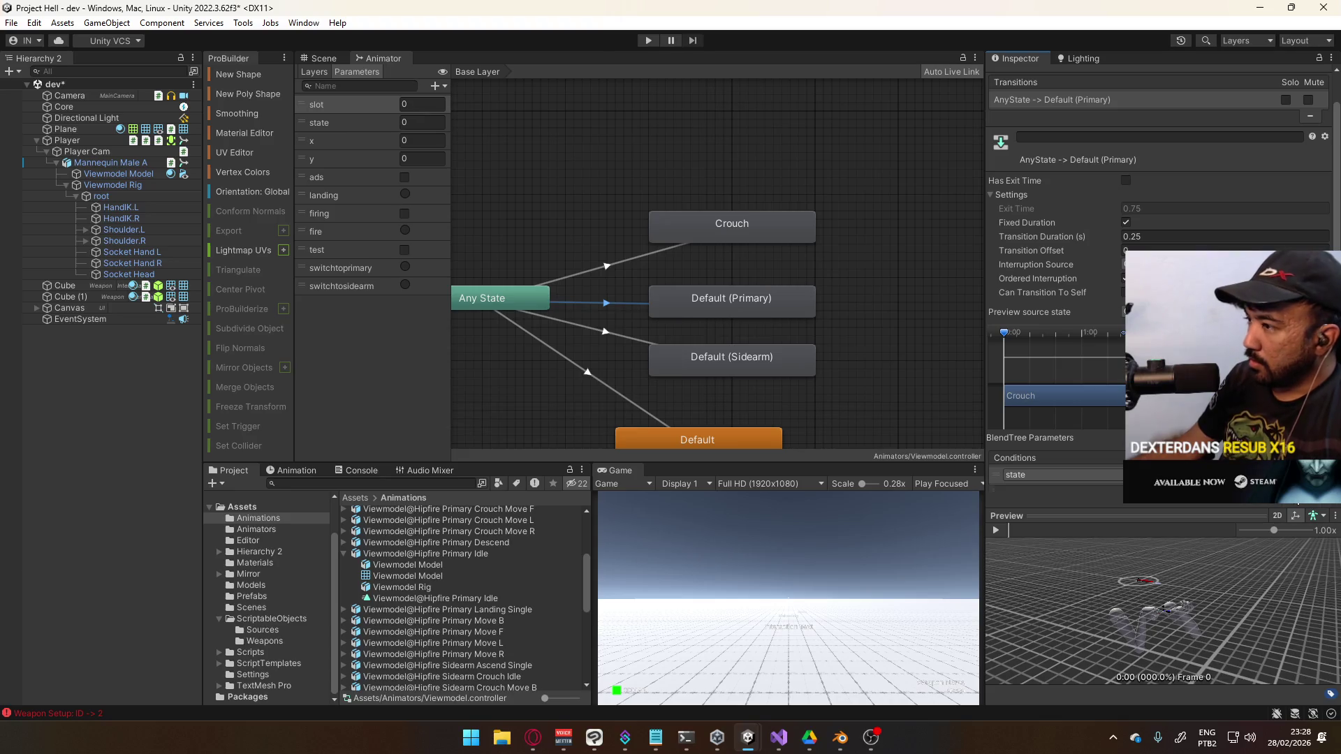
left_click(1294, 488)
left_click(1215, 491)
left_click(1215, 541)
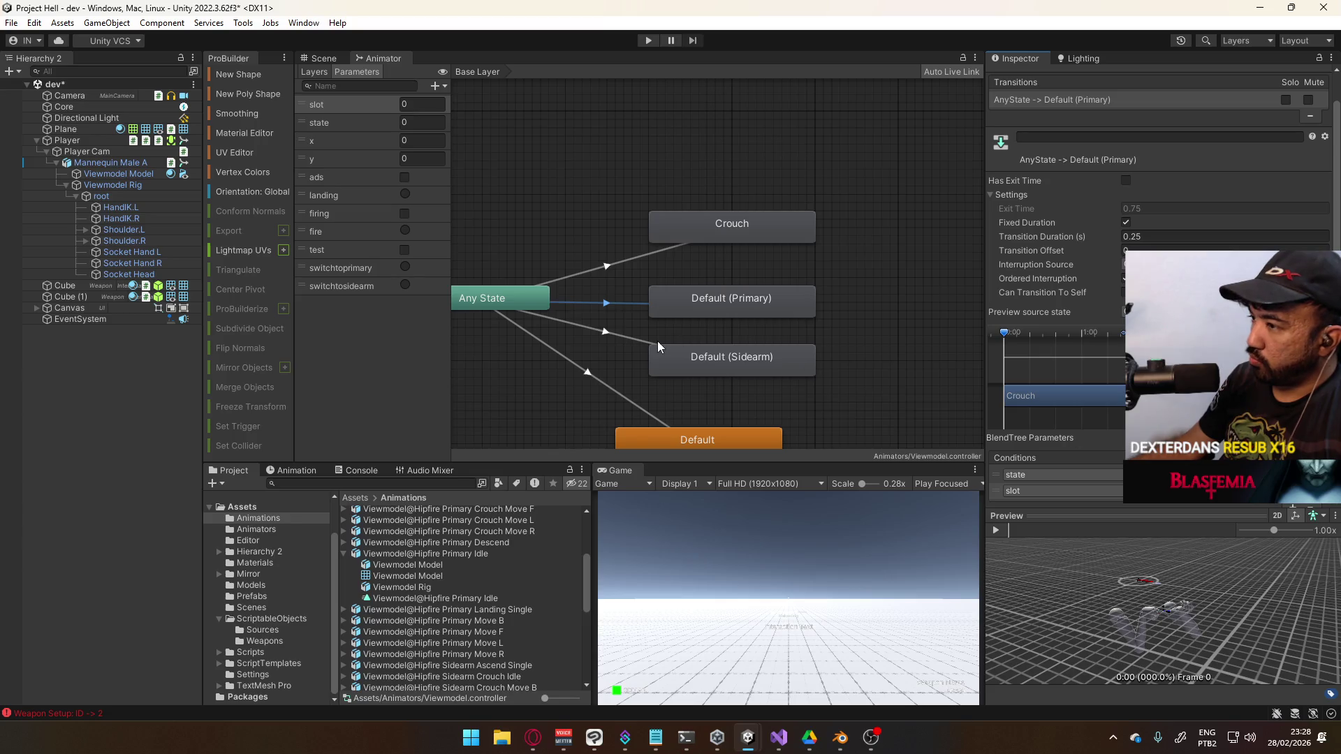
Copy the Primary transition's parameters and paste its conditions onto the Sidearm transition
right_click(1065, 129)
left_click(615, 334)
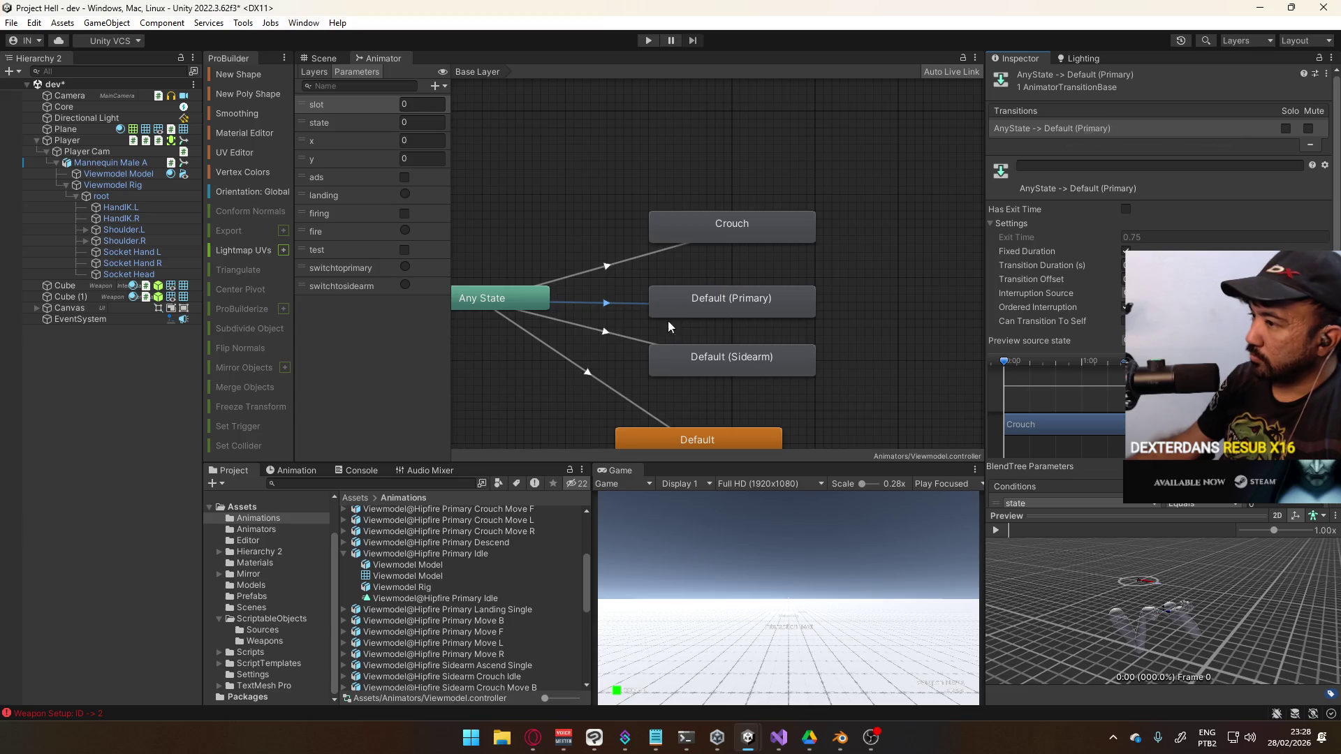
right_click(1081, 135)
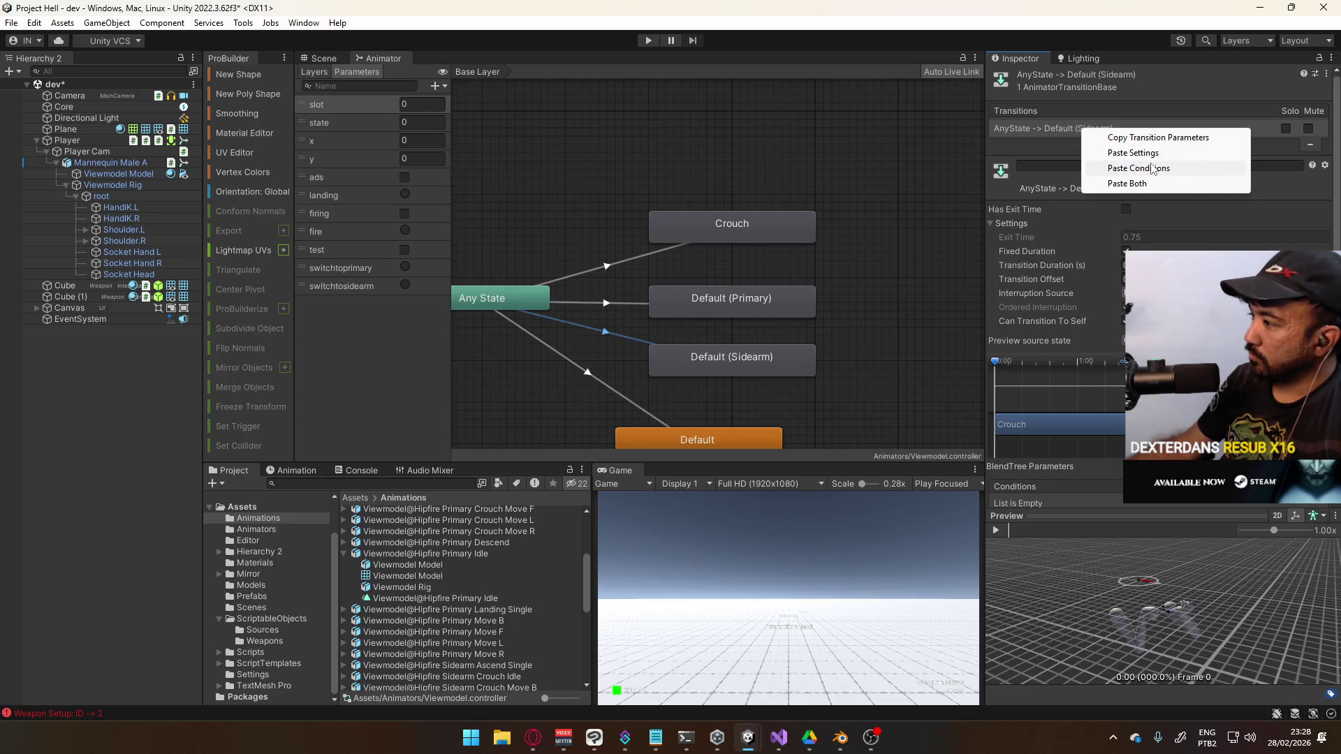
left_click(1173, 168)
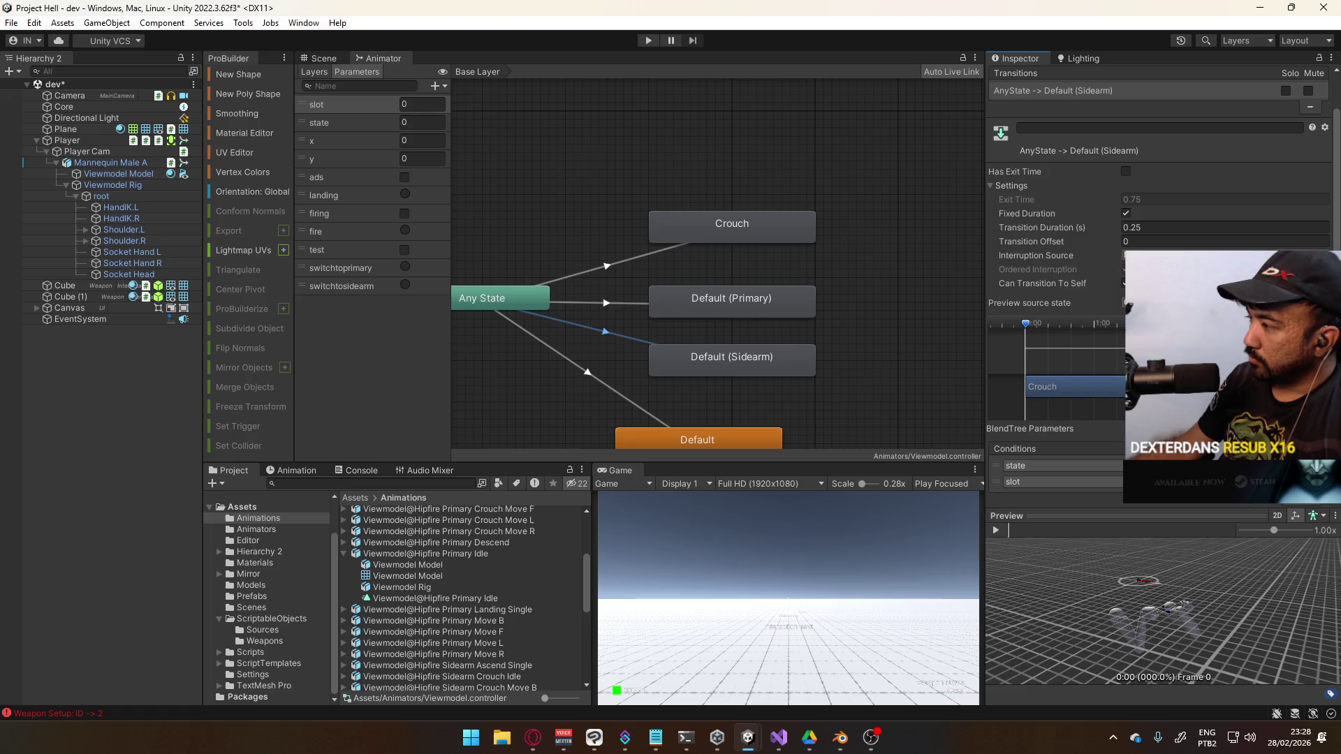
Change the interruption settings of the Any State to Default (Sidearm) transition
left_click(714, 358)
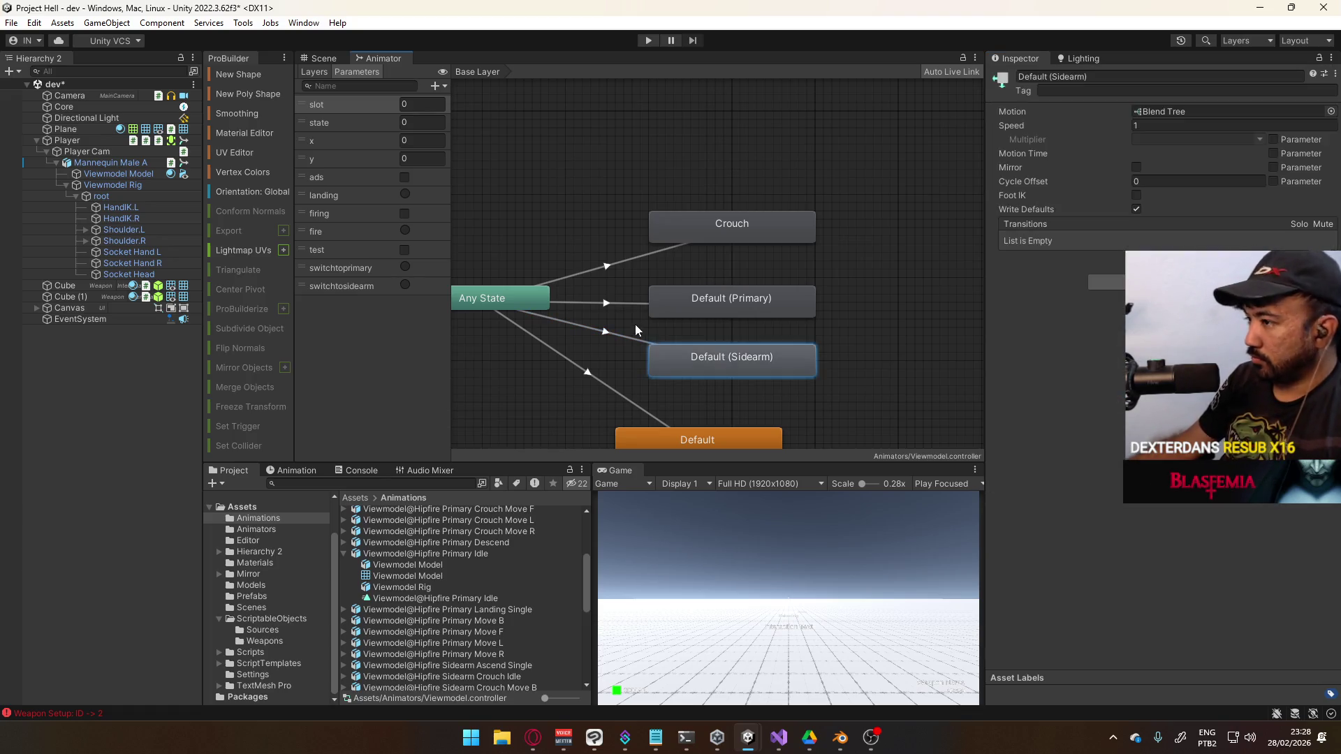
left_click(633, 338)
left_click(1152, 292)
left_click(1153, 321)
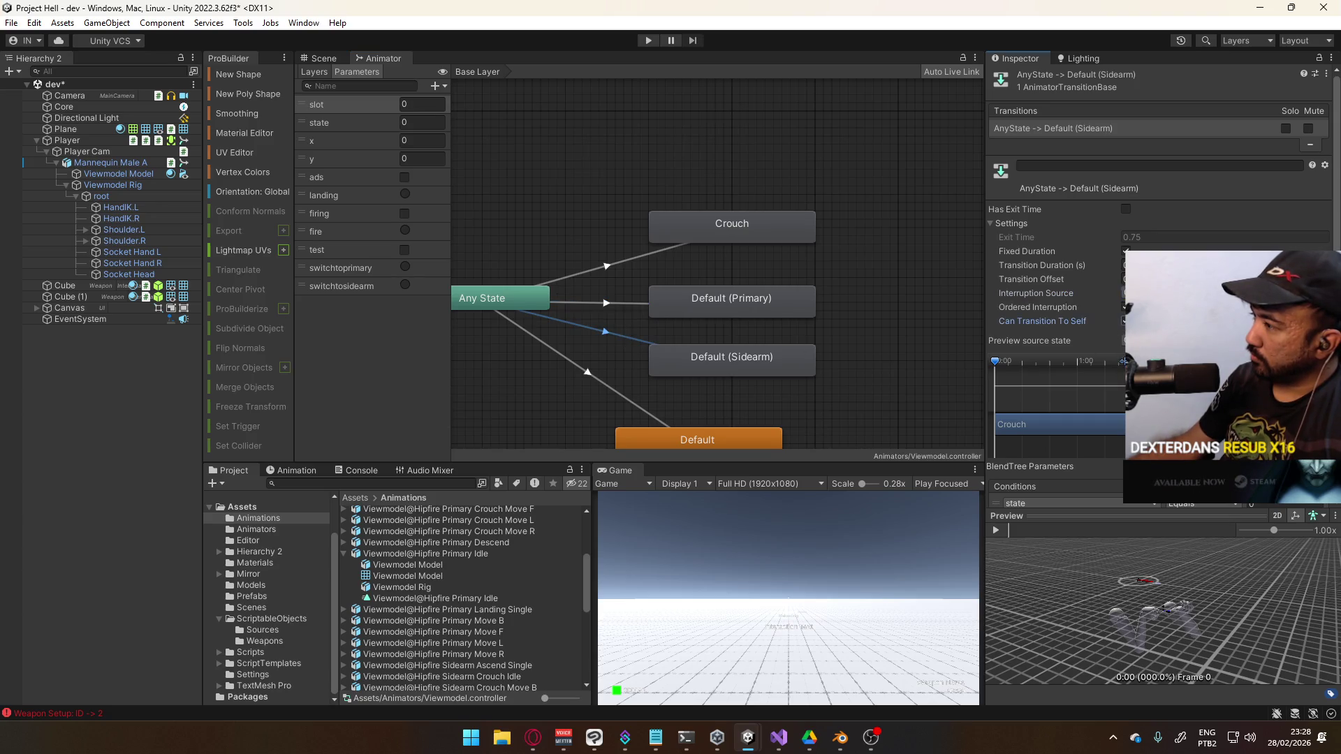
Review the Default (Primary) transition settings and the Default (Primary) state
left_click(631, 309)
left_click(631, 304)
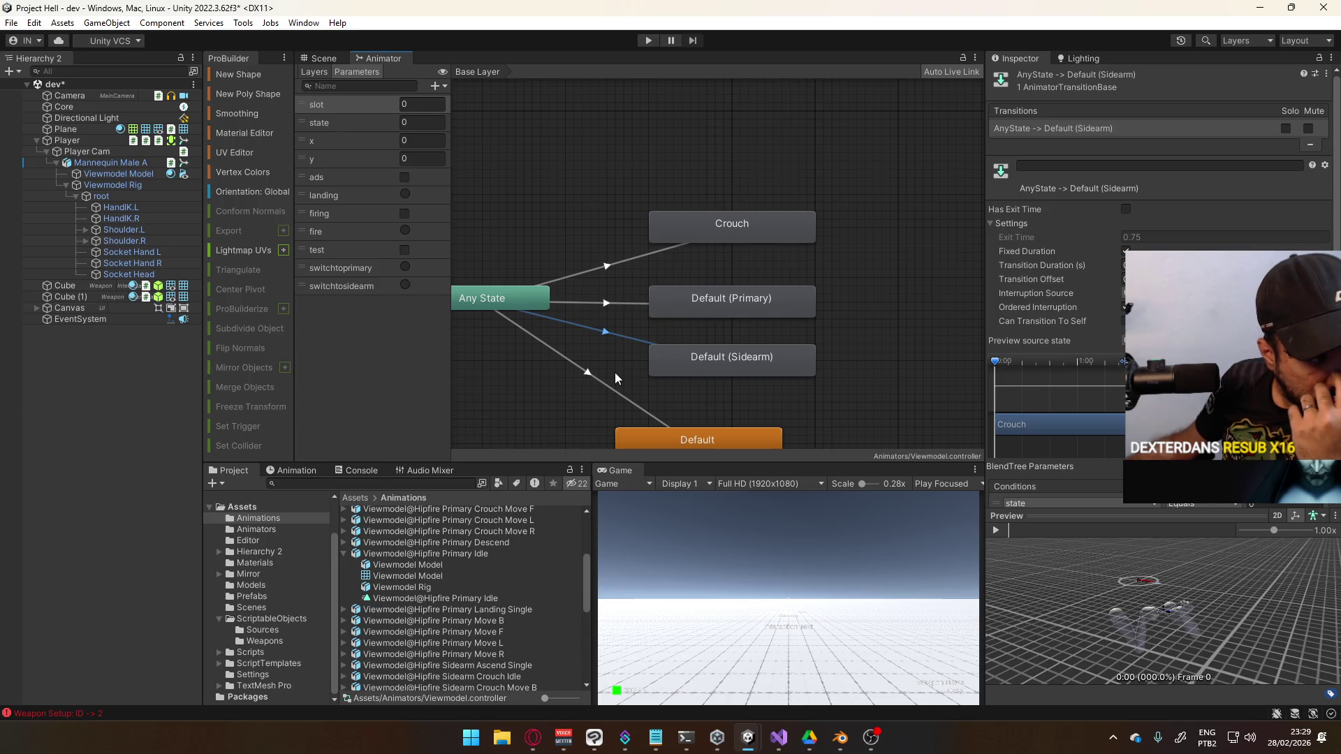
left_click(764, 335)
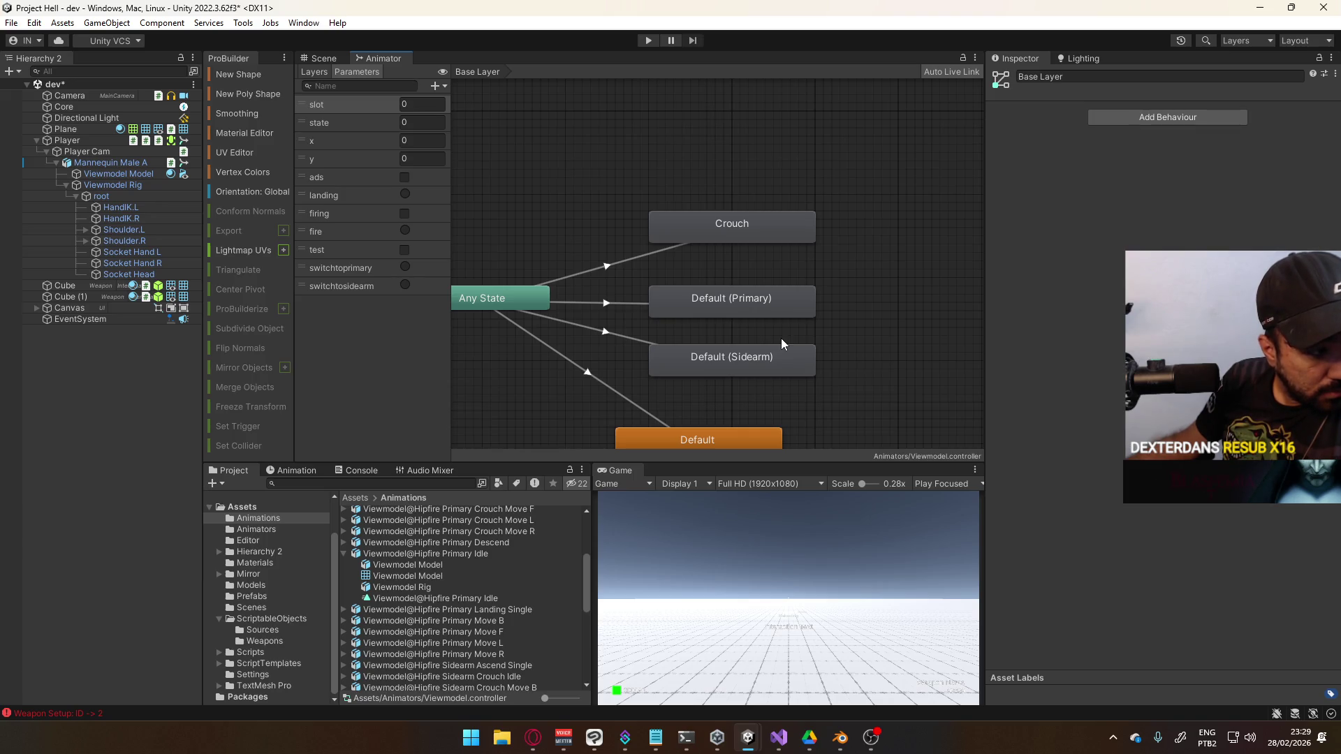
left_click(773, 304)
left_click(774, 356)
left_click(777, 312)
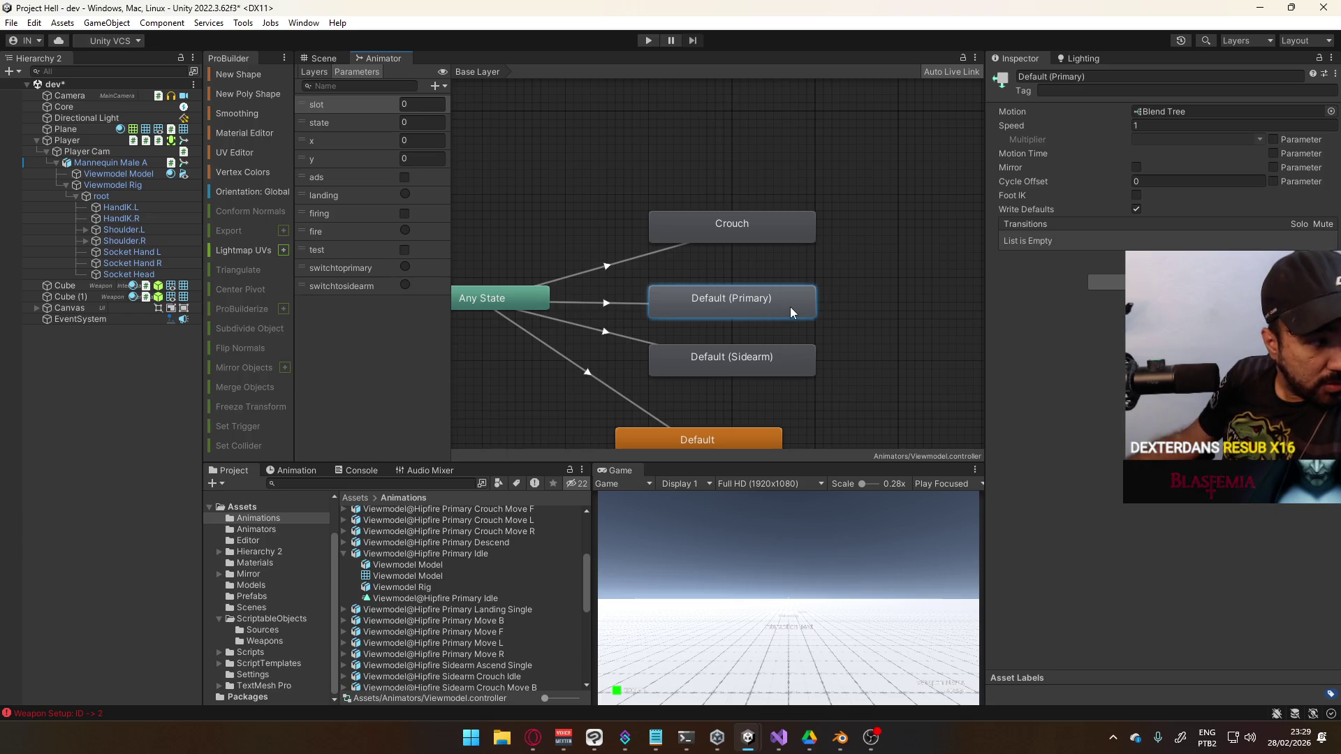
left_click(748, 326)
Recheck the Primary transition, then open the Default (Sidearm) blend tree
double_click(746, 356)
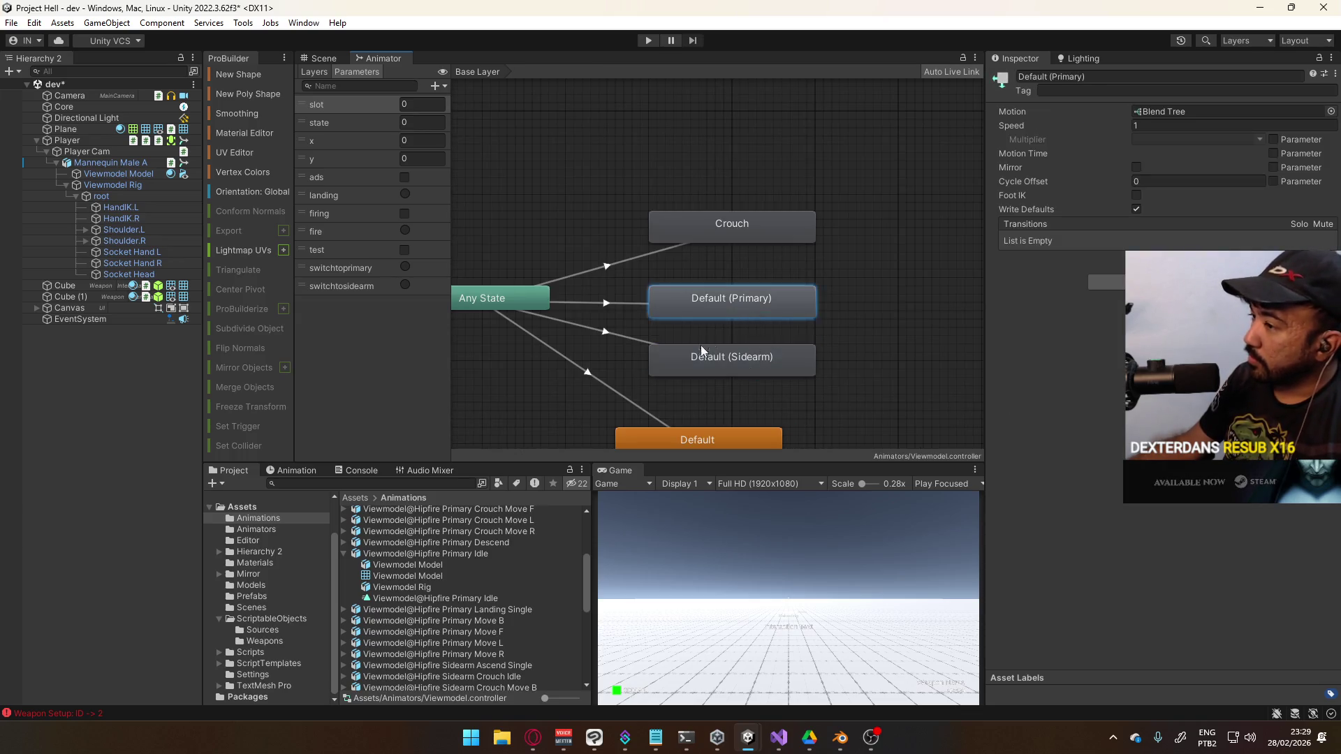
left_click(626, 337)
left_click(635, 323)
scroll(1055, 314, "down", 2)
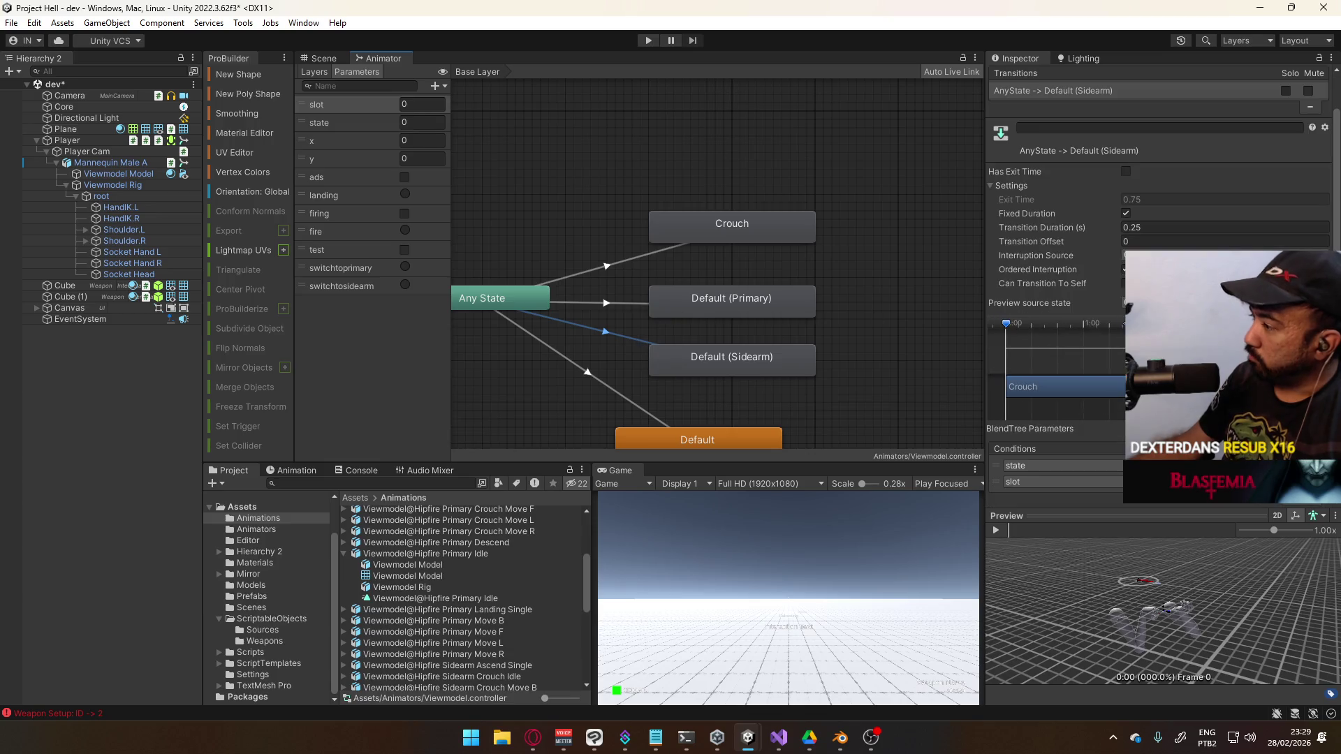
left_click(590, 301)
left_click(622, 332)
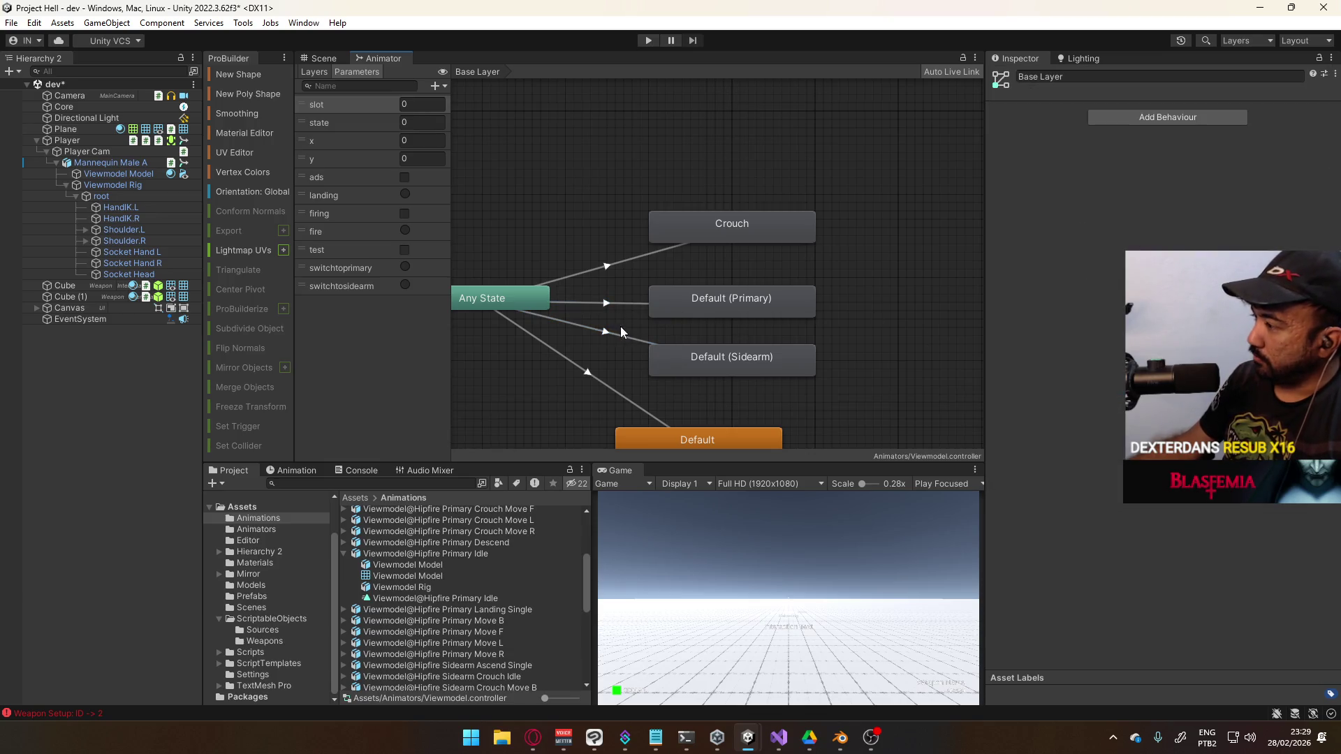
double_click(728, 359)
Set the first two motions to Hipfire Sidearm Idle and Hipfire Sidearm Move F
left_click(663, 270)
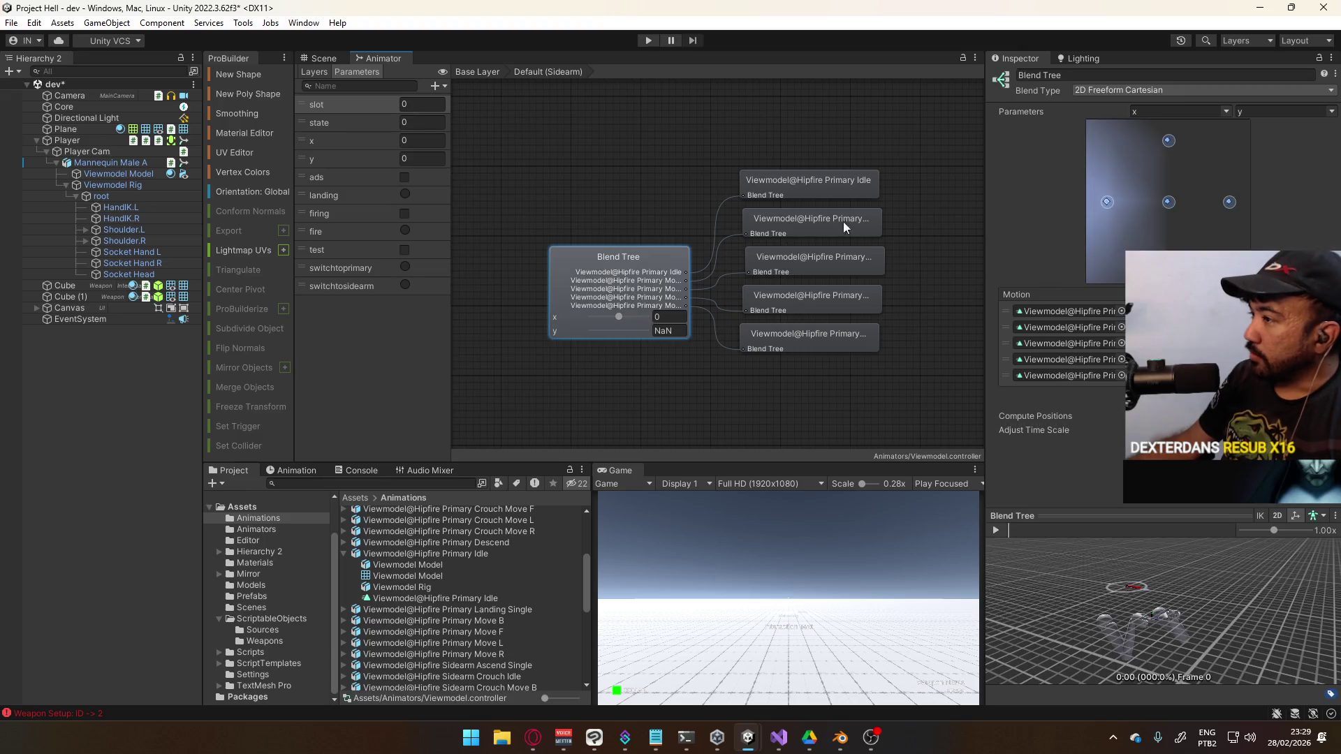
left_click(1121, 311)
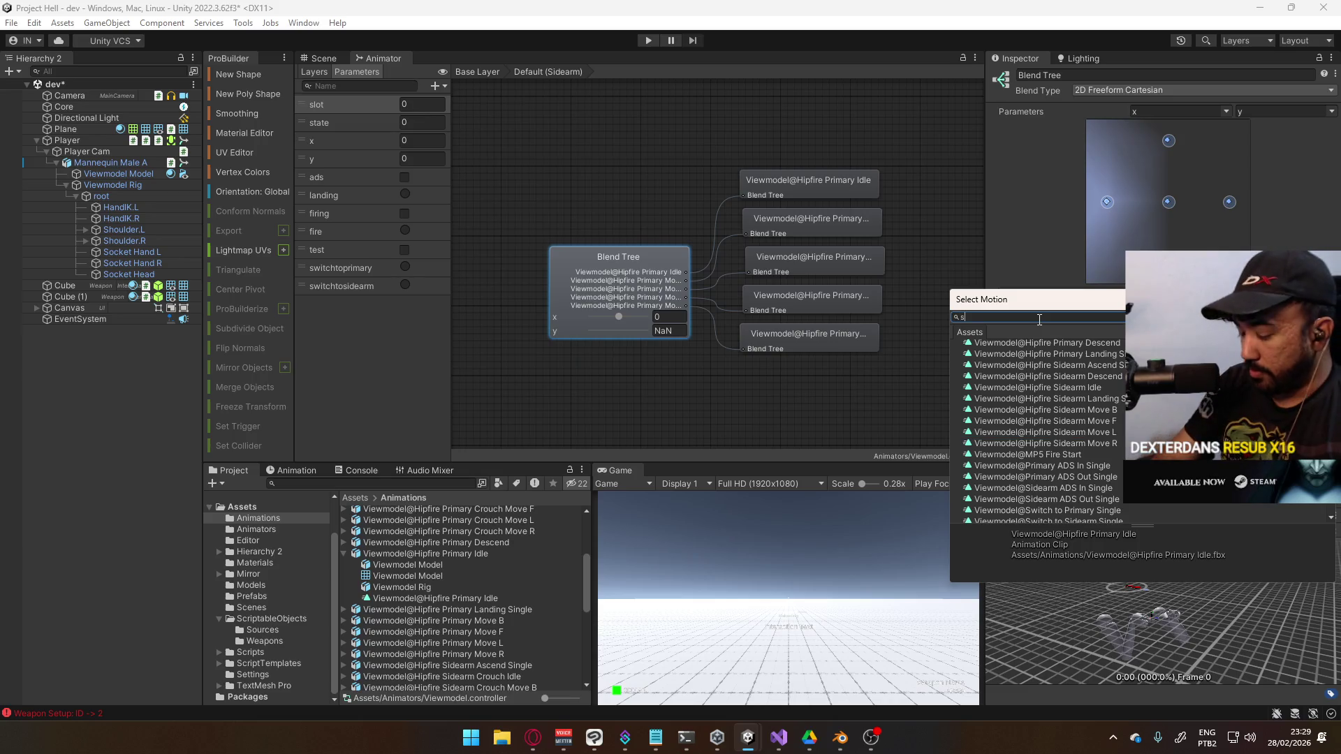
type("sidearm")
scroll(1010, 335, "up", 2)
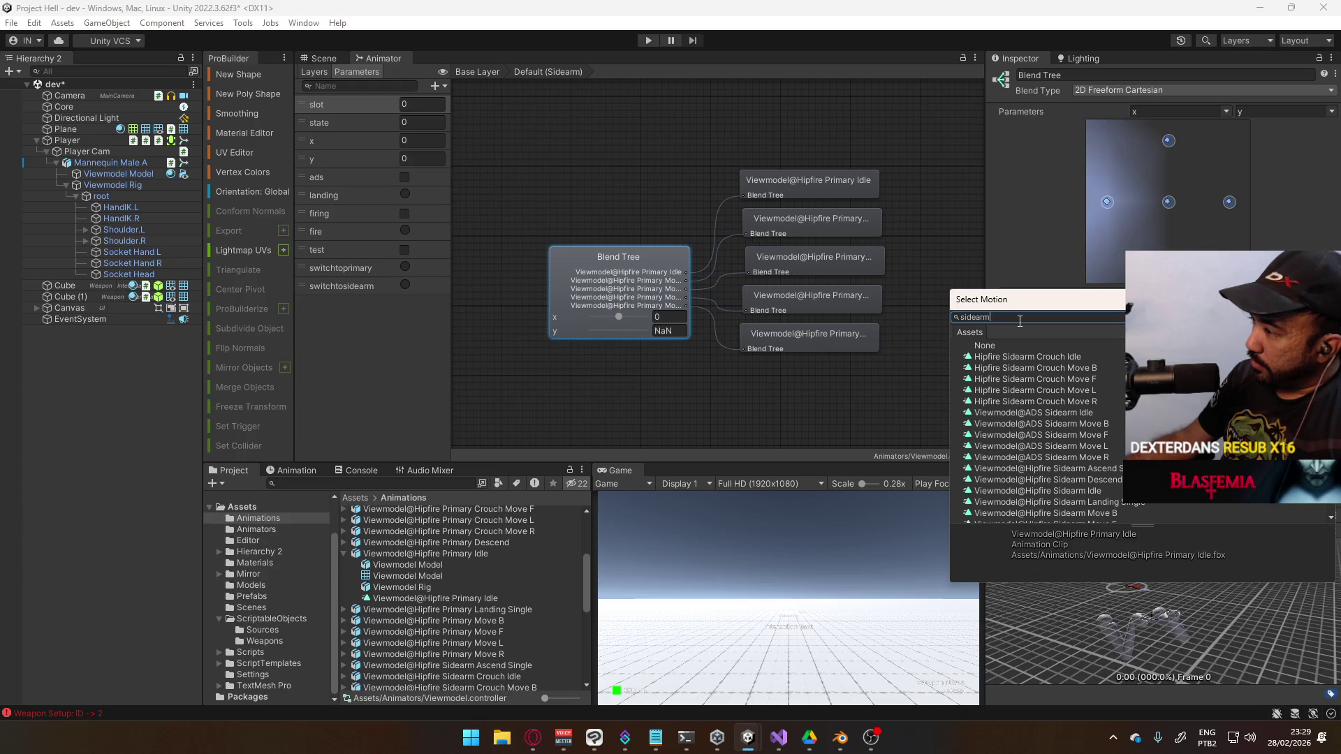
double_click(1020, 318)
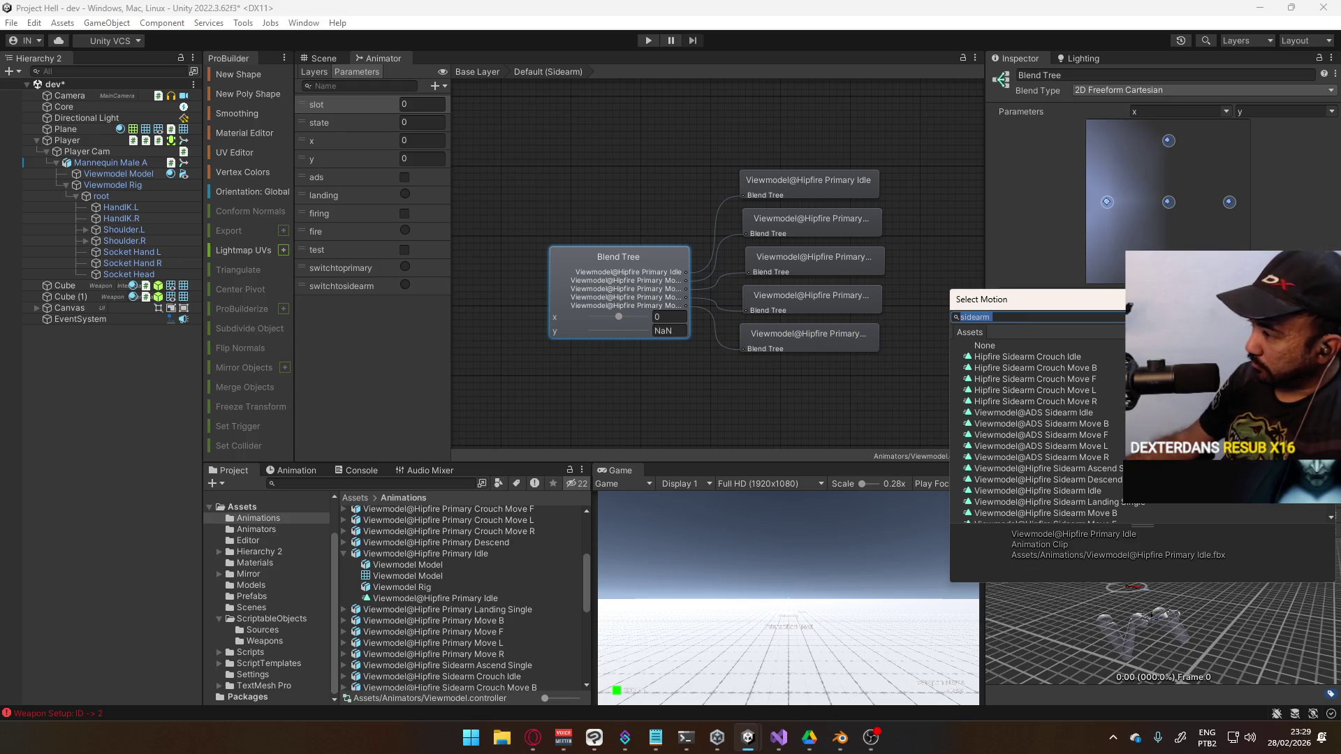
scroll(1006, 463, "down", 2)
left_click(1092, 431)
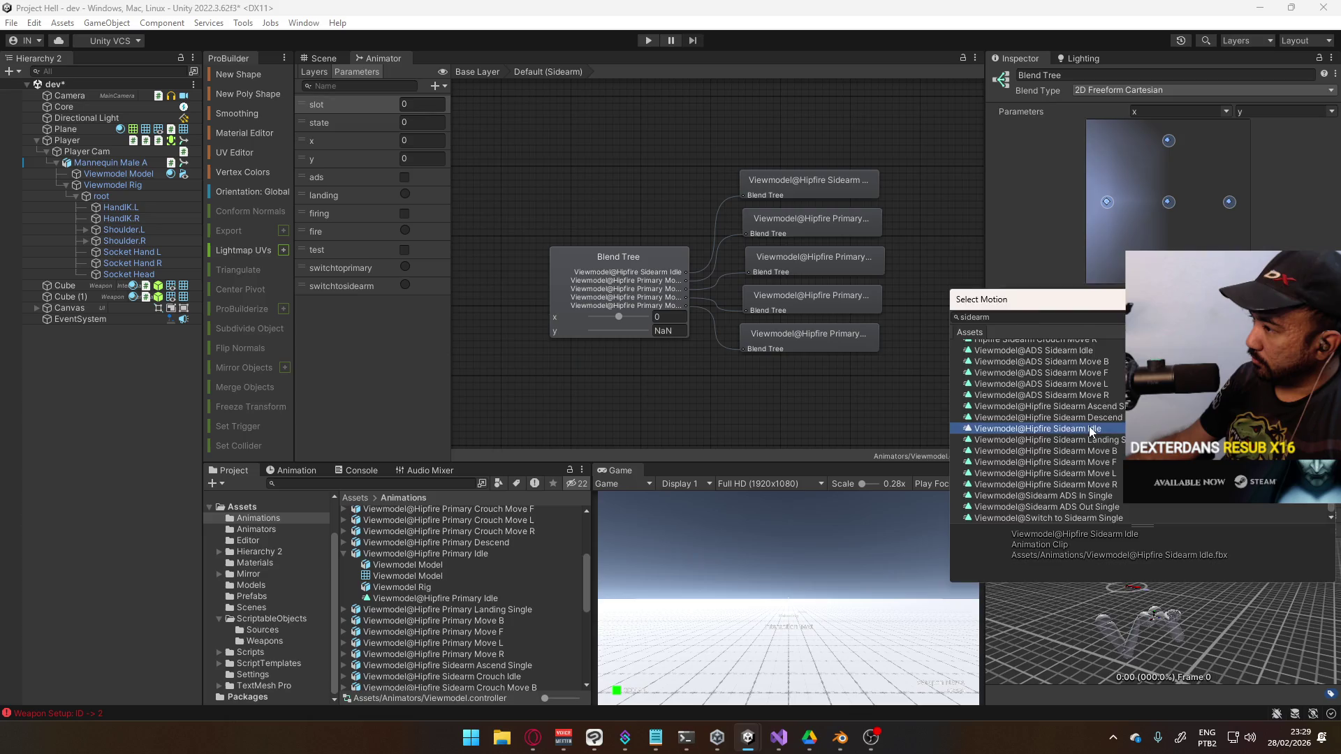
scroll(1039, 450, "down", 3)
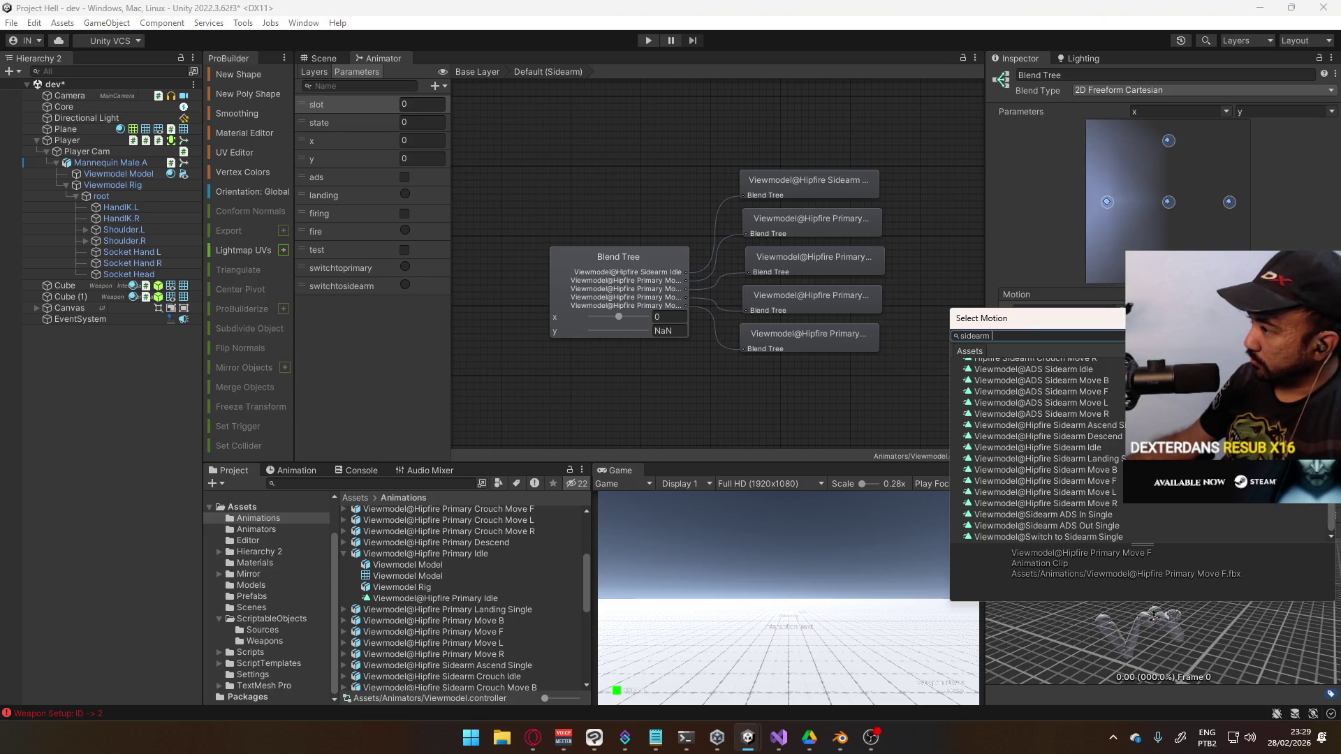
left_click_drag(1145, 324, 763, 270)
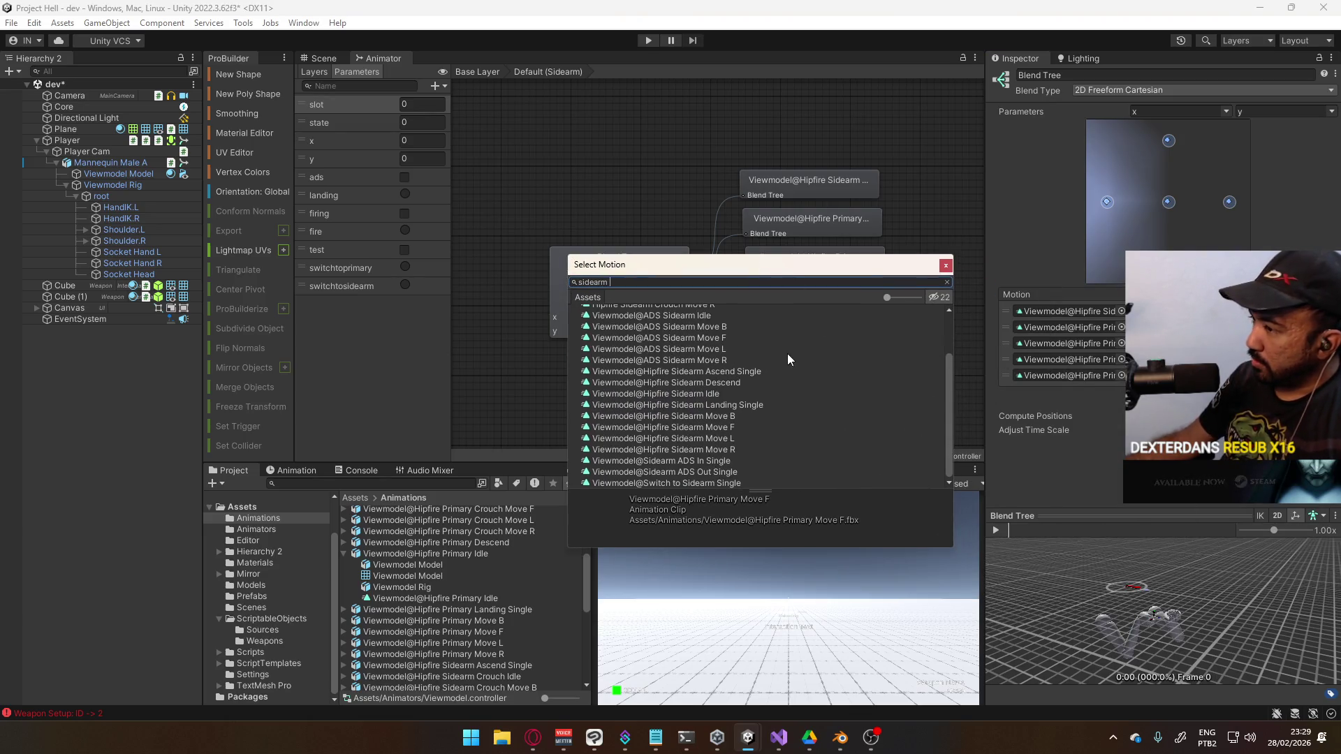
double_click(734, 428)
Set the third motion to Hipfire Sidearm Move B and the fourth and fifth to Hipfire Sidearm clips
left_click(1121, 343)
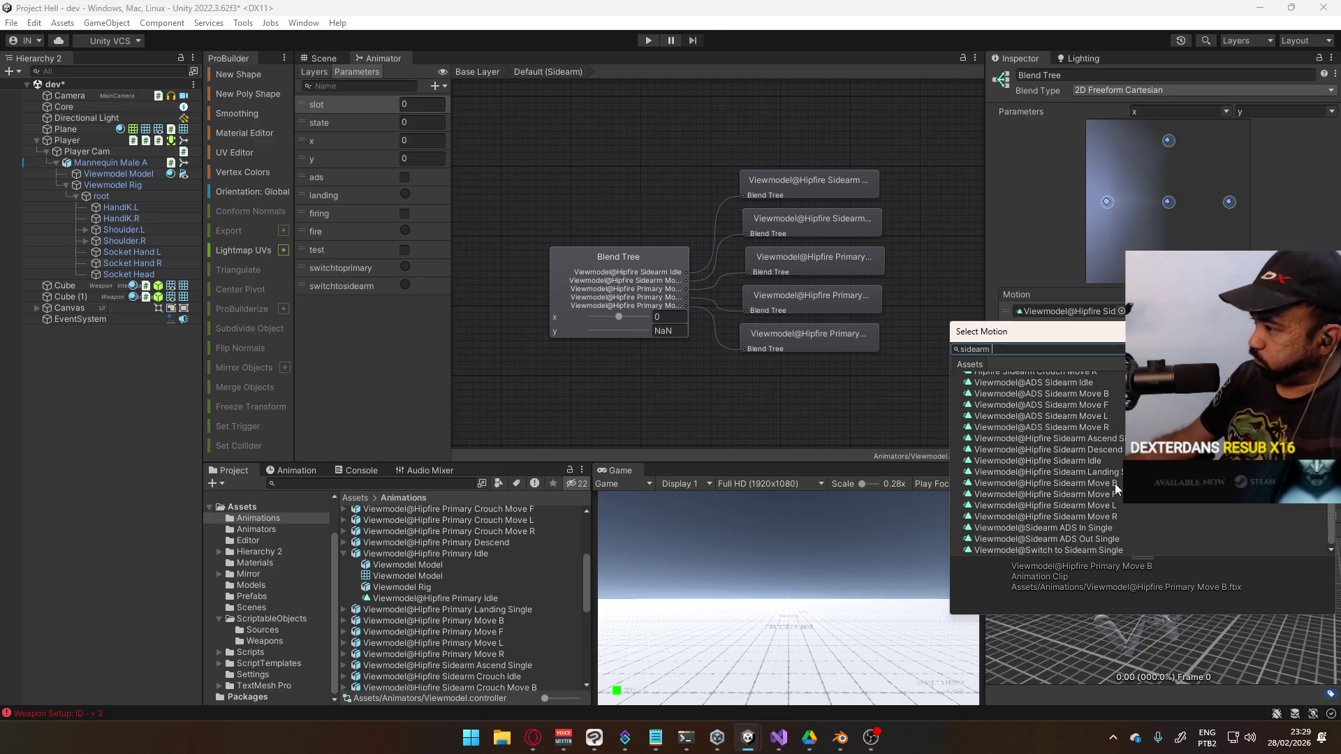
double_click(1113, 482)
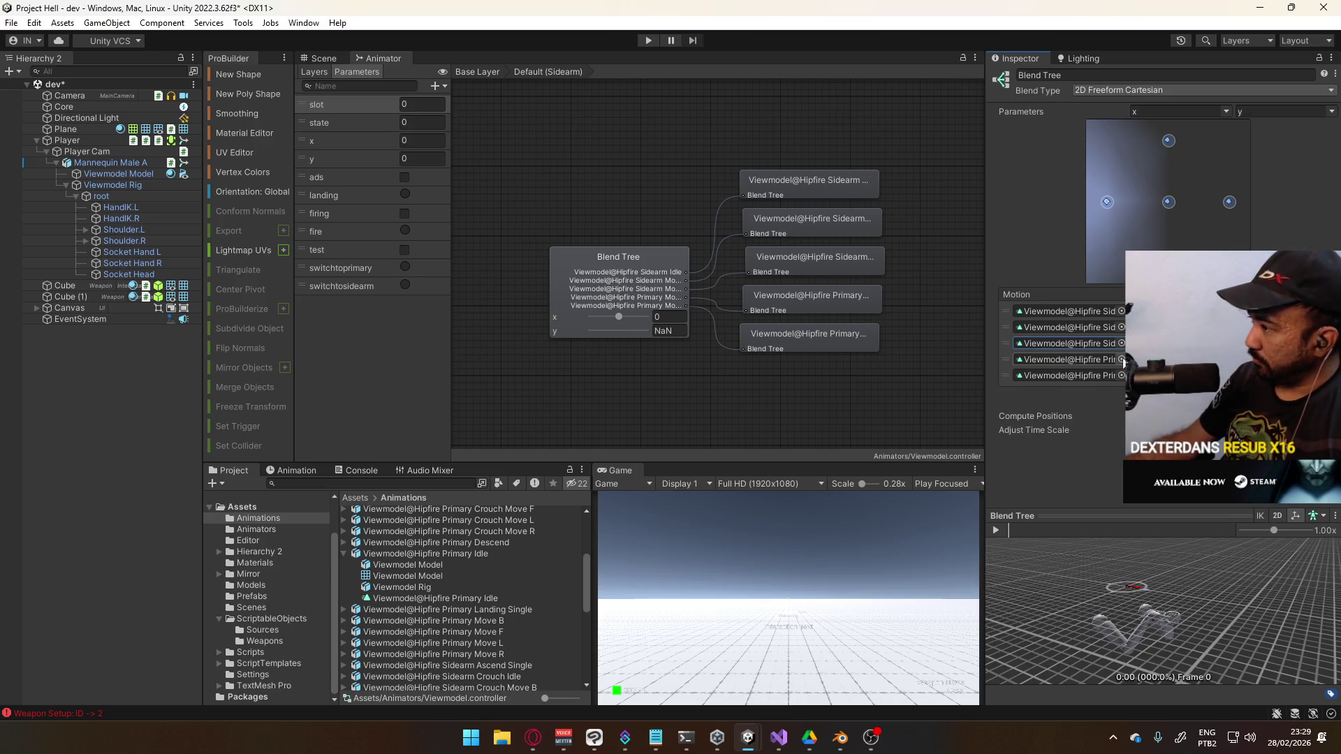
left_click(1122, 359)
left_click(1095, 520)
double_click(1092, 531)
left_click(1122, 375)
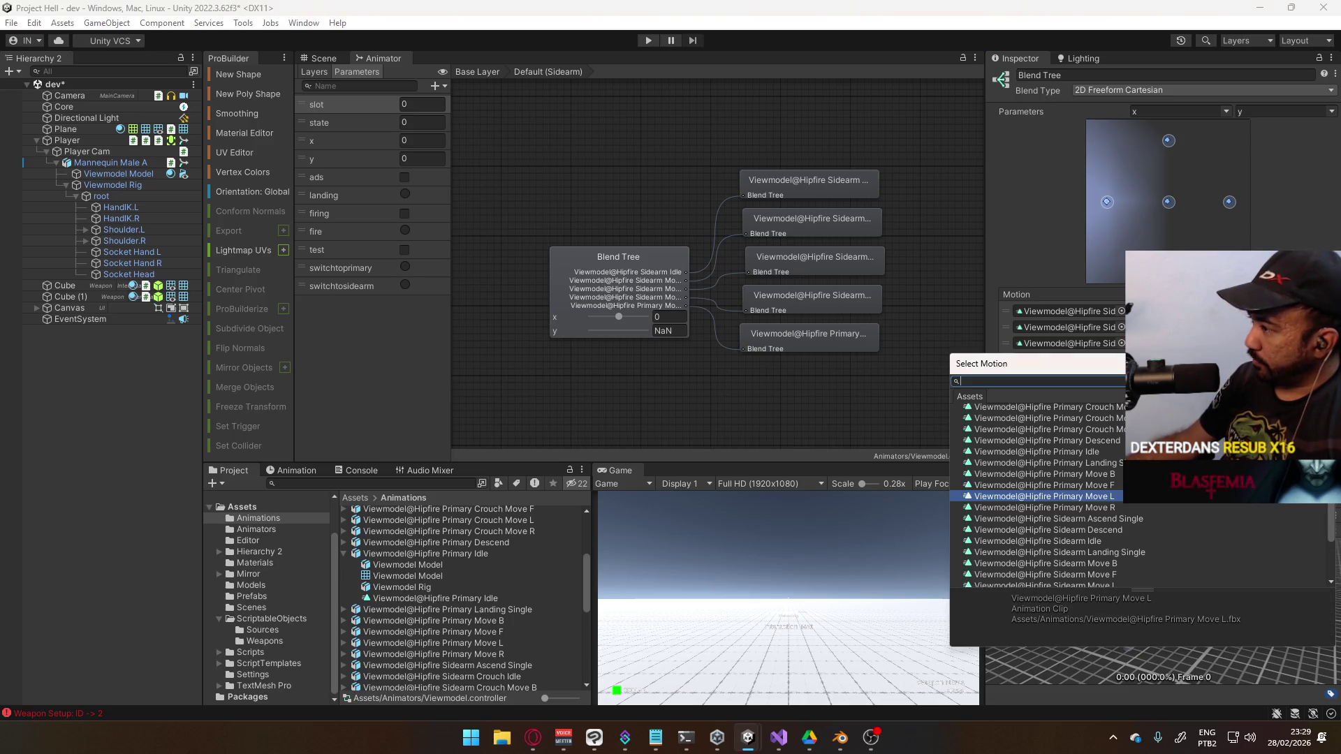
double_click(1122, 535)
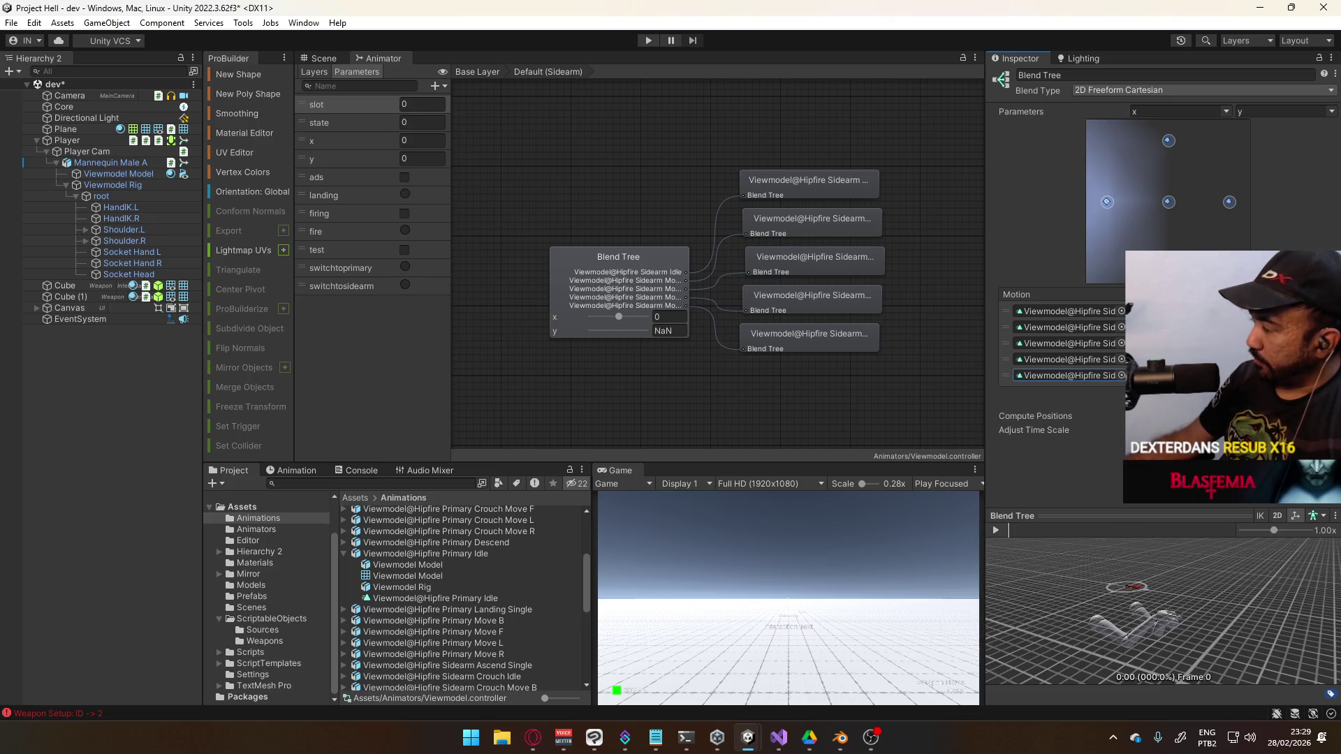
Return to the Base Layer graph and briefly run Play mode to test the animator
left_click(652, 176)
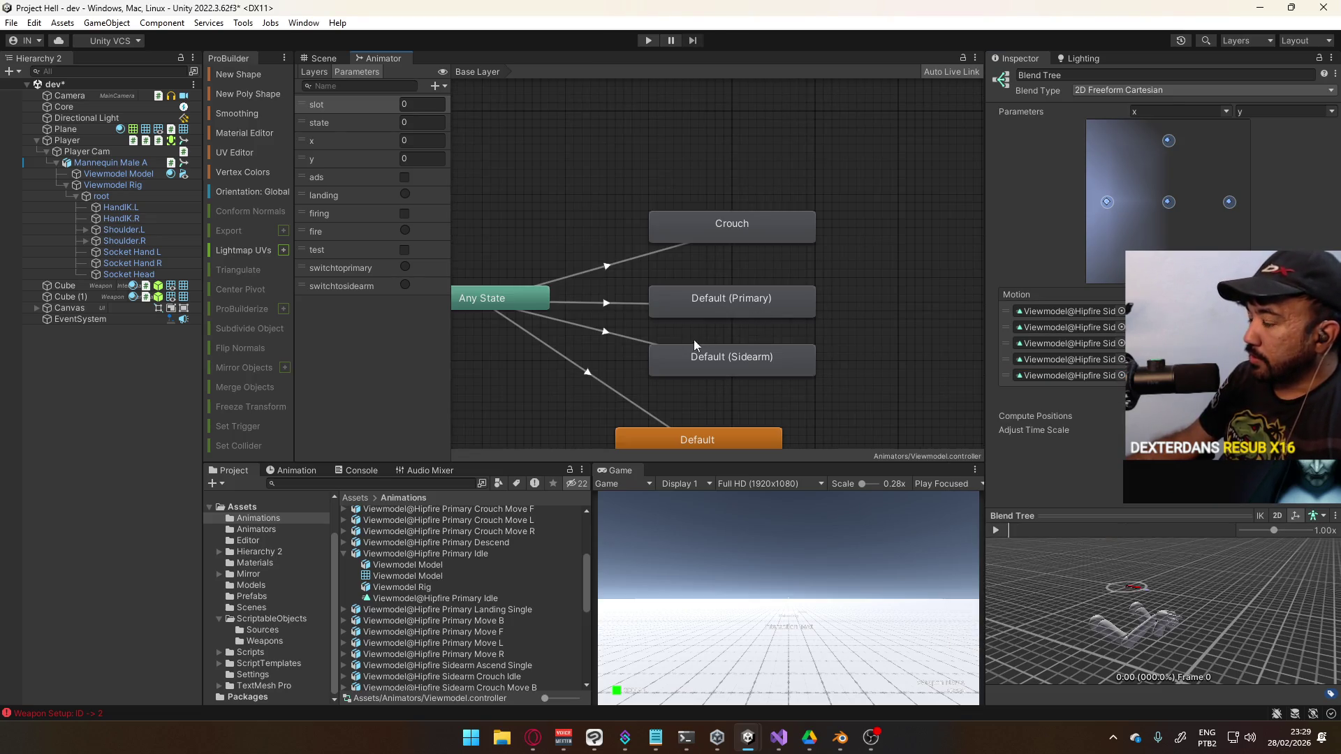
left_click(733, 312)
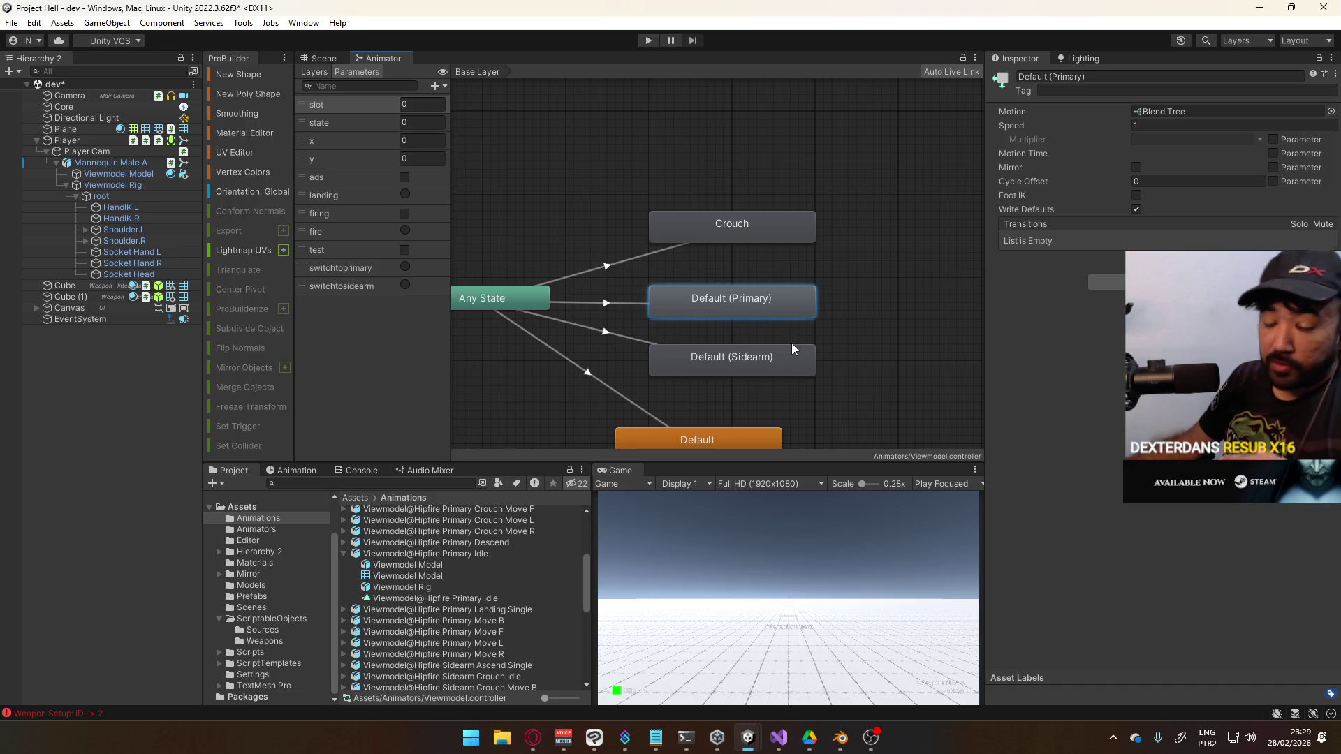
left_click_drag(869, 299, 748, 381)
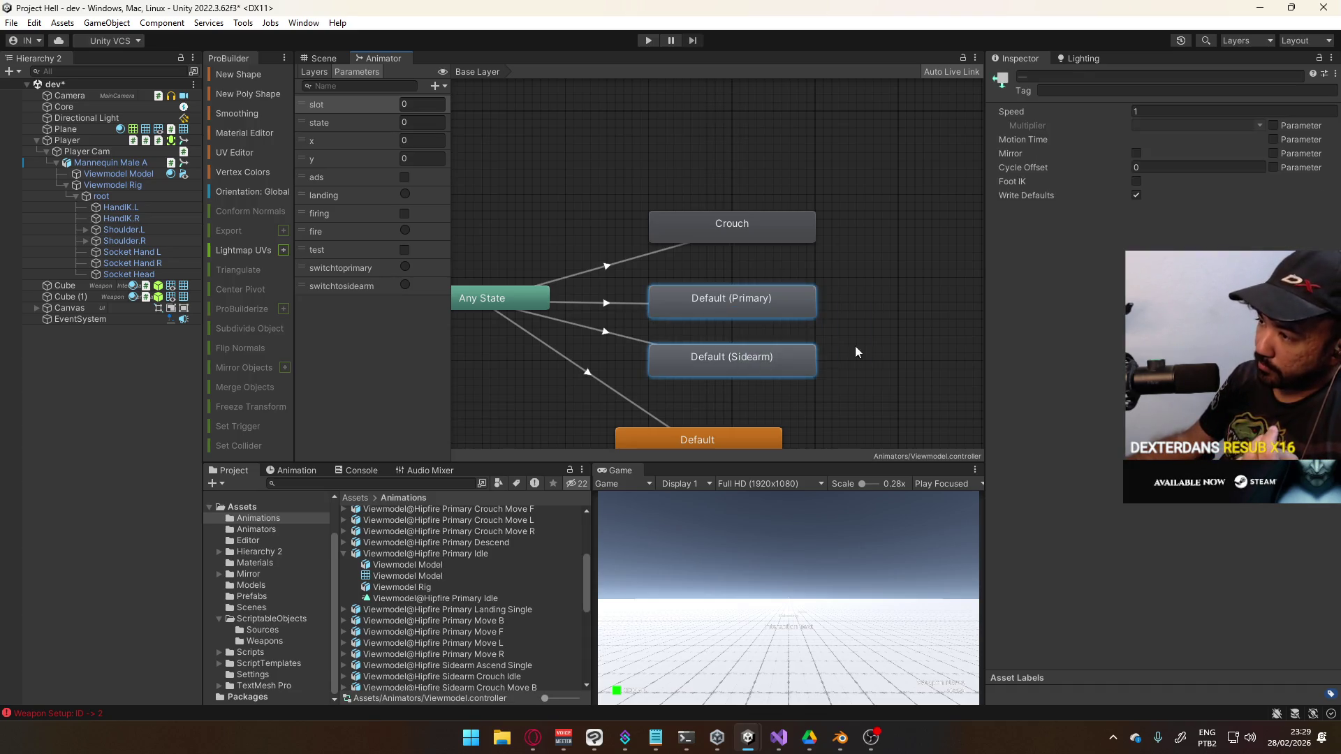
left_click(656, 204)
left_click(648, 40)
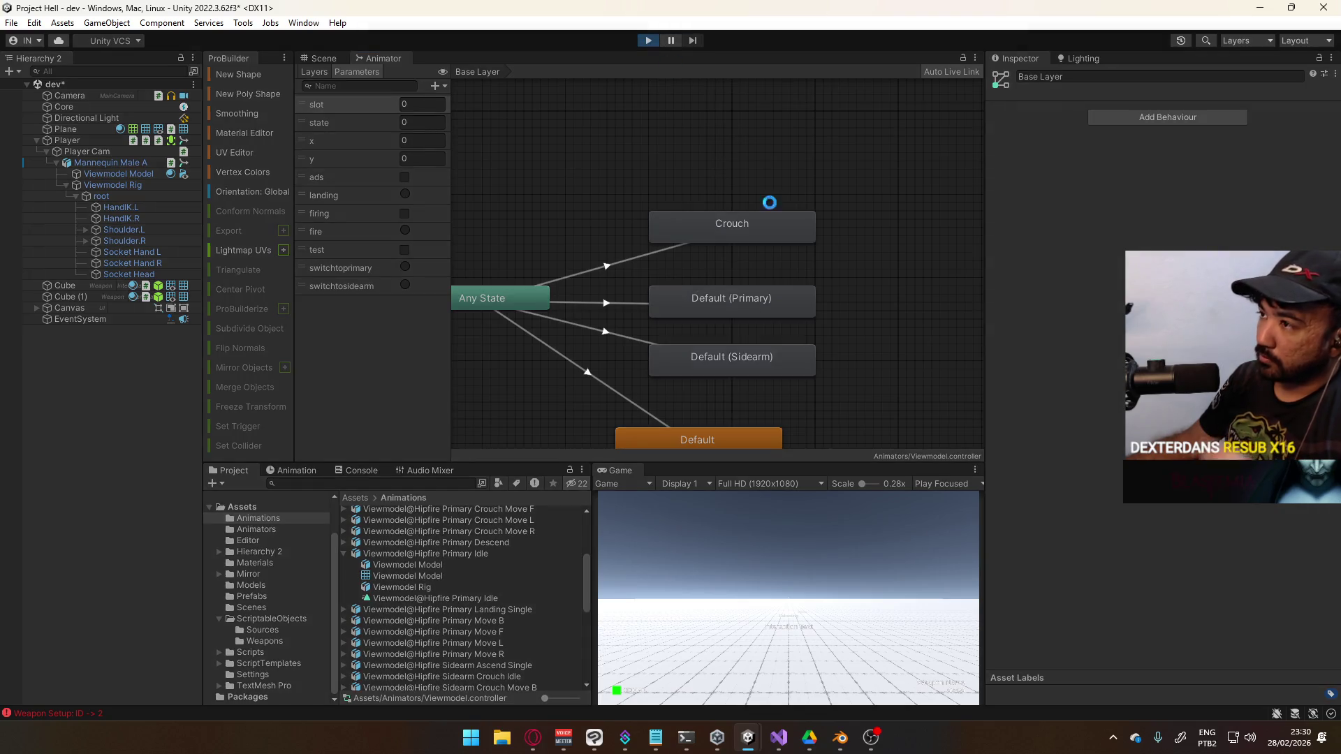
left_click(650, 42)
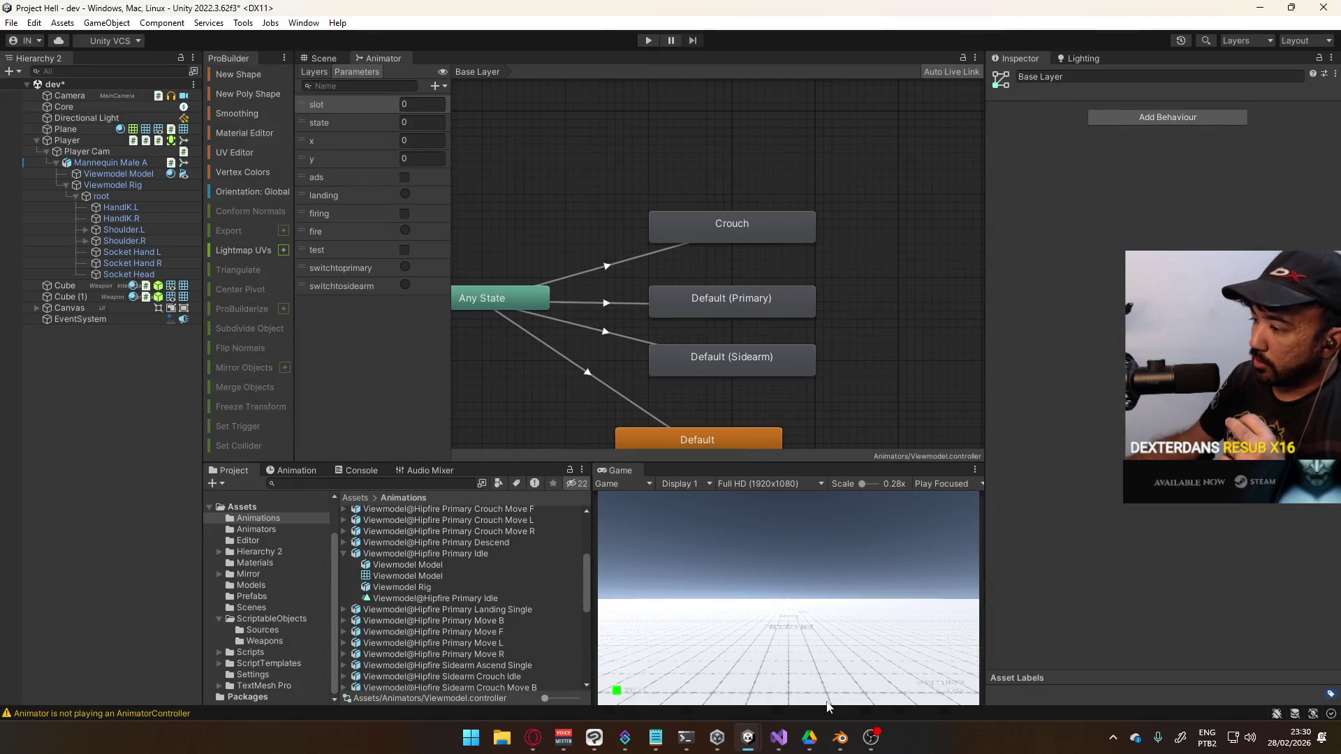
left_click(840, 738)
Bring up PlayerScript.cs in Visual Studio and locate the activeSlot setter's controller swap
left_click(840, 737)
left_click(779, 737)
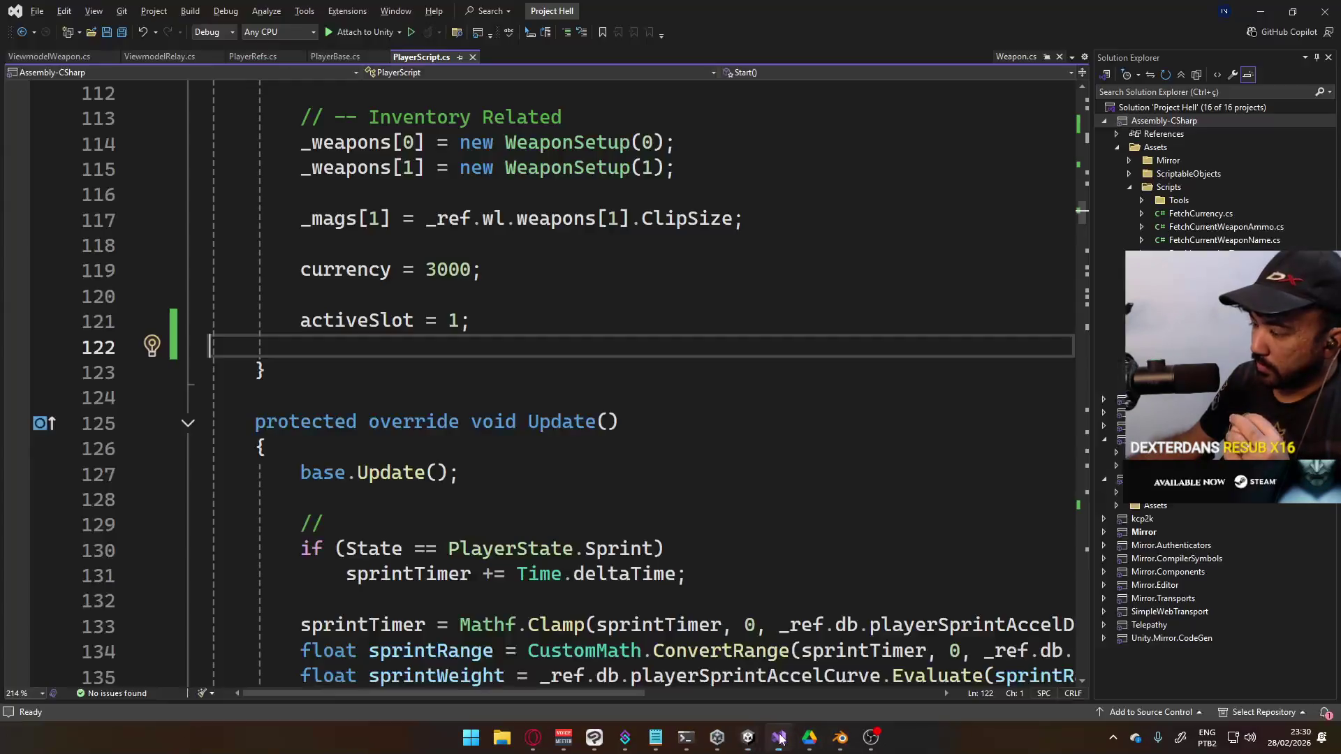
scroll(564, 449, "down", 5)
scroll(607, 450, "up", 9)
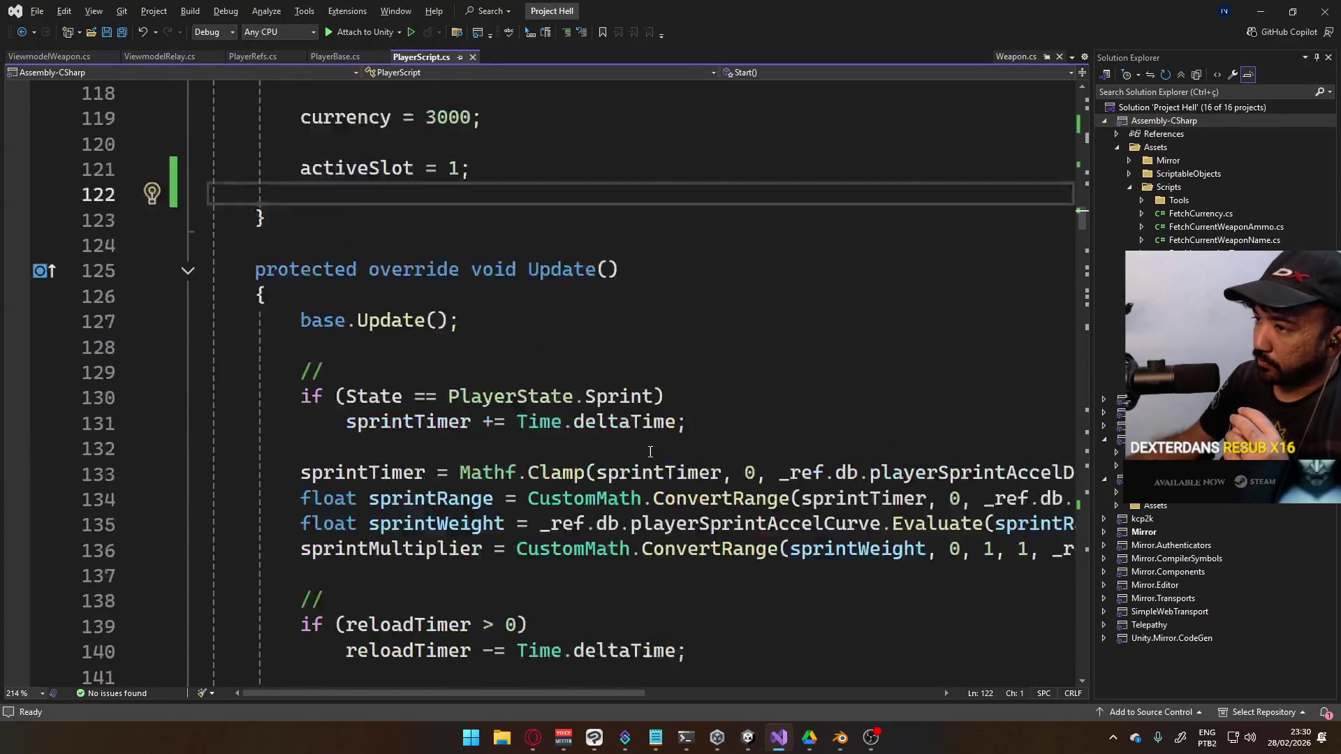
scroll(619, 452, "up", 8)
scroll(635, 437, "down", 4)
scroll(646, 426, "up", 4)
scroll(647, 425, "up", 20)
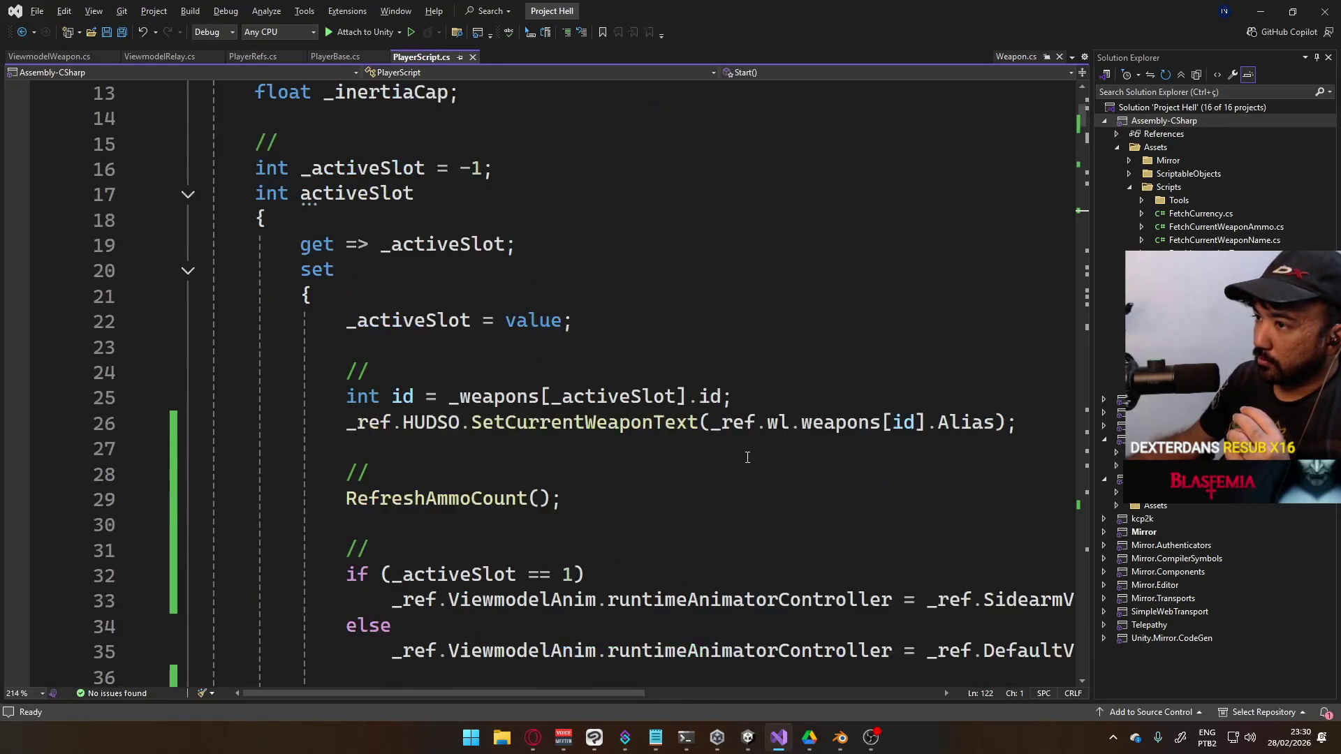
scroll(751, 460, "down", 3)
scroll(726, 455, "up", 1)
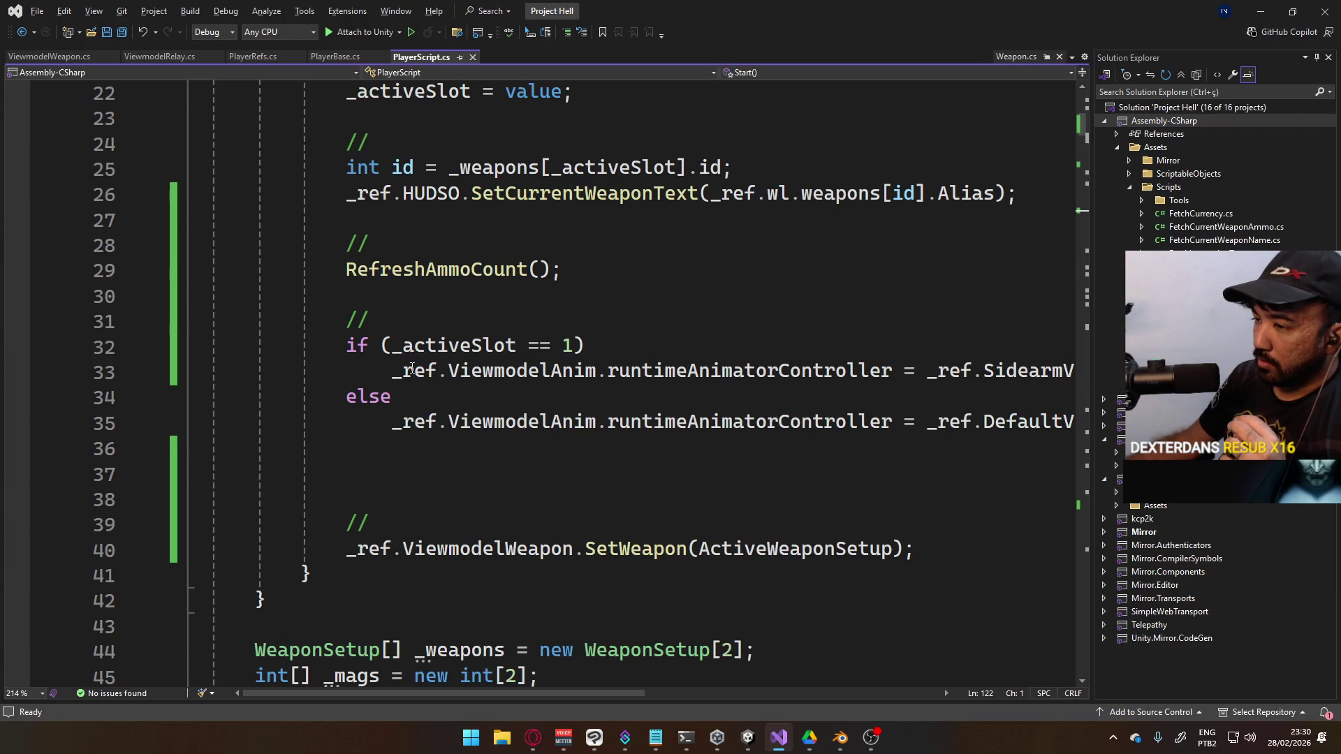
Delete the if/else animator-controller swap block and its leftover blank line
left_click(349, 347)
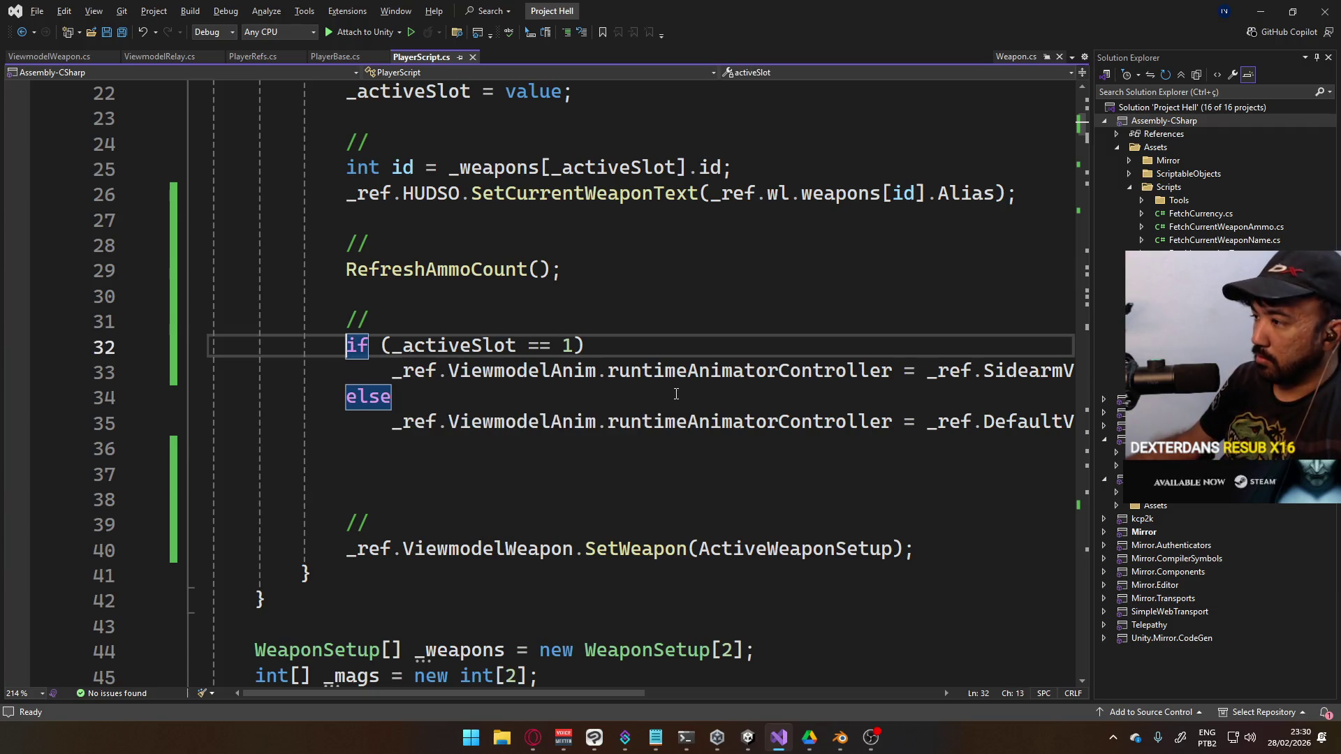
left_click(1031, 424, "shift")
key("shift+End")
key("Delete")
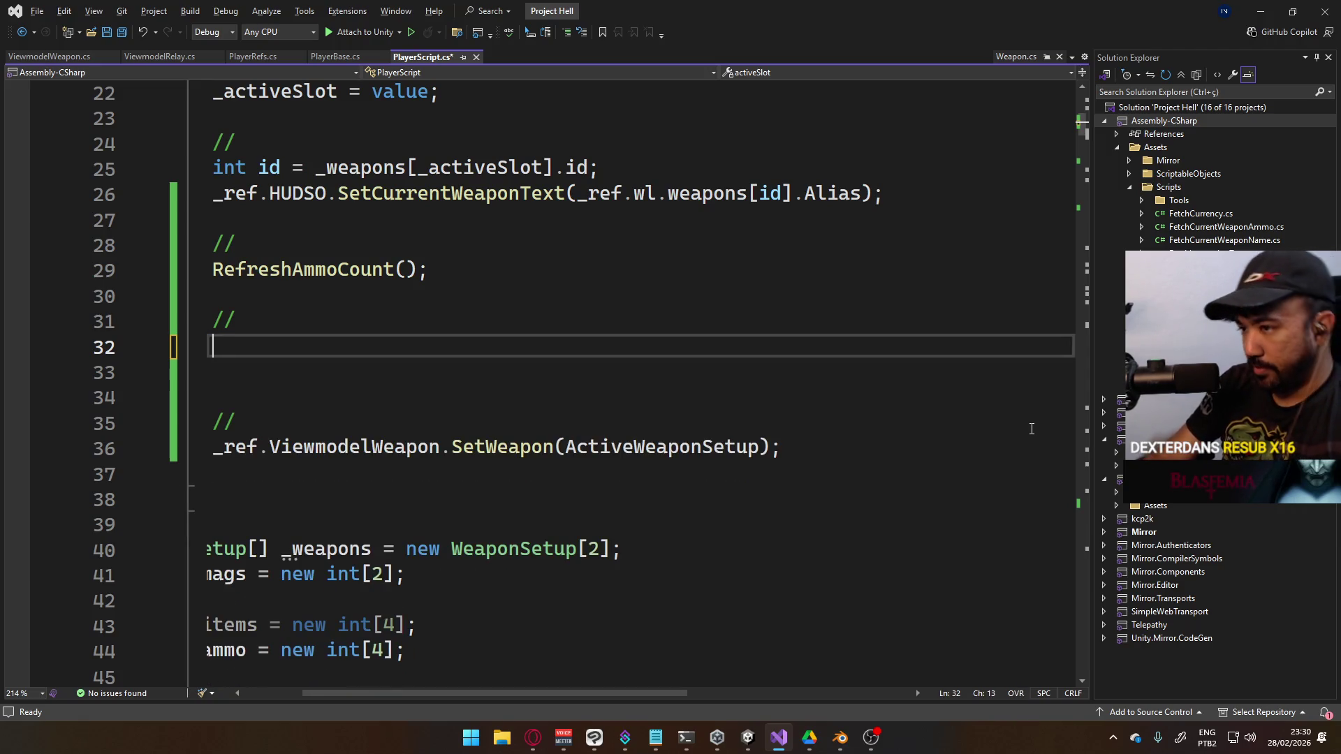
key("Insert")
key("Delete")
key("Insert")
Write _ref.ViewmodelAnim.SetInteger("slot", activeSlot); in its place and save the script
type("_ref.vie")
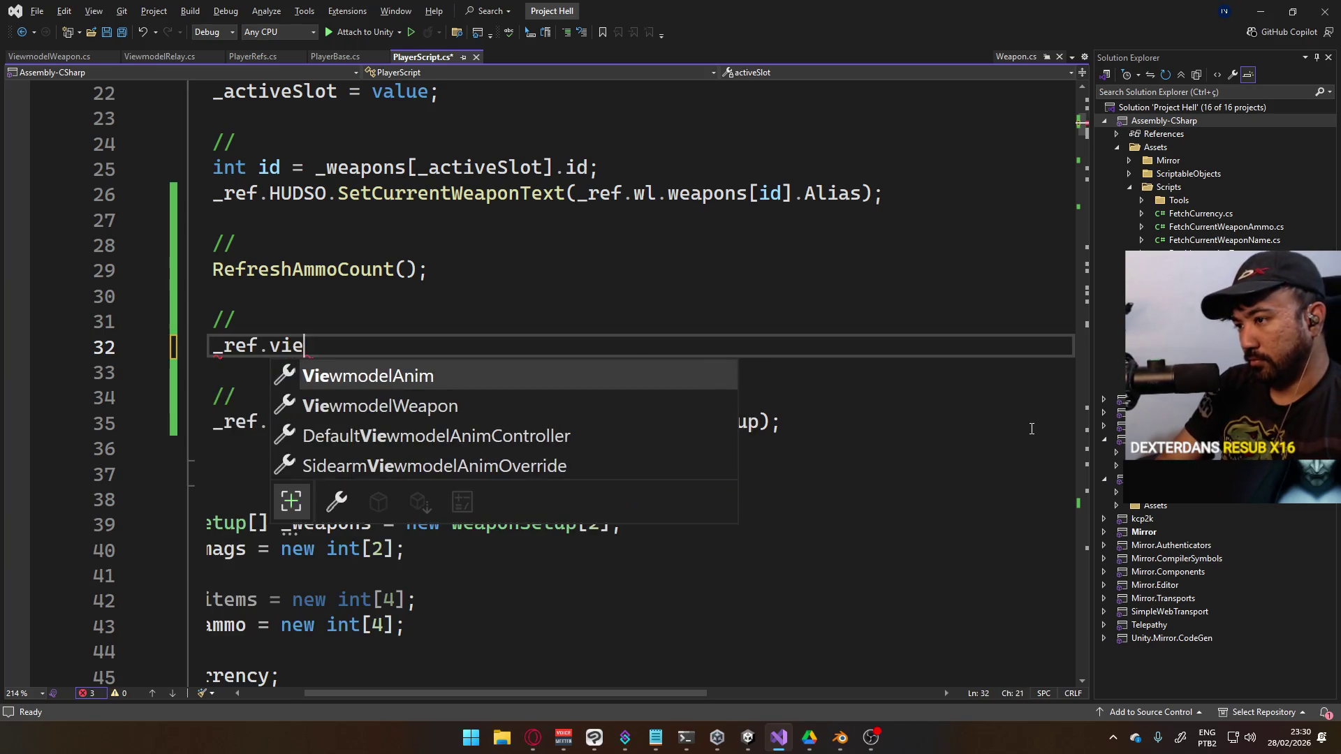
key("Tab")
type(".set")
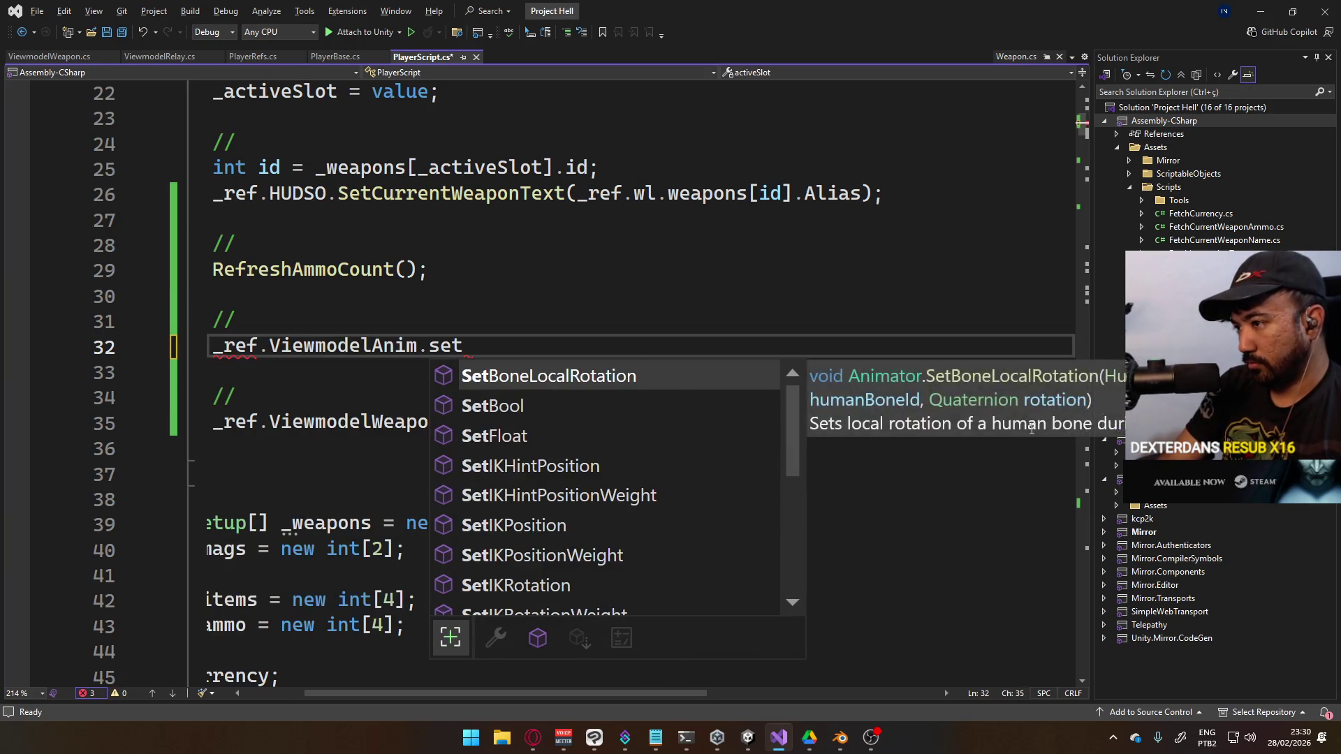
type("int(\"s")
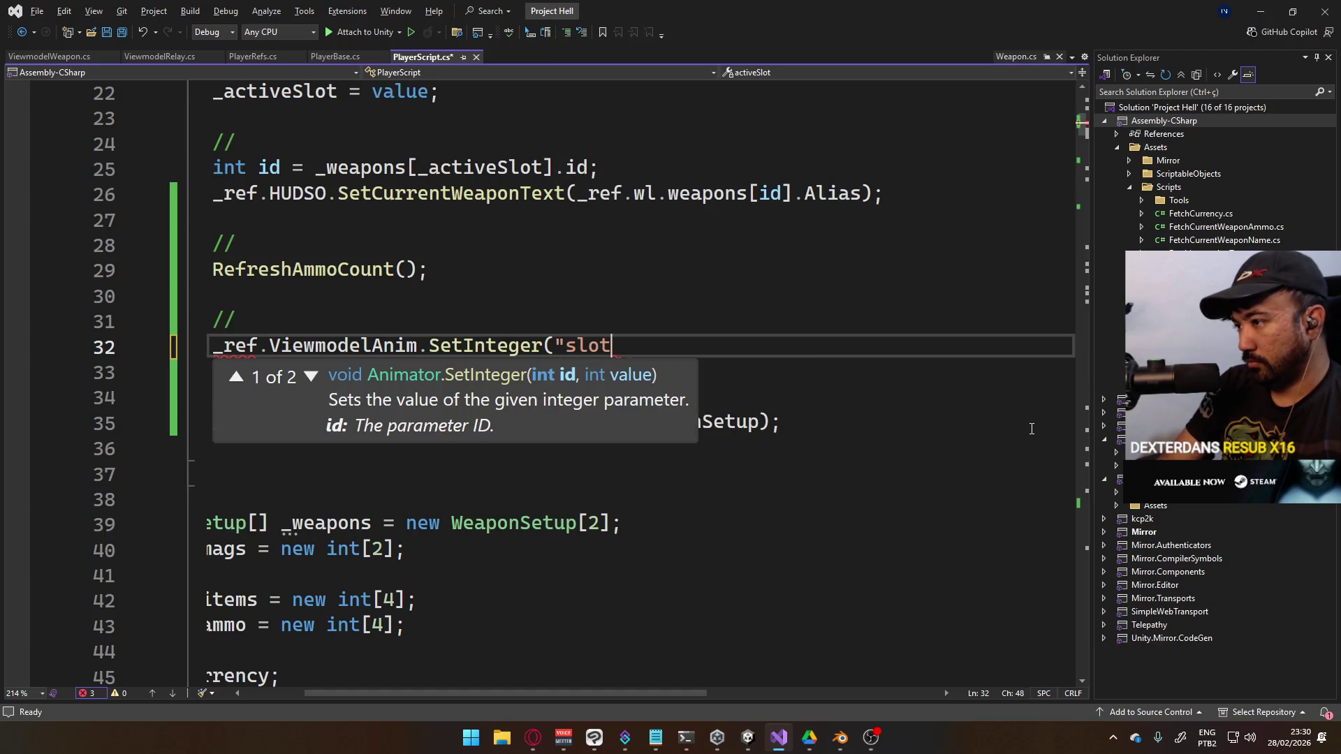
type("\", ")
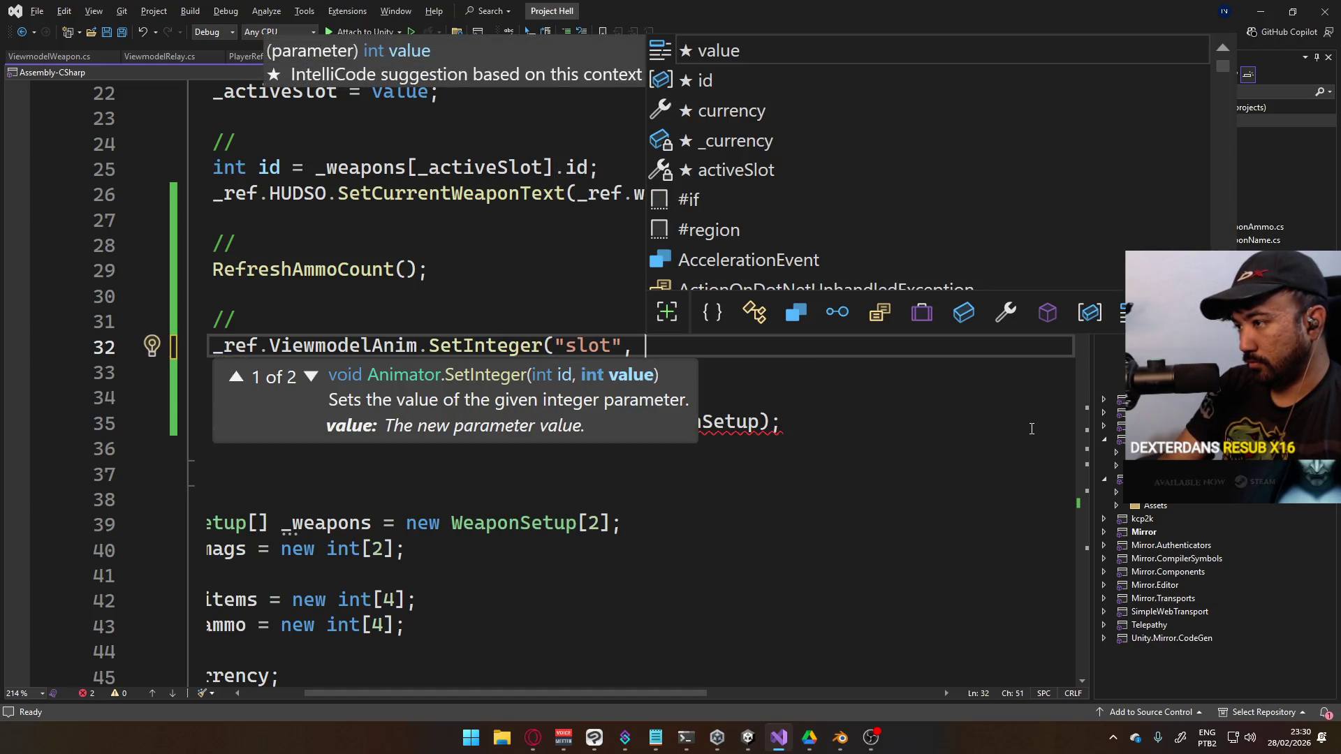
type("acti);")
key("ctrl+s")
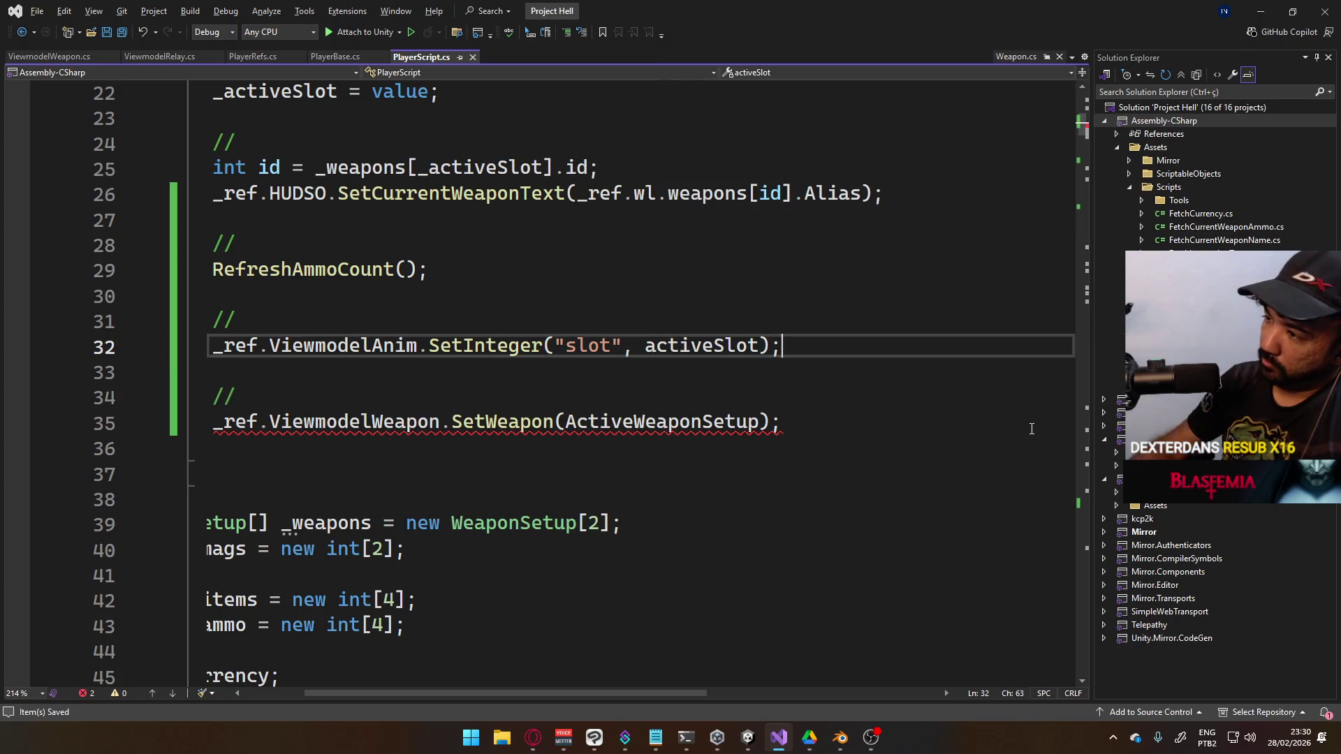
key("alt+Tab")
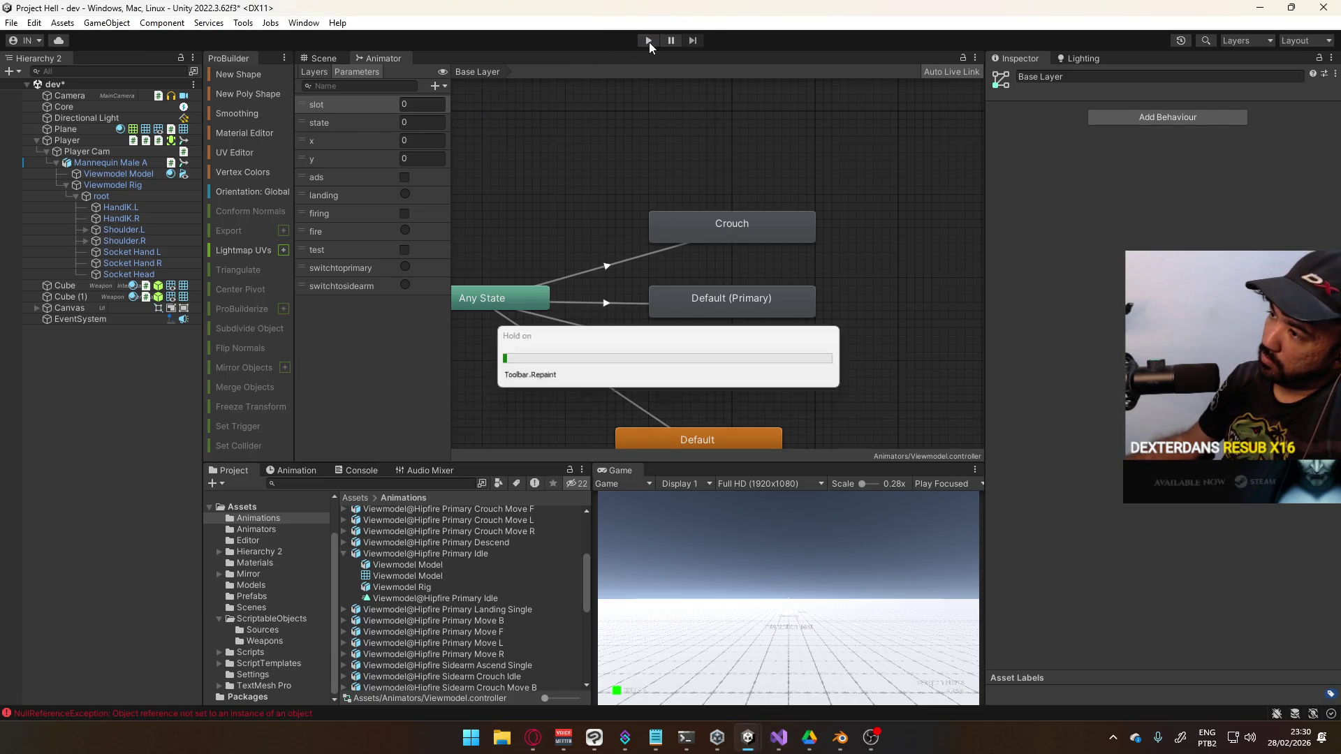
Enter Play mode and switch between weapon slots 1 and 2 to test the animator
left_click(648, 42)
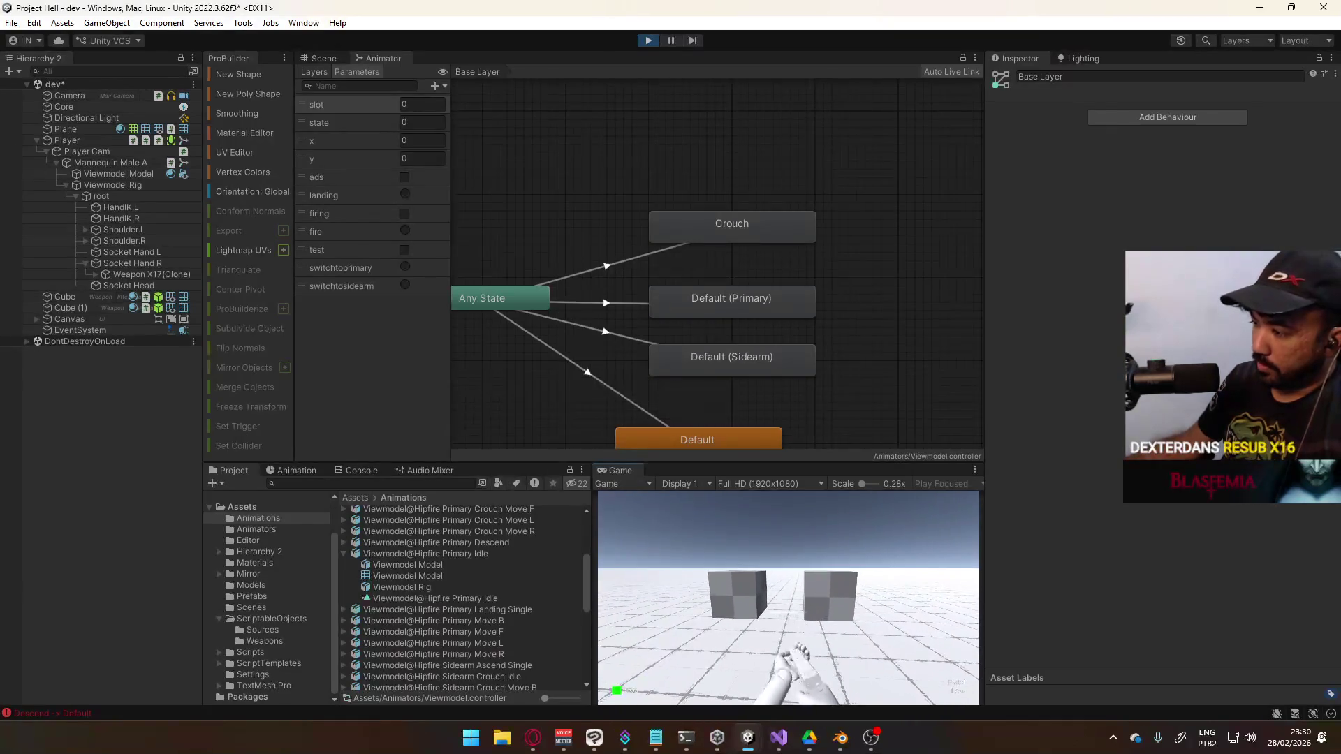
key("1")
key("w")
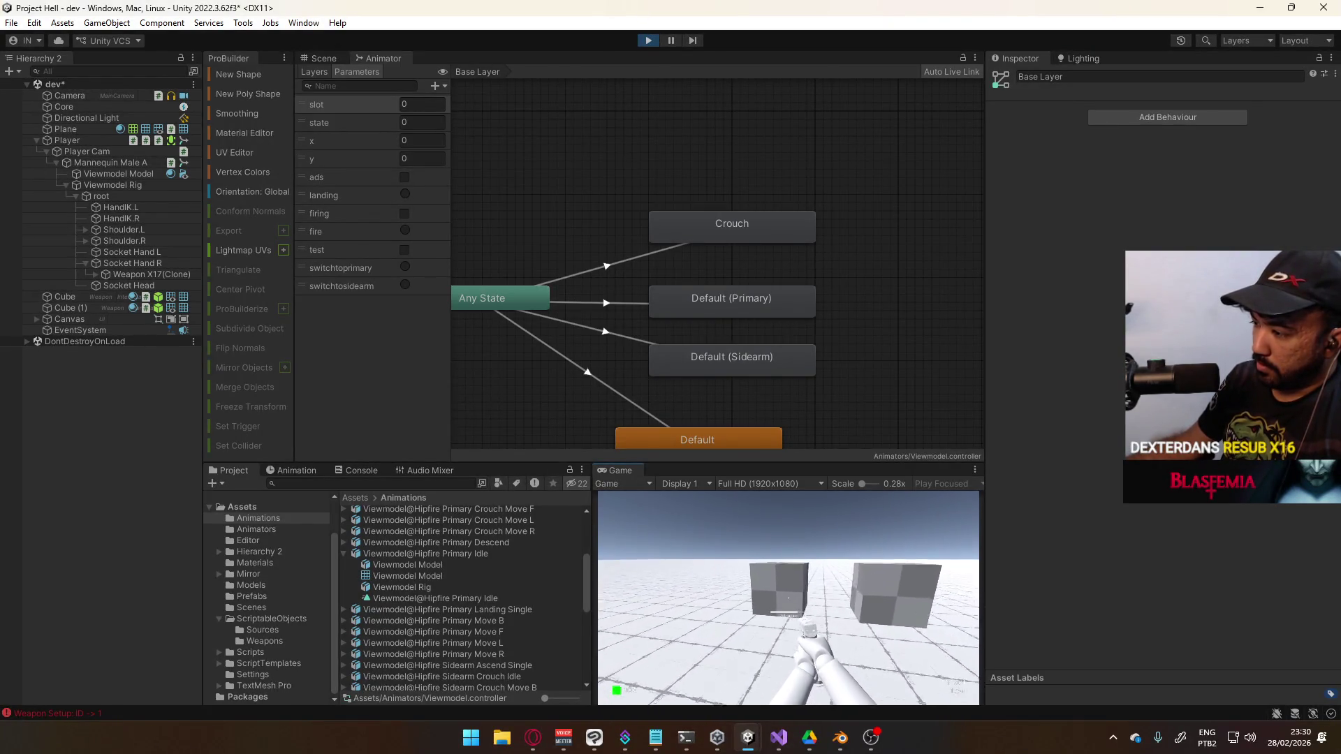
key("2")
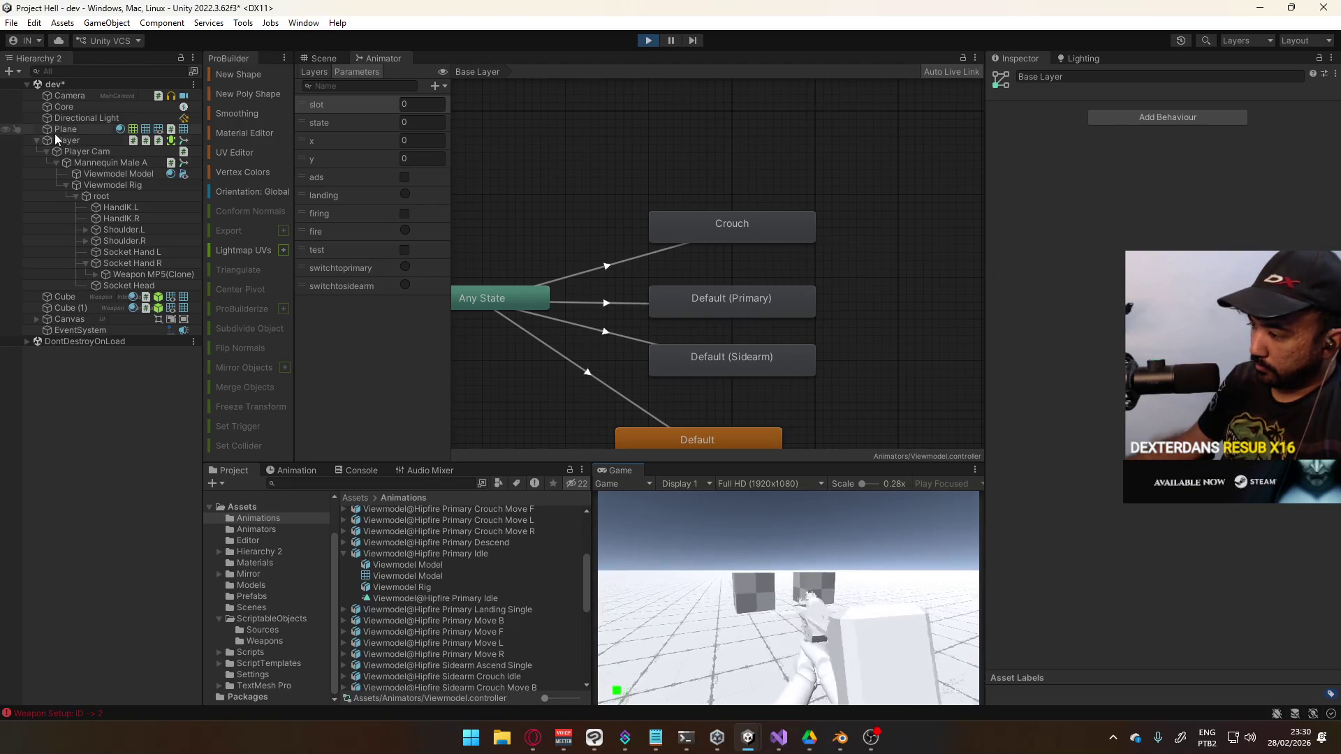
key("1")
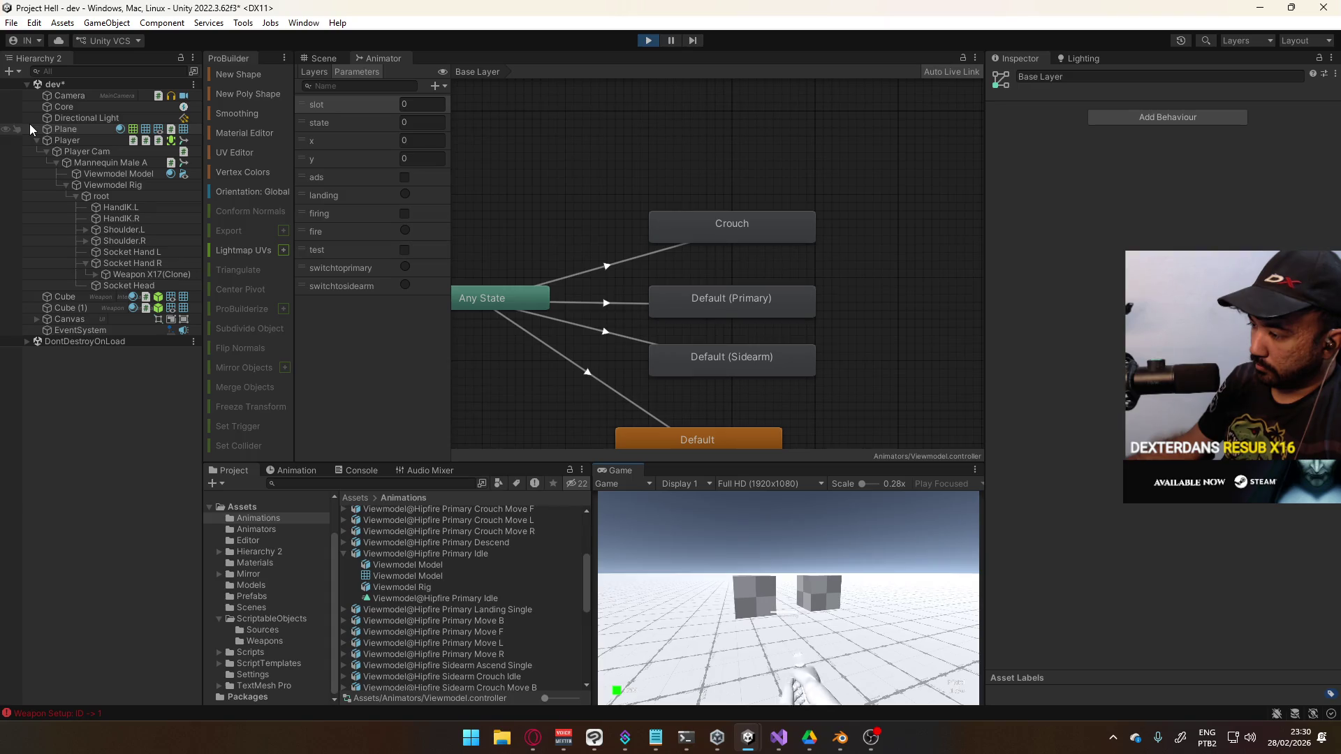
key("2")
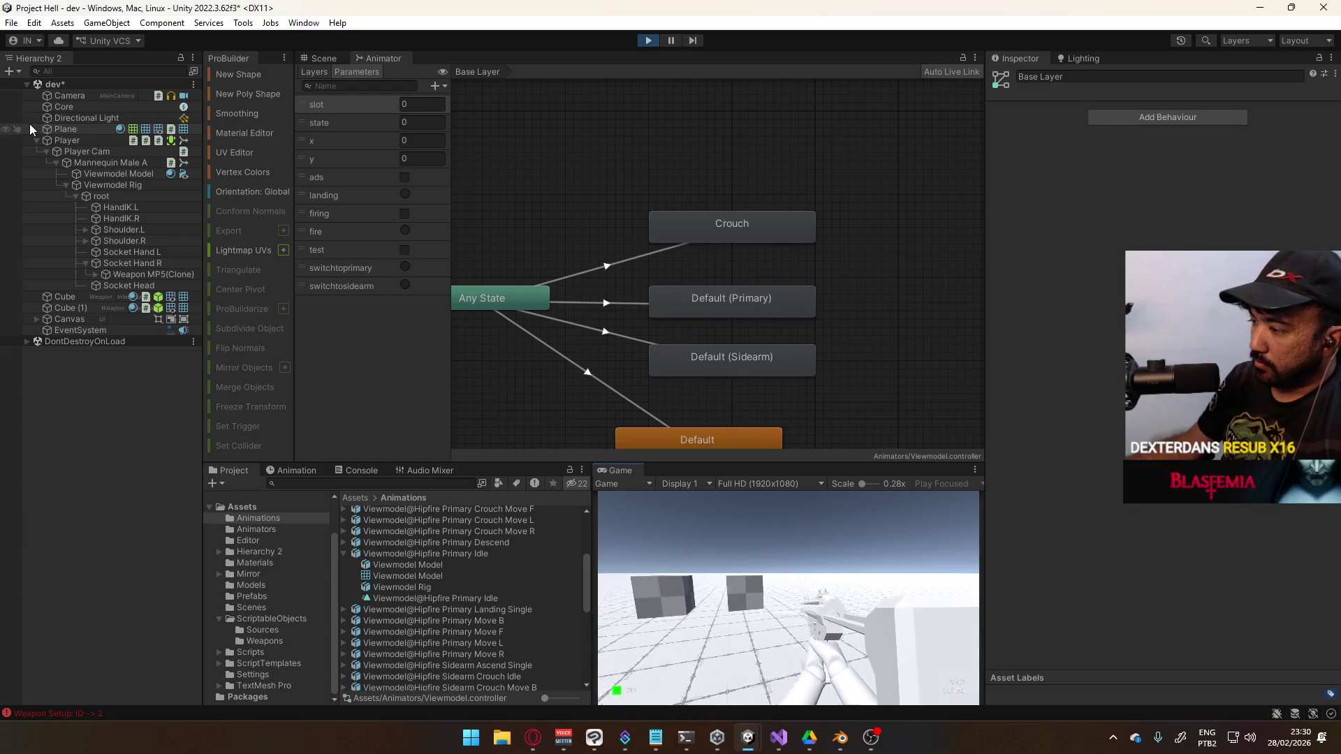
key("super")
key("super")
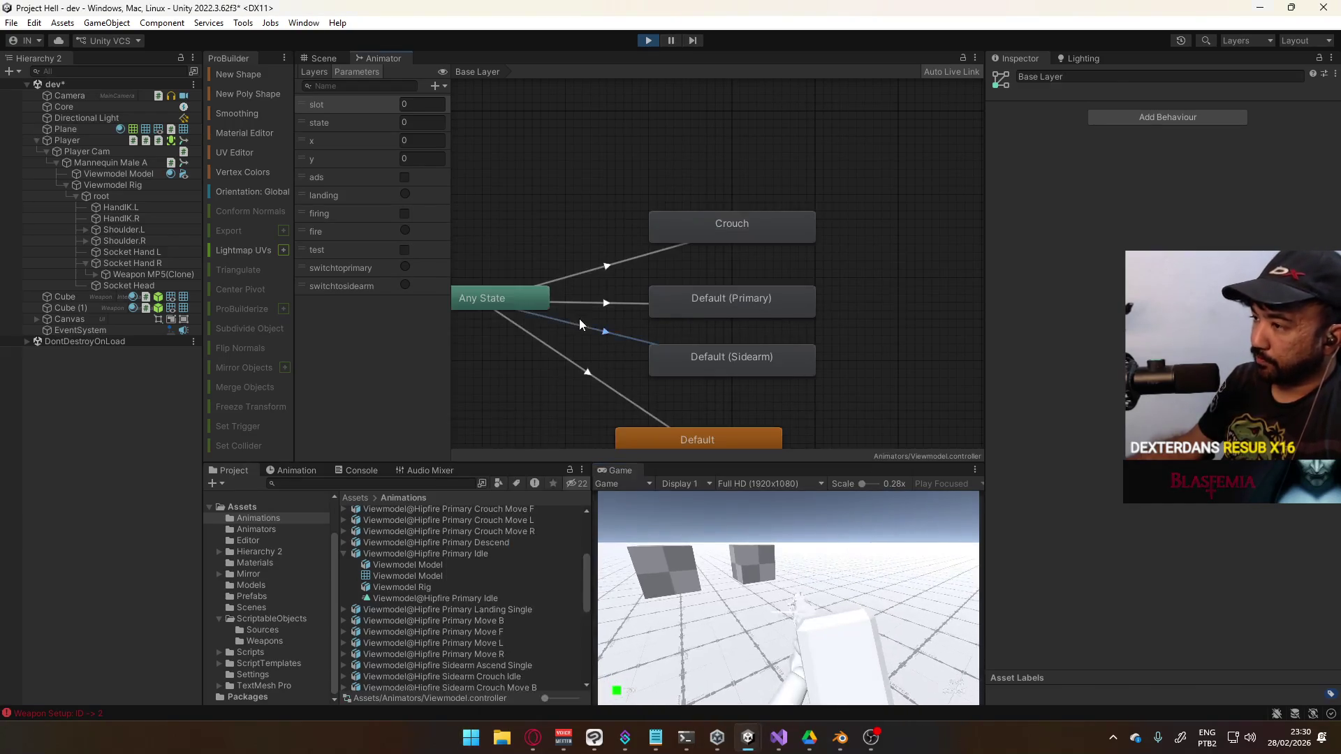
Select Viewmodel Model to show its animator graph and select the Any State to Default transition
left_click(583, 319)
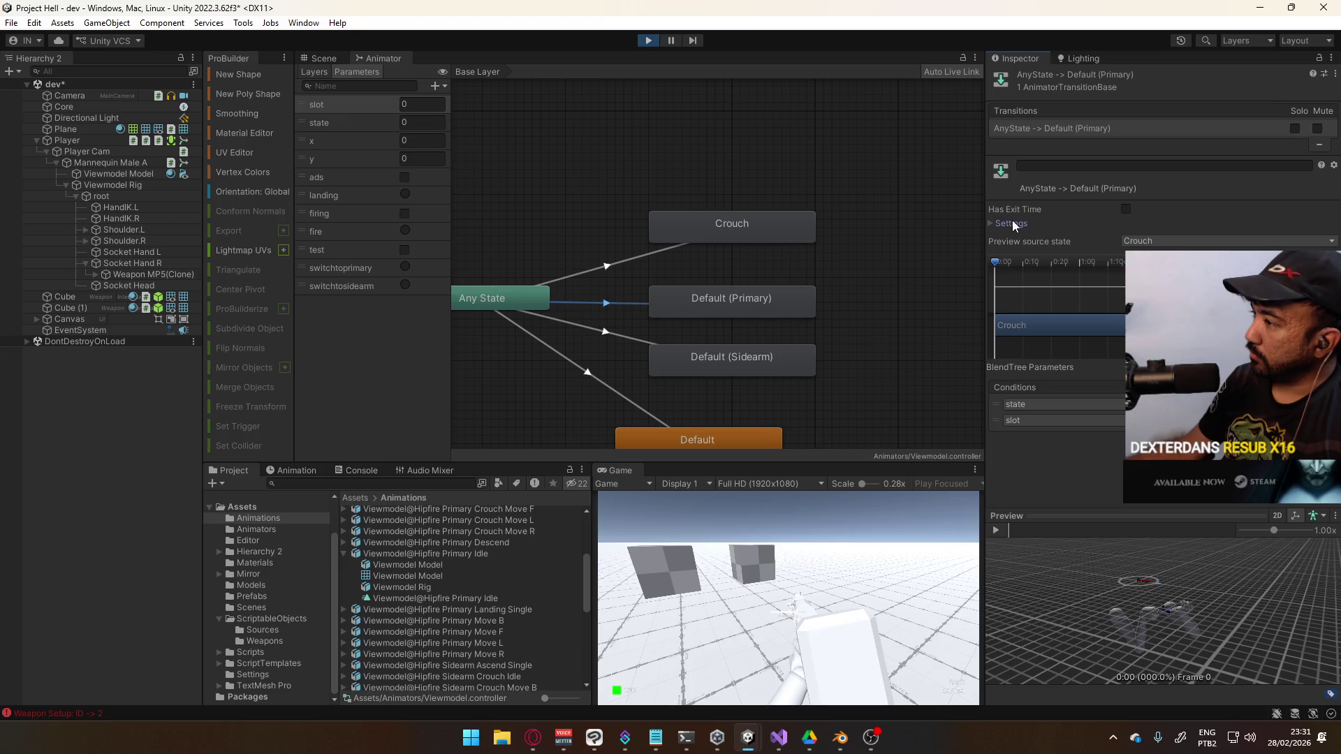
left_click(1014, 224)
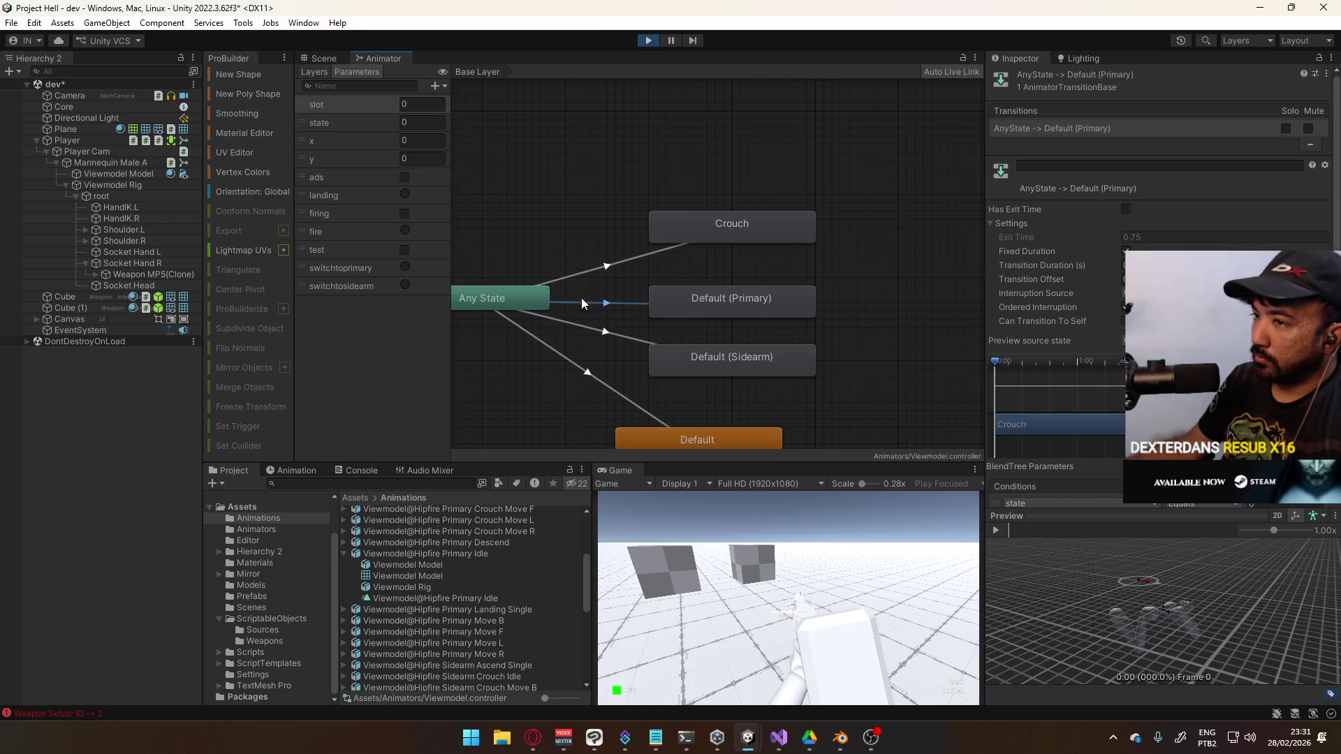
left_click(67, 140)
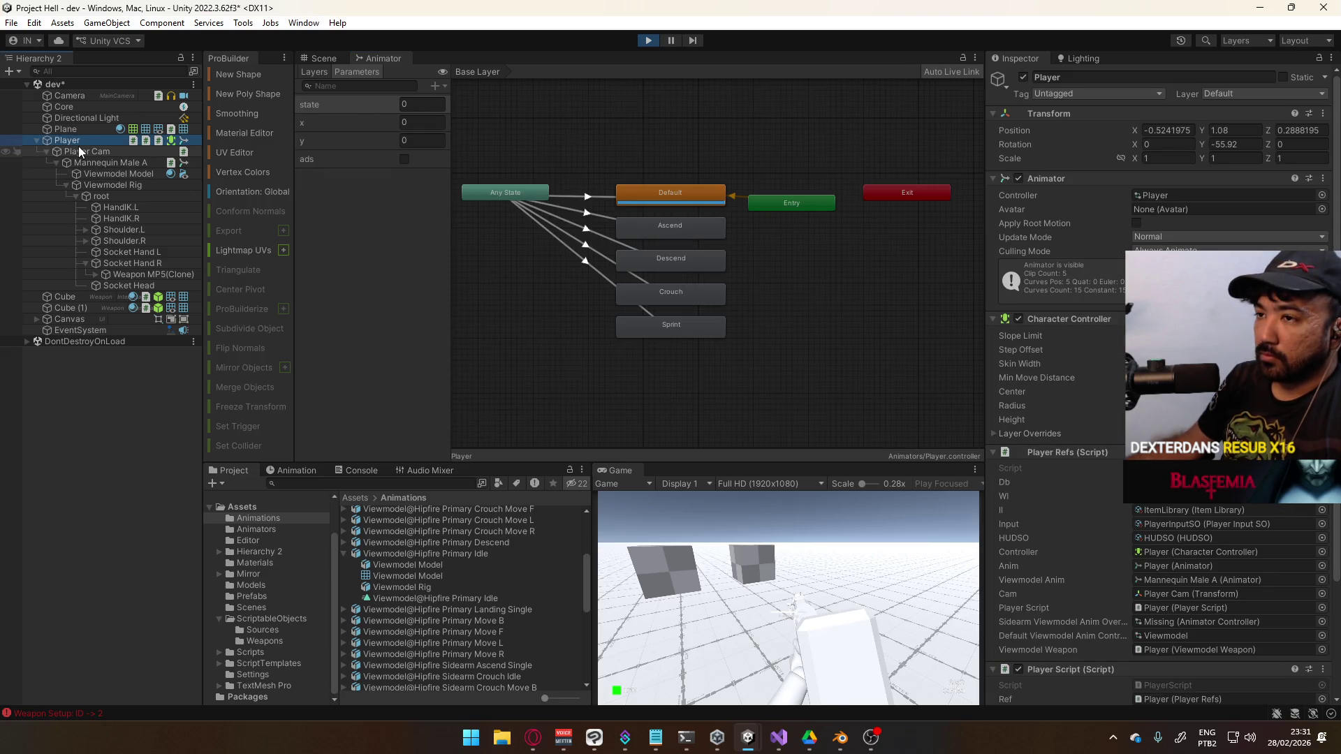
left_click(105, 175)
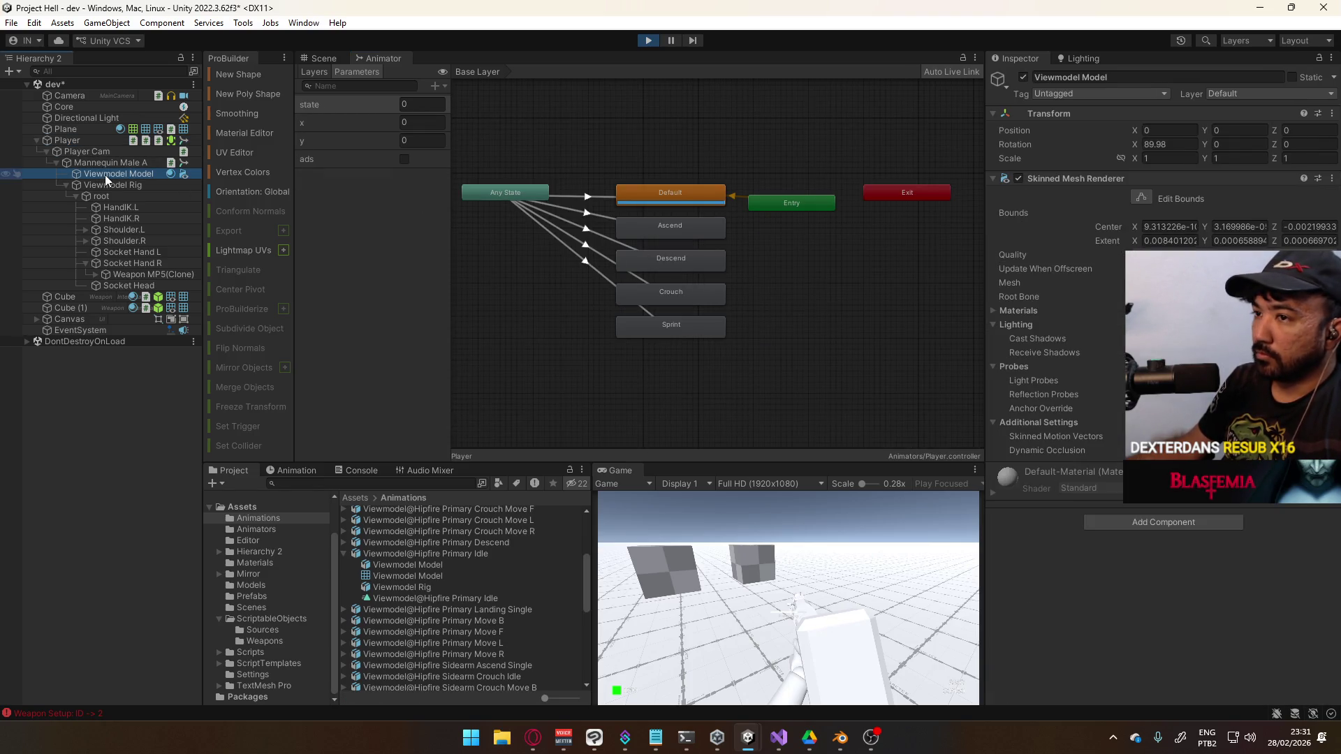
left_click(111, 163)
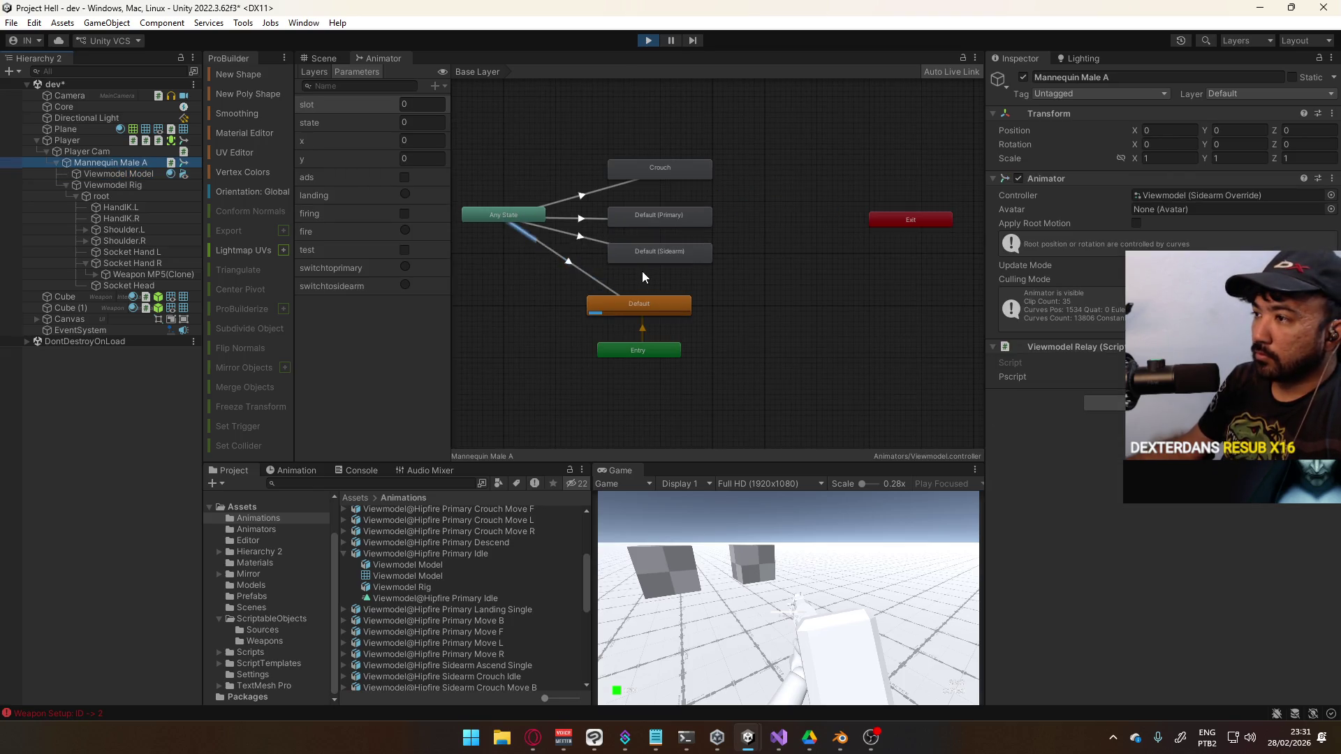
left_click(593, 276)
Mute the Any State to Default transition, then switch to the sidearm and back in play
left_click(1308, 129)
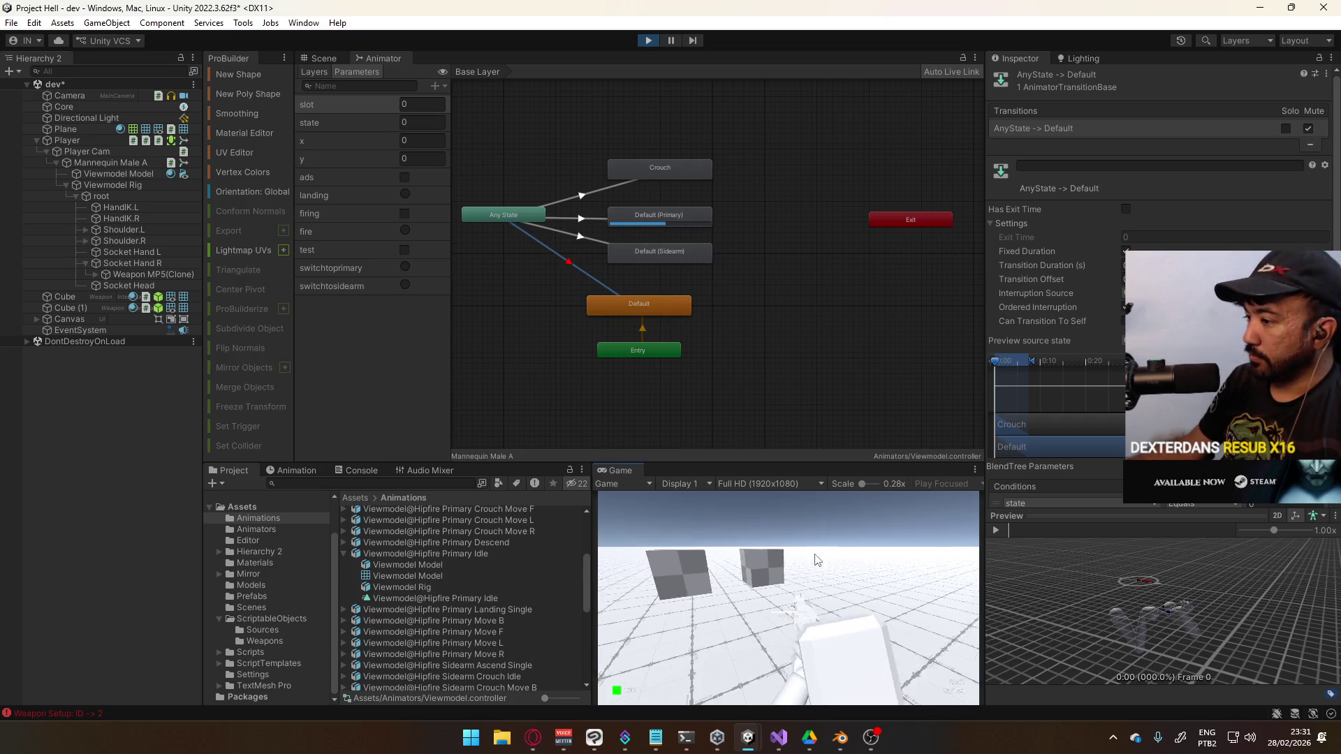
left_click(682, 528)
key("d")
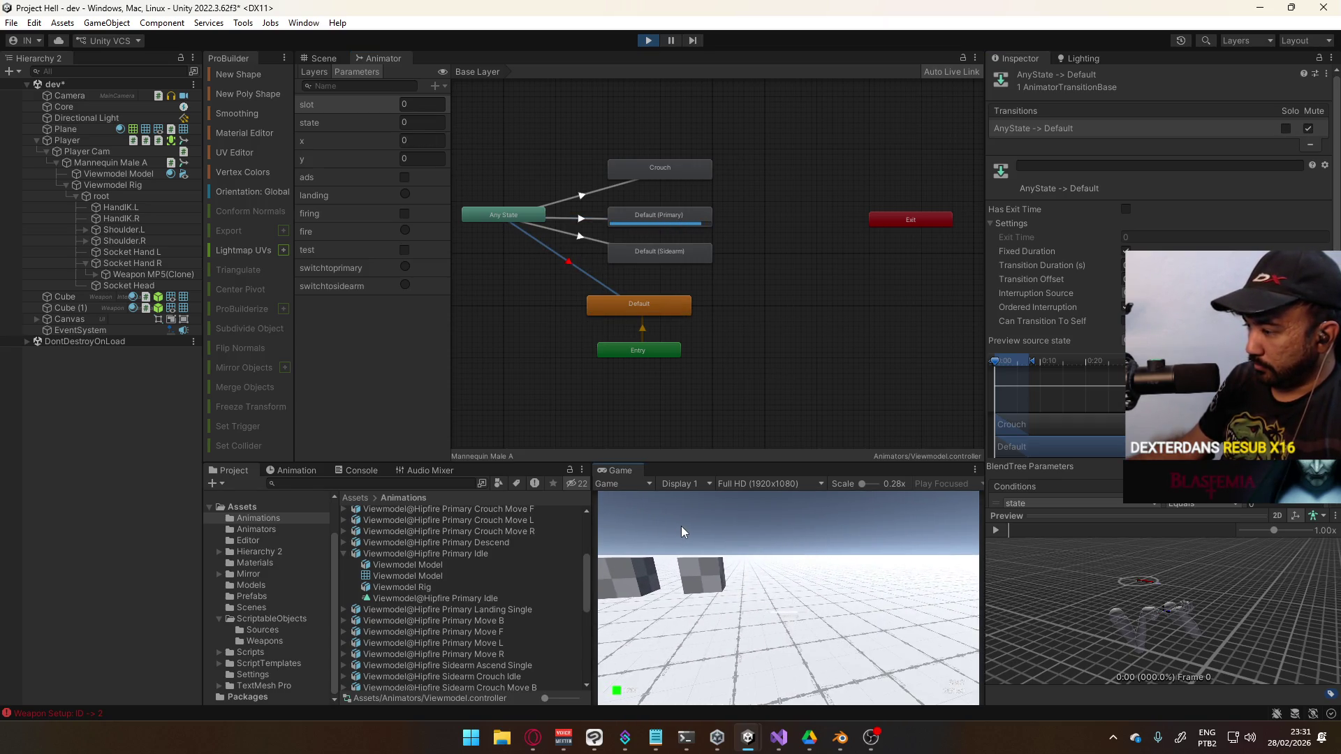
key("2")
key("1")
key("a")
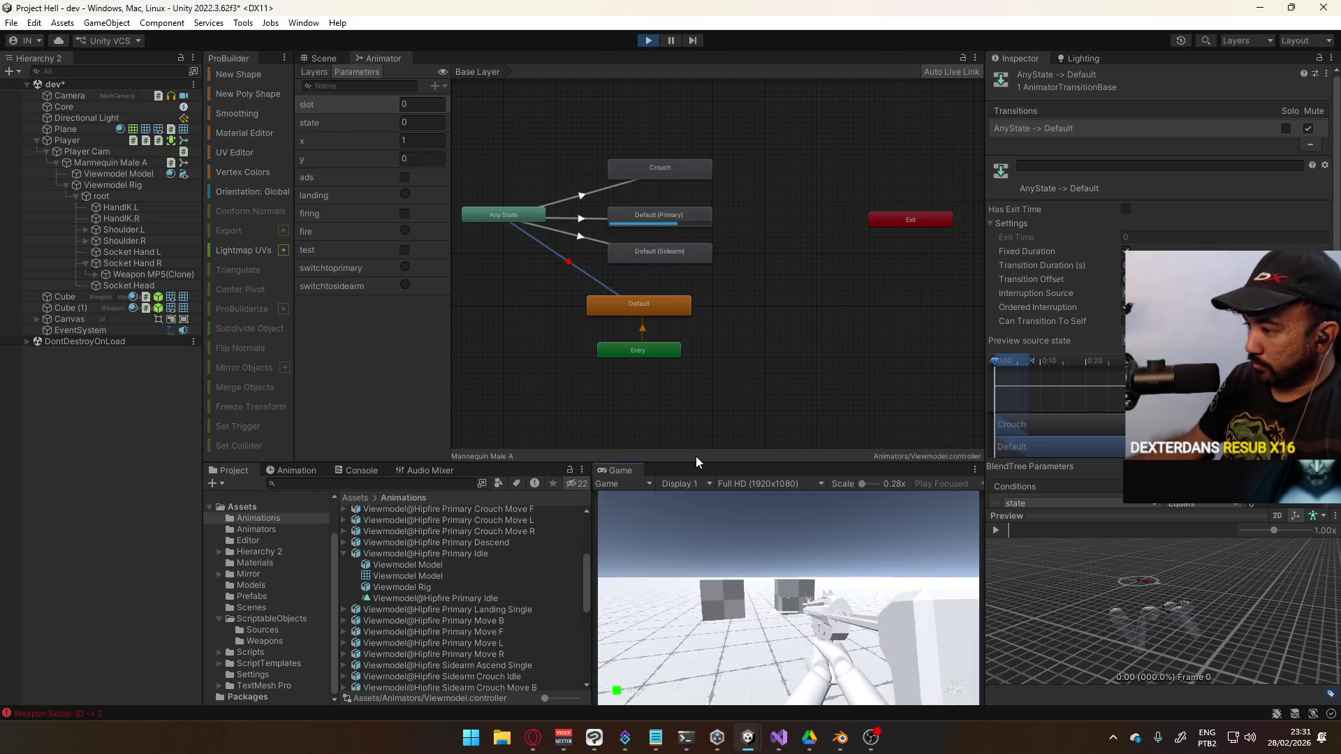
Swap between the X17 sidearm and MP5 primary again and inspect the Default (Primary) state
key("a")
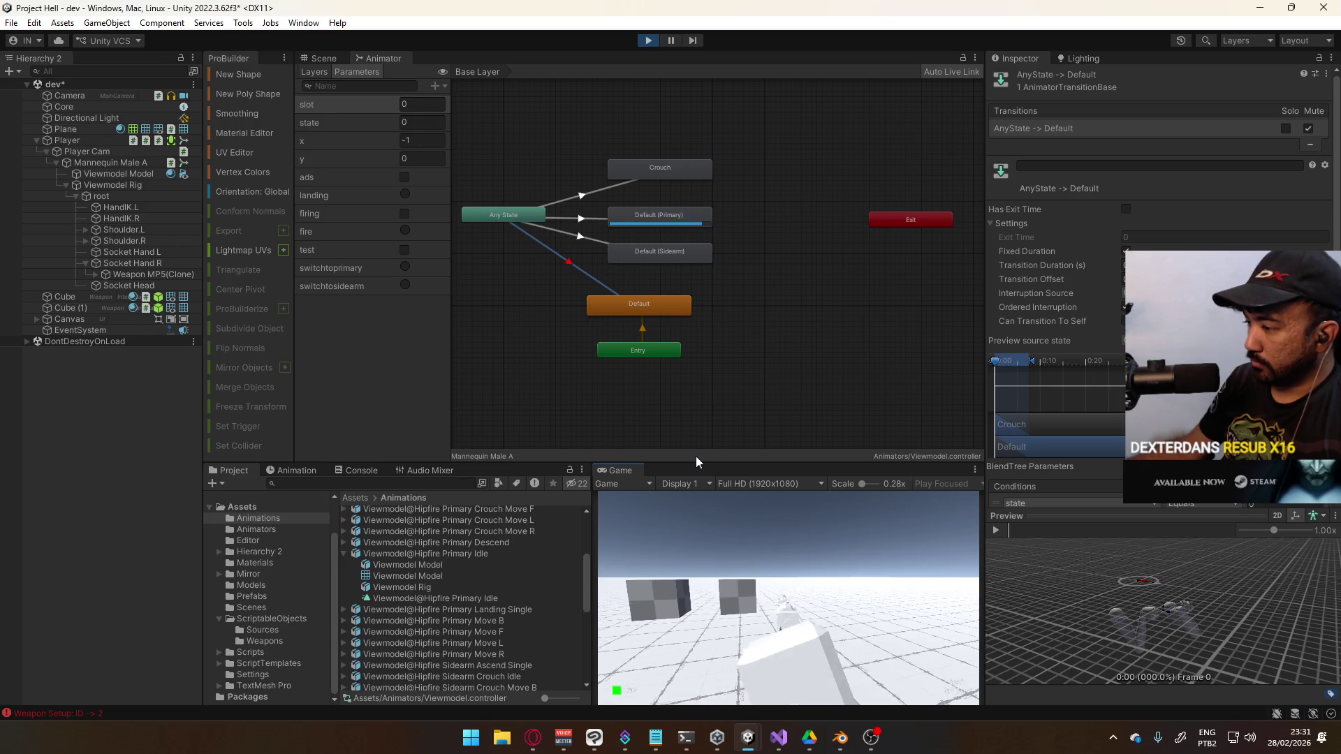
key("2")
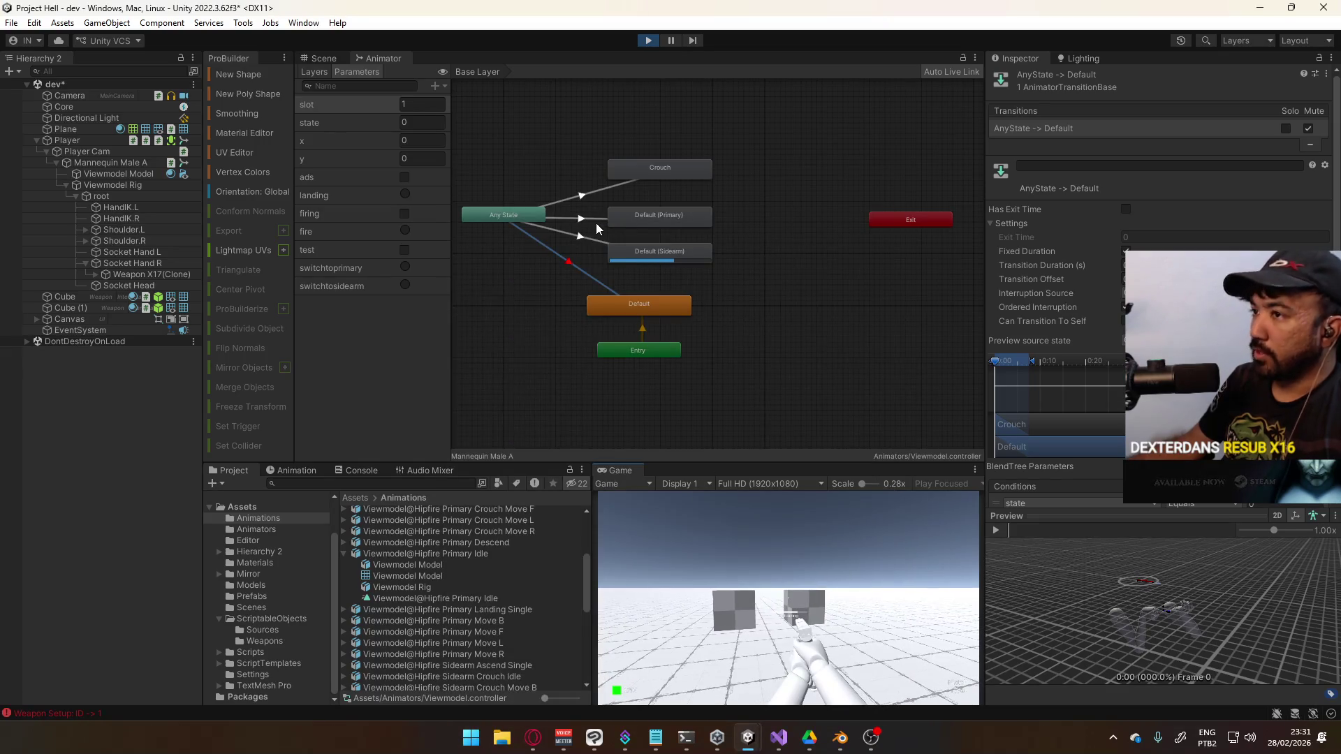
key("d")
key("1")
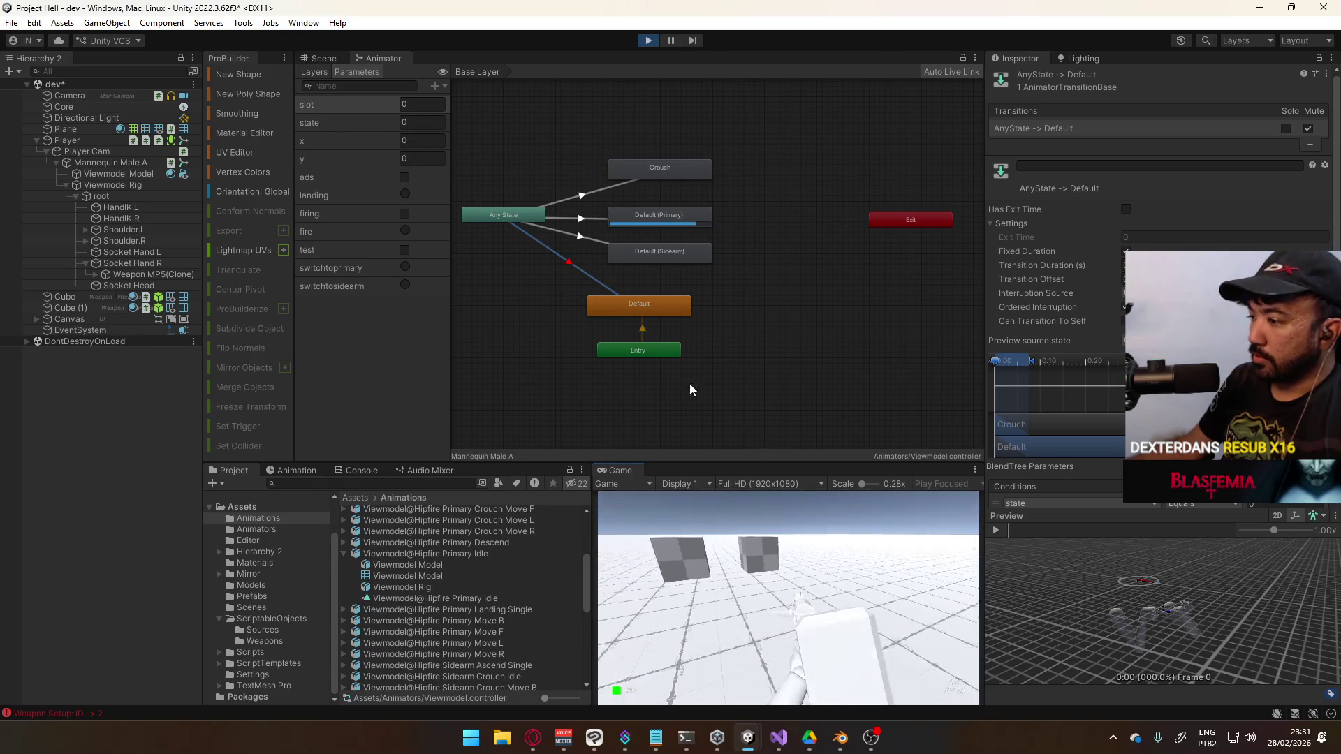
left_click(604, 220)
left_click(666, 216)
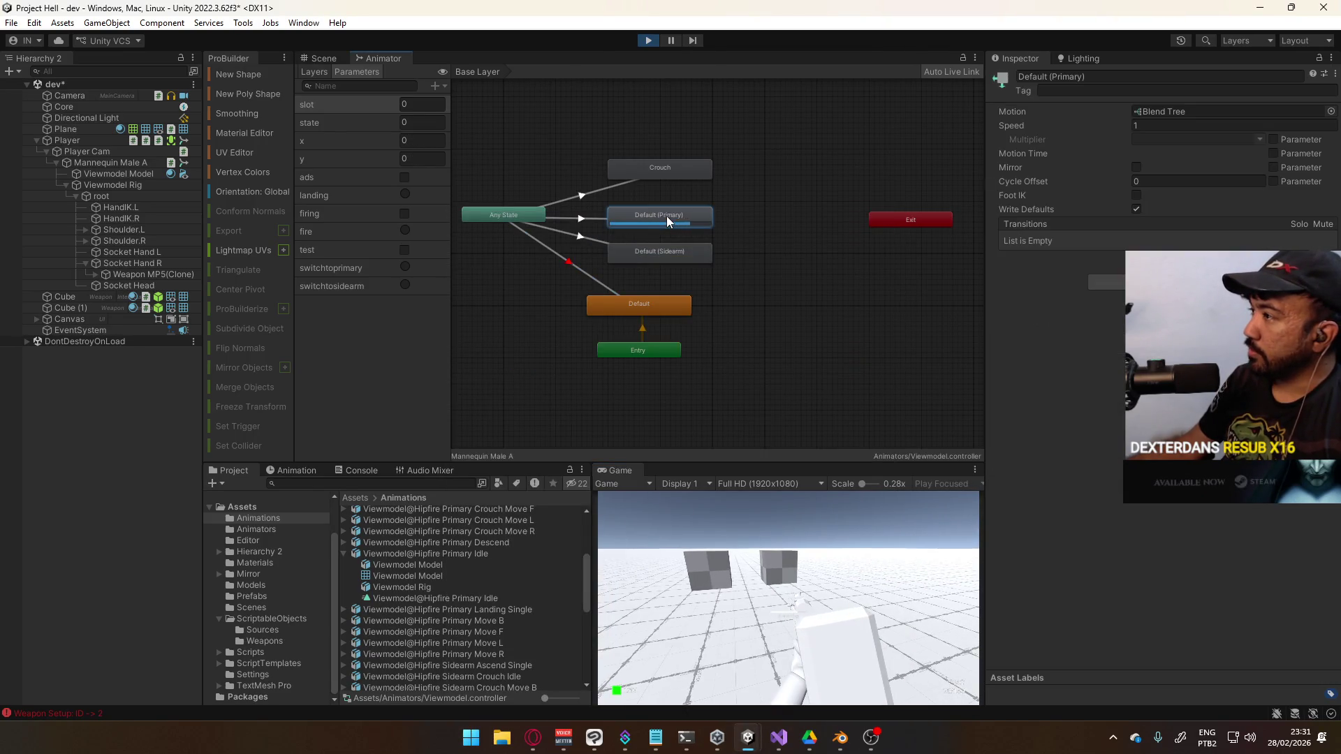
Review the Default (Primary) blend tree settings and the Player object's components
double_click(666, 216)
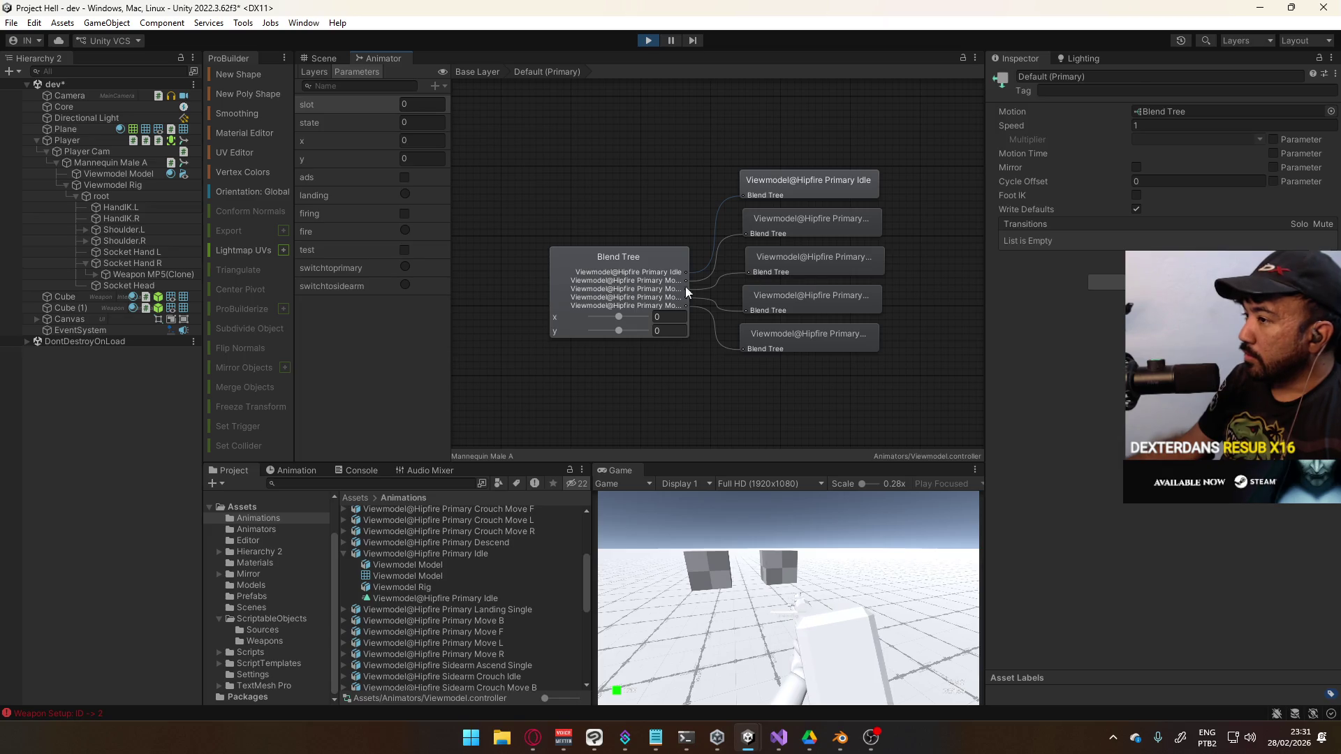
left_click(671, 286)
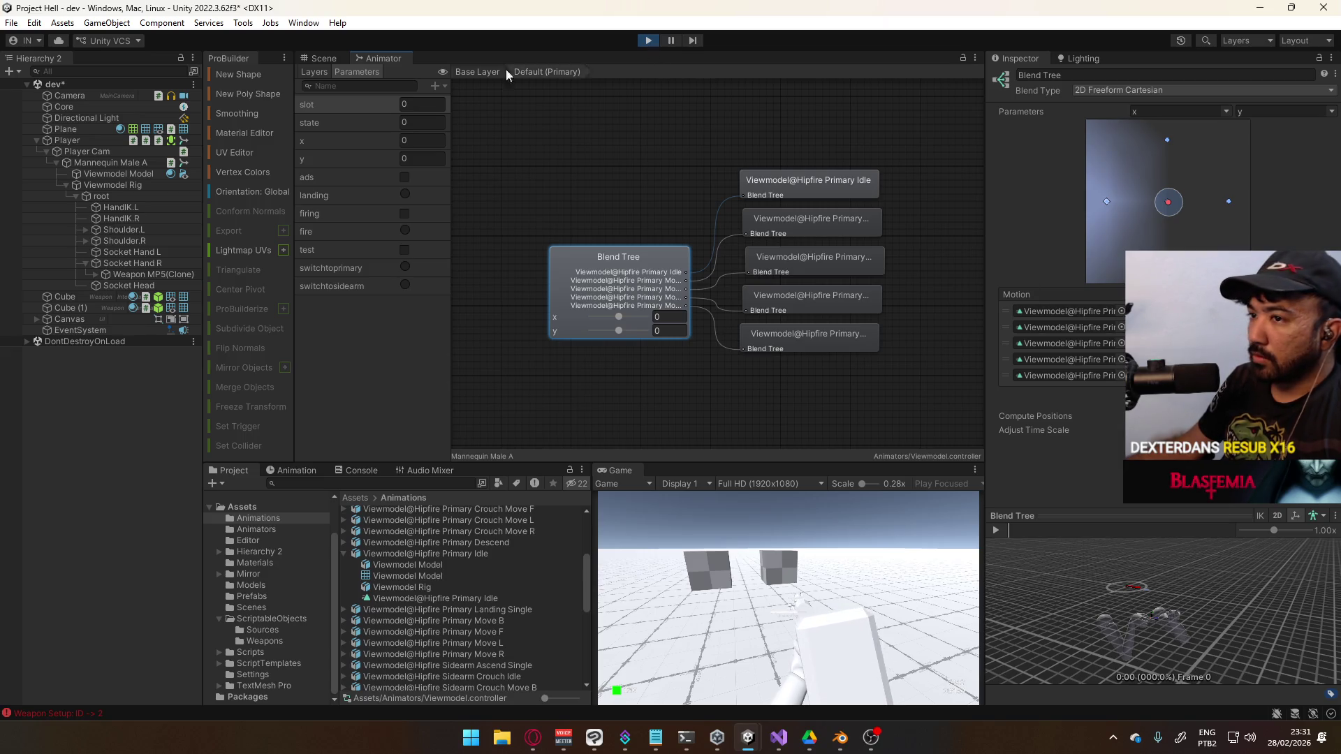
left_click(84, 143)
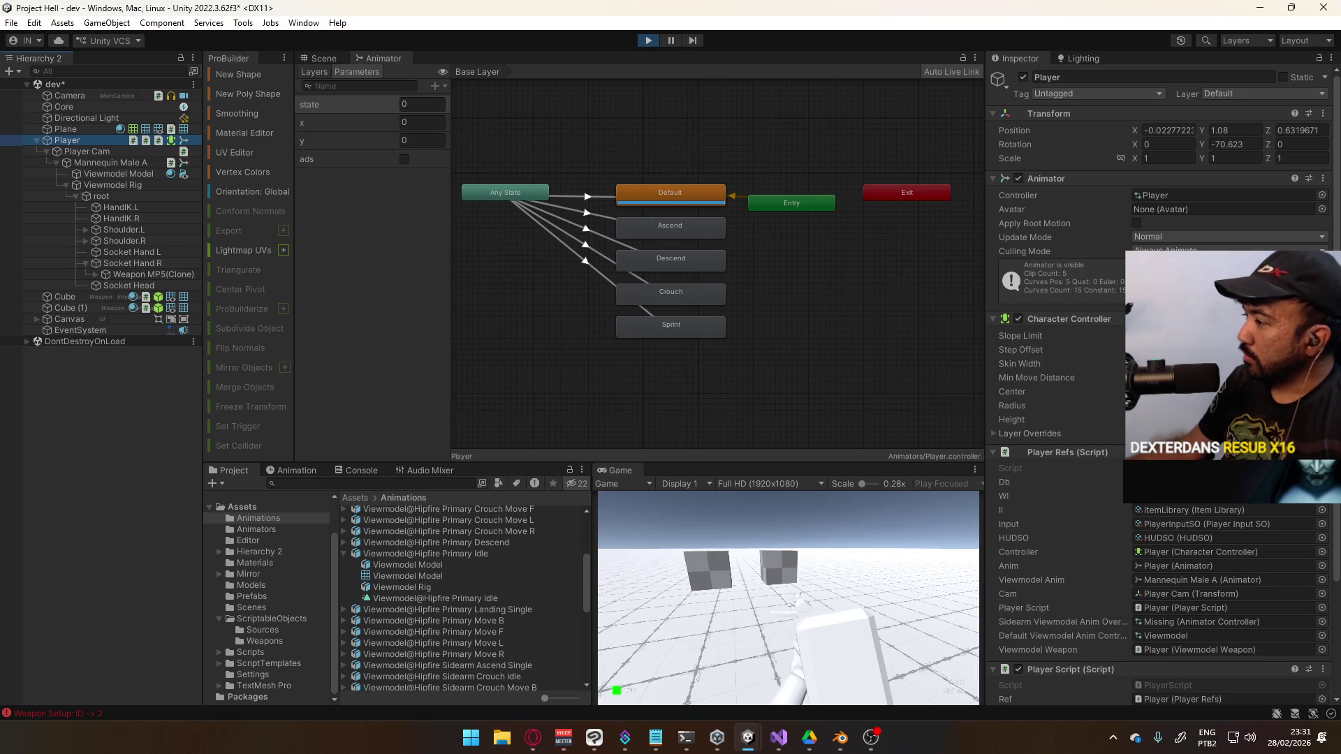
scroll(1198, 524, "down", 3)
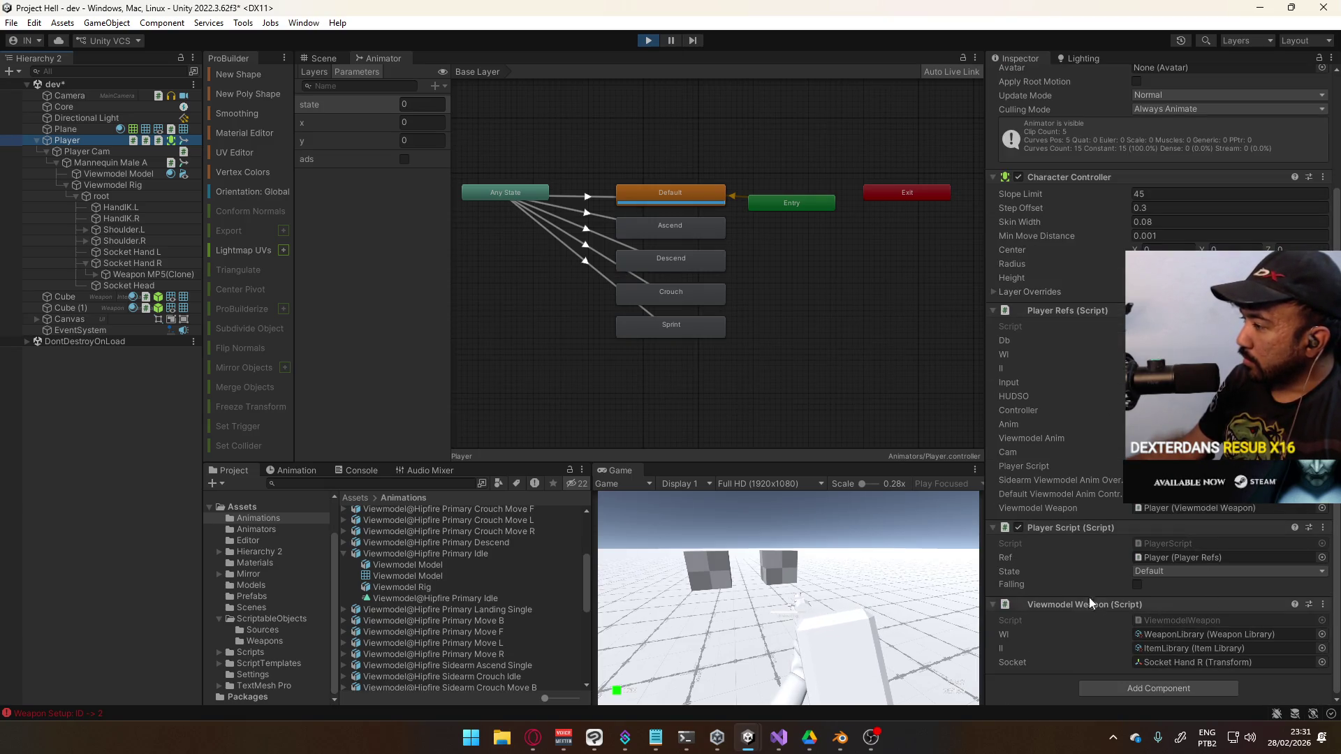
Check Viewmodel Model, Player Cam and Mannequin Male A's Viewmodel controller, then stop the game
left_click(120, 172)
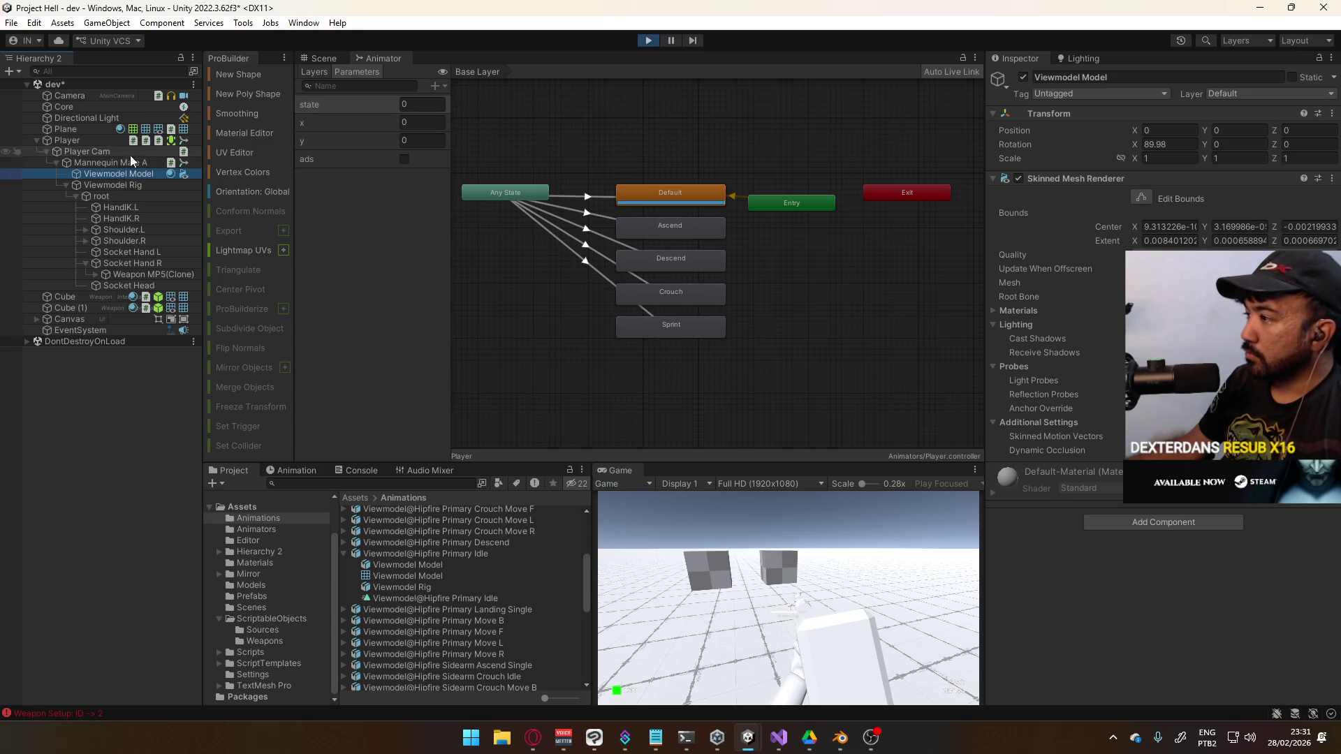
left_click(131, 155)
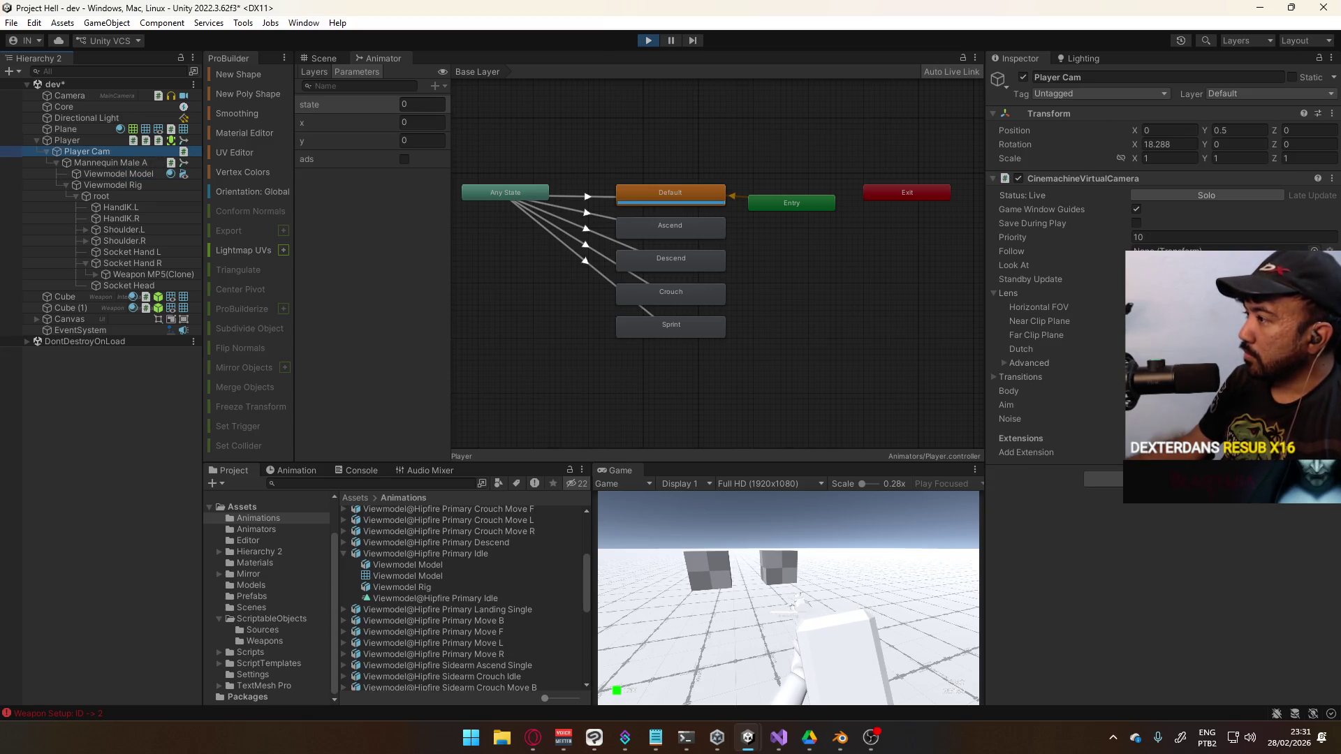
left_click(111, 162)
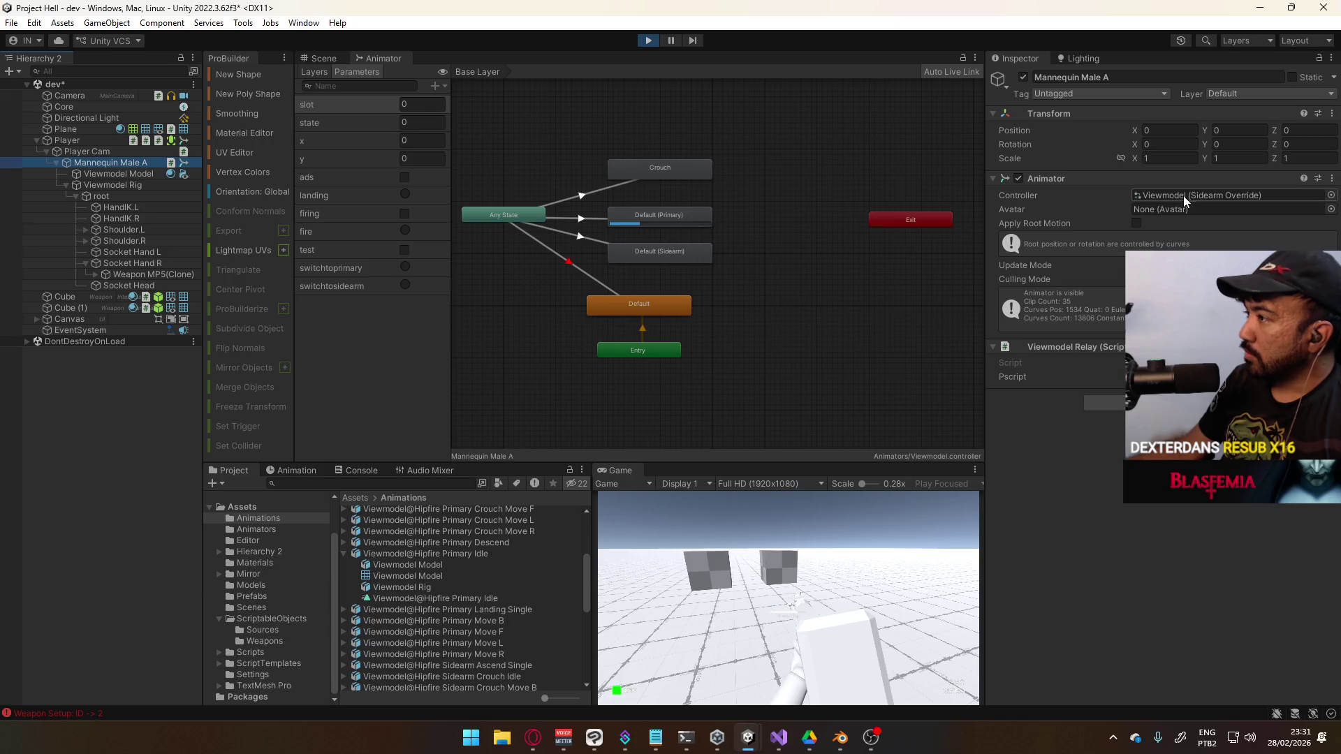
left_click(1154, 192)
left_click(648, 40)
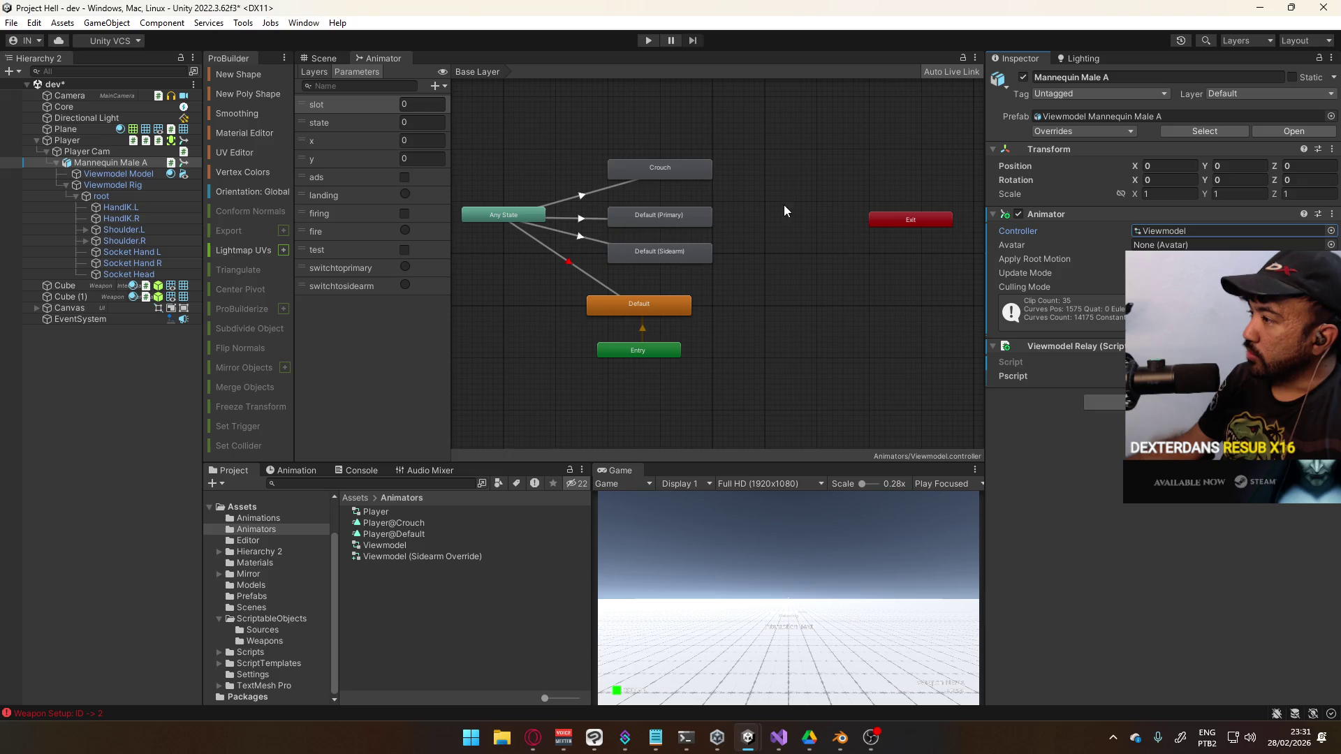
Start the game and swap between primary (1) and sidearm (2) weapons while moving
left_click(648, 40)
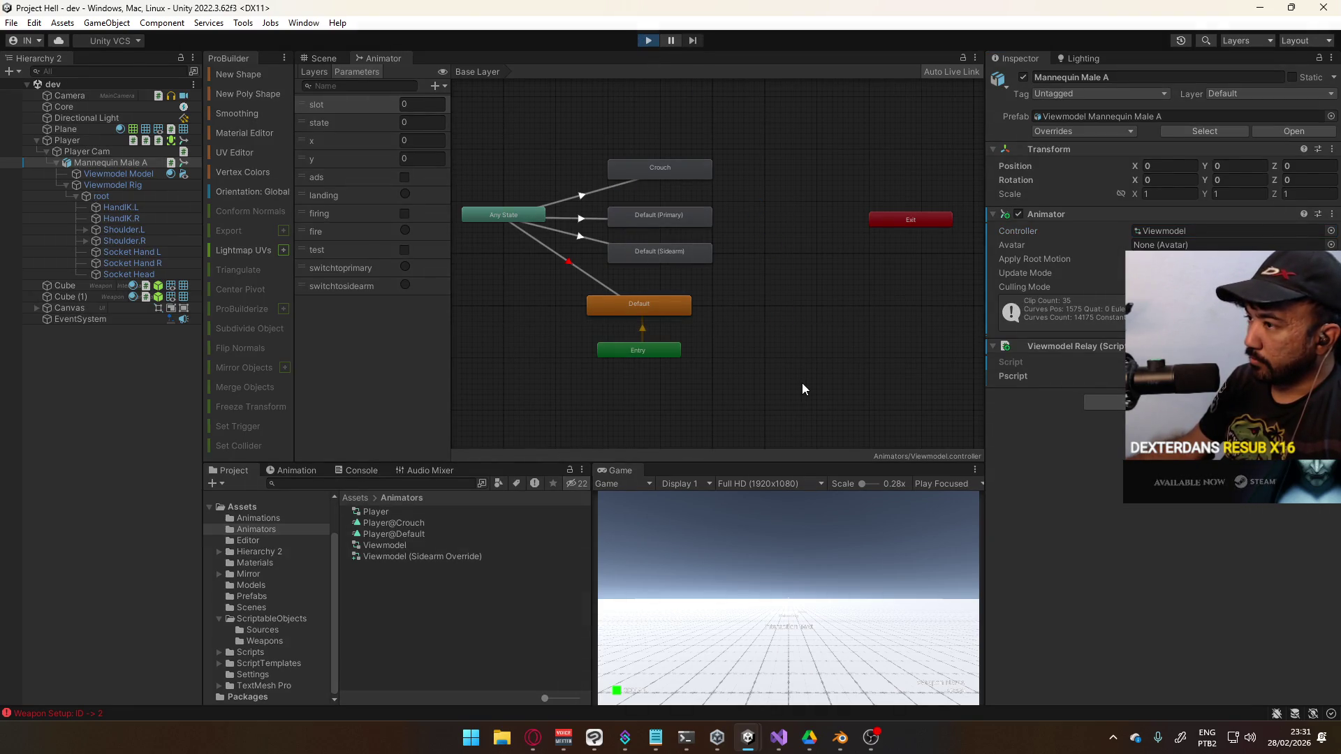
key("w")
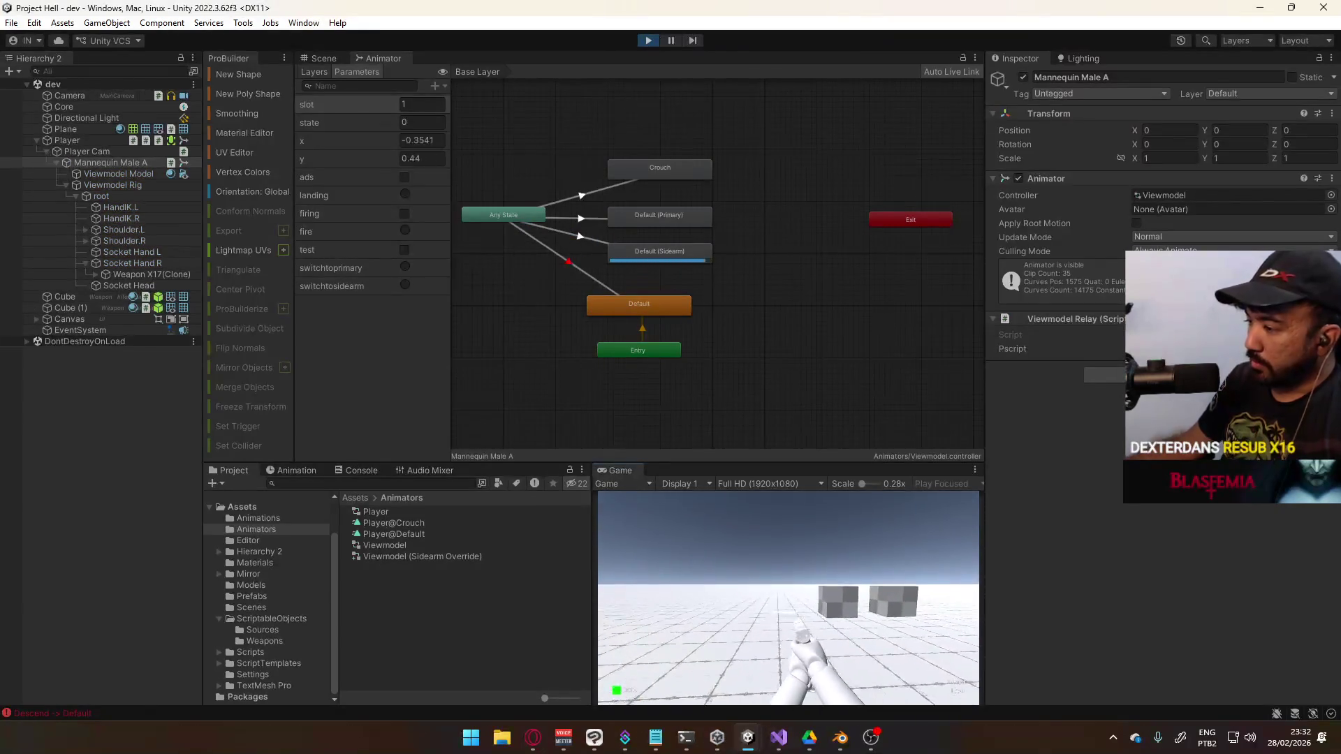
key("1")
key("s")
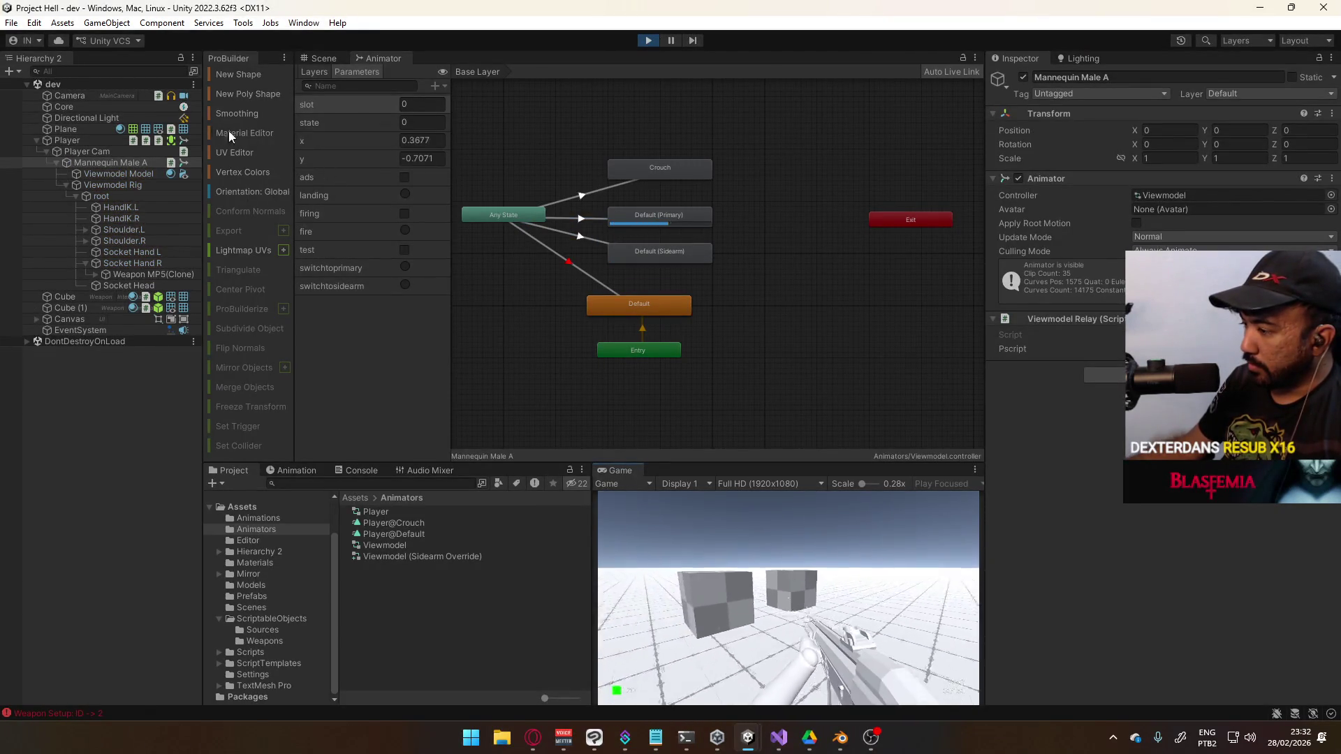
key("2")
key("w")
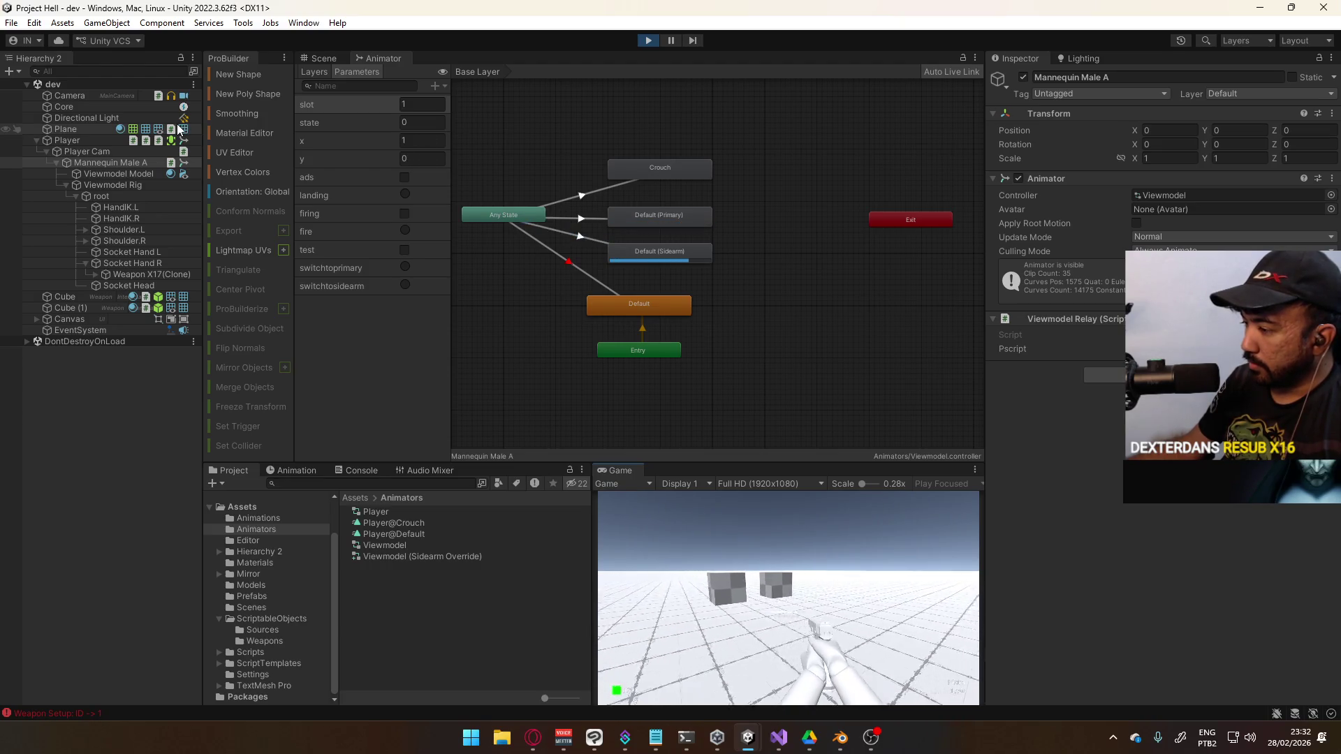
Swap weapons again with 1 and 2, then view the Switch layer's graph
key("s")
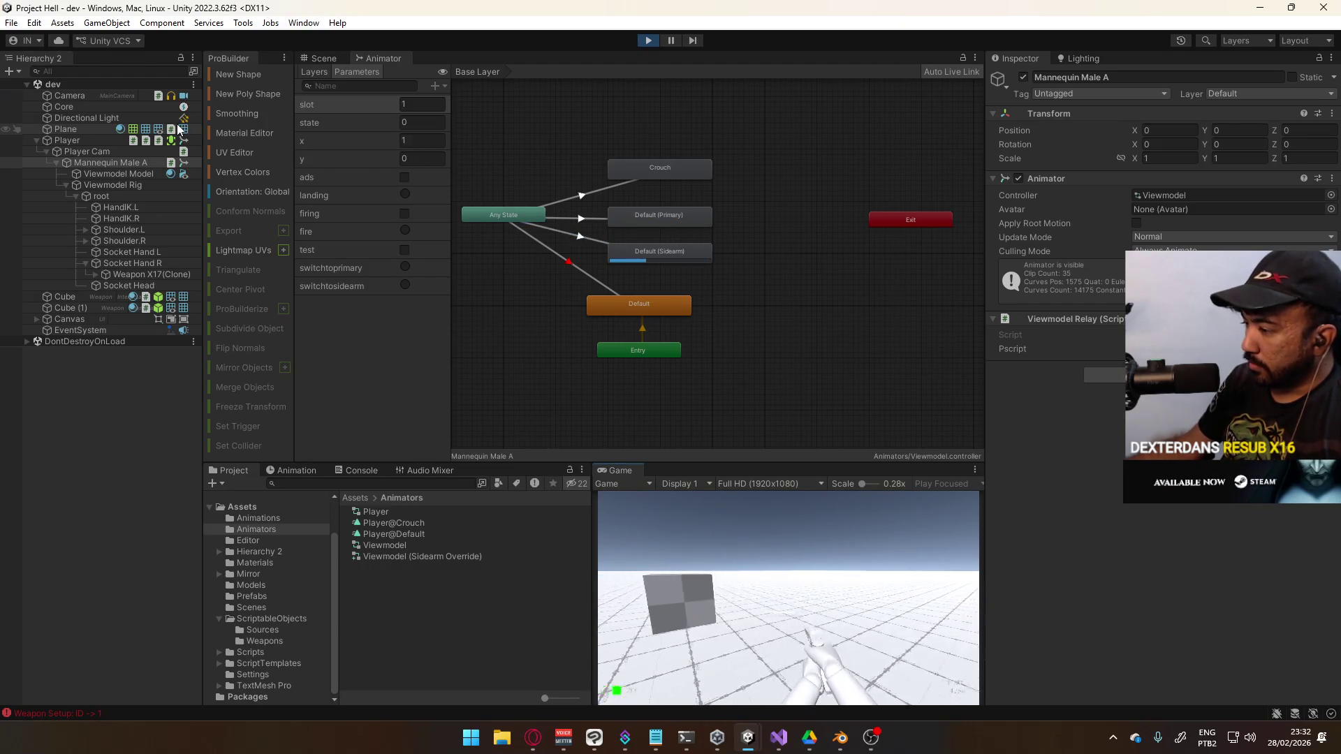
key("1")
key("2")
key("d")
key("super")
key("super")
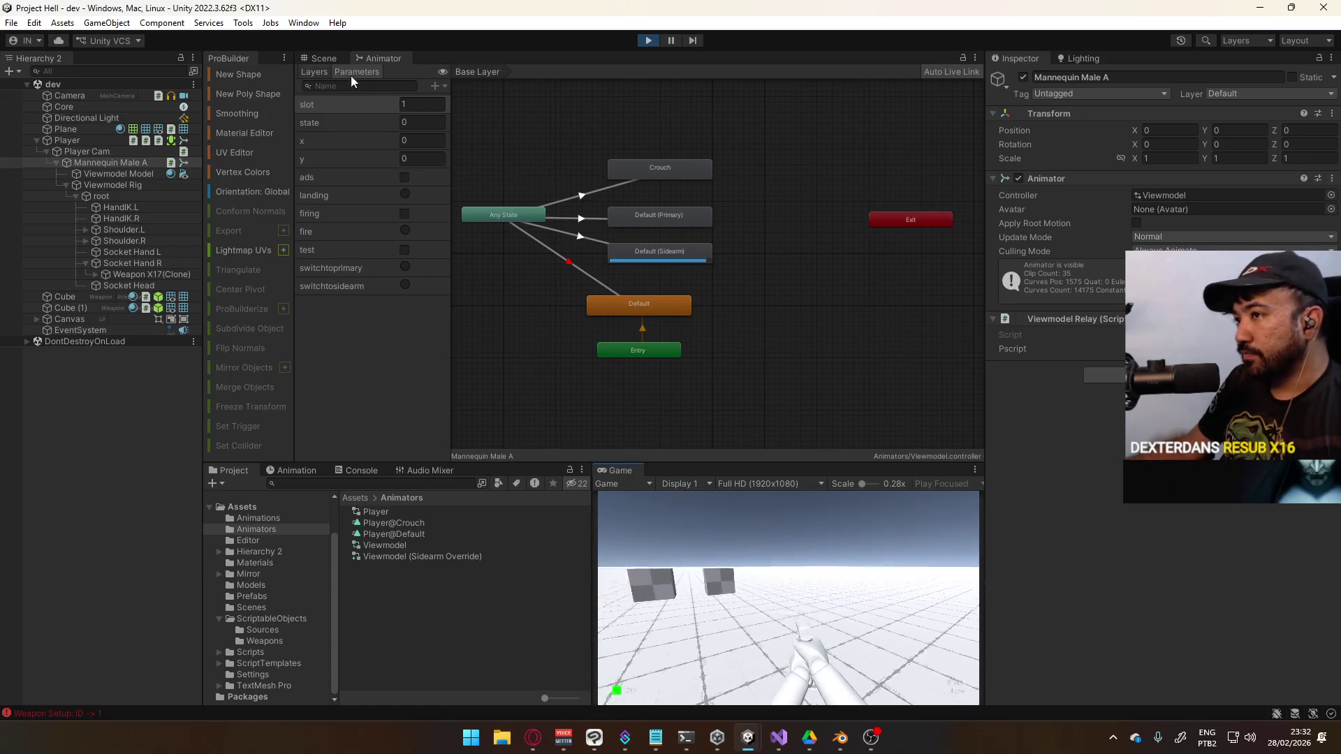
left_click(311, 70)
left_click(345, 257)
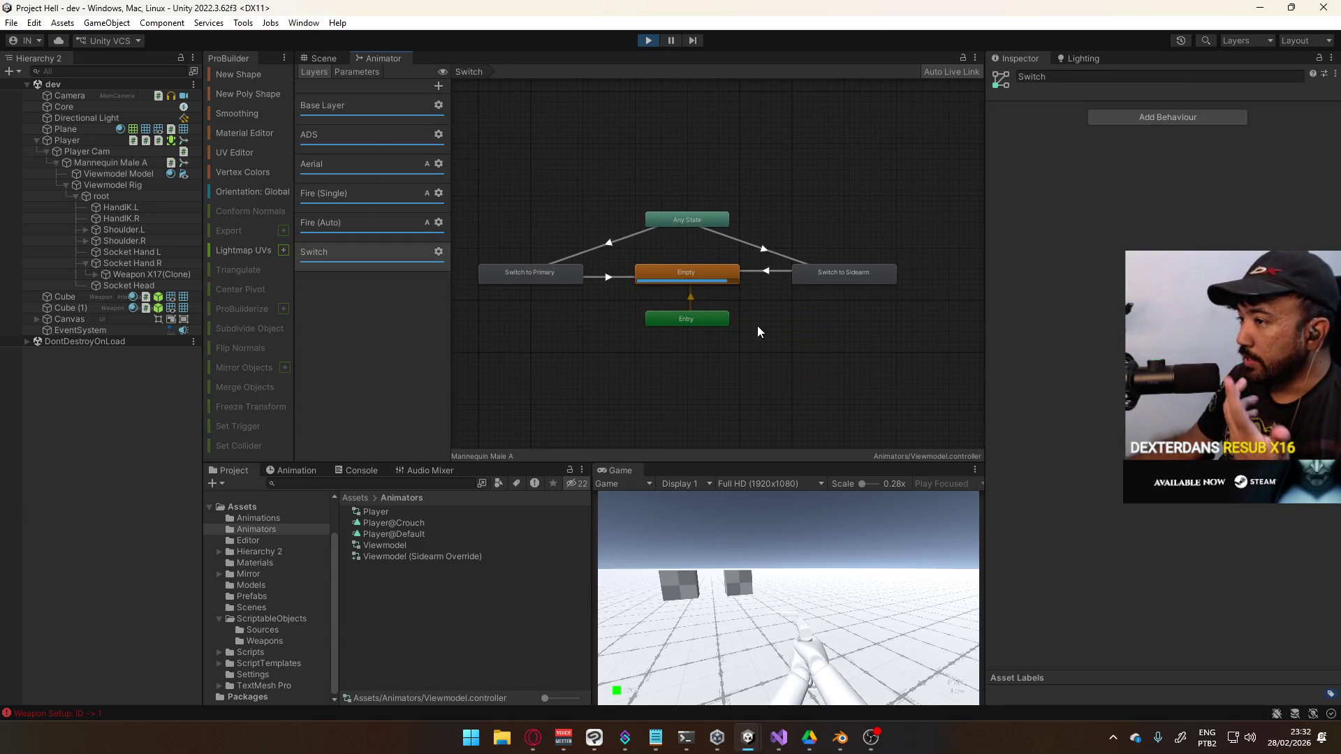
Set the Switch to Primary → Empty transition's exit time to 0.9
left_click(576, 254)
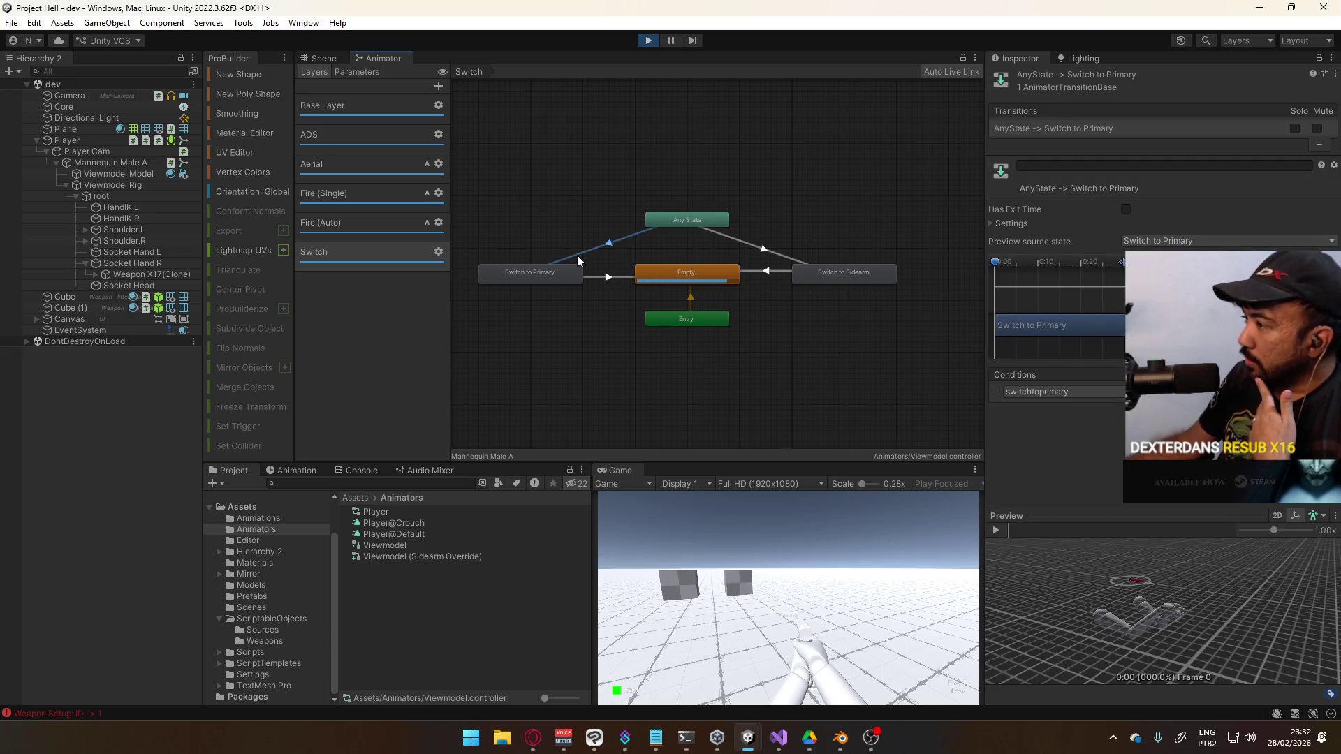
left_click(556, 278)
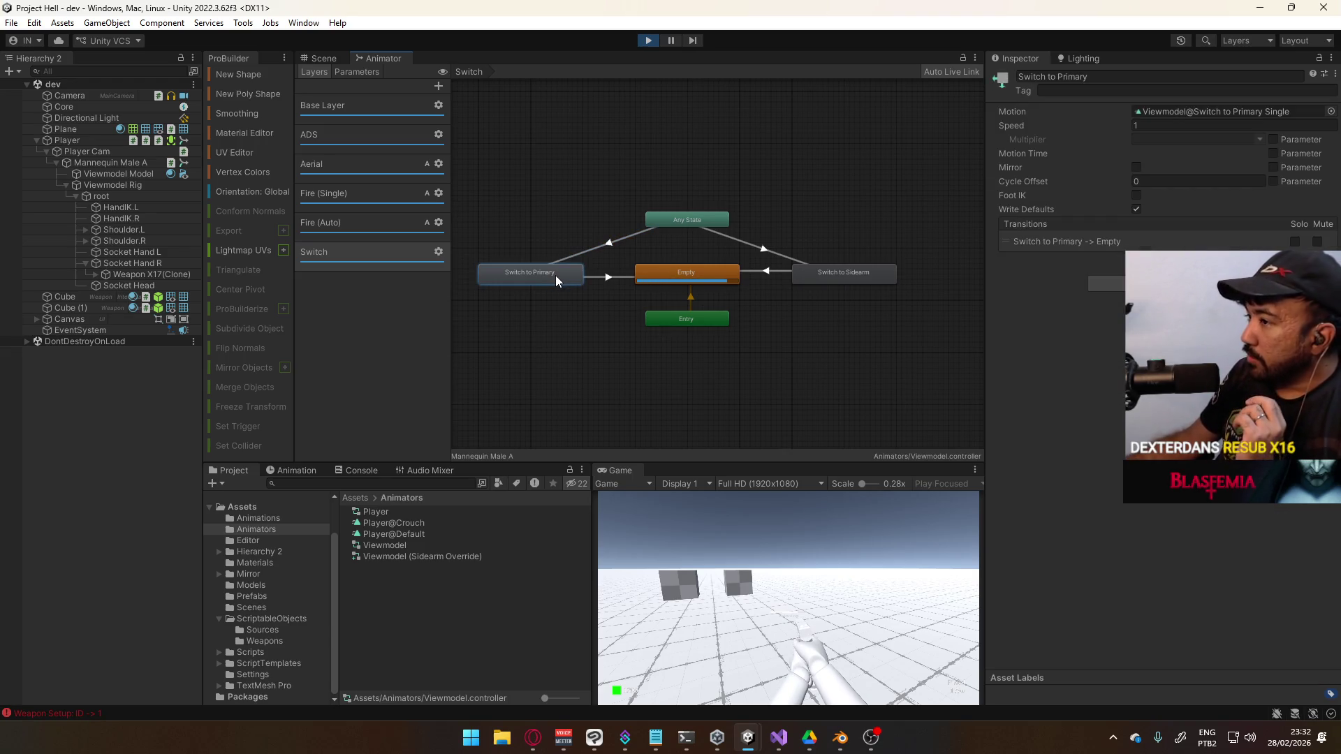
left_click(608, 277)
left_click(1032, 228)
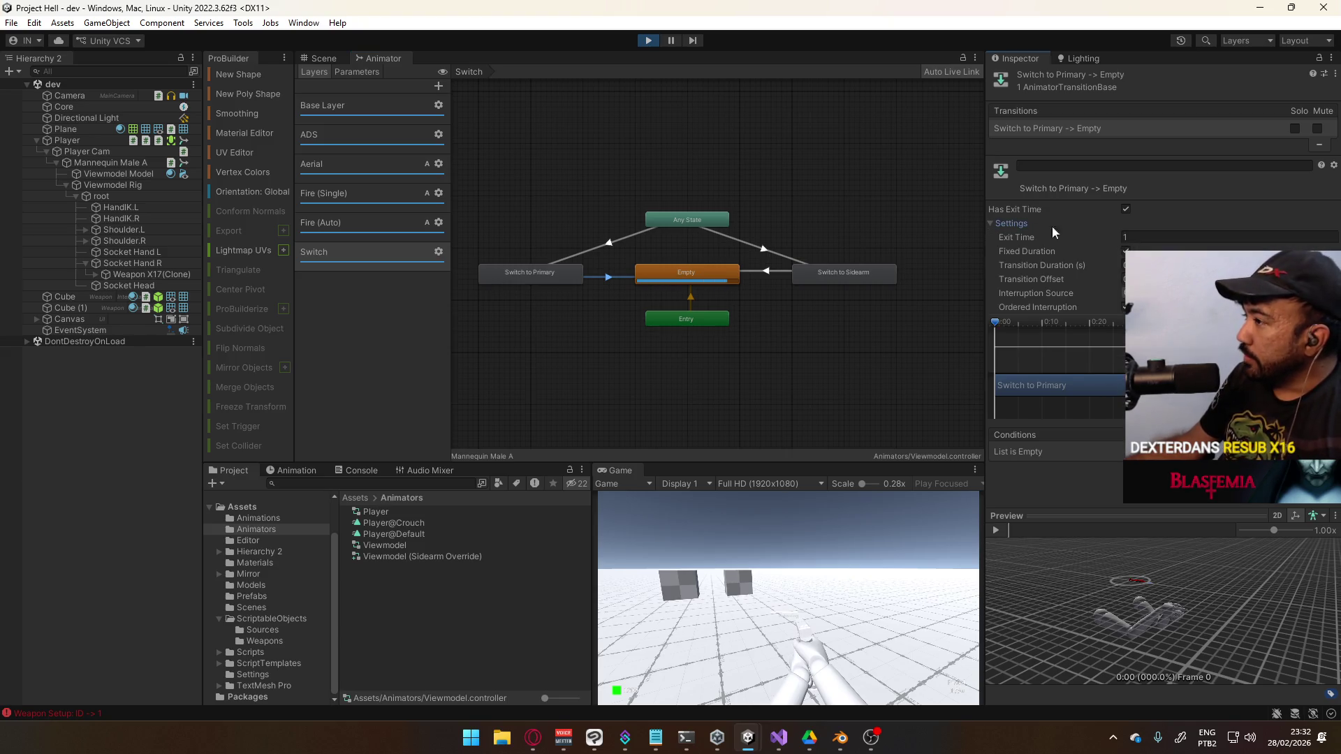
type("0.9")
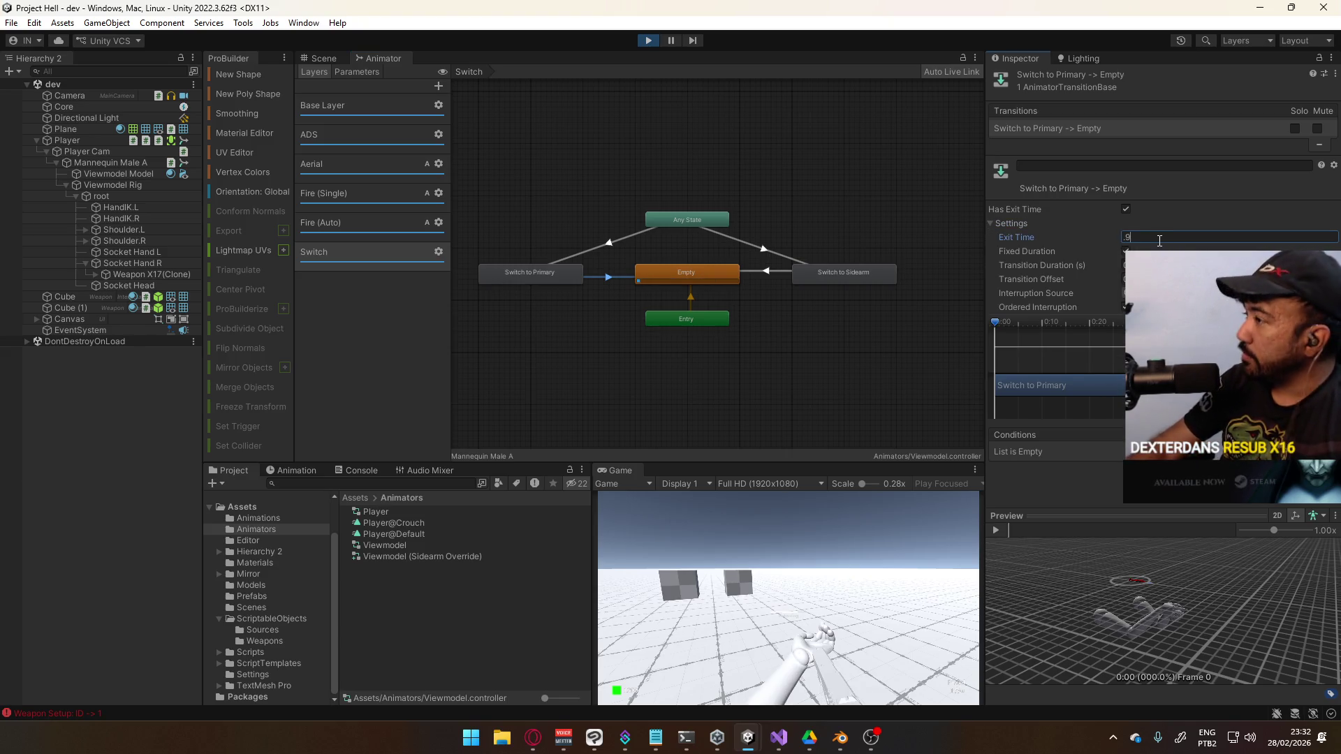
left_click(1152, 265)
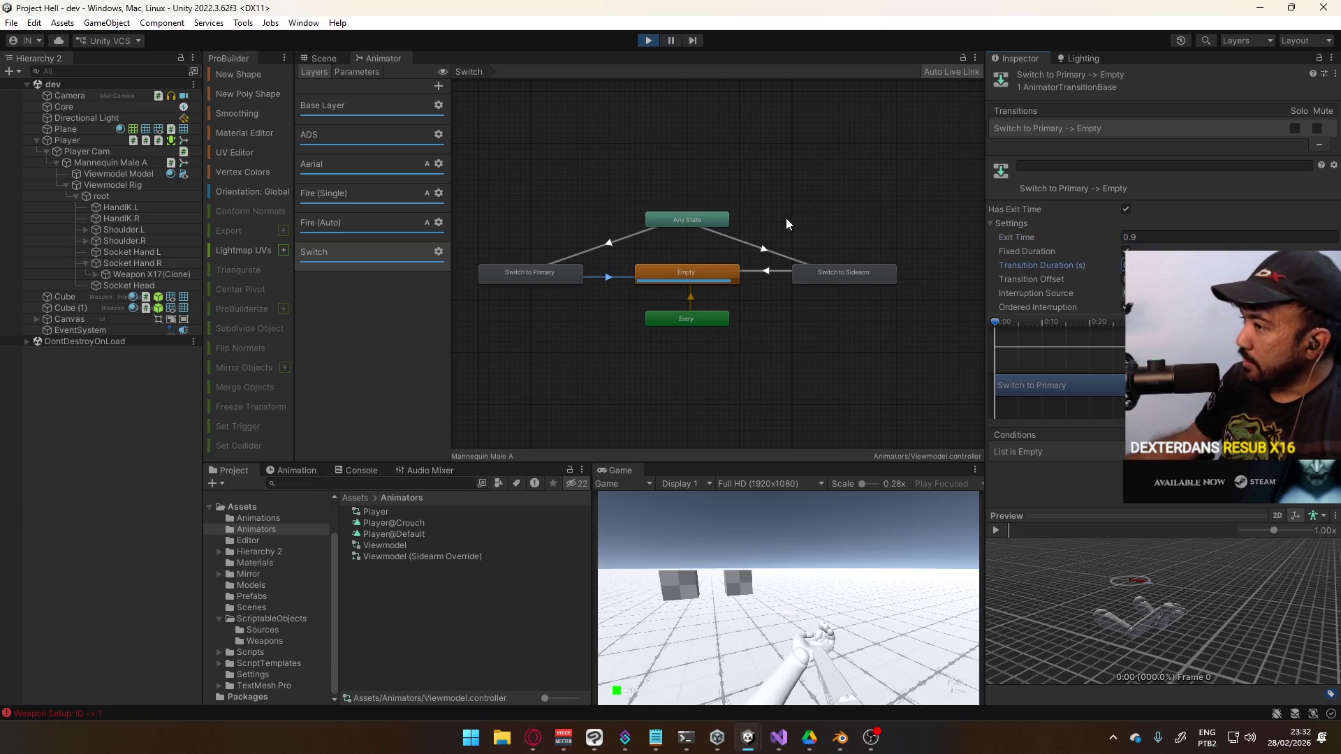
Set the Switch to Sidearm → Empty transition's exit time to 0.9
left_click(761, 273)
left_click(1148, 237)
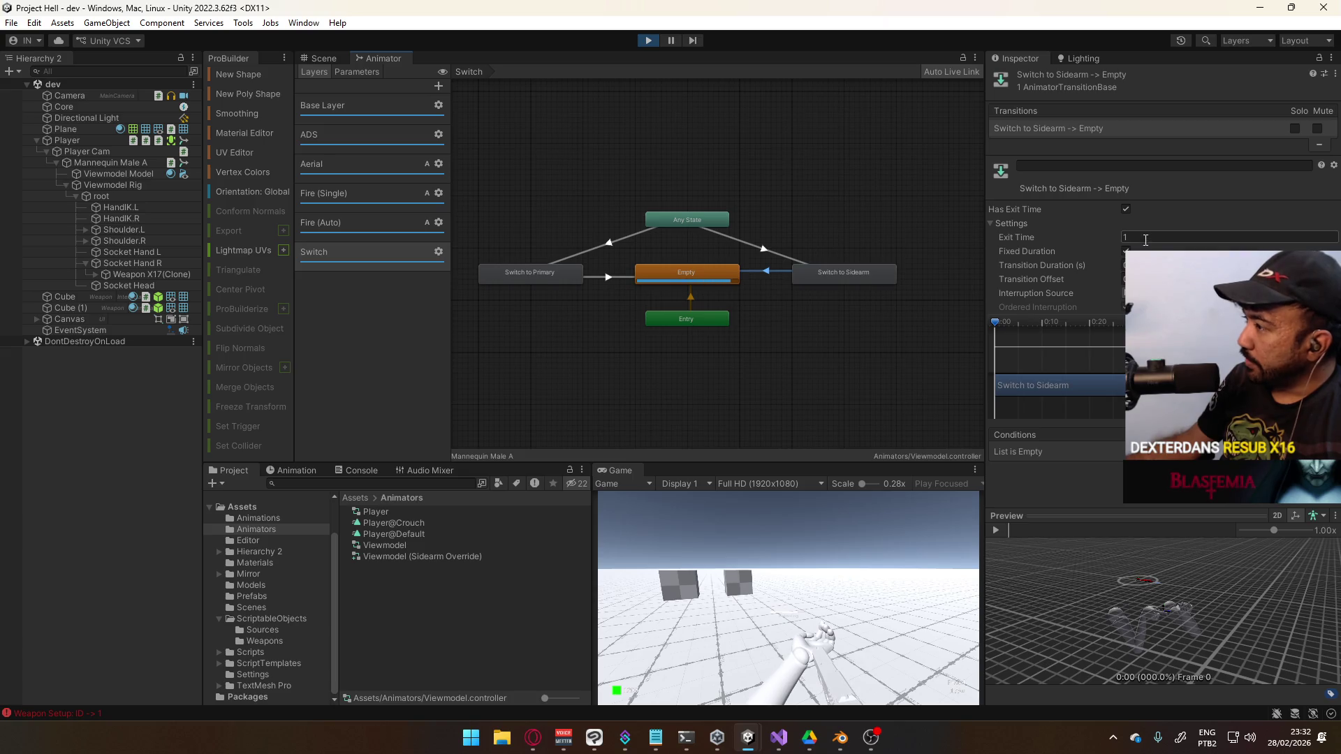
type("0.9")
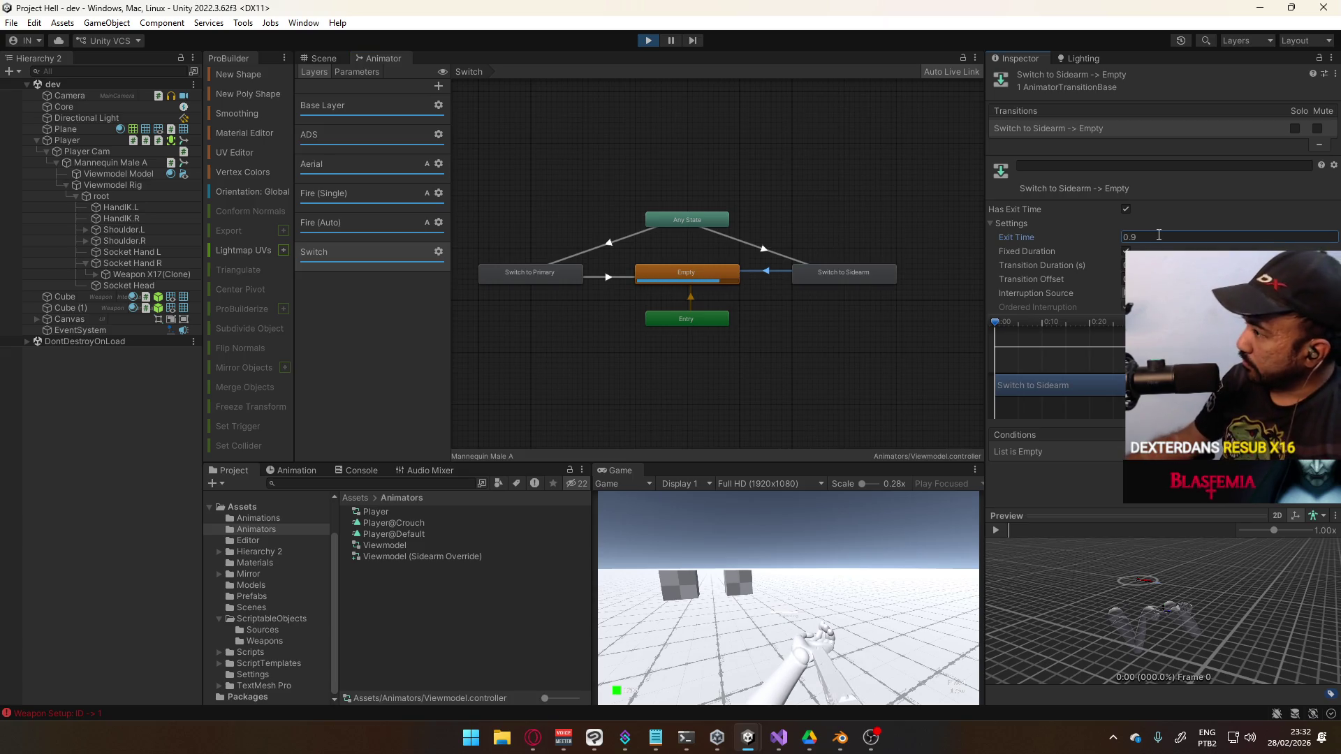
key("Tab")
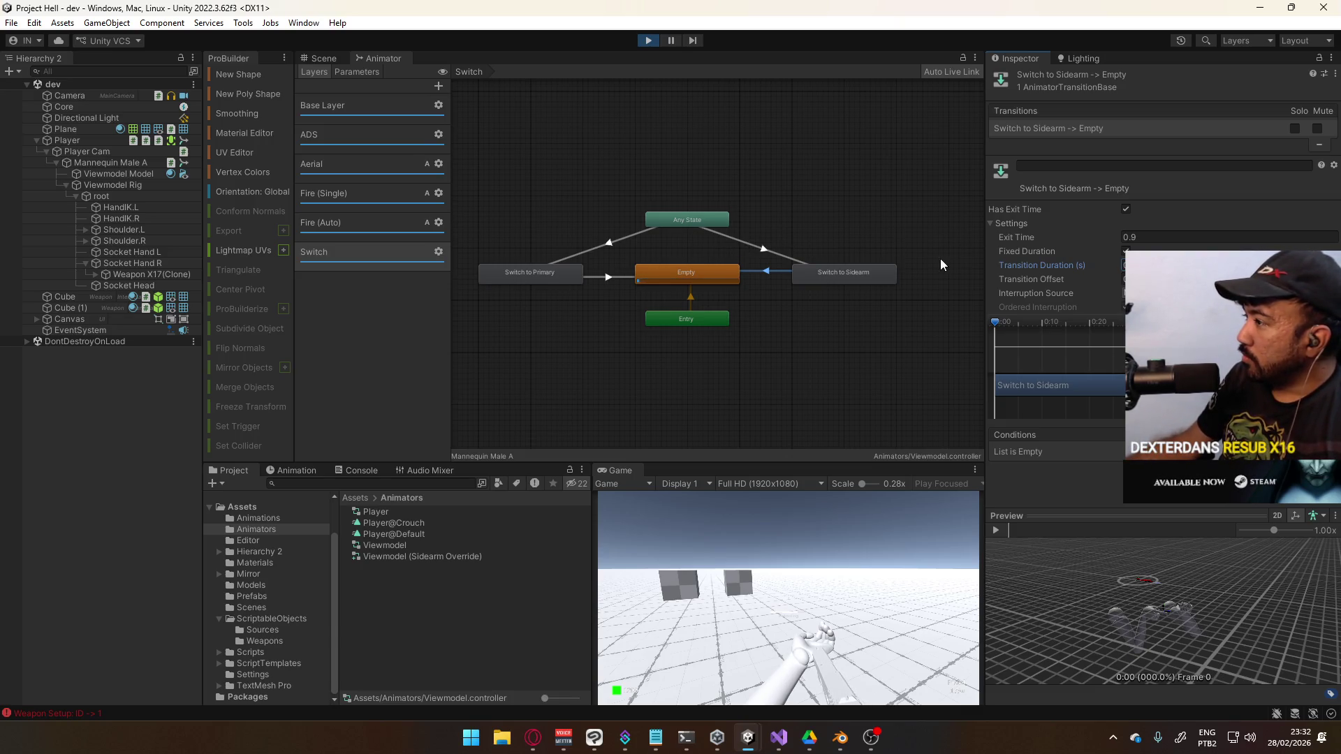
Recheck the Switch transitions and Any State transitions, then stop play mode
left_click(767, 274)
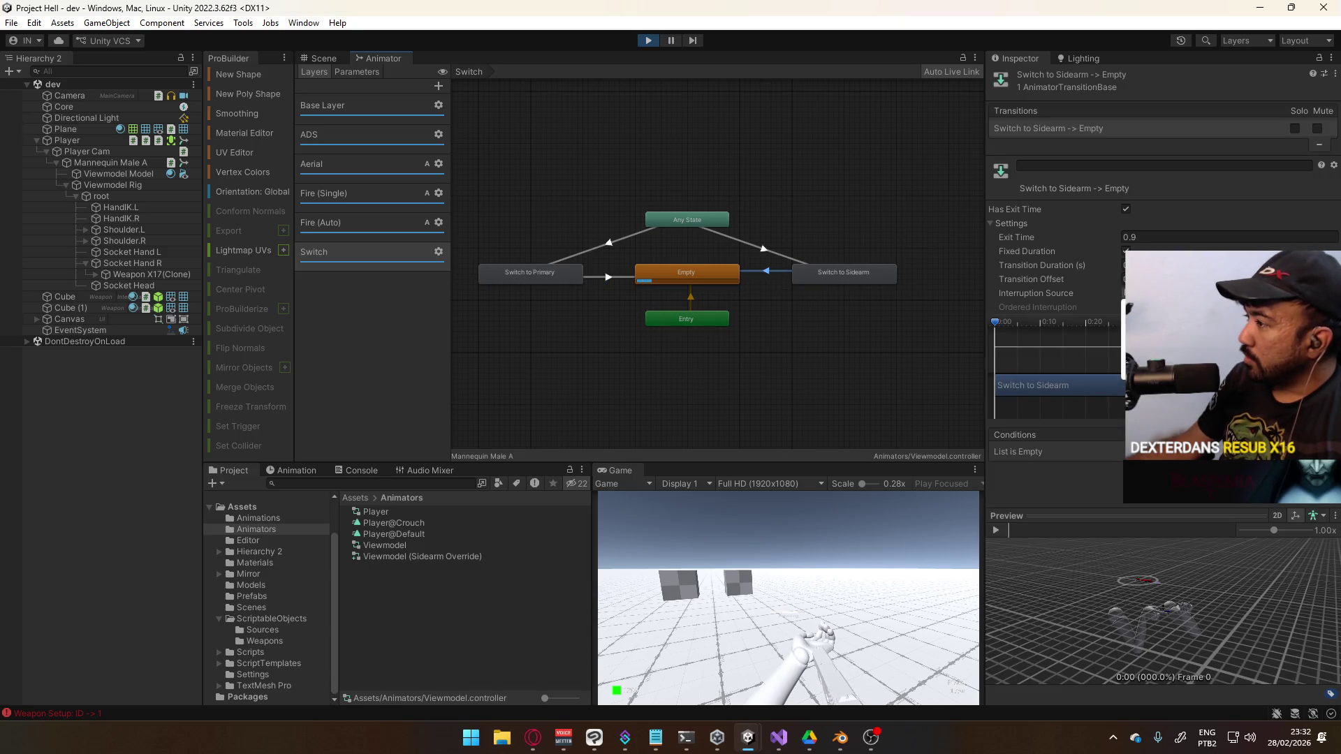
left_click(610, 277)
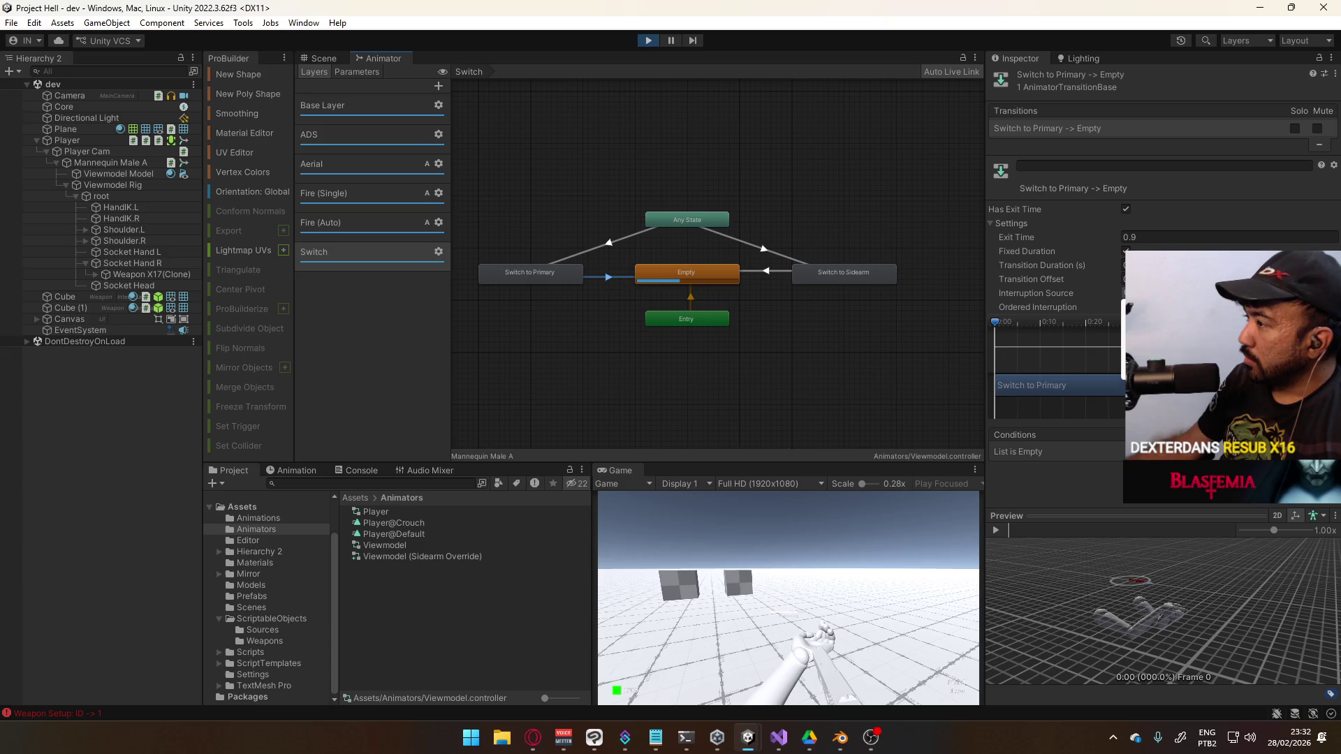
left_click(598, 245)
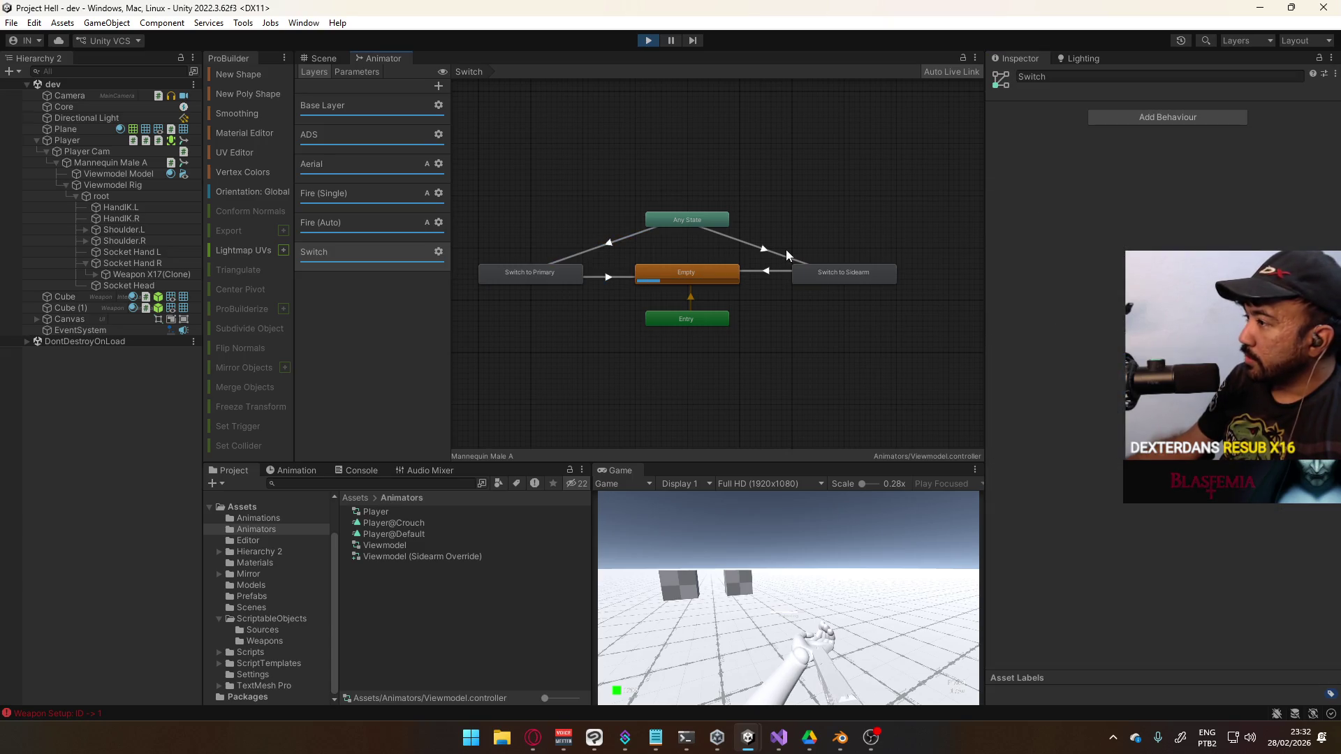
left_click(712, 230)
left_click(684, 219)
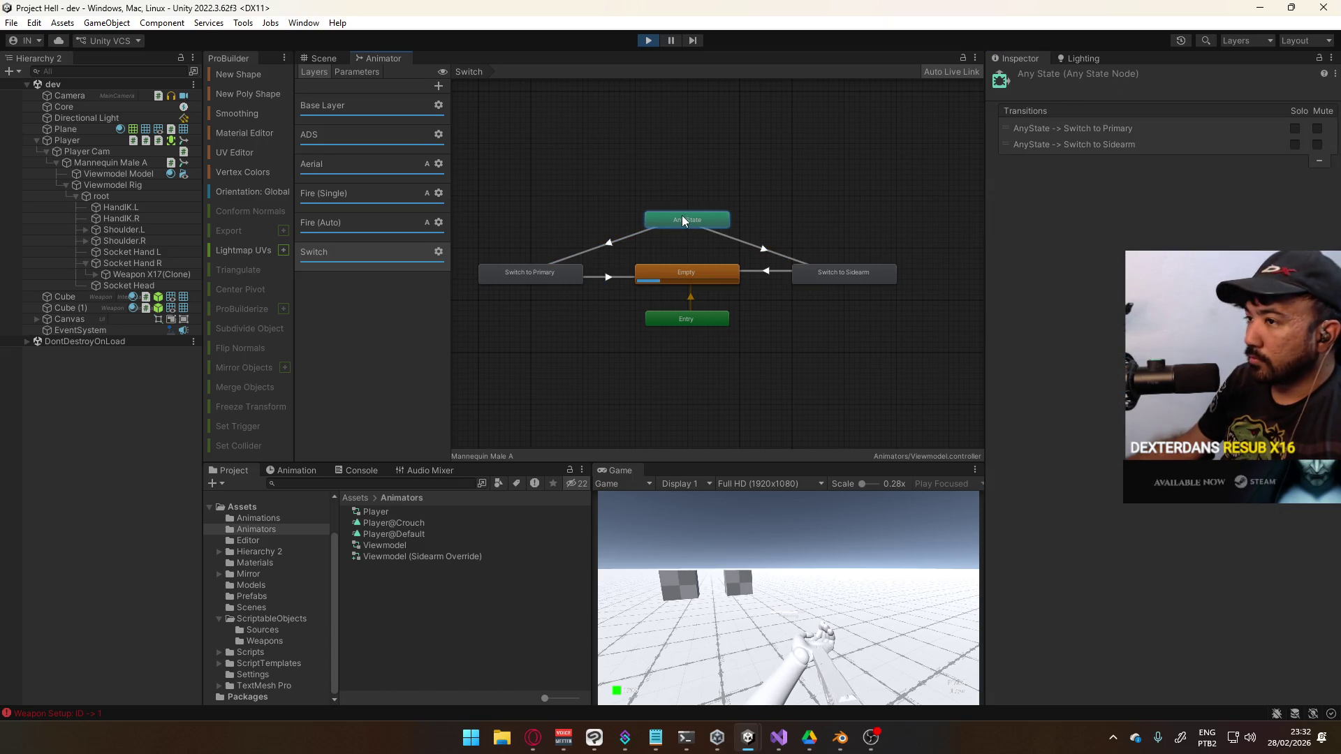
key("ctrl+p")
left_click(800, 246)
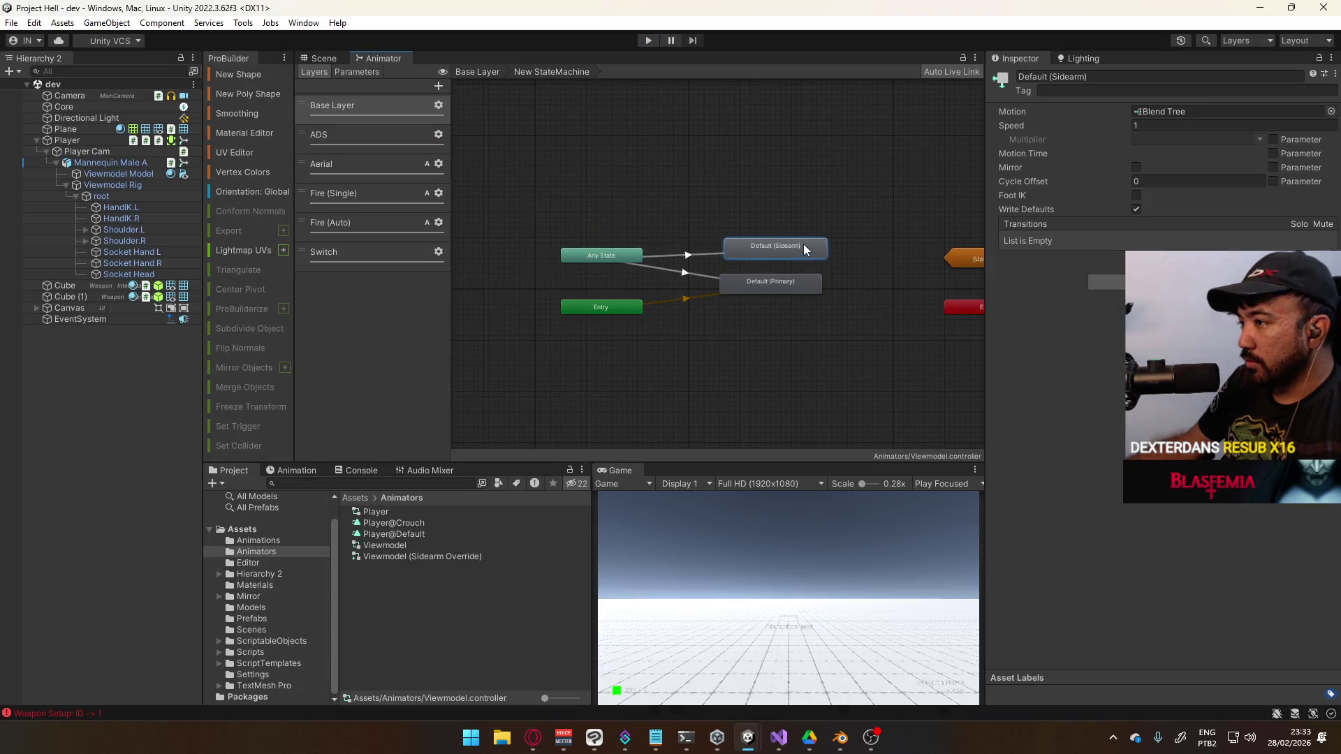
Line up Default (Primary) under Default (Sidearm) with Entry placed below them
left_click_drag(768, 279, 758, 306)
left_click_drag(764, 244, 764, 248)
mouse_move(619, 312)
left_mouse_down()
mouse_move(732, 358)
mouse_move(778, 360)
left_mouse_up()
left_click(772, 303)
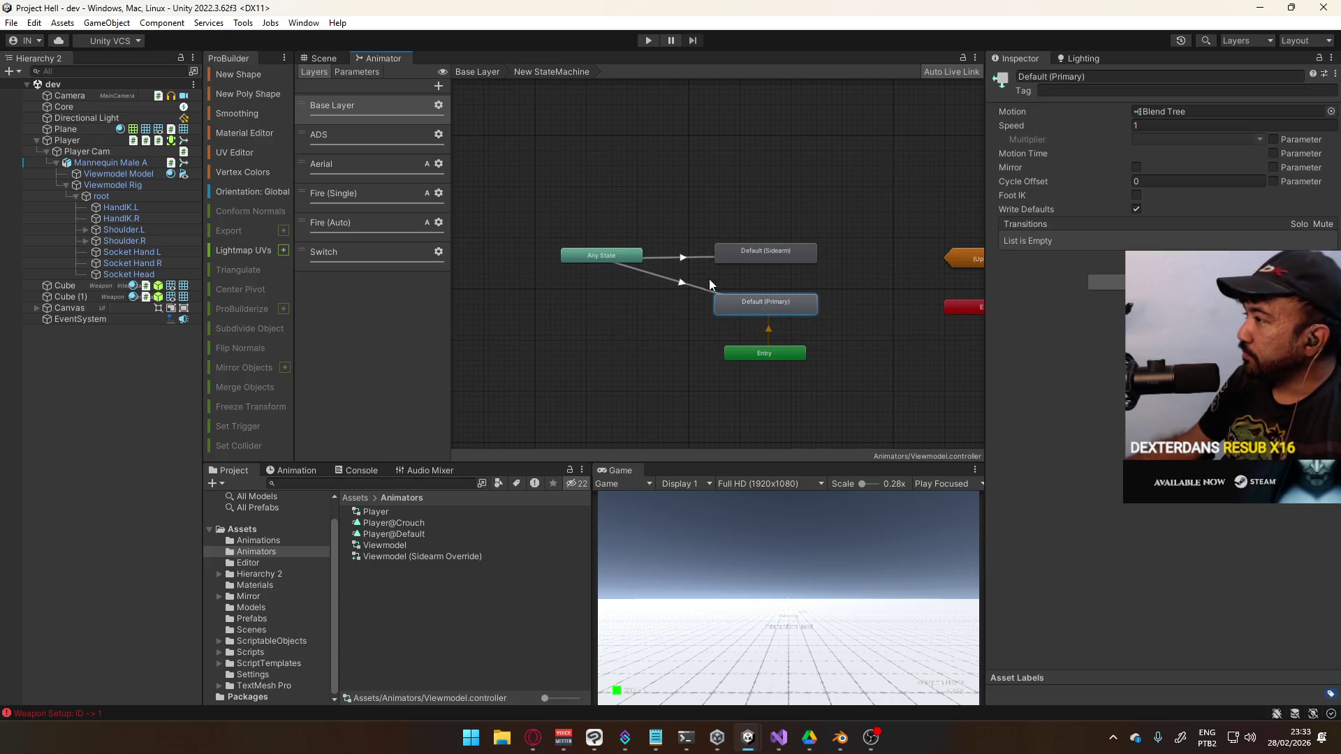
left_click(707, 280)
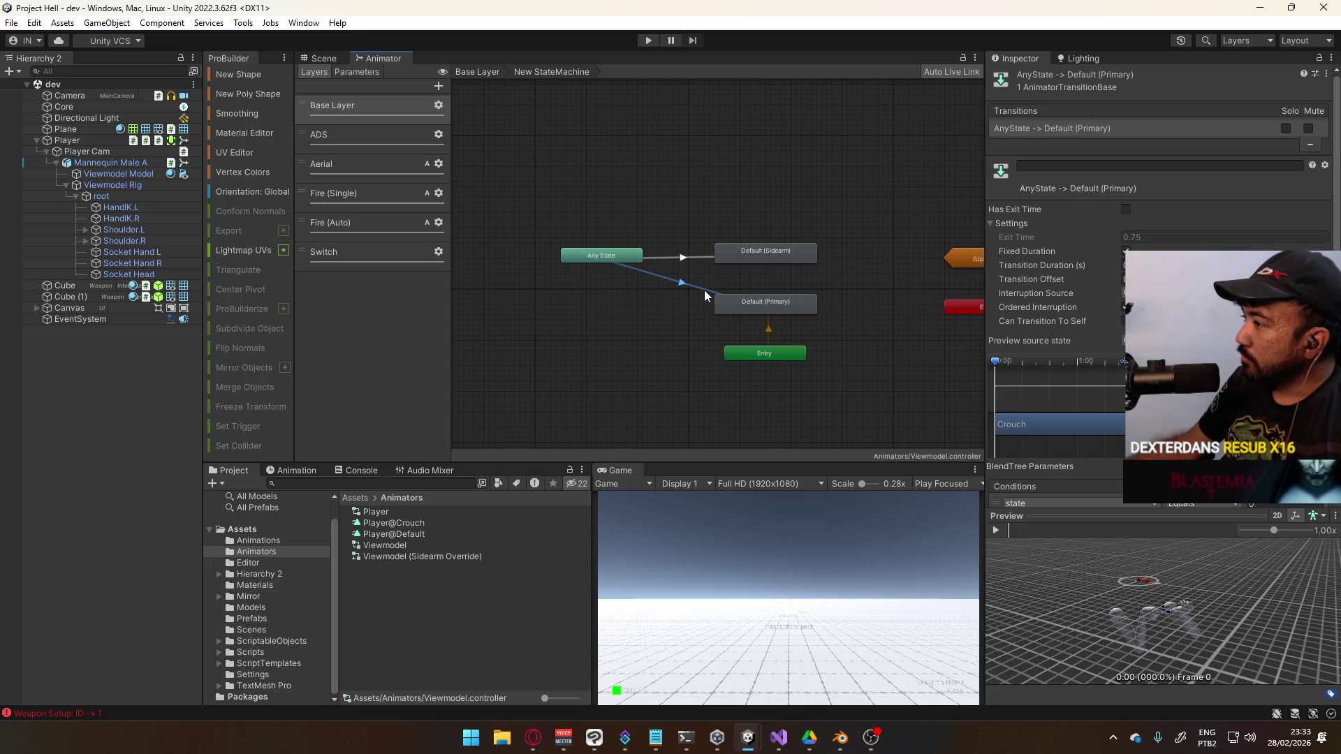
left_click(759, 261)
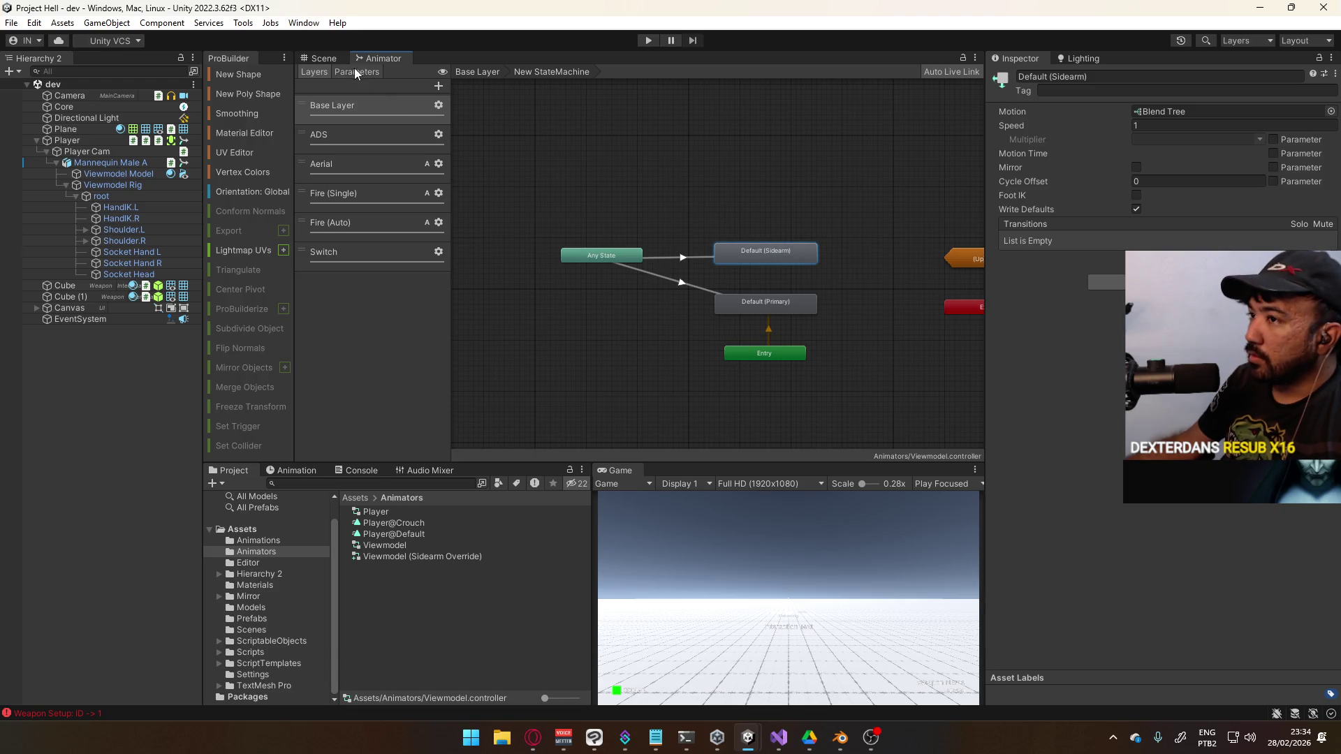
Reposition the sub-state machine in Base Layer and run the game with Ctrl+P
left_click(477, 71)
left_click_drag(832, 316, 664, 301)
key("f")
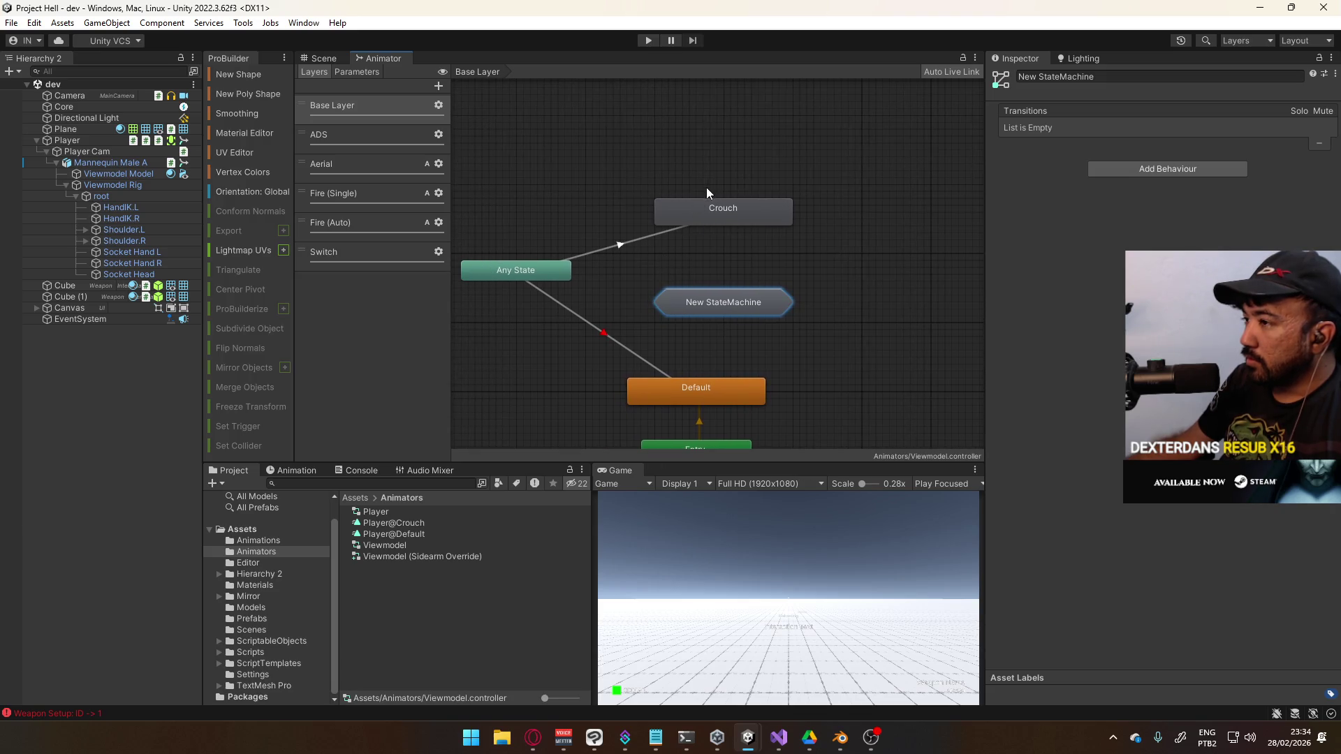
key("ctrl+p")
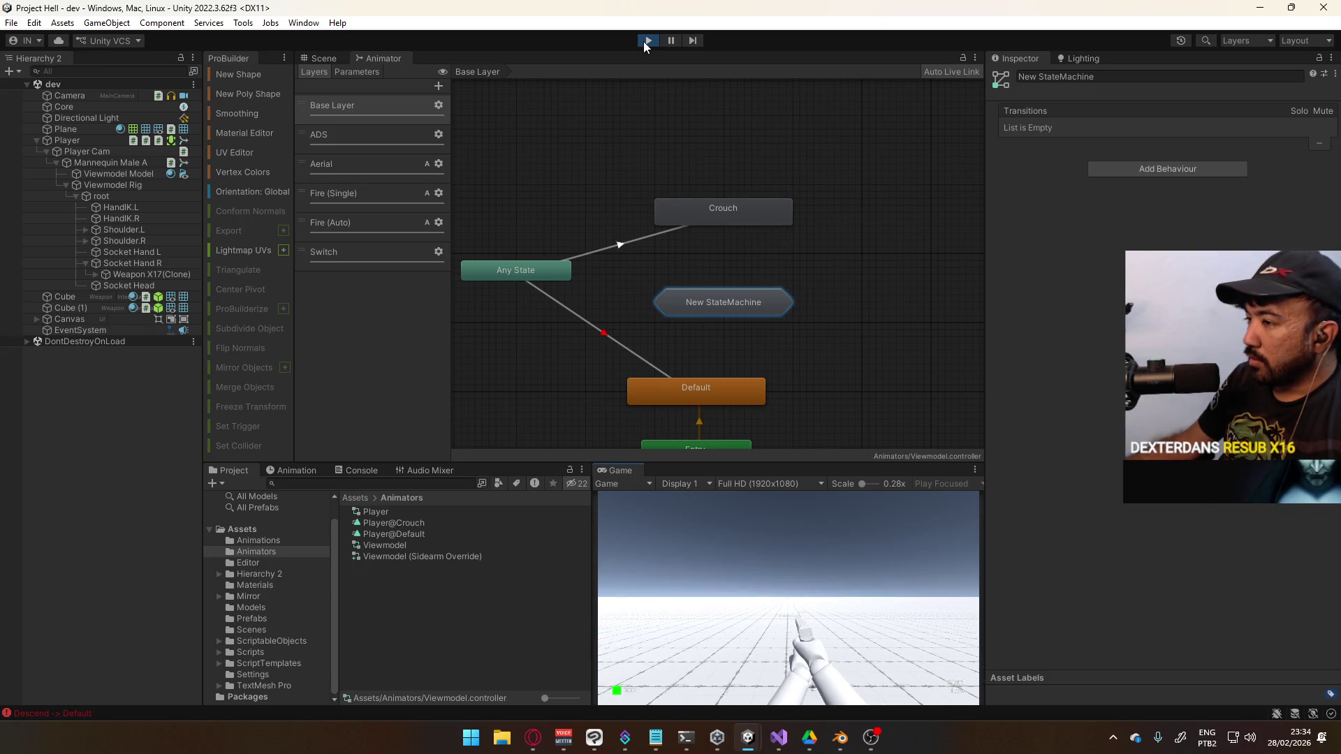
Check Any State transitions on Base and Aerial layers while playing, then stop and return to Base Layer
left_click(549, 274)
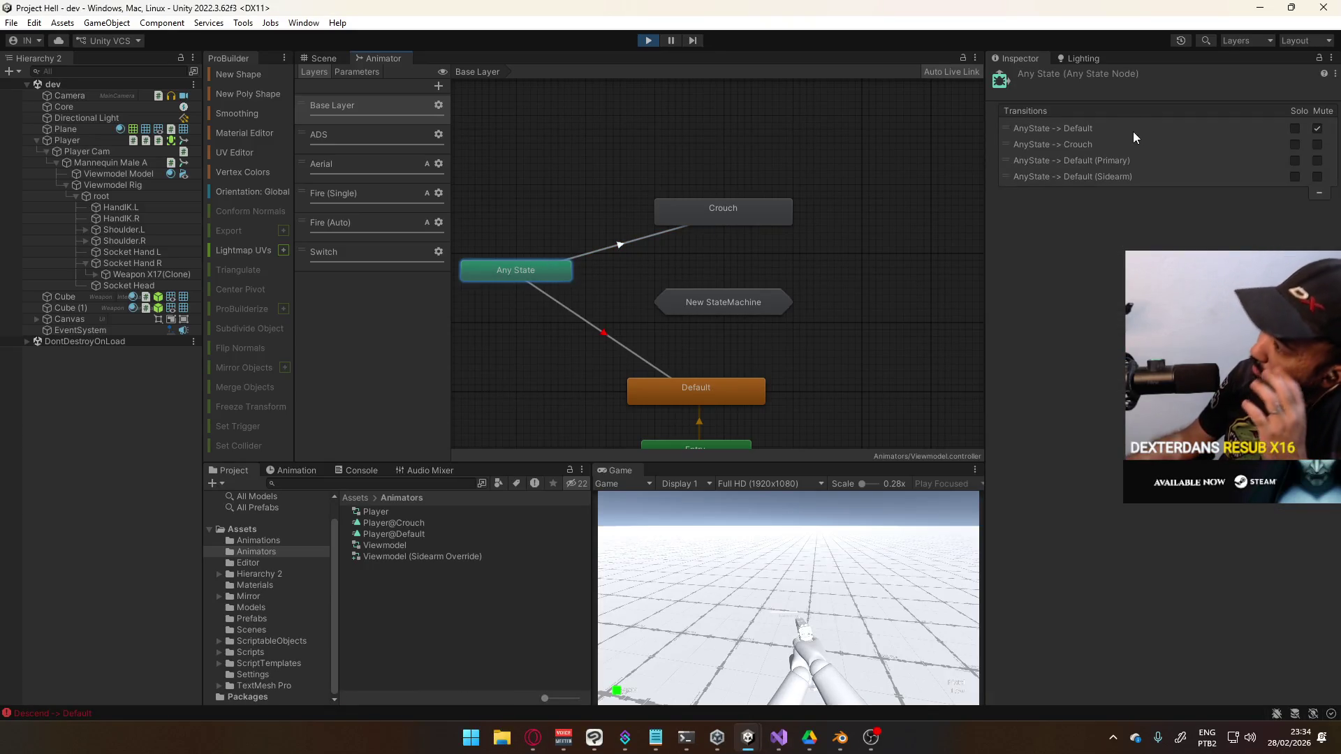
left_click(400, 167)
left_click(489, 272)
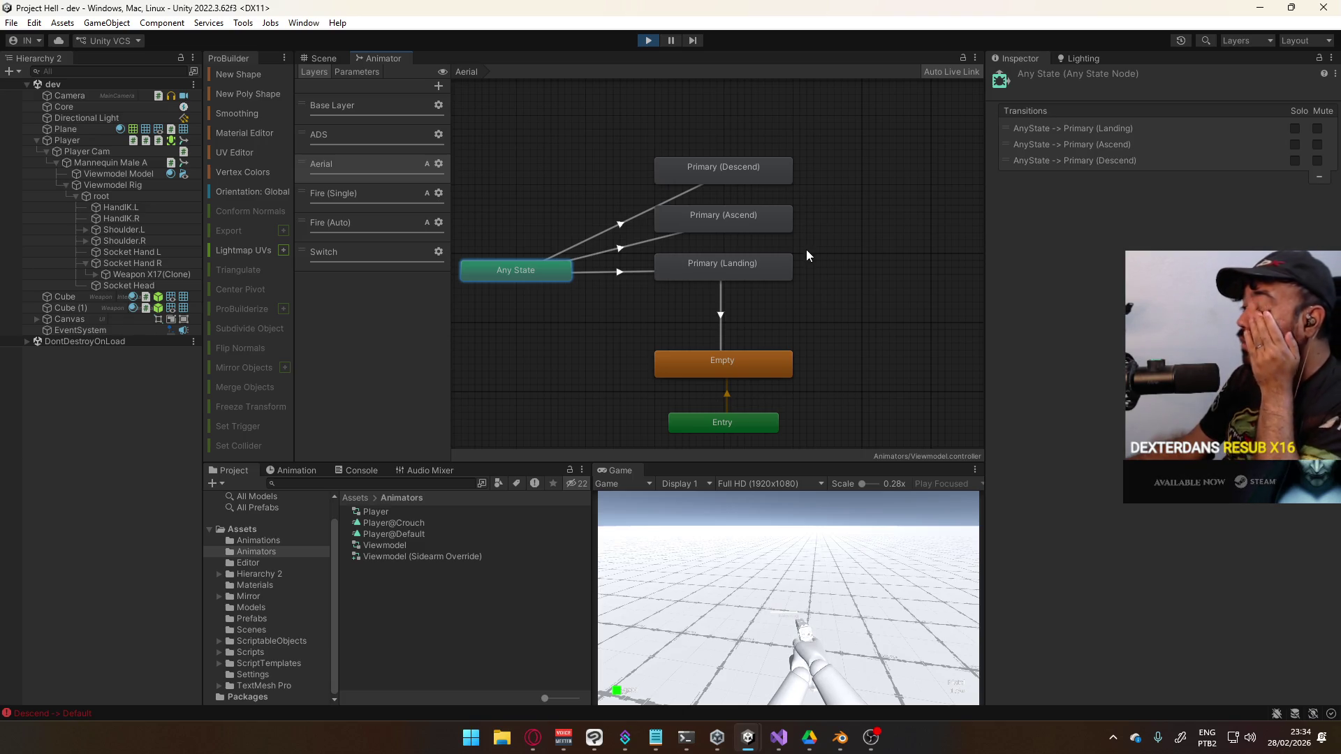
left_click(648, 40)
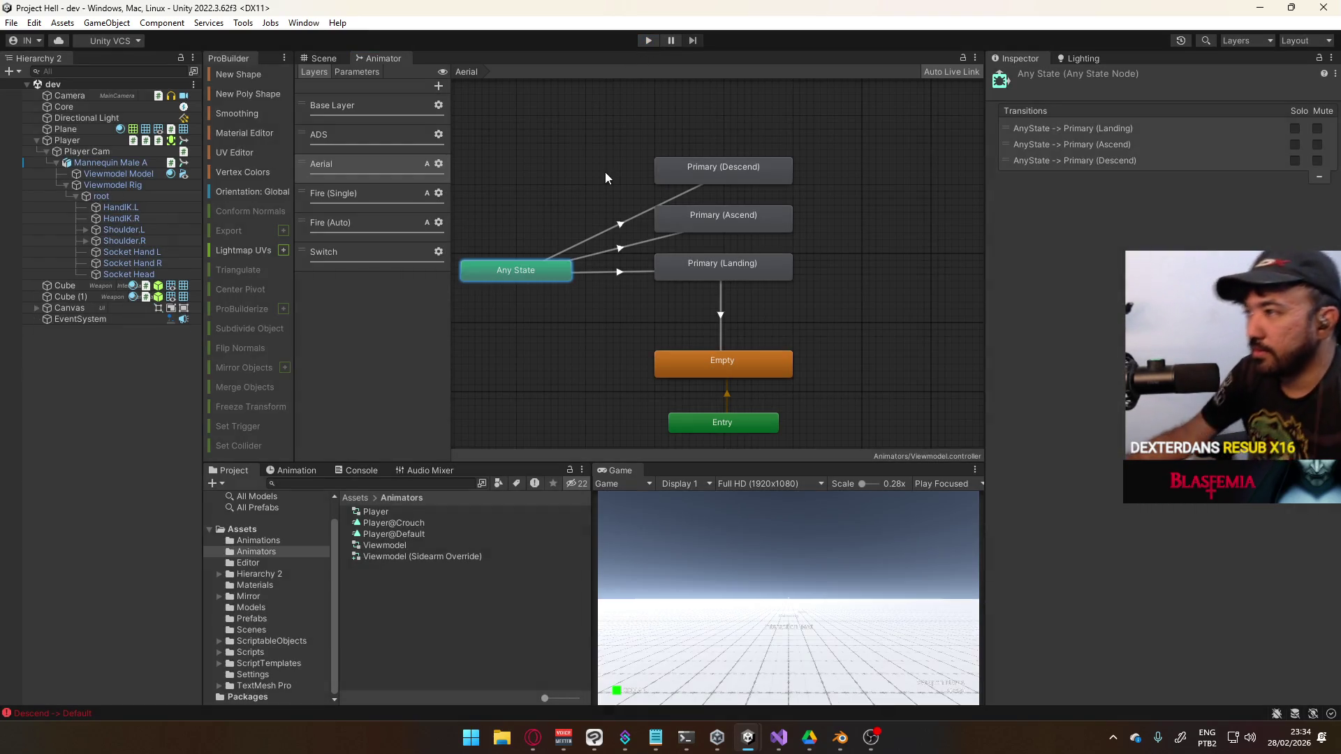
left_click(364, 110)
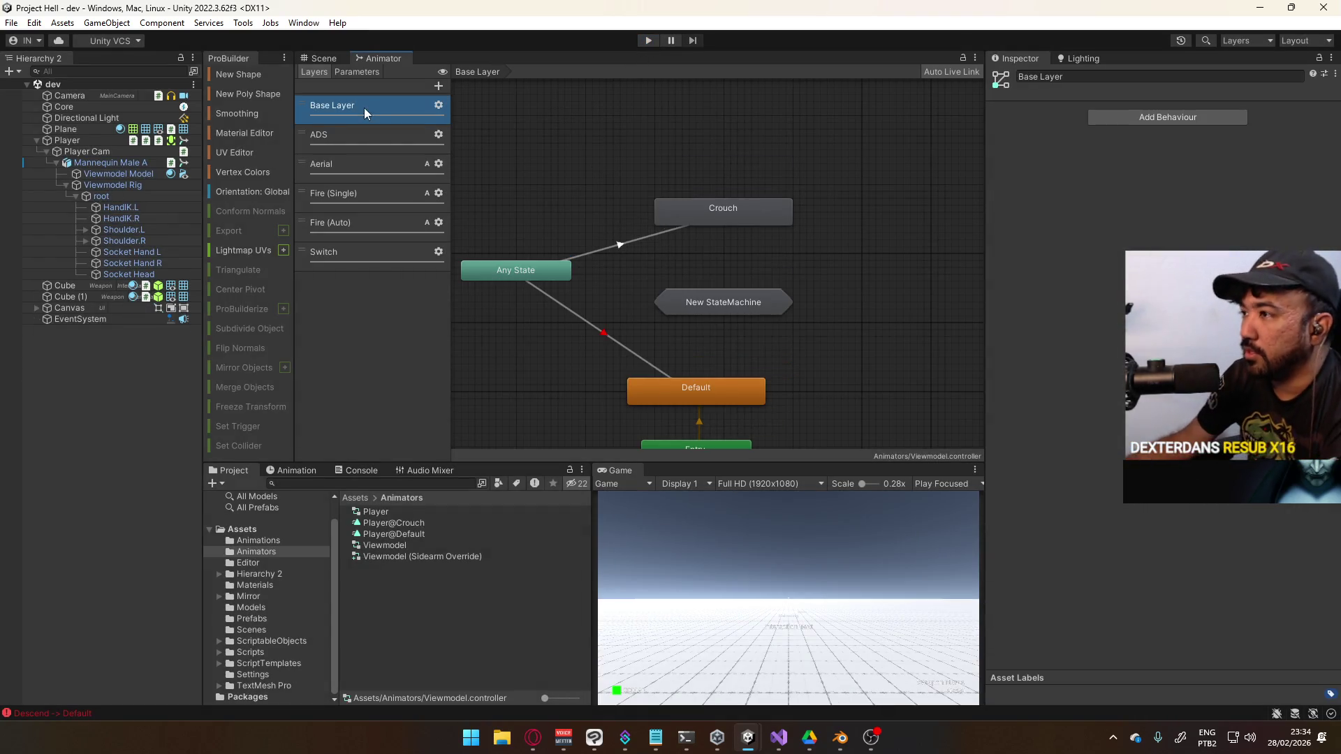
Rename the sub-state machine to Default
left_click(761, 299)
left_click(1148, 76)
type("Defau")
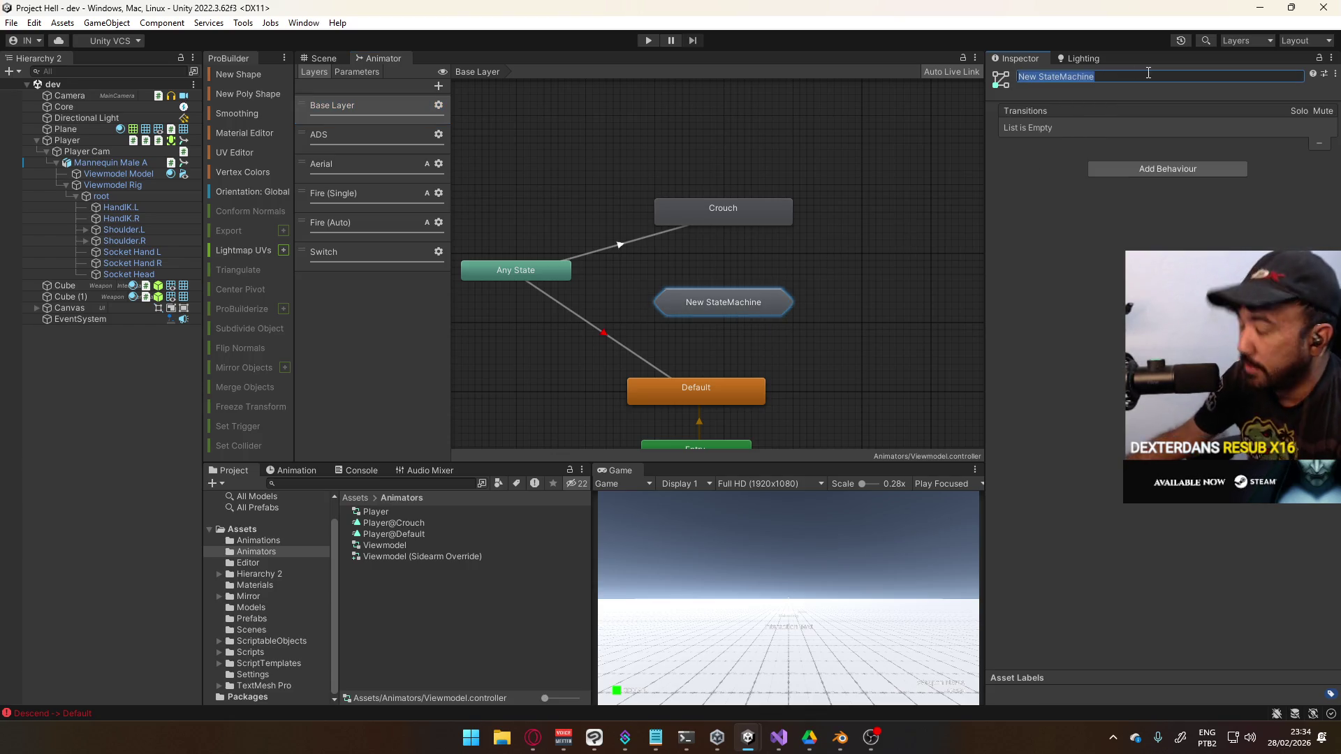
type("lt")
key("Return")
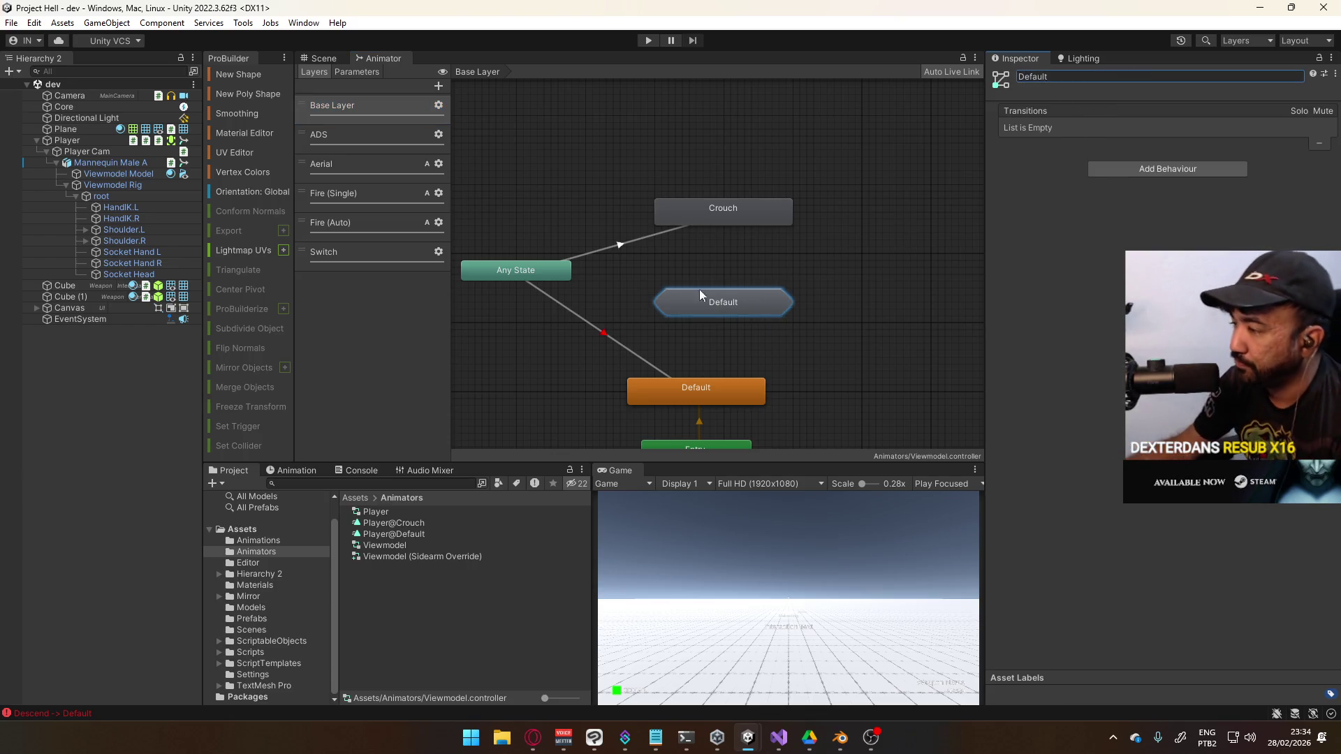
double_click(741, 302)
double_click(687, 233)
Duplicate the Crouch state and rename the original Crouch (Primary)
left_click(736, 210)
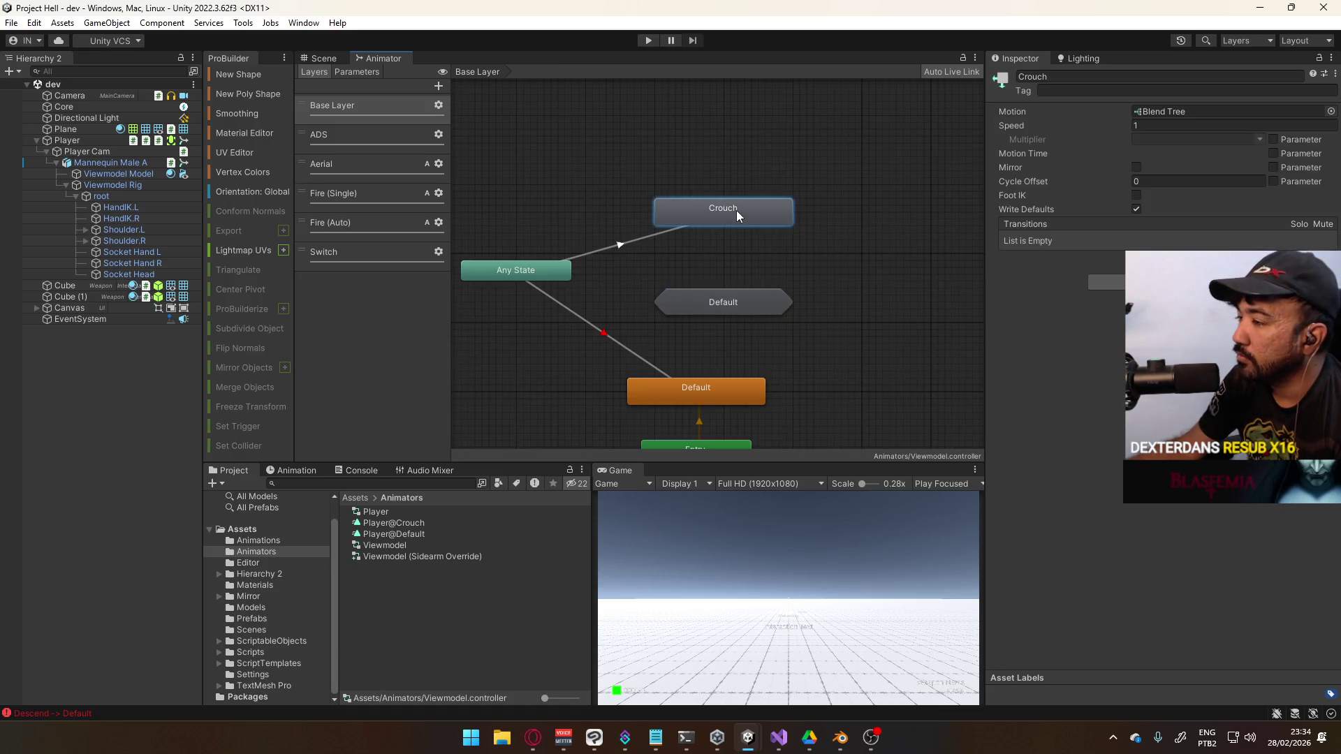
key("ctrl+v")
left_click_drag(719, 152, 736, 165)
left_click(1132, 74)
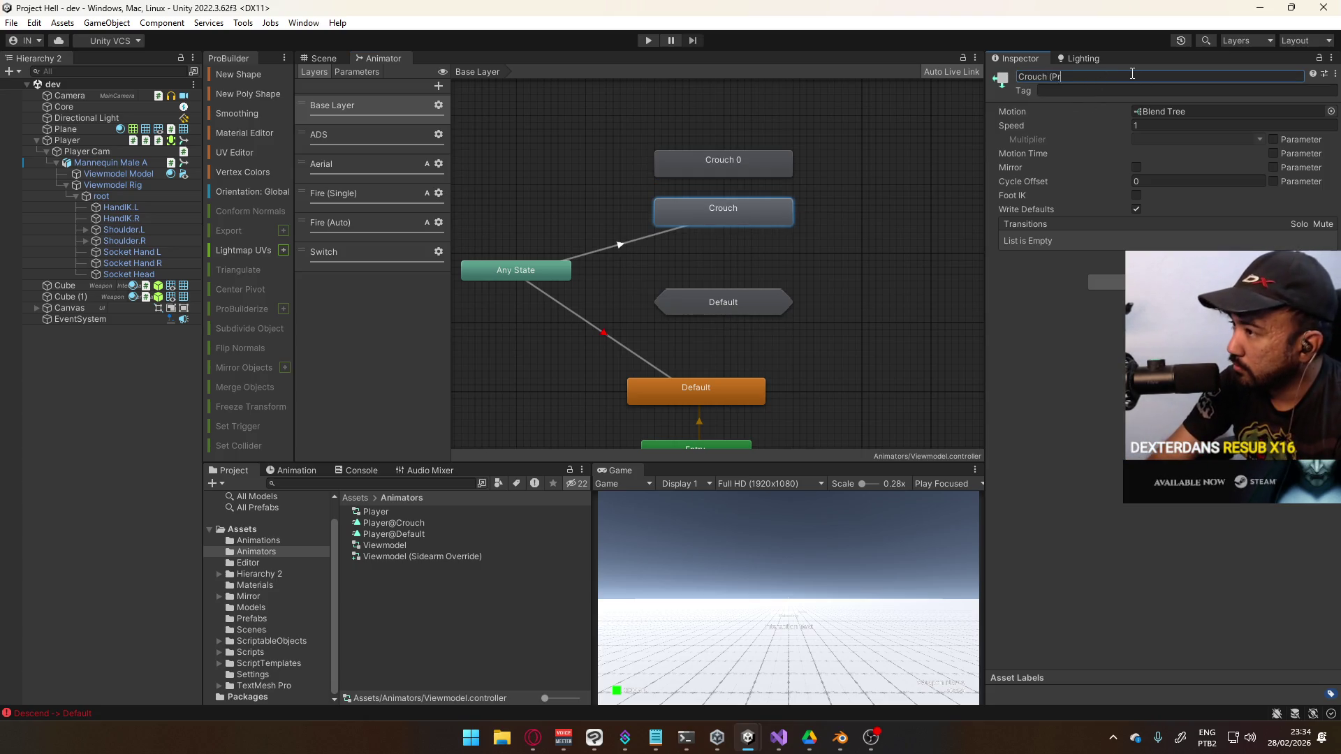
type(")")
key("Return")
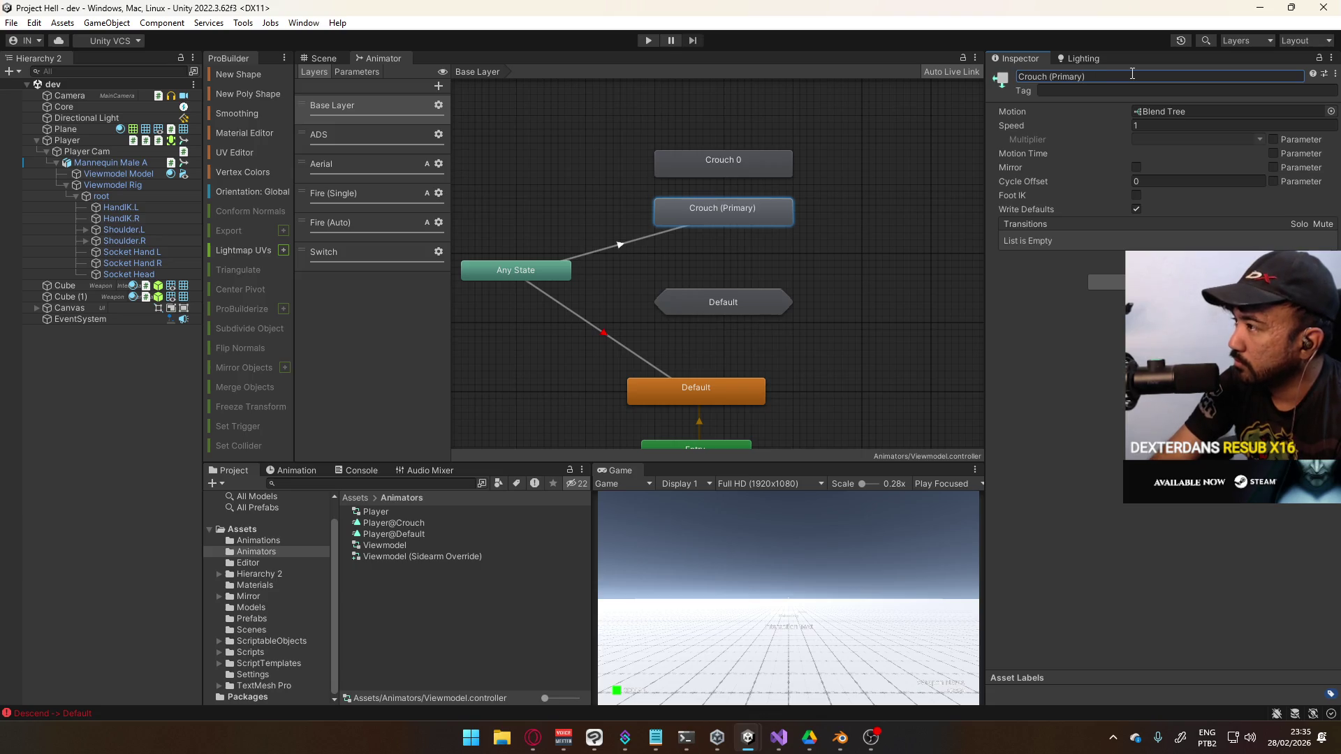
Rename the Crouch 0 copy to Crouch (Sidearm)
double_click(755, 204)
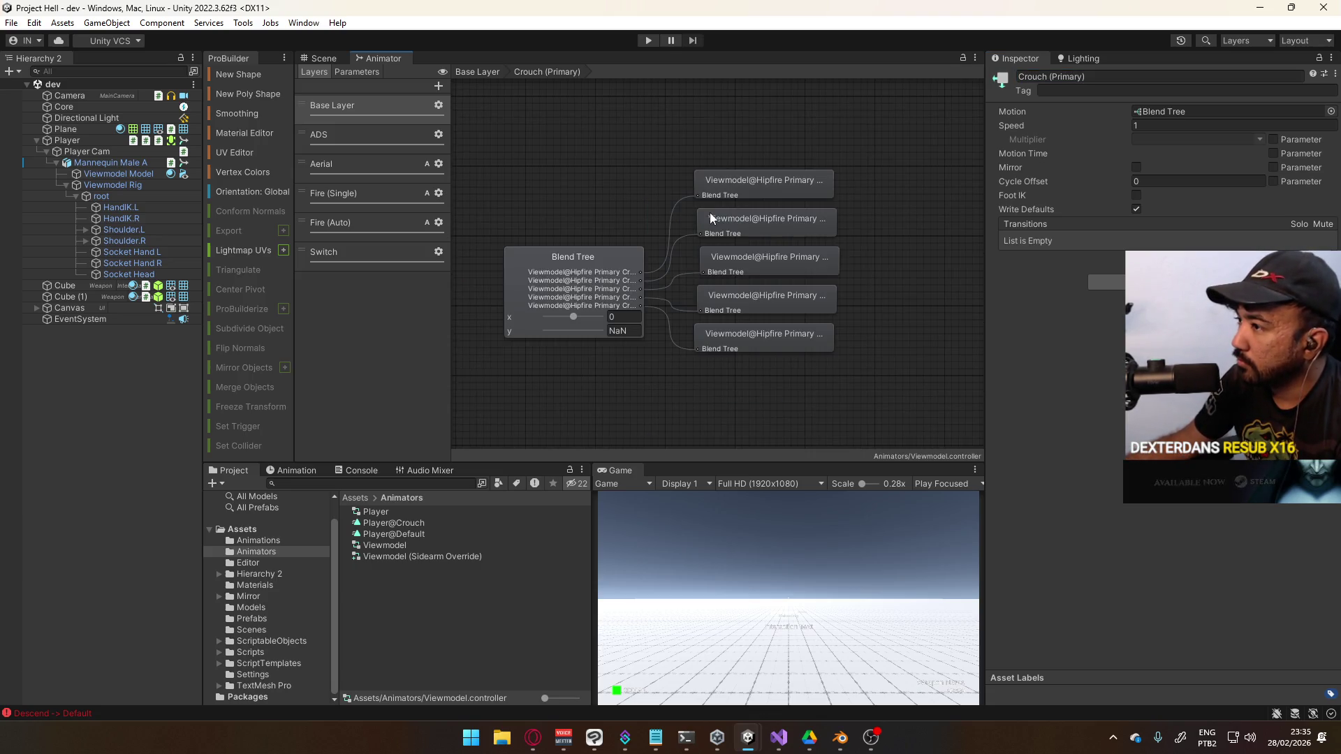
left_click(772, 184)
left_click(617, 150)
key("ctrl+d")
left_click(724, 162)
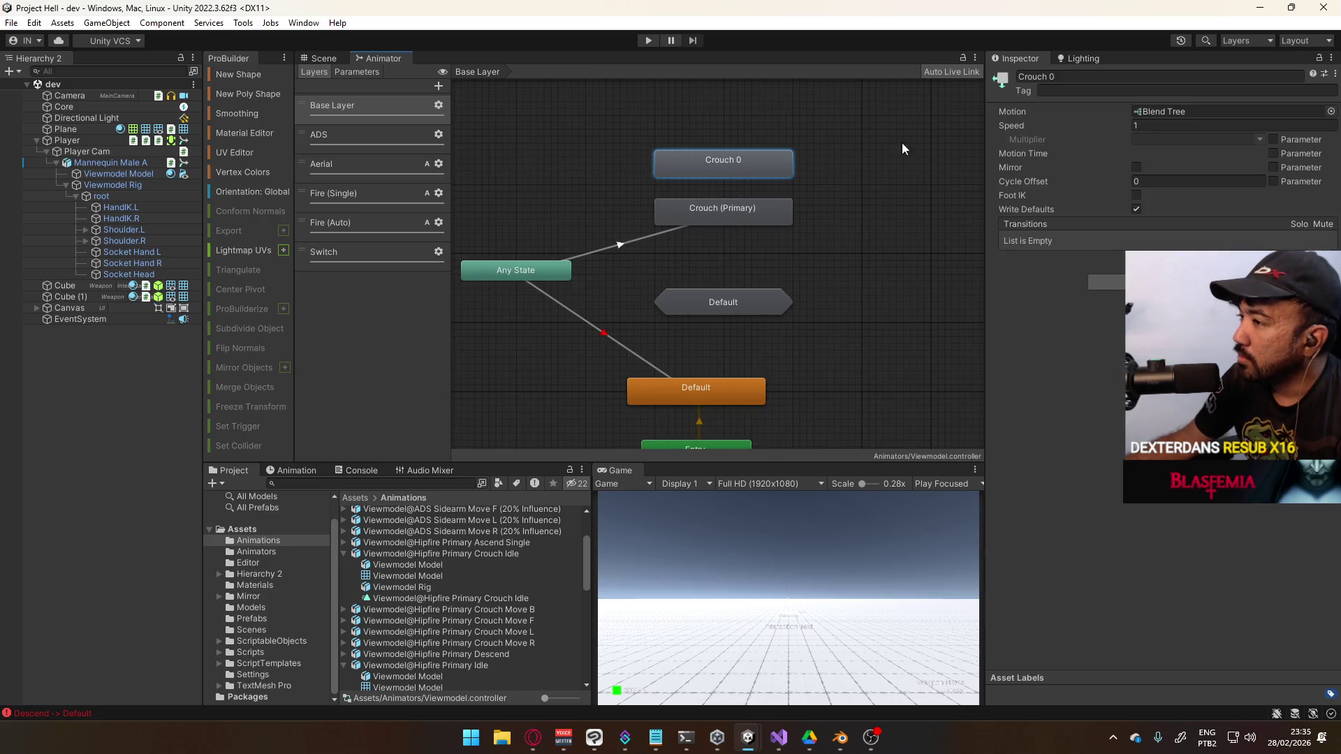
left_click(1109, 77)
type("Cr")
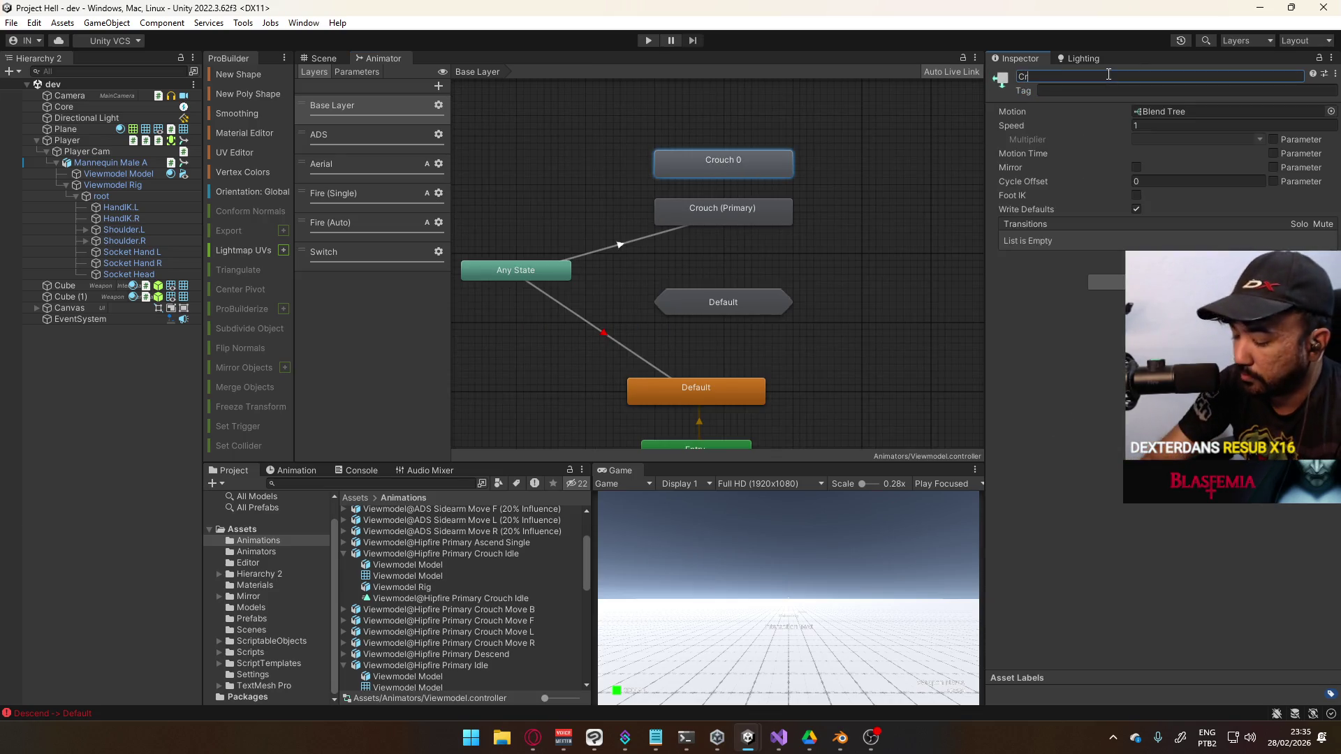
type("ouch (Sidearm)")
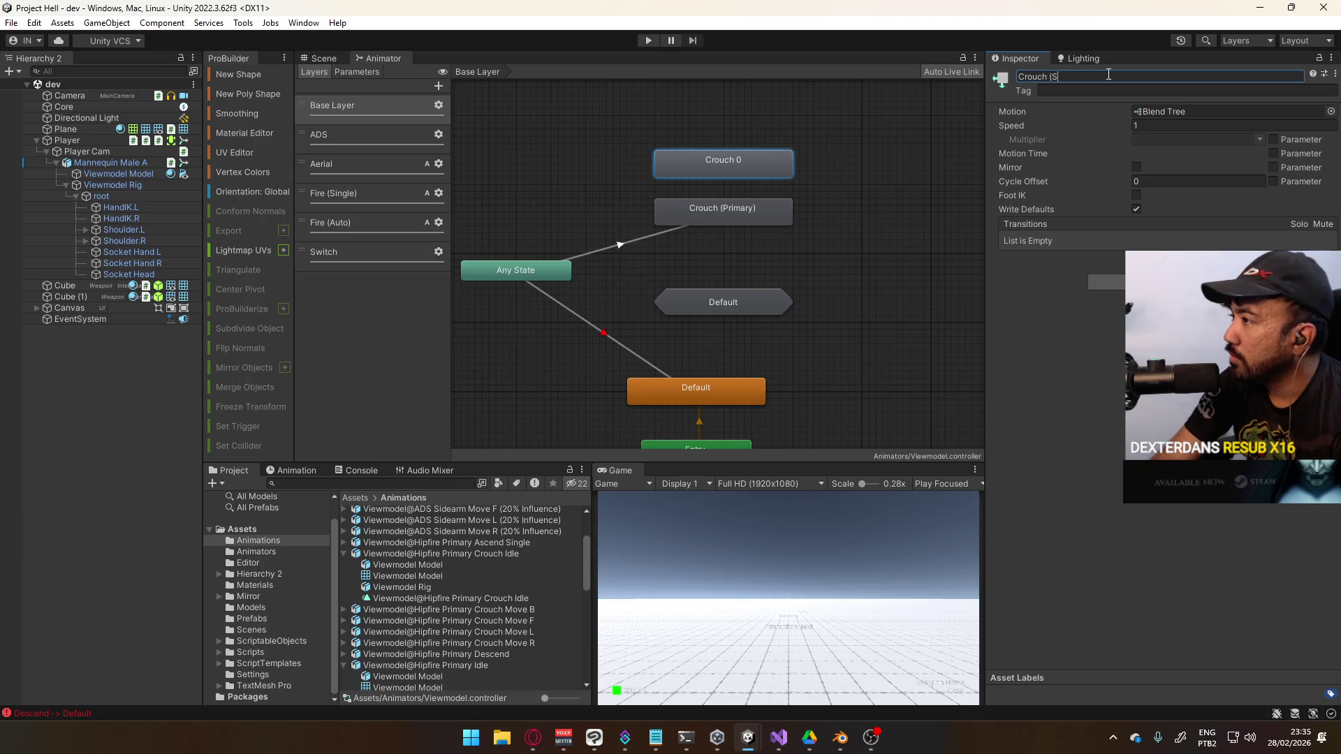
key("Return")
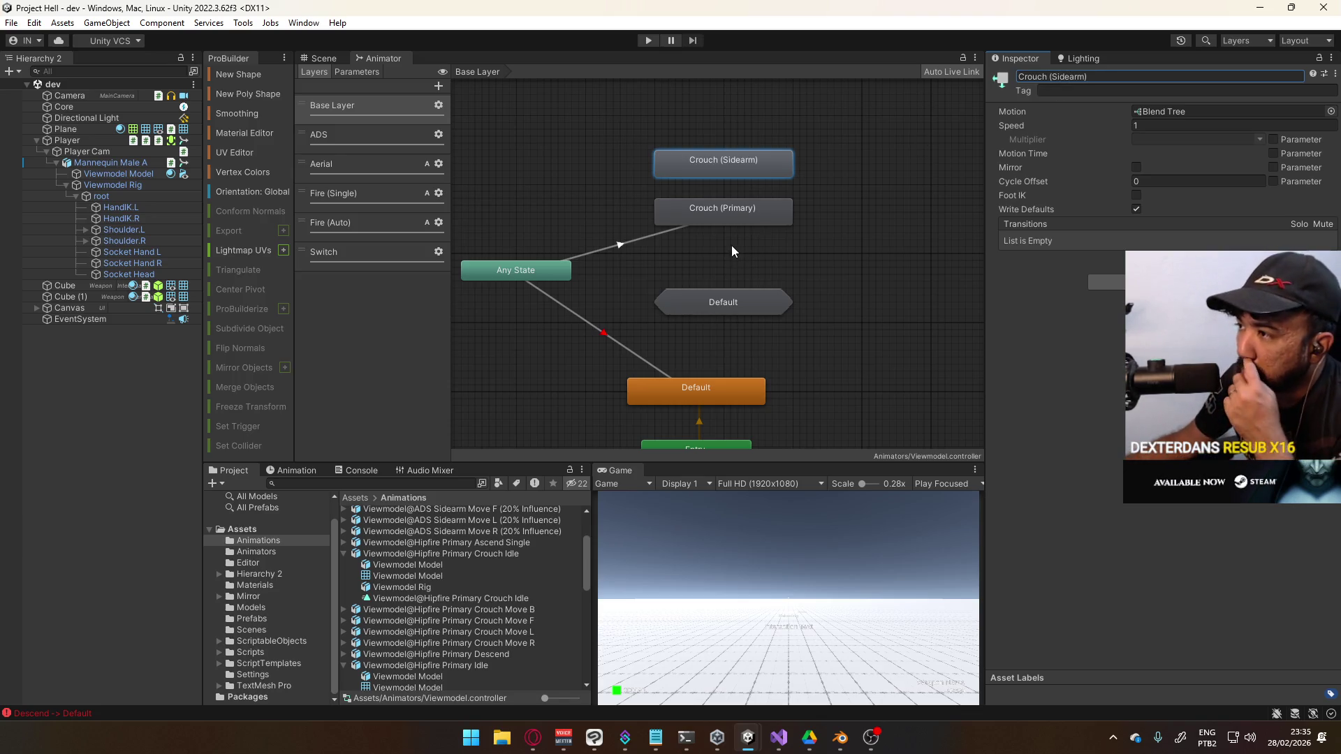
left_click(646, 241)
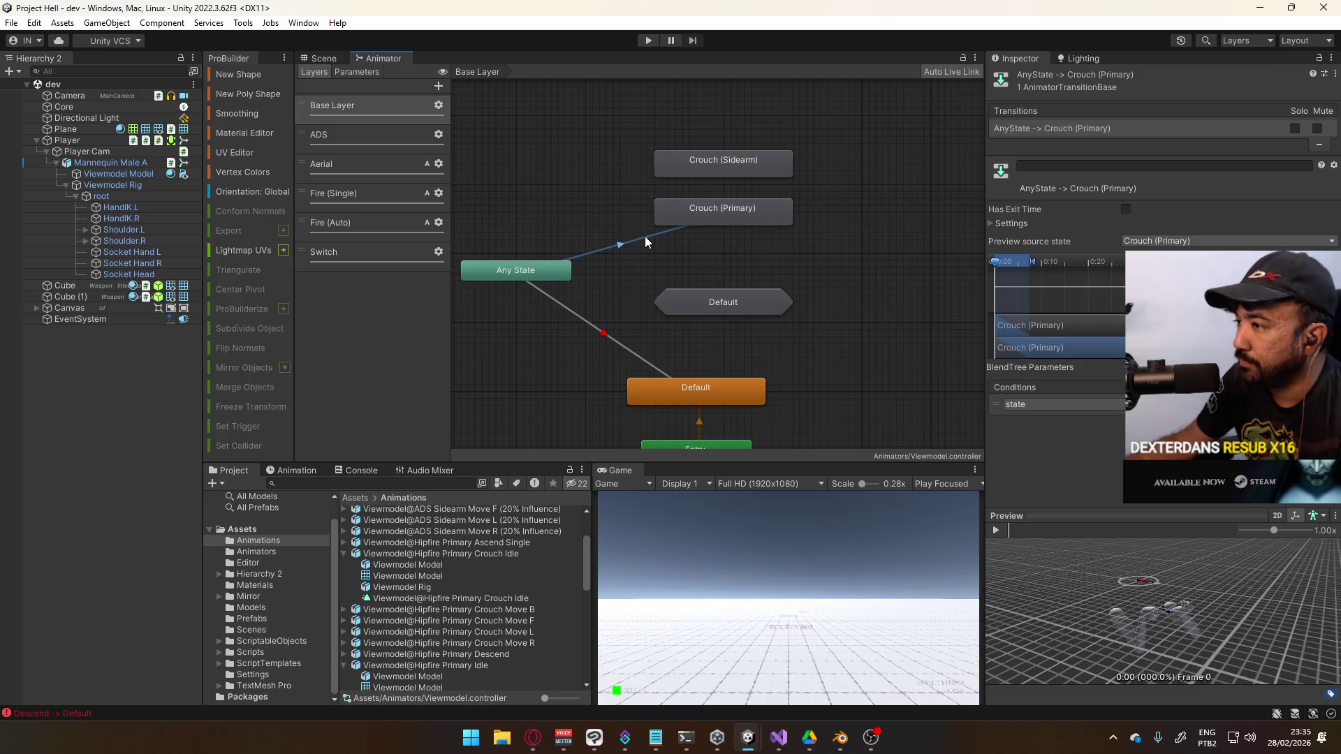
Add a slot condition to the Any State → Crouch (Primary) transition
right_click(645, 237)
right_click(1069, 132)
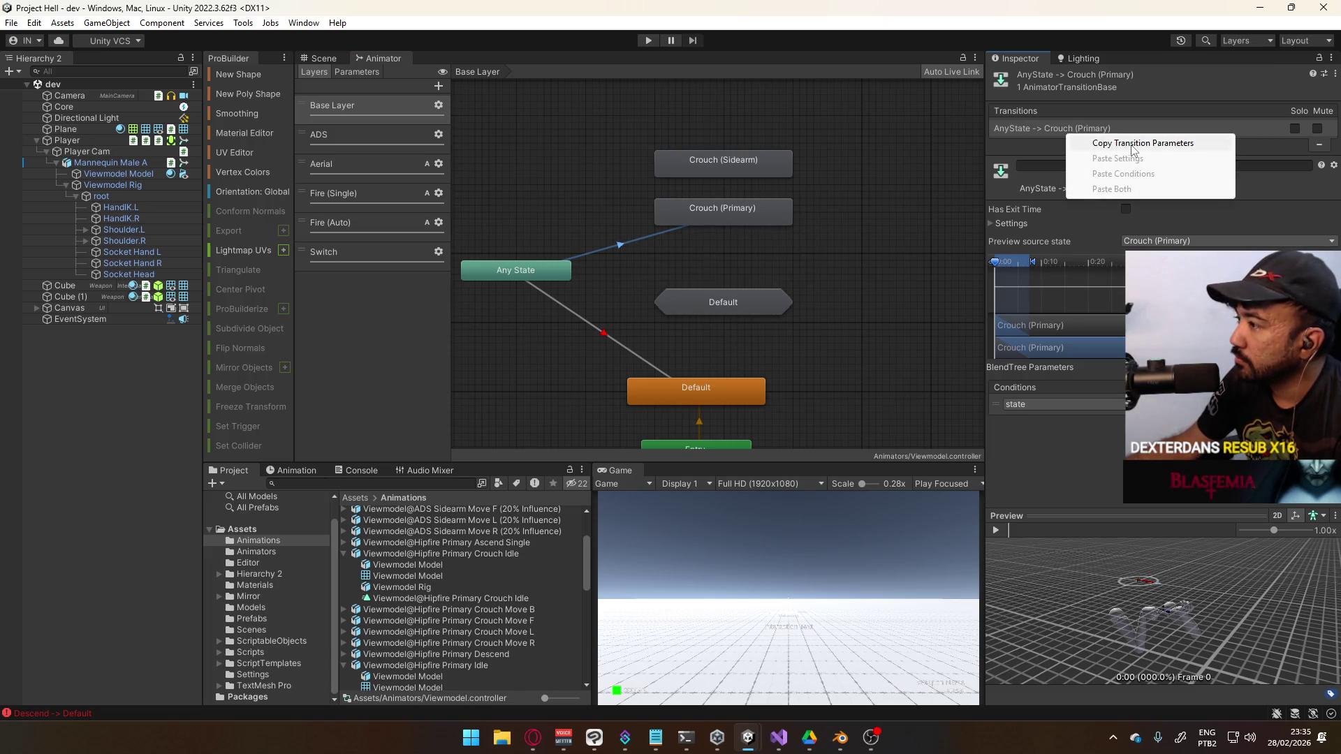
key("Escape")
left_click(1313, 433)
left_click(1061, 419)
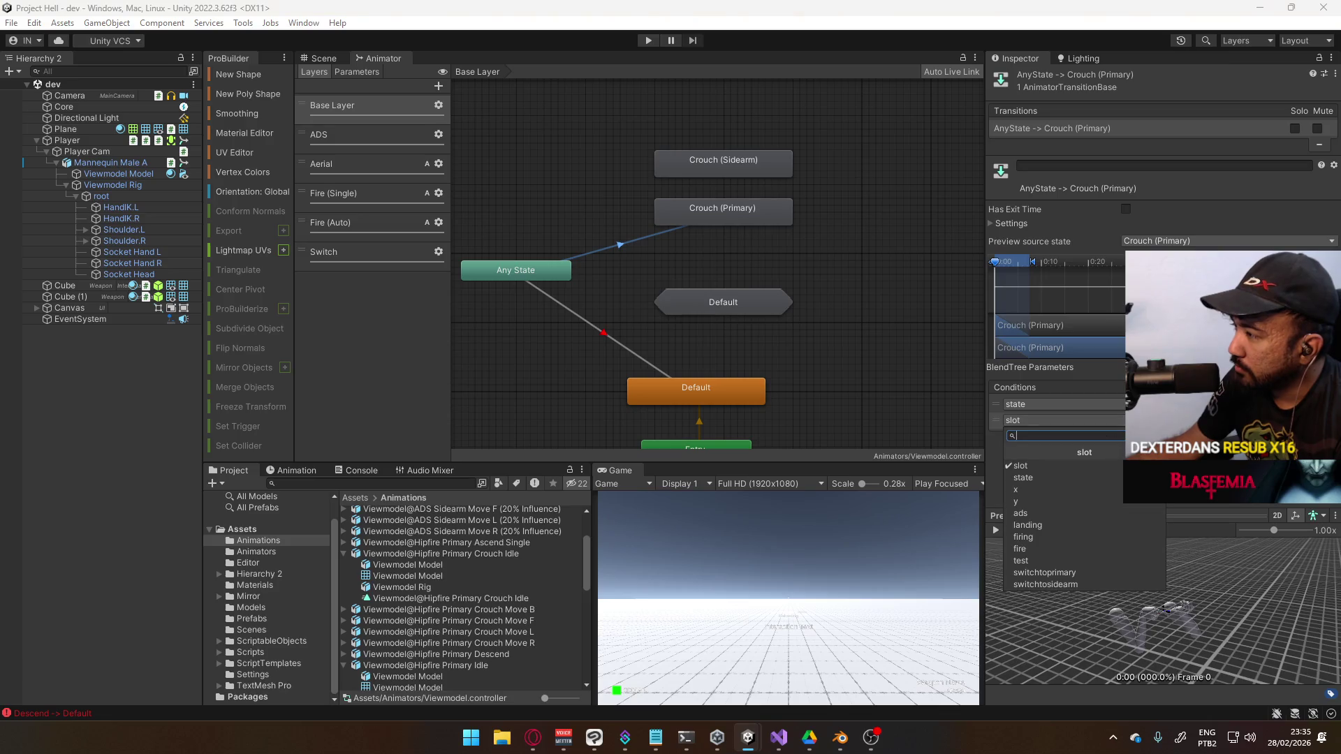
left_click(1048, 551)
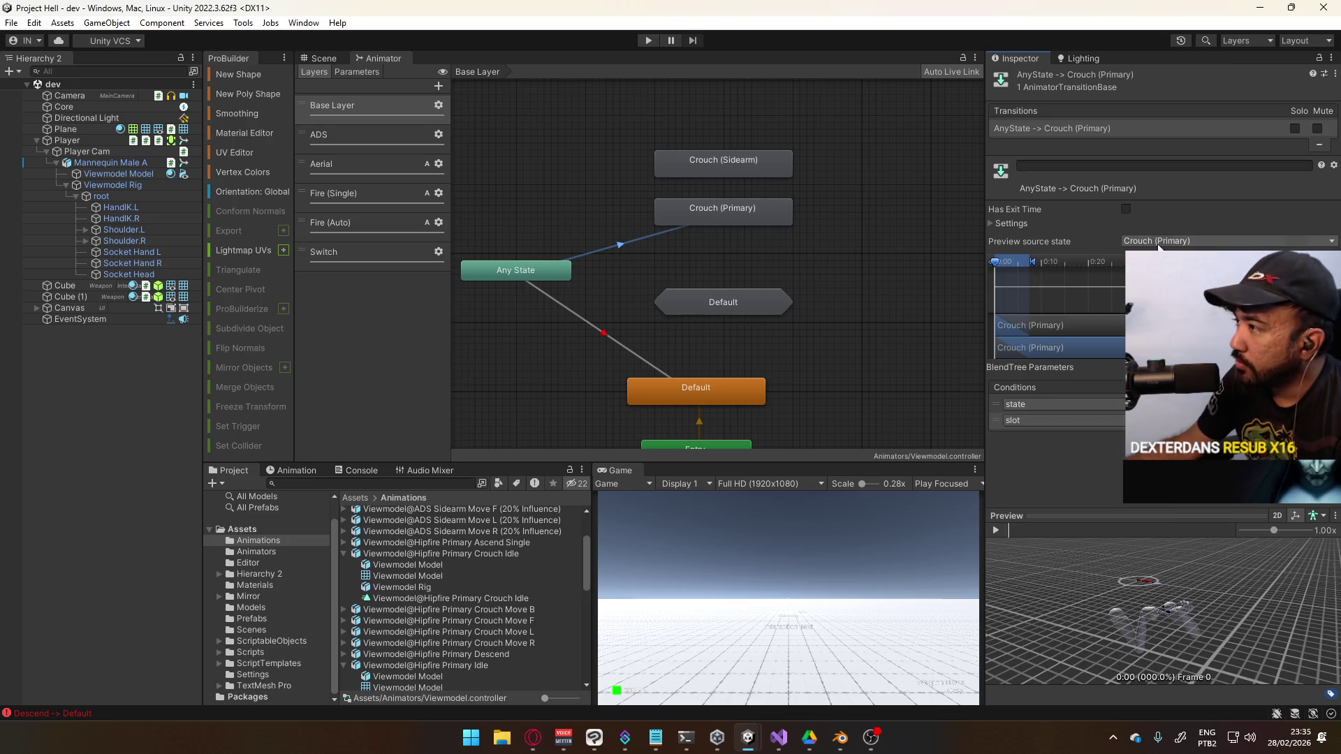
Make an Any State transition to Crouch (Sidearm) and paste the copied conditions and settings
right_click(1075, 132)
key("Escape")
left_click(517, 270)
right_click(536, 270)
left_click(591, 277)
left_click(705, 168)
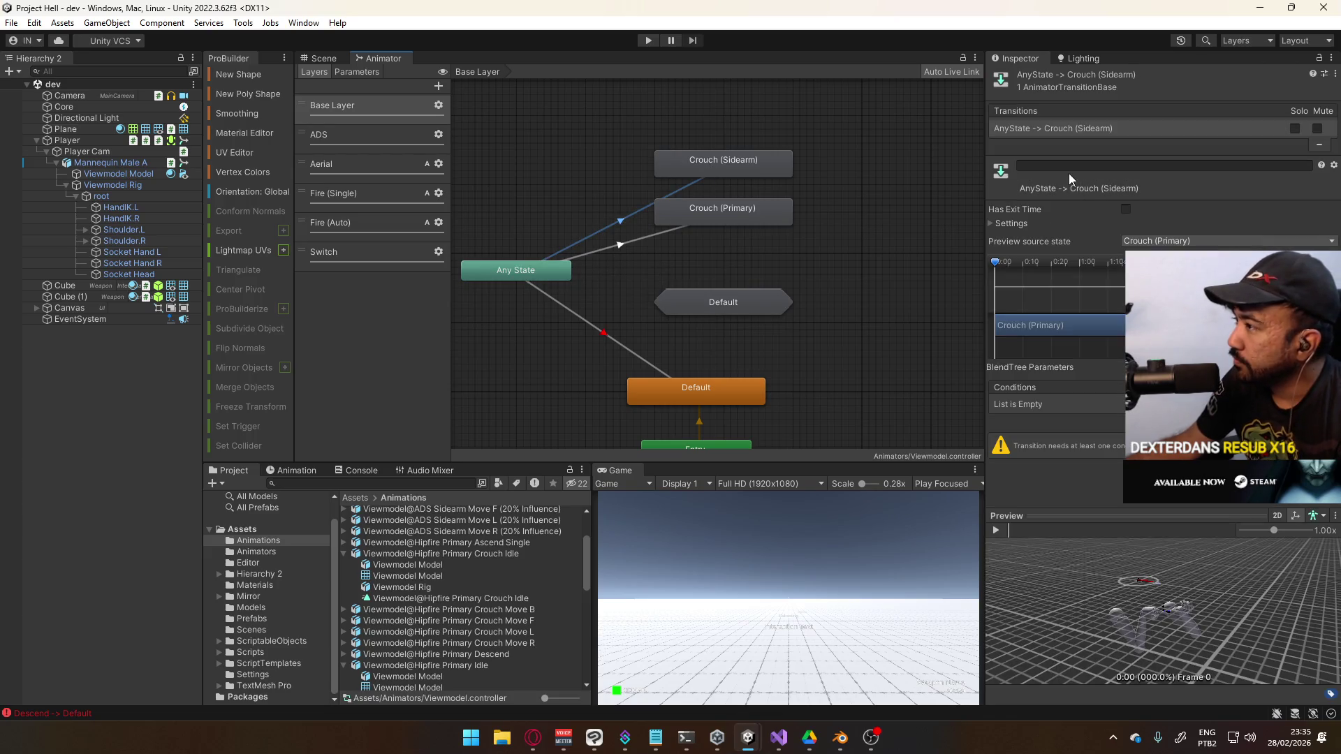
right_click(1065, 128)
left_click(1089, 180)
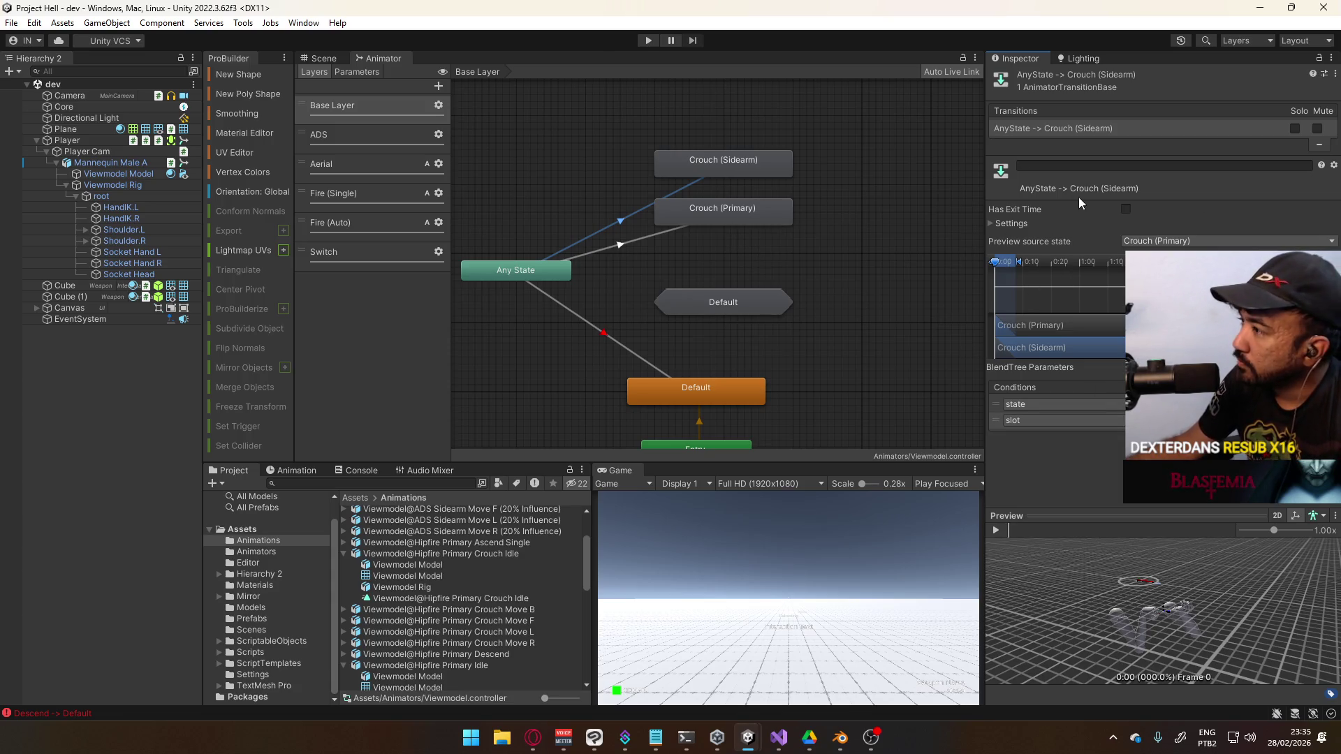
Compare the Crouch (Sidearm) transition's settings against the Crouch (Primary) transition
left_click(1009, 223)
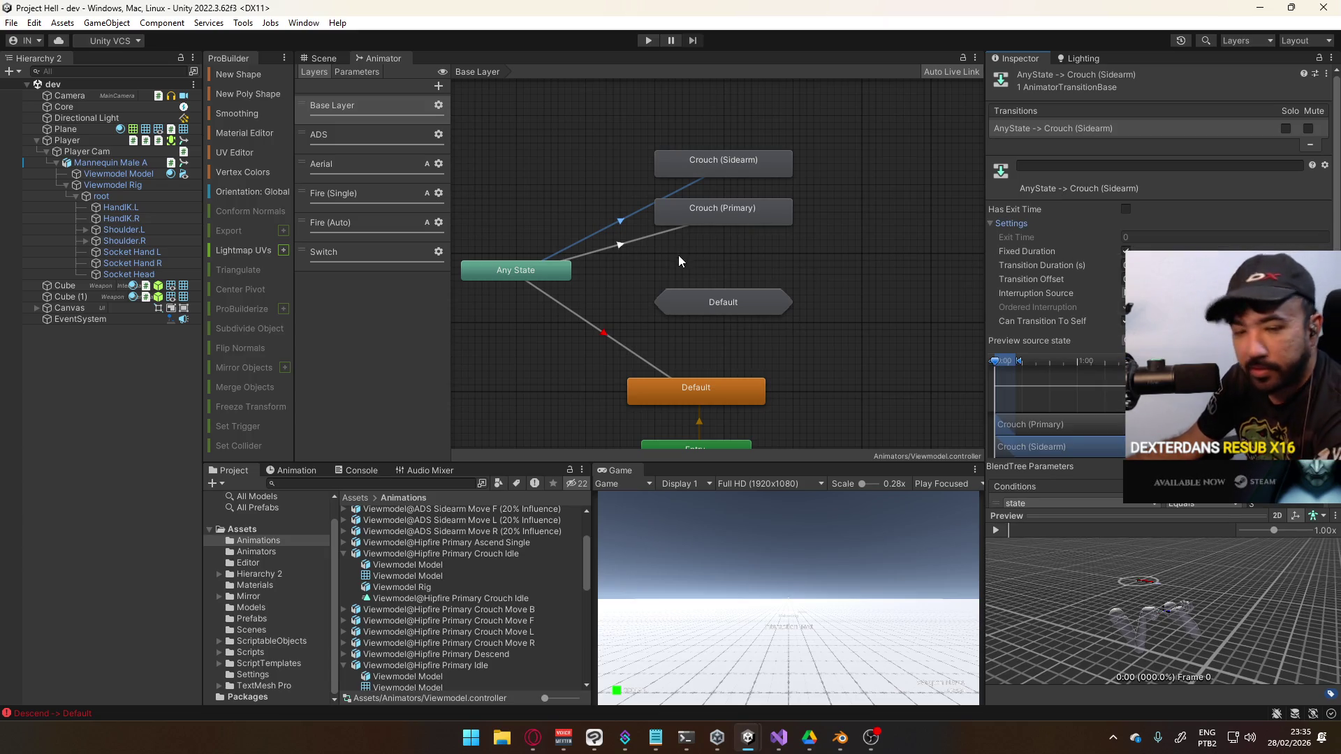
left_click(638, 241)
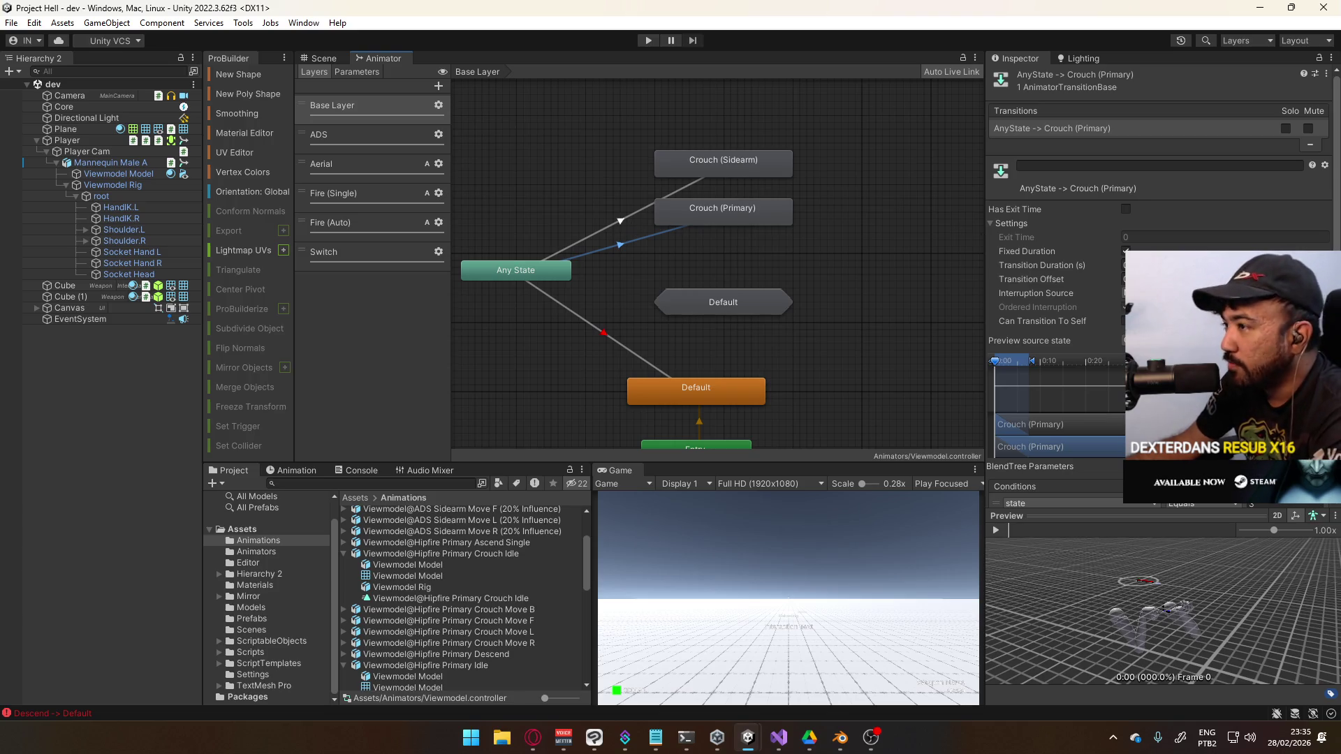
left_click(621, 224)
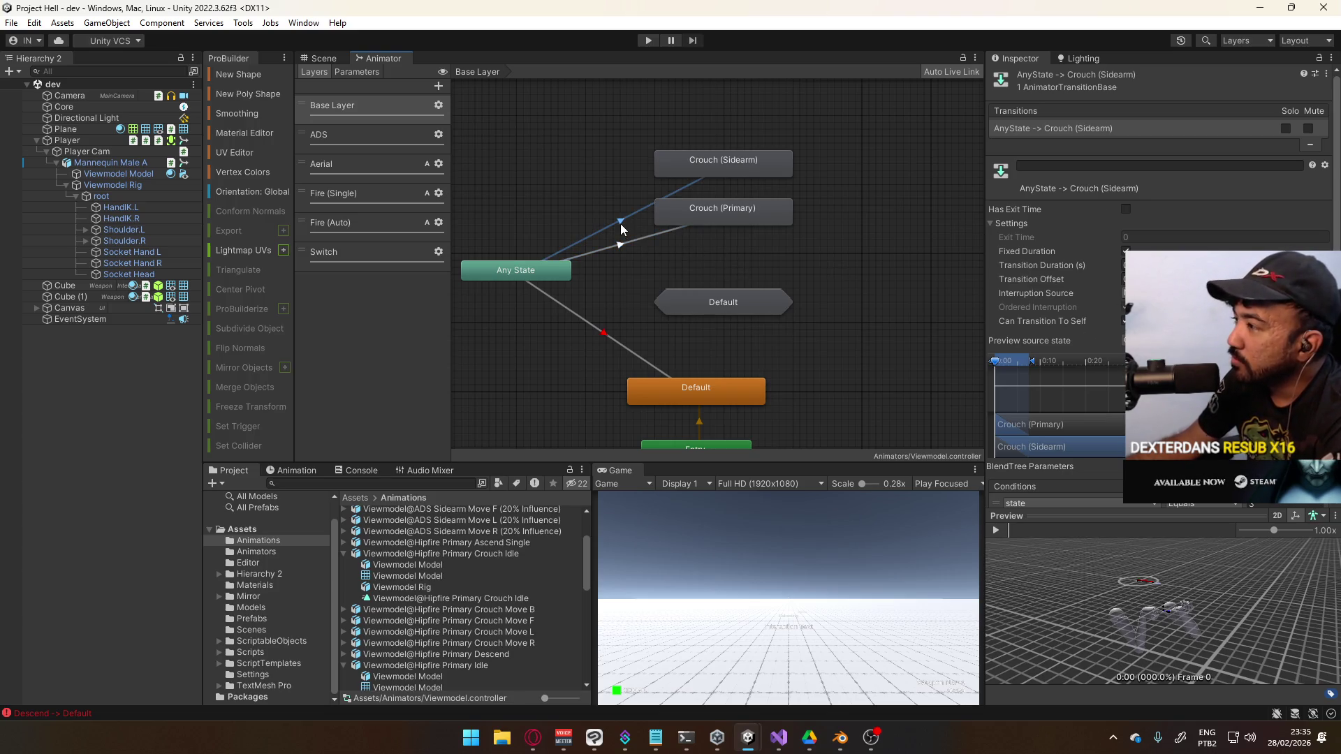
left_click(632, 242)
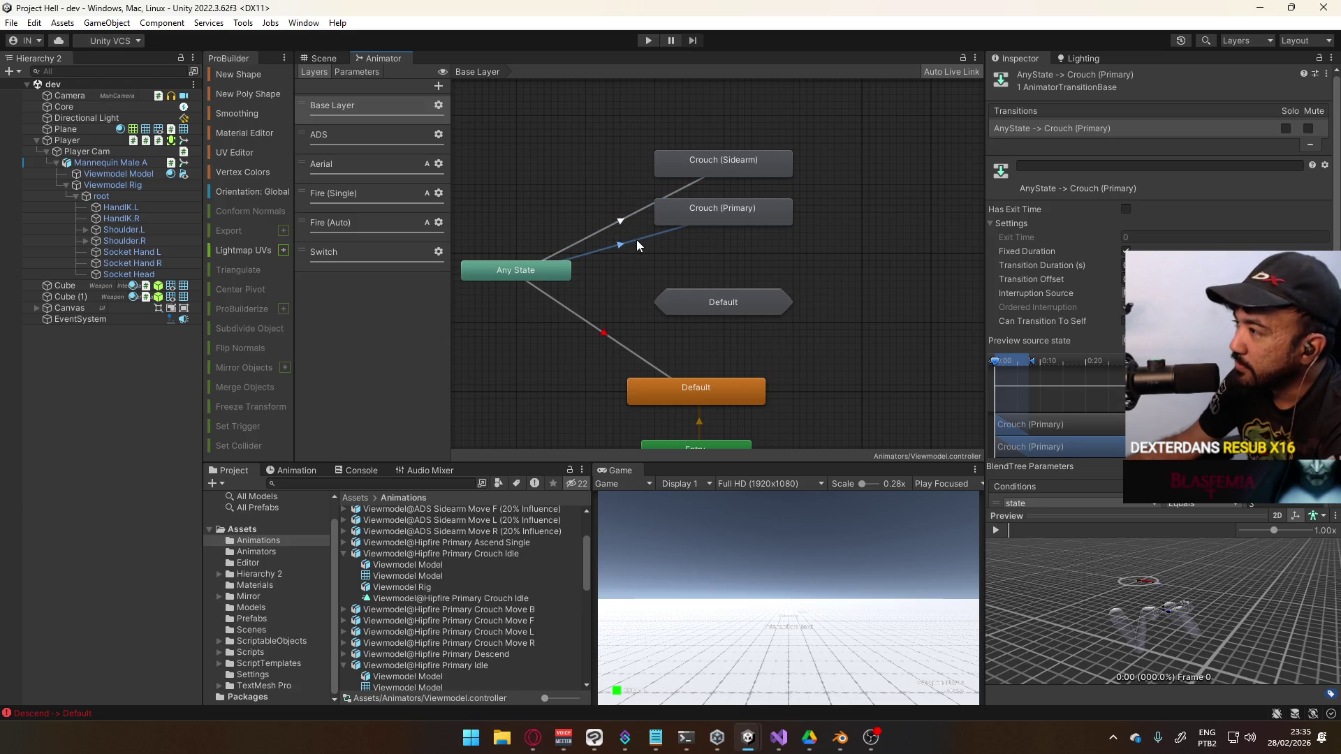
left_click(623, 232)
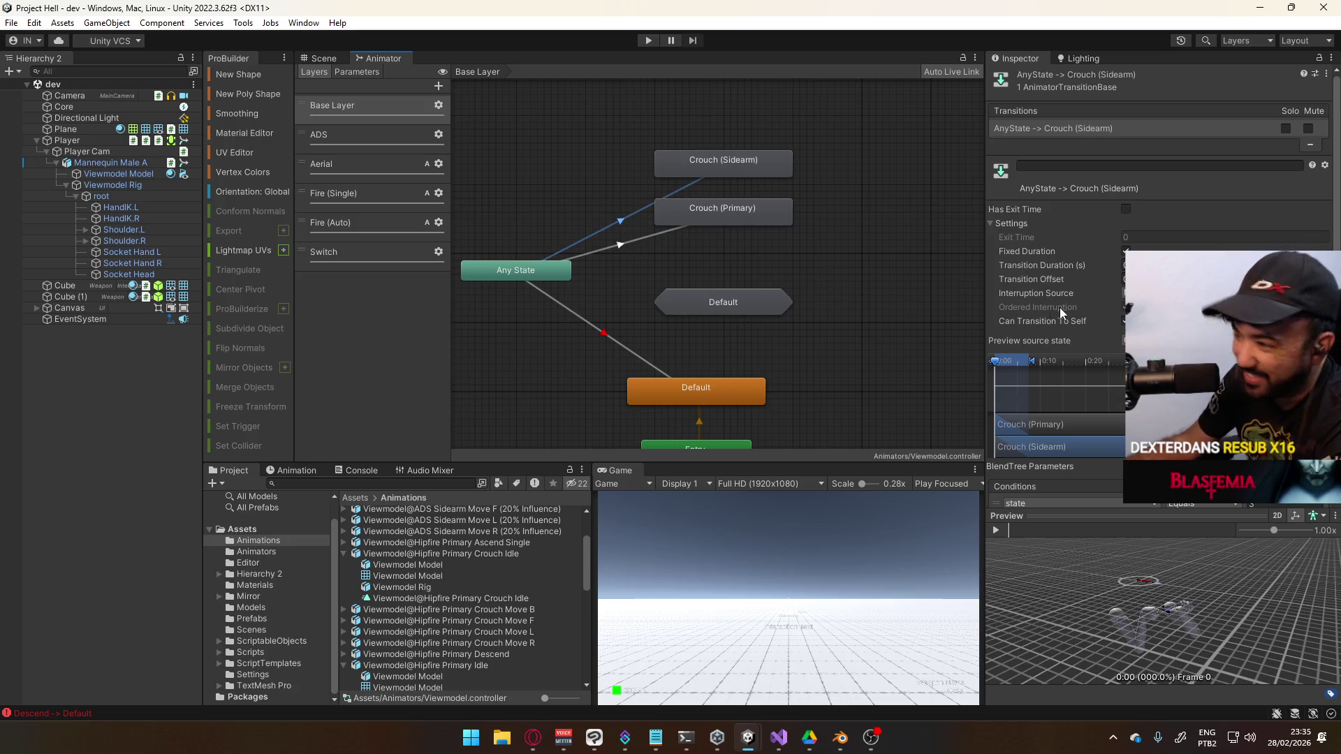
left_click(1124, 321)
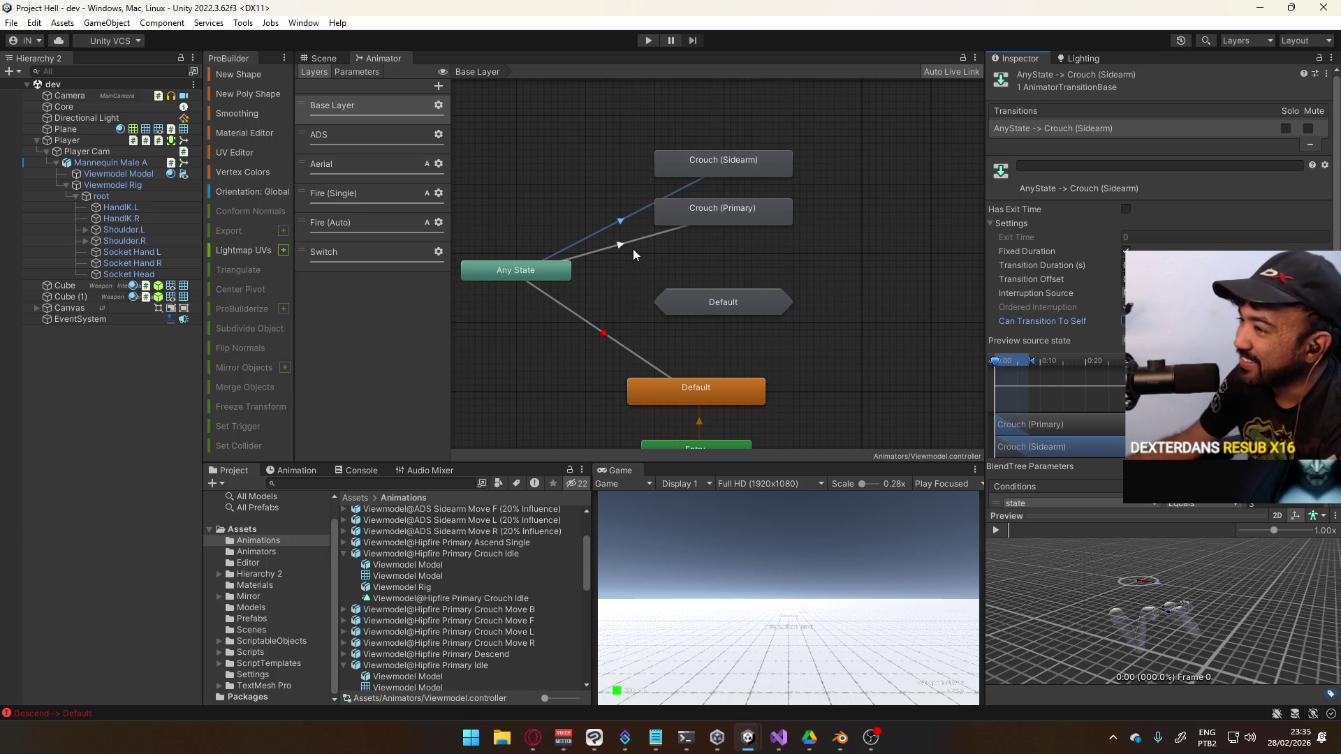
left_click(558, 241)
left_click(629, 222)
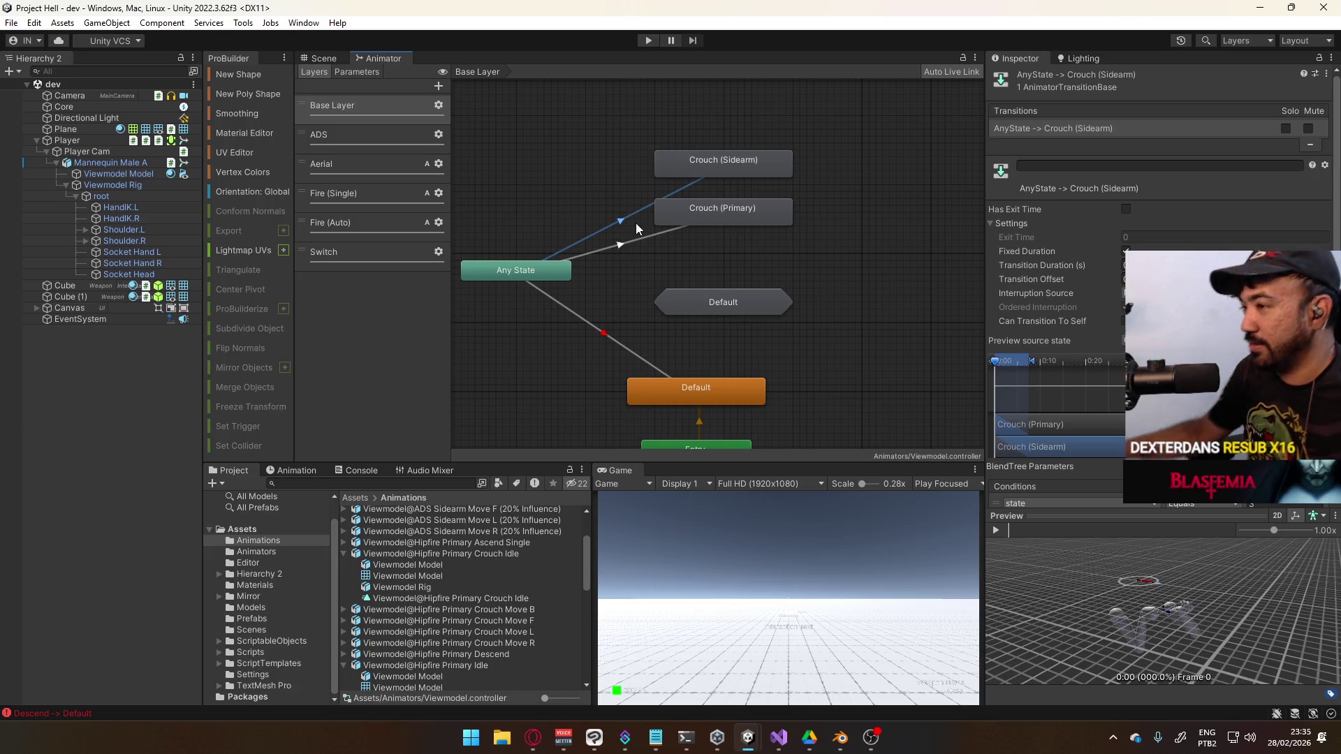
Match the Sidearm transition's interruption source to Crouch (Primary), then raise the Default machine
left_click(677, 231)
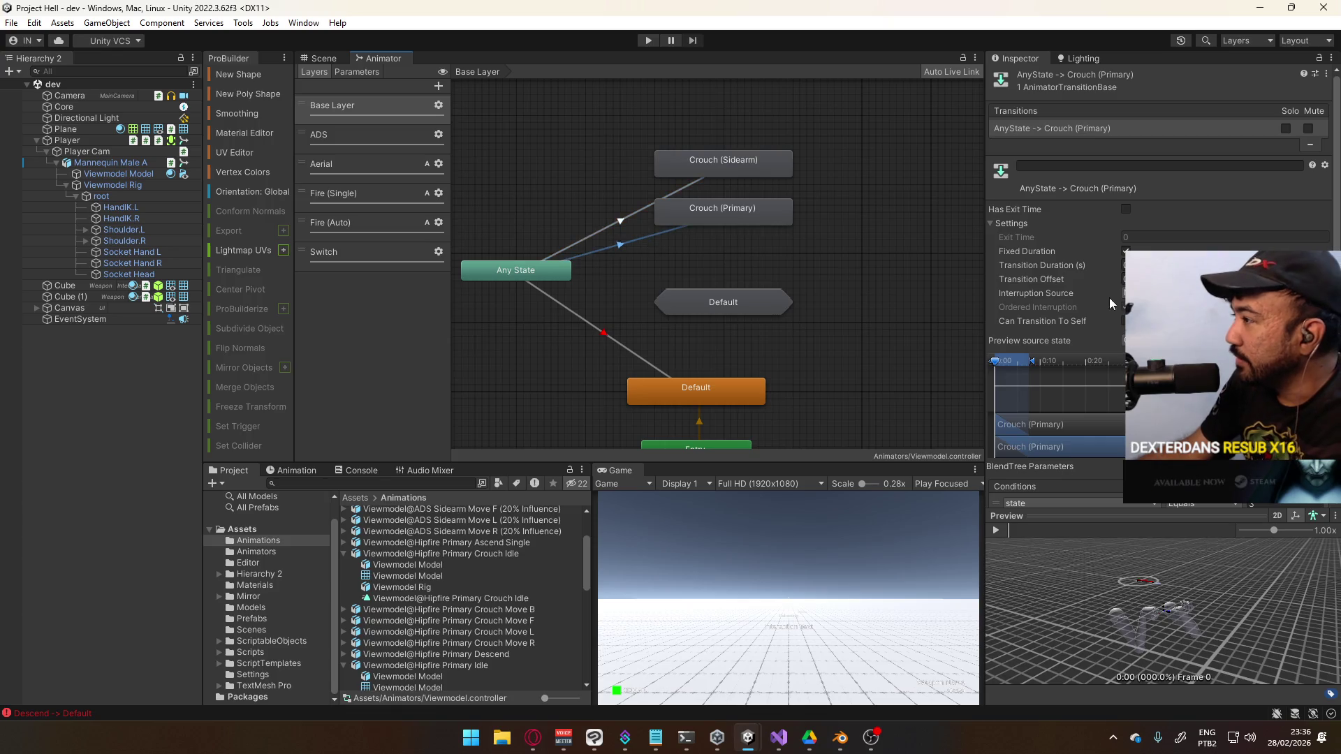
left_click(646, 208)
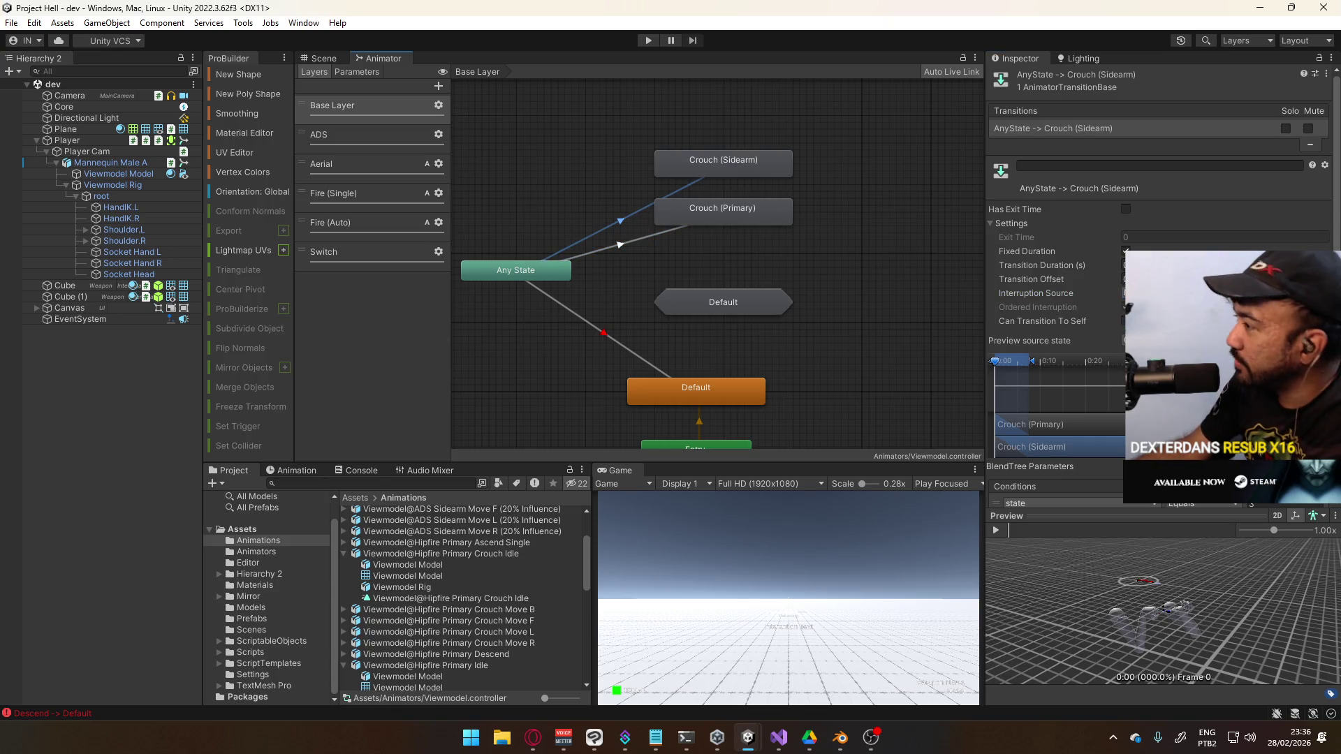
left_click(1159, 318)
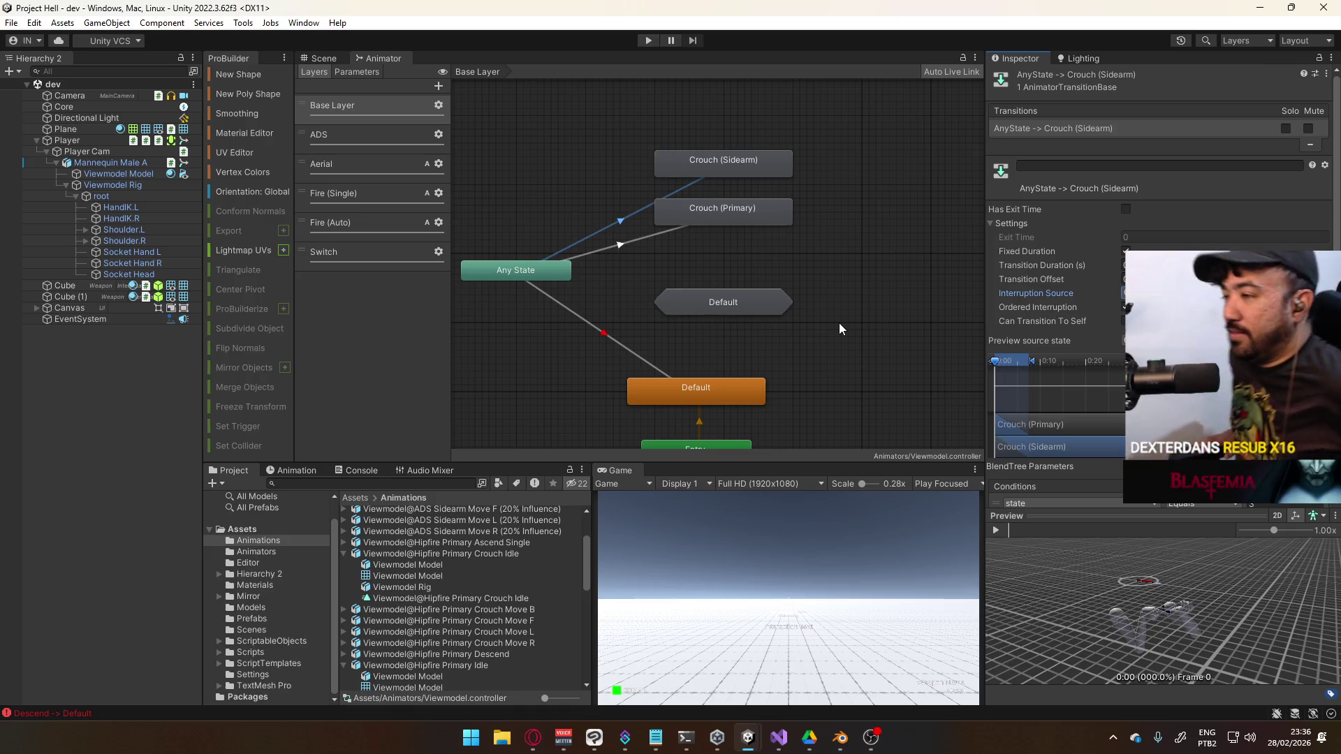
left_click_drag(735, 293, 728, 259)
left_click_drag(734, 261, 736, 256)
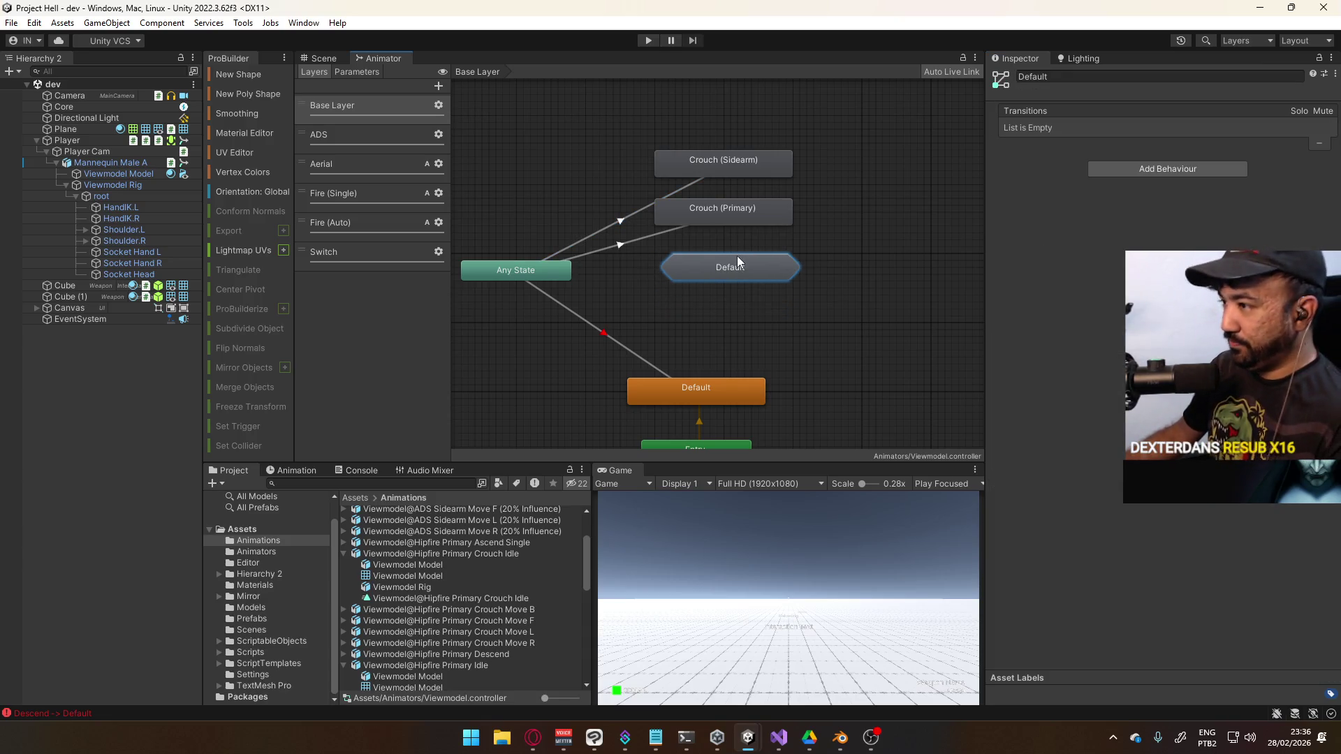
Create a new sub-state machine beside Default and name it Crouch
left_click(751, 246)
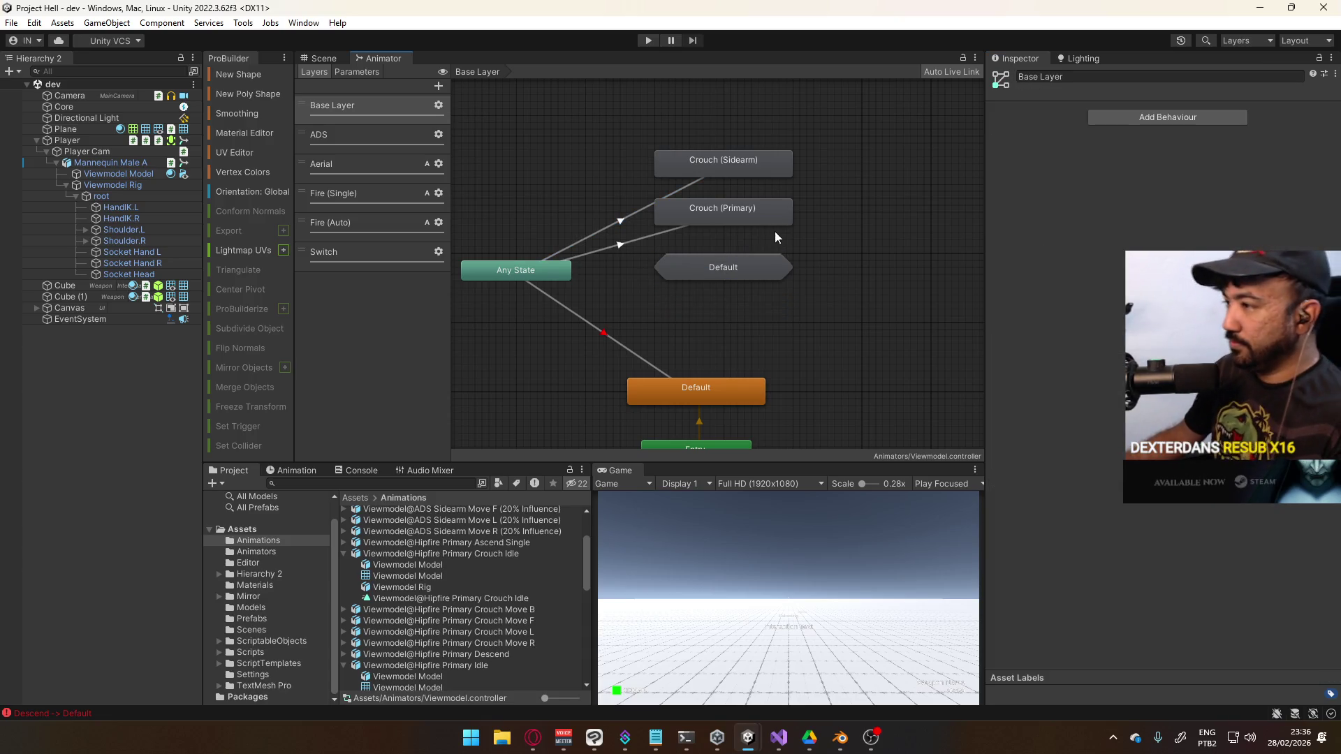
right_click(826, 203)
left_click(876, 226)
mouse_move(870, 219)
left_mouse_down()
mouse_move(846, 229)
mouse_move(860, 271)
left_mouse_up()
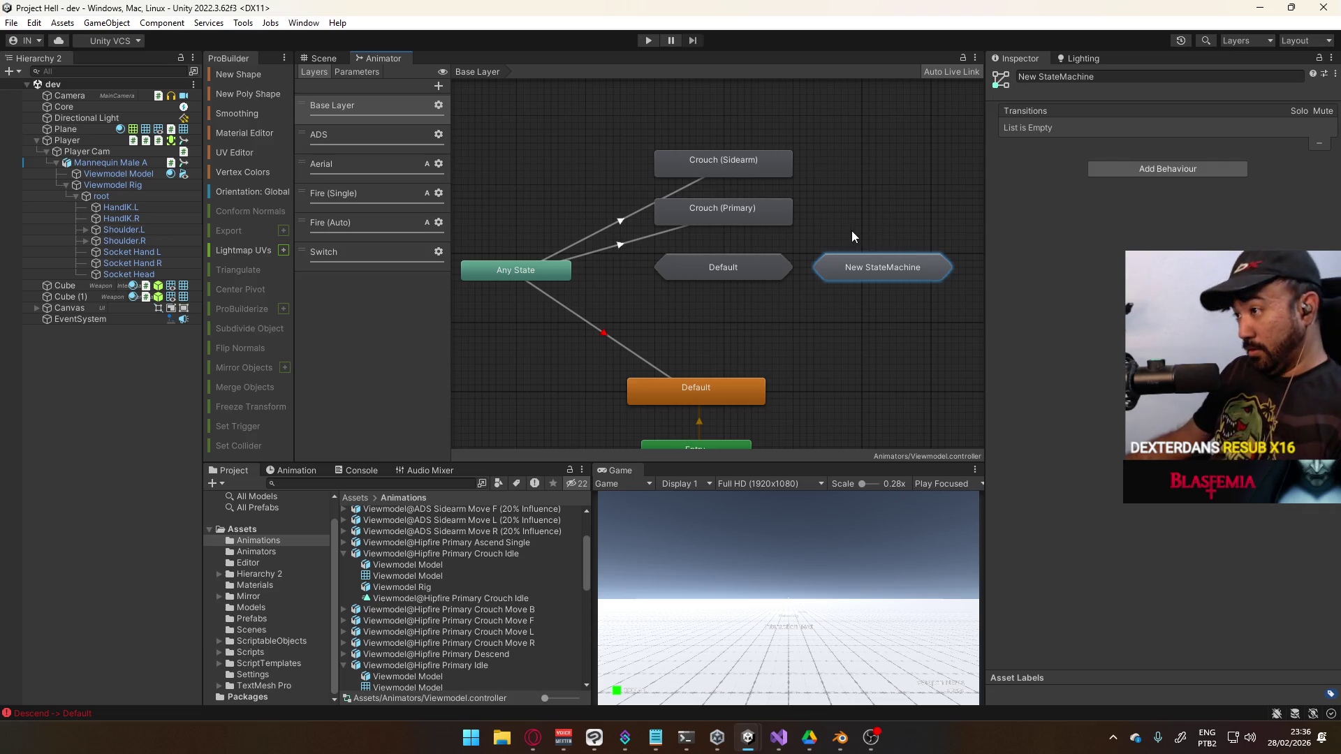
left_click(1113, 80)
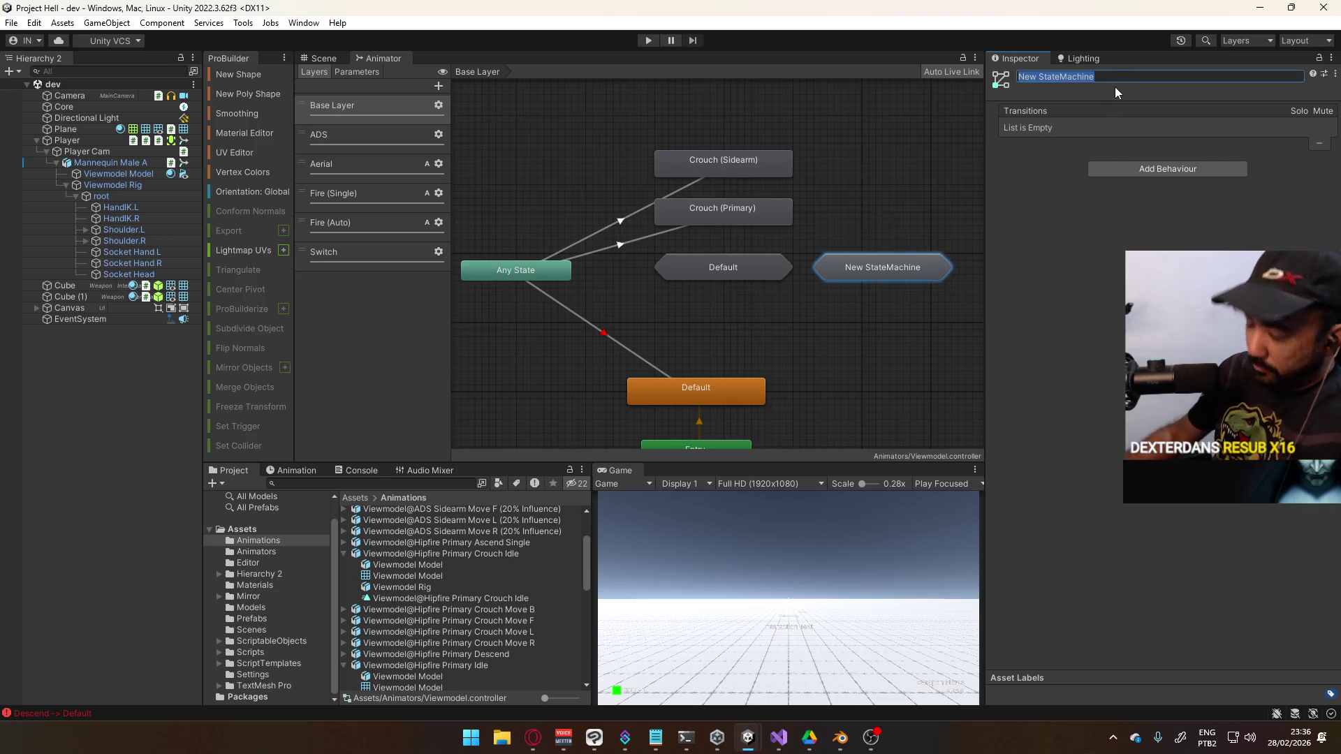
type("Crouch")
key("Return")
Move Crouch (Primary) and Crouch (Sidearm) into the Crouch machine, Sidearm placed above Primary
mouse_move(847, 126)
left_mouse_down()
mouse_move(731, 191)
mouse_move(906, 287)
mouse_move(879, 241)
mouse_move(894, 276)
left_mouse_up()
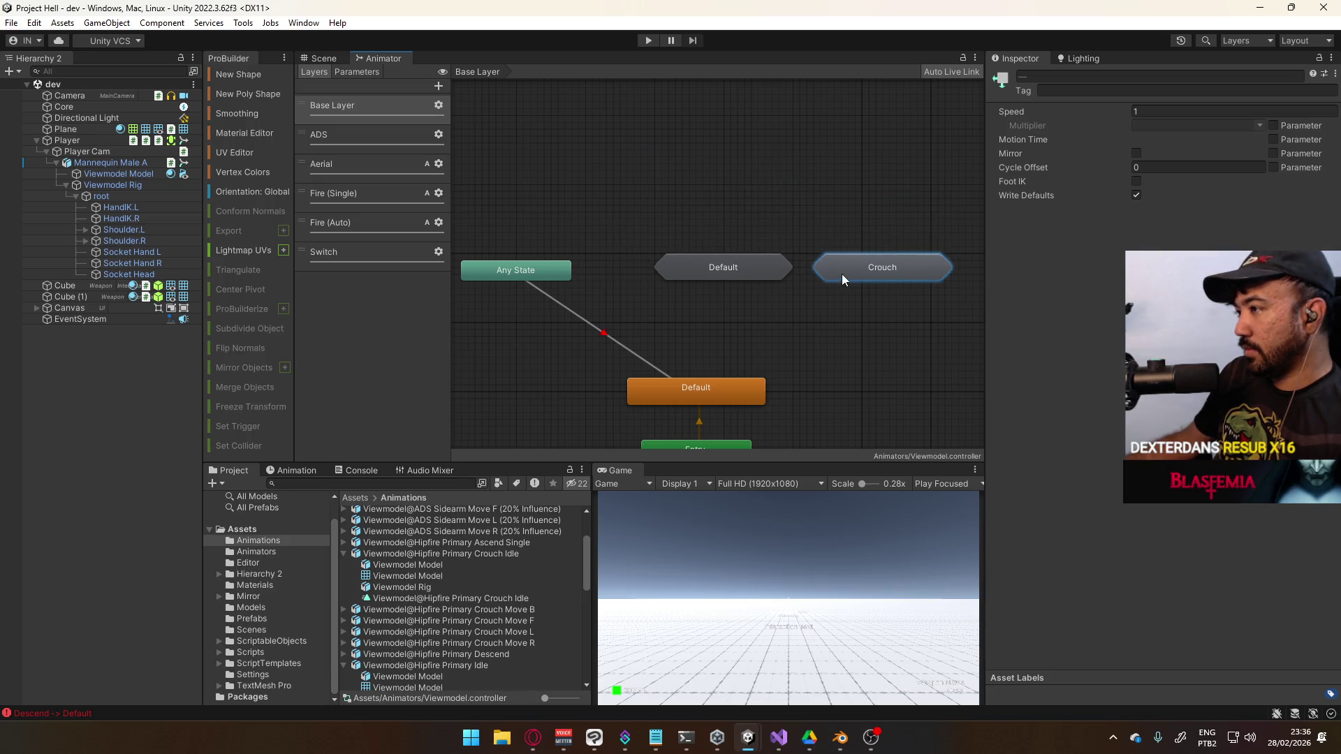
double_click(842, 274)
left_click_drag(614, 263, 817, 317)
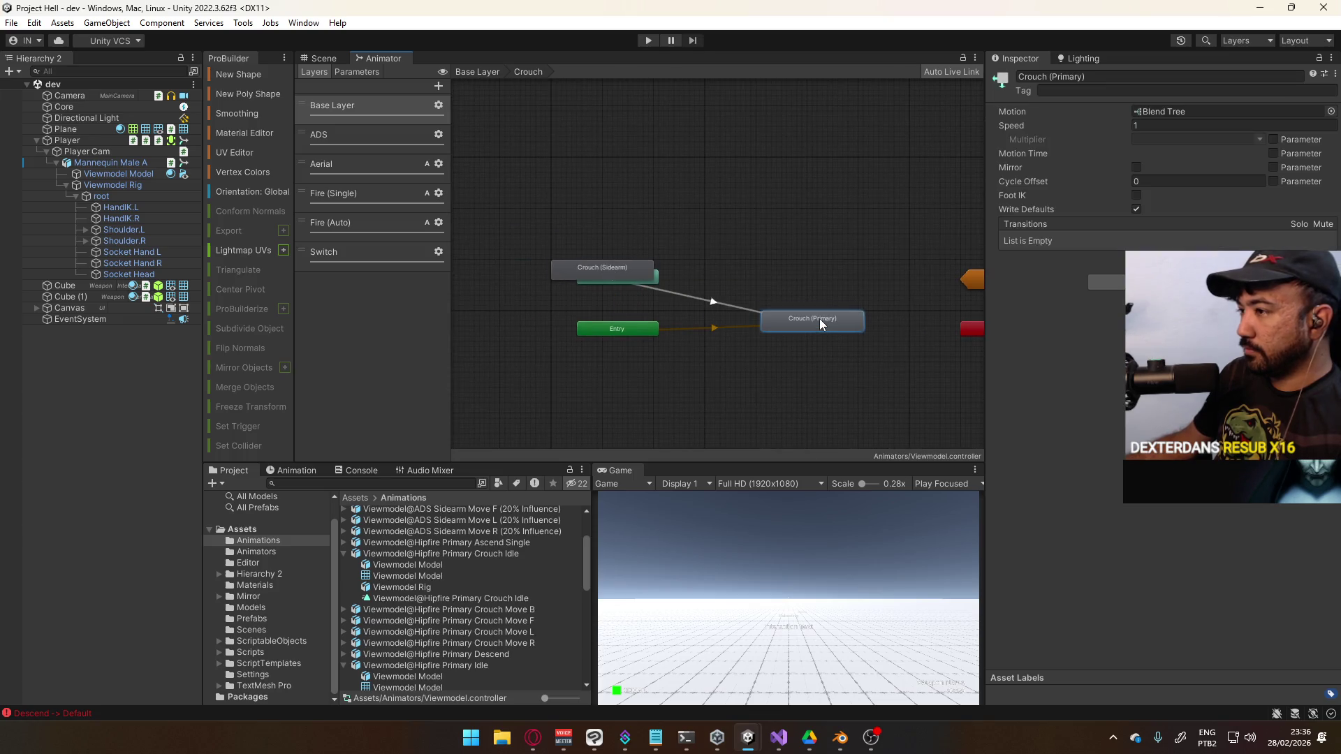
left_click_drag(623, 275, 827, 273)
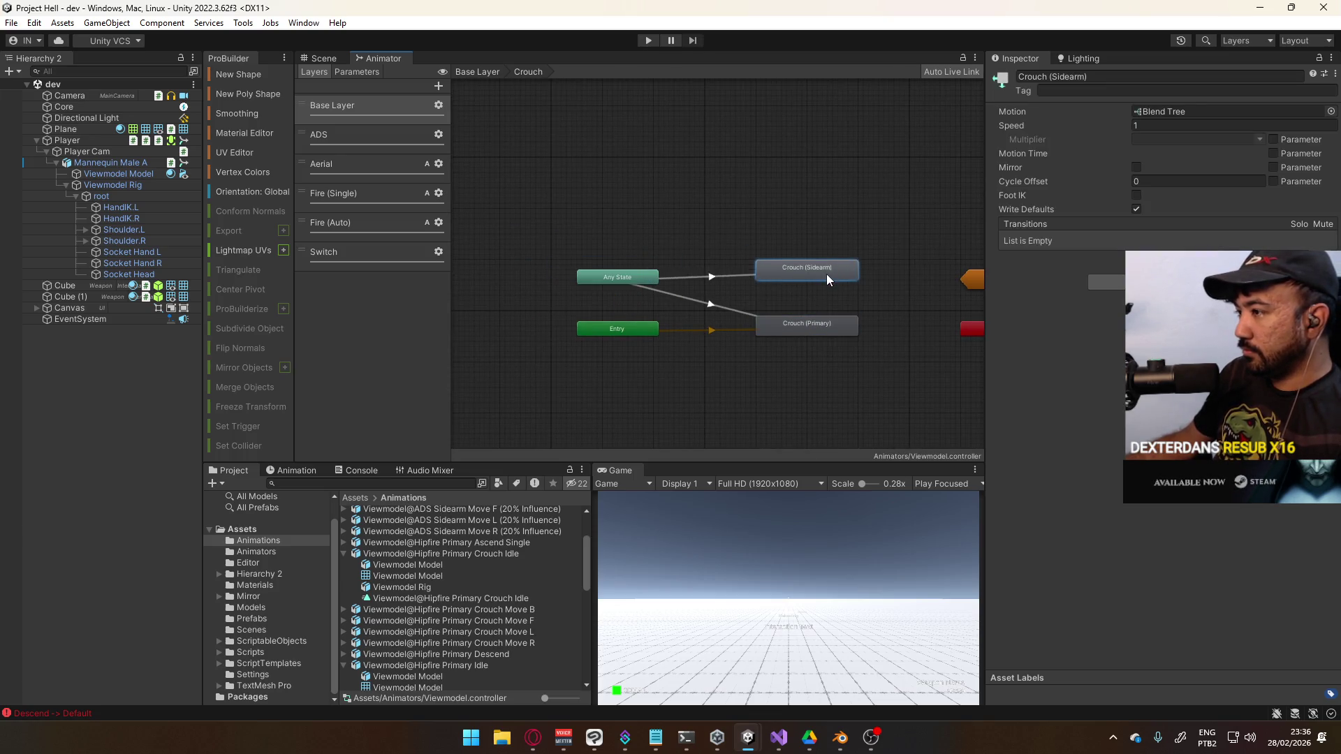
left_click(694, 251)
left_click(640, 276)
left_click(711, 291)
left_click(711, 280)
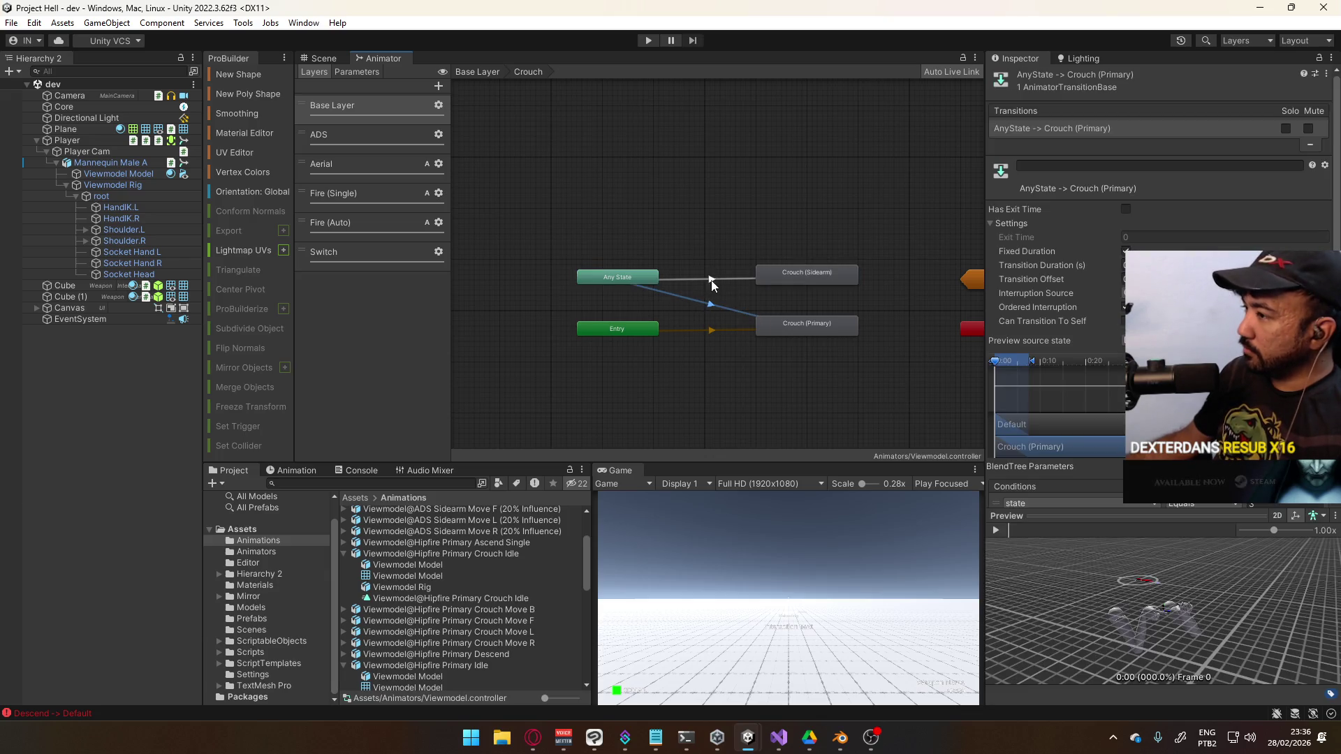
Back in Base Layer, place the Crouch machine above Default
key("BackSpace")
mouse_move(833, 273)
left_mouse_down()
mouse_move(711, 199)
mouse_move(694, 219)
left_mouse_up()
left_click(722, 355)
mouse_move(722, 355)
left_mouse_down()
mouse_move(757, 259)
mouse_move(755, 293)
left_mouse_up()
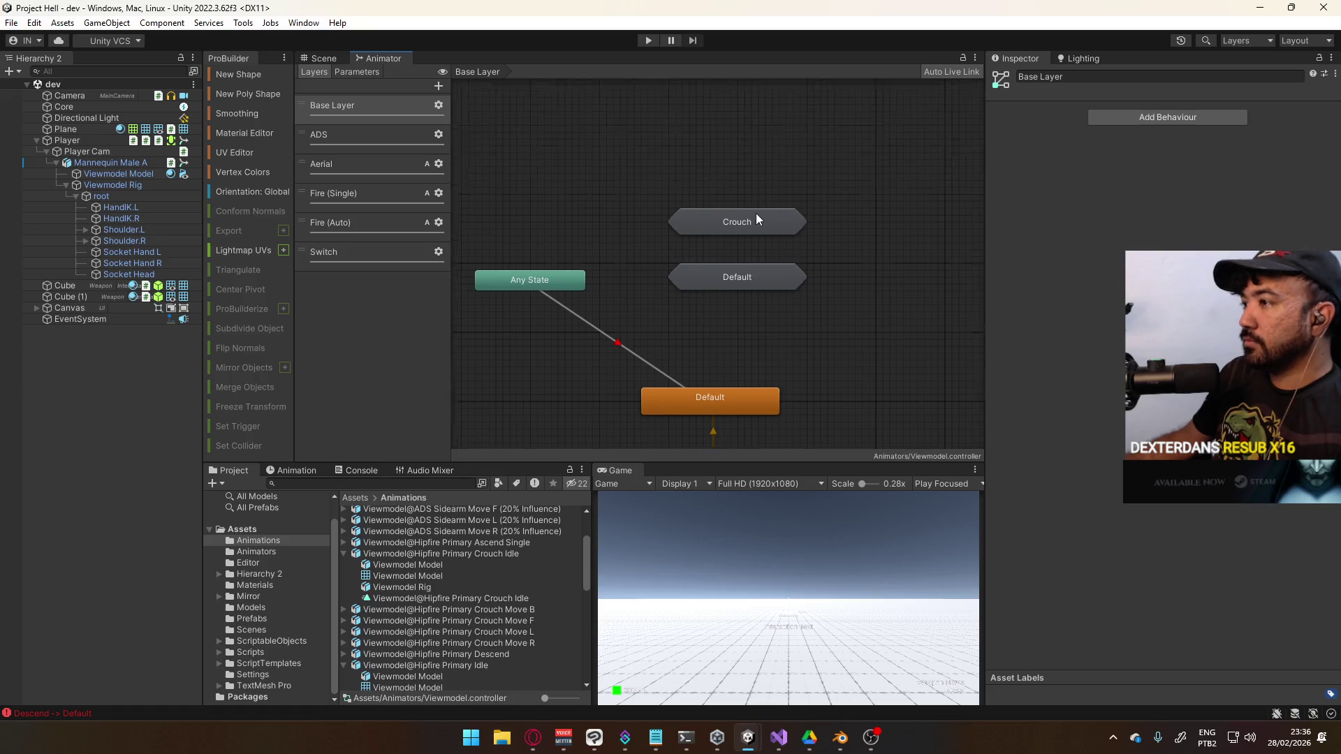
Move Crouch and Default down together, raising Crouch and Any State slightly
mouse_move(727, 156)
left_mouse_down()
mouse_move(789, 235)
mouse_move(752, 255)
mouse_move(753, 292)
left_mouse_up()
left_click(733, 204)
left_click_drag(701, 239, 701, 224)
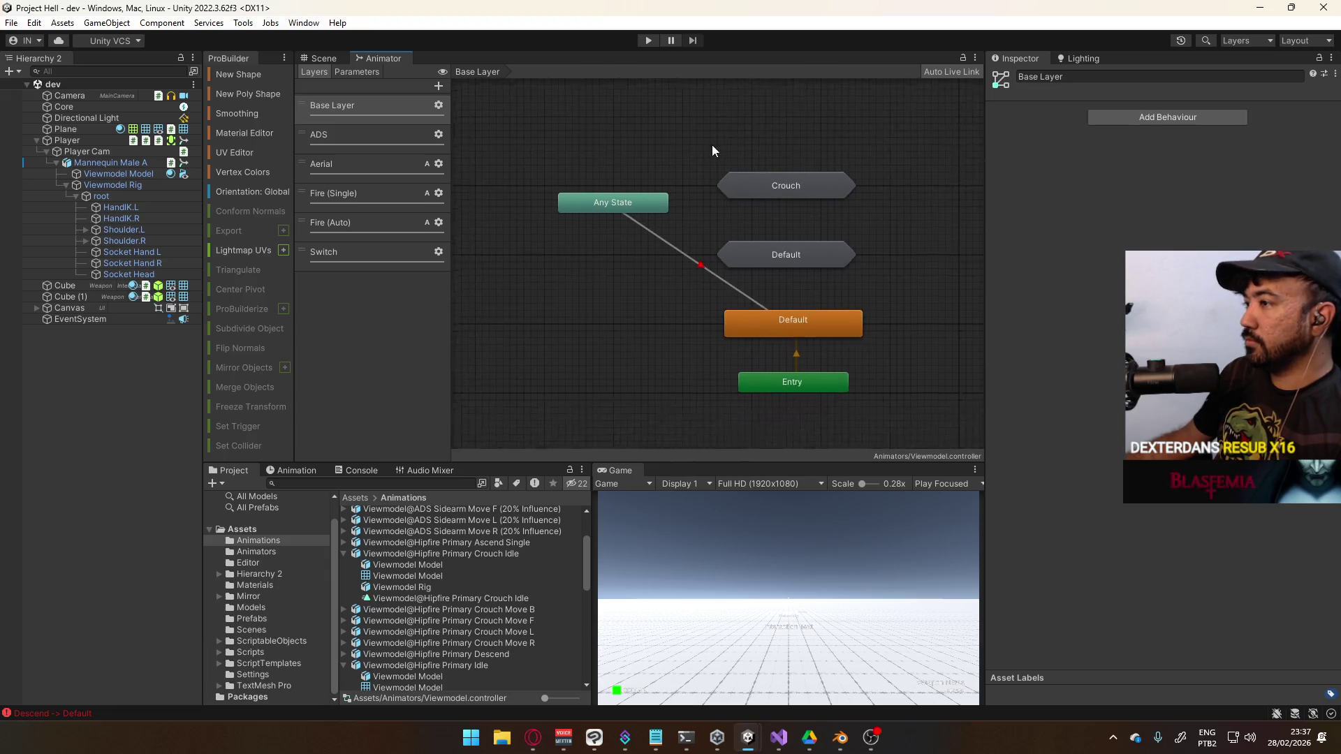
left_click_drag(629, 265, 621, 244)
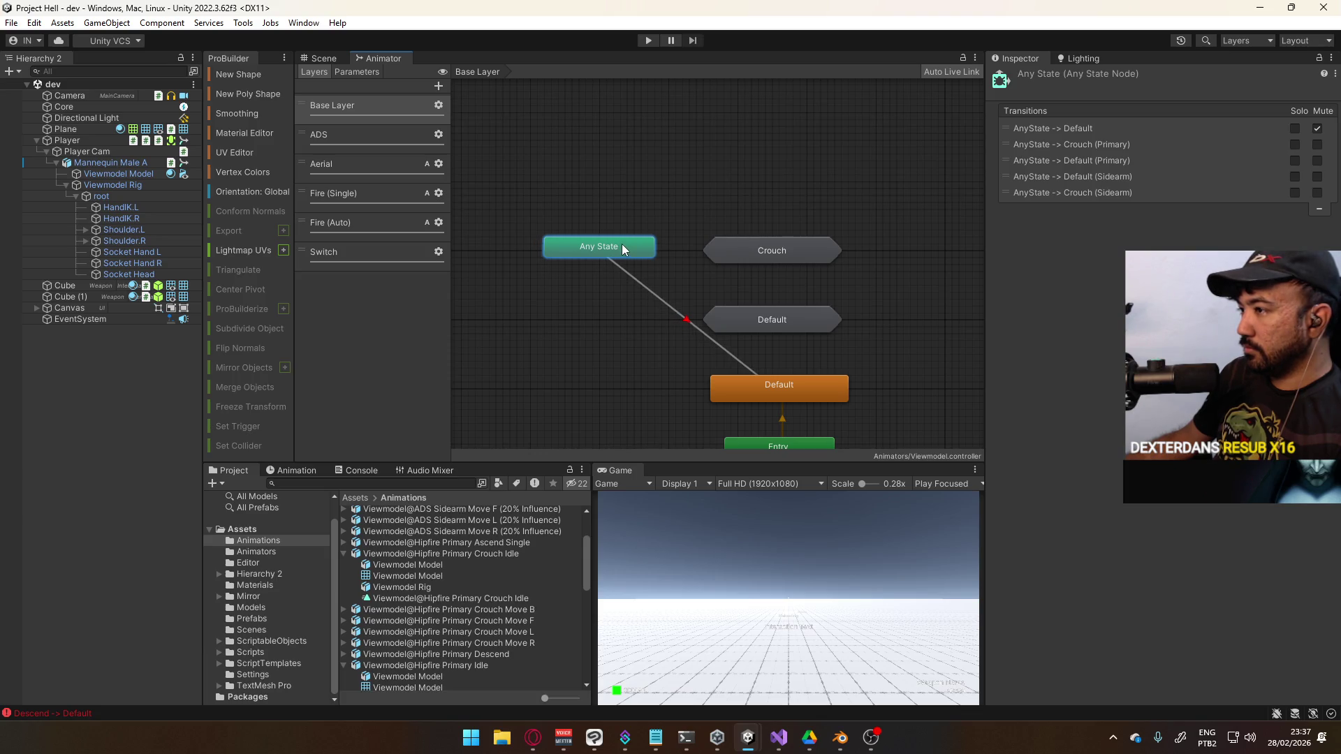
Shift Crouch and Default slightly right, then bring up the ADS layer's graph
left_click(712, 257)
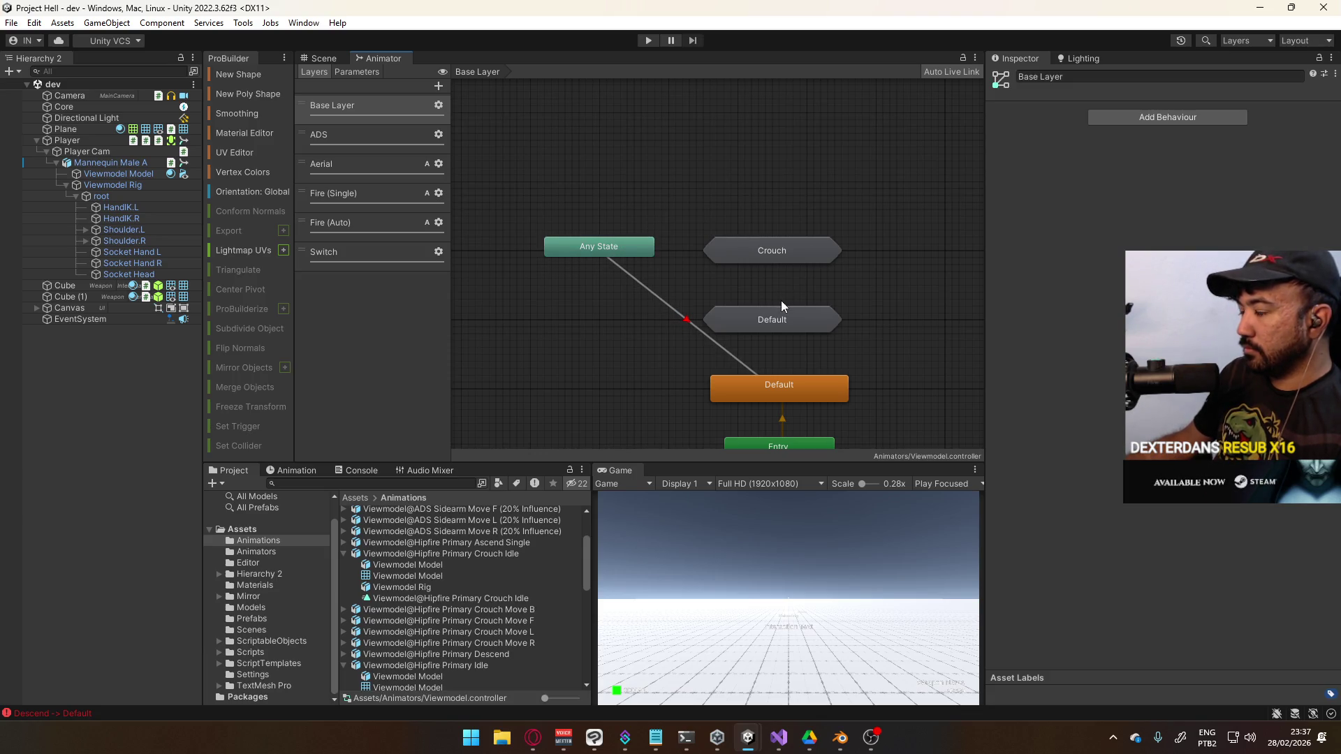
left_click(809, 363)
mouse_move(838, 206)
left_mouse_down()
mouse_move(773, 300)
mouse_move(789, 300)
left_mouse_up()
left_click(797, 192)
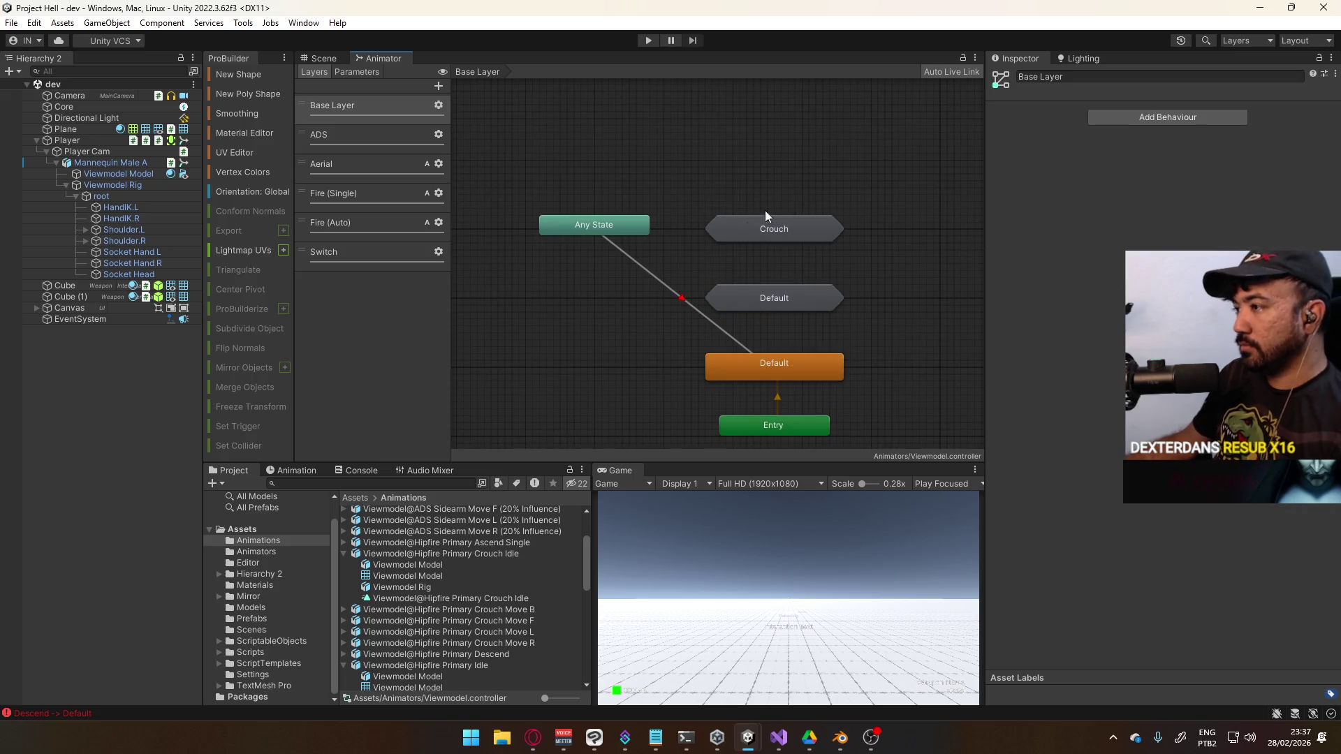
left_click(355, 139)
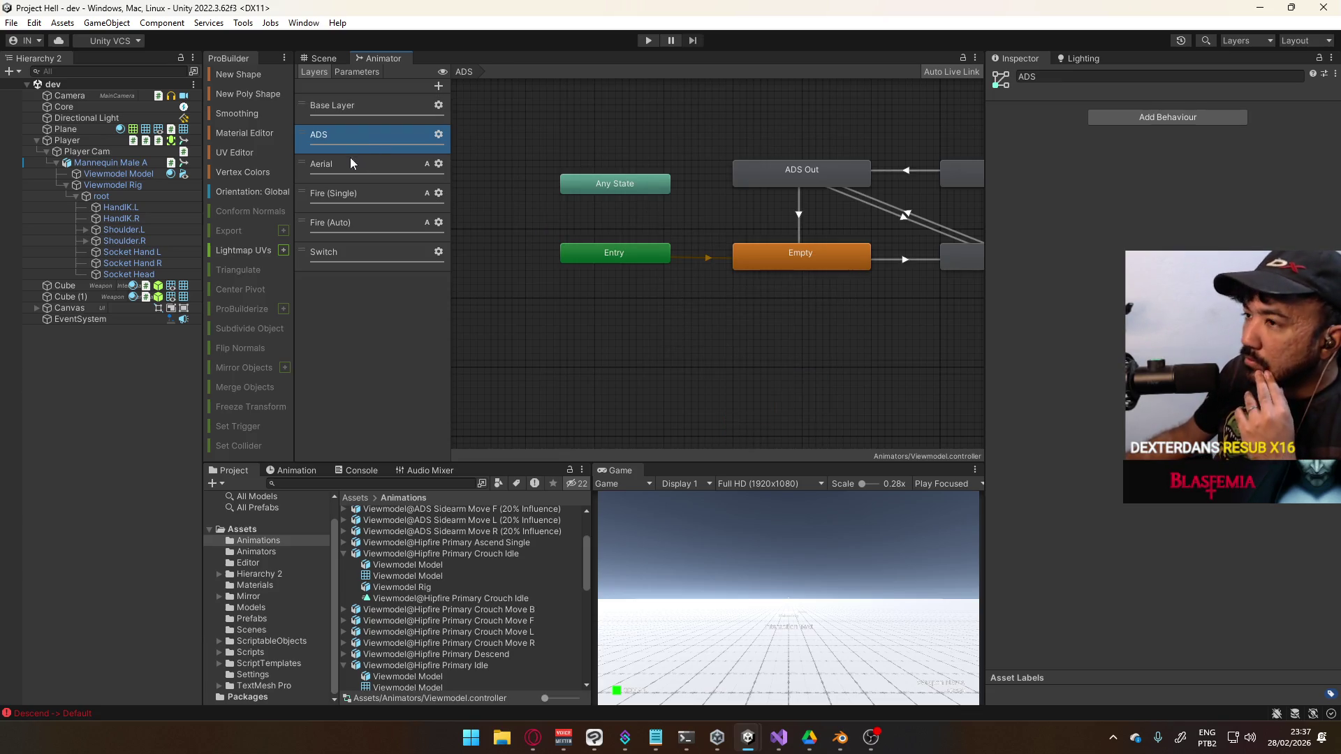
mouse_move(726, 215)
left_mouse_down()
mouse_move(552, 243)
mouse_move(659, 198)
mouse_move(576, 246)
left_mouse_up()
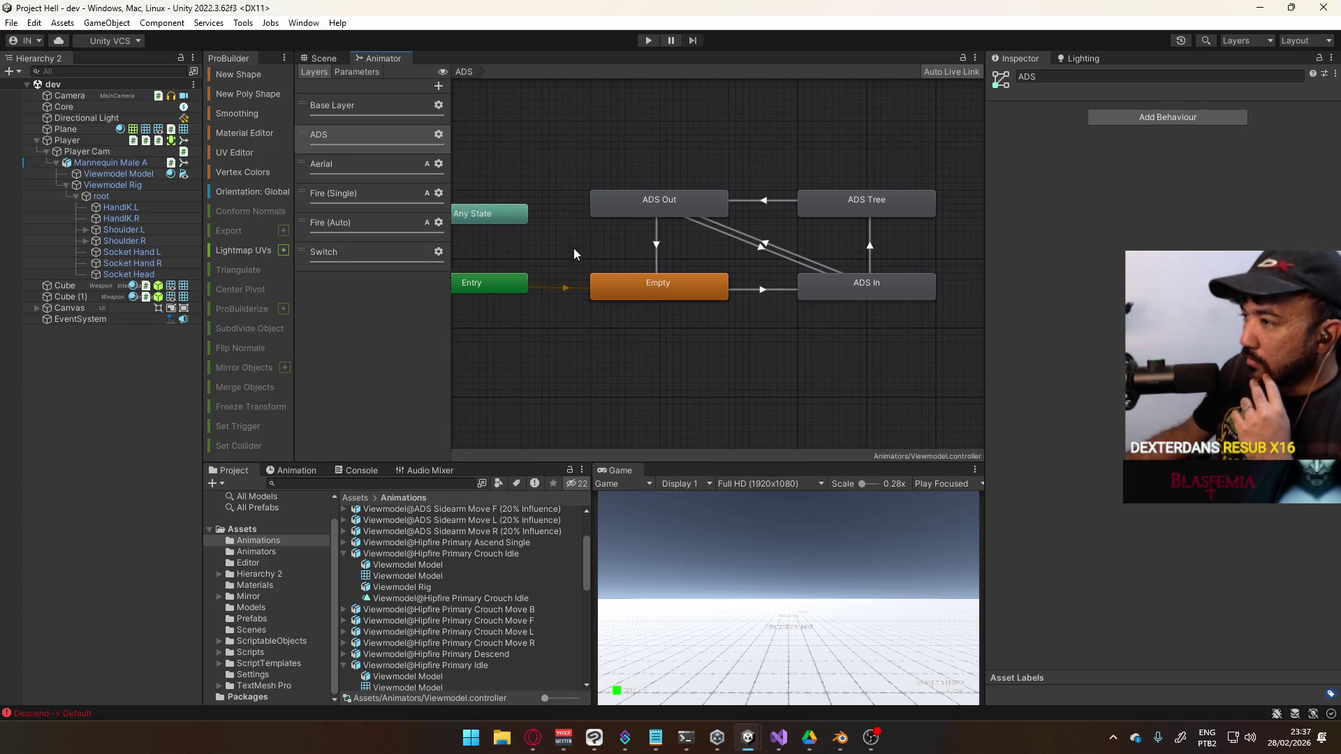
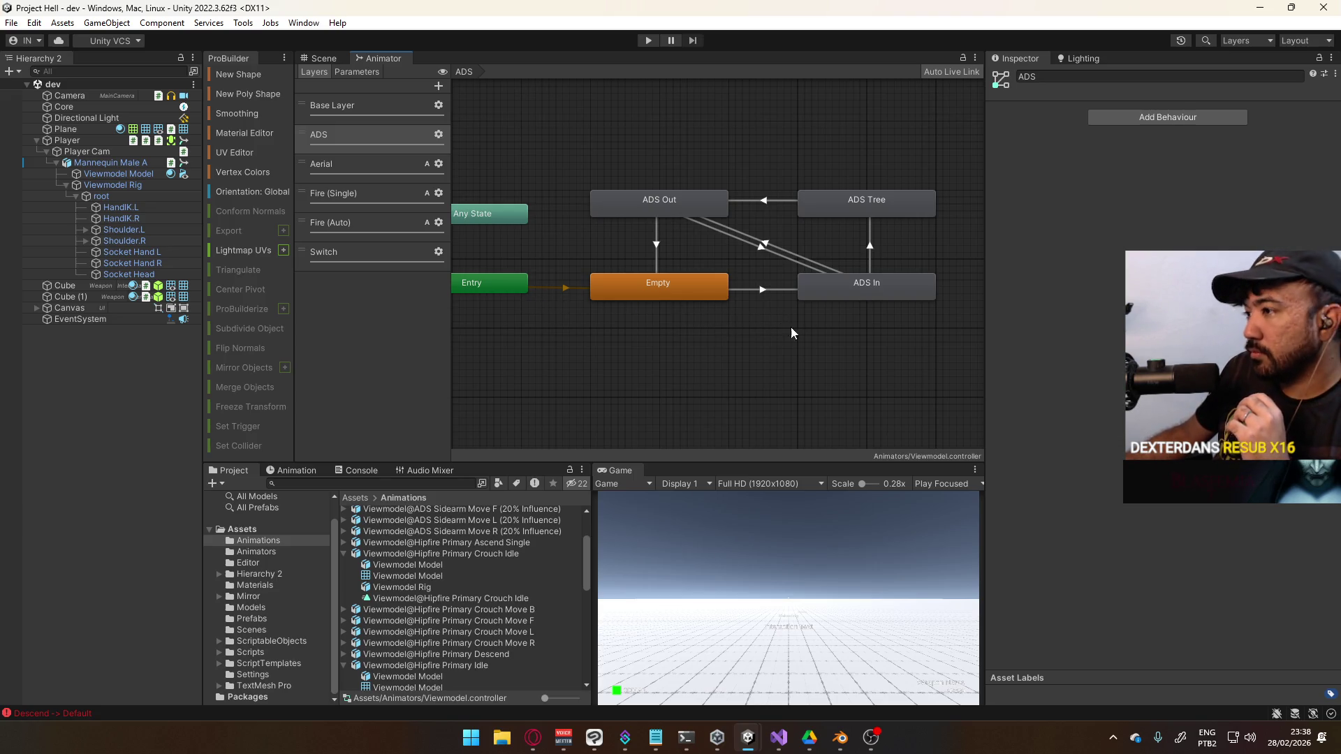
Select the ADS Out, ADS Tree and ADS In states and duplicate them
left_click(699, 192)
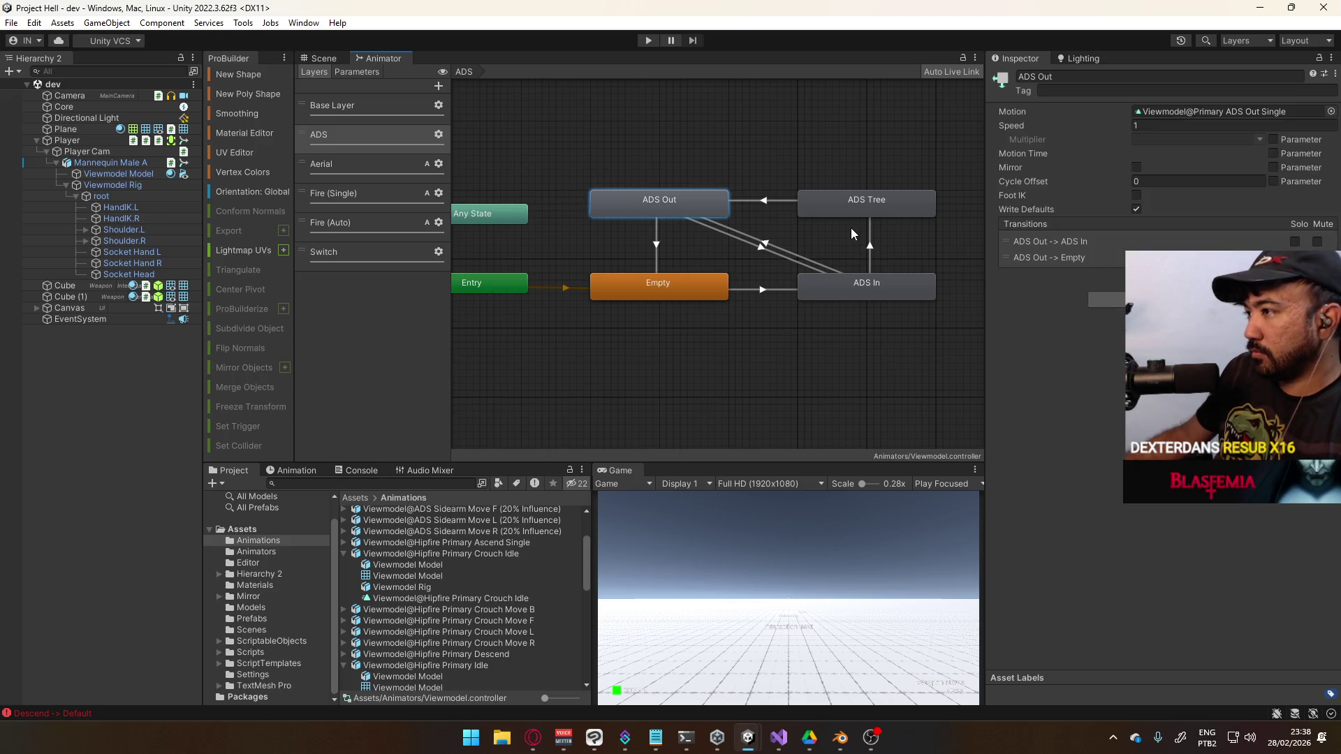
left_click(851, 214, "ctrl")
left_click(871, 292, "ctrl")
left_click_drag(873, 293, 872, 234)
key("ctrl+d")
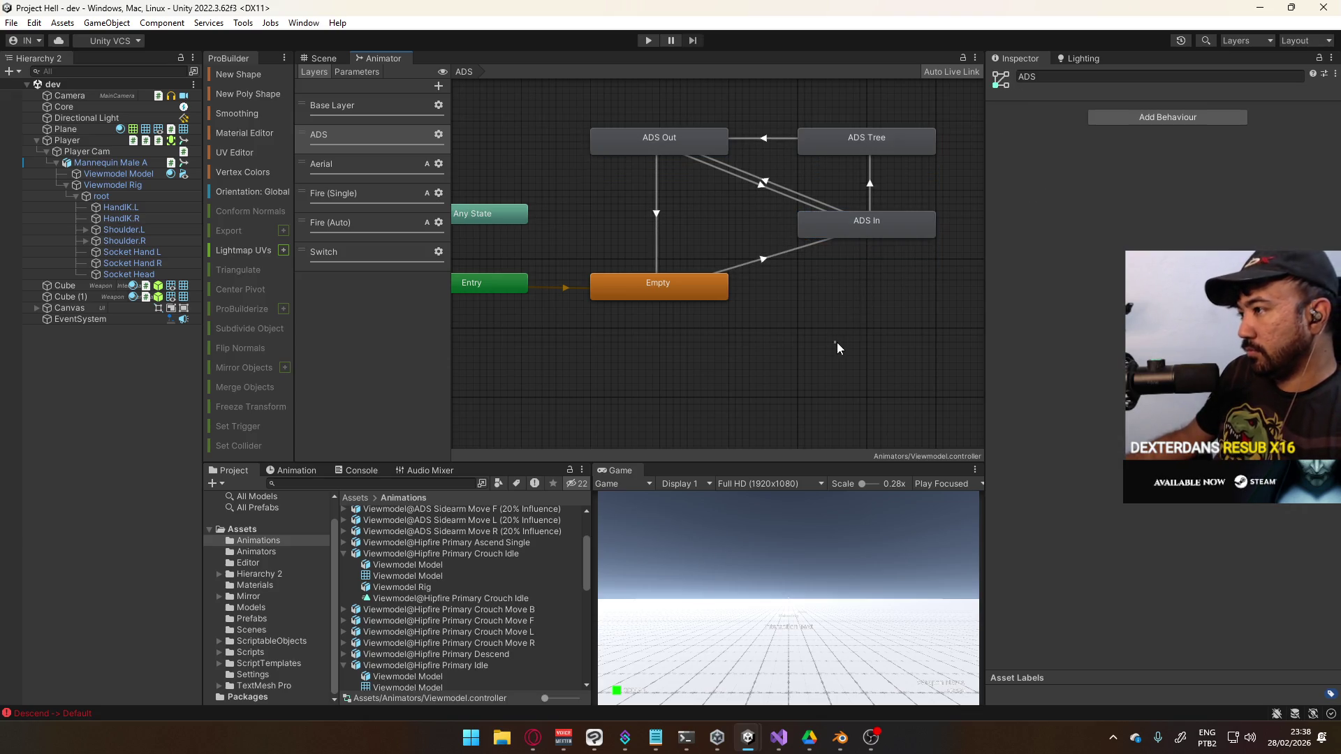
Place the copies ADS Out 0, ADS Tree 0 and ADS In 0 beneath the originals
mouse_move(682, 215)
left_mouse_down()
mouse_move(884, 389)
mouse_move(881, 357)
left_mouse_up()
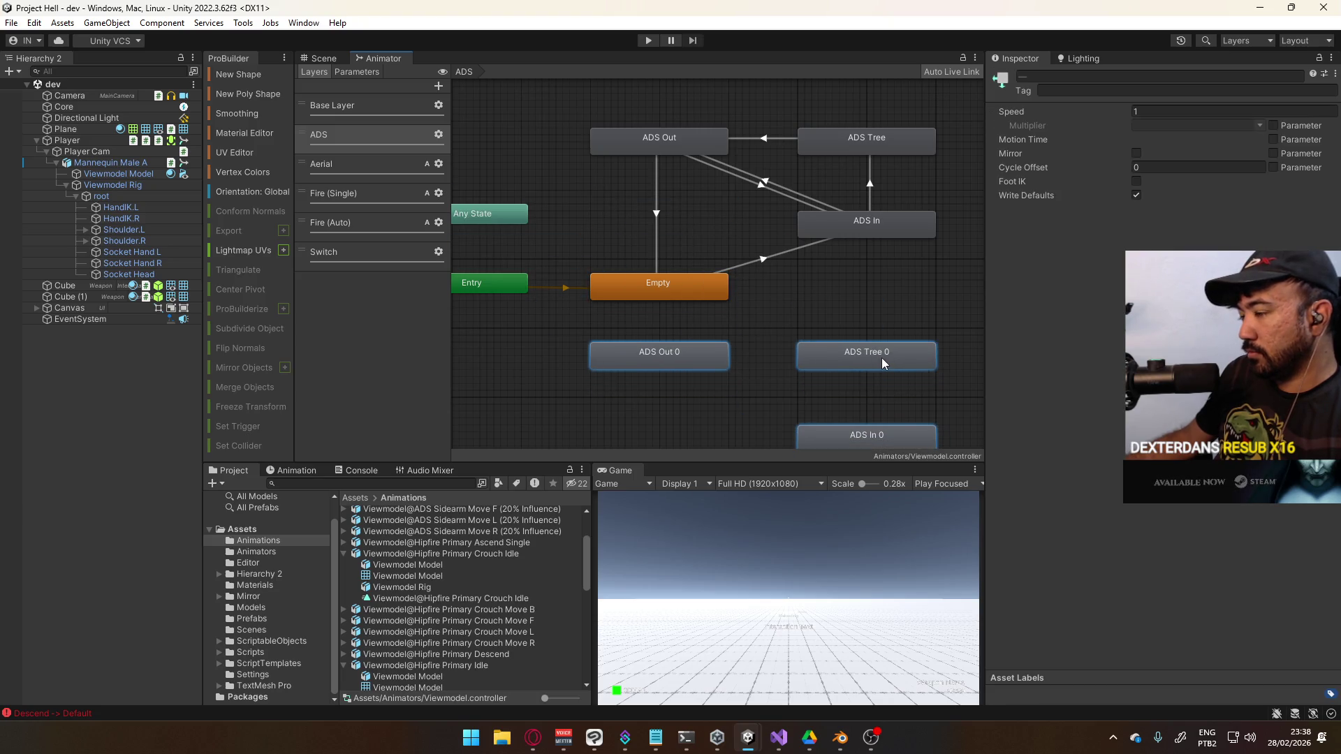
left_click(827, 321)
left_click_drag(827, 321, 824, 282)
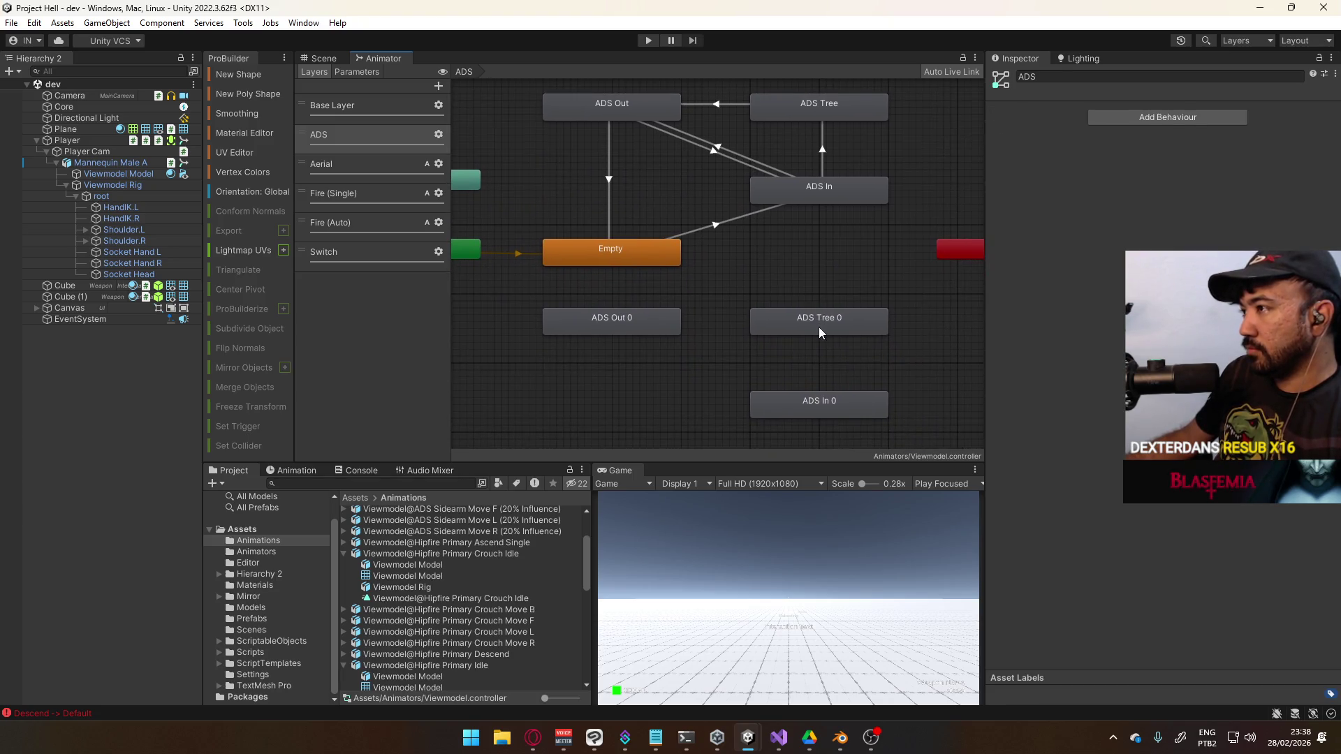
left_click(819, 327)
left_click_drag(832, 400, 823, 279)
left_click_drag(824, 331, 818, 434)
left_click_drag(813, 285, 814, 321)
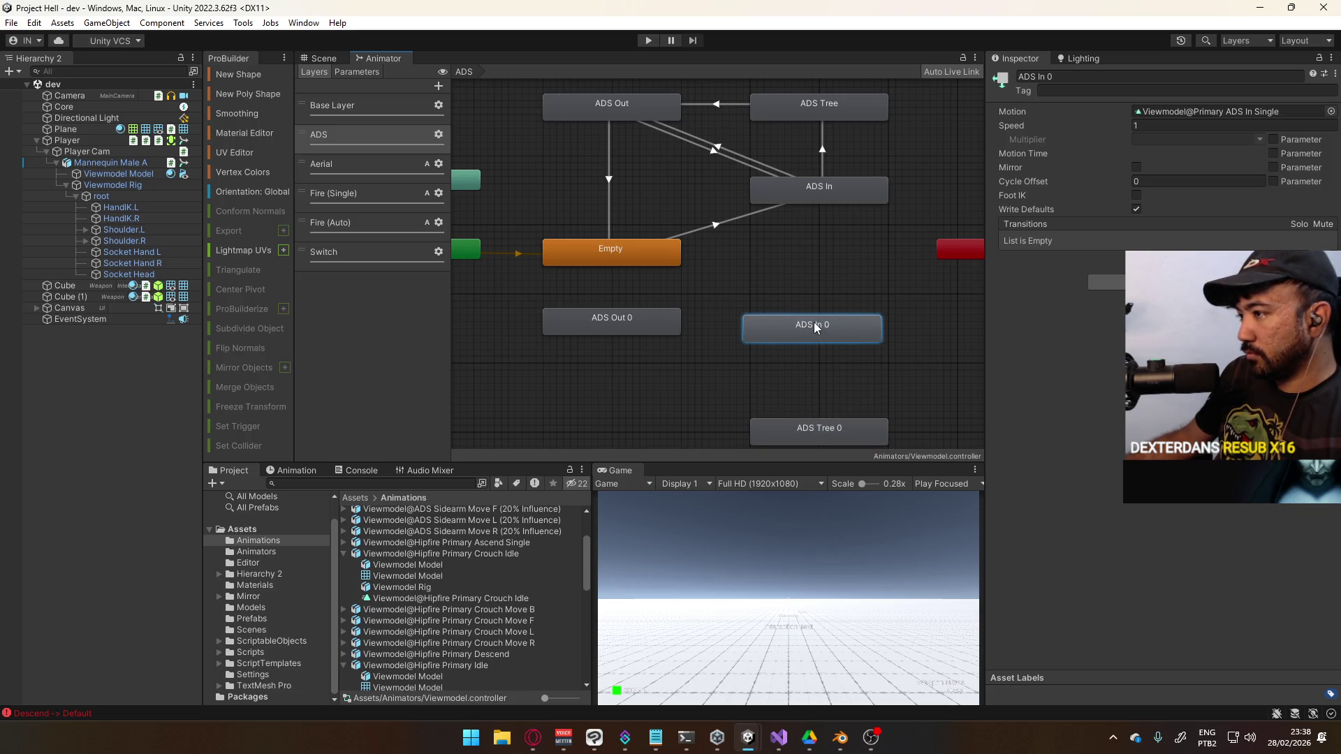
left_click(831, 288)
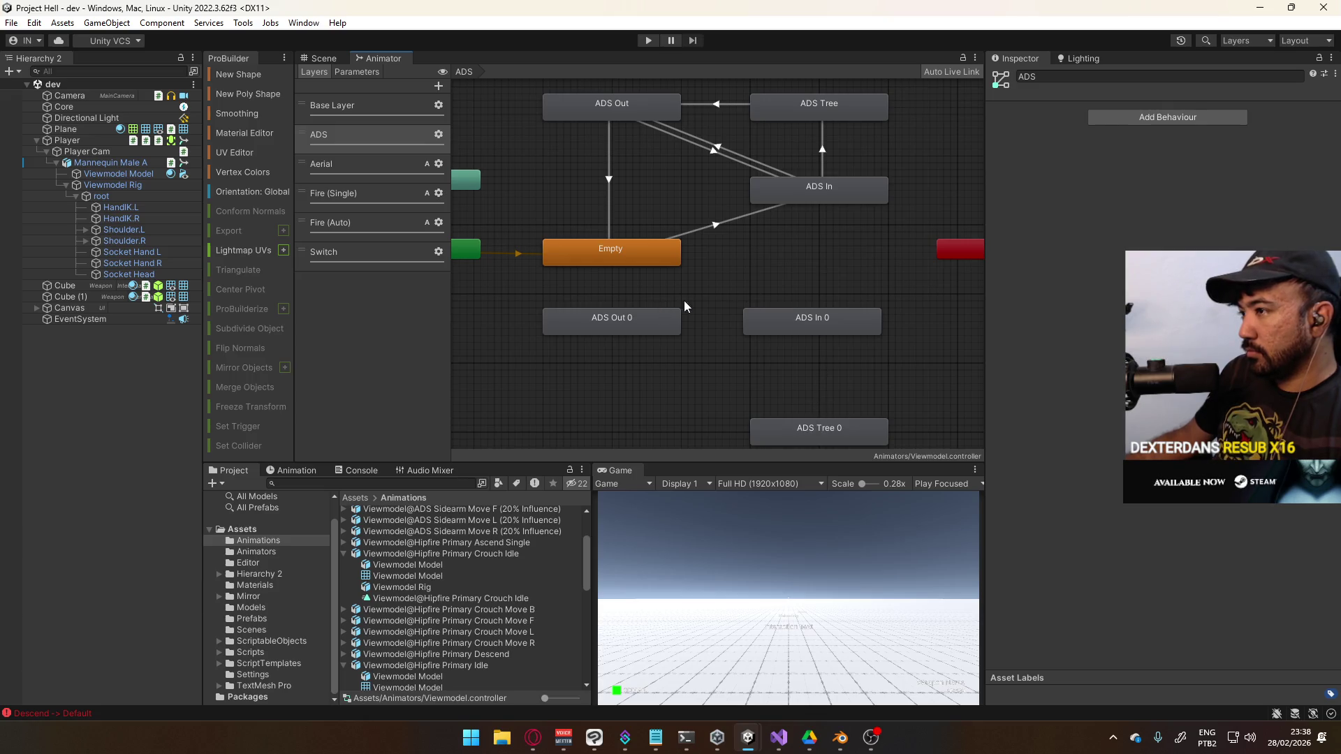
left_click_drag(798, 257, 805, 298)
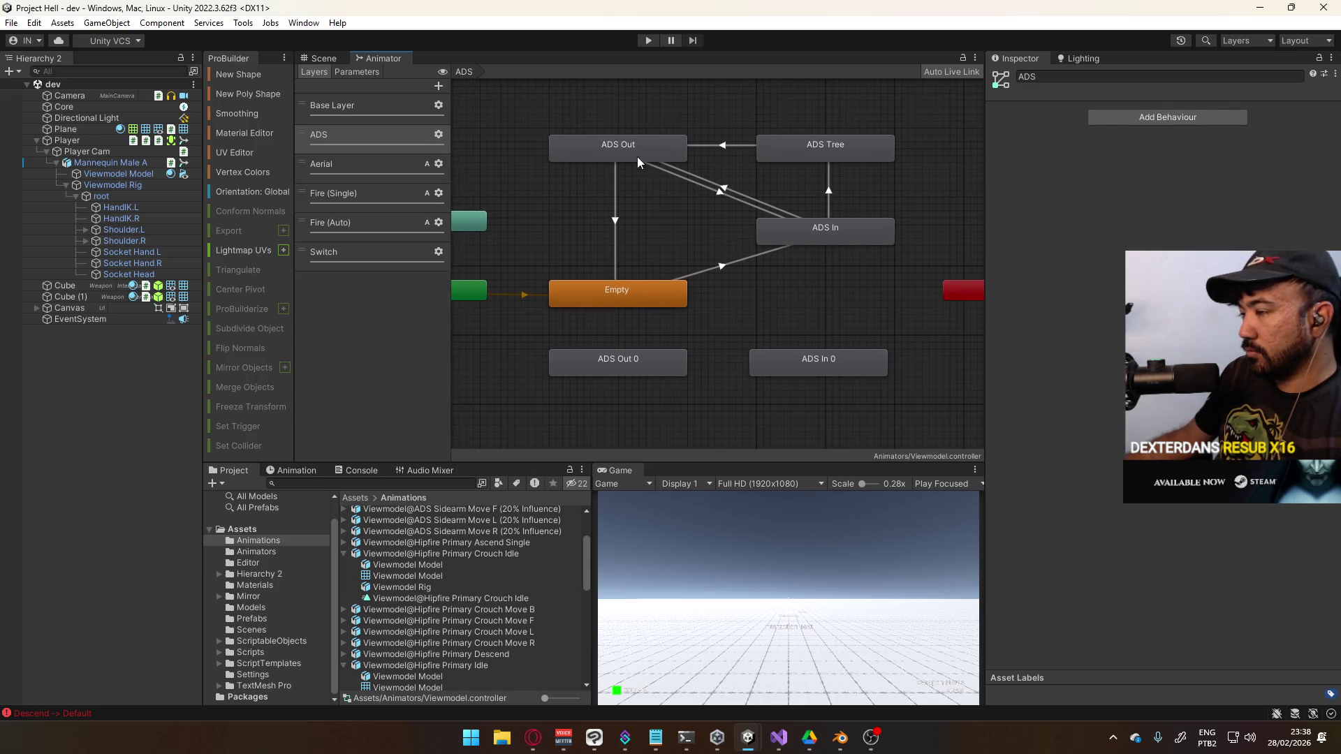
Move the original ADS states down and line up ADS In 0 under ADS In
left_click(639, 158)
left_click(793, 231, "ctrl")
left_click(817, 157, "ctrl")
left_click_drag(826, 159, 824, 205)
left_click(825, 287)
left_click_drag(825, 287, 828, 276)
left_click(823, 324)
mouse_move(826, 368)
left_mouse_down()
mouse_move(824, 320)
mouse_move(828, 338)
left_mouse_up()
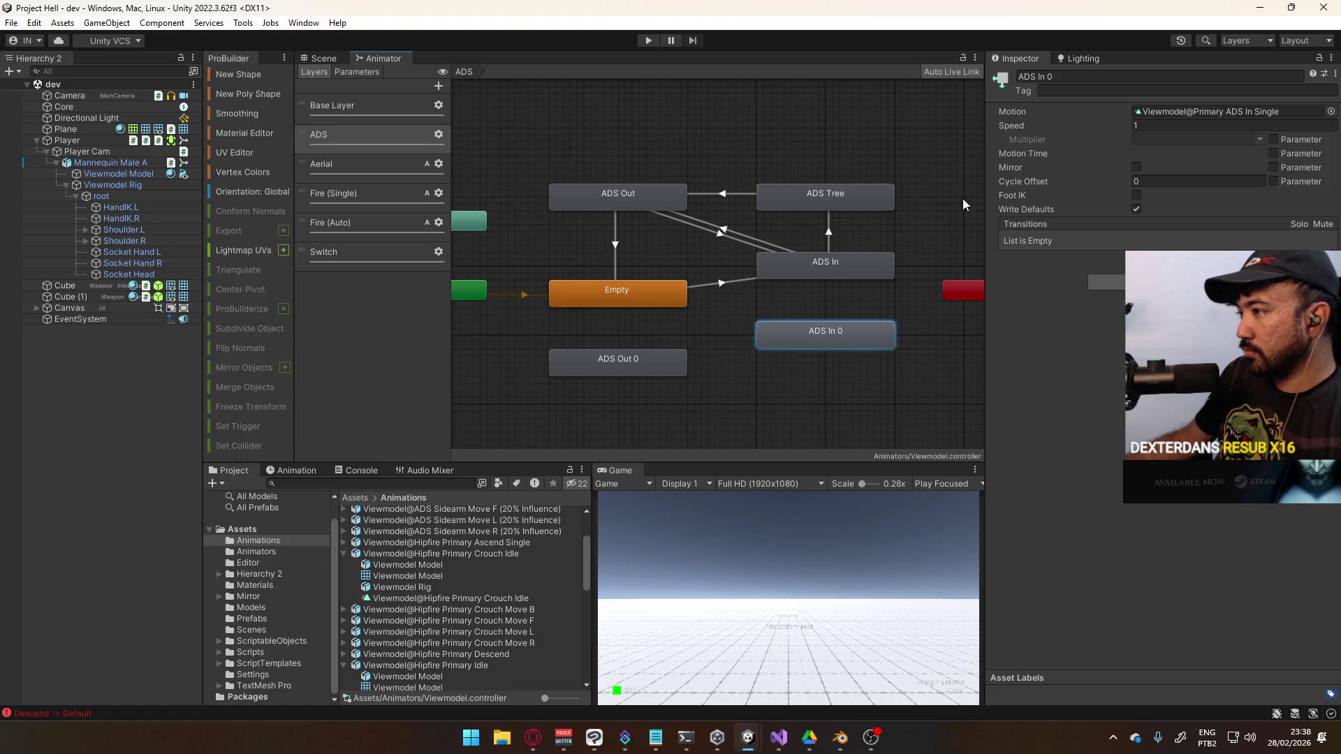
Move ADS Out 0 lower and place ADS Tree 0 beside it
left_click(726, 316)
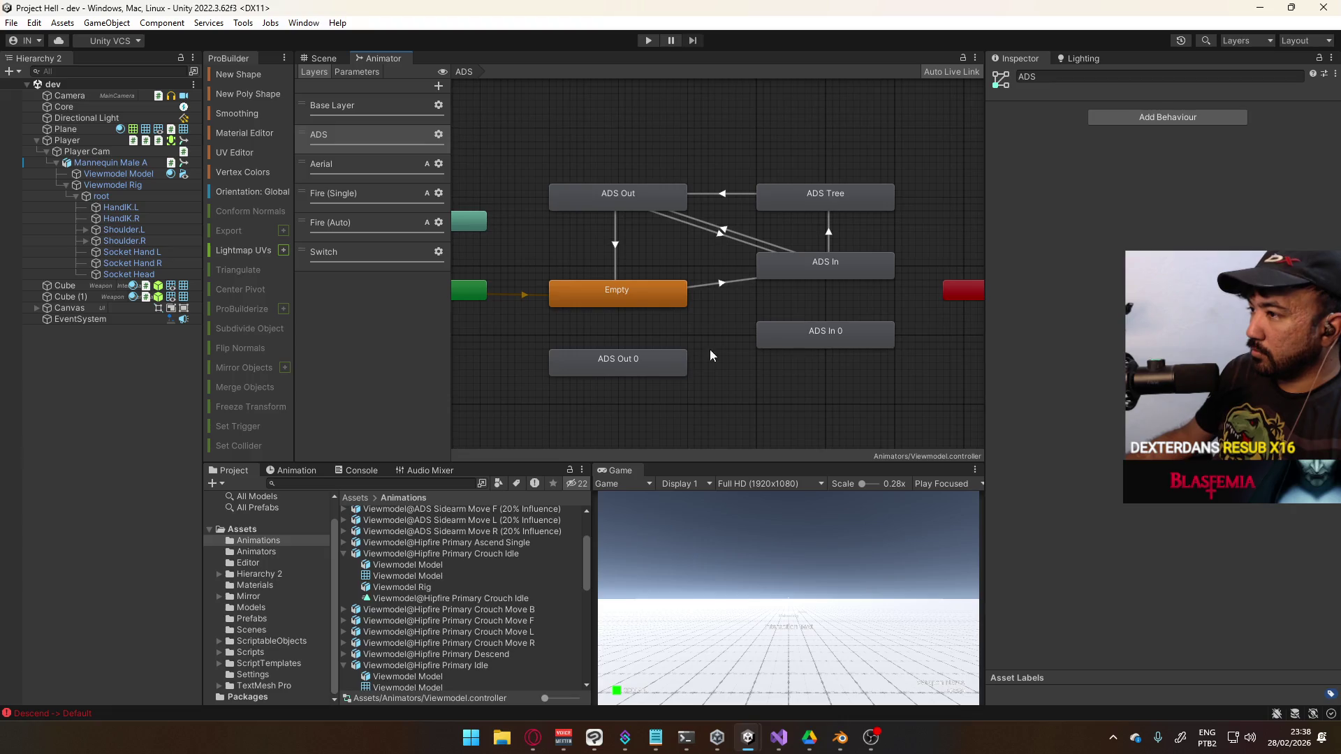
scroll(706, 358, "down", 1)
left_click_drag(665, 312, 666, 353)
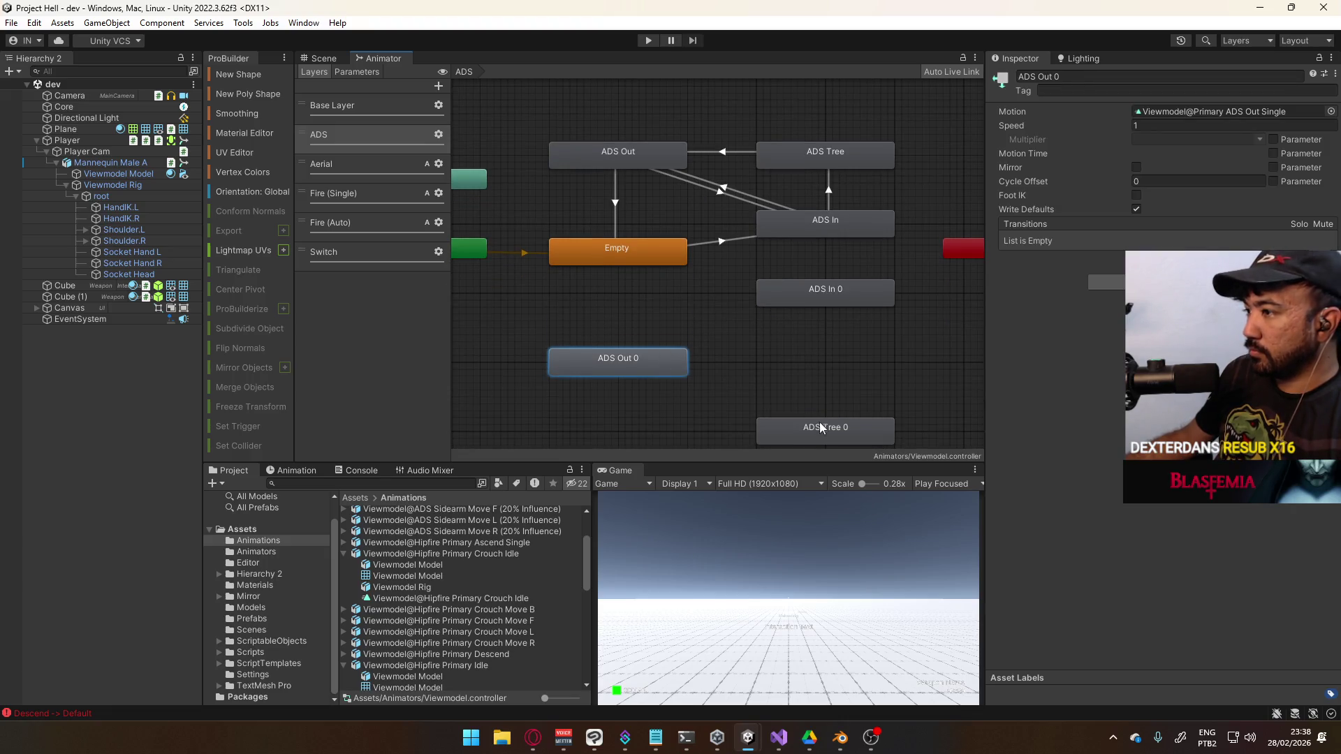
left_click_drag(822, 426, 821, 357)
left_click(726, 222)
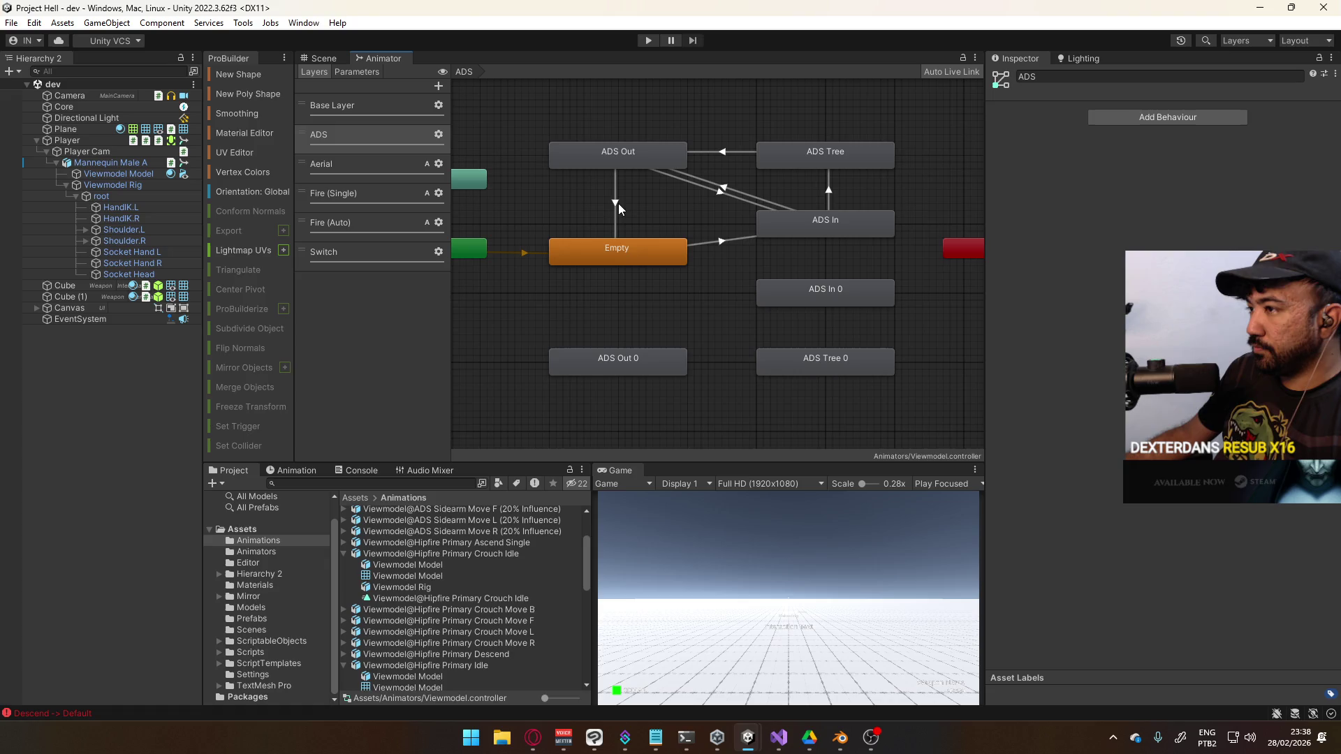
left_click(621, 254)
right_click(623, 253)
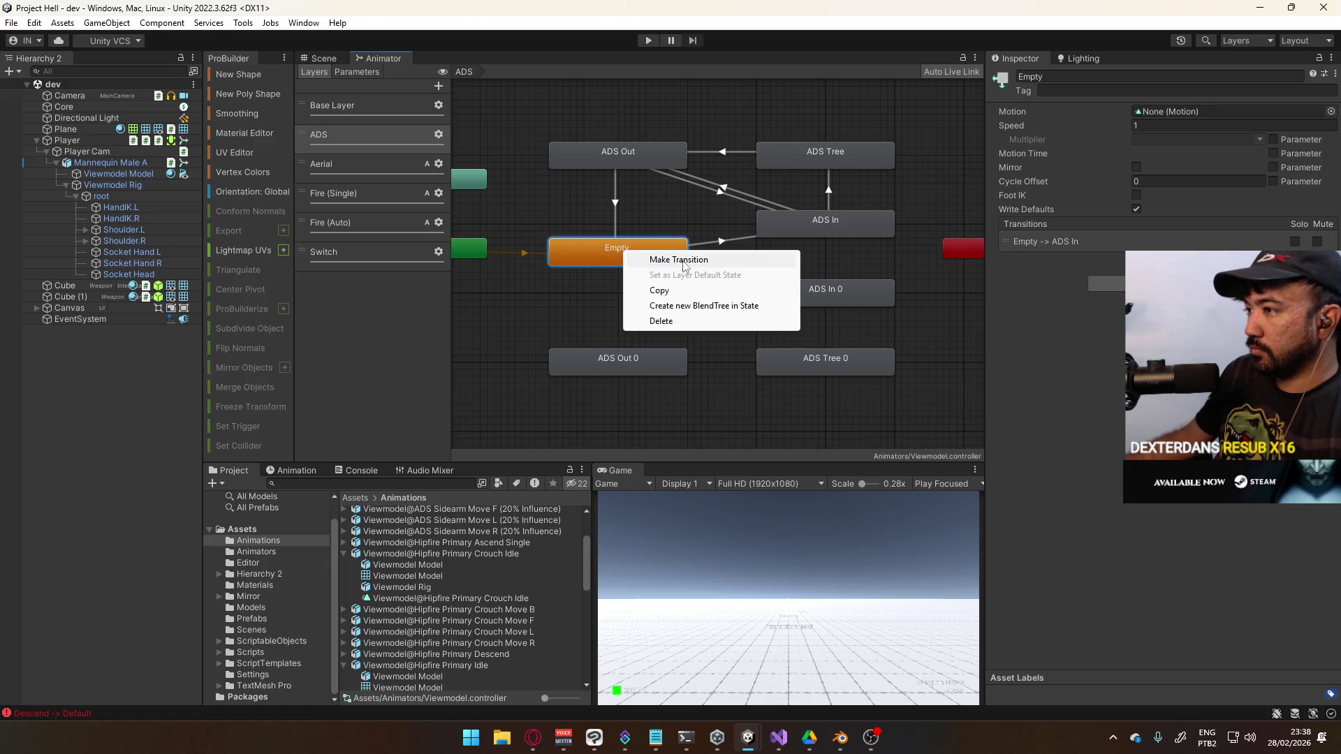
left_click(618, 361)
Add transitions ADS Out 0 → Empty, ADS In 0 → ADS Out 0, and ADS Out 0 → ADS In 0
right_click(620, 369)
left_click(653, 378)
left_click(618, 250)
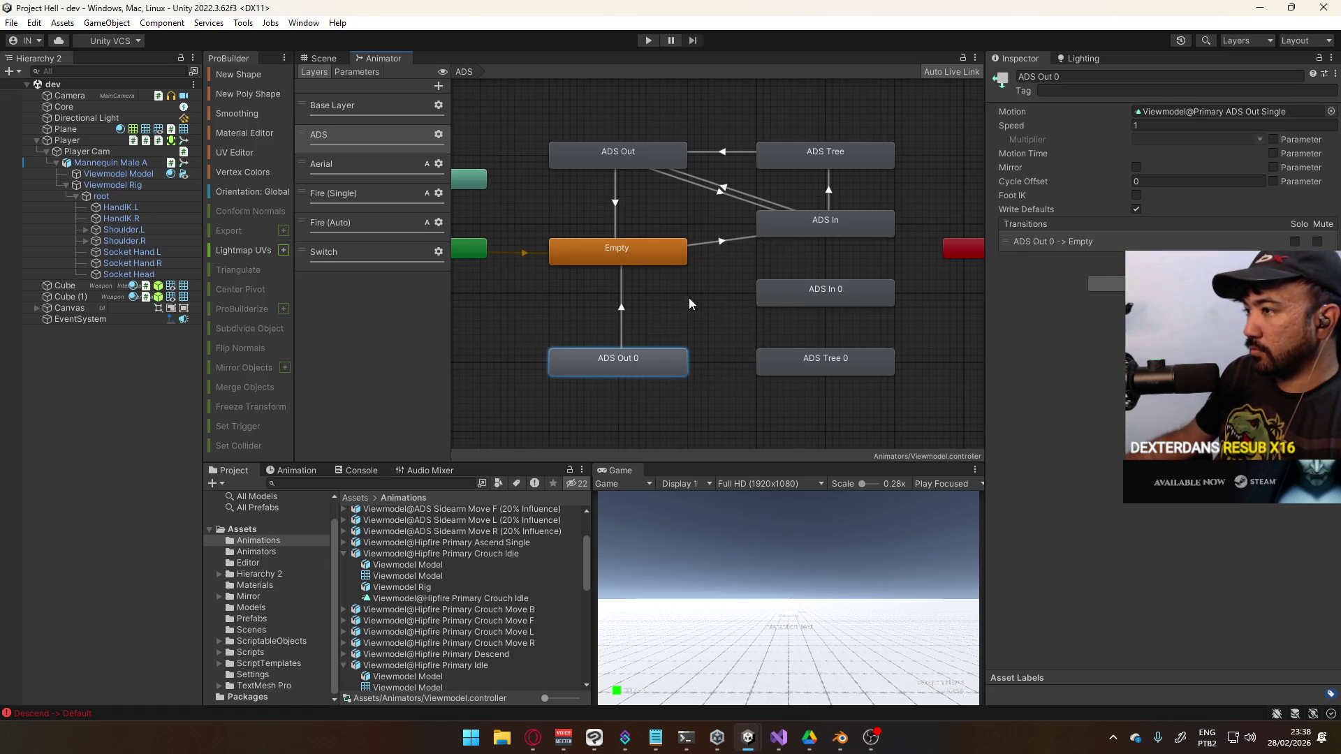
right_click(808, 295)
left_click(869, 314)
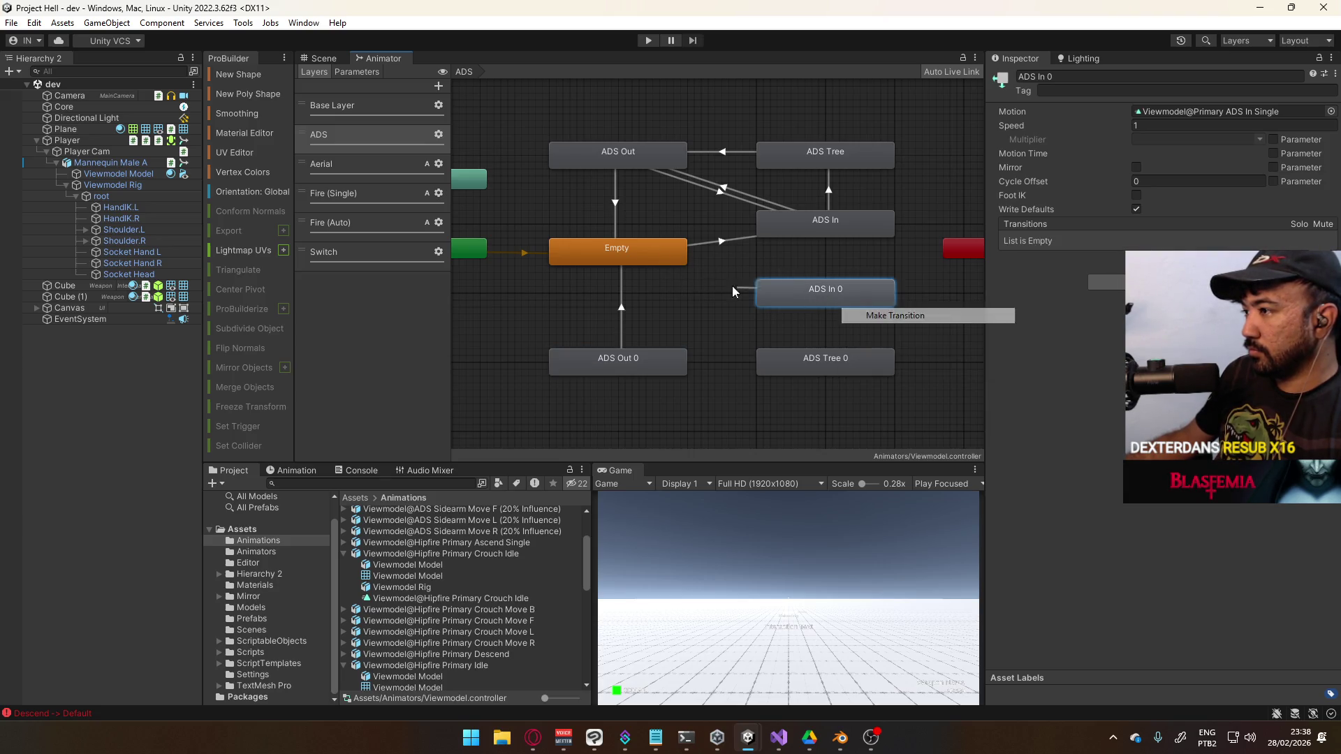
left_click(670, 361)
left_click(670, 365)
right_click(674, 364)
left_click(699, 369)
left_click(812, 300)
Add transitions ADS Tree 0 → ADS In 0, ADS Out 0 → ADS Tree 0, and ADS In 0 → Empty
left_click(810, 359)
right_click(812, 359)
left_click(835, 373)
left_click(835, 301)
right_click(681, 373)
left_click(706, 378)
left_click(790, 366)
left_click(790, 295)
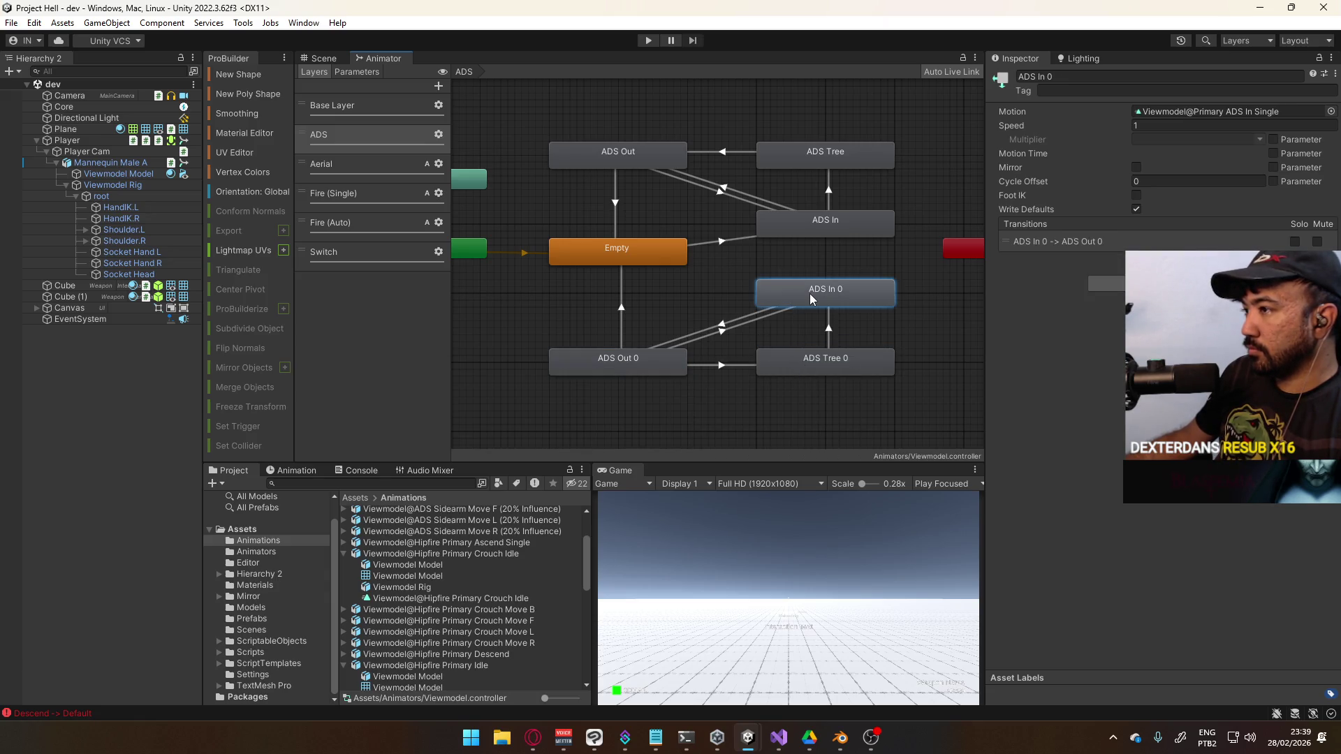
right_click(800, 295)
left_click(869, 304)
left_click(650, 253)
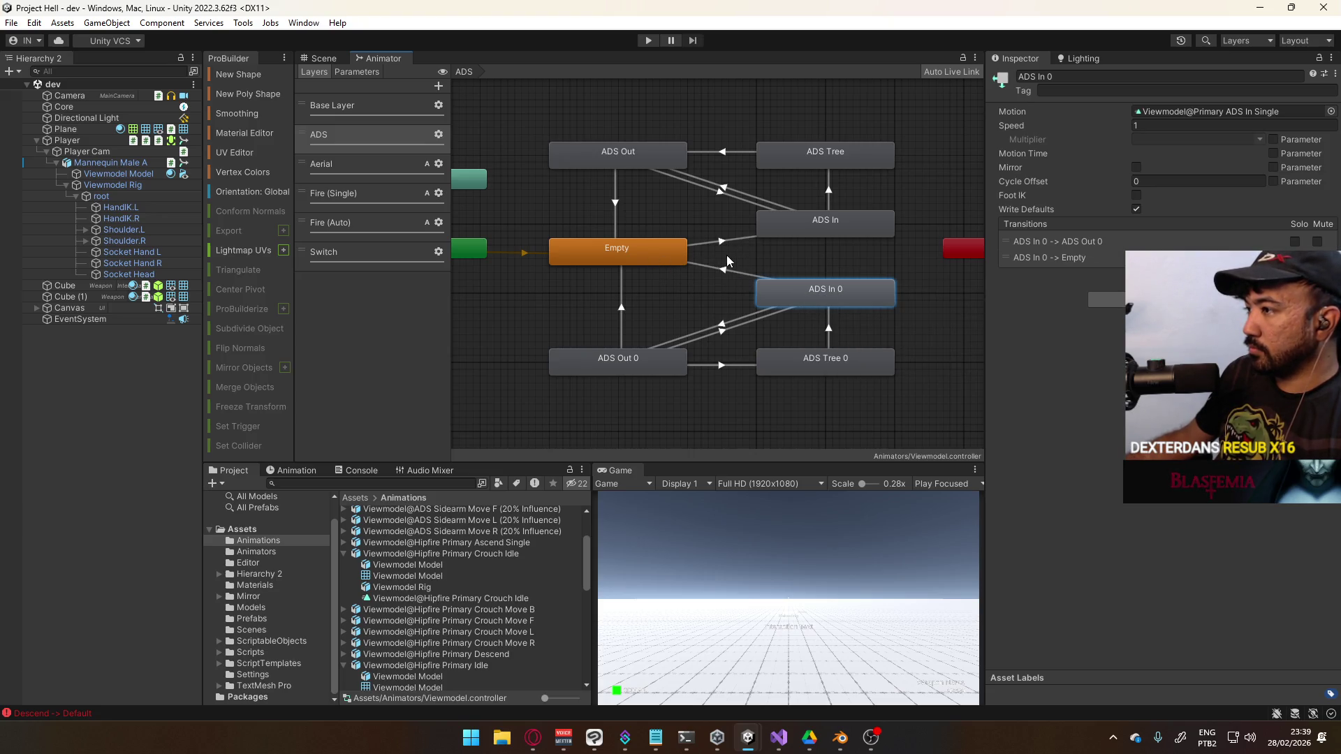
left_click(735, 272)
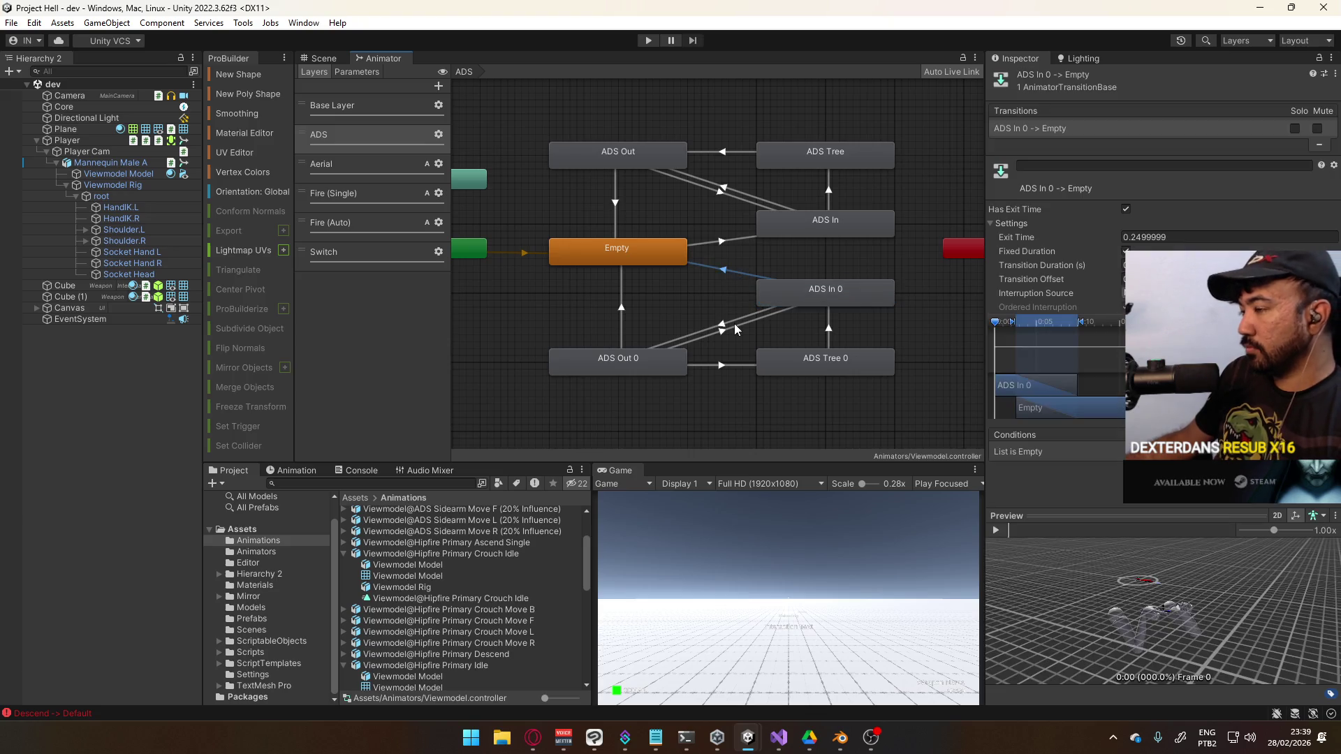
Replace the ADS In 0 → Empty transition with Empty → ADS In 0
key("Delete")
left_click(652, 261)
right_click(651, 260)
left_click(677, 264)
left_click(794, 291)
Create ADS Out 0 → Empty and paste the original ADS Out → Empty transition settings onto it
left_click(627, 366)
right_click(626, 366)
left_click(656, 373)
left_click(630, 266)
left_click(614, 230)
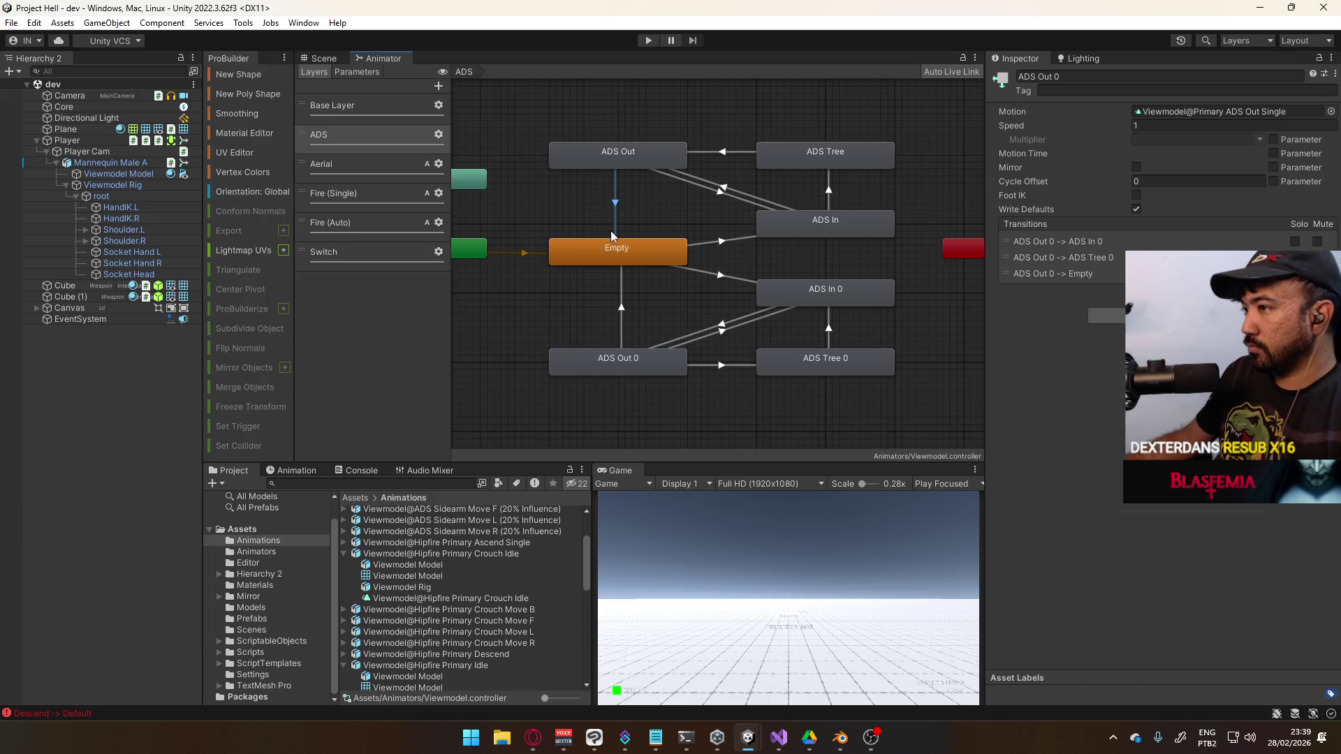
right_click(1032, 131)
left_click(621, 305)
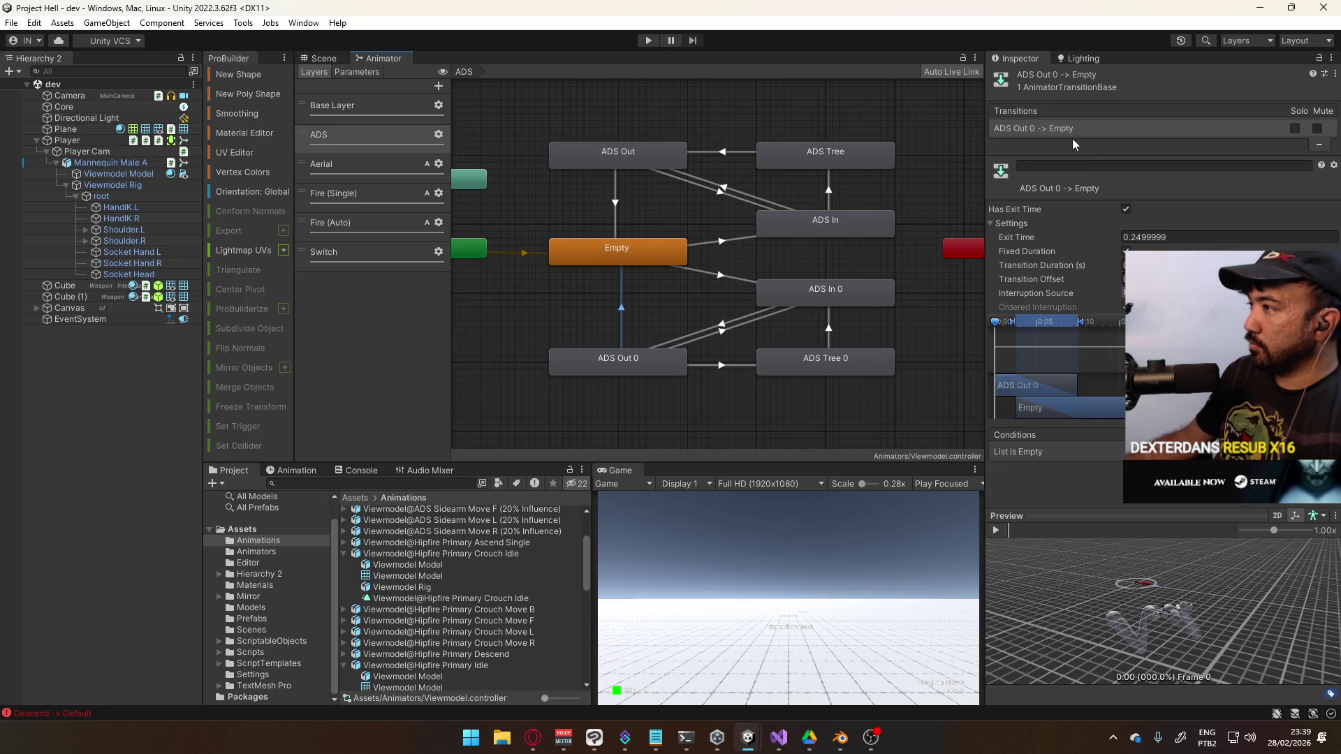
right_click(1056, 126)
left_click(1082, 176)
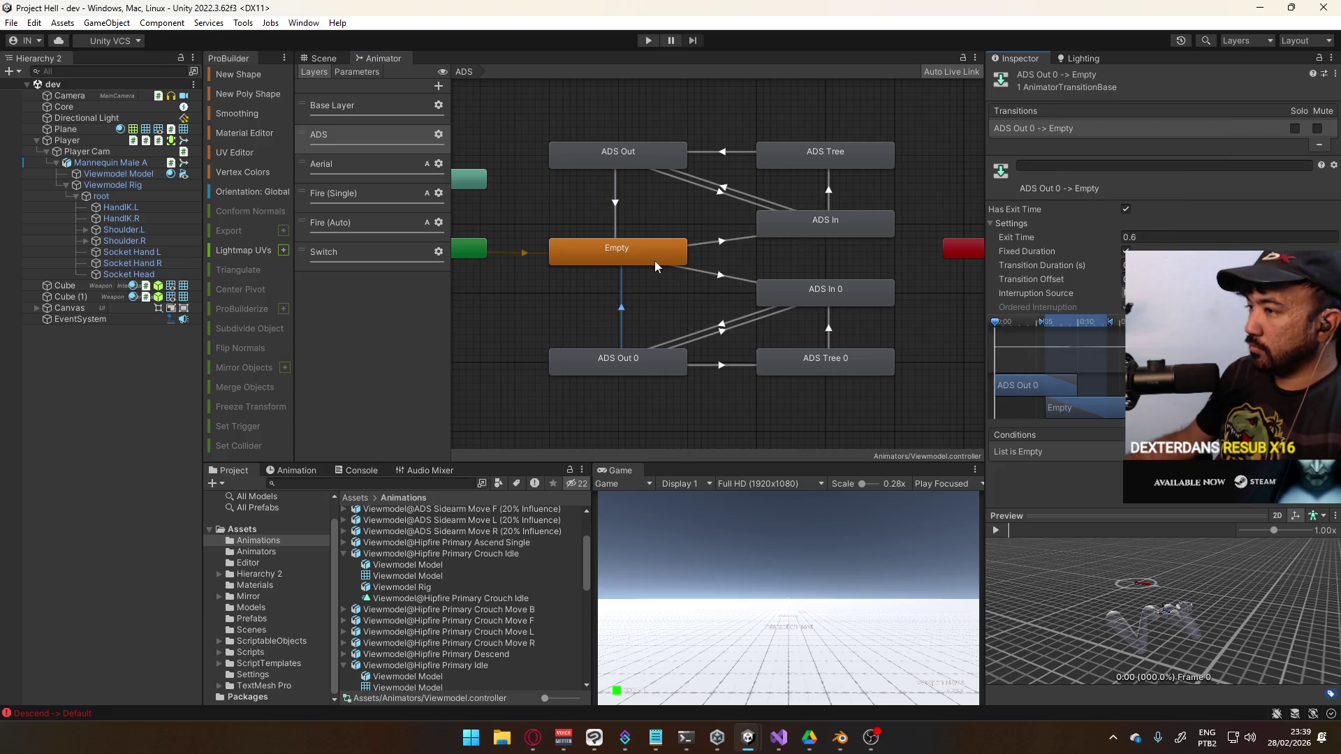
left_click(617, 220)
left_click(621, 300)
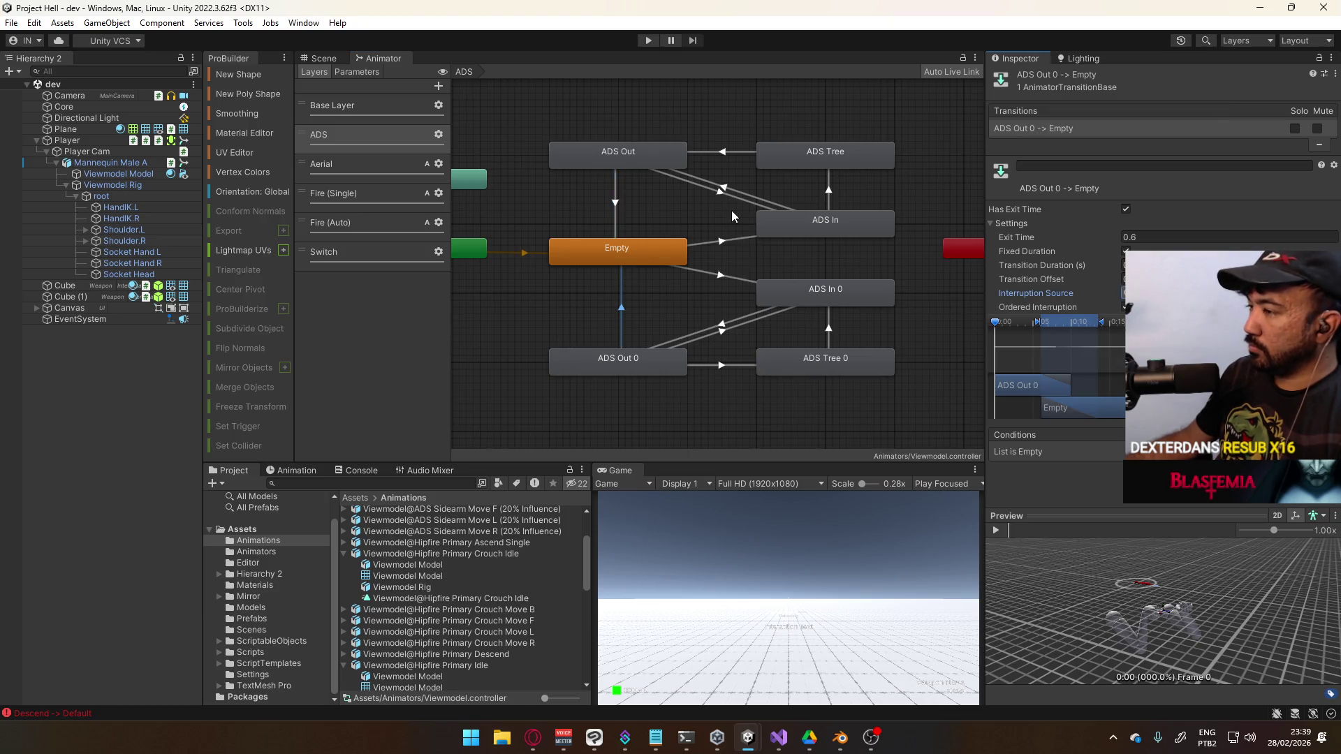
Copy the Empty → ADS In settings and ads condition onto Empty → ADS In 0
left_click(715, 244)
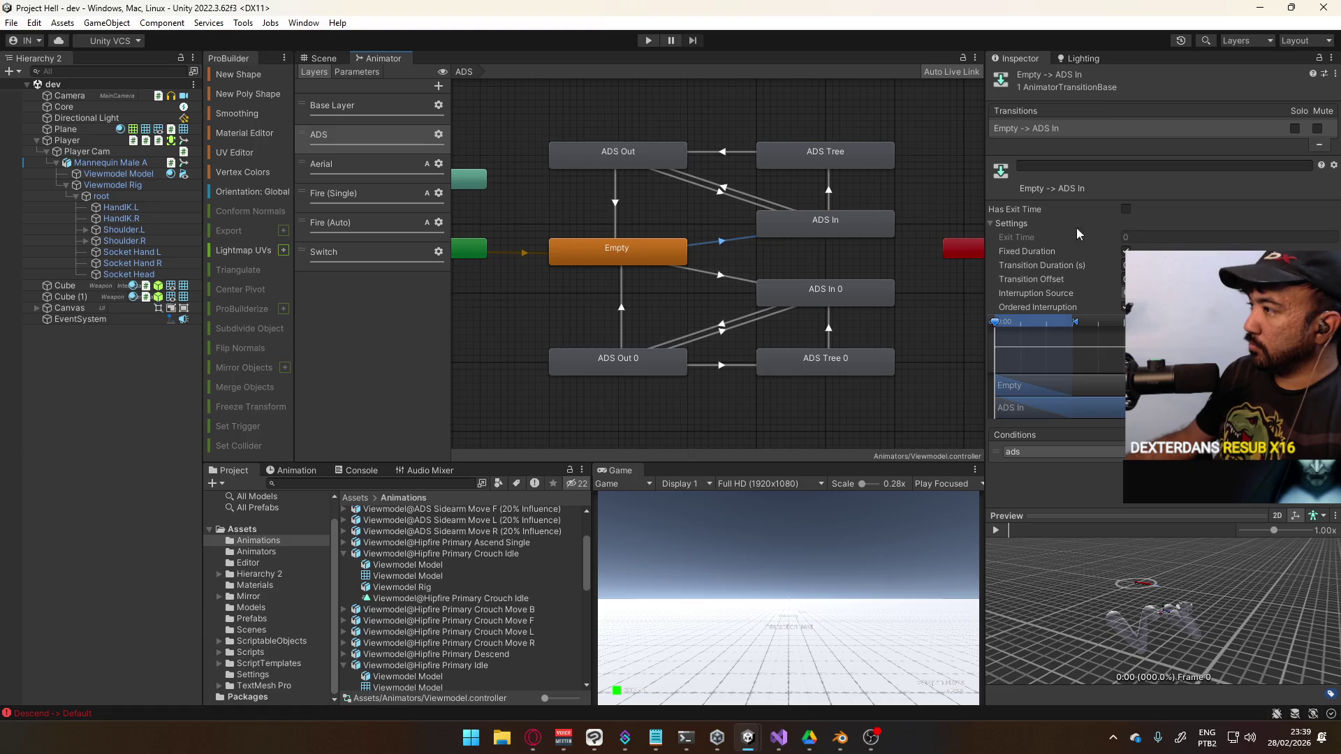
right_click(1047, 133)
left_click(1187, 139)
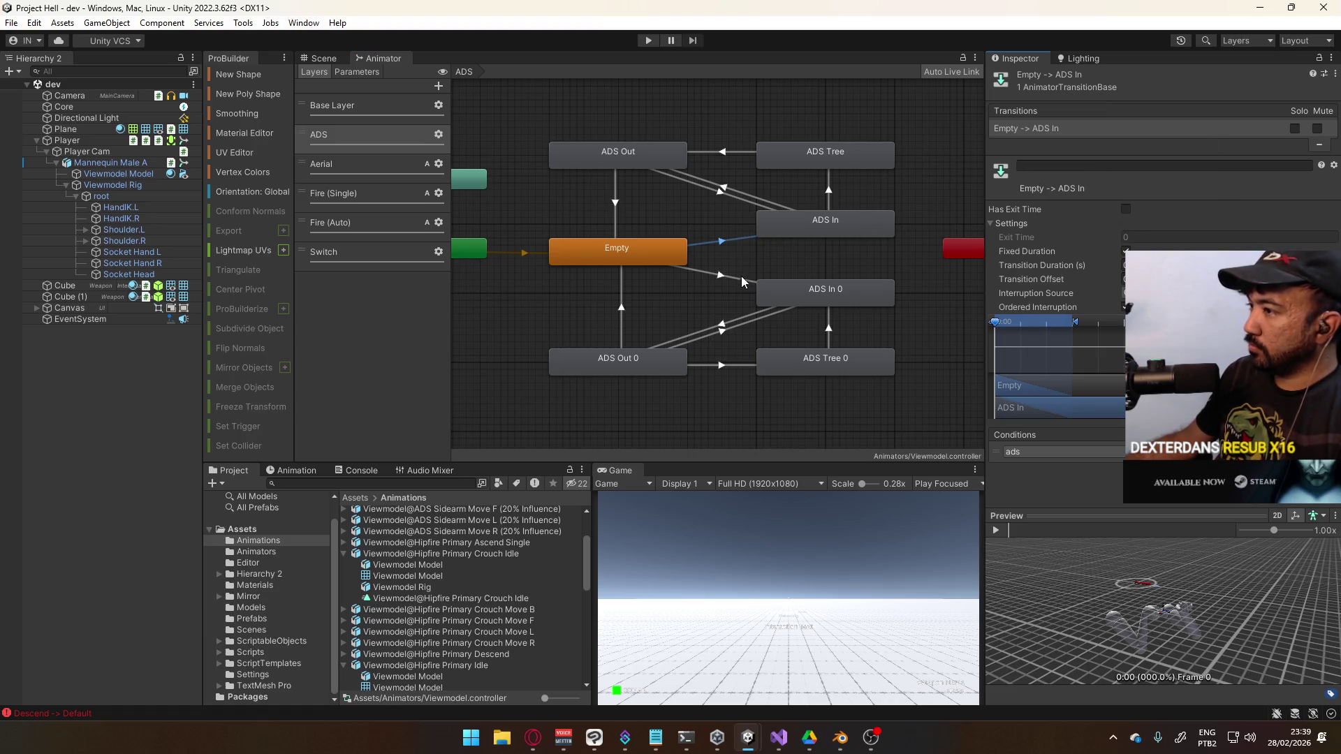
left_click(736, 276)
right_click(1048, 132)
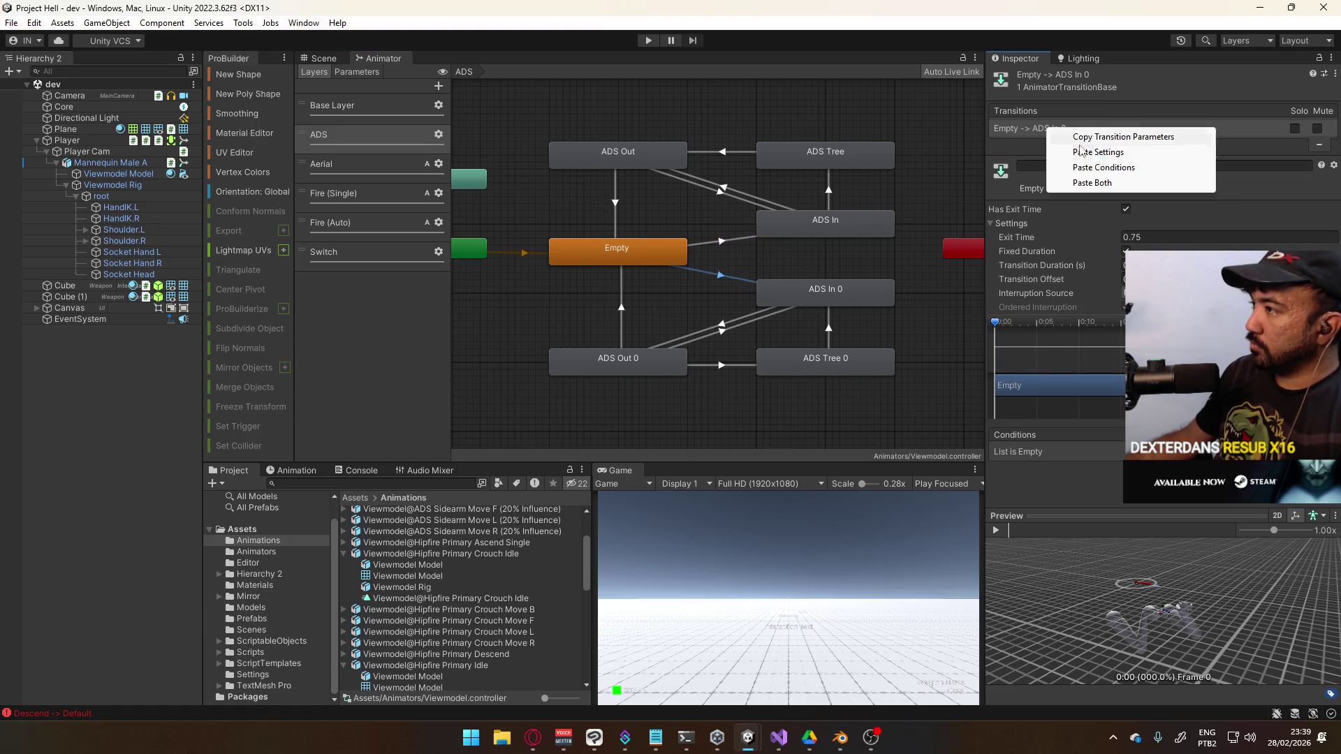
left_click(1087, 182)
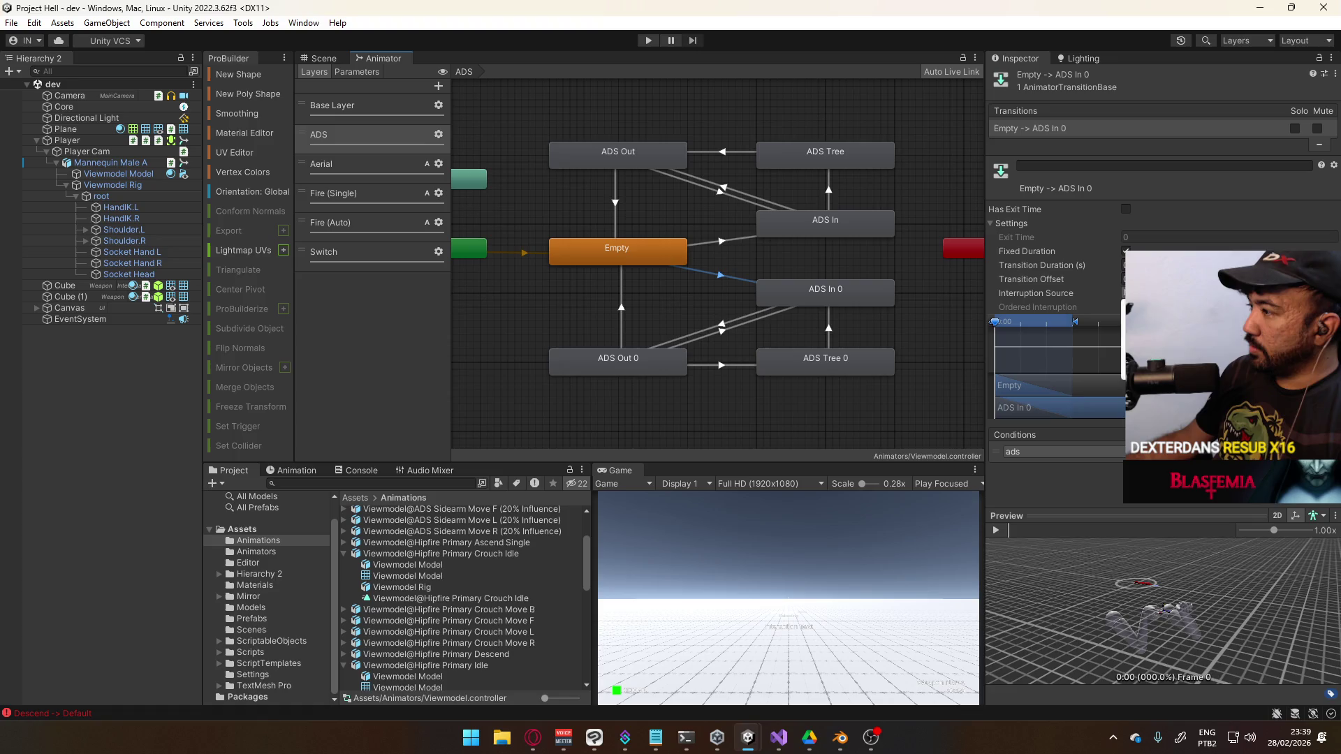
left_click(730, 238)
left_click(722, 283)
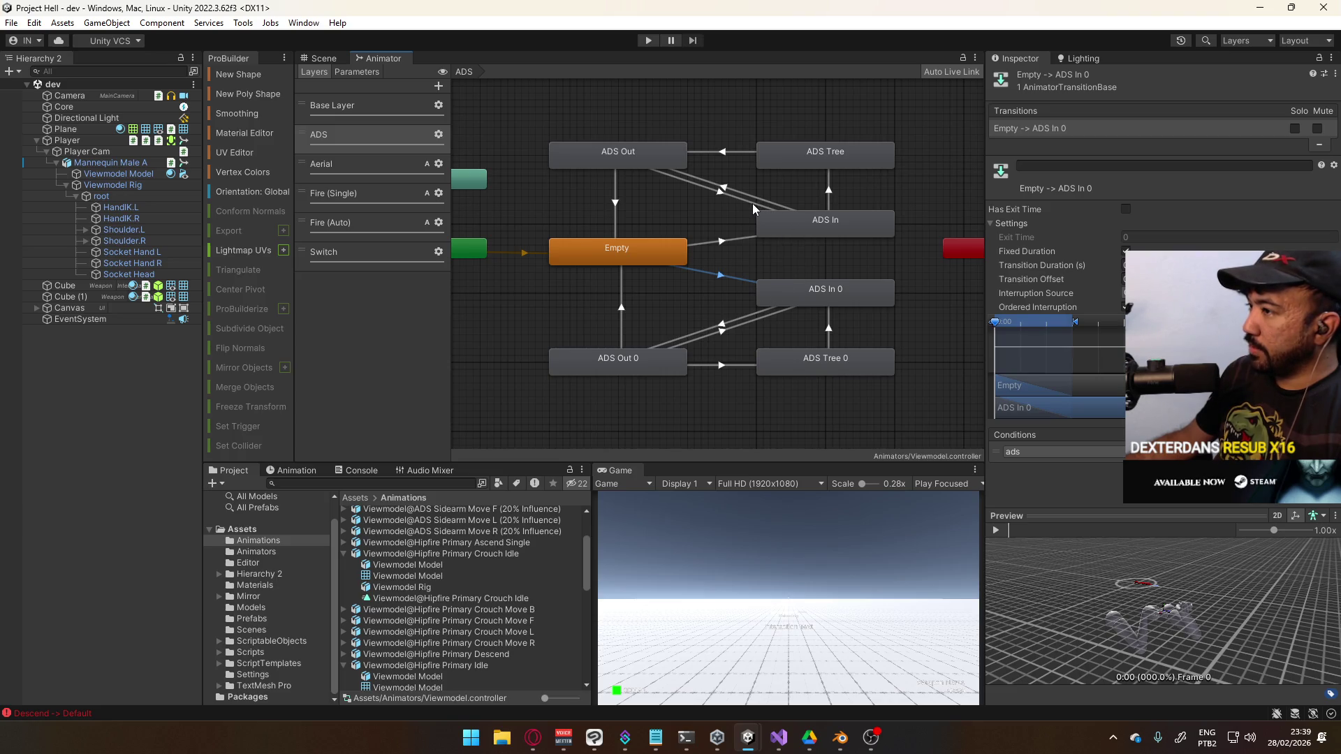
Copy the ADS In → ADS Out settings and ads condition onto ADS In 0 → ADS Out 0
left_click(772, 201)
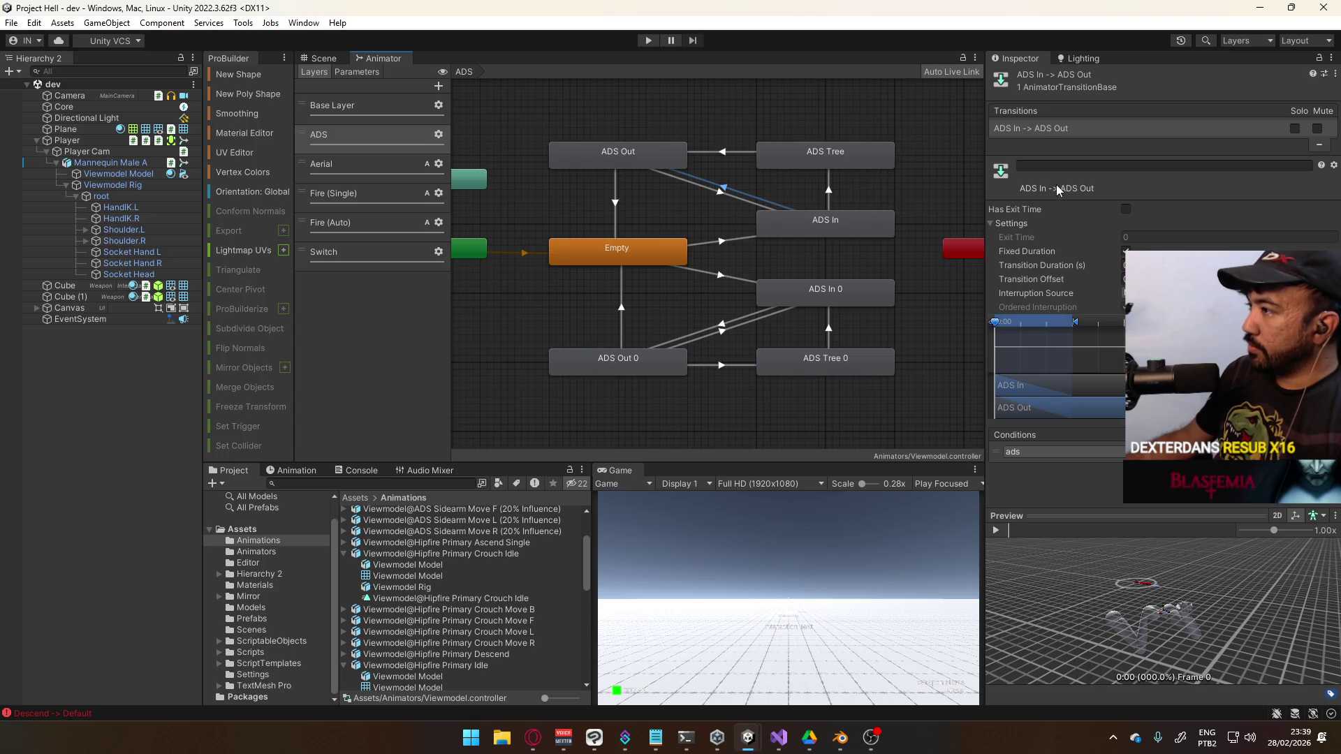
right_click(1046, 128)
left_click(1096, 136)
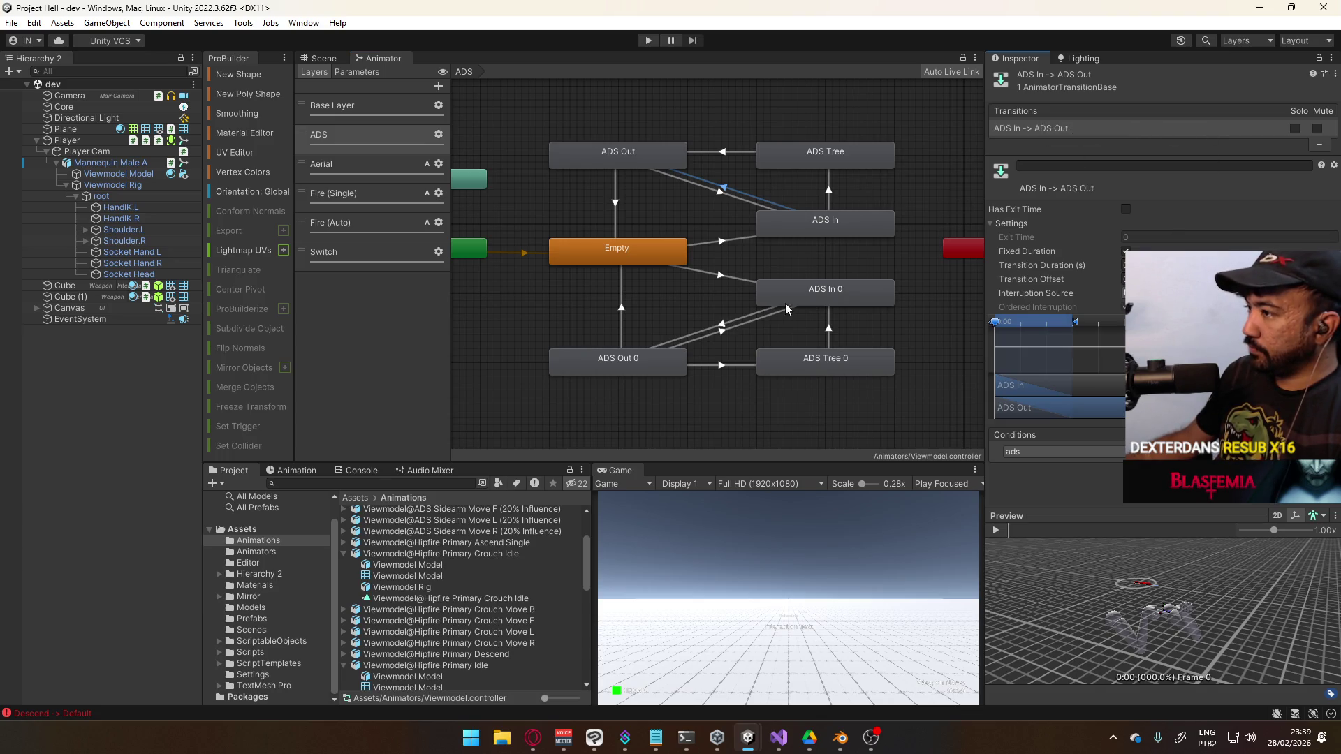
left_click(740, 333)
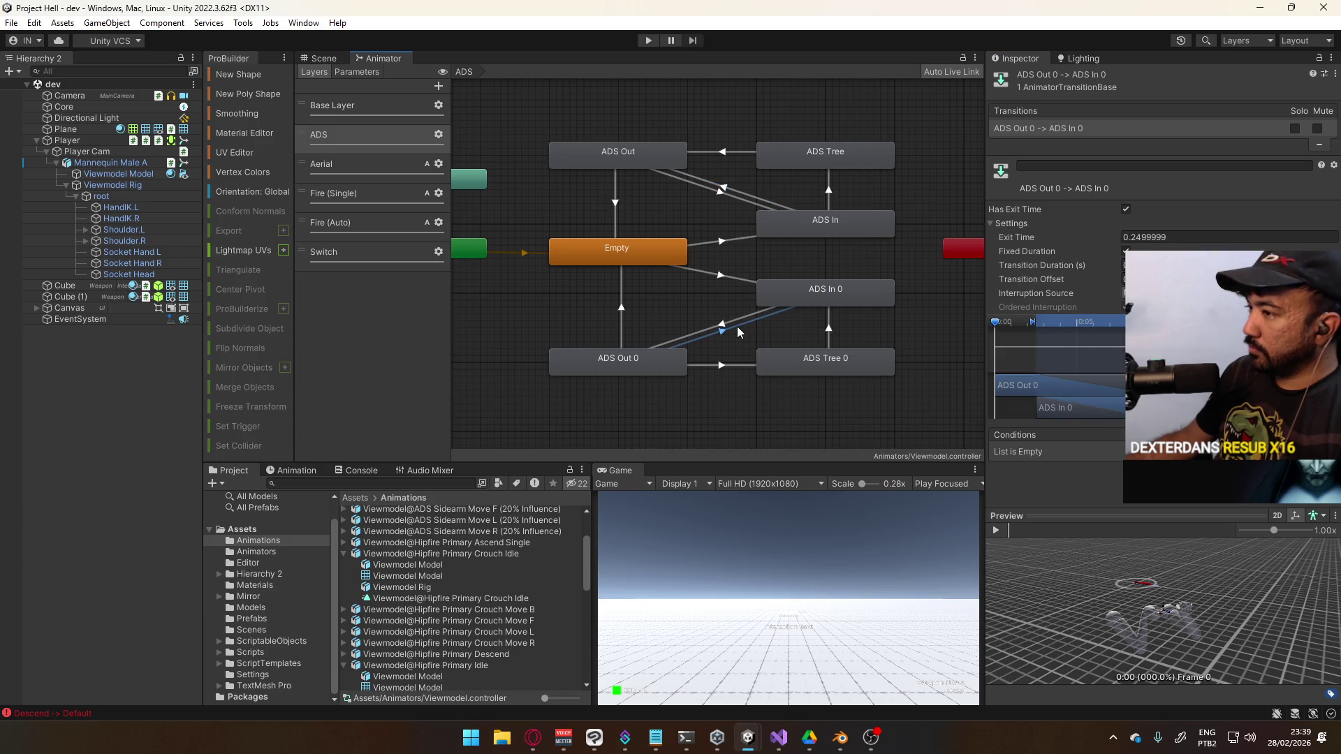
left_click(742, 321)
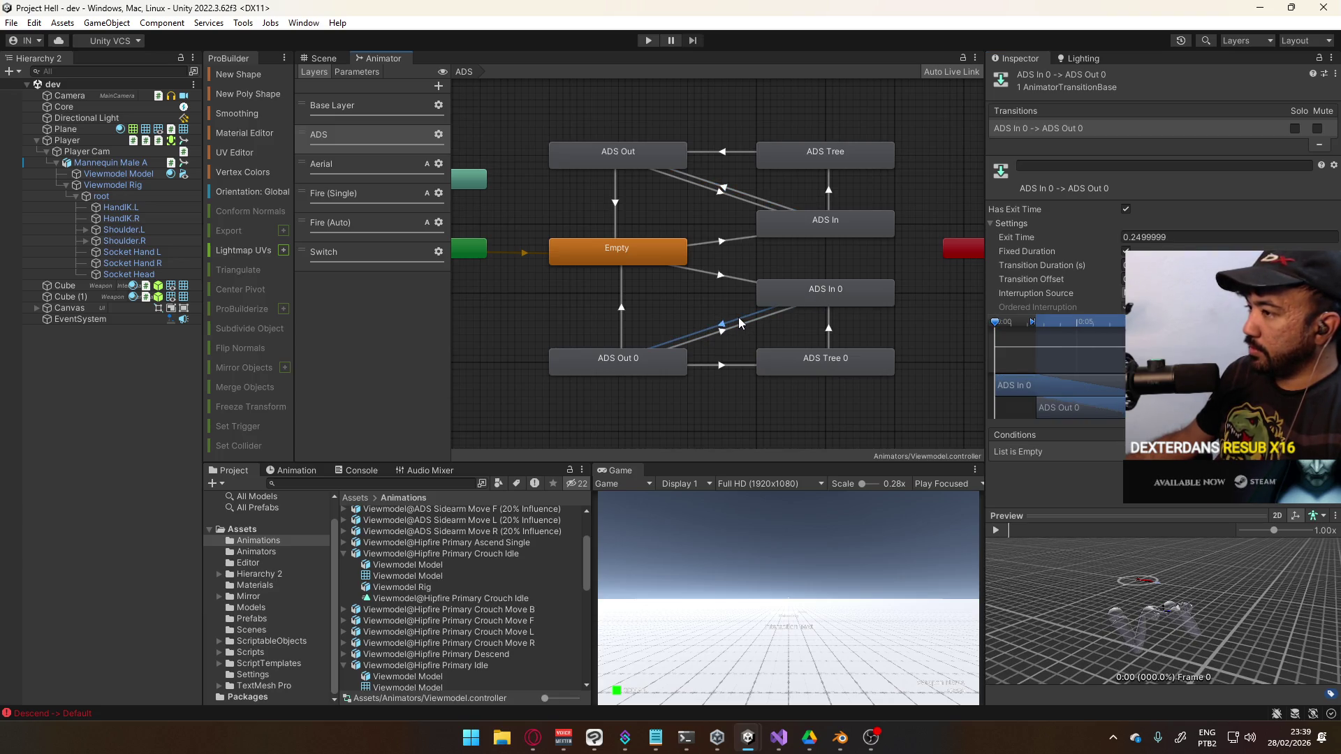
right_click(1053, 194)
right_click(1070, 149)
left_click(1115, 185)
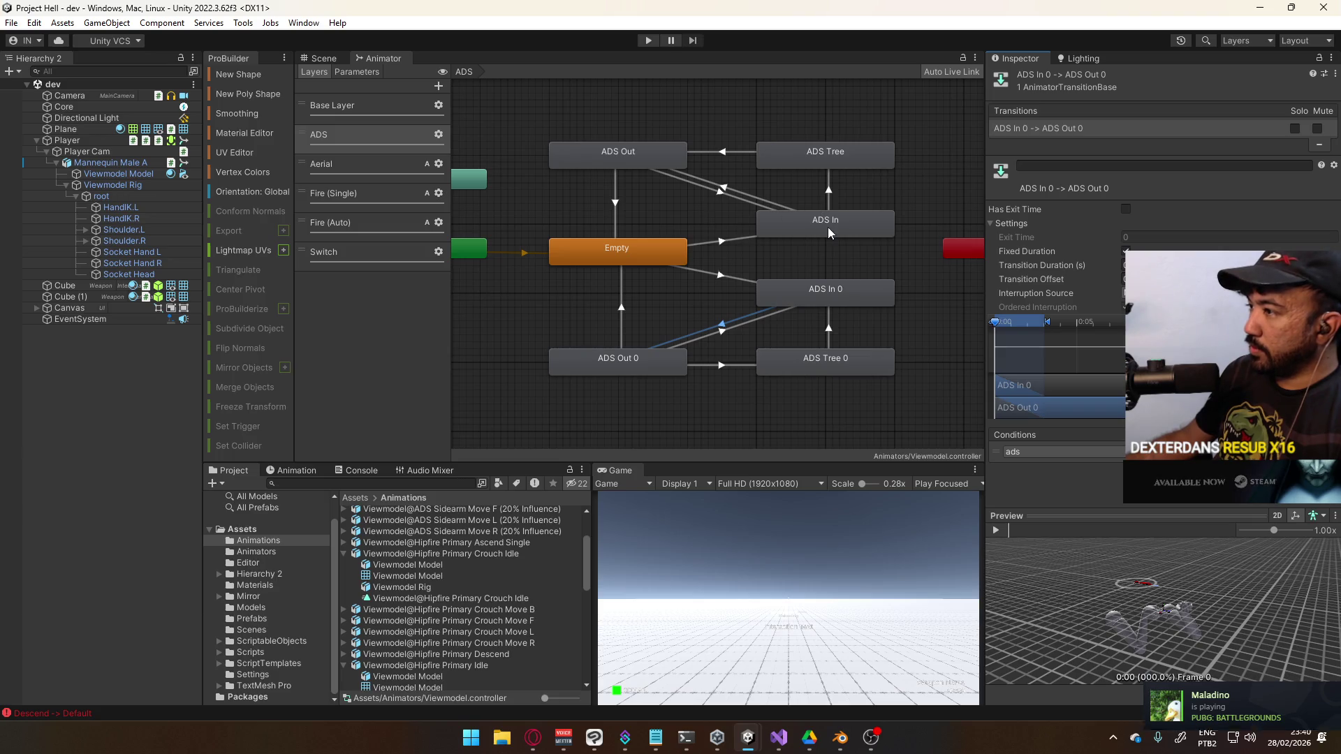
Match the ADS Out 0 → ADS In 0 interruption source to the original ADS Out → ADS In
left_click(735, 195)
right_click(1079, 132)
left_click(1111, 138)
left_click(722, 328)
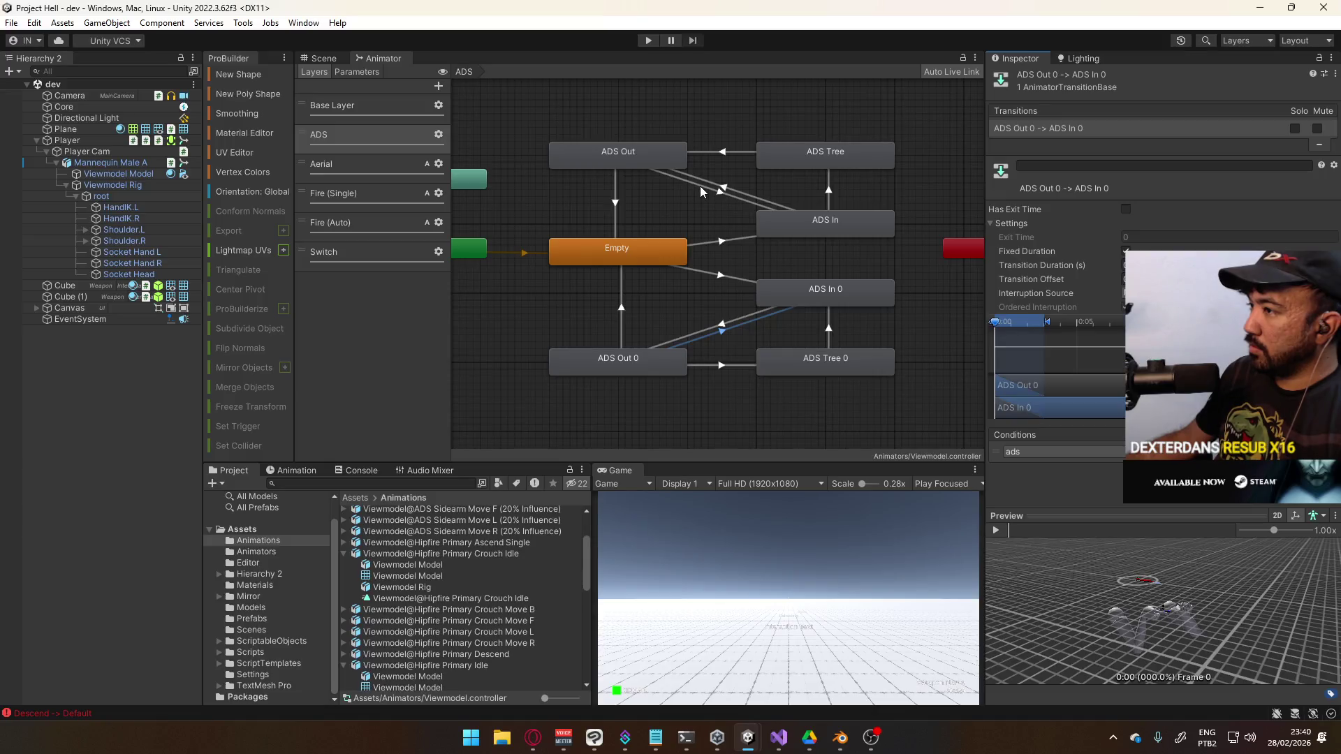
left_click(701, 189)
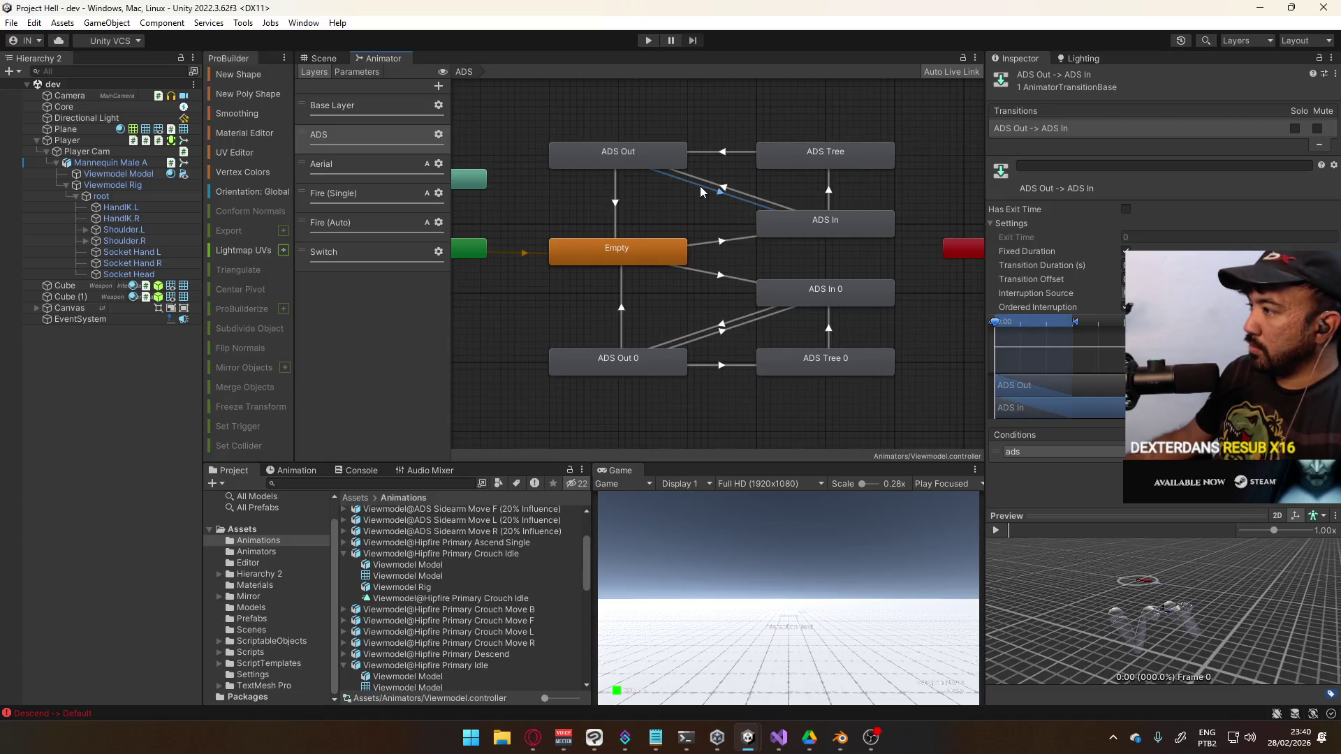
left_click(739, 328)
left_click(1173, 307)
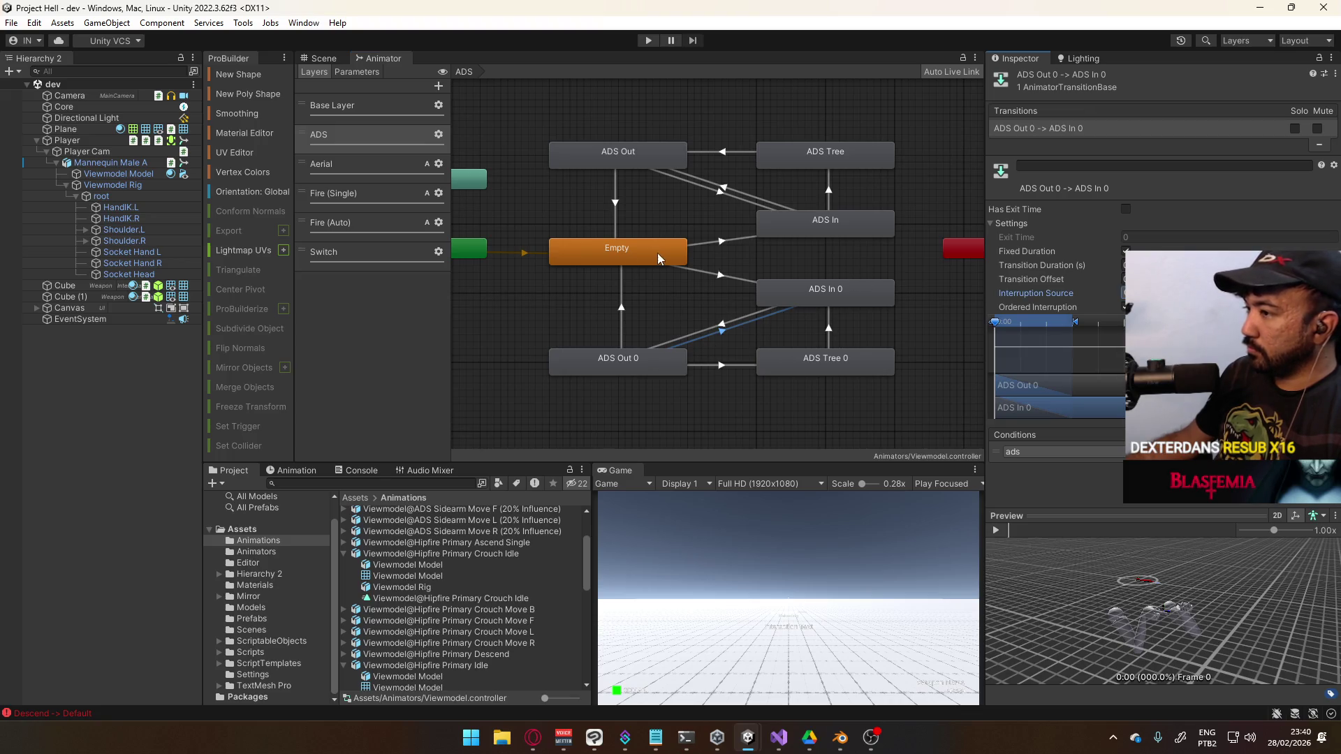
Create ADS Tree 0 → ADS Out 0 and paste the ADS Tree → ADS Out transition parameters onto it
left_click(742, 366)
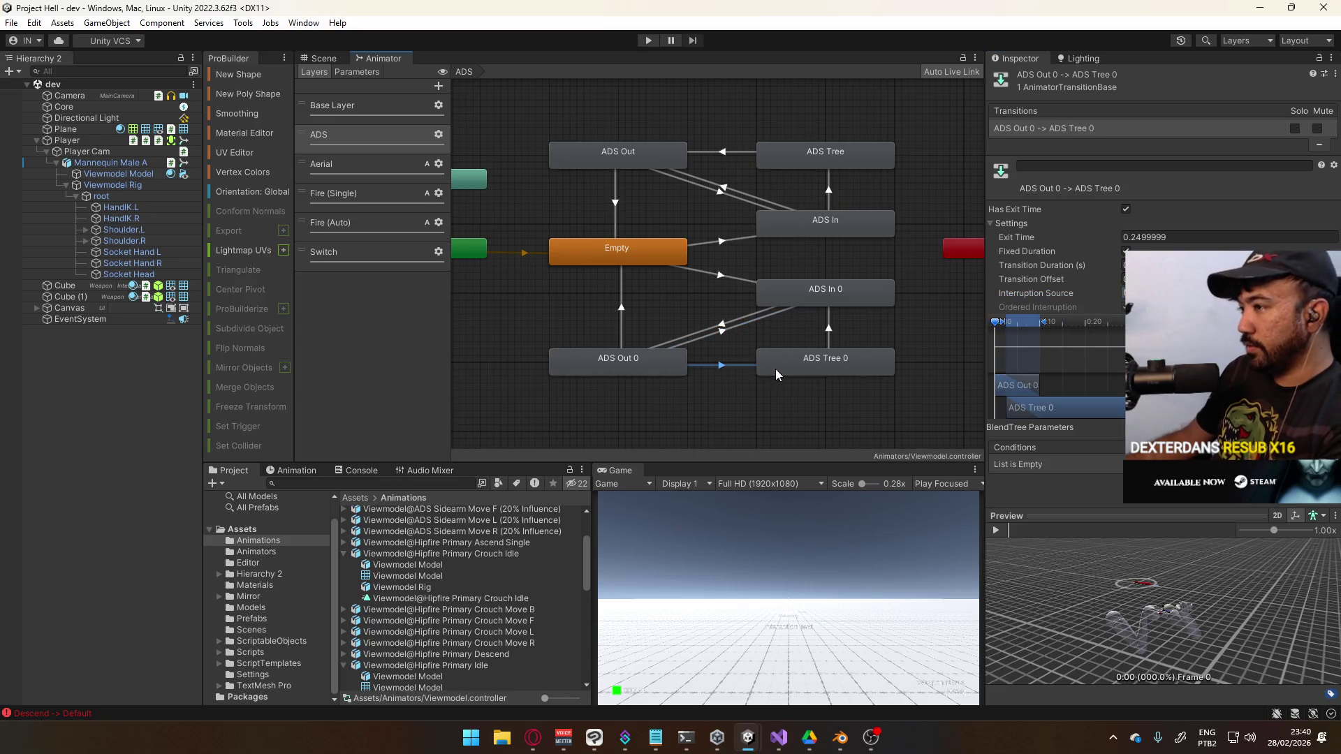
right_click(774, 376)
left_click(796, 382)
left_click(652, 372)
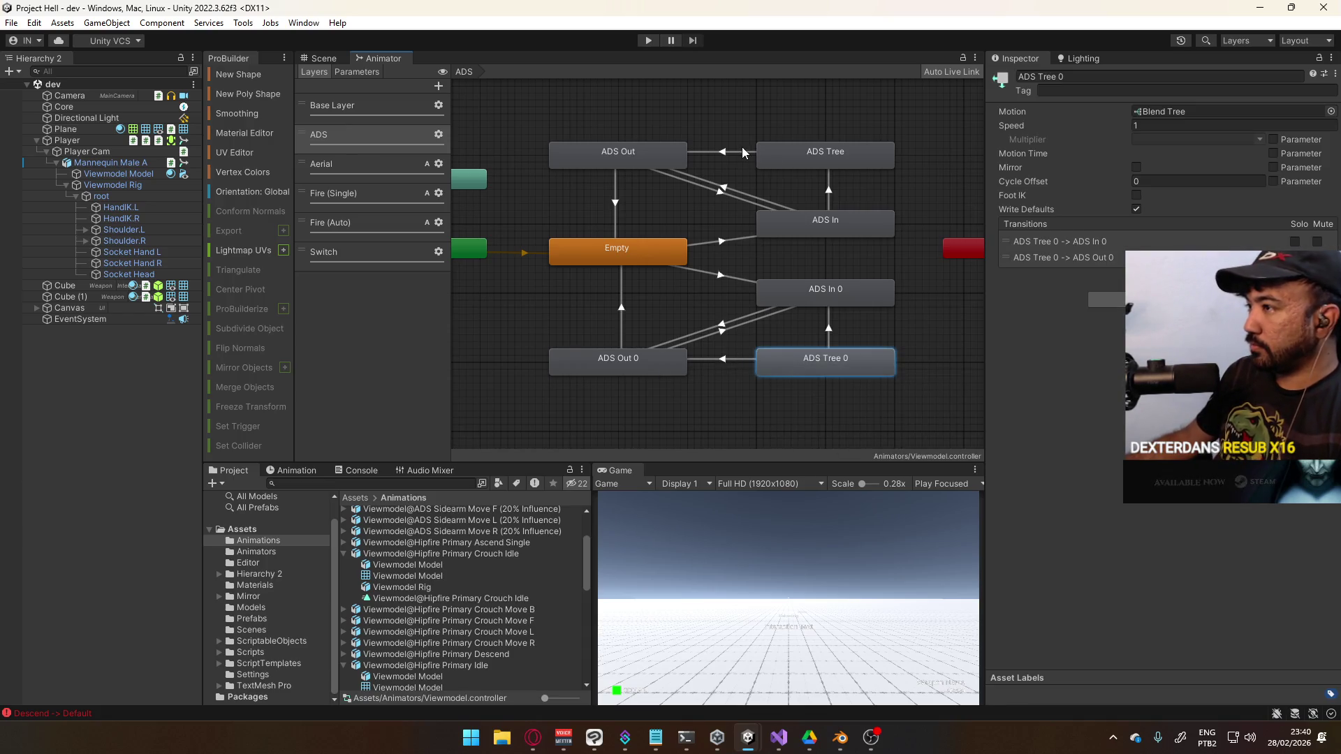
left_click(744, 152)
right_click(1053, 128)
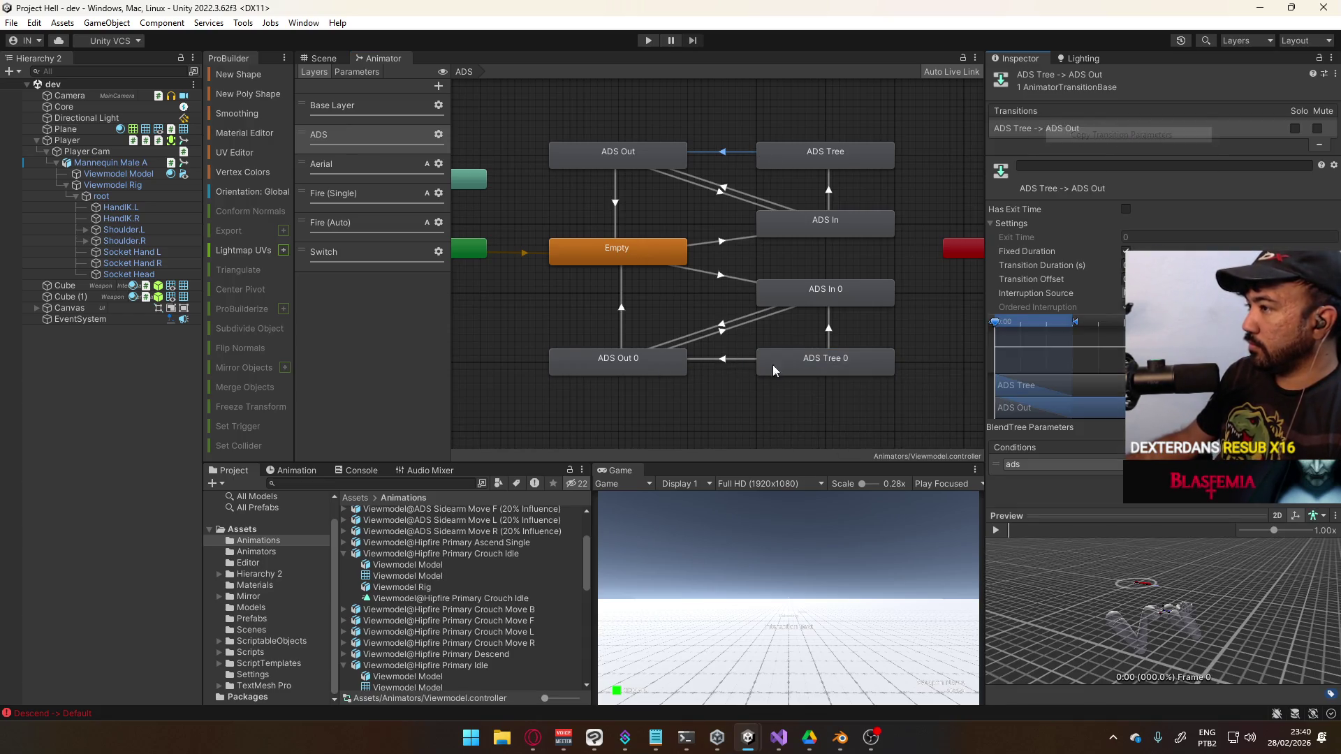
left_click(744, 359)
right_click(1047, 128)
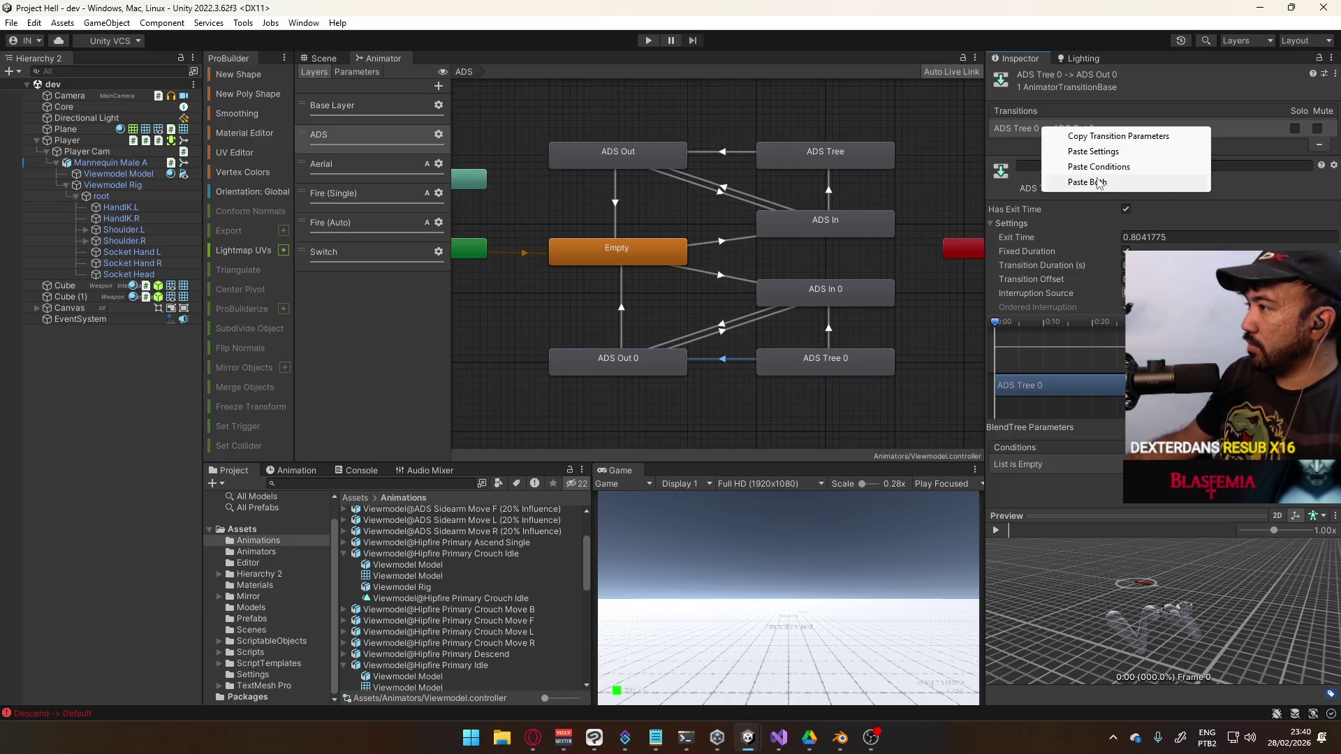
left_click(1096, 180)
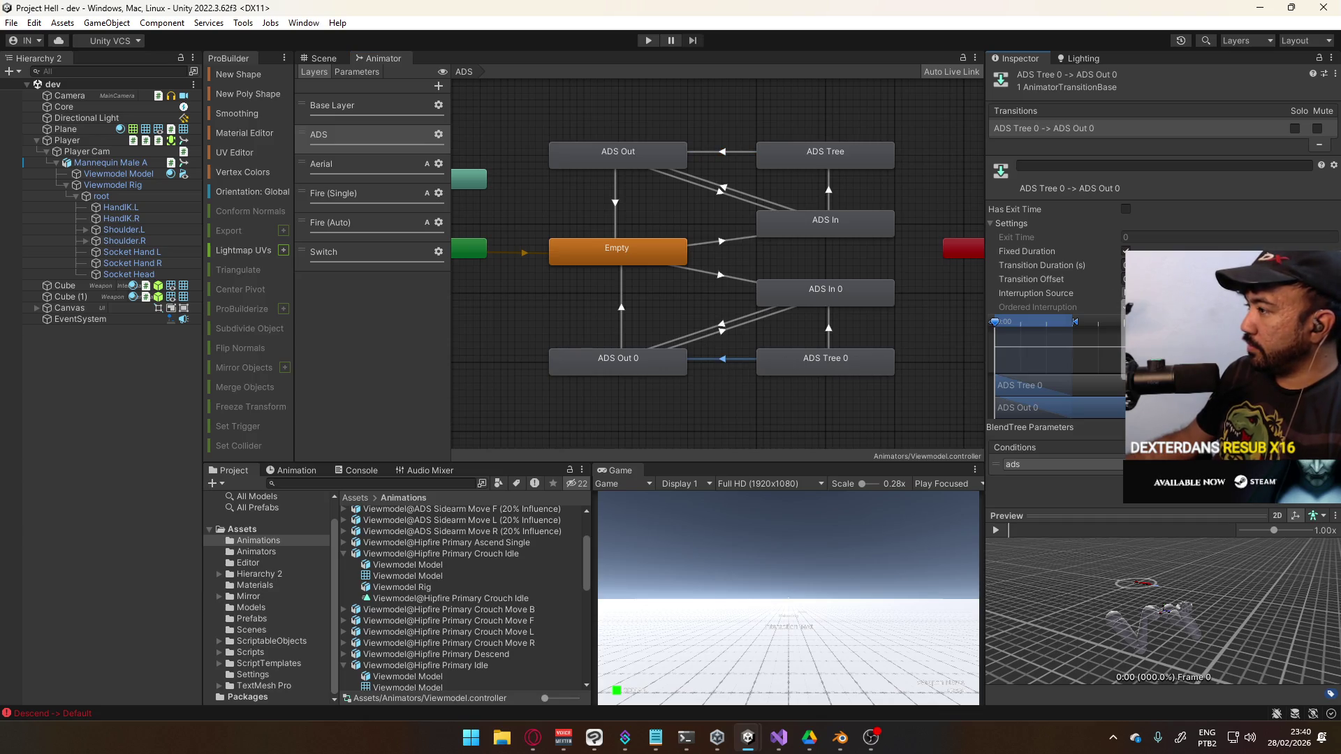
left_click(729, 152)
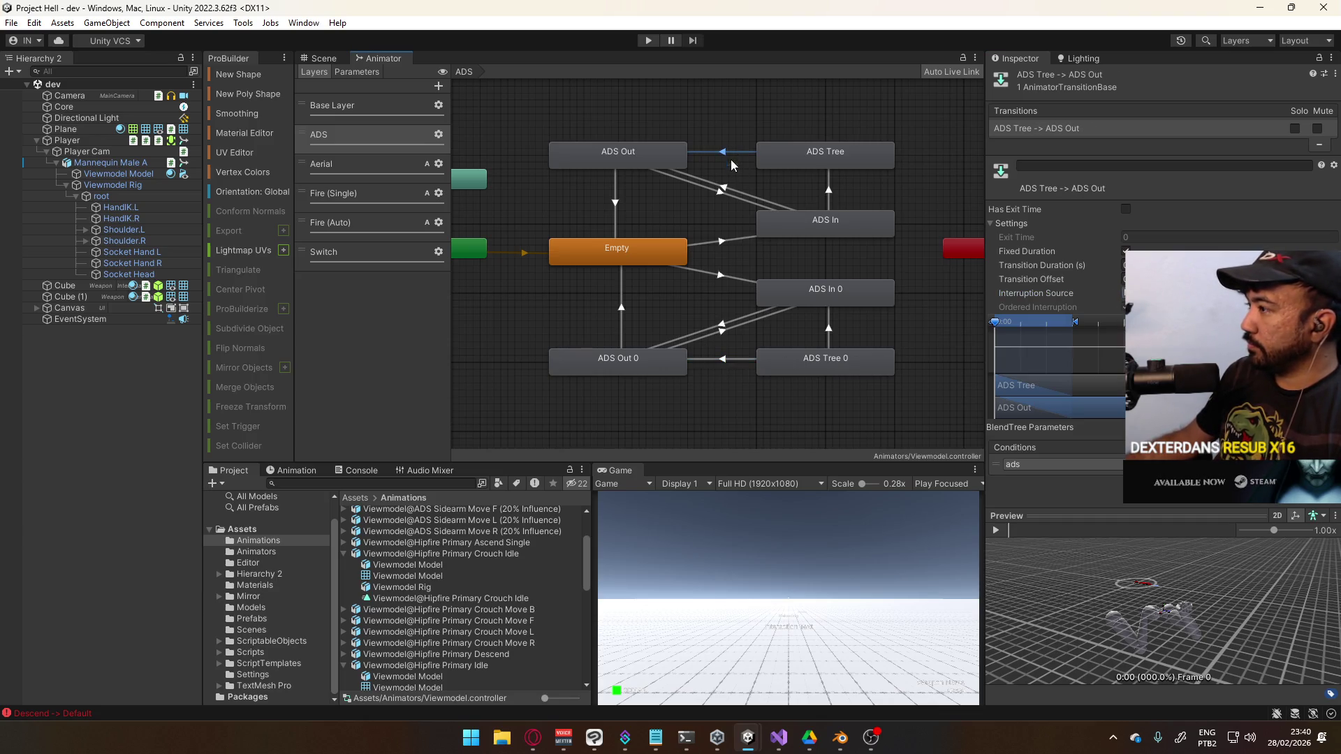
Check ADS Out 0 → Empty and ADS In 0 → ADS Out 0 against the original transitions
left_click(620, 319)
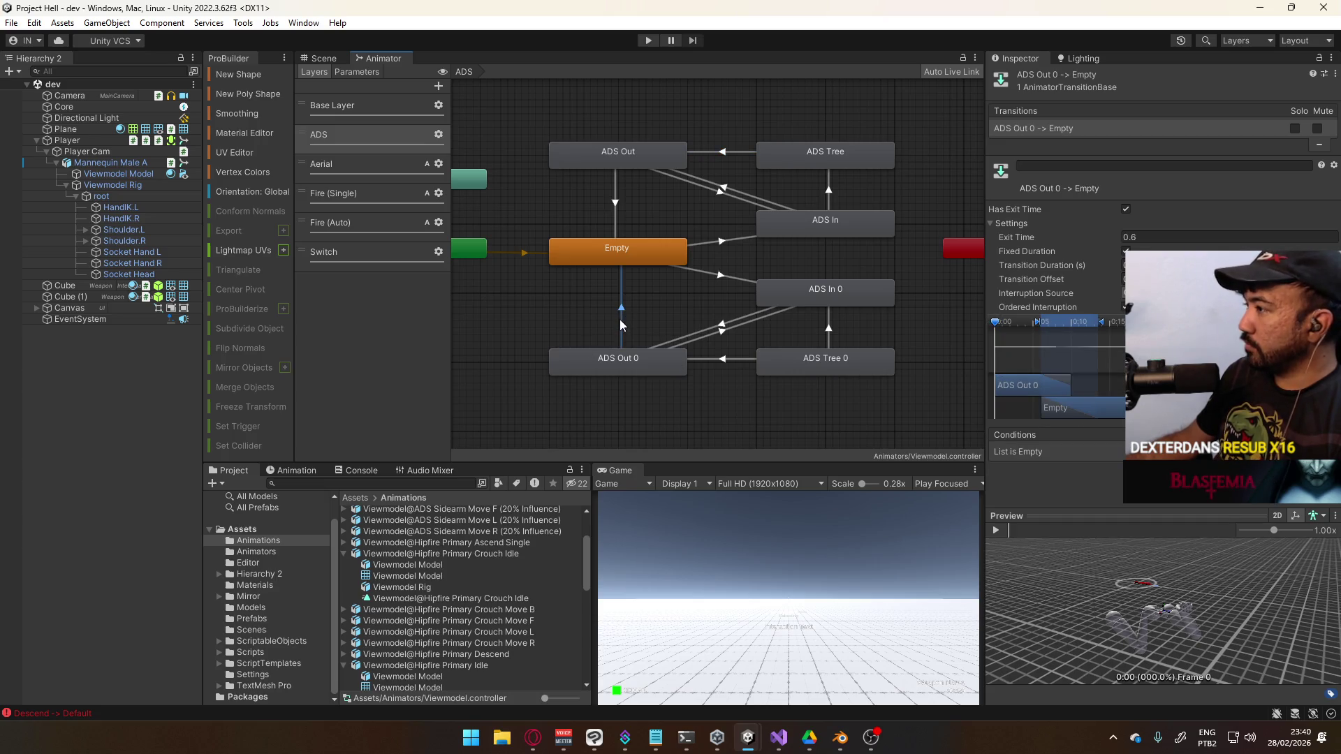
left_click(614, 215)
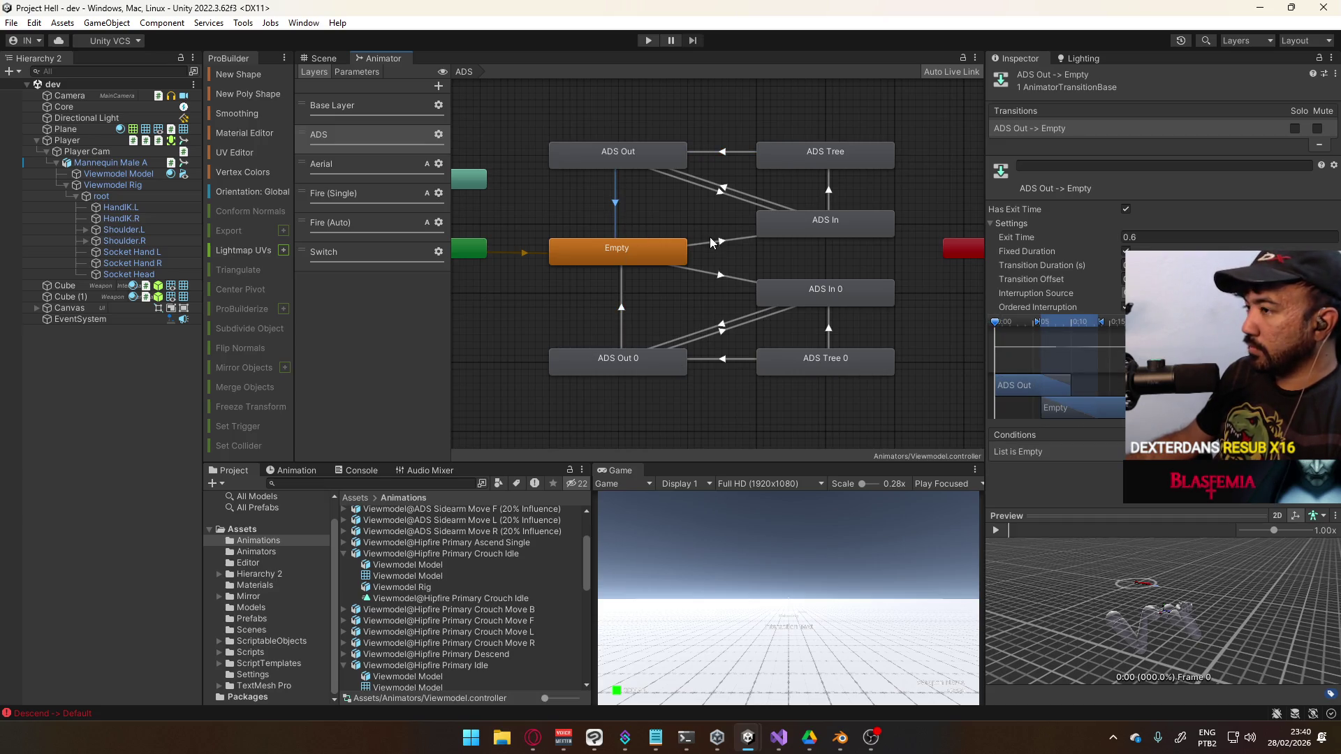
left_click(732, 337)
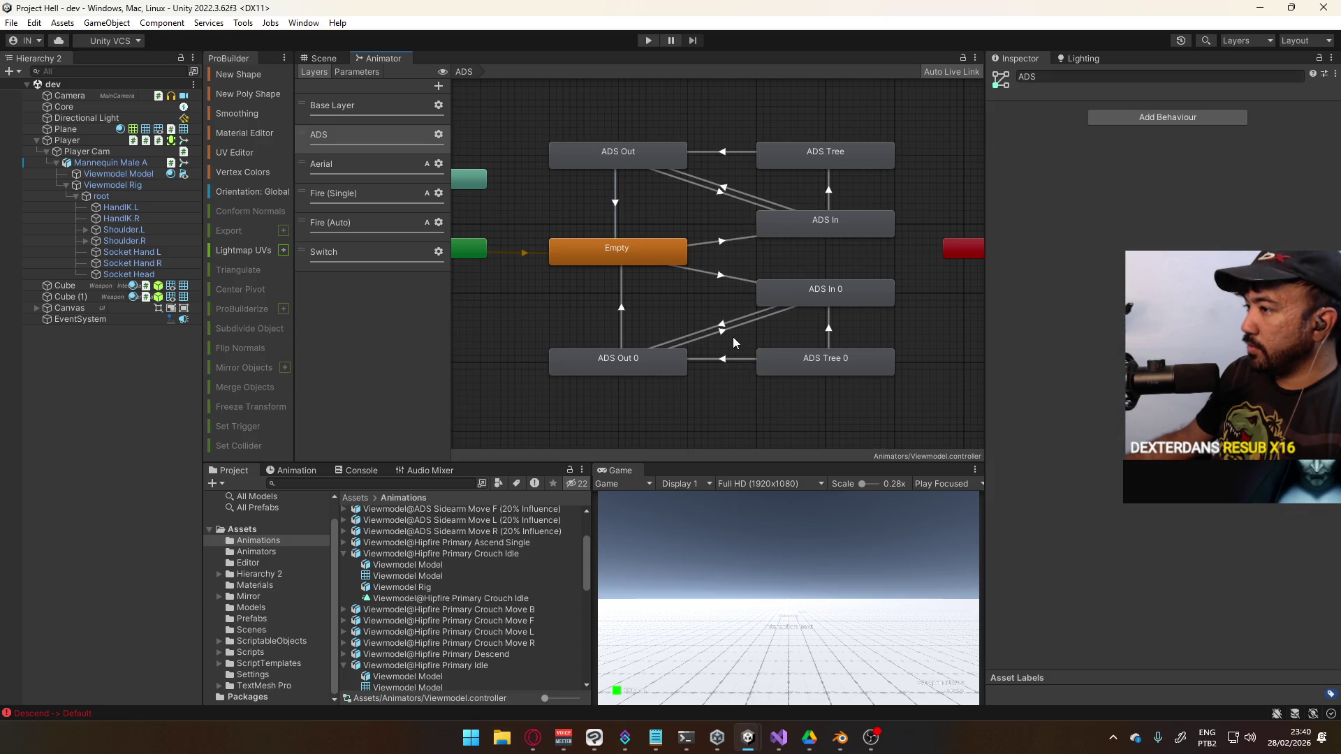
left_click(731, 330)
left_click(732, 325)
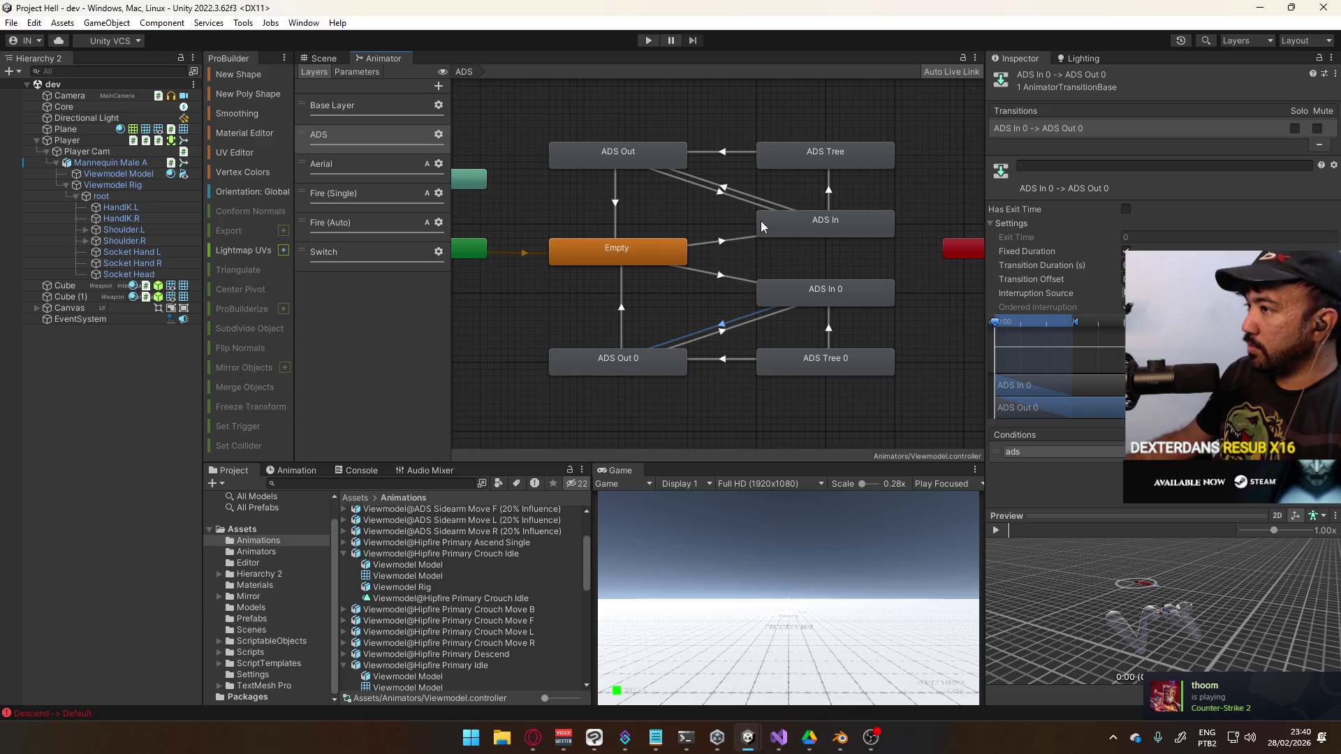
left_click(759, 201)
left_click(745, 319)
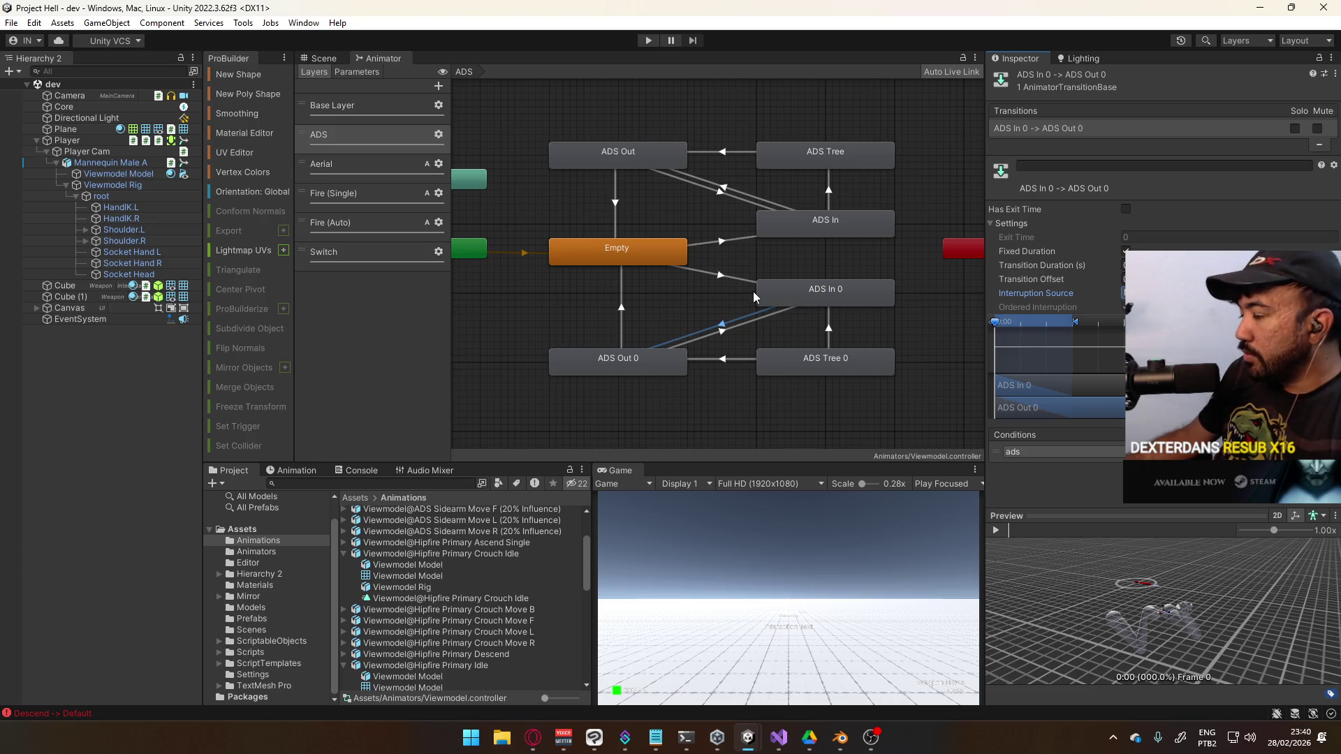
Replace ADS Tree 0 → ADS In 0 with ADS In 0 → ADS Tree 0, pasting ADS In → ADS Tree settings
left_click(830, 335)
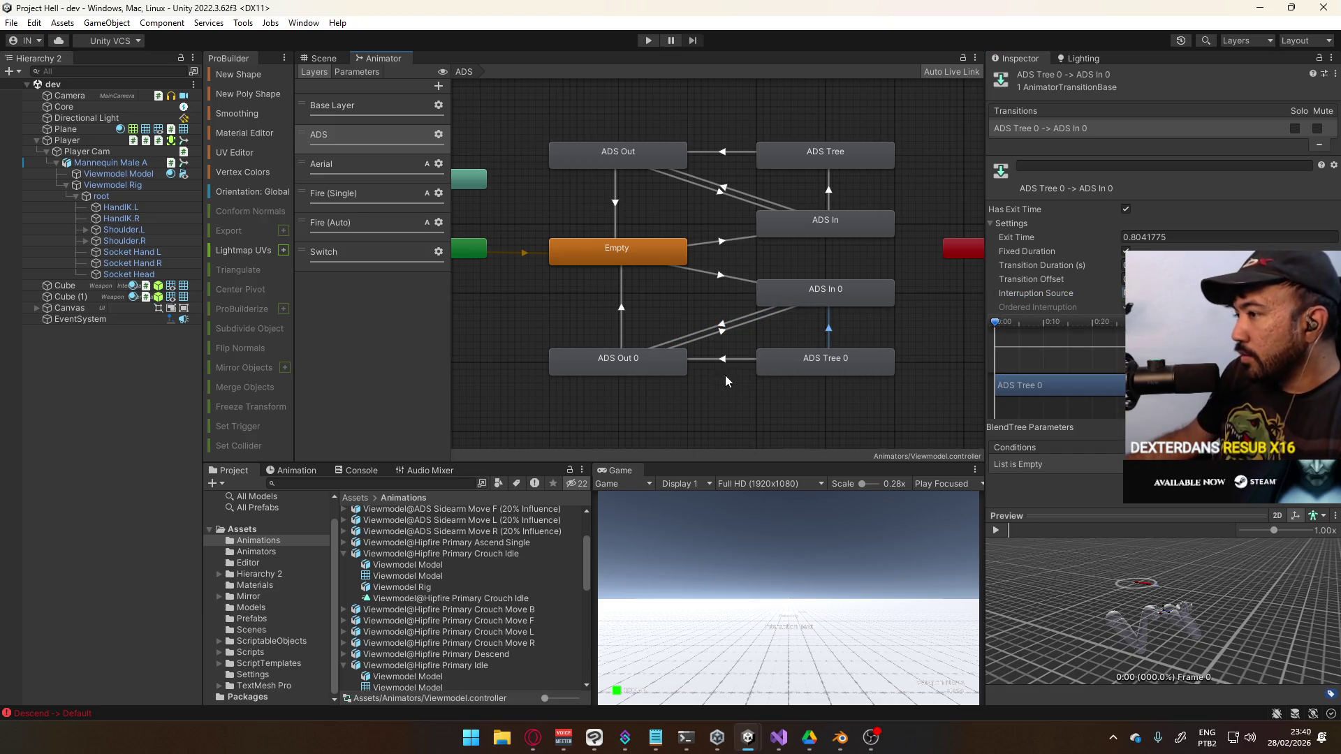
key("Delete")
right_click(842, 296)
left_click(873, 299)
left_click(847, 357)
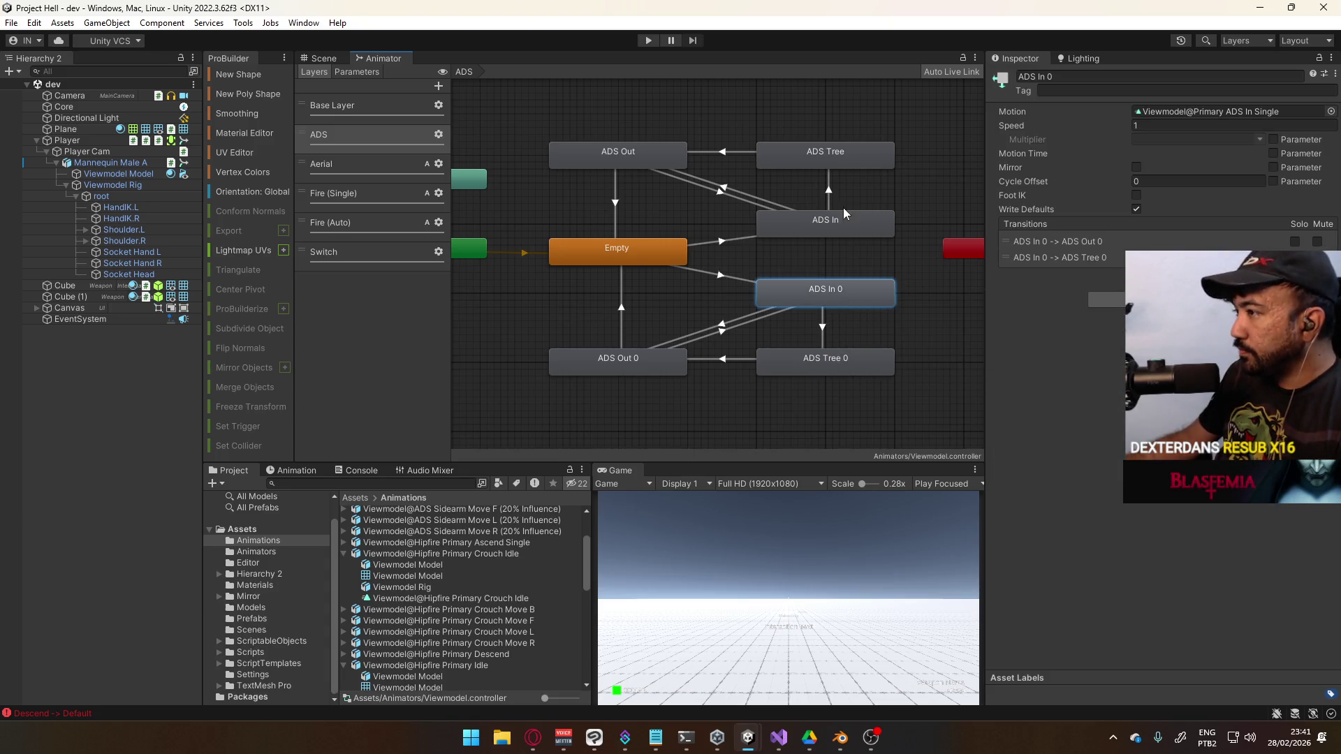
left_click(829, 199)
right_click(1070, 132)
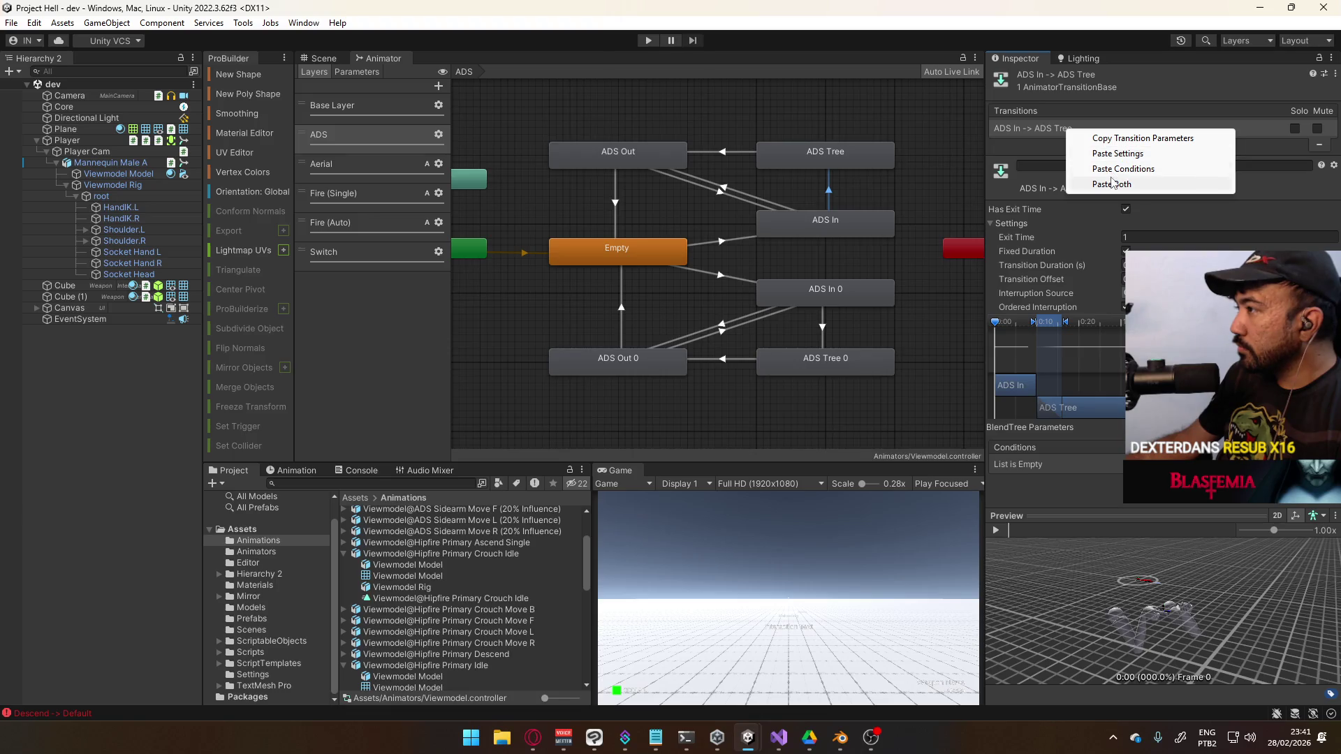
left_click(1123, 153)
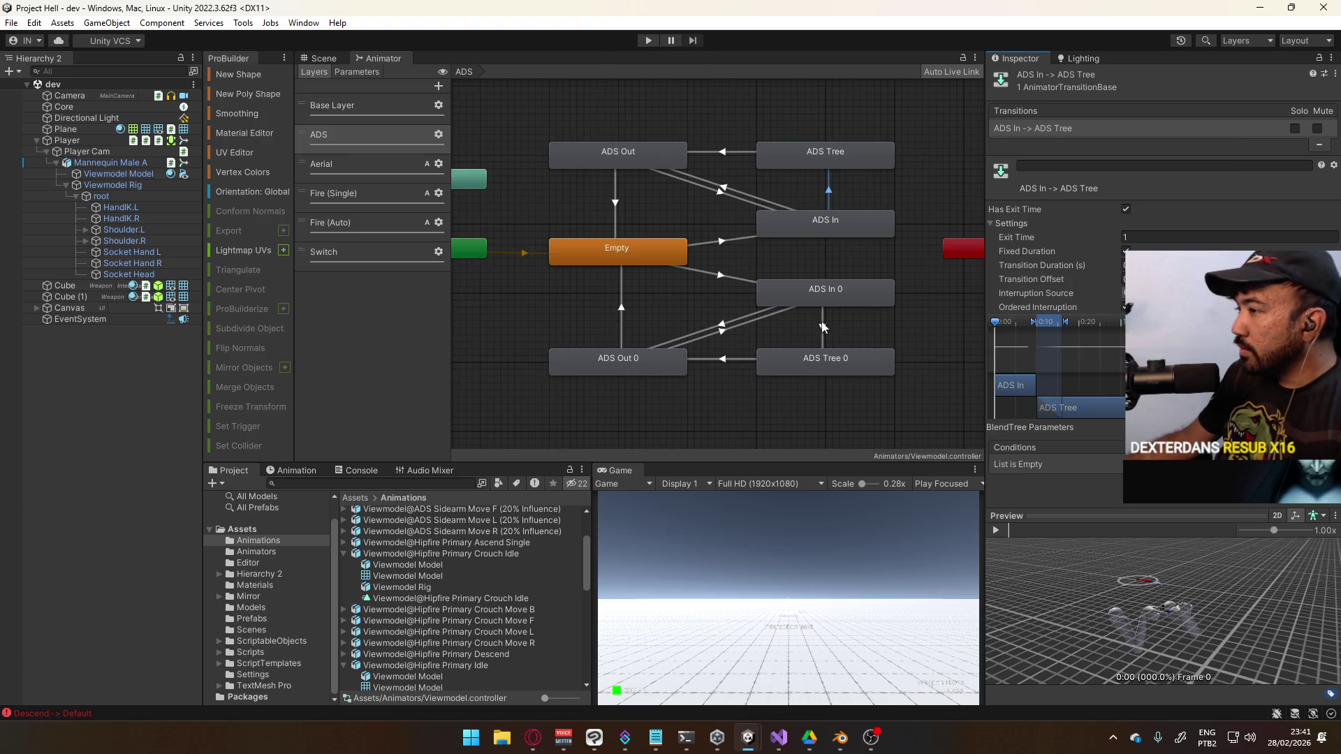
left_click(831, 329)
right_click(1065, 130)
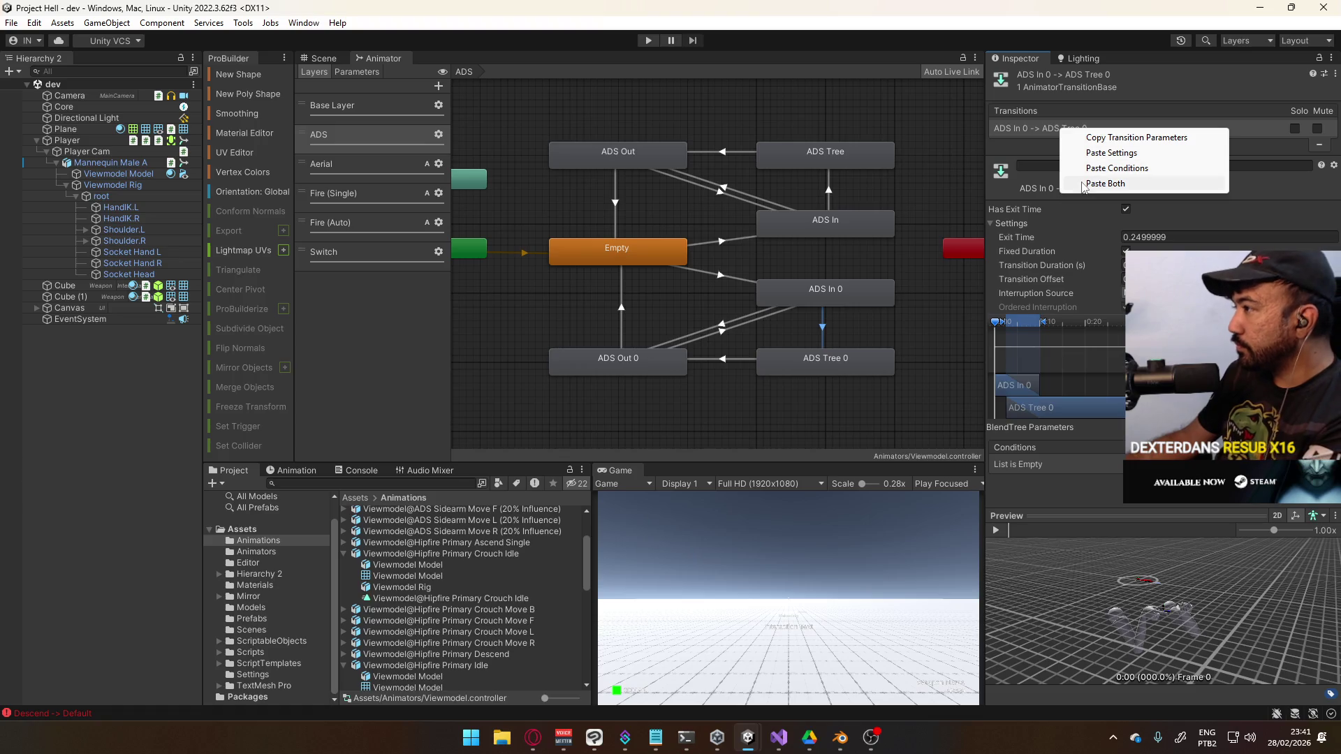
left_click(1084, 183)
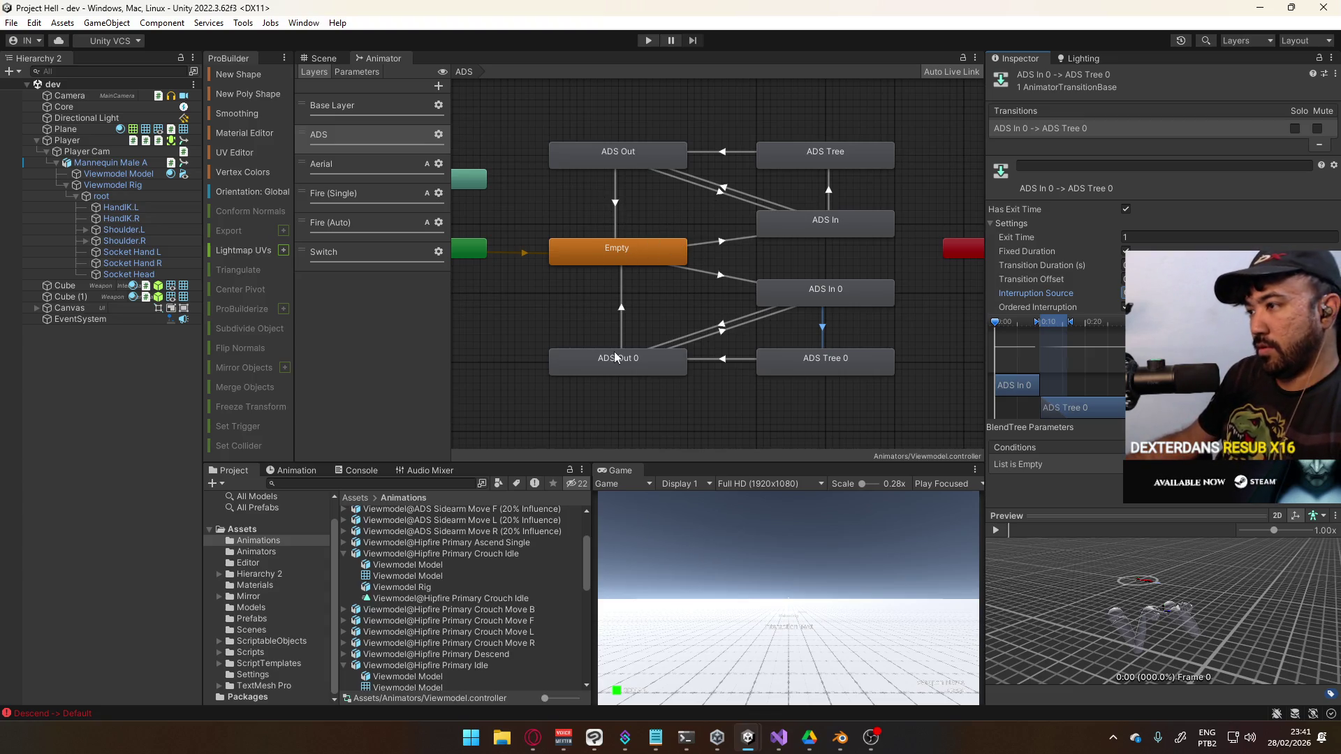
left_click(604, 155)
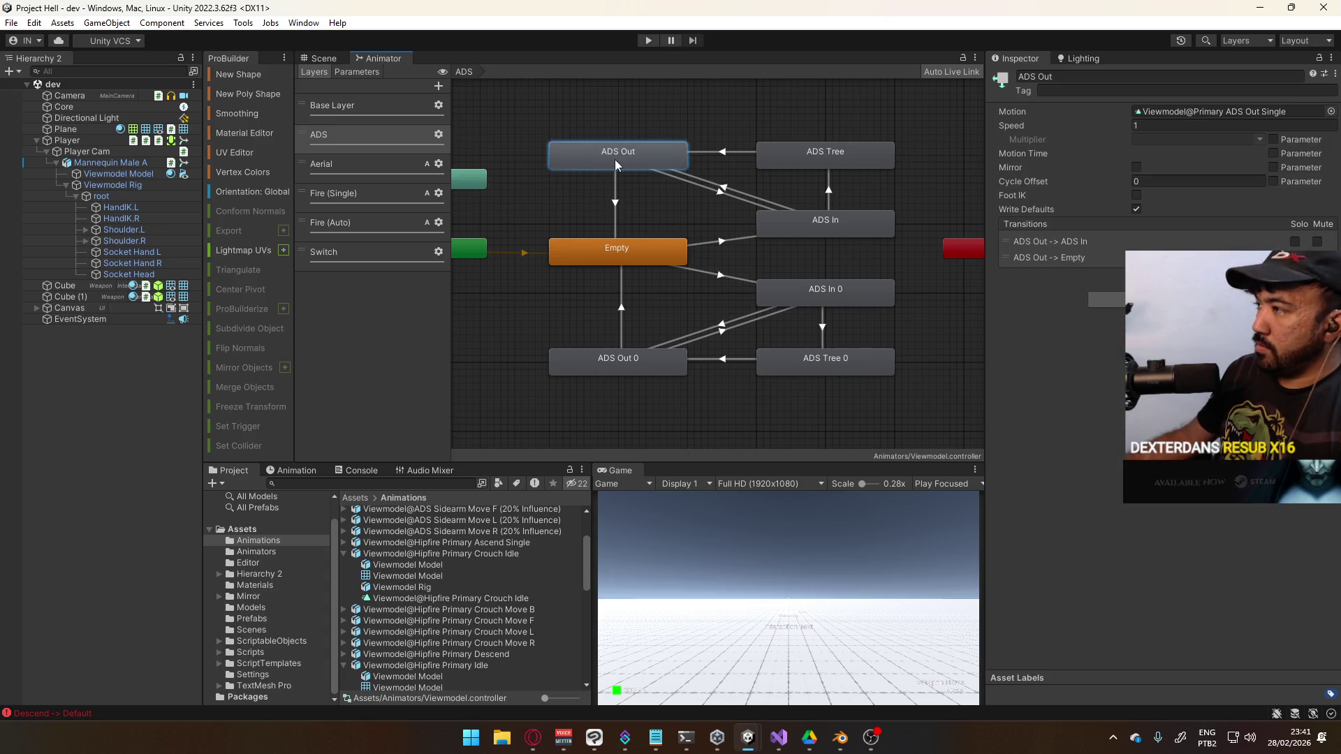
Rename ADS Out to 'Pimary (ADS Out)' and ADS Tree to 'Primary (ADS Tree)'
left_click(1074, 75)
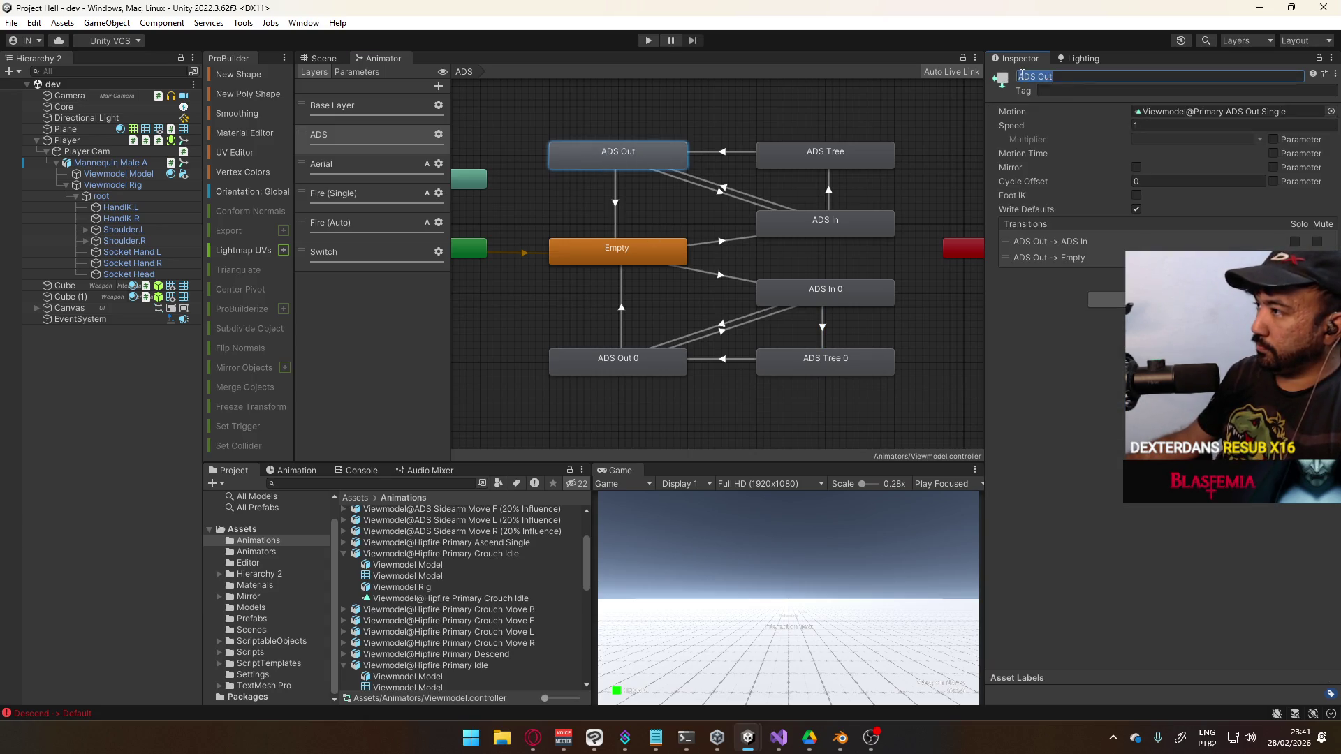
key("Home")
type("Pimary (ADS Out")
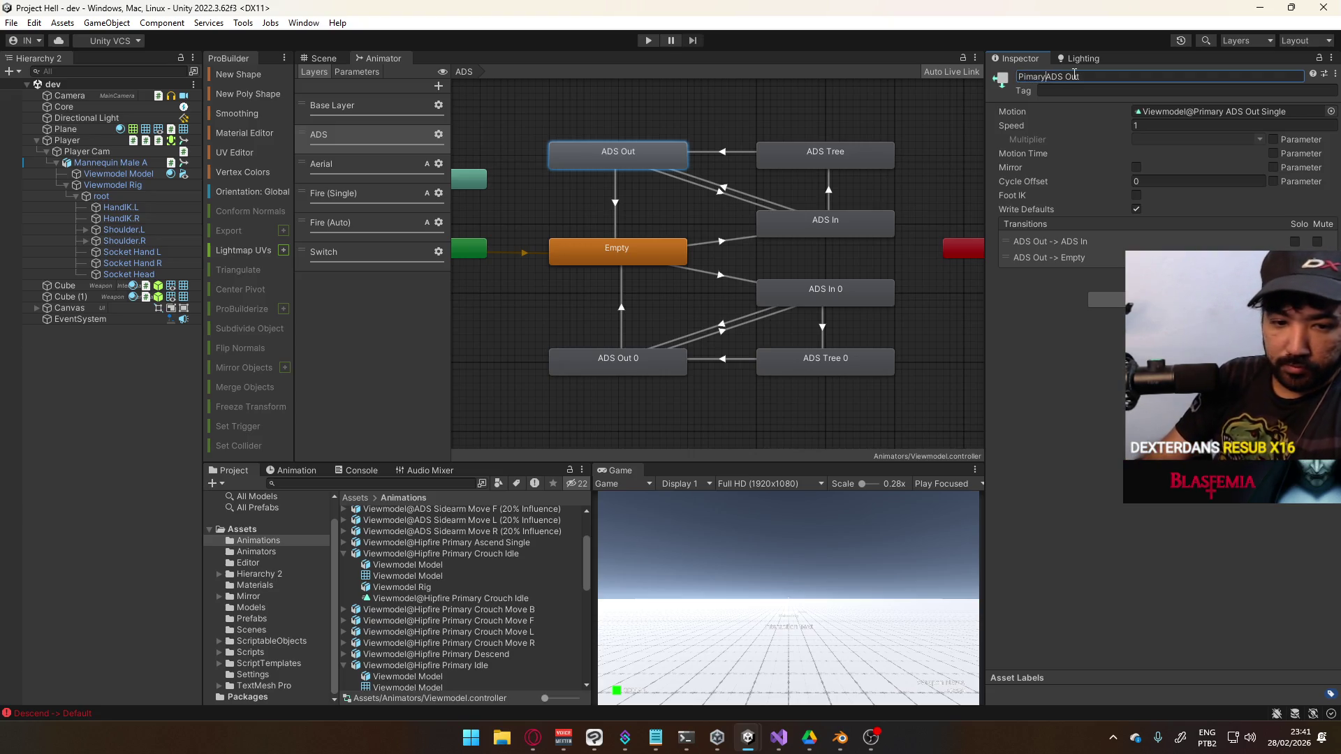
type(")")
key("Return")
left_click(844, 153)
left_click(1086, 76)
left_click(1022, 76)
type("Primary (ADS Tree")
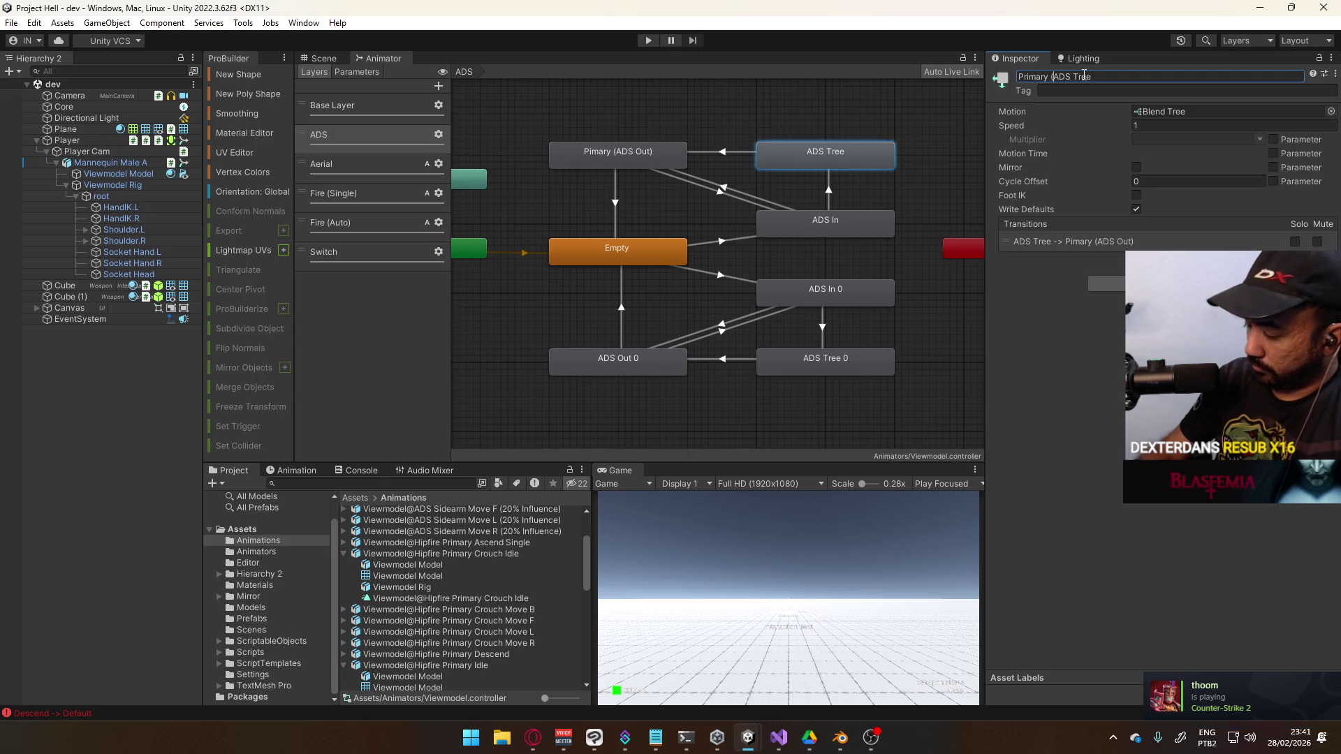
type(")")
key("Return")
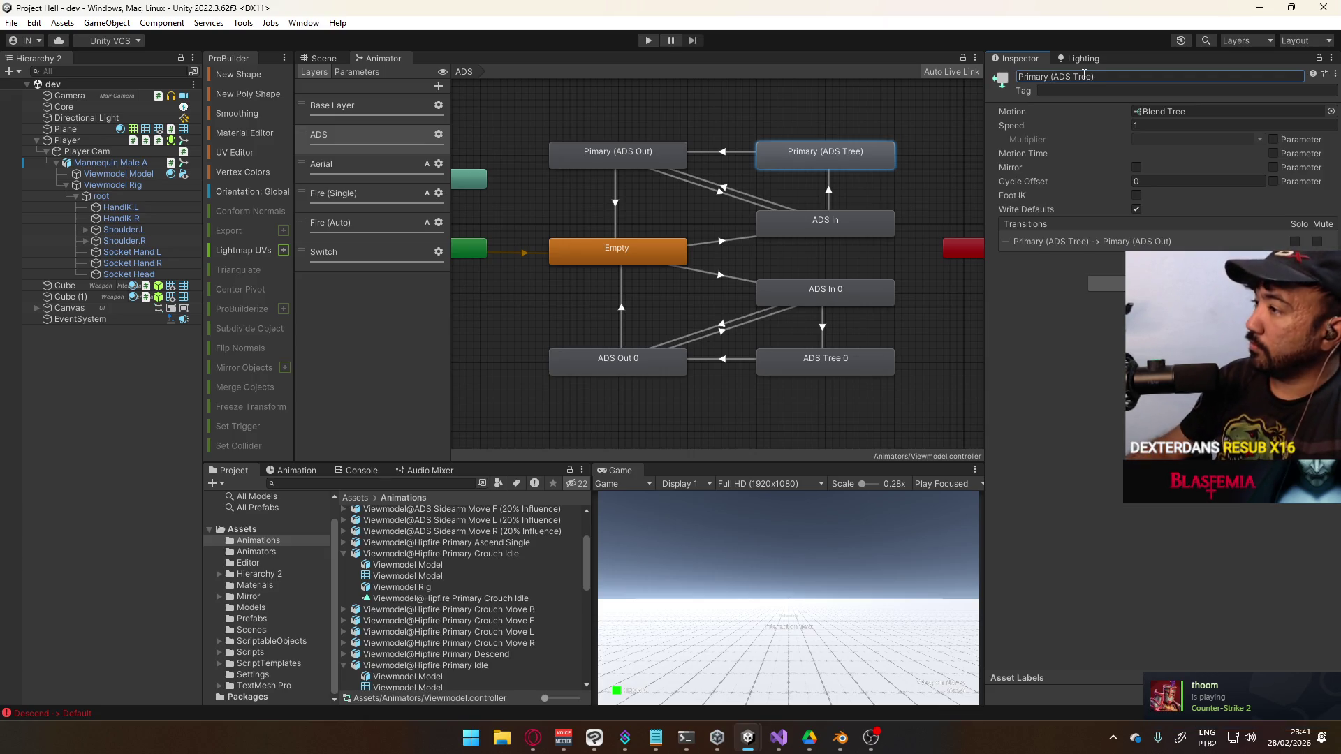
Rename ADS In to 'Primary (ADS In)' and ADS In 0 to 'Primary (ADS In 0)'
left_click(873, 224)
left_click(1071, 73)
key("Home")
type("Primary (")
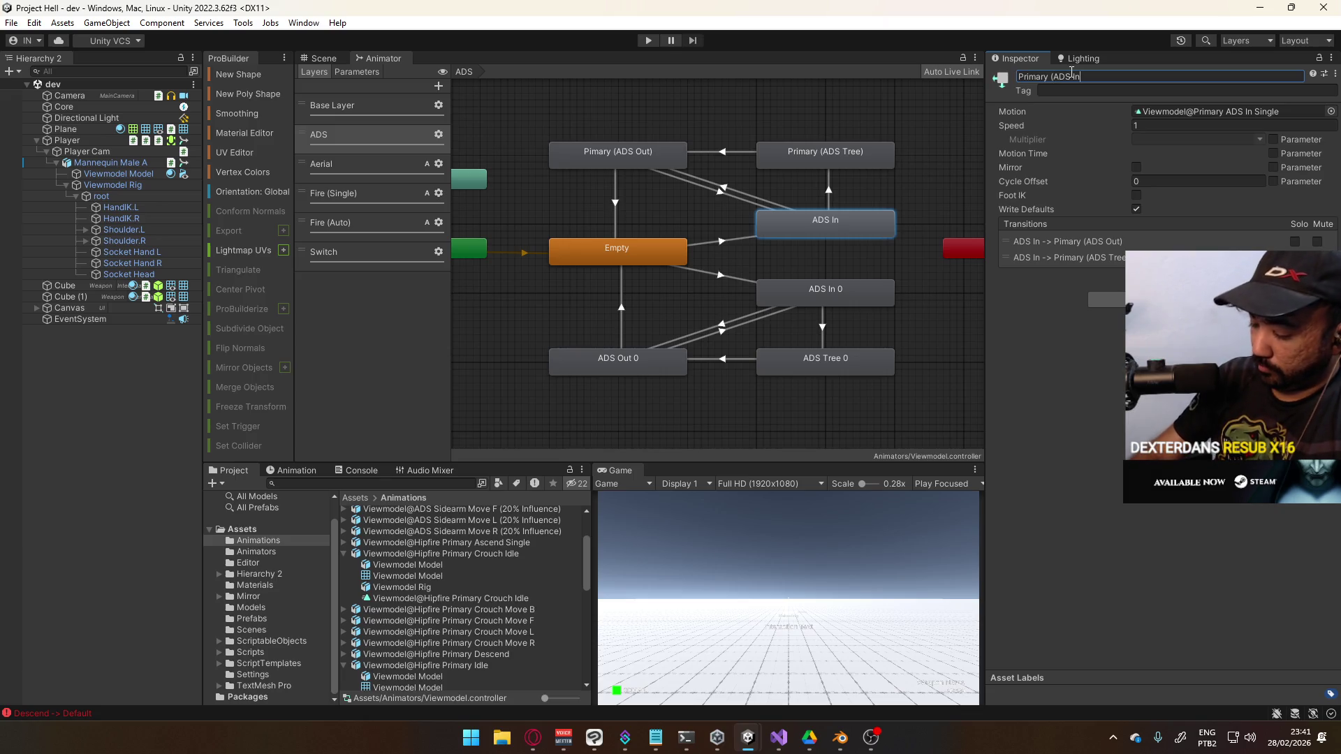
type(")")
key("Return")
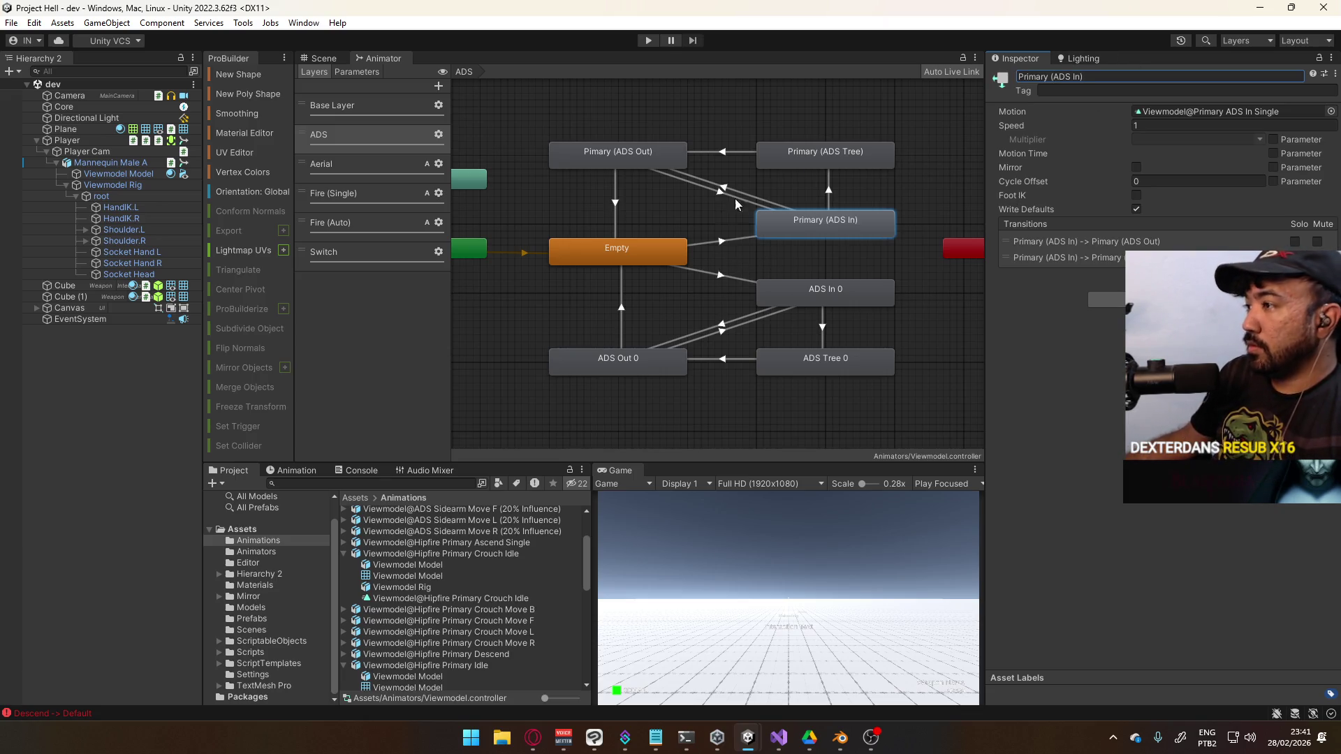
left_click(803, 292)
left_click(1083, 76)
left_click(1066, 76)
type("Primary (ADS In 0")
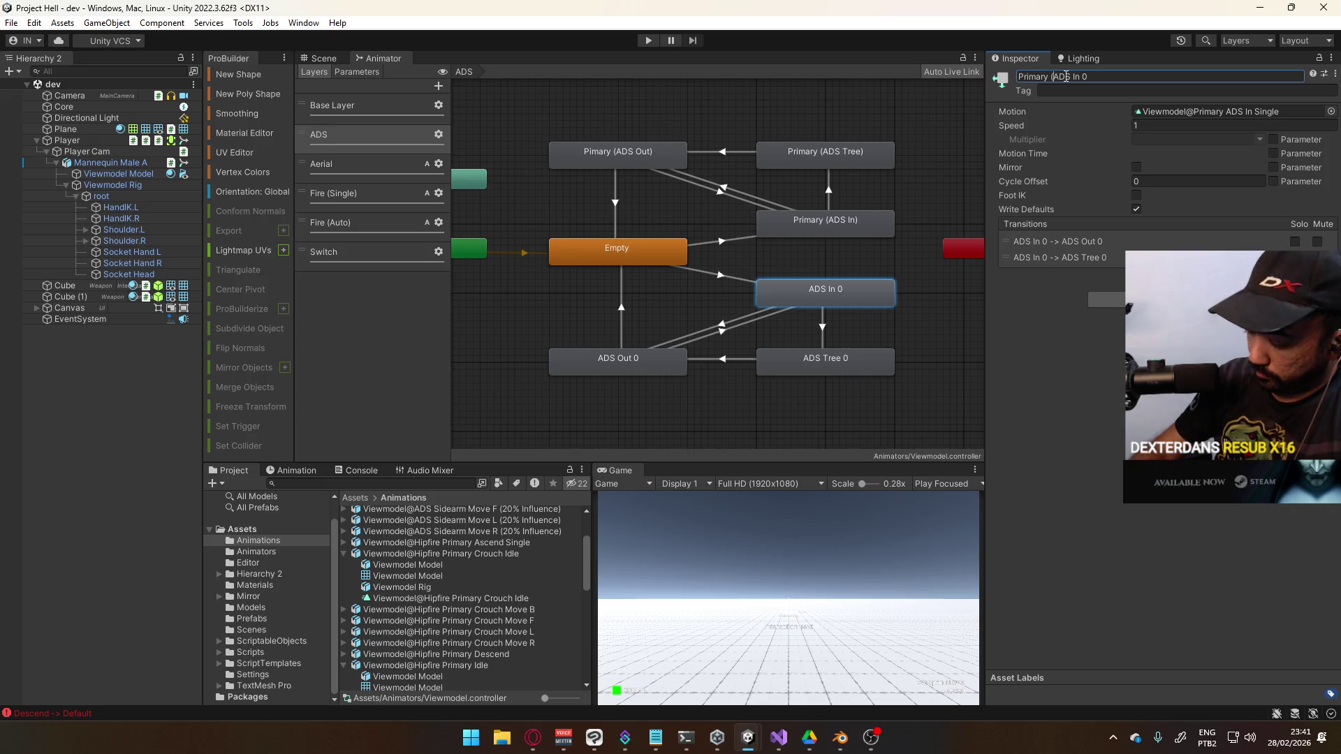
type(")")
key("Return")
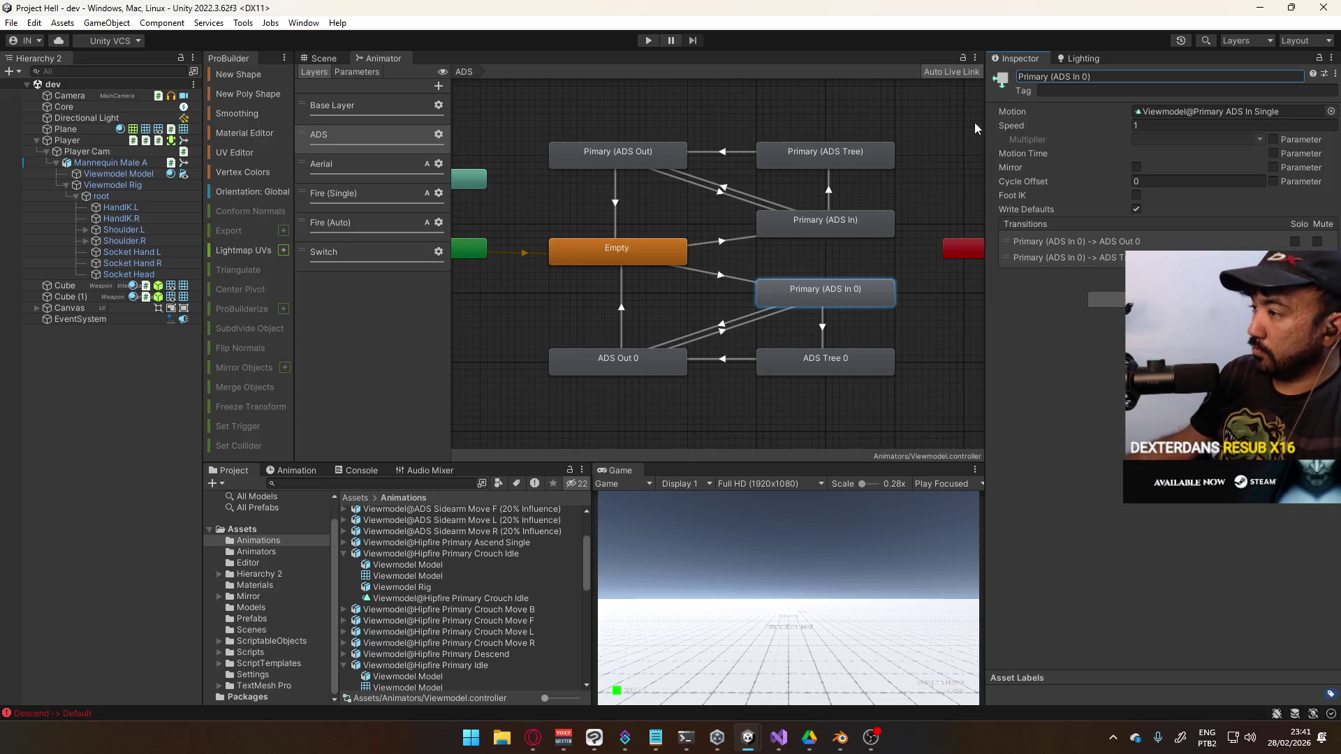
Rename the copied ADS In state, fixing its parenthesis, dropping the trailing 0 and replacing Primary with Sidearm
left_click(1080, 77)
type(")")
key("End")
key("BackSpace")
key("Return")
left_click(1103, 77)
key("BackSpace")
double_click(1027, 77)
type("Sidearm ")
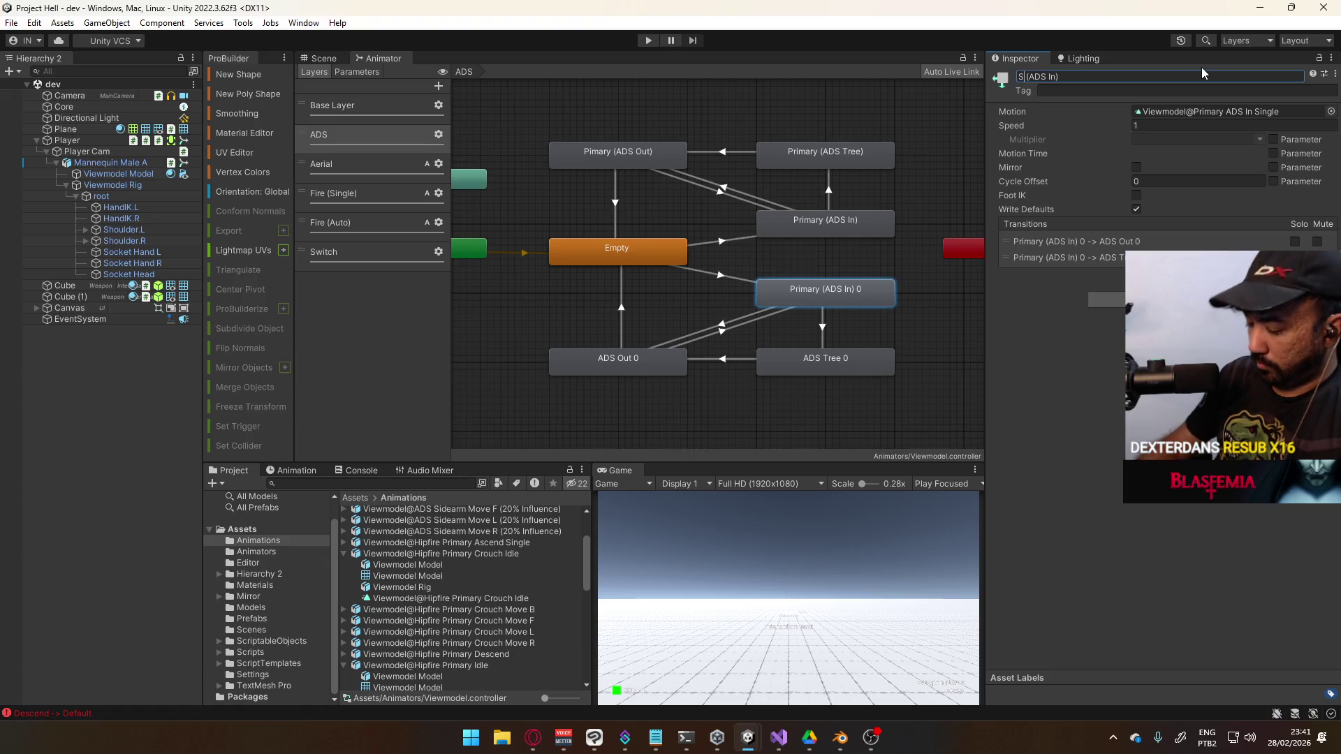
type("sidearm")
Paste the Sidearm prefix into ADS Out 0 and remove the duplicated 'sidearm' from Sidearm (ADS In)
key("shift+Home")
key("ctrl+c")
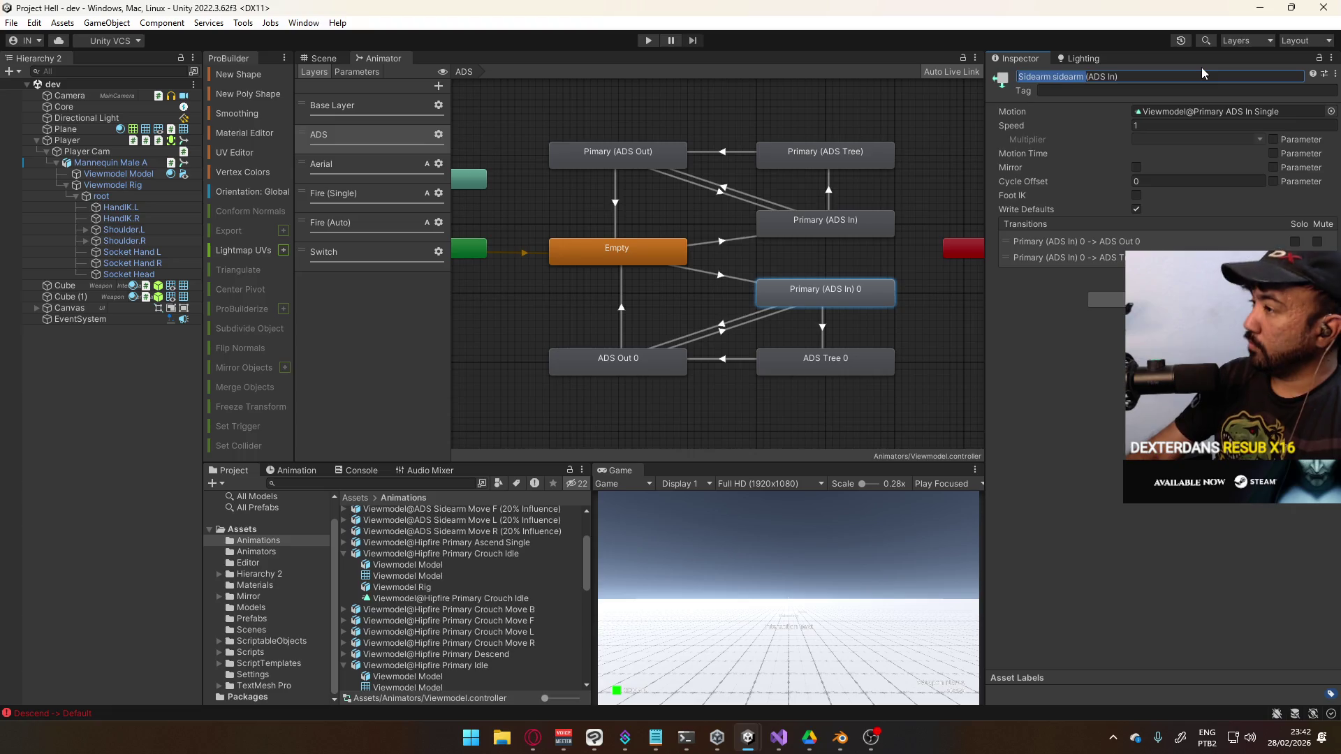
left_click(627, 373)
left_click(1019, 76)
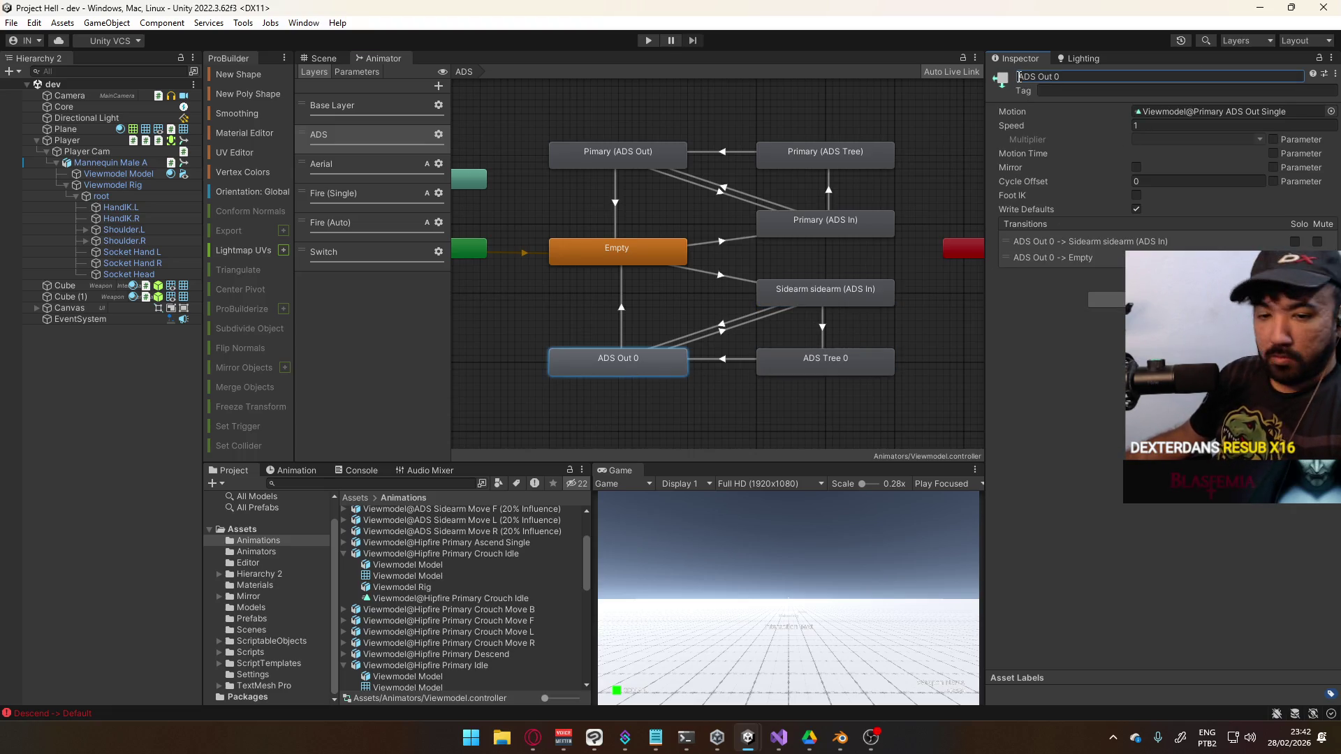
key("ctrl+v")
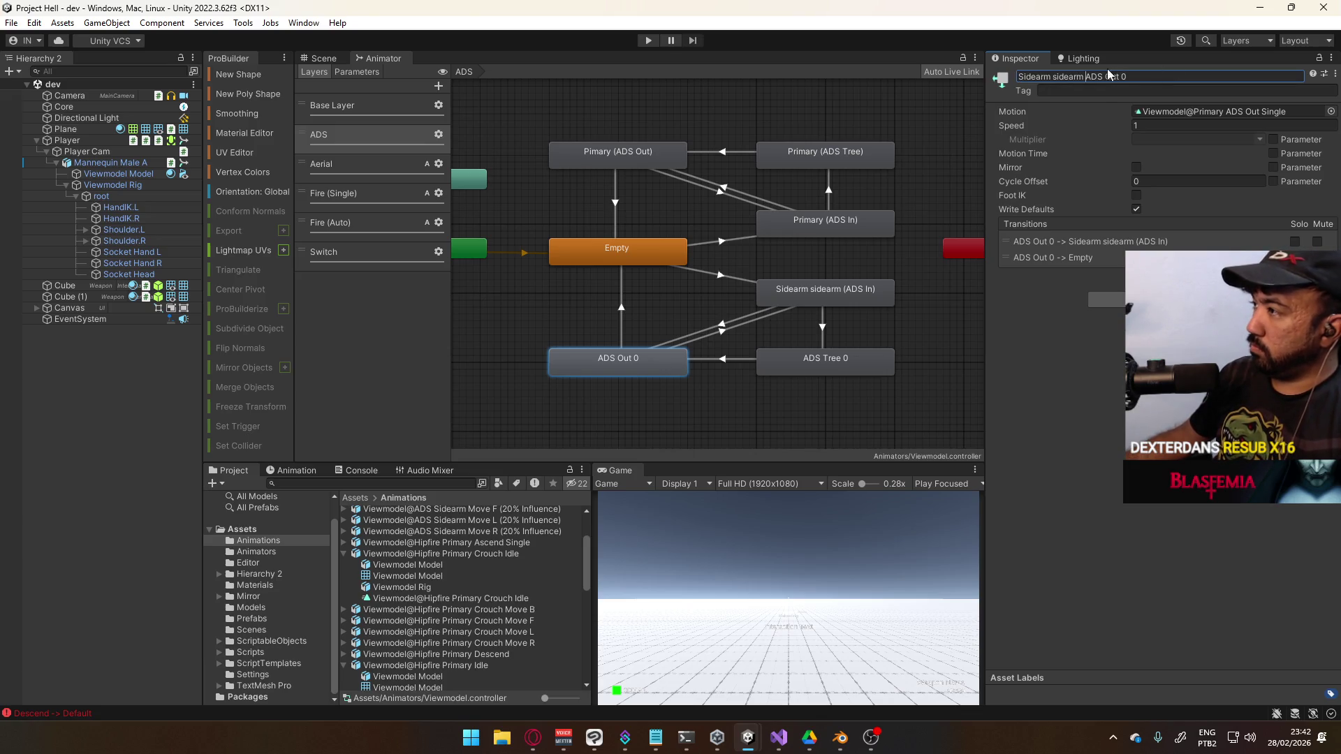
left_click(824, 362)
left_click(810, 294)
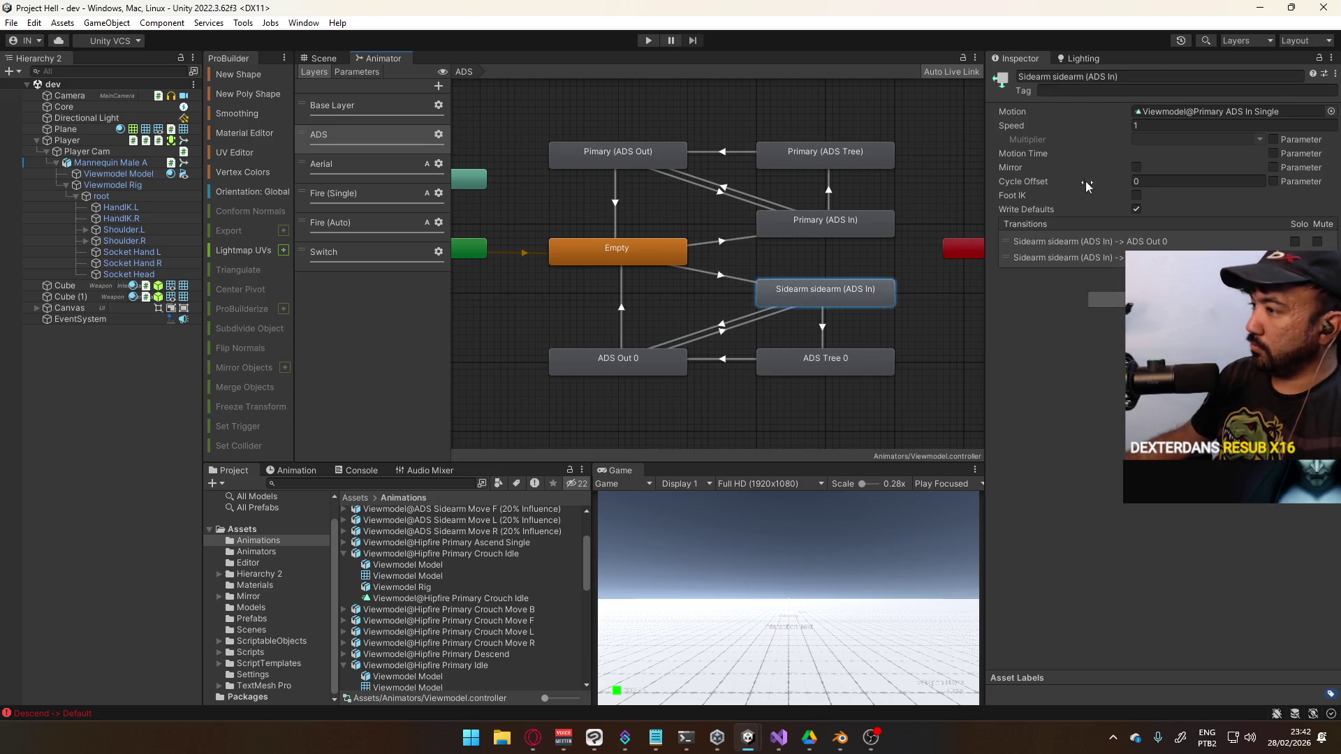
double_click(1079, 76)
key("BackSpace")
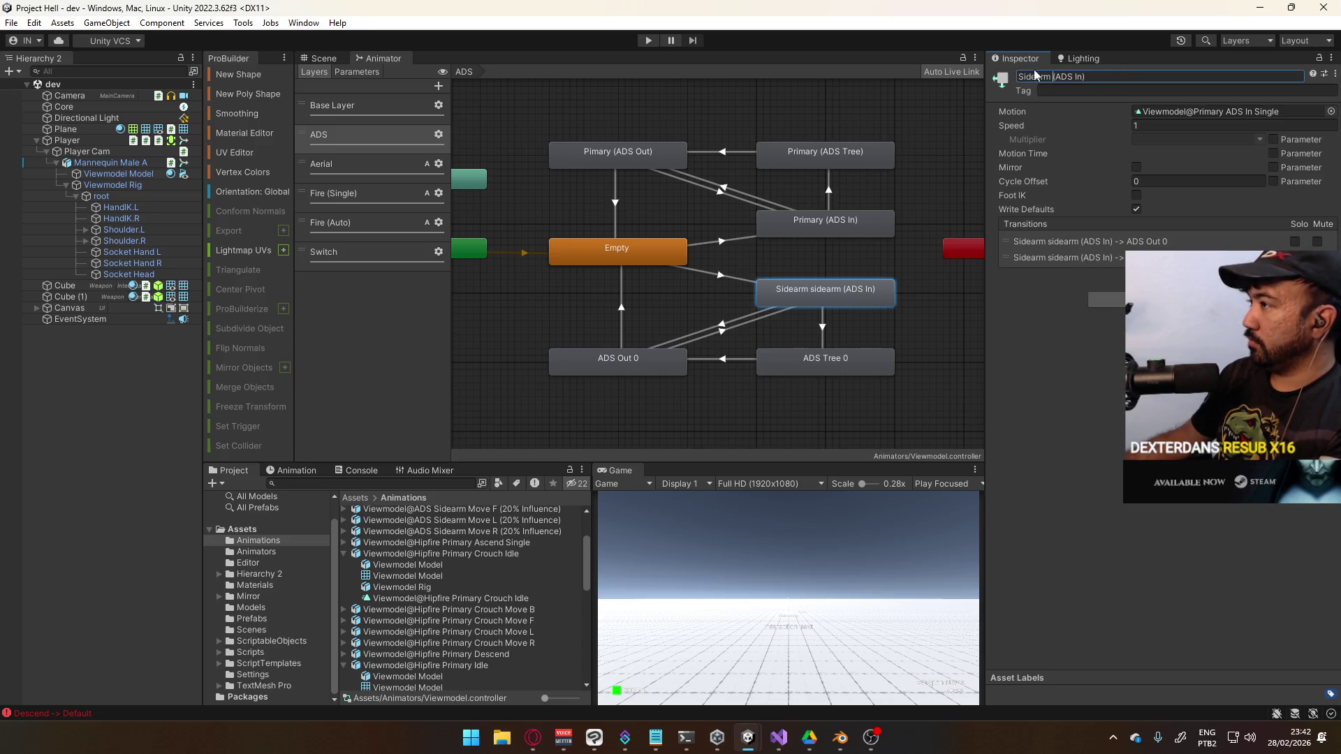
double_click(1026, 76)
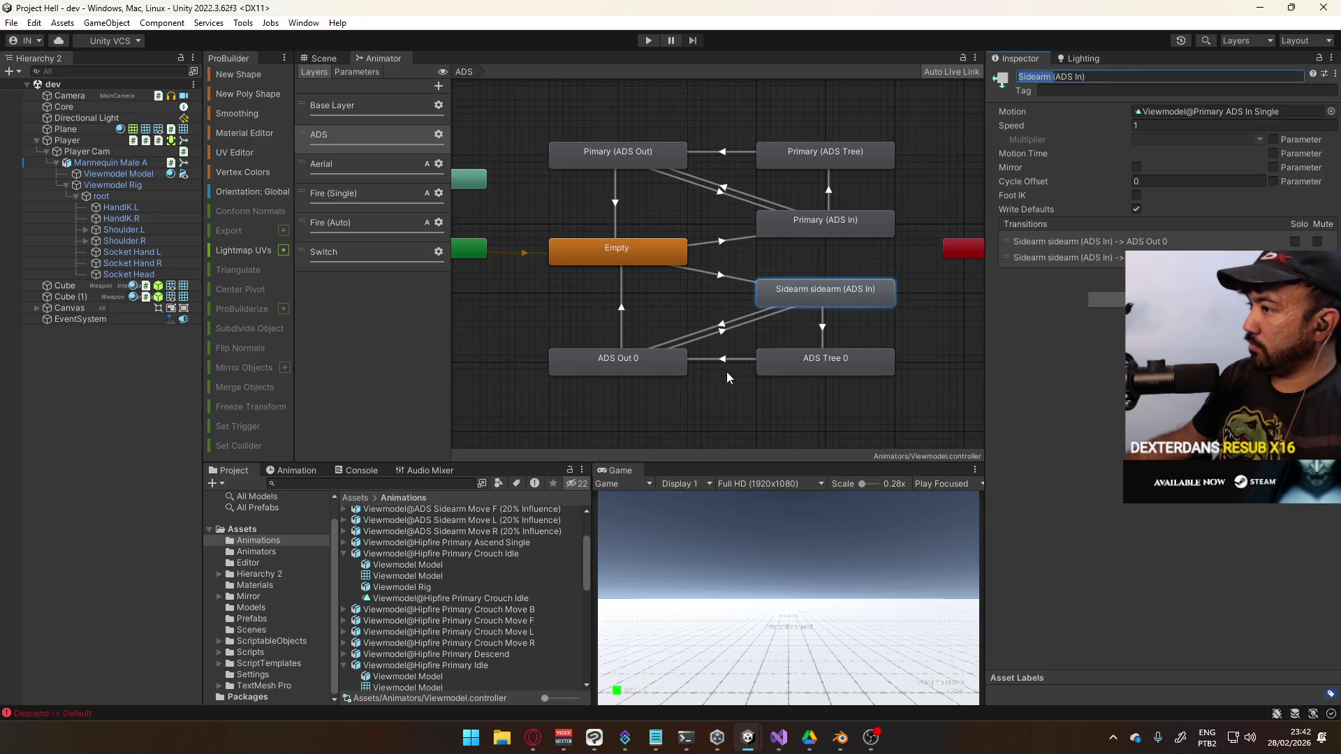
Rename the ADS Out 0 state to Sidearm (ADS Out)
left_click(642, 360)
left_click(1075, 74)
key("Home")
type("Sidearm")
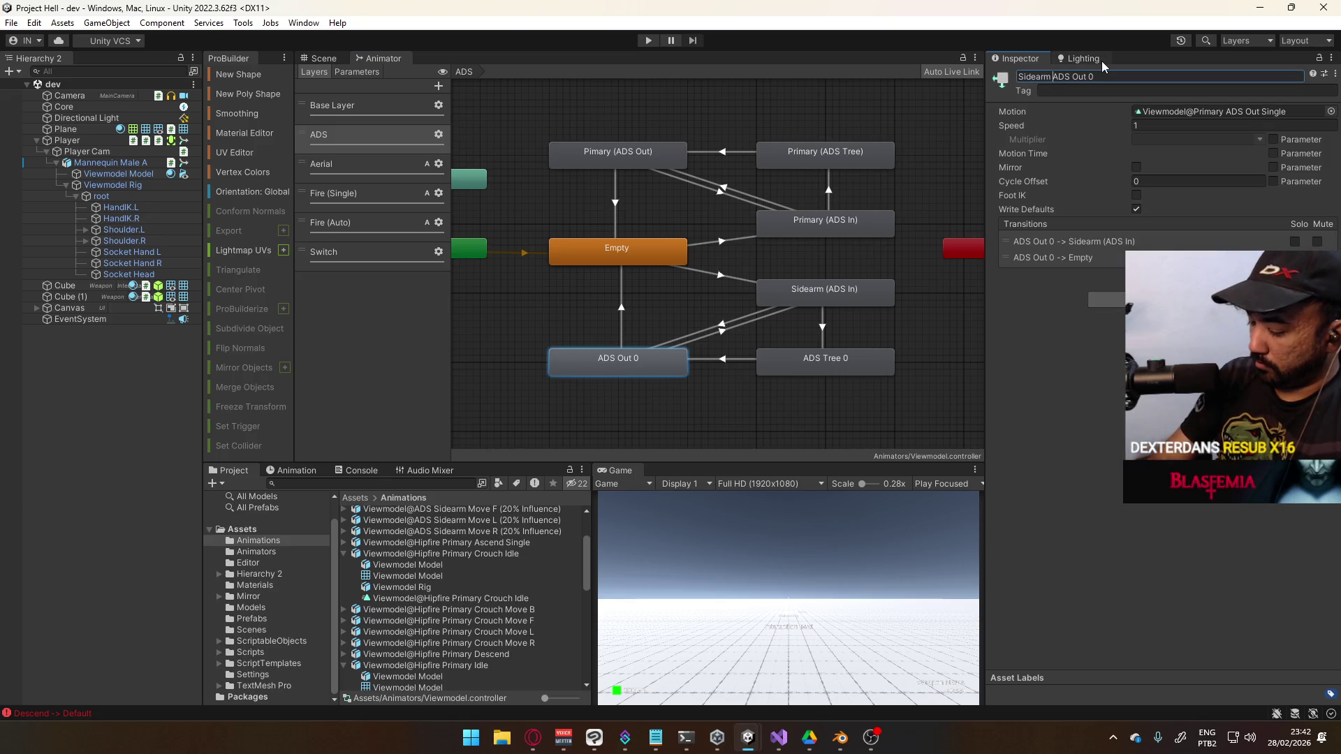
key("End")
type(")")
key("Return")
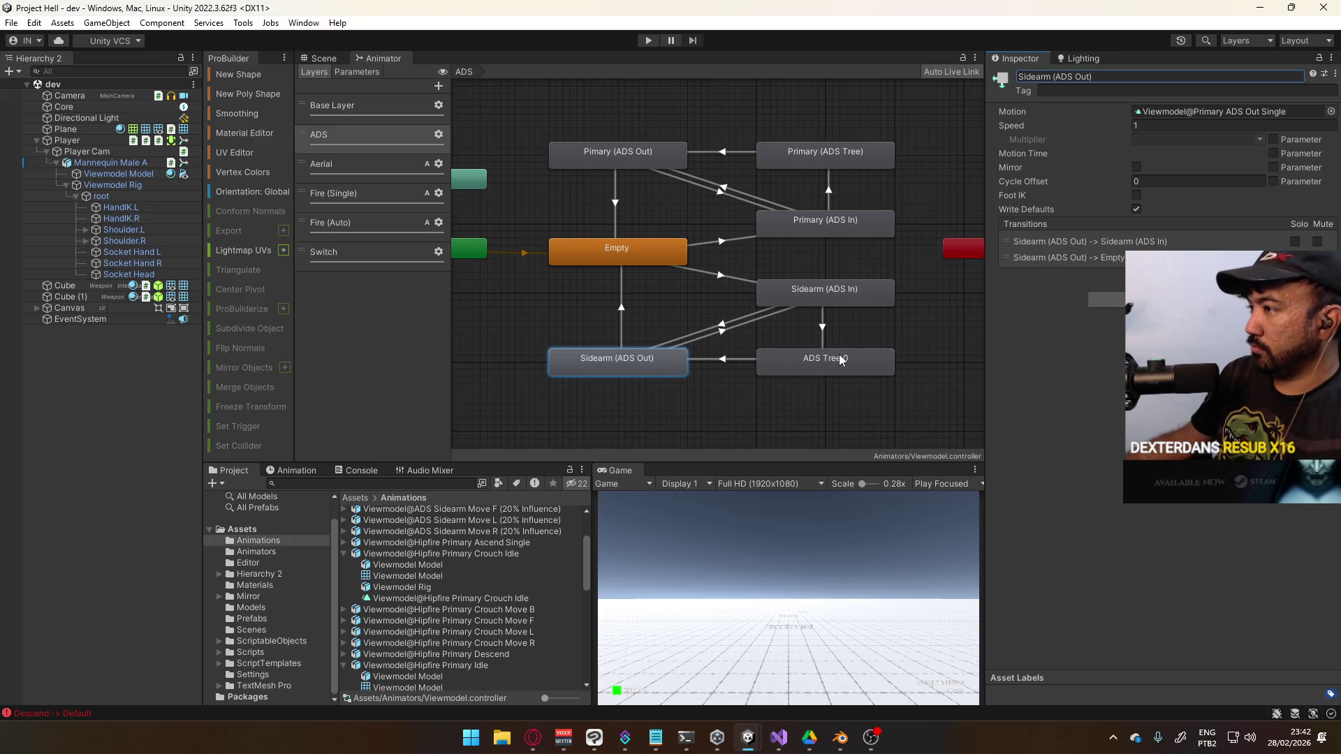
Rename the ADS Tree 0 state to Sidearm (ADS Tree)
left_click(836, 363)
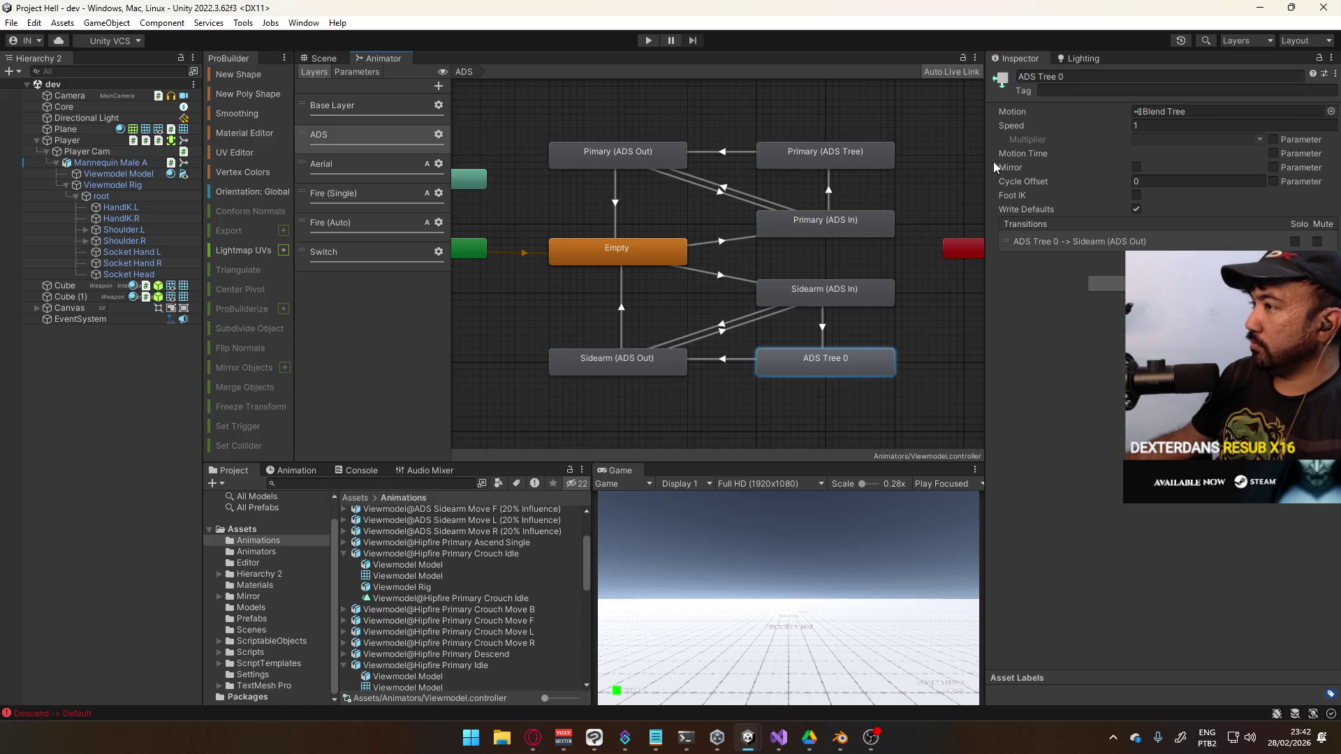
left_click(1117, 76)
type("Sidearm ")
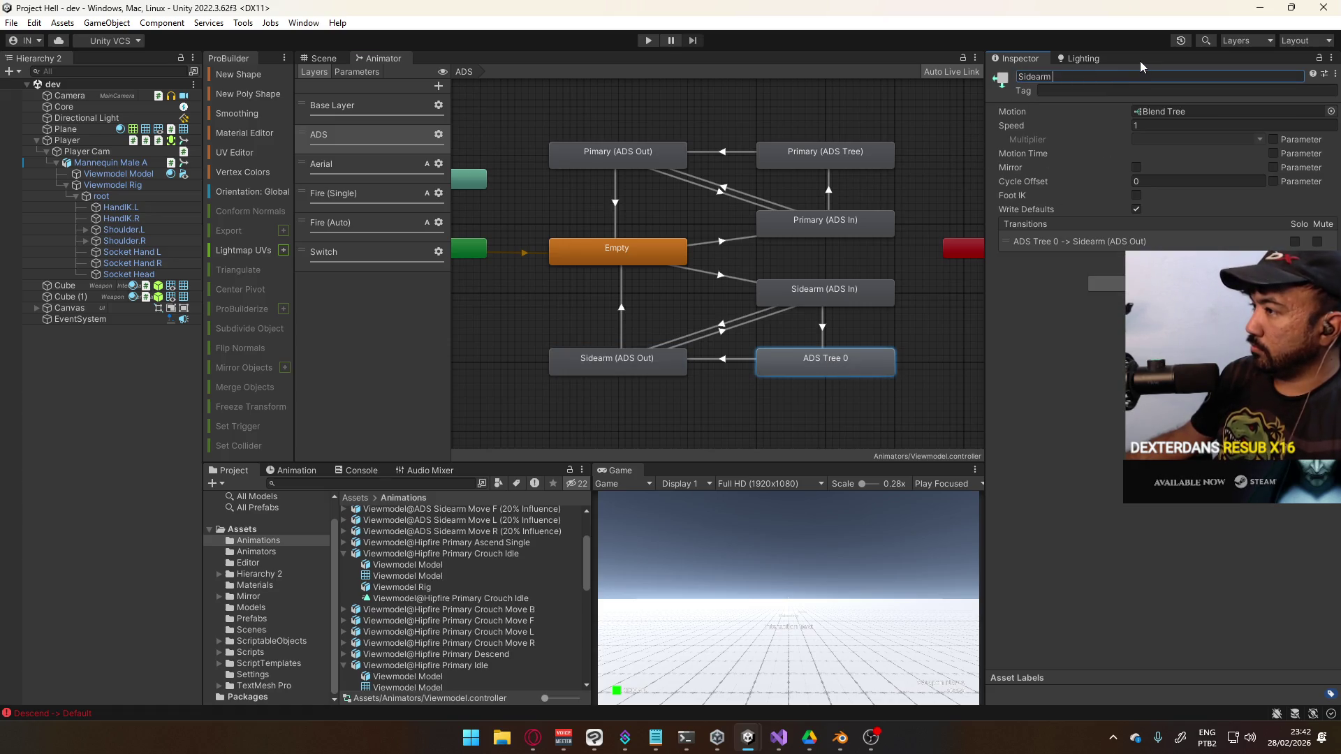
type("(ADS")
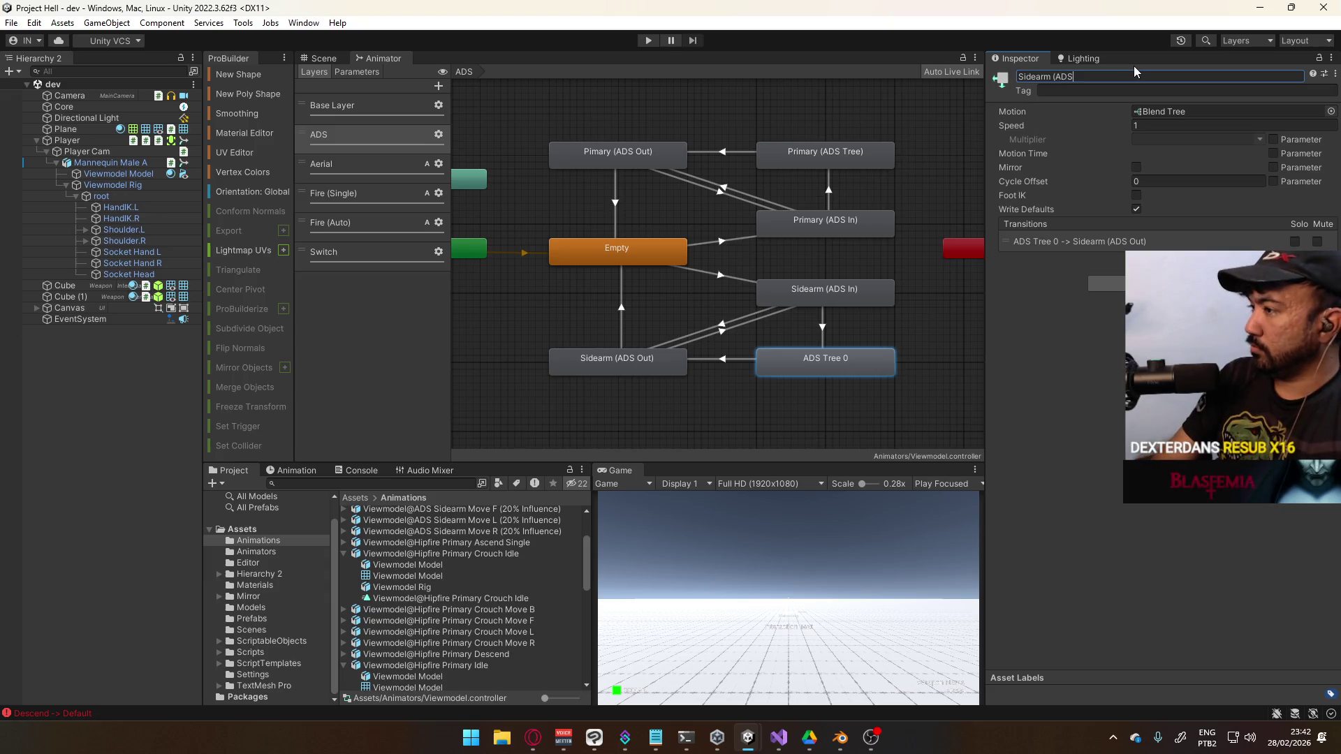
type(" Tree)")
key("Return")
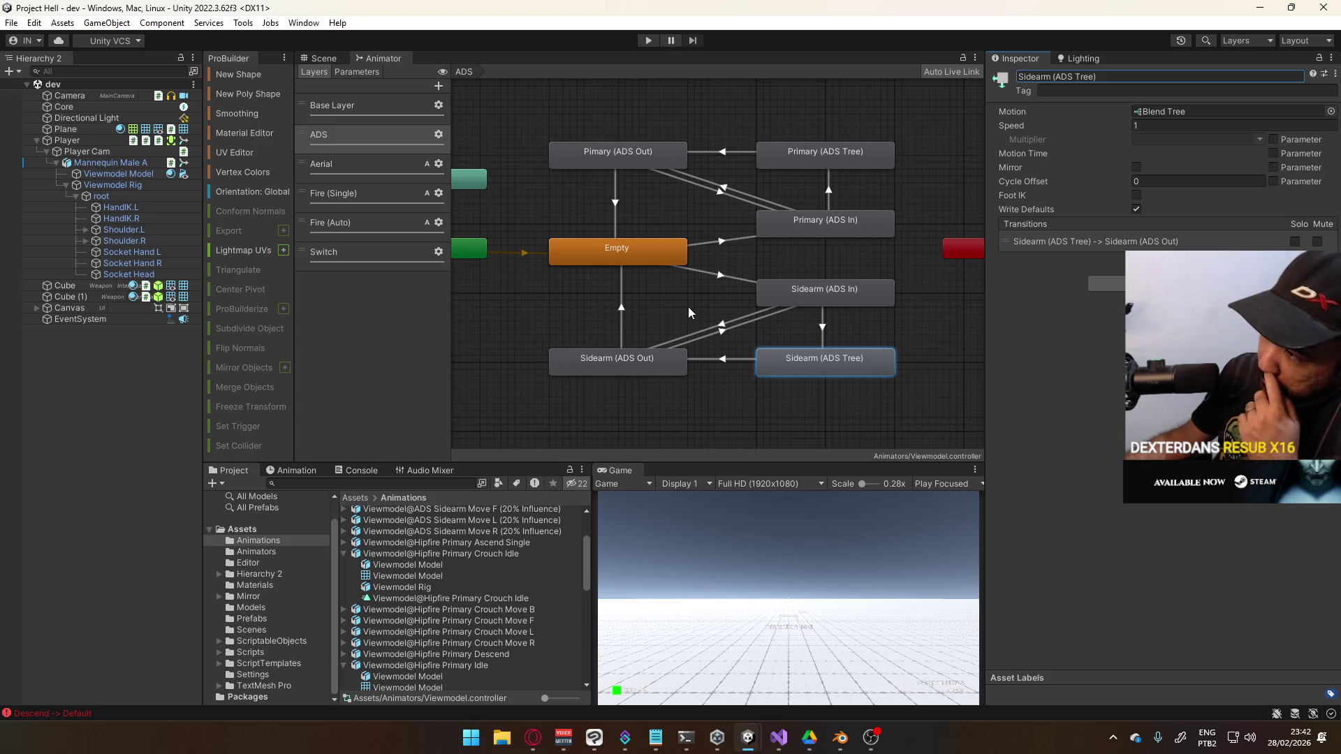
Add a slot condition to the Empty → Sidearm (ADS In) transition
left_click(734, 278)
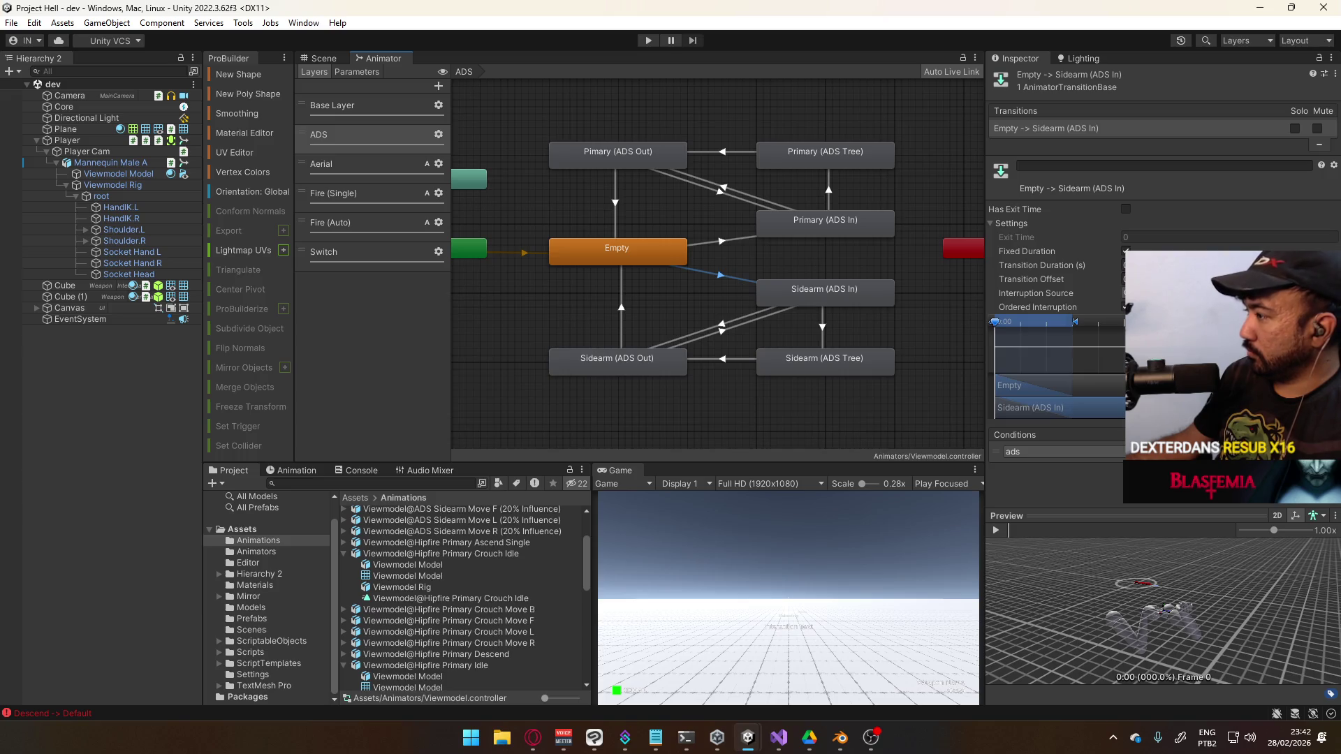
left_click(1316, 467)
left_click(1079, 471)
left_click(1217, 469)
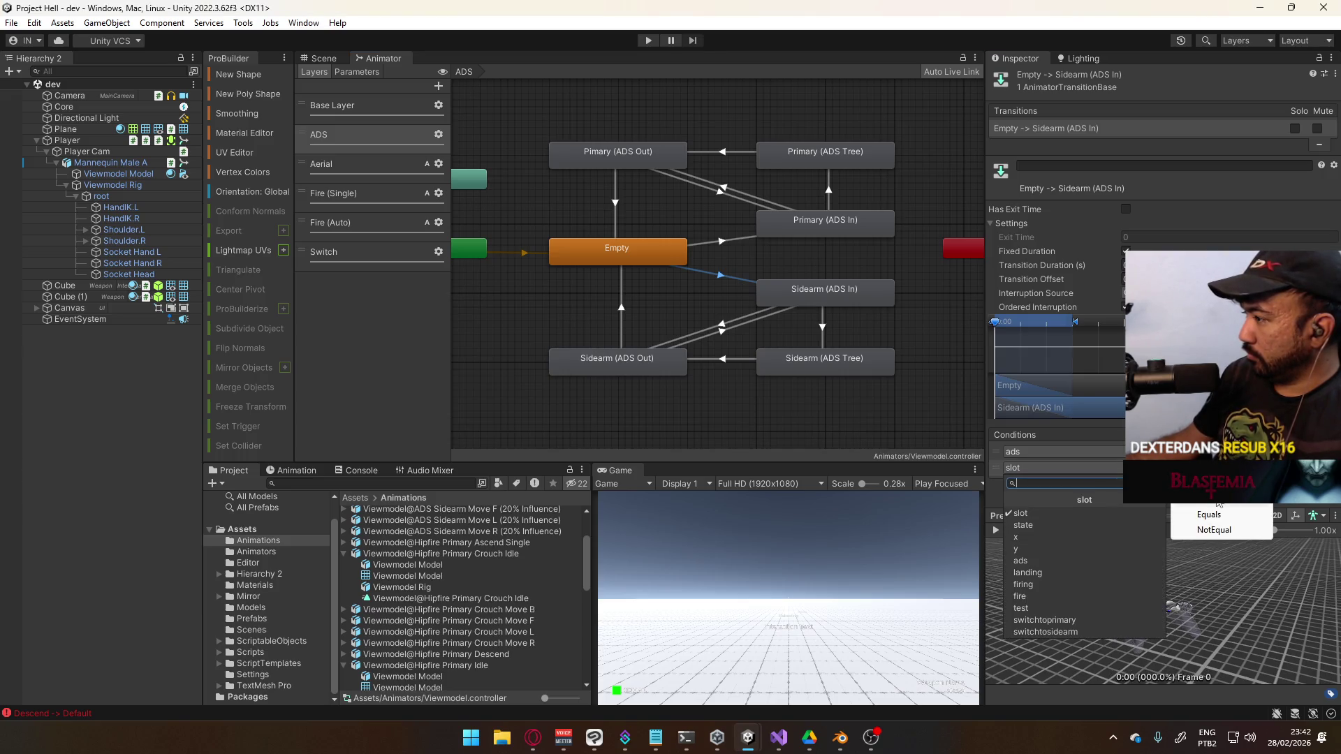
left_click(1209, 515)
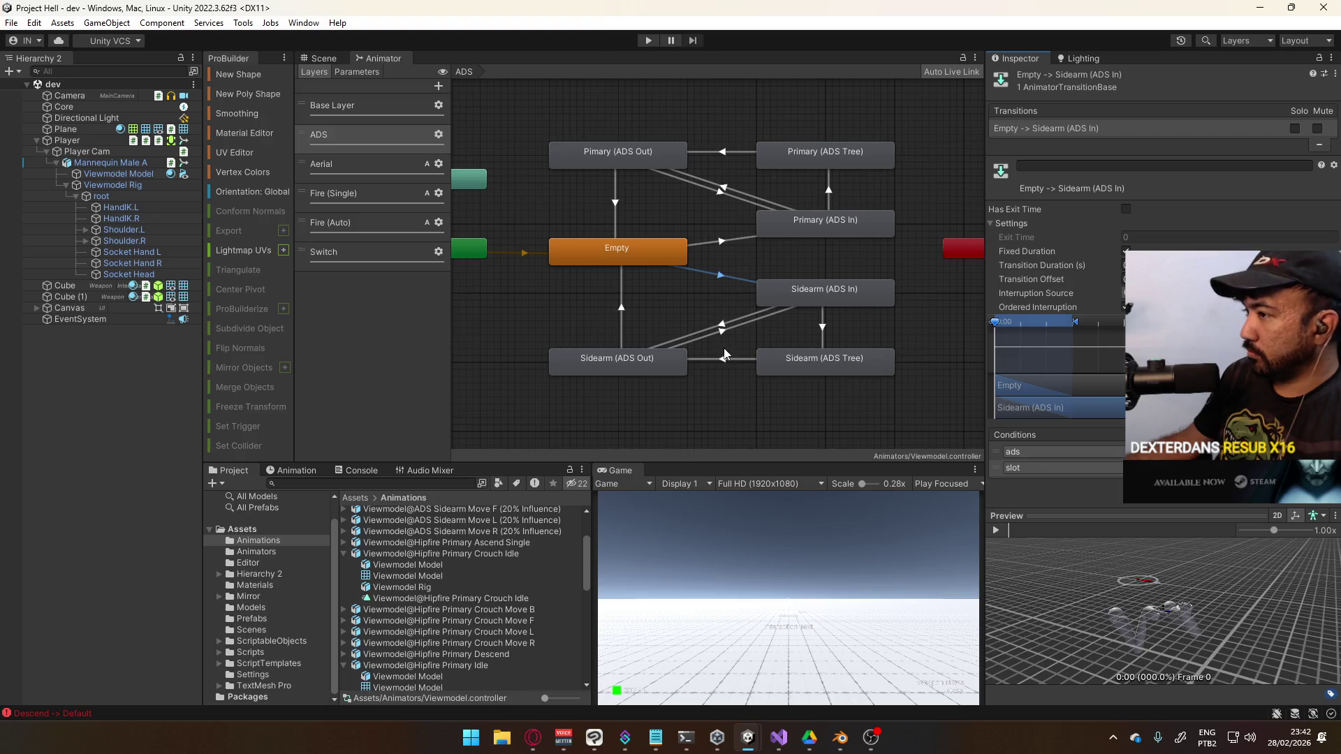
Compare against the Empty → Primary (ADS In) transition's slot condition, then select Primary (ADS Out)
left_click(730, 245)
left_click(1121, 470)
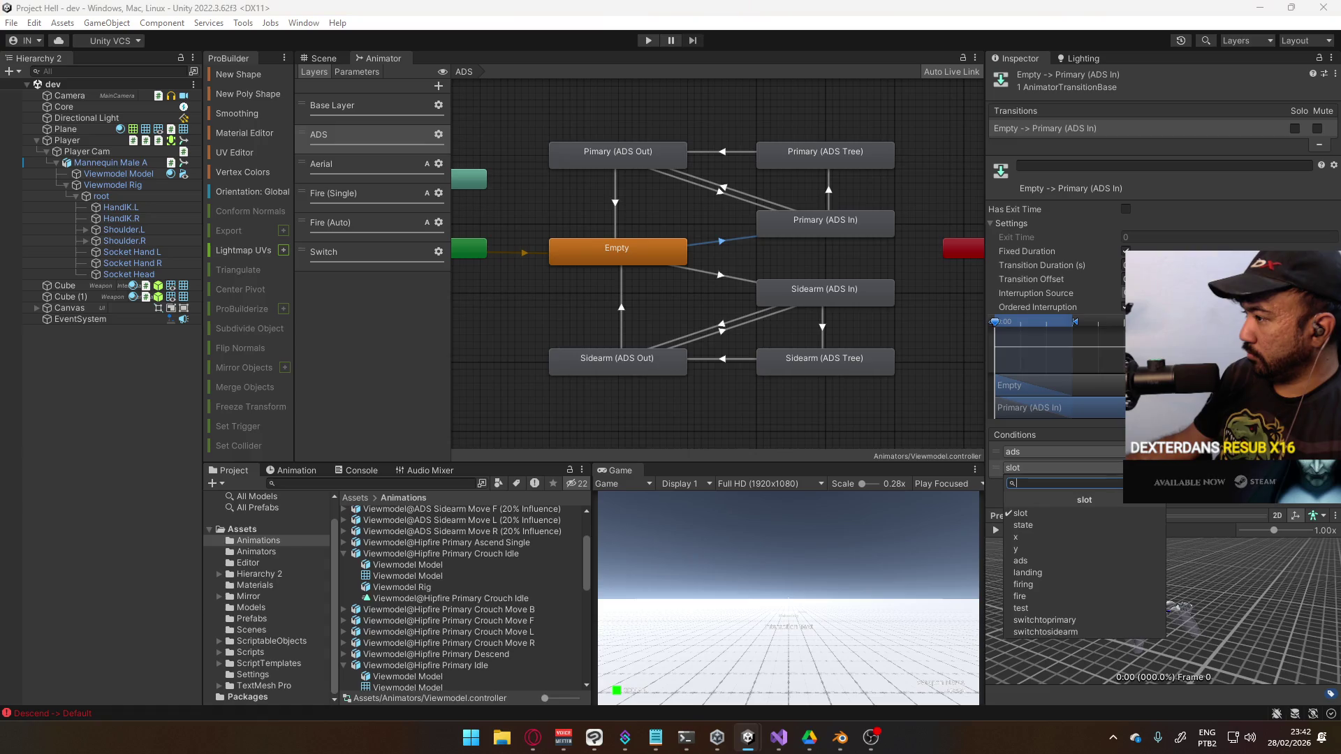
left_click(1187, 467)
left_click(1209, 515)
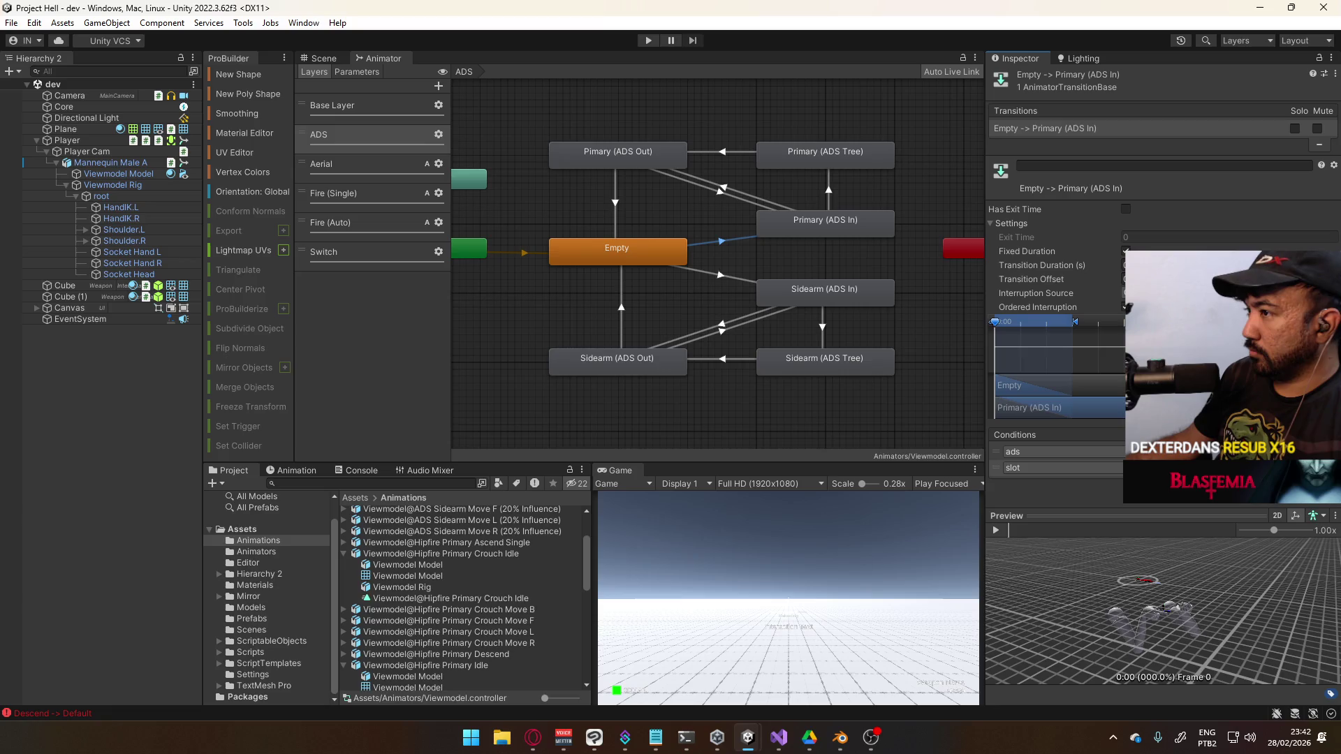
left_click(722, 274)
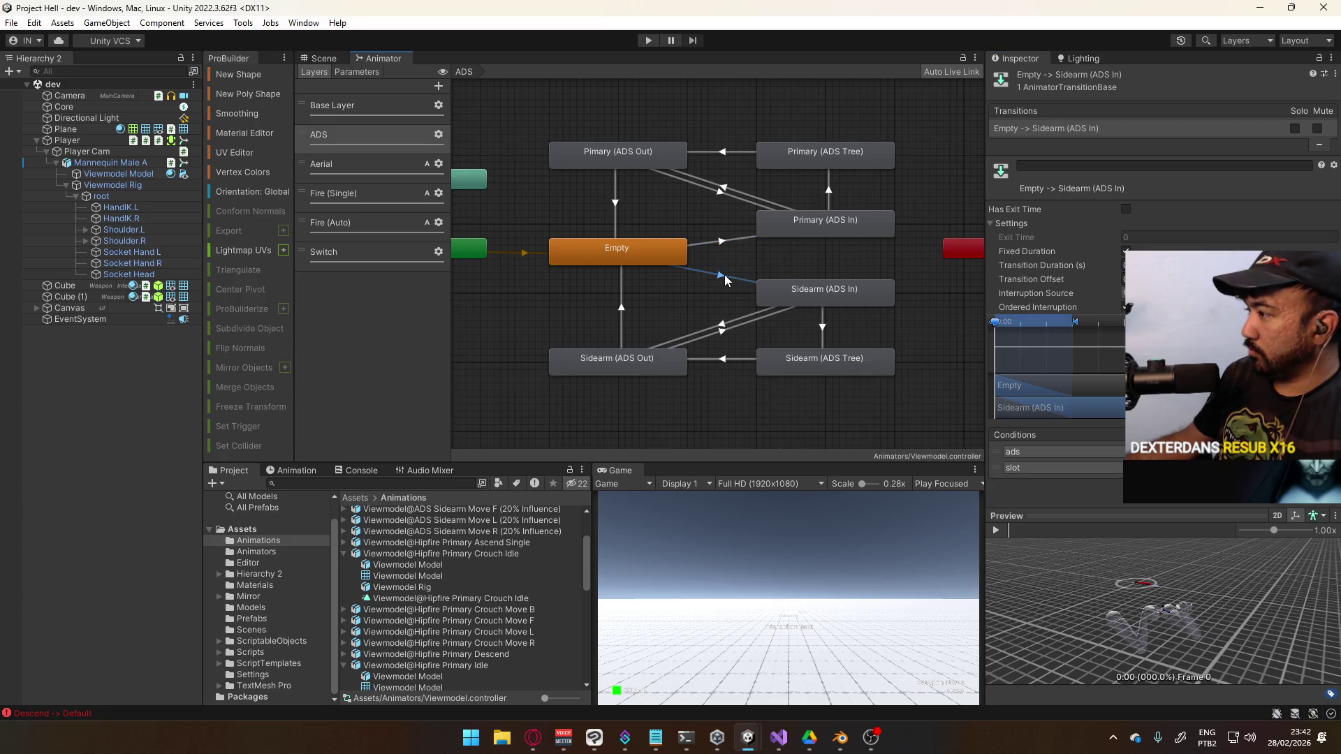
left_click(638, 147)
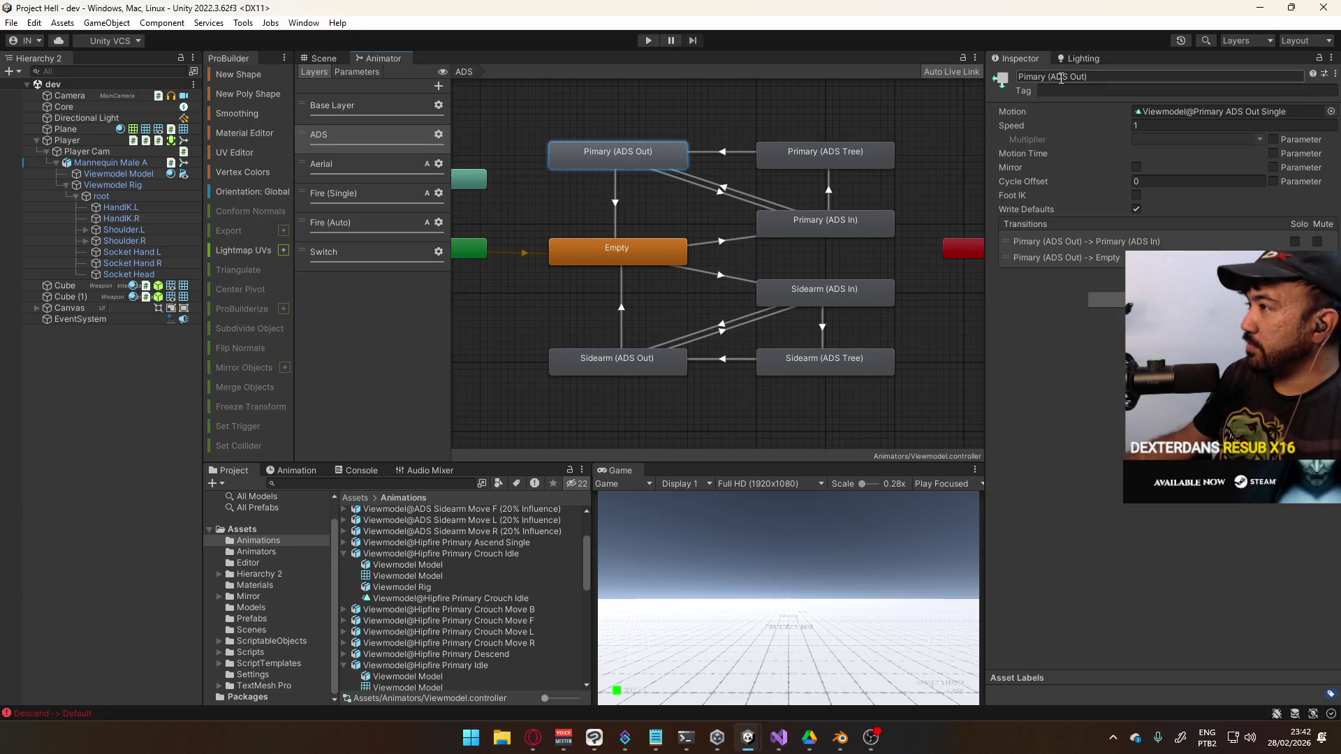
left_click(1018, 77)
key("Return")
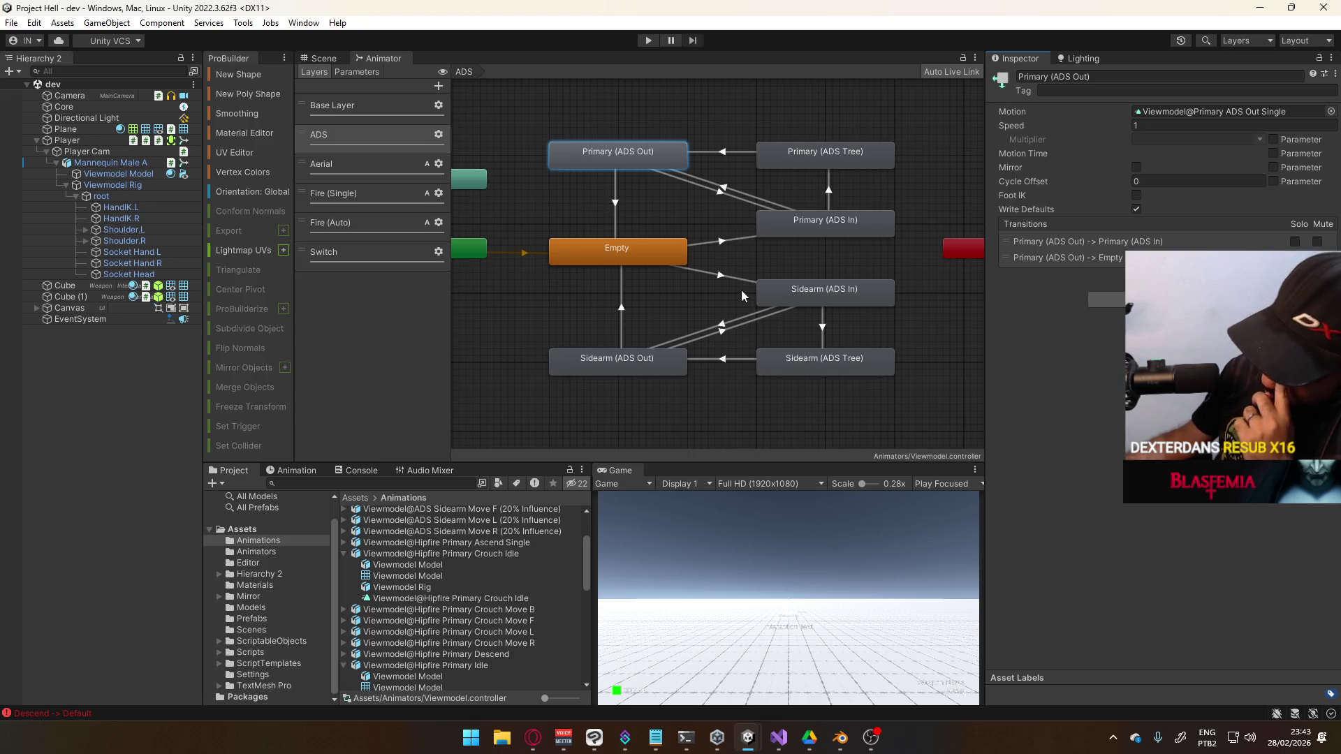
left_click(648, 40)
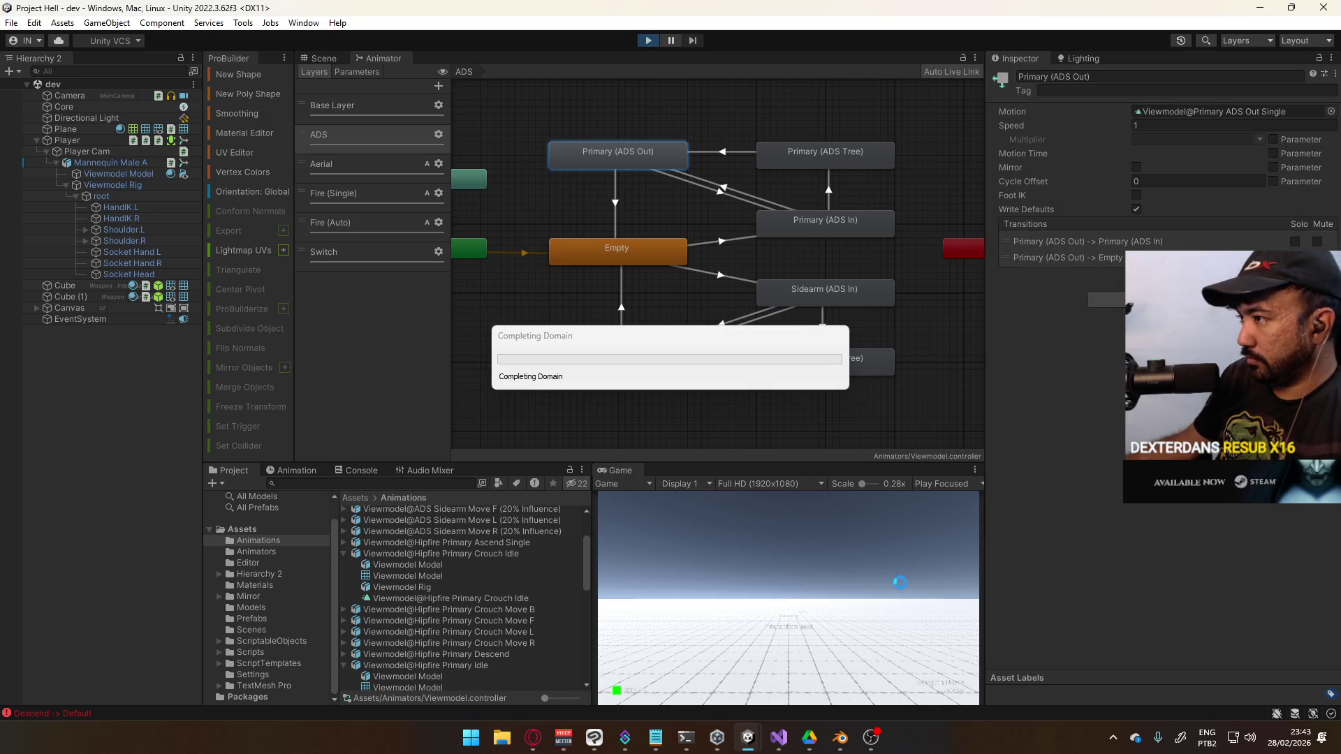
left_click(648, 40)
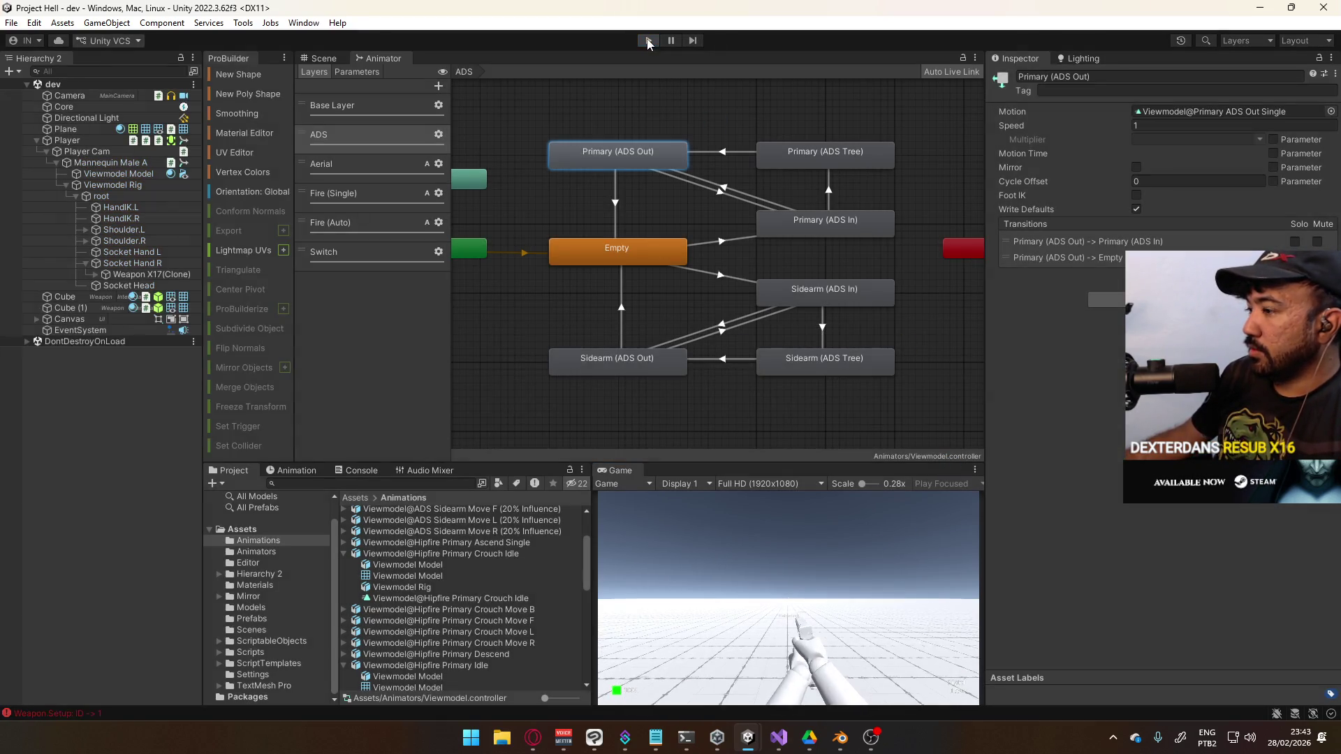
left_click(821, 223)
left_click(810, 286)
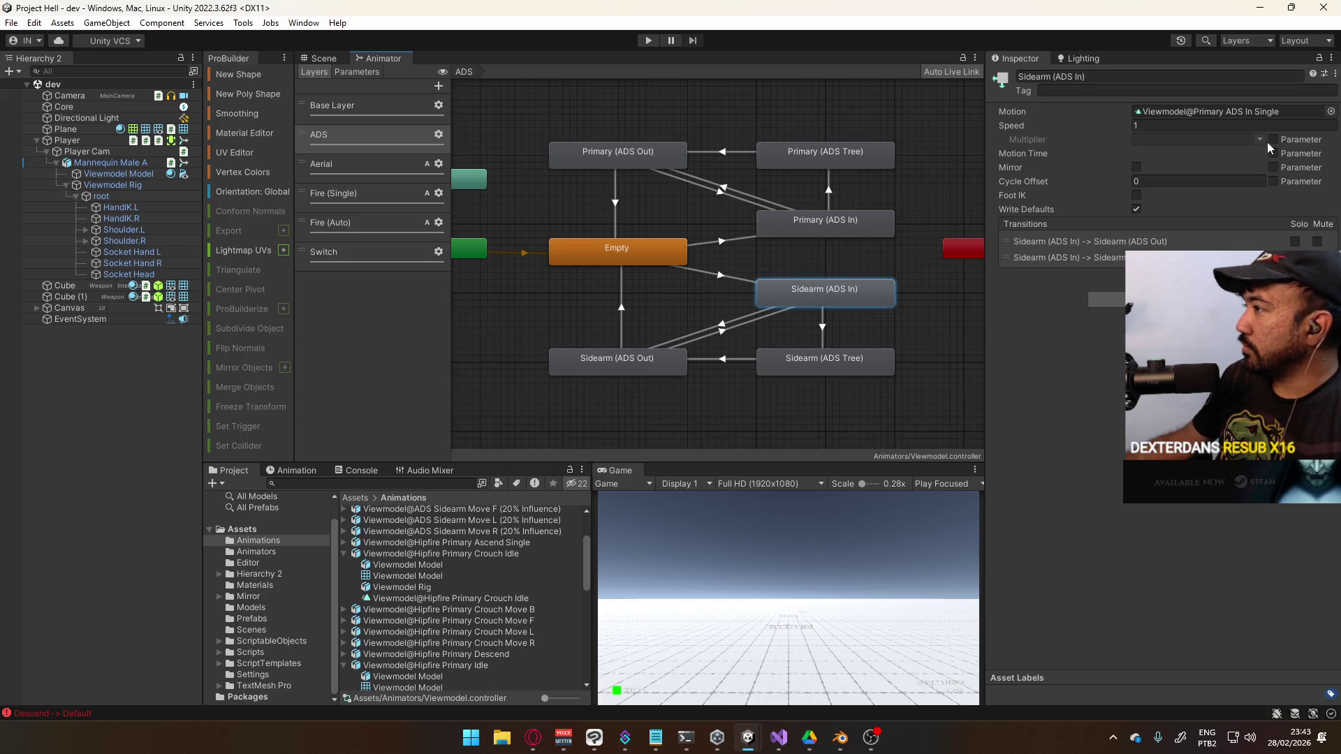
Set Sidearm (ADS In)'s motion to Viewmodel@Sidearm ADS In Single
left_click(1331, 111)
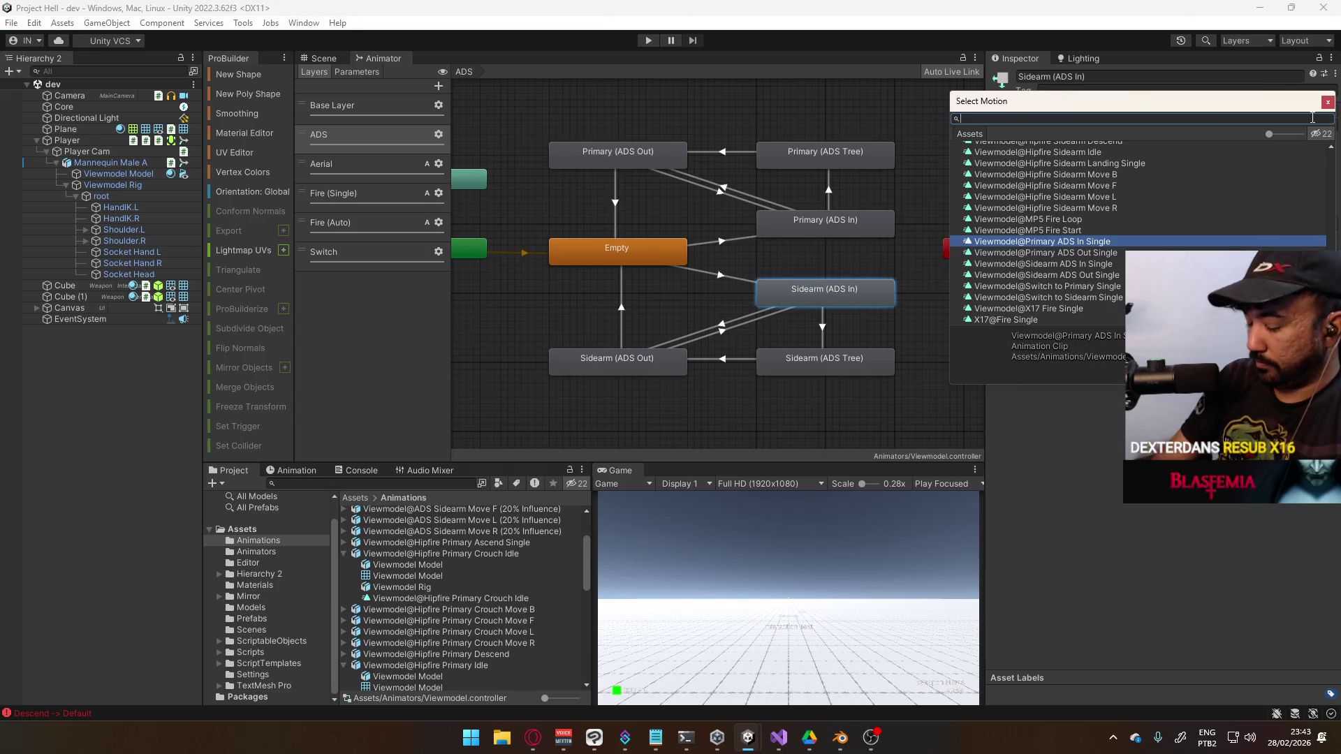
type("Sidearm ADS")
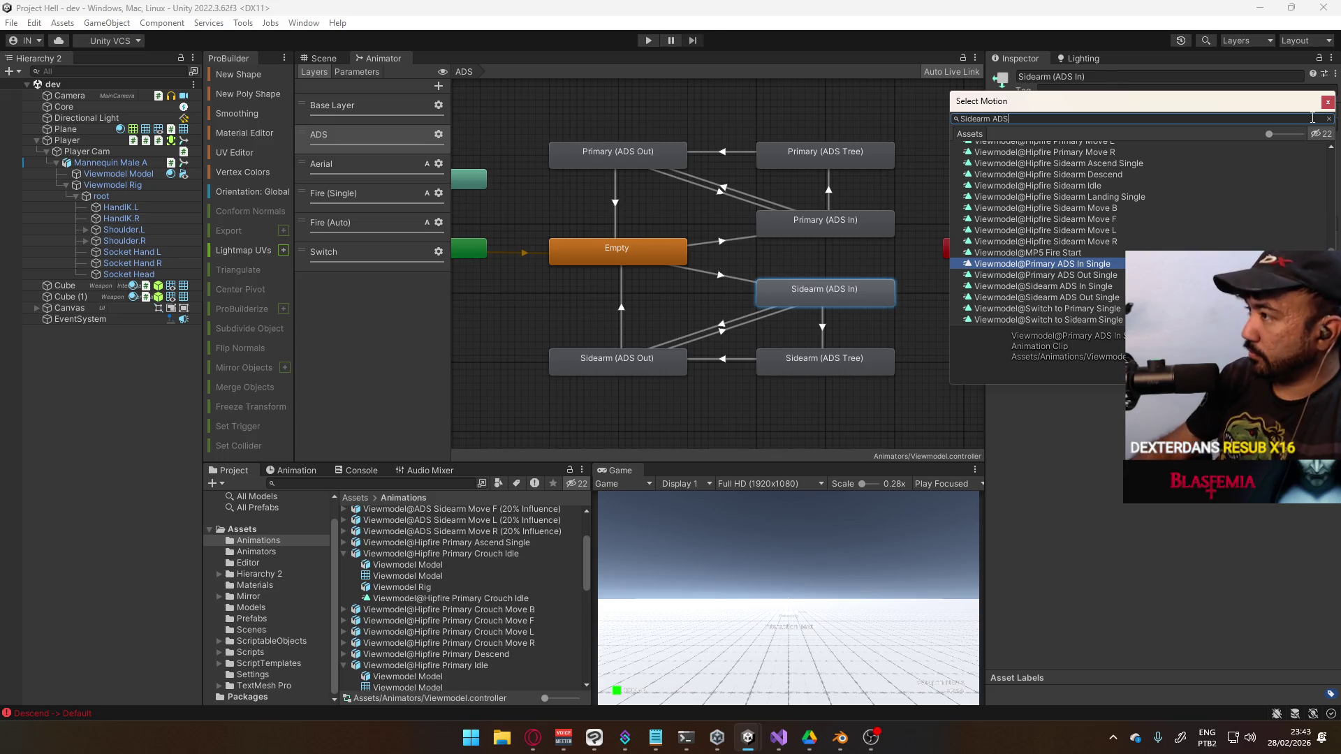
left_click_drag(1120, 111, 1104, 190)
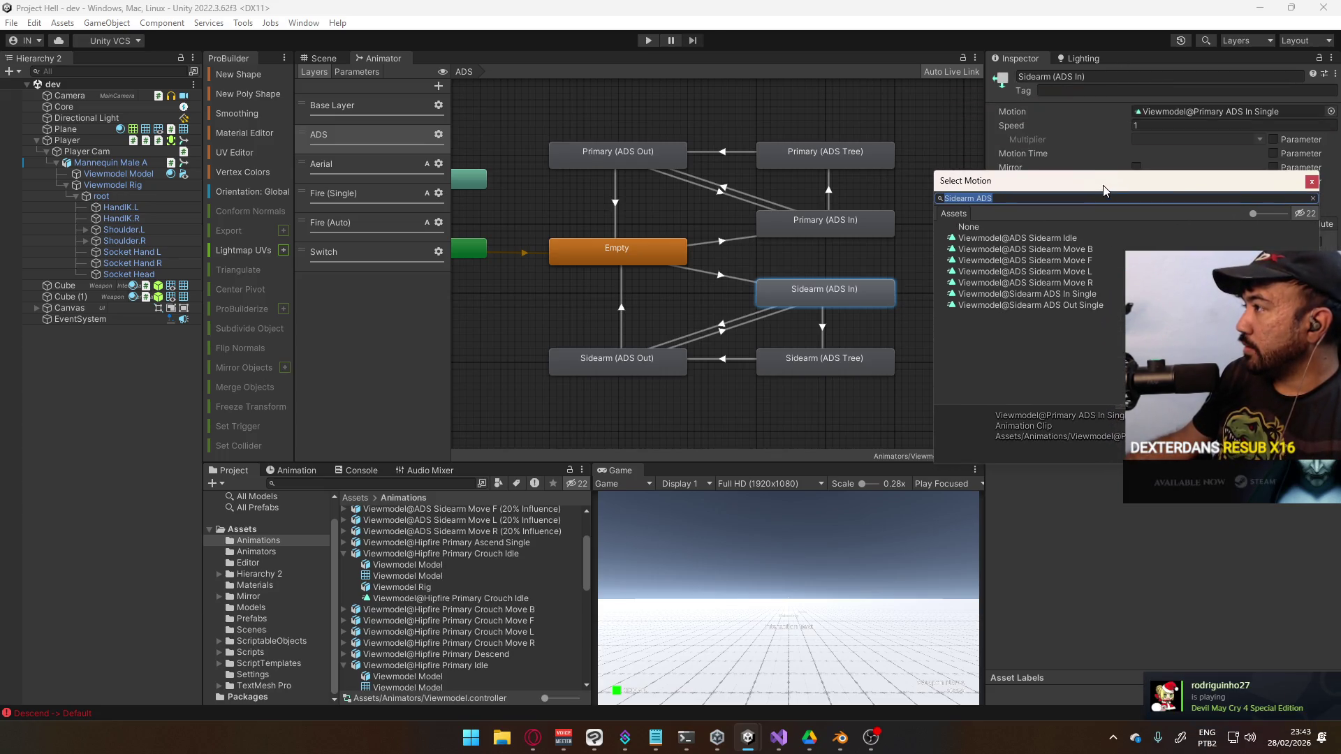
double_click(1089, 297)
Set Sidearm (ADS Out)'s motion to Viewmodel@Sidearm ADS Out Single and open the Sidearm (ADS Tree) blend tree
left_click(655, 357)
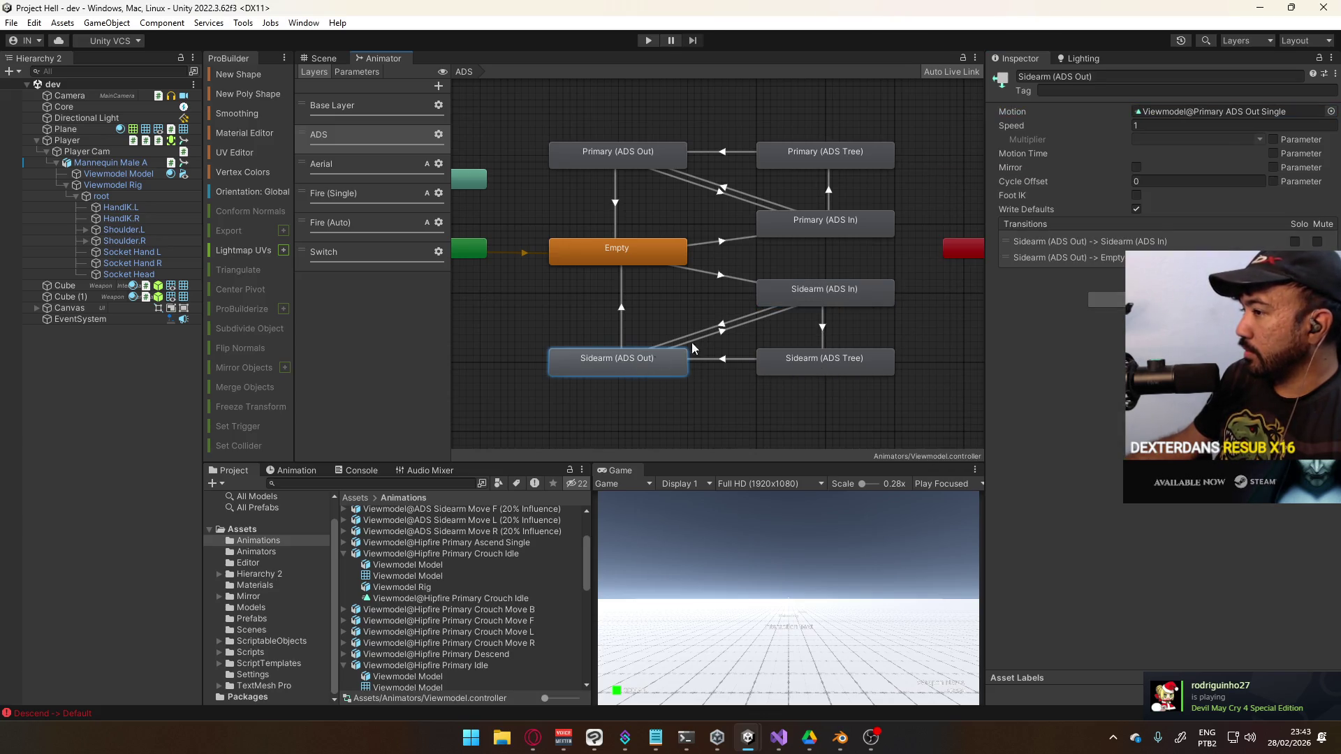
left_click(1331, 111)
type("Sidearm ADS")
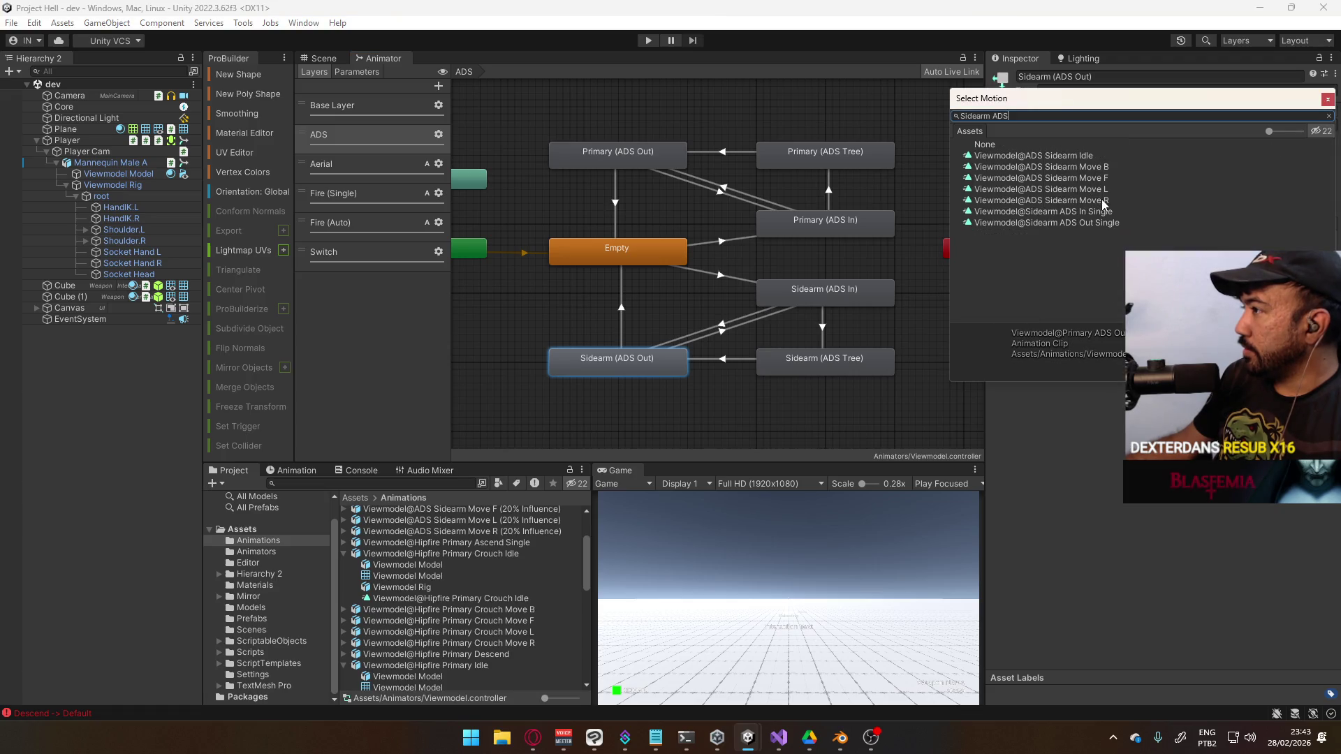
double_click(1093, 223)
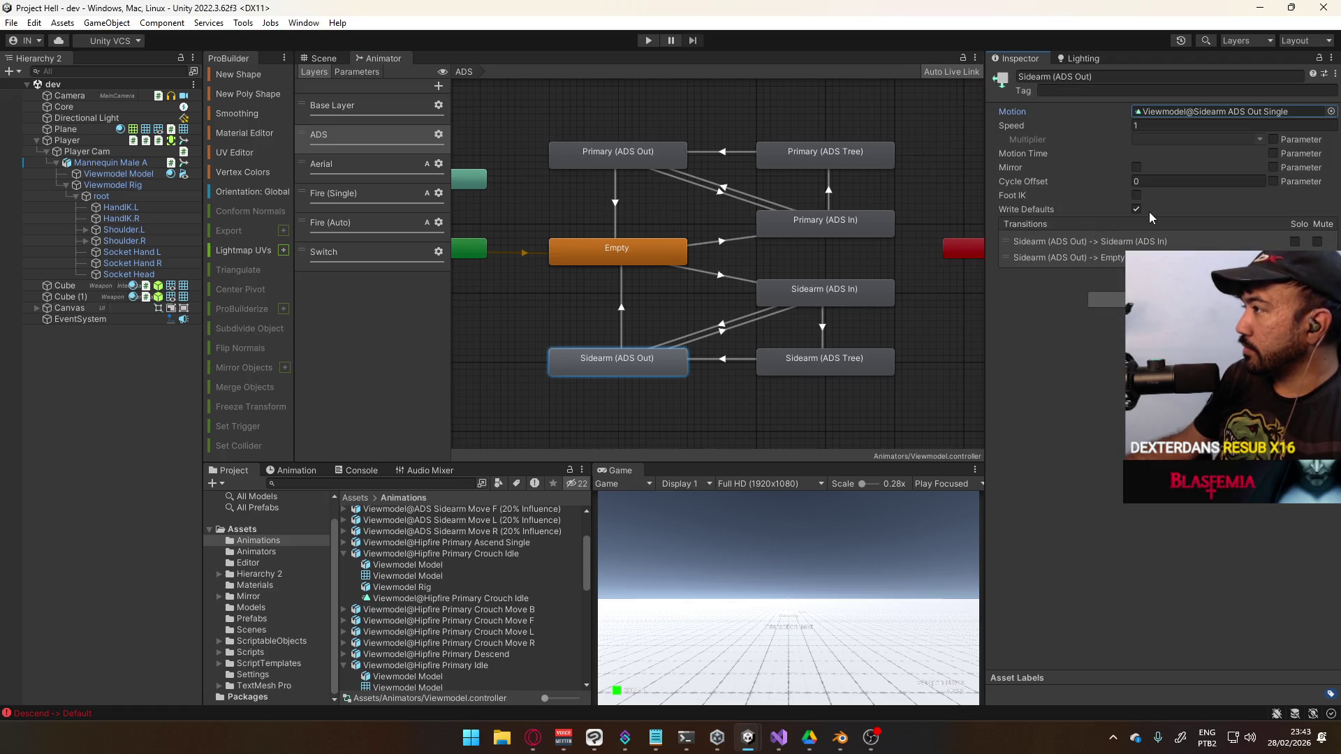
left_click(860, 361)
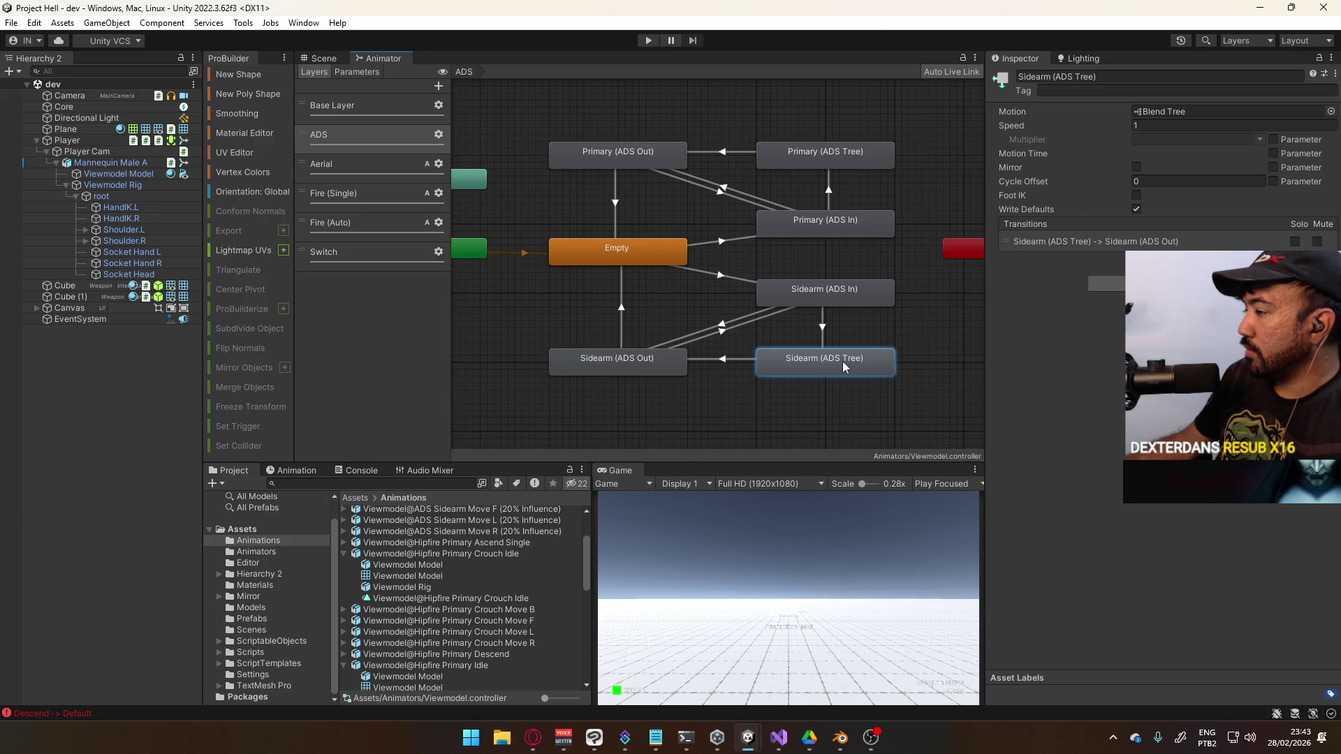
double_click(841, 362)
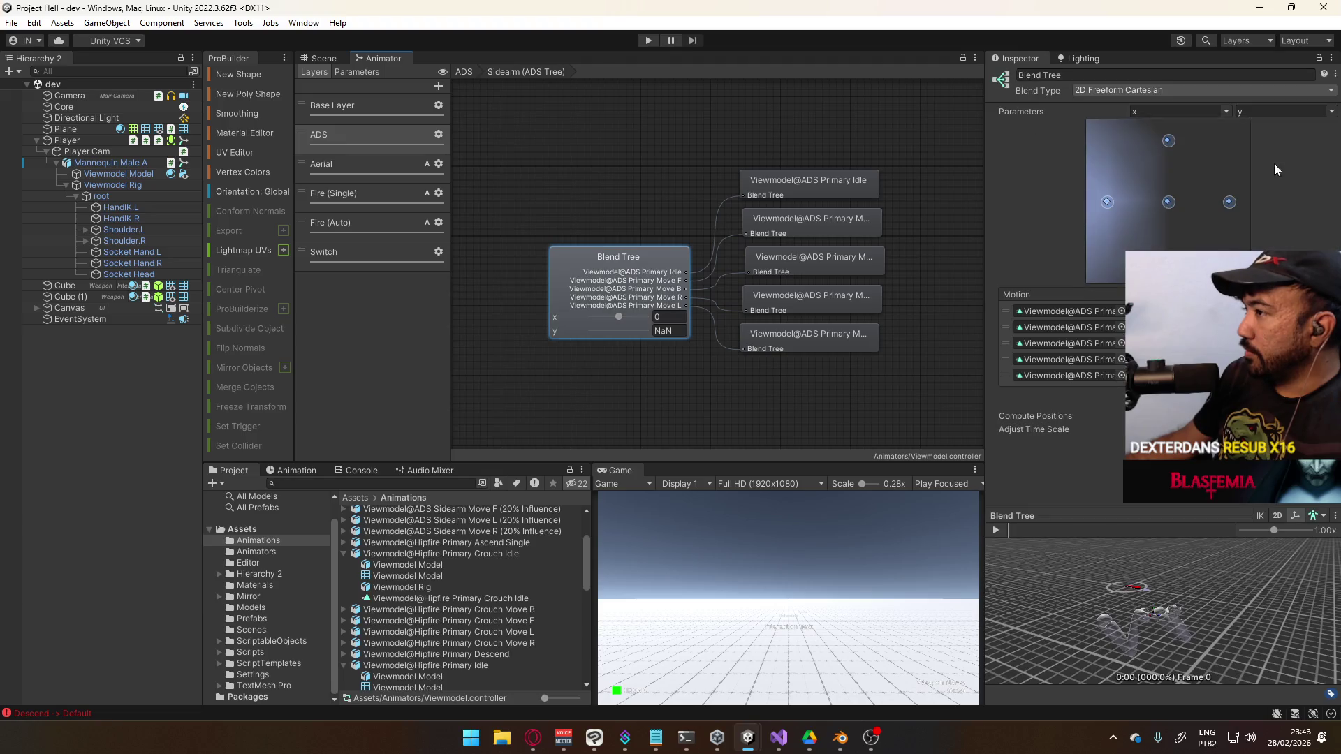
Replace the first two blend motions with ADS Sidearm Idle and ADS Sidearm Move F
left_click(1118, 311)
type("Sidearm ADS")
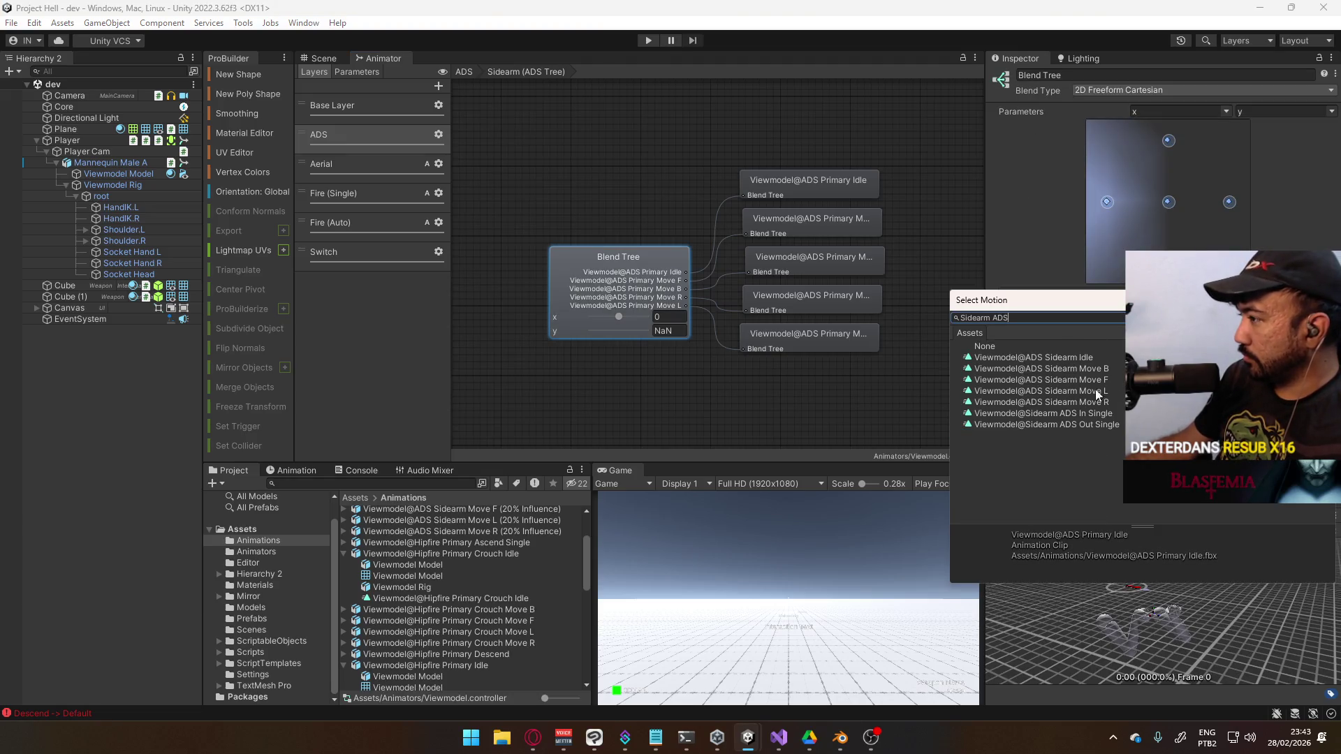
mouse_move(1118, 305)
left_mouse_down()
mouse_move(753, 353)
mouse_move(783, 343)
left_mouse_up()
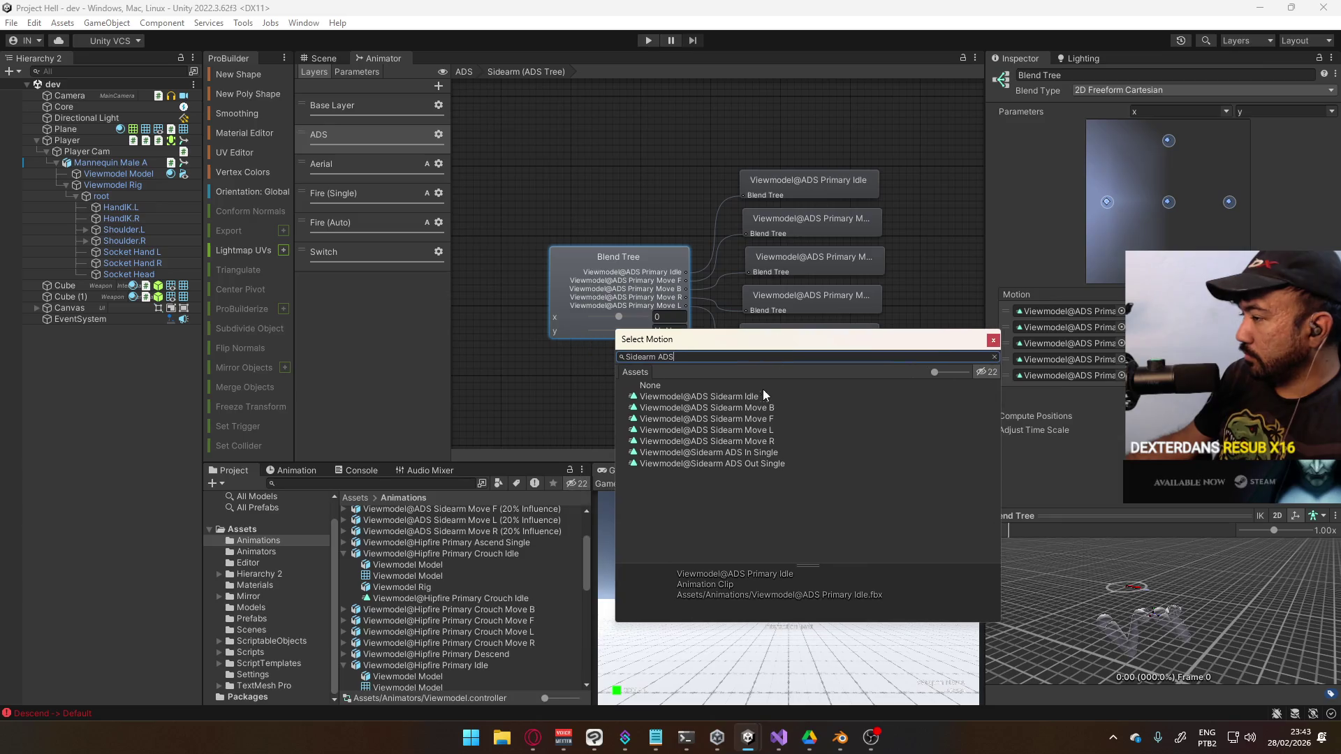
double_click(757, 398)
left_click(1120, 328)
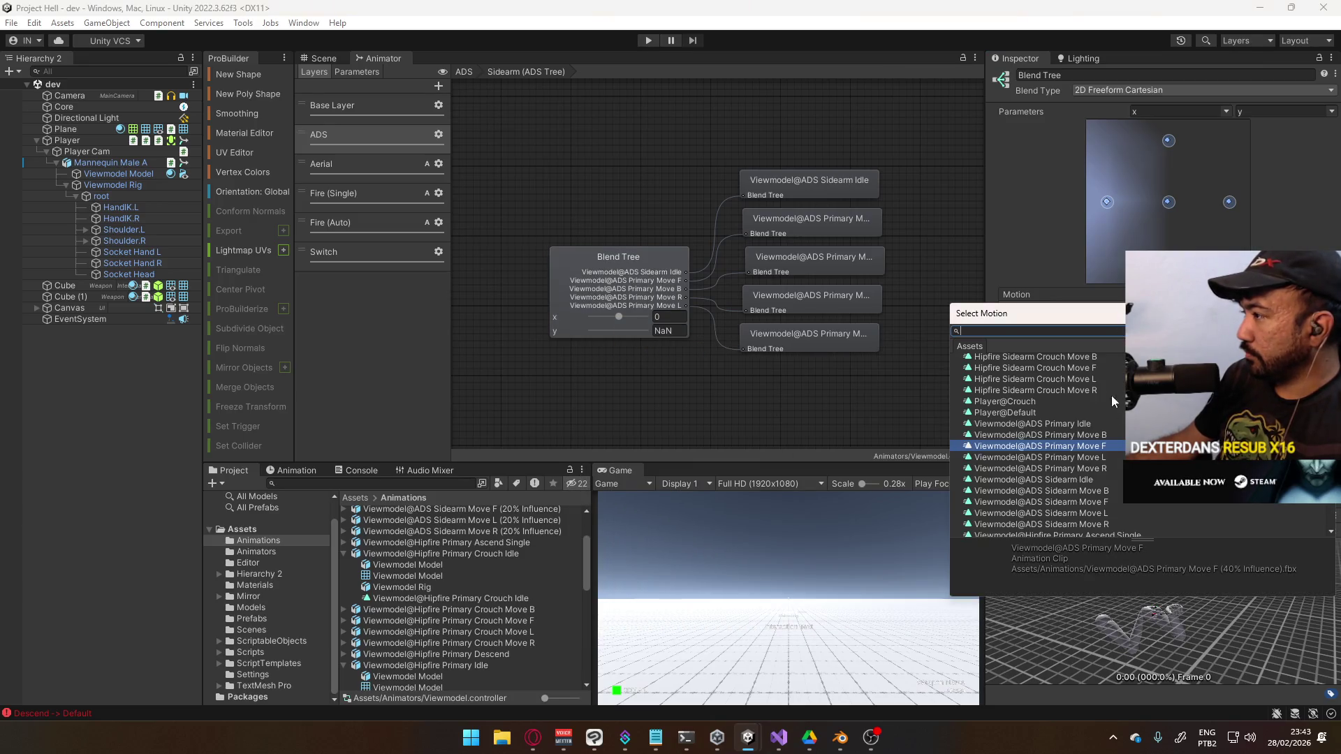
type("Sidearm ADS")
double_click(1090, 392)
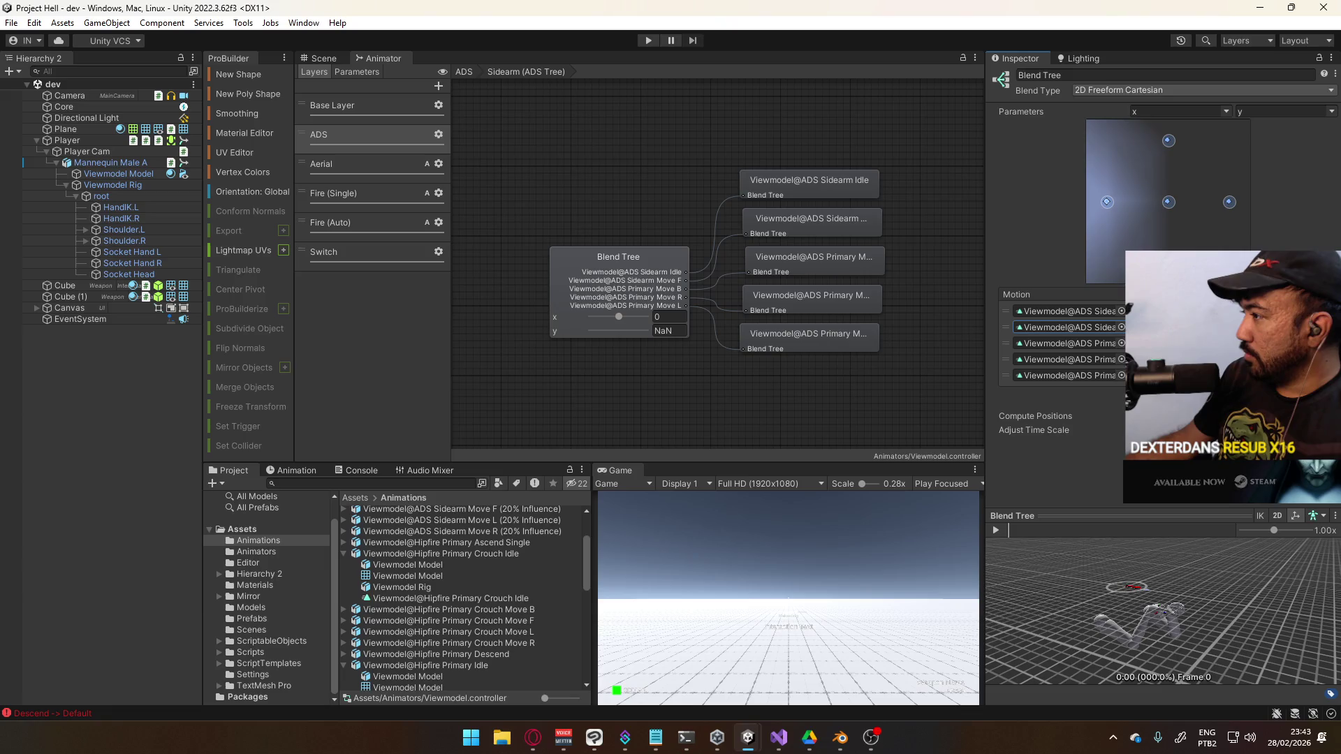
Set the remaining motions to ADS Sidearm Move B, Move R and the fifth sidearm clip, then return to the ADS layer
left_click(1121, 343)
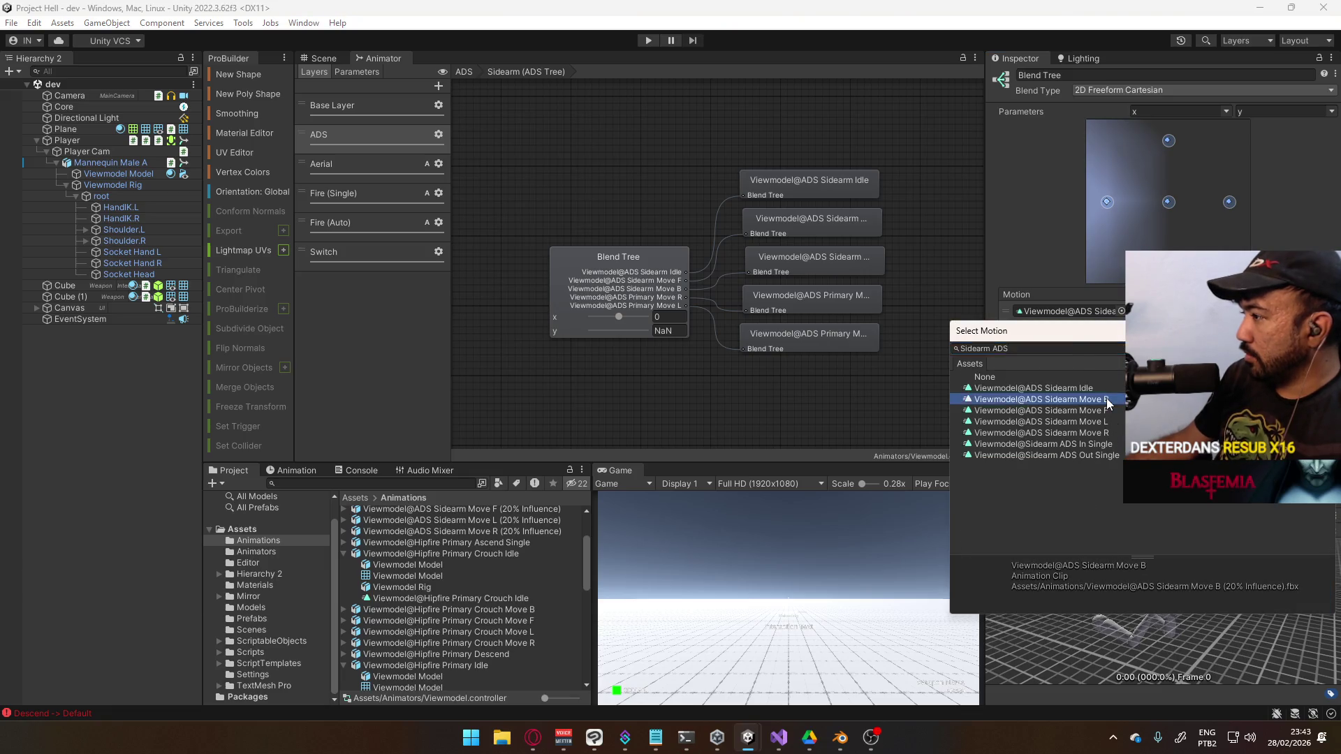
double_click(1089, 398)
left_click(1121, 359)
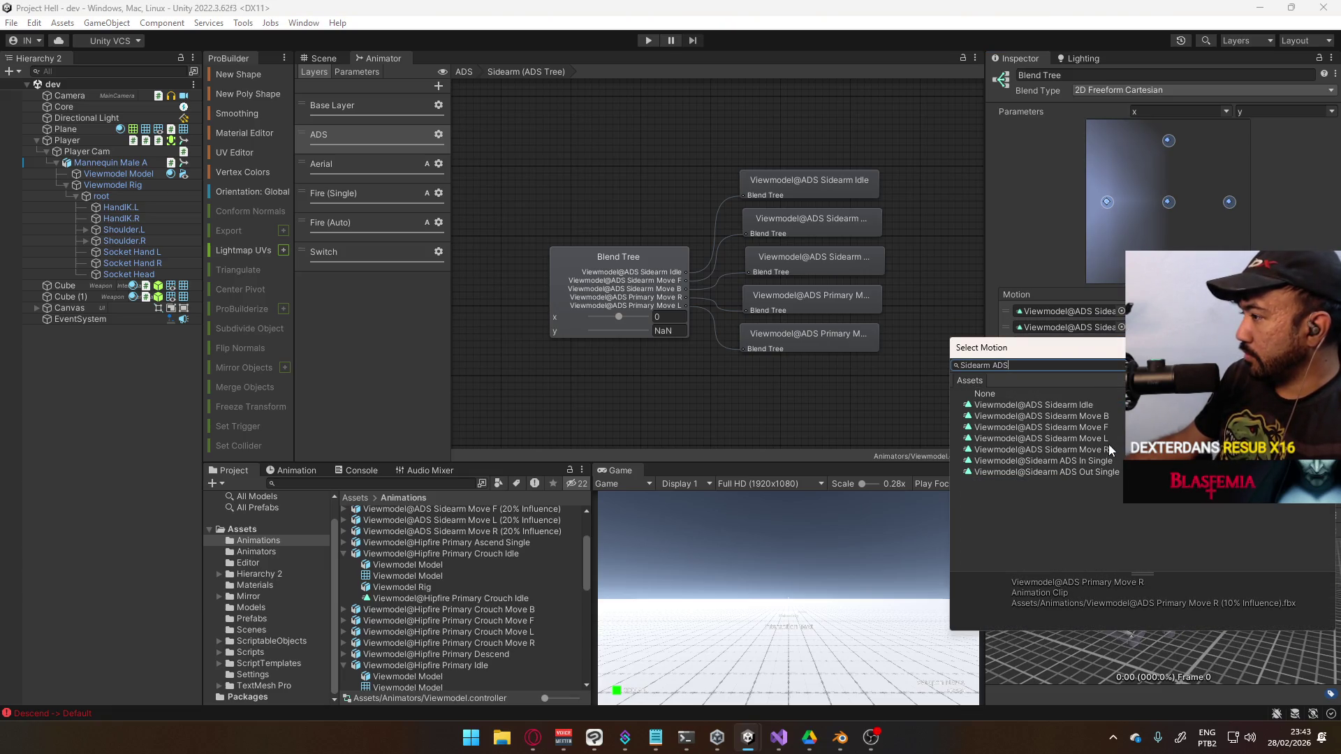
double_click(1109, 450)
left_click(1122, 376)
double_click(1104, 454)
left_click(463, 72)
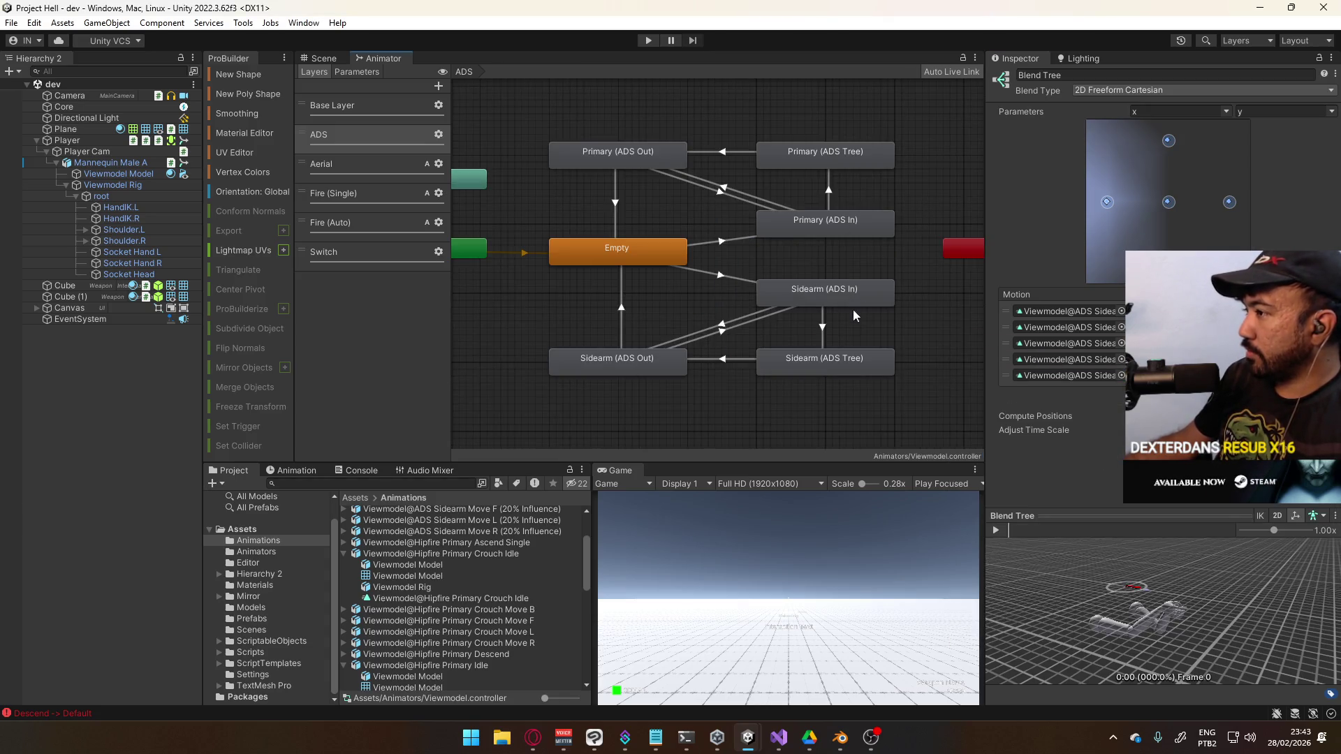
Enter Play mode, aim down sights, walk forward and swap between the MP5 and X17 pistol
left_click(643, 45)
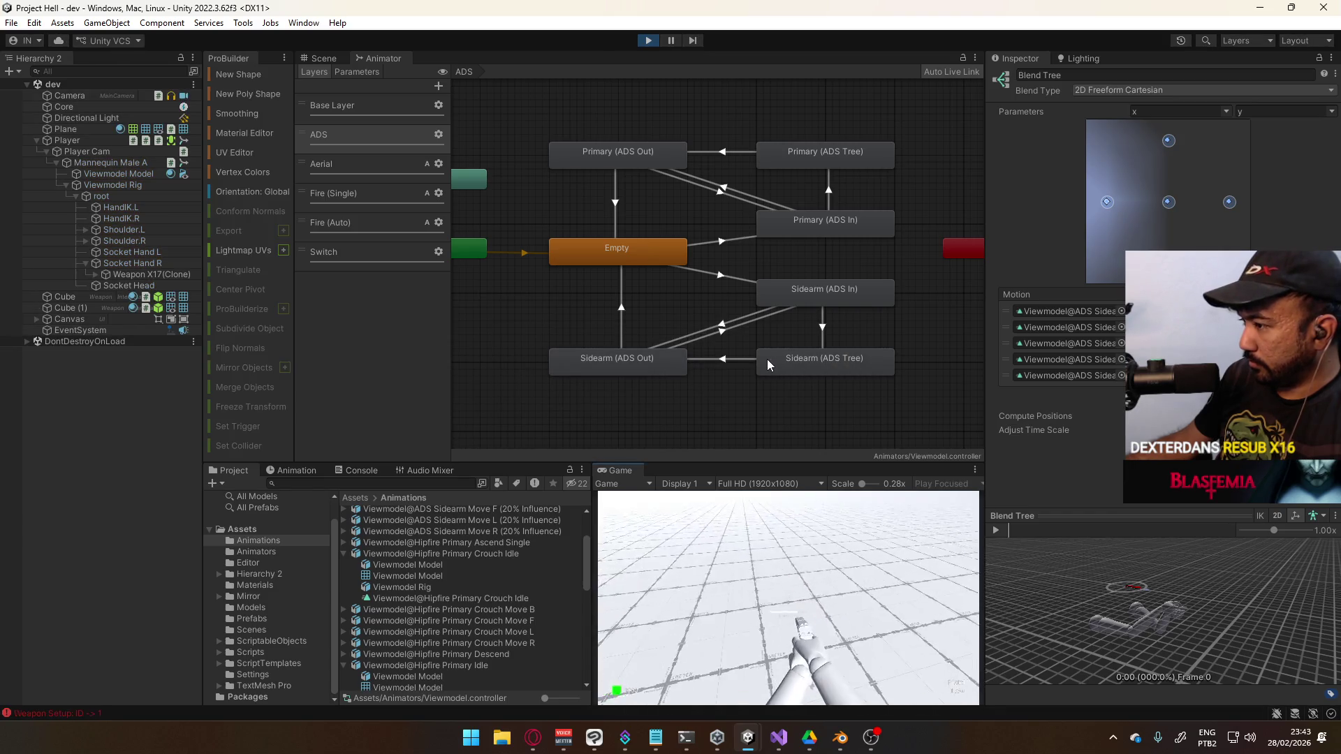
key("super")
key("super")
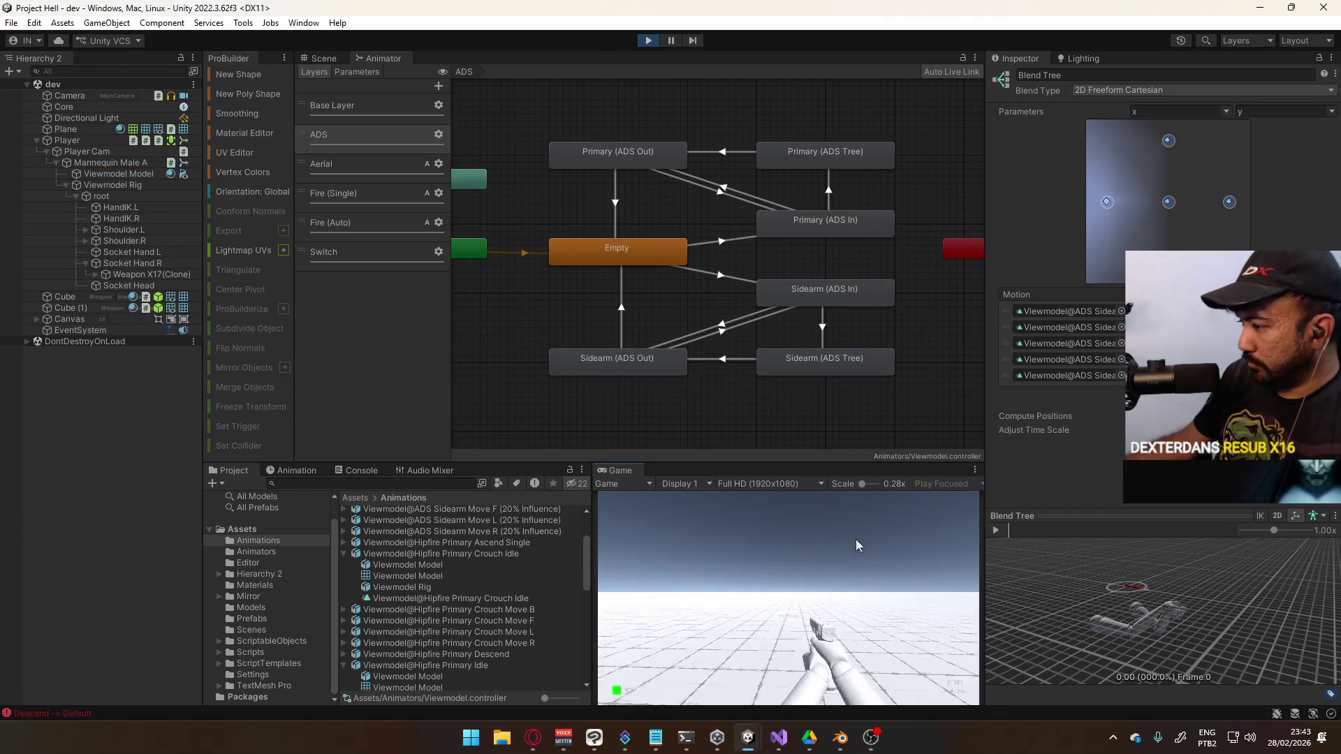
right_click(828, 549)
right_click(838, 498)
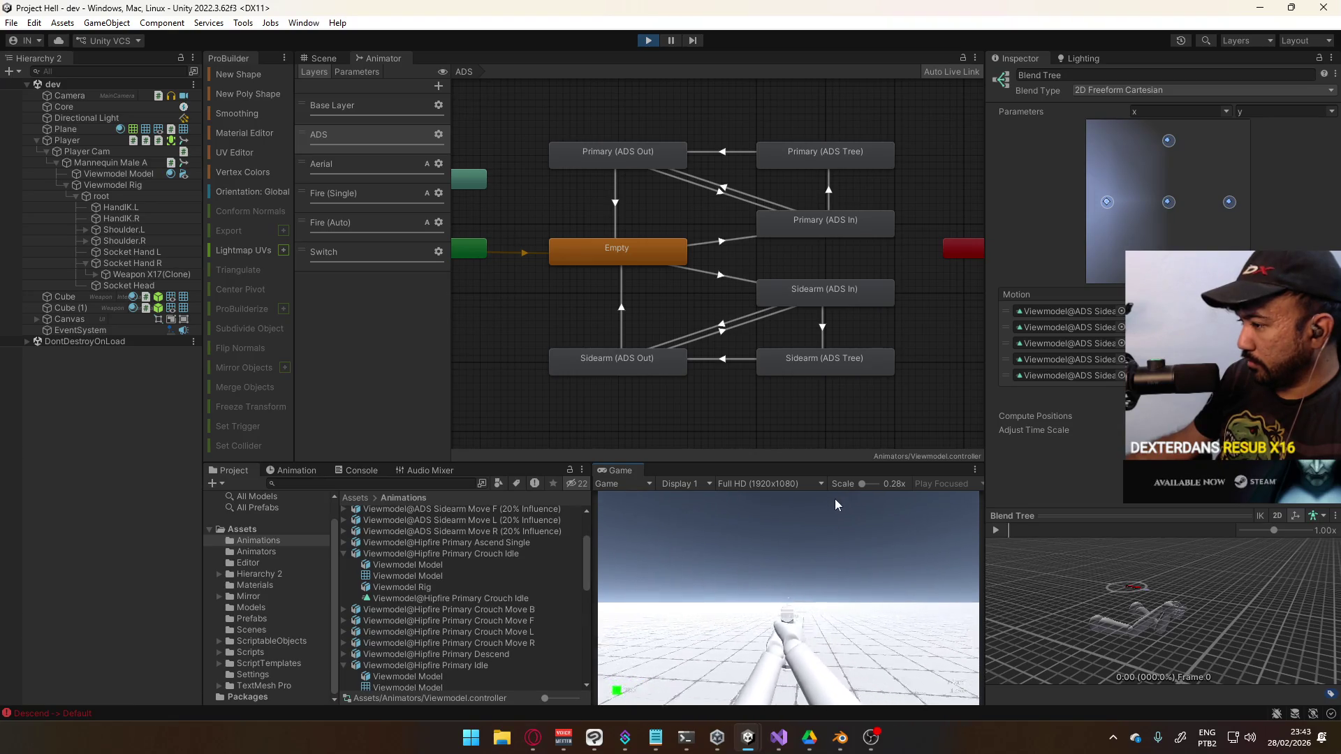
key("w")
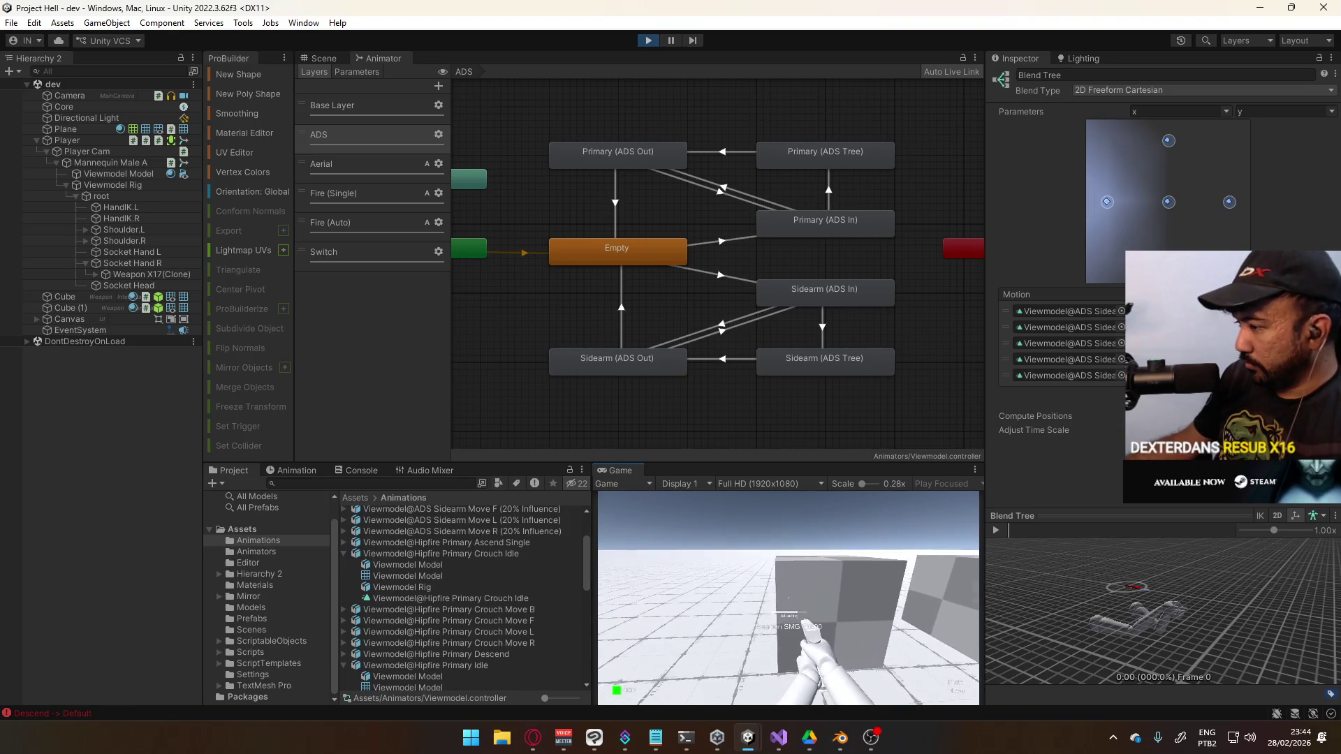
key("2")
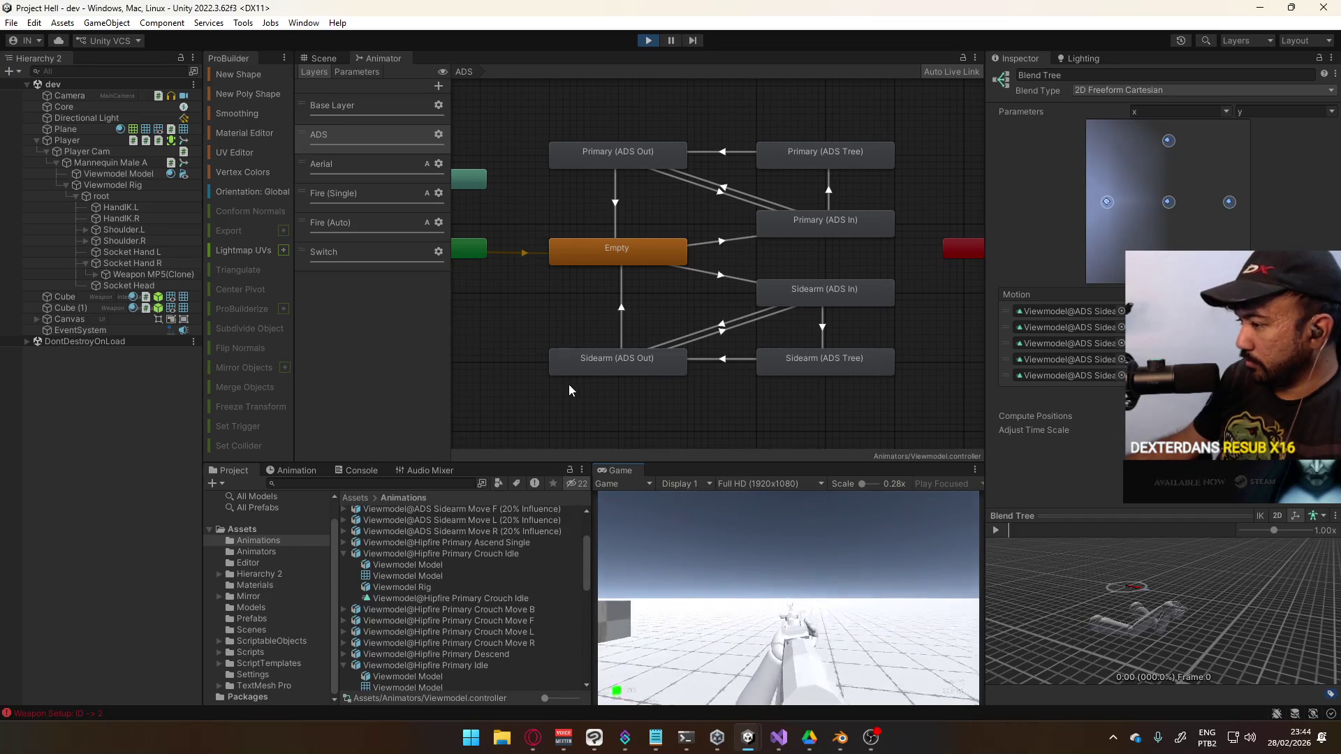
key("1")
Keep swapping between MP5 and X17, crouch and stand up, then stop the game
key("super")
left_click(840, 597)
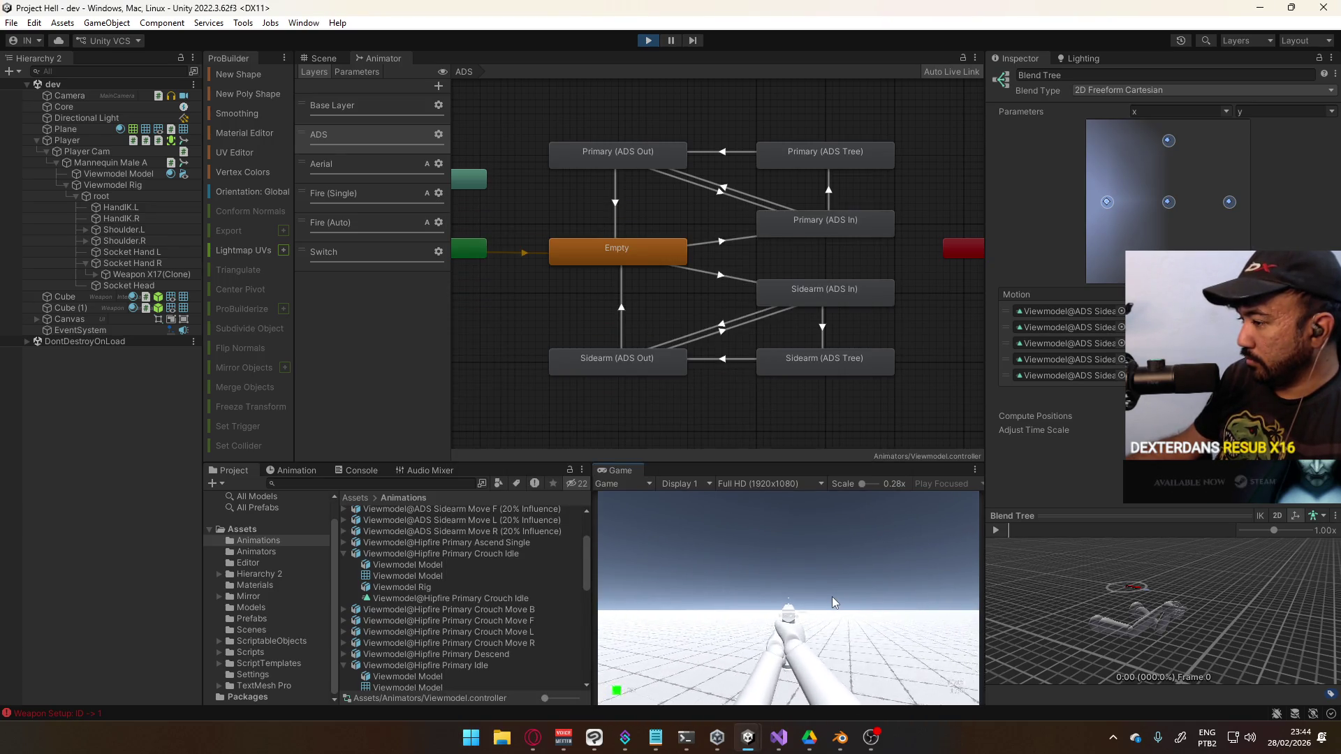
key("2")
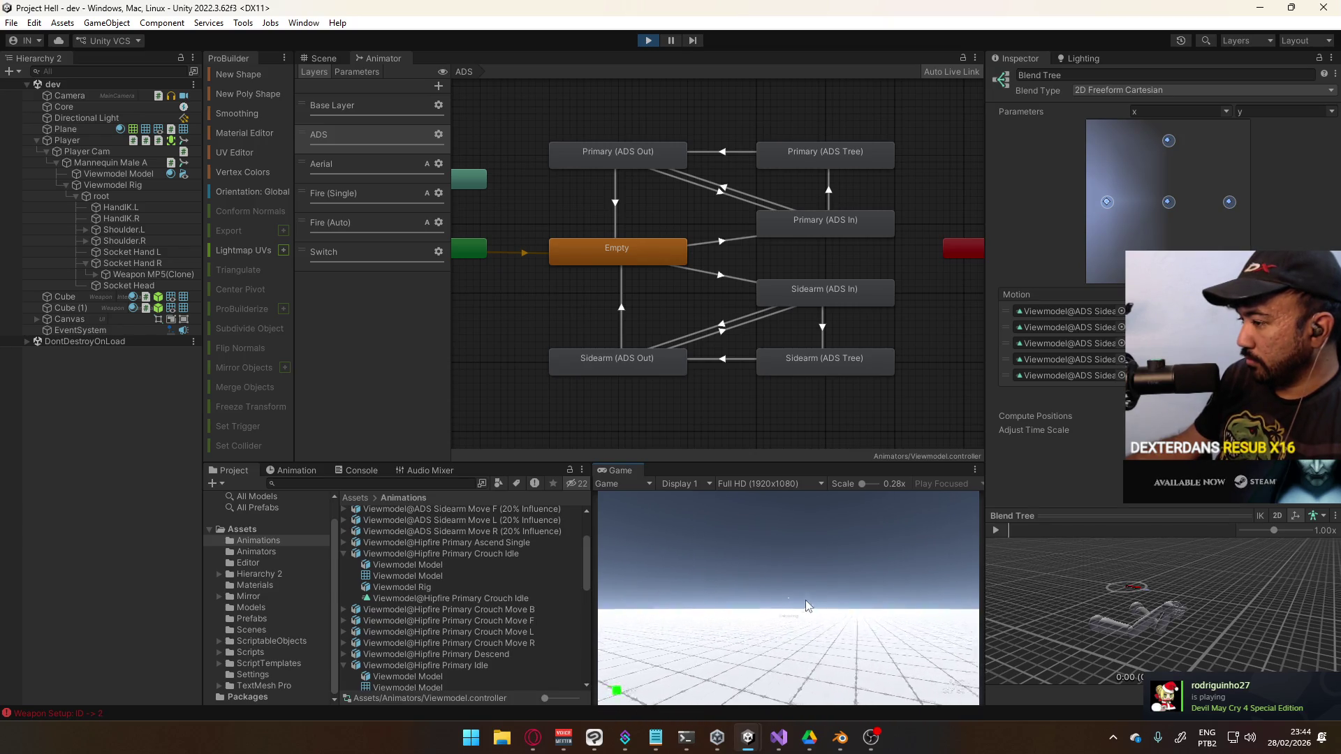
key("1")
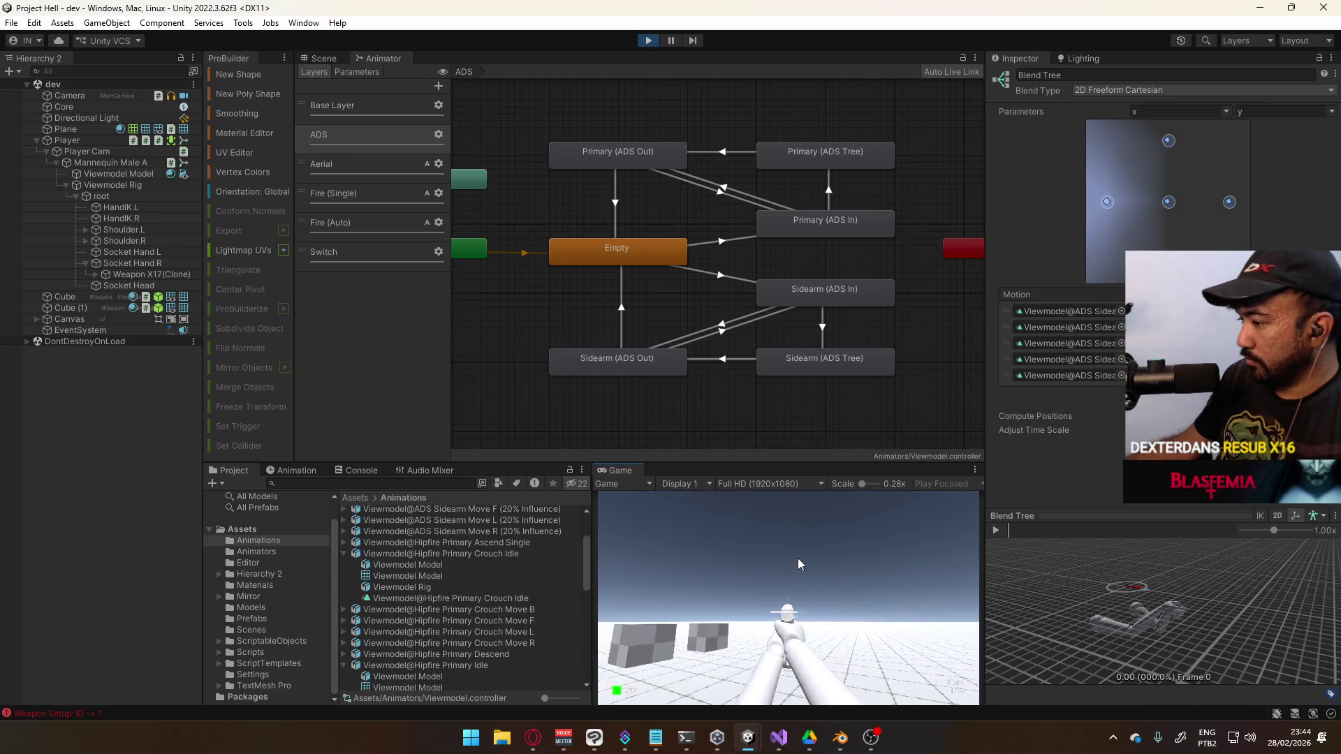
key("2")
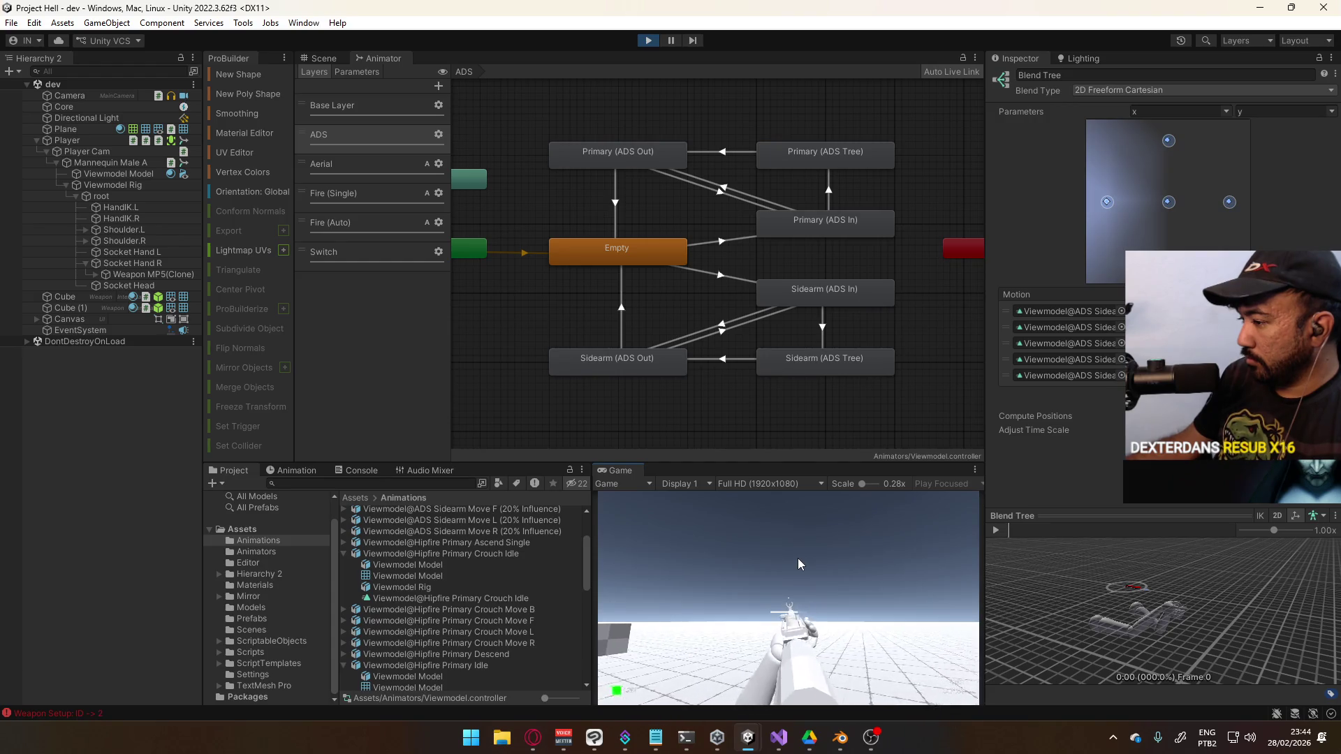
key("1")
key("2")
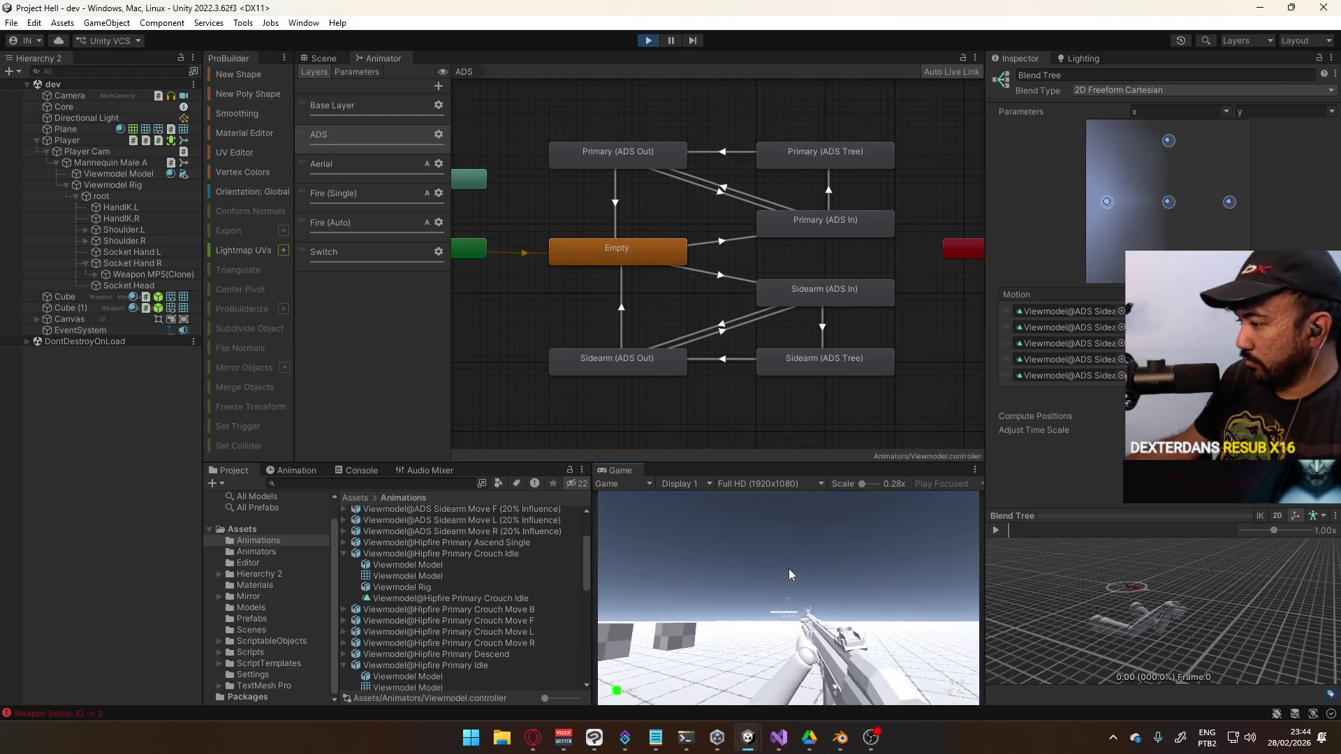
key("c")
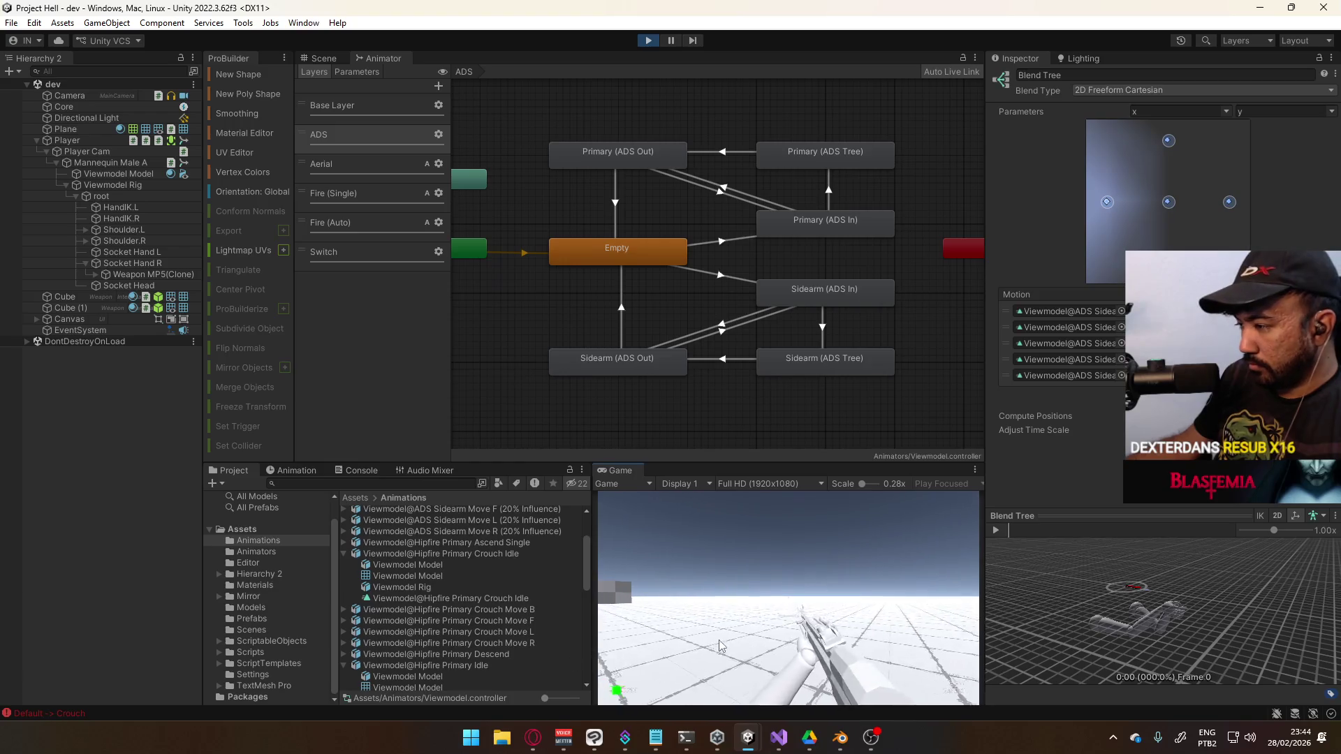
key("1")
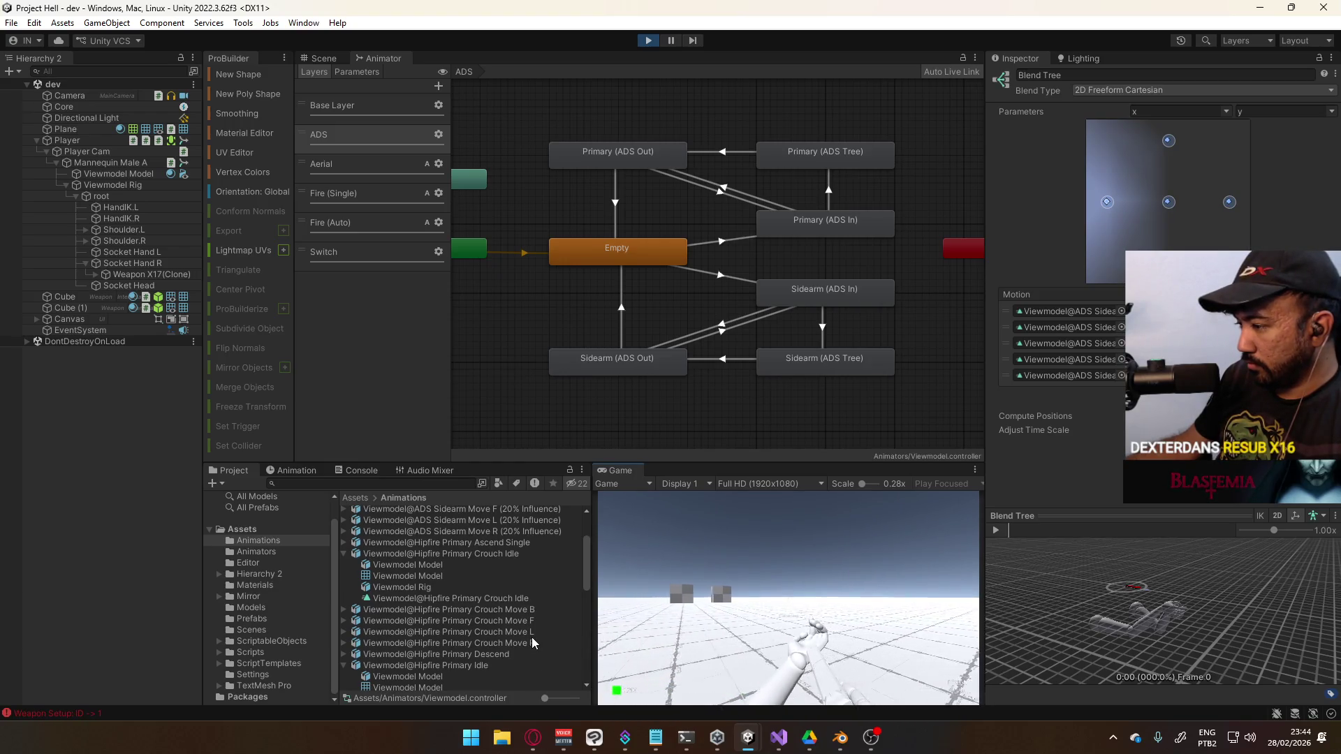
key("c")
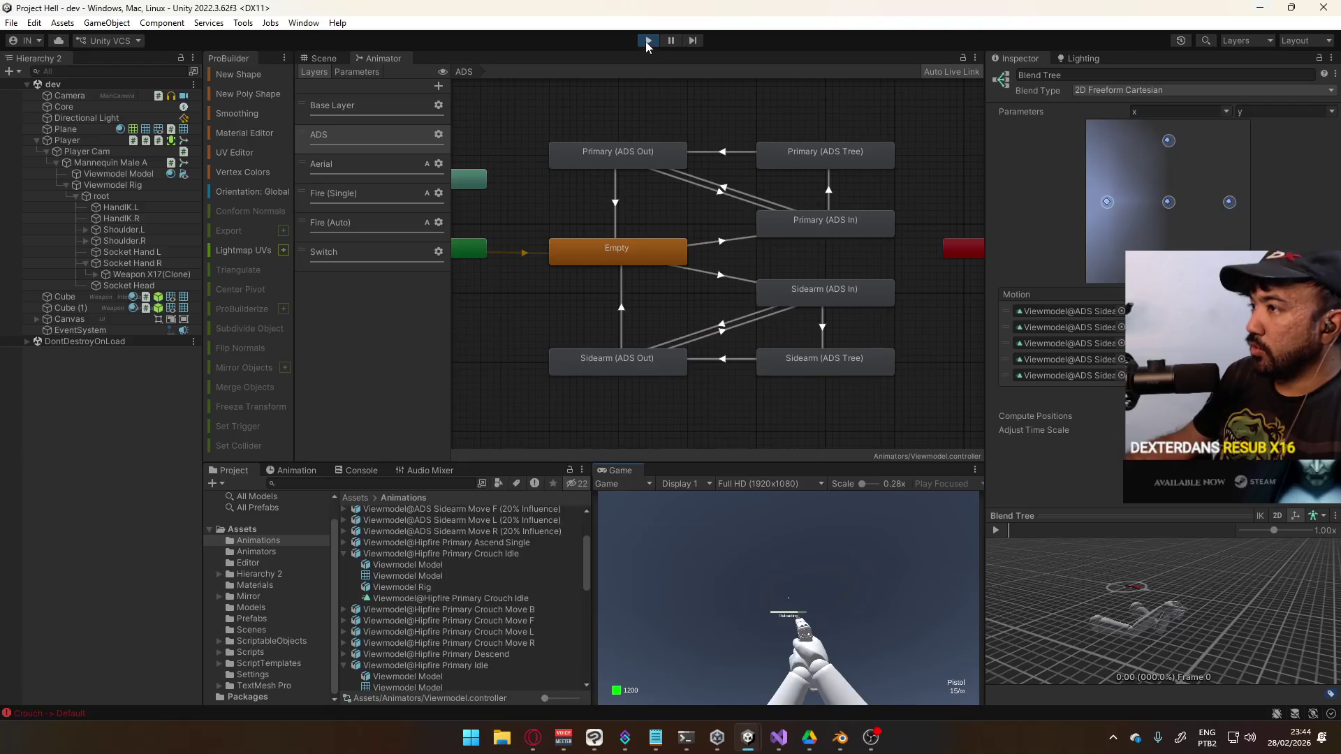
left_click(648, 43)
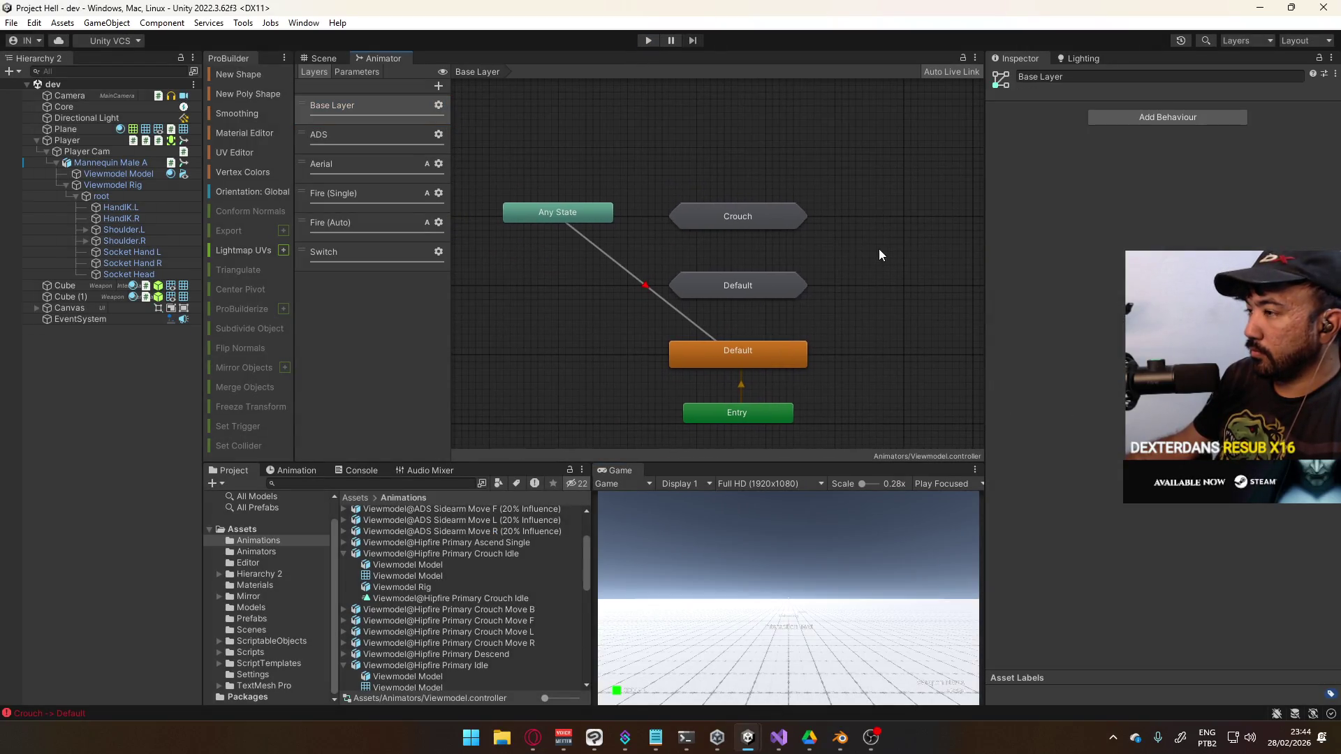
Inside the Crouch sub-state machine, review the AnyState transitions and open the Crouch (Sidearm) blend tree
double_click(766, 219)
left_click(723, 280)
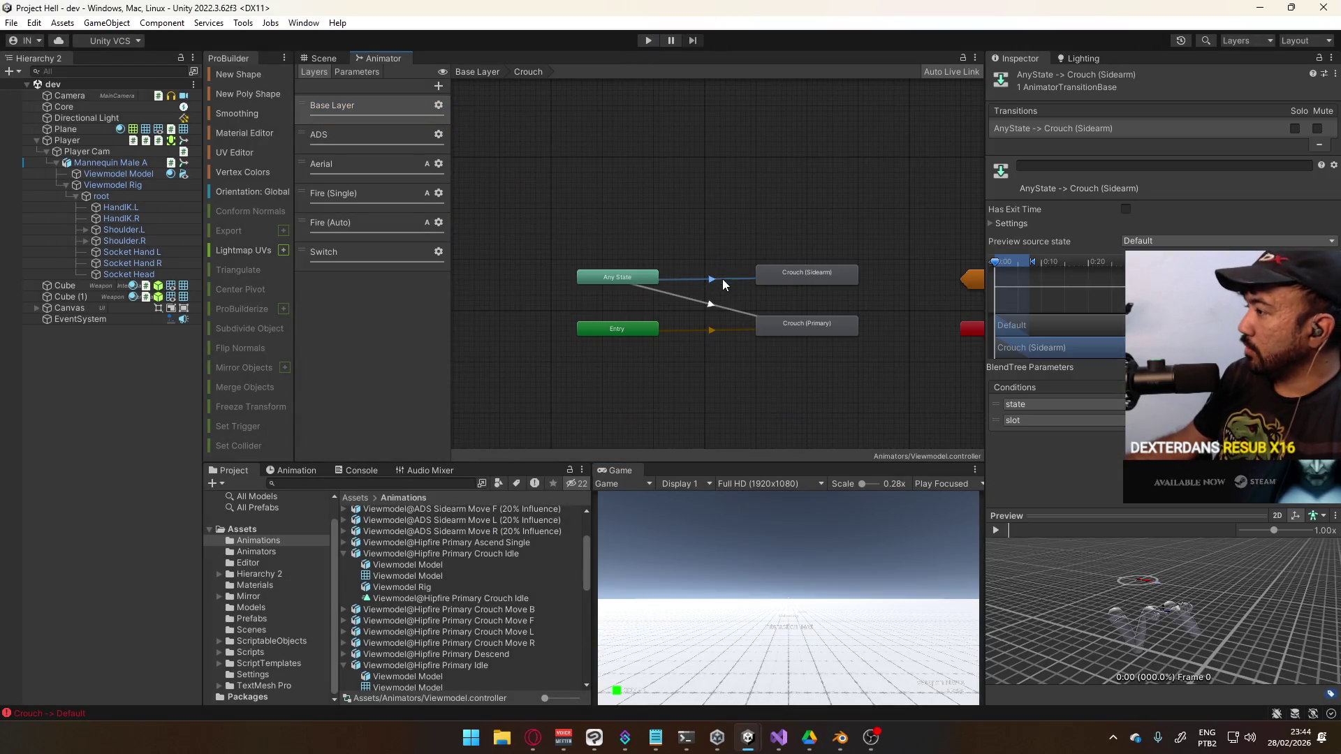
left_click(716, 308)
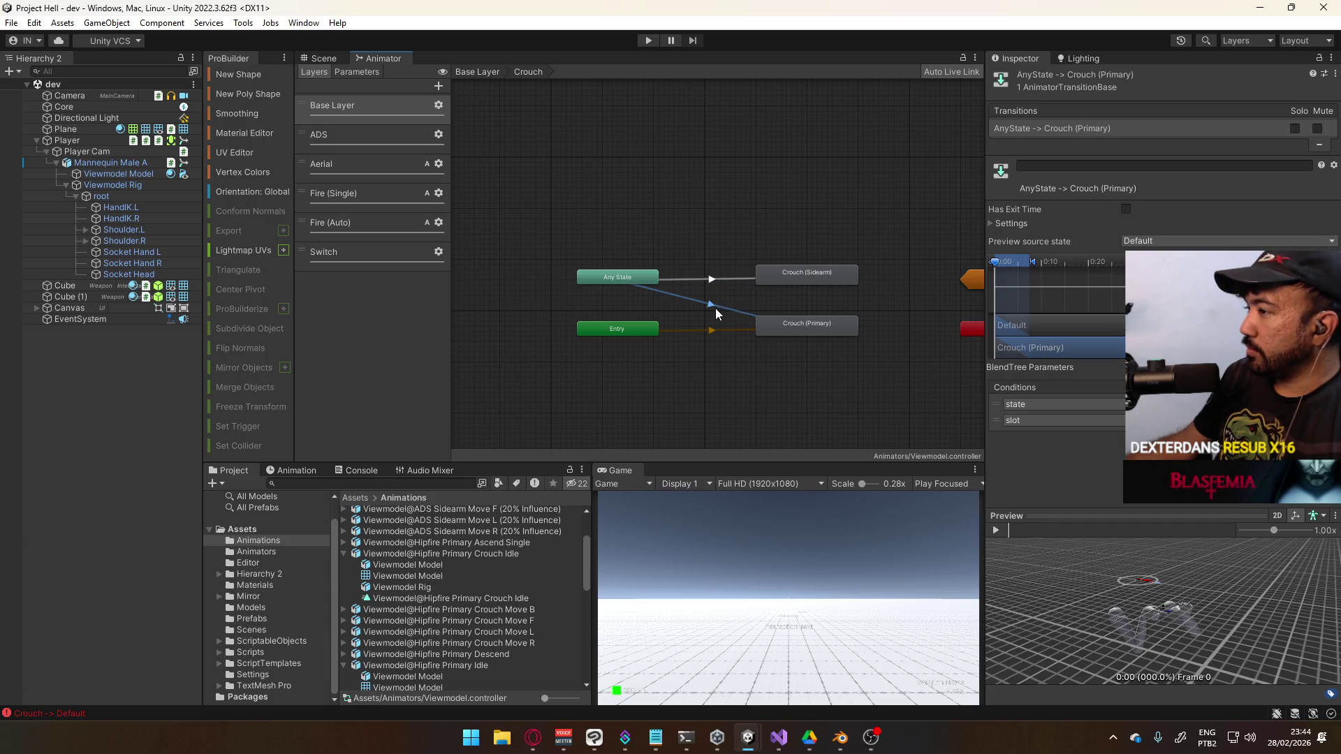
left_click(724, 286)
double_click(835, 279)
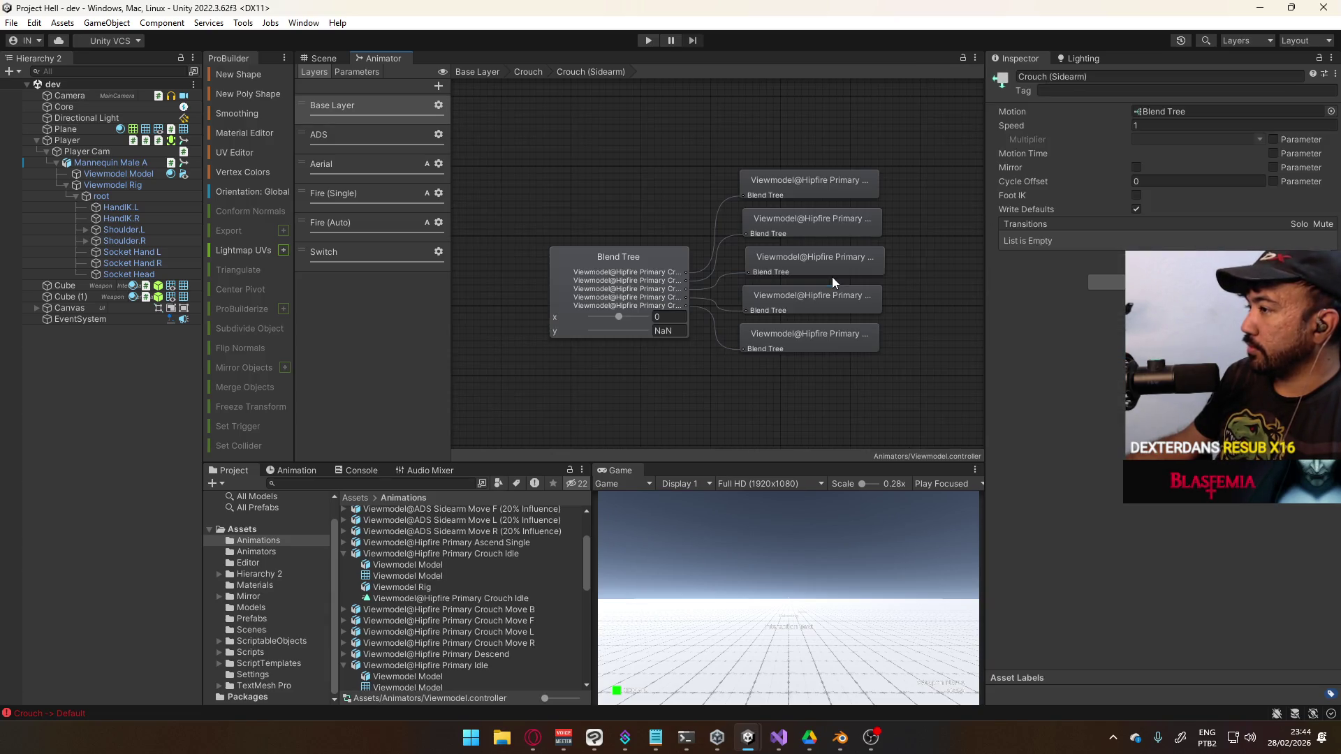
Set the first two motions to Hipfire Sidearm Crouch Idle and Hipfire Sidearm Crouch Move F
left_click(1121, 311)
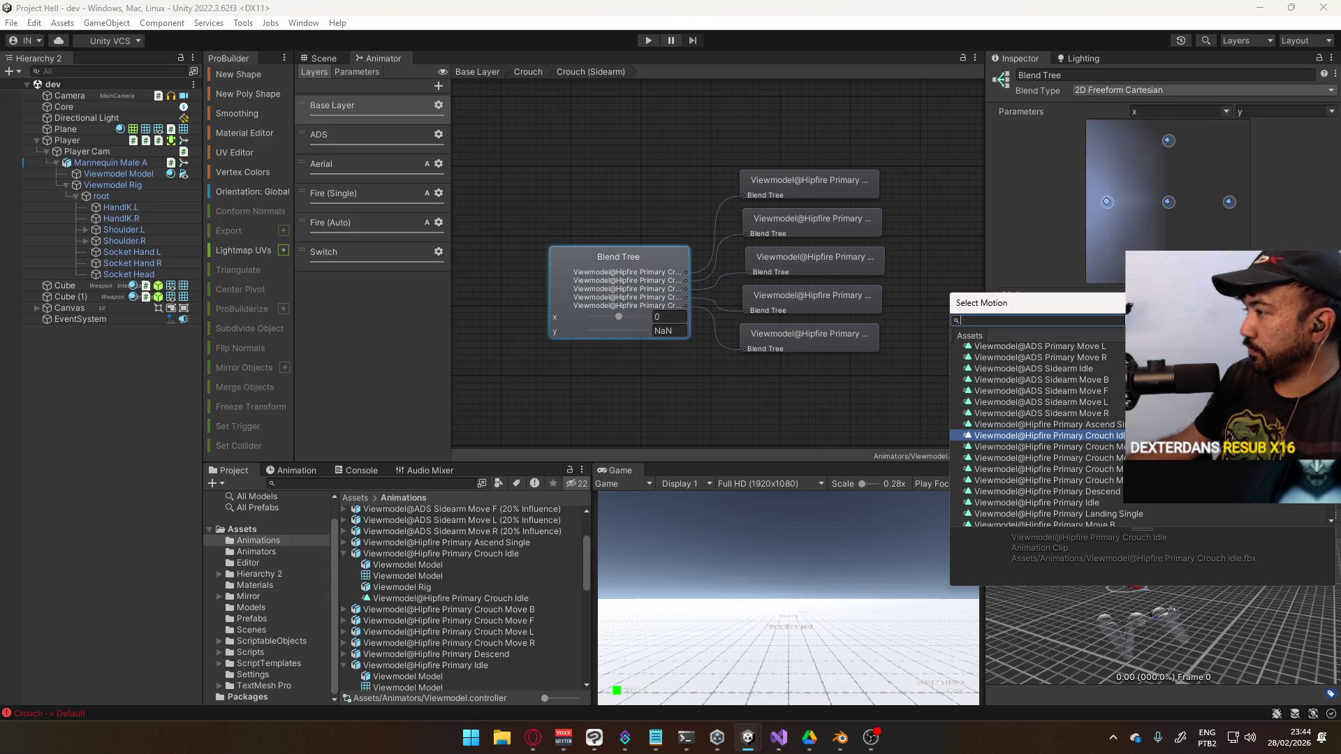
type("Sidearm c")
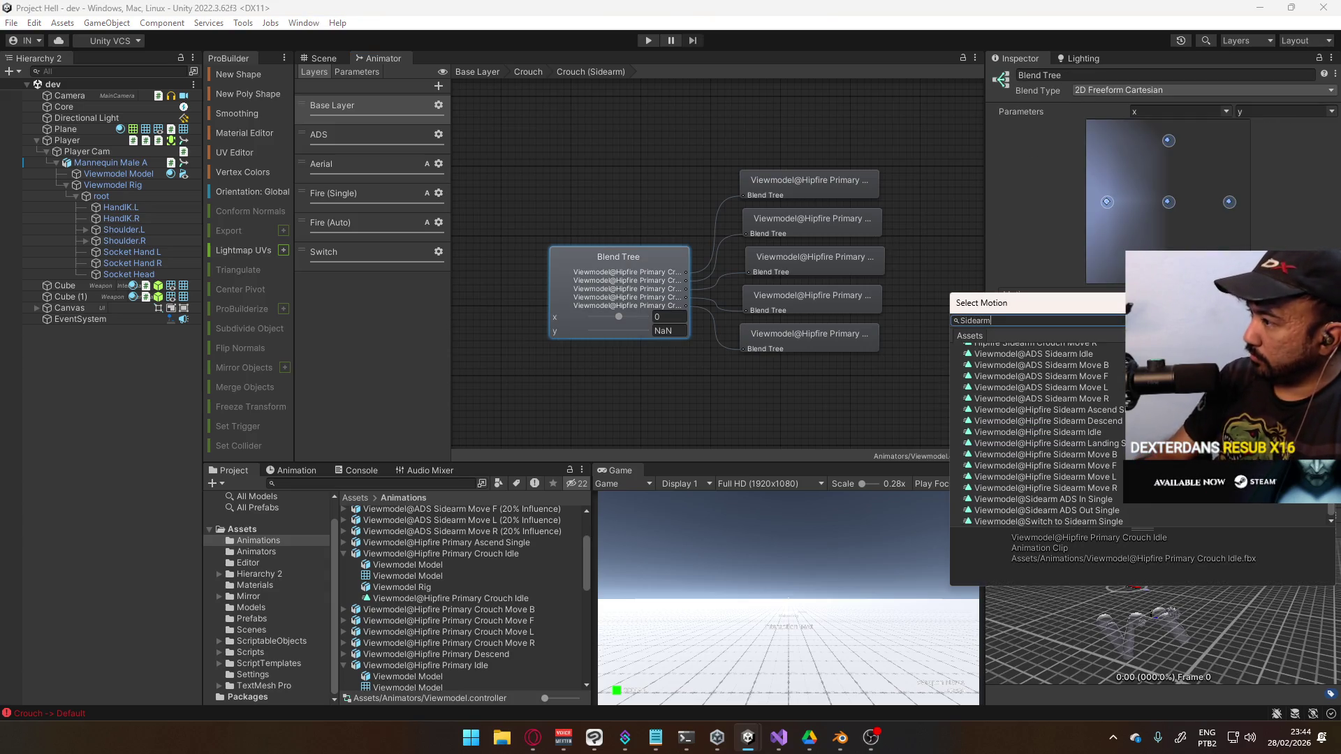
type("r")
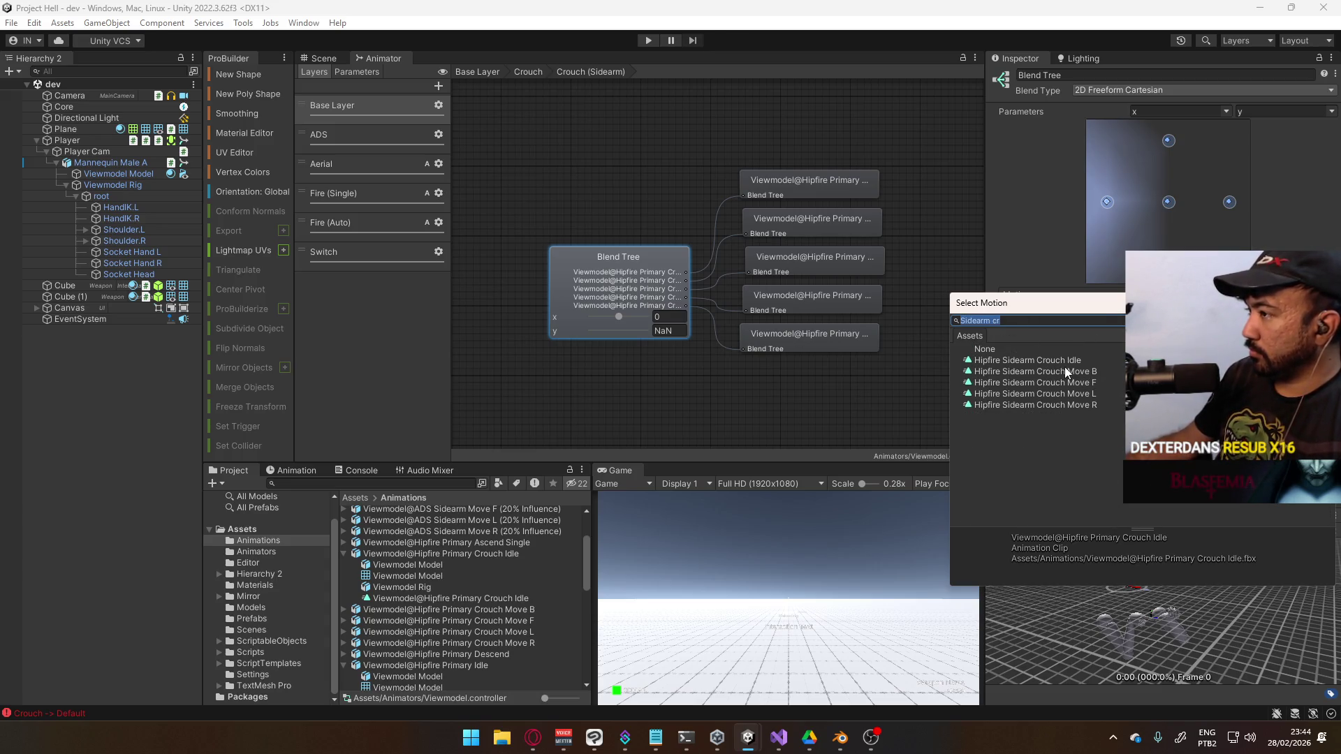
double_click(1068, 361)
left_click(1120, 327)
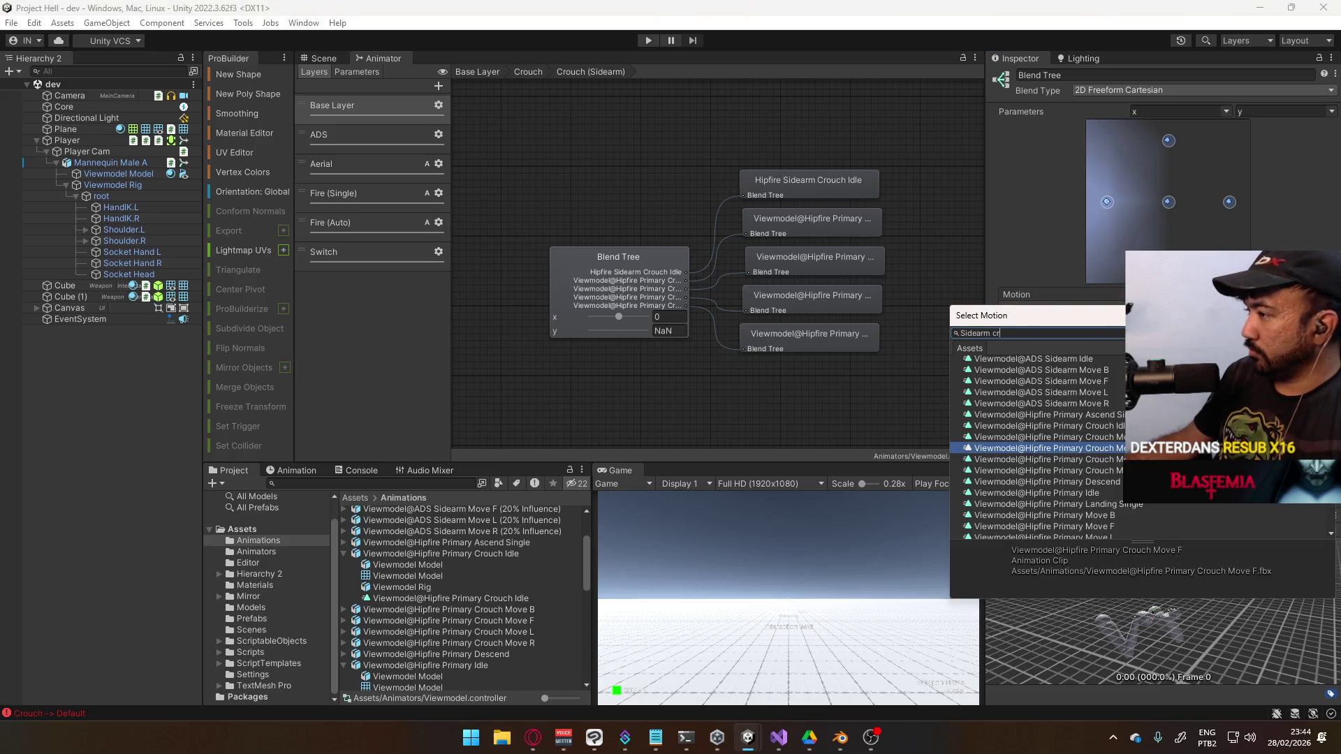
double_click(1083, 397)
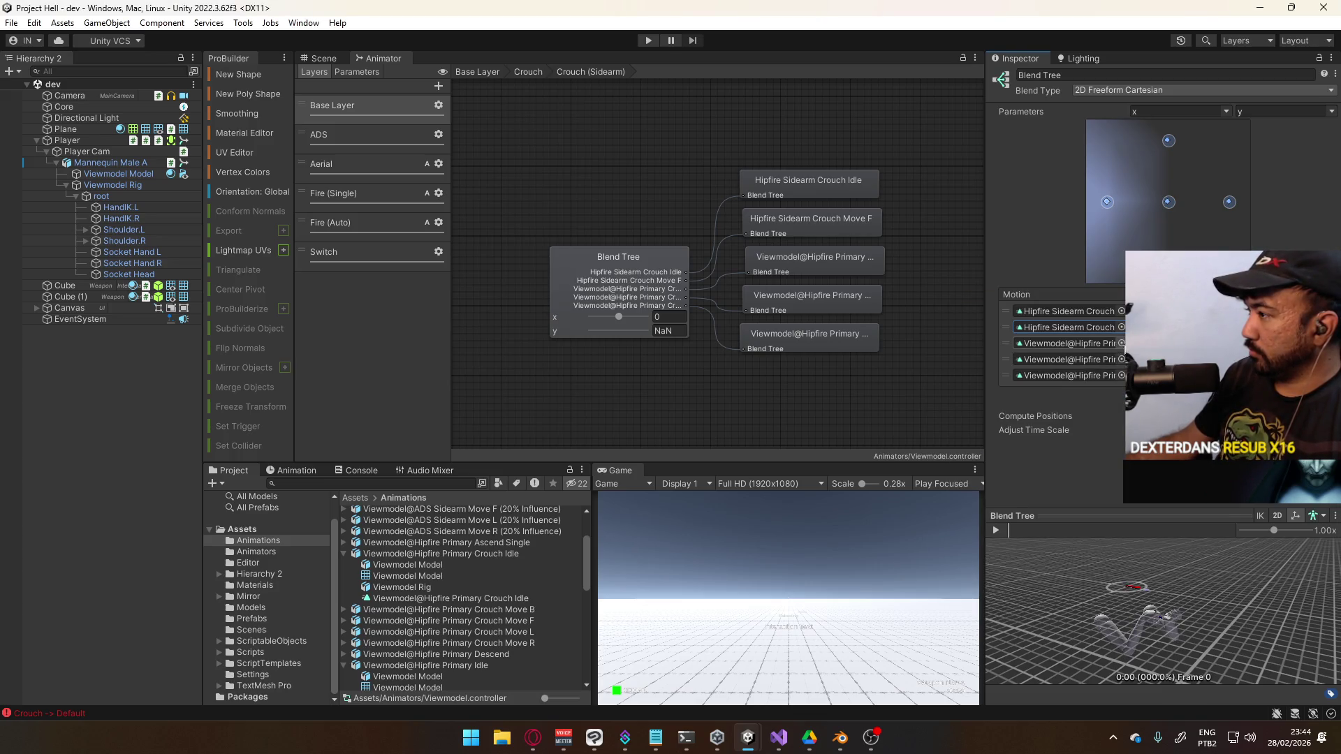
left_click(1121, 343)
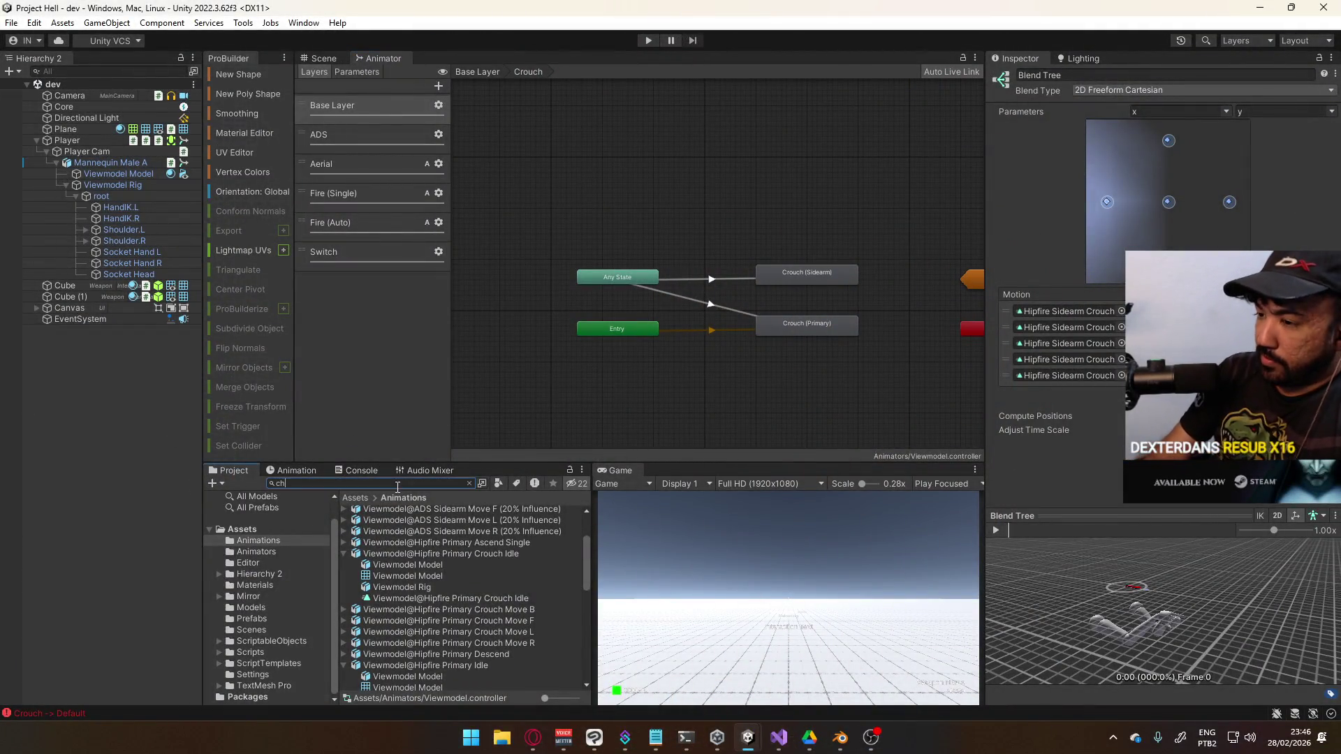
Search all assets and packages for 'checker' and select the second Checker texture
type("checker")
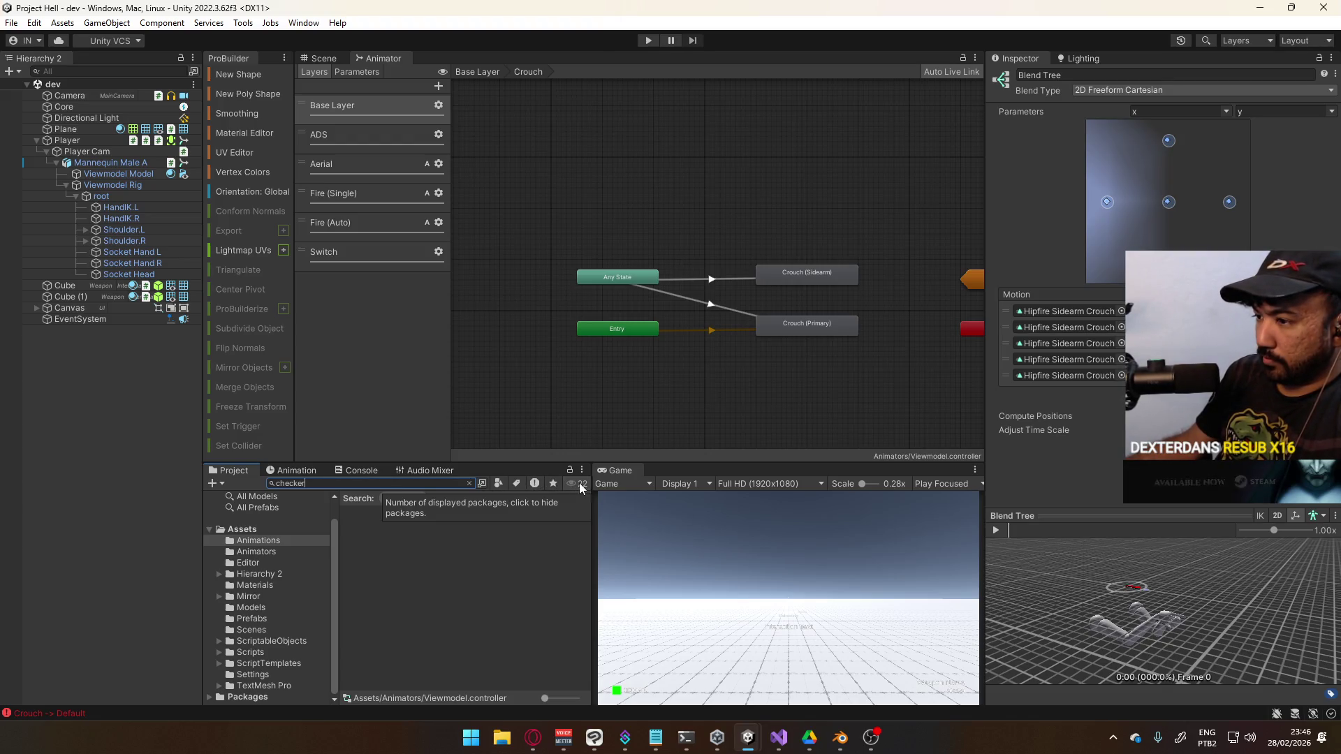
left_click(399, 498)
left_click(411, 514)
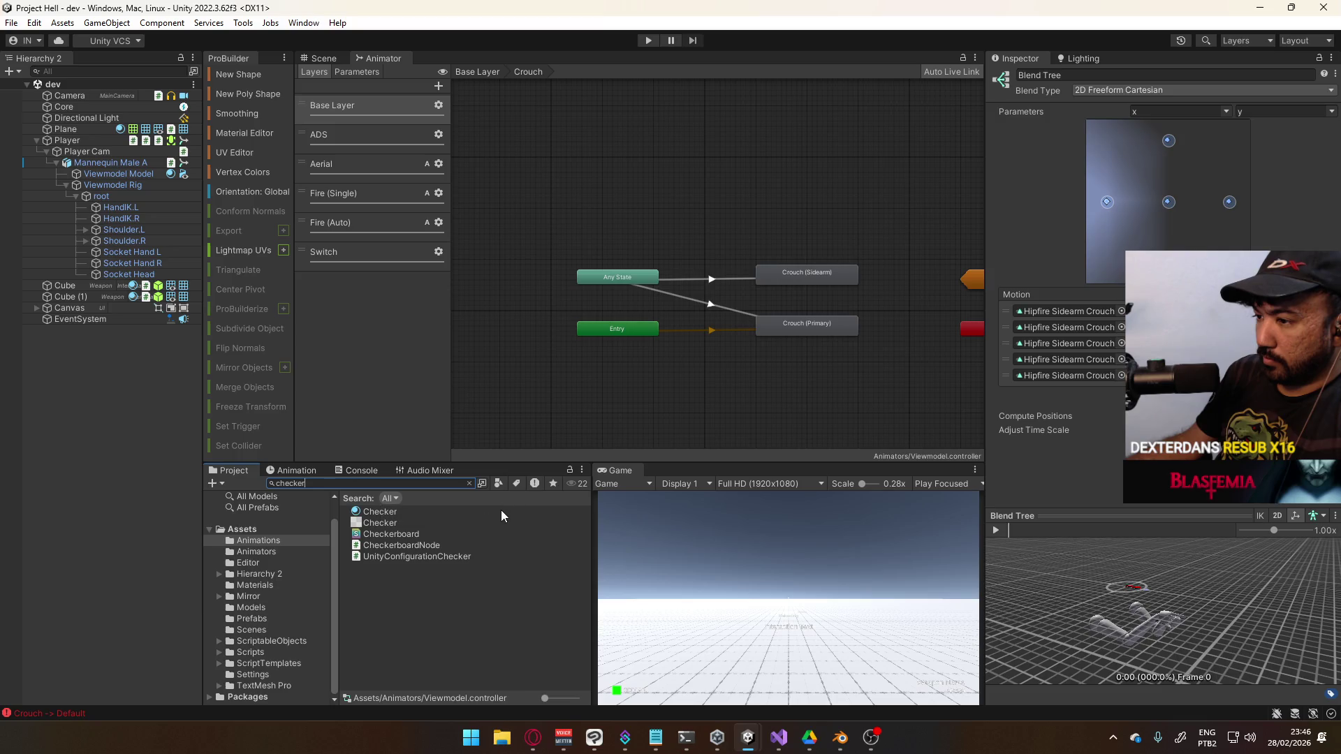
left_click(425, 523)
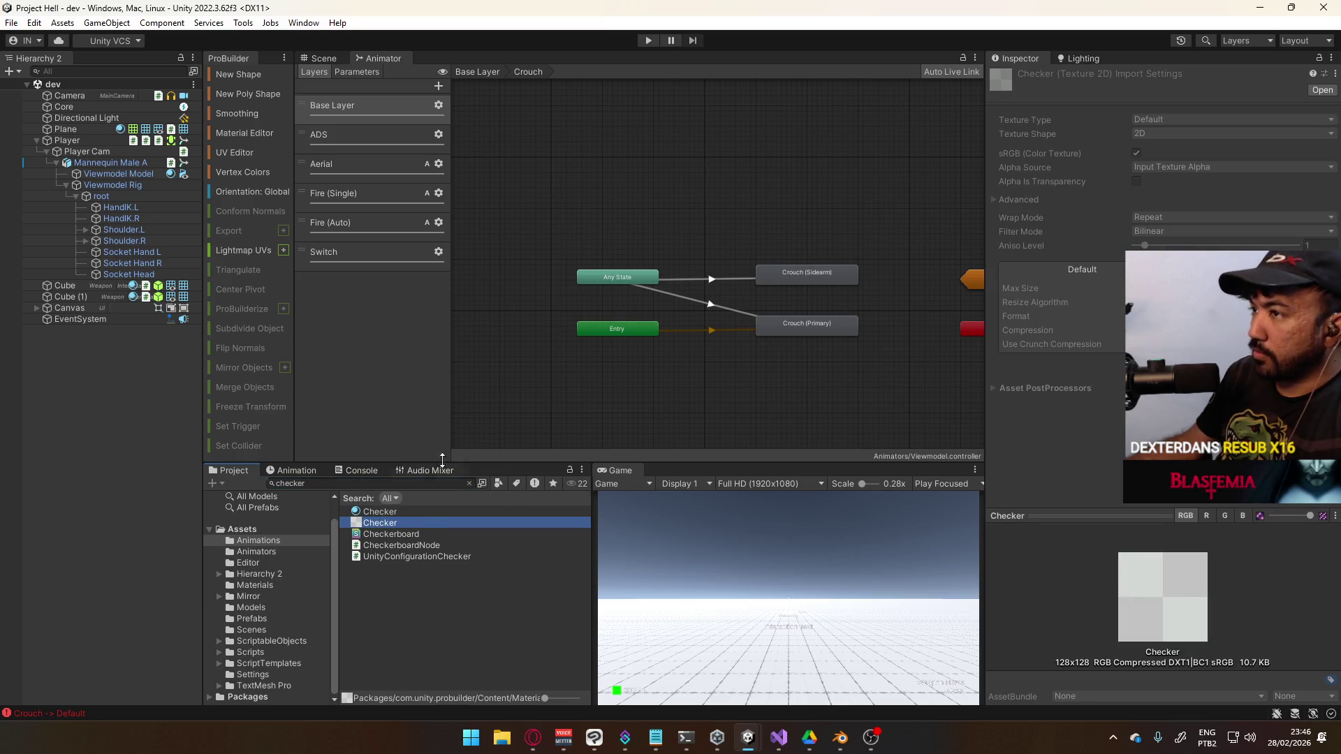
left_click(340, 59)
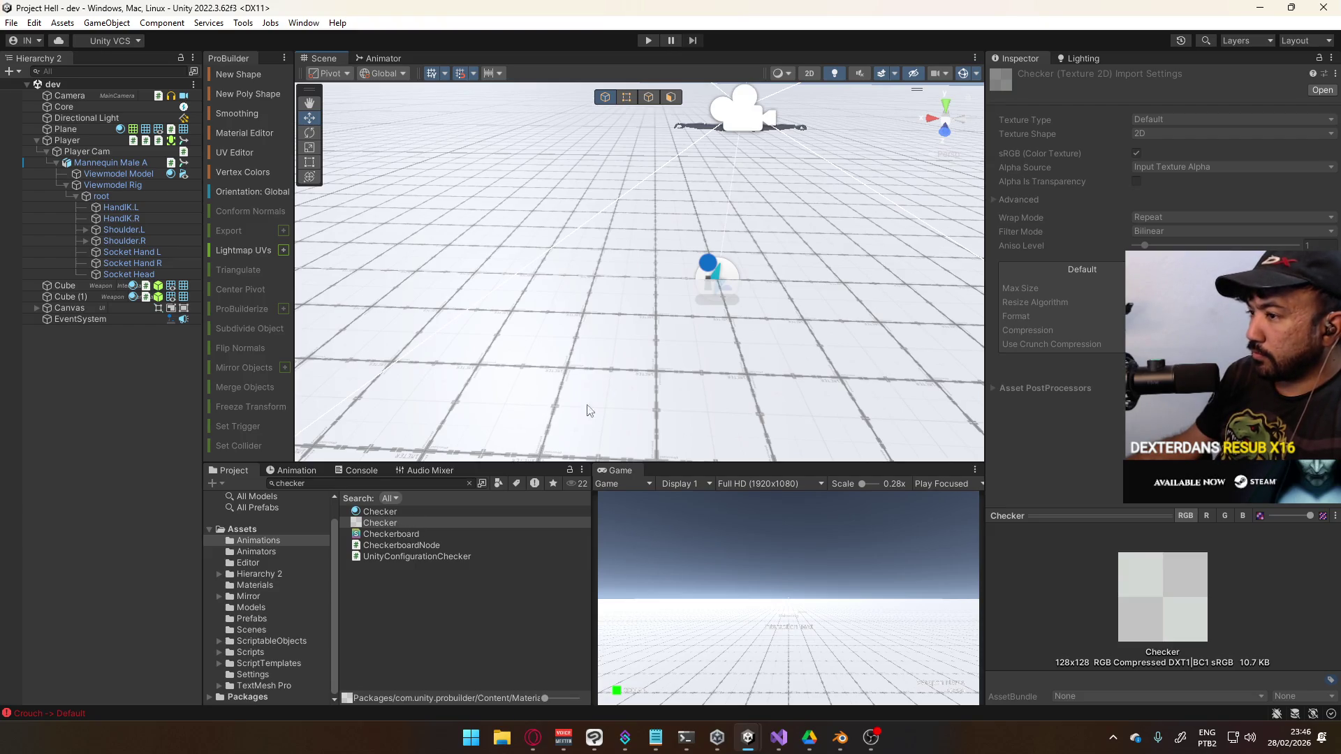
In the Materials folder, rename the Generic 1 material to Checker
left_click(254, 585)
left_click(392, 512)
left_click(402, 523)
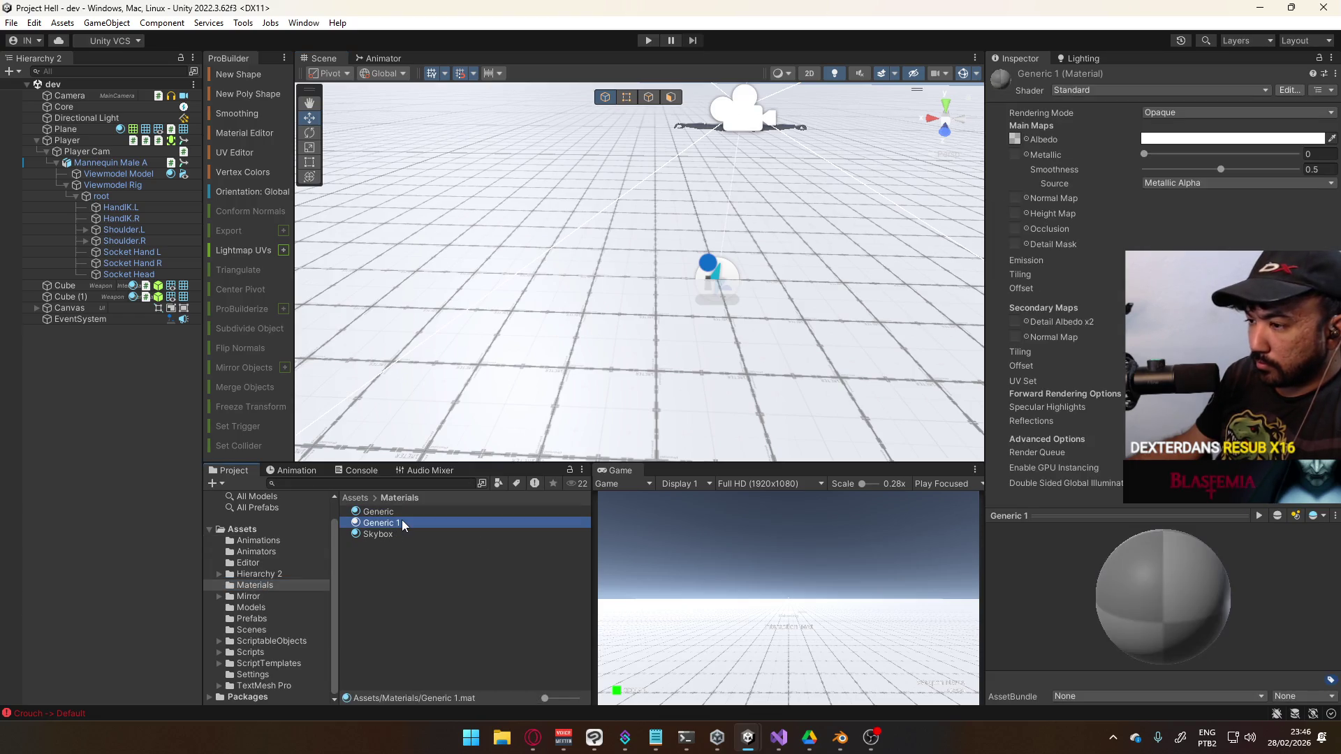
left_click(402, 522)
type("Check")
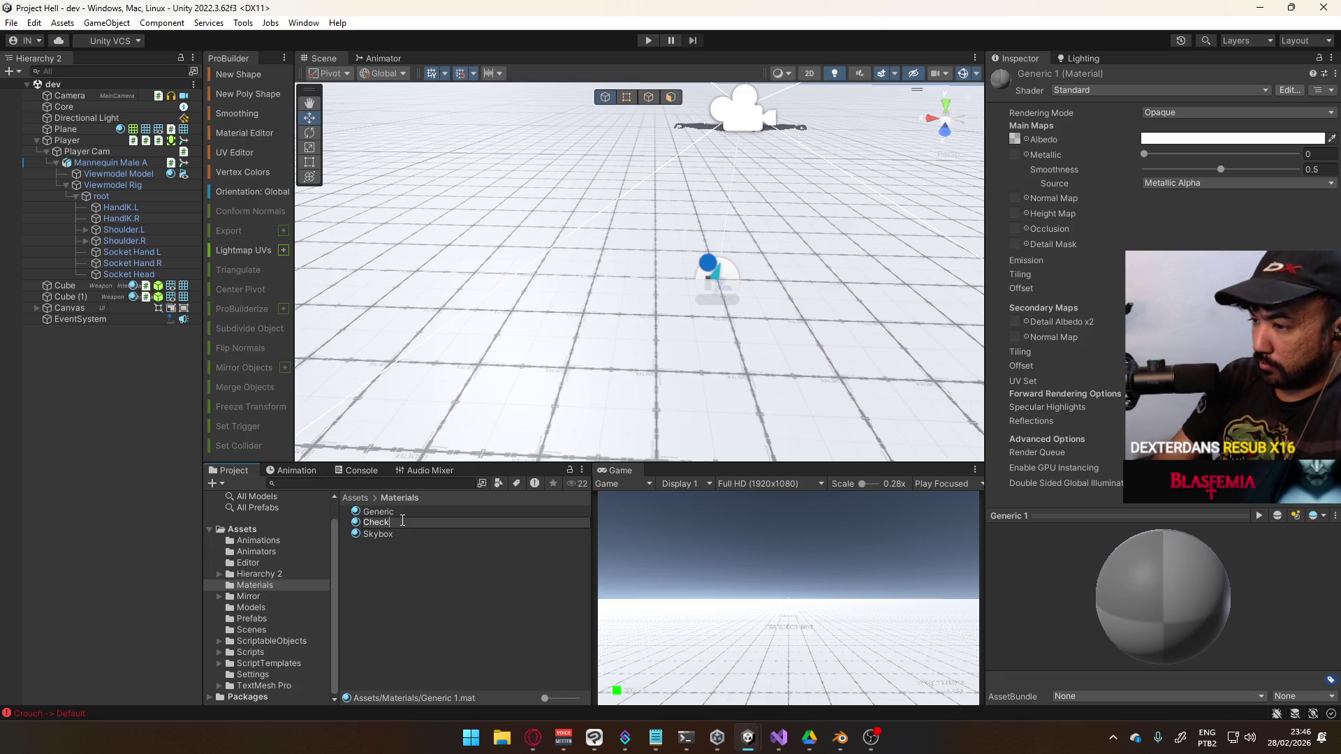
type("er")
key("Return")
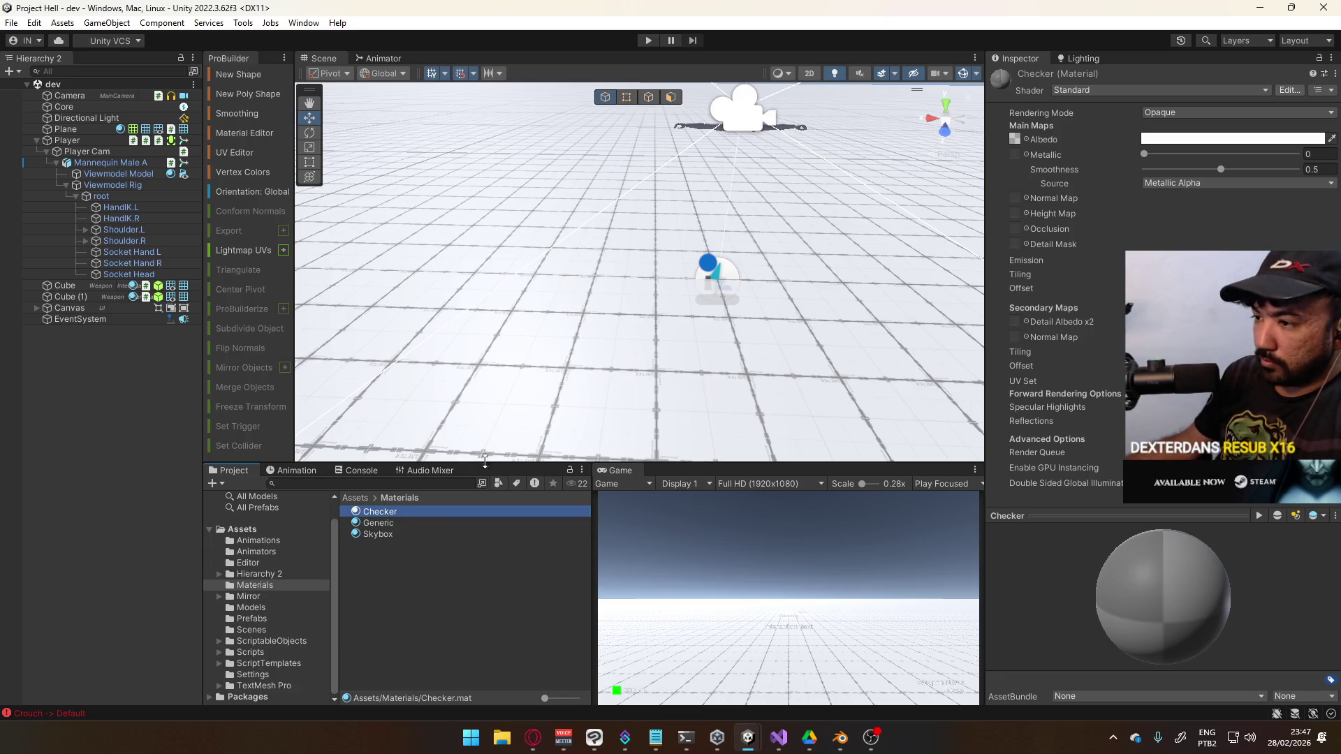
Browse the albedo texture choices without picking one, then rename the material Checker Dark
left_click(1026, 138)
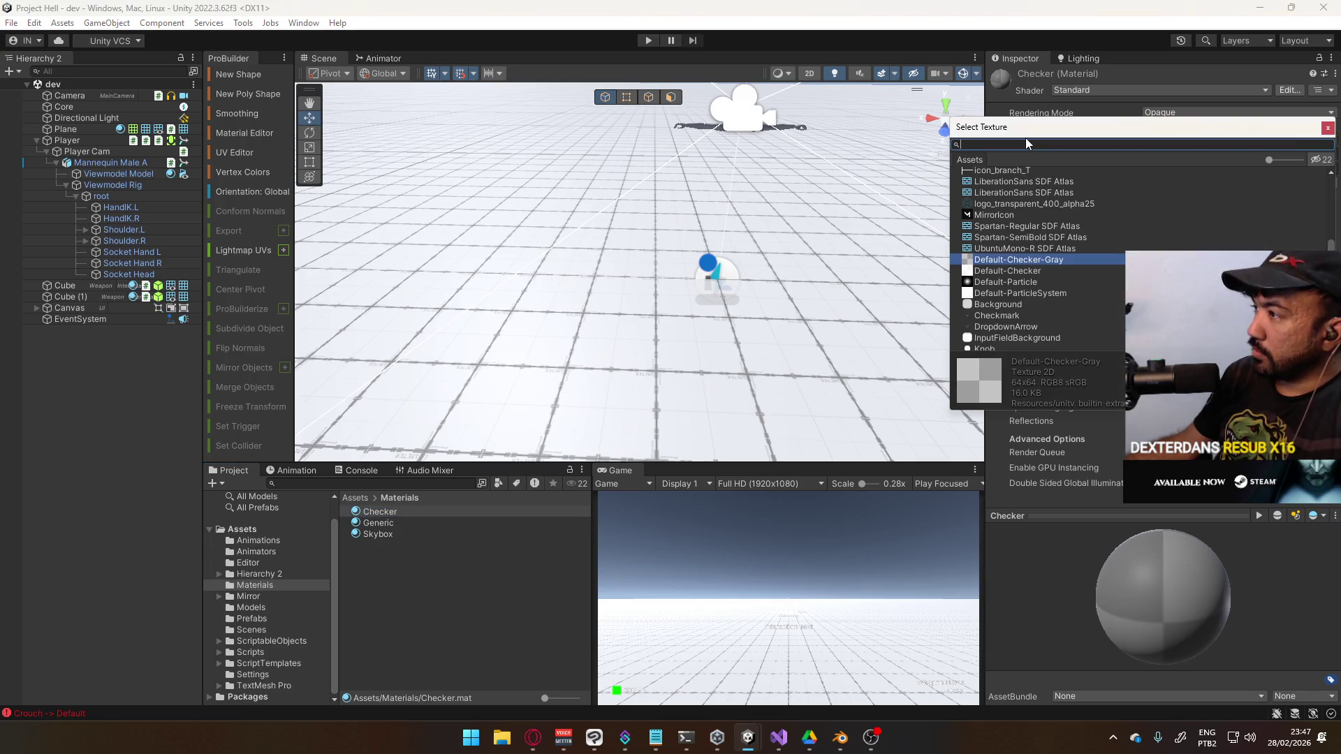
left_click(1327, 129)
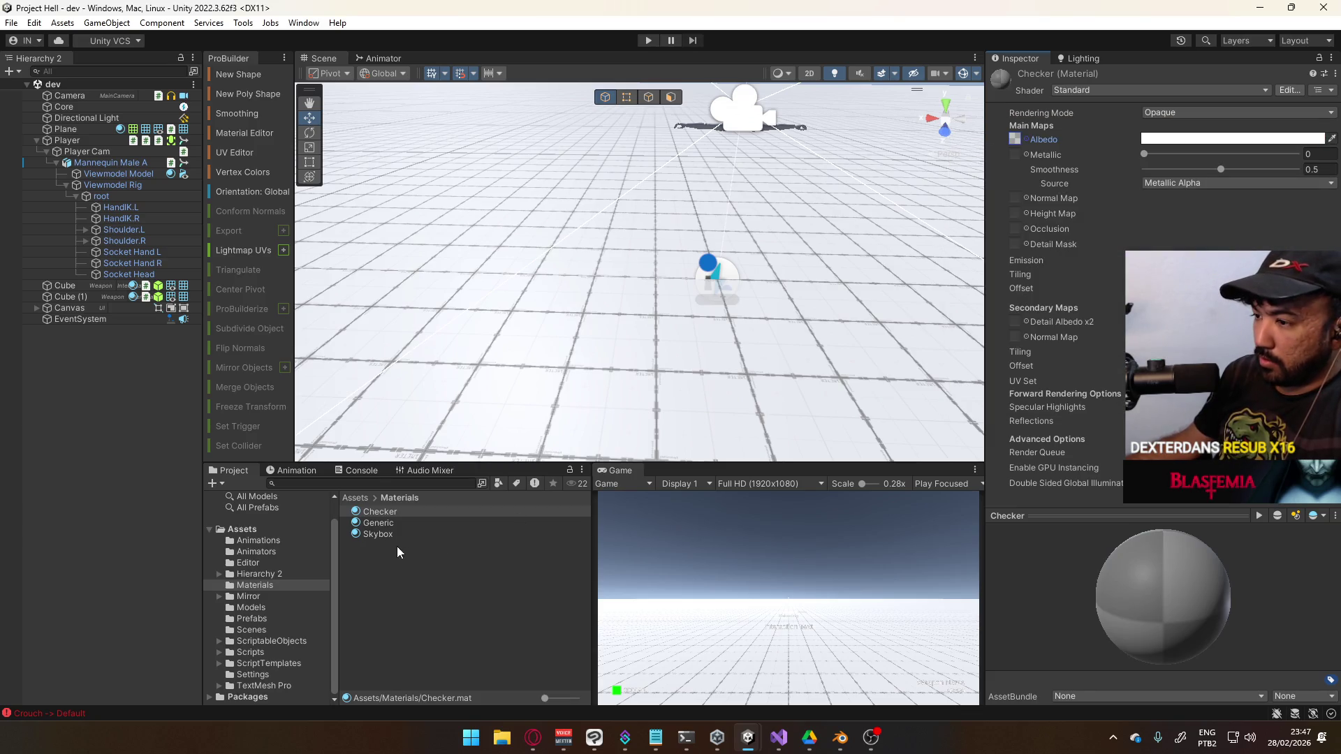
left_click(396, 510)
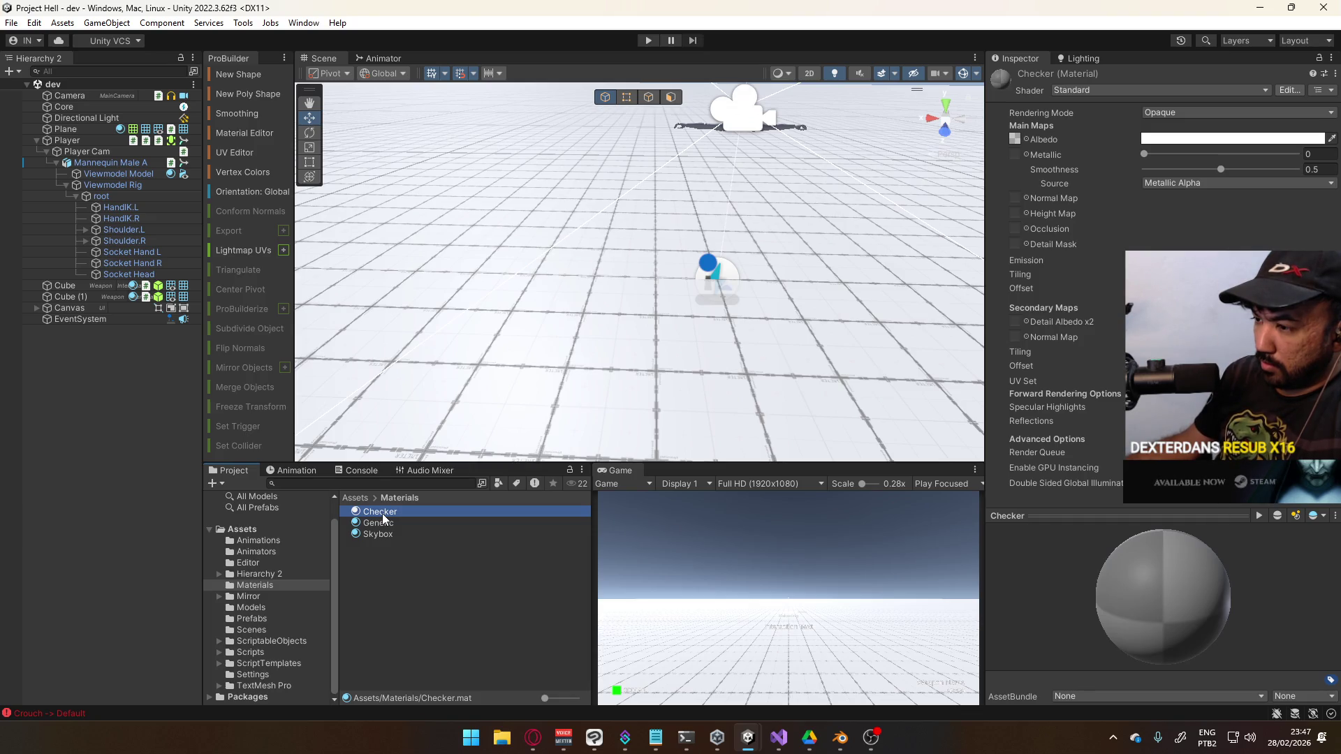
left_click(383, 513)
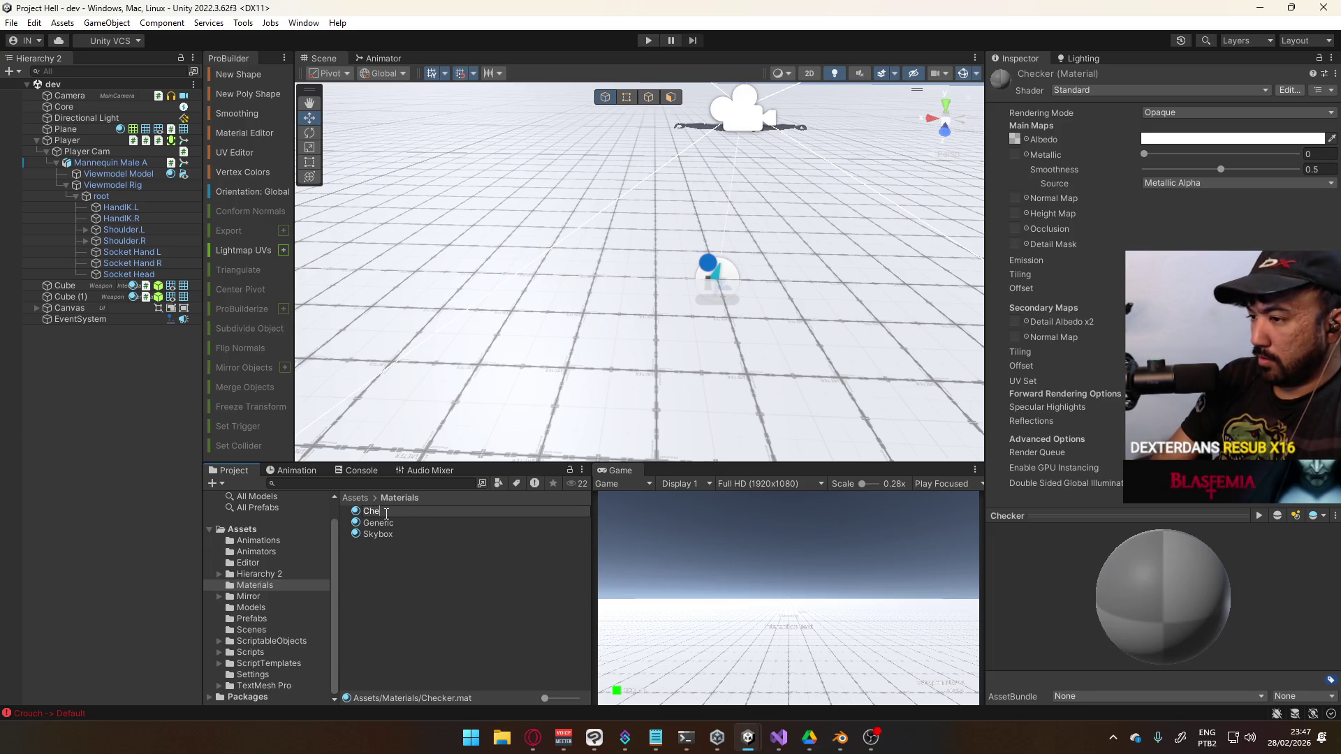
type("cker Dark")
key("Return")
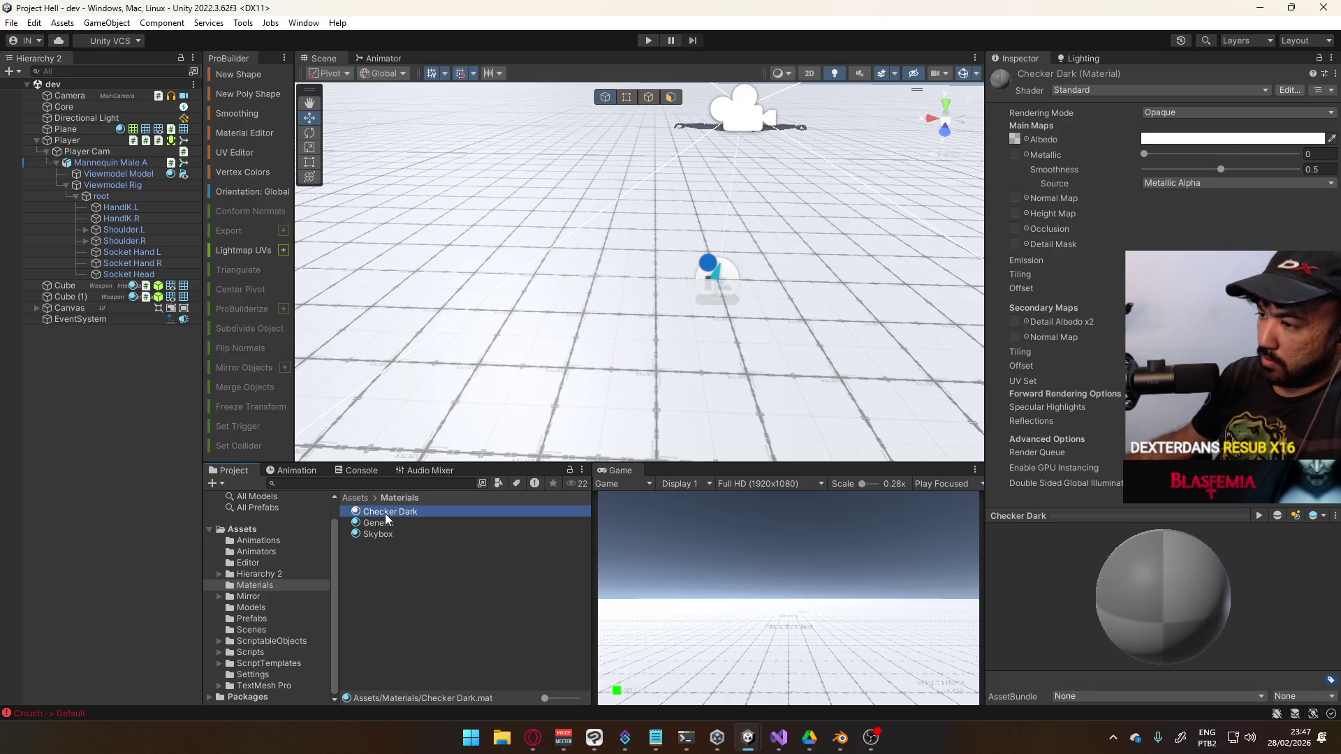
Apply Checker Dark to the plane, darken its albedo to grey, set smoothness 0 and play
left_click_drag(388, 512, 609, 370)
mouse_move(660, 282)
left_mouse_down()
mouse_move(605, 389)
mouse_move(608, 316)
left_mouse_up()
left_click(1229, 138)
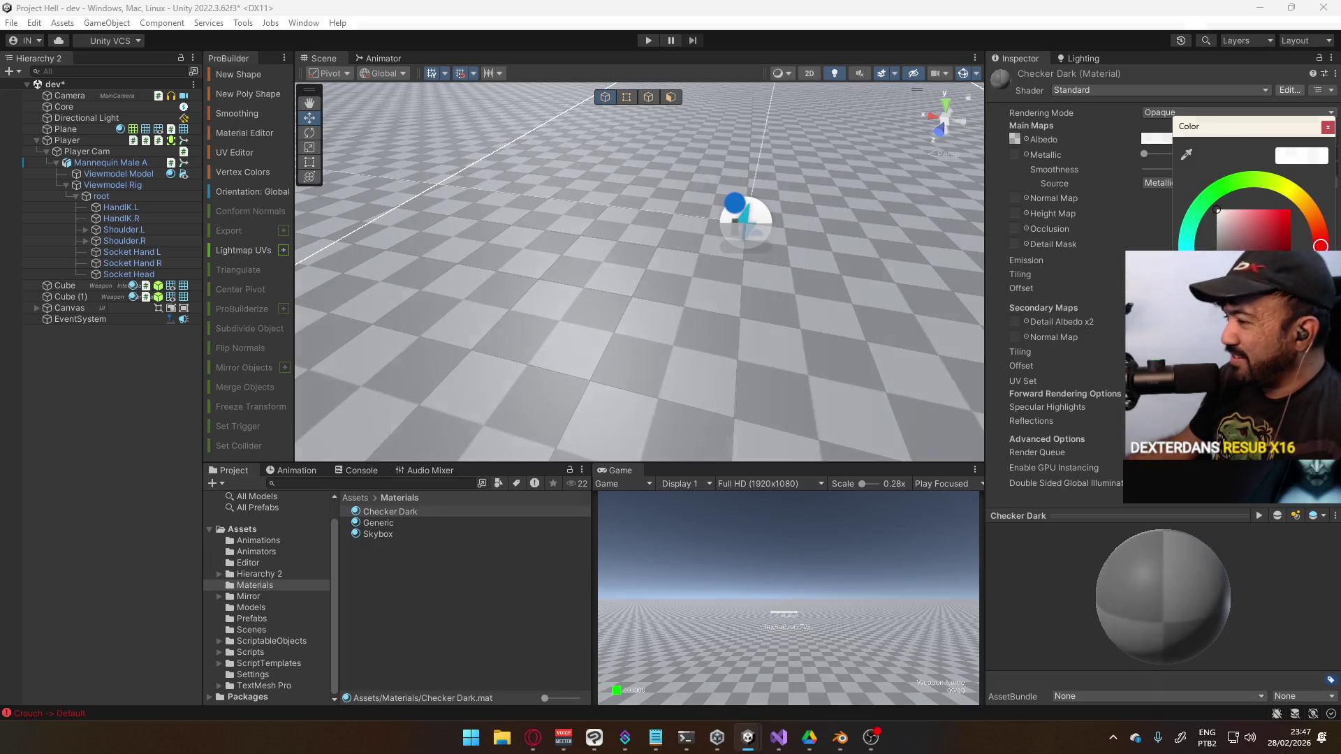
left_click(1216, 229)
left_click_drag(1216, 229, 1216, 245)
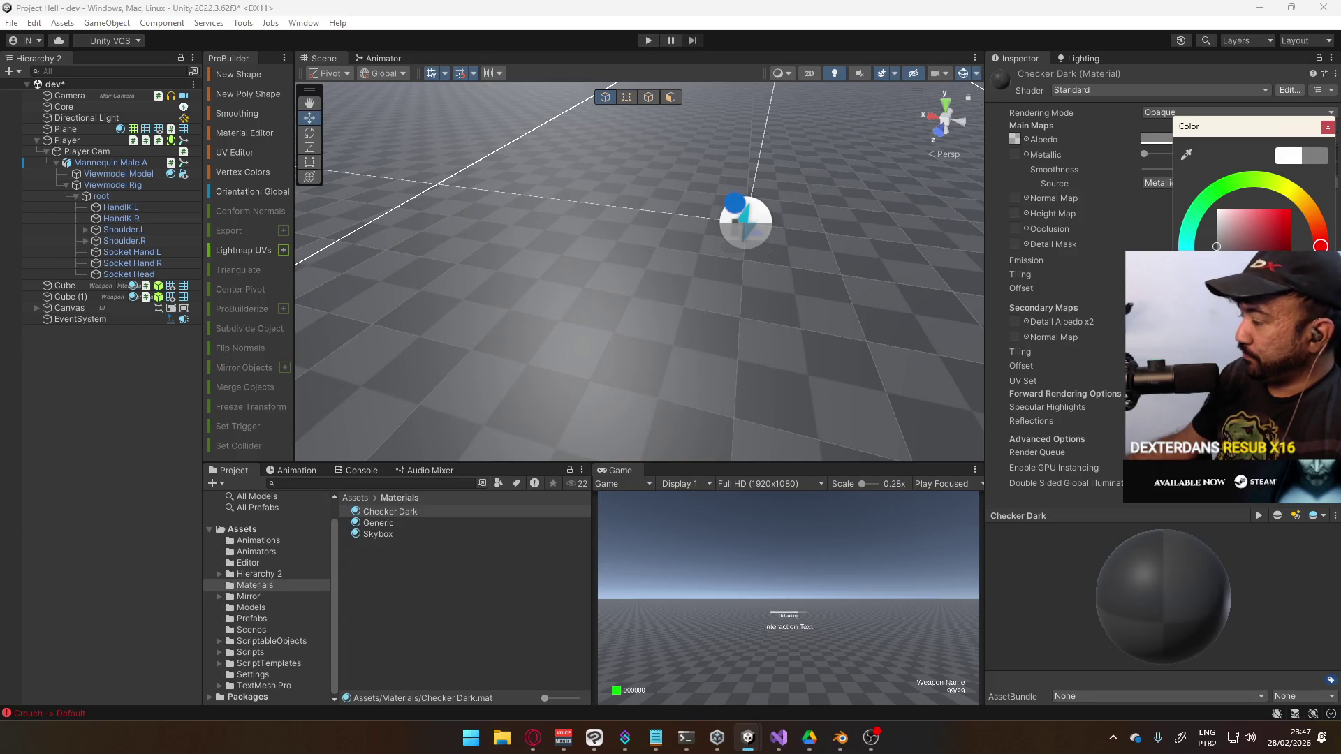
left_click(1326, 127)
left_click_drag(1222, 169, 1044, 161)
left_click(644, 42)
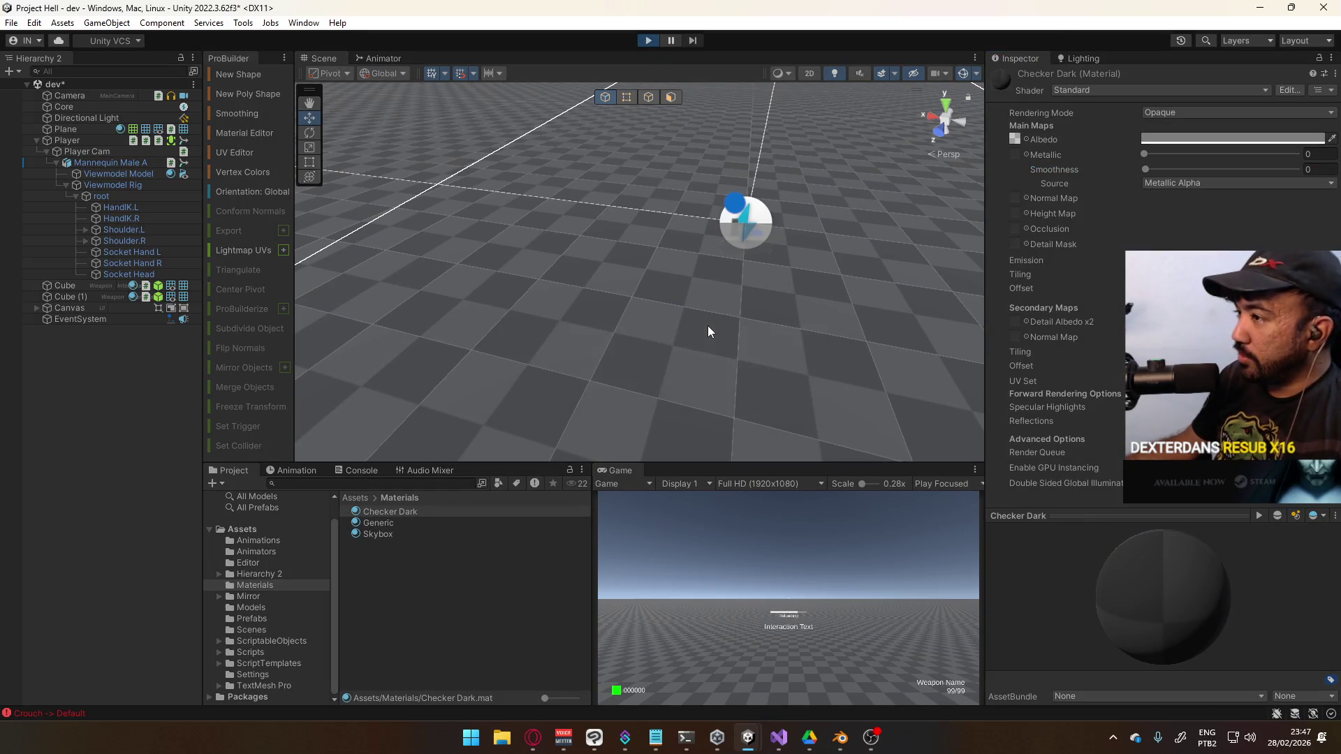
Maximize the Game view, then restore the normal editor layout
key("super")
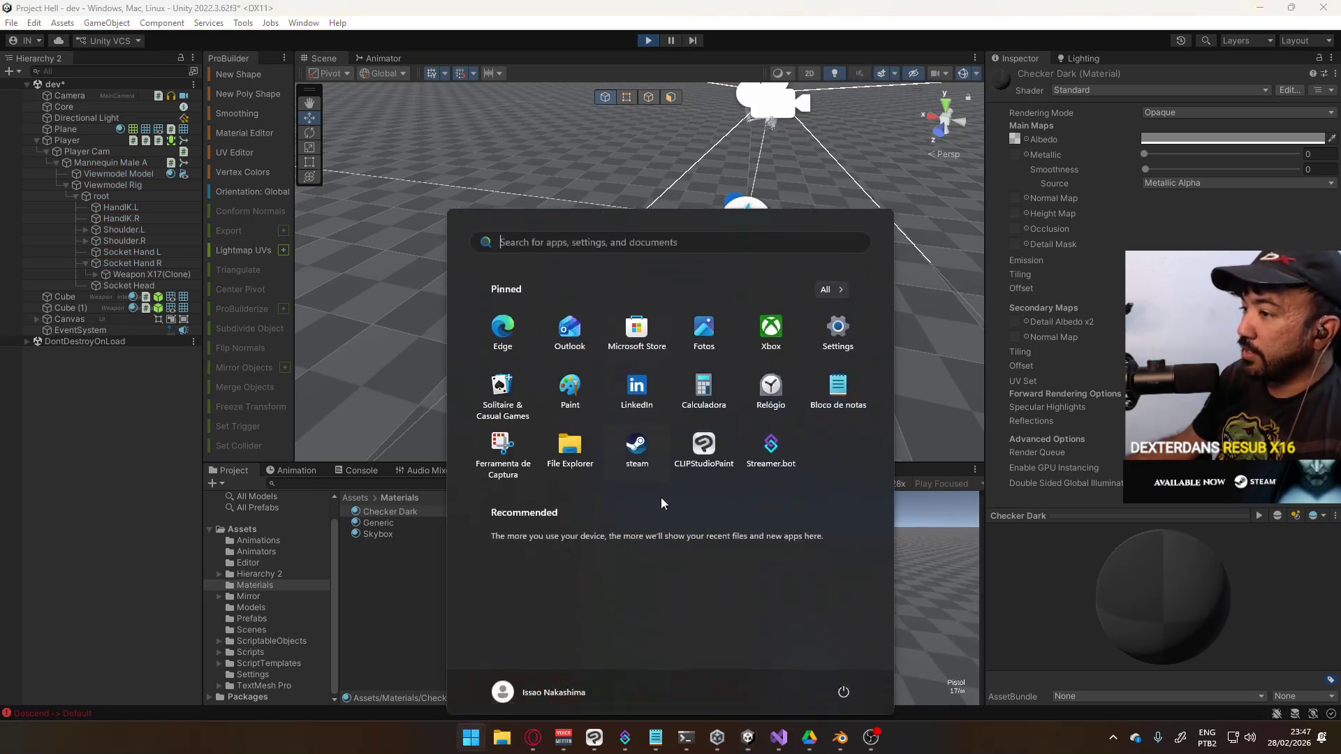
key("Escape")
right_click(618, 470)
left_click(662, 515)
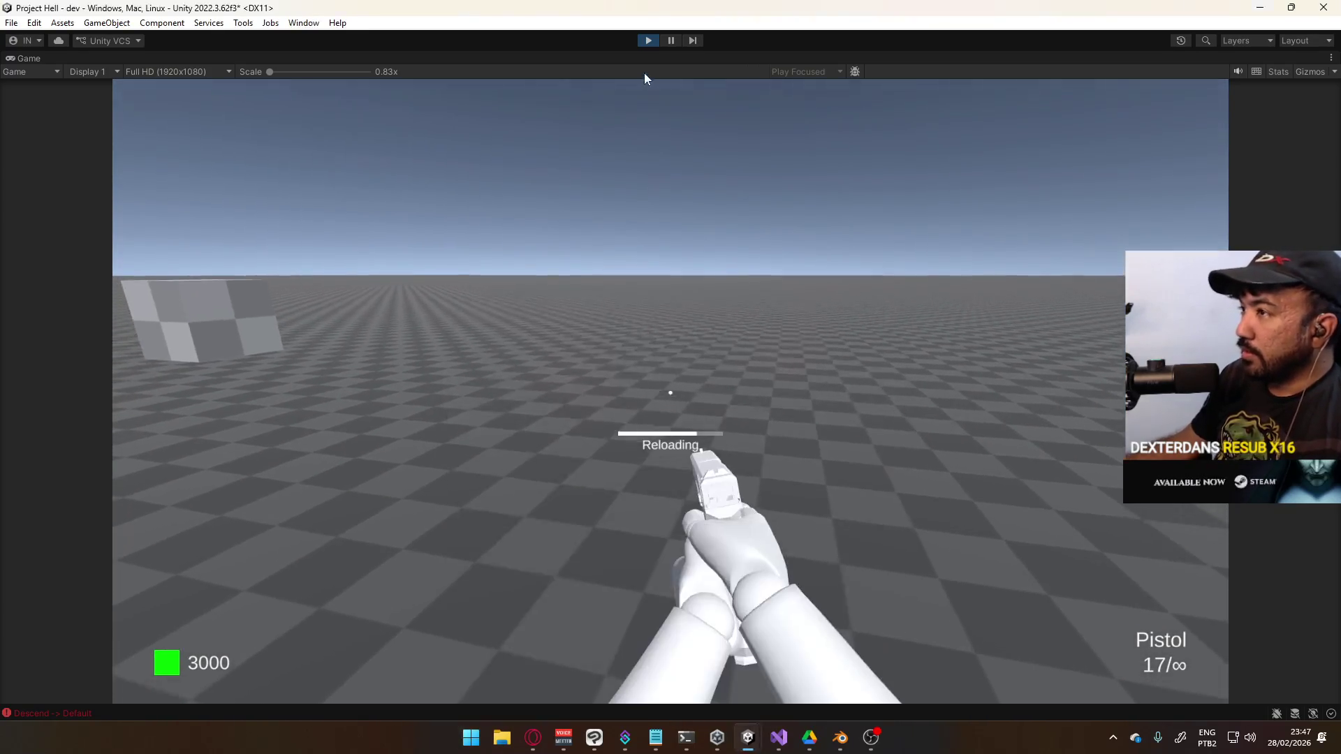
right_click(647, 57)
left_click(692, 95)
Increase the Checker Dark material's tiling so the ground's checker squares grow larger
key("super")
left_click(421, 510)
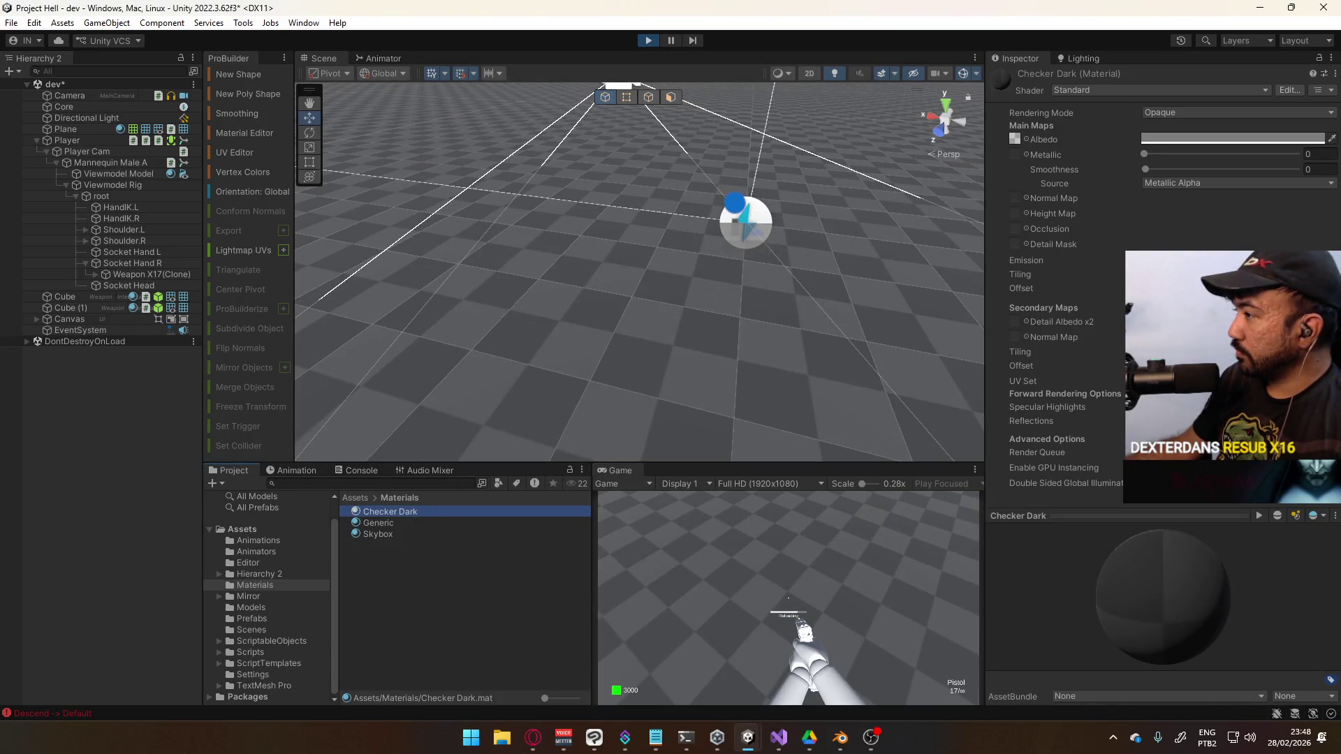
left_click_drag(1146, 275, 1037, 285)
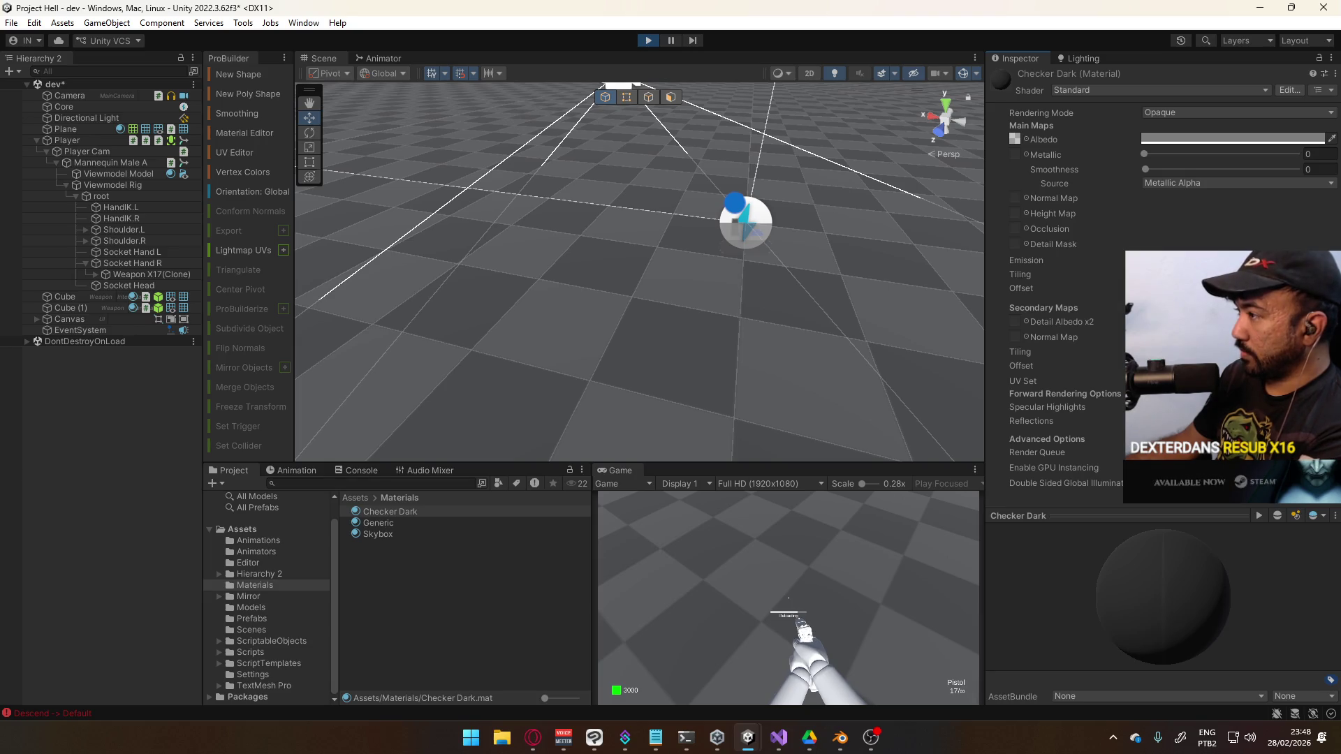
left_click_drag(1037, 285, 1023, 285)
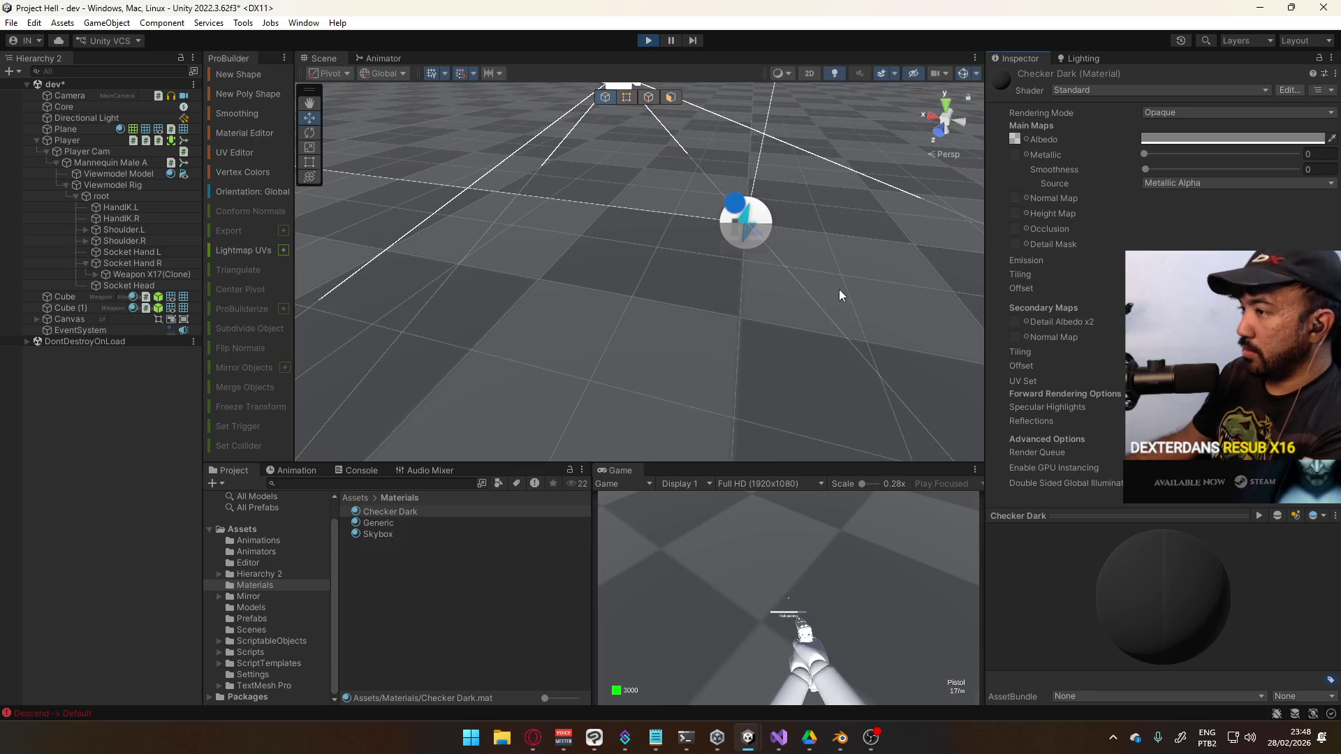
mouse_move(829, 305)
left_mouse_down()
mouse_move(784, 291)
mouse_move(653, 321)
mouse_move(719, 410)
mouse_move(719, 398)
mouse_move(526, 428)
mouse_move(898, 398)
mouse_move(889, 259)
mouse_move(859, 347)
mouse_move(859, 296)
mouse_move(802, 331)
mouse_move(694, 318)
mouse_move(626, 347)
mouse_move(802, 295)
left_mouse_up()
scroll(639, 329, "down", 10)
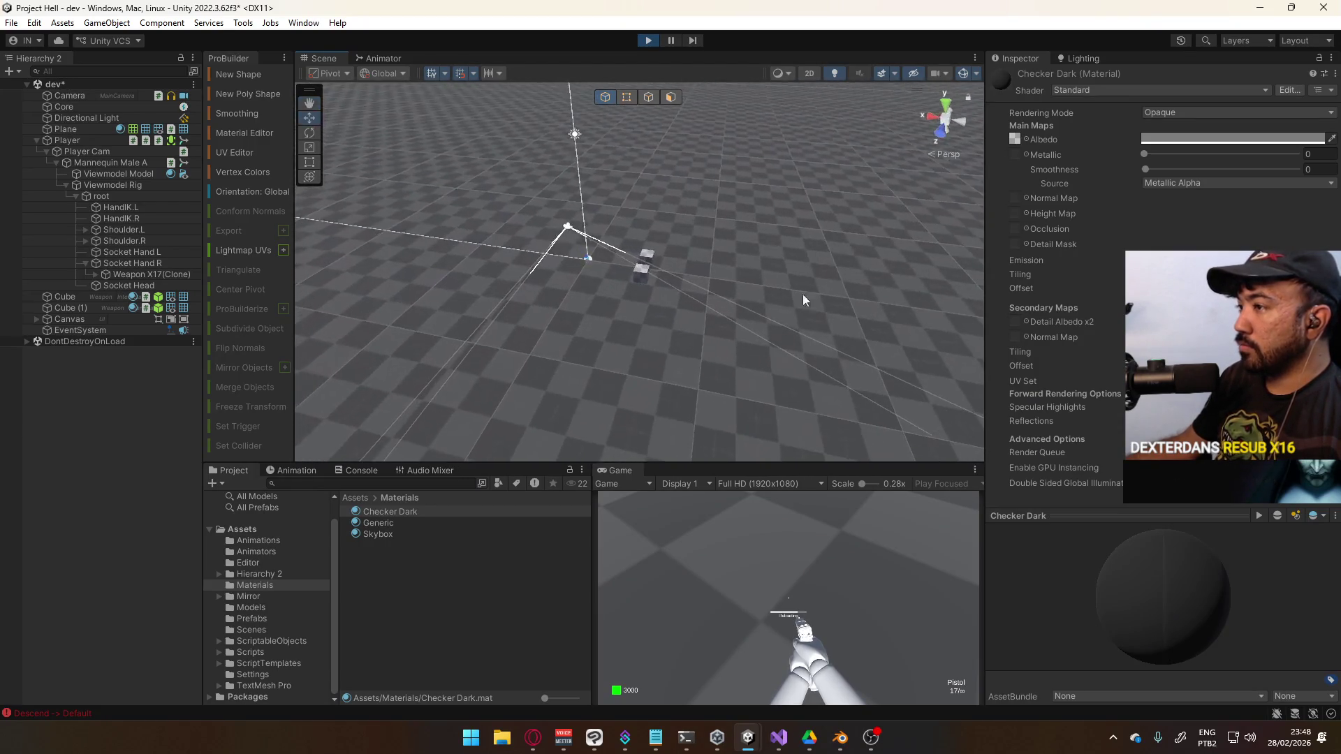
Try moving Cube (1) up, down and along Z, then undo back to Z 2
left_click(641, 275)
left_click_drag(722, 315, 736, 325)
mouse_move(698, 208)
left_mouse_down()
mouse_move(689, 257)
mouse_move(689, 234)
left_mouse_up()
mouse_move(593, 294)
left_mouse_down()
mouse_move(491, 325)
mouse_move(428, 321)
left_mouse_up()
left_click_drag(624, 238, 588, 242)
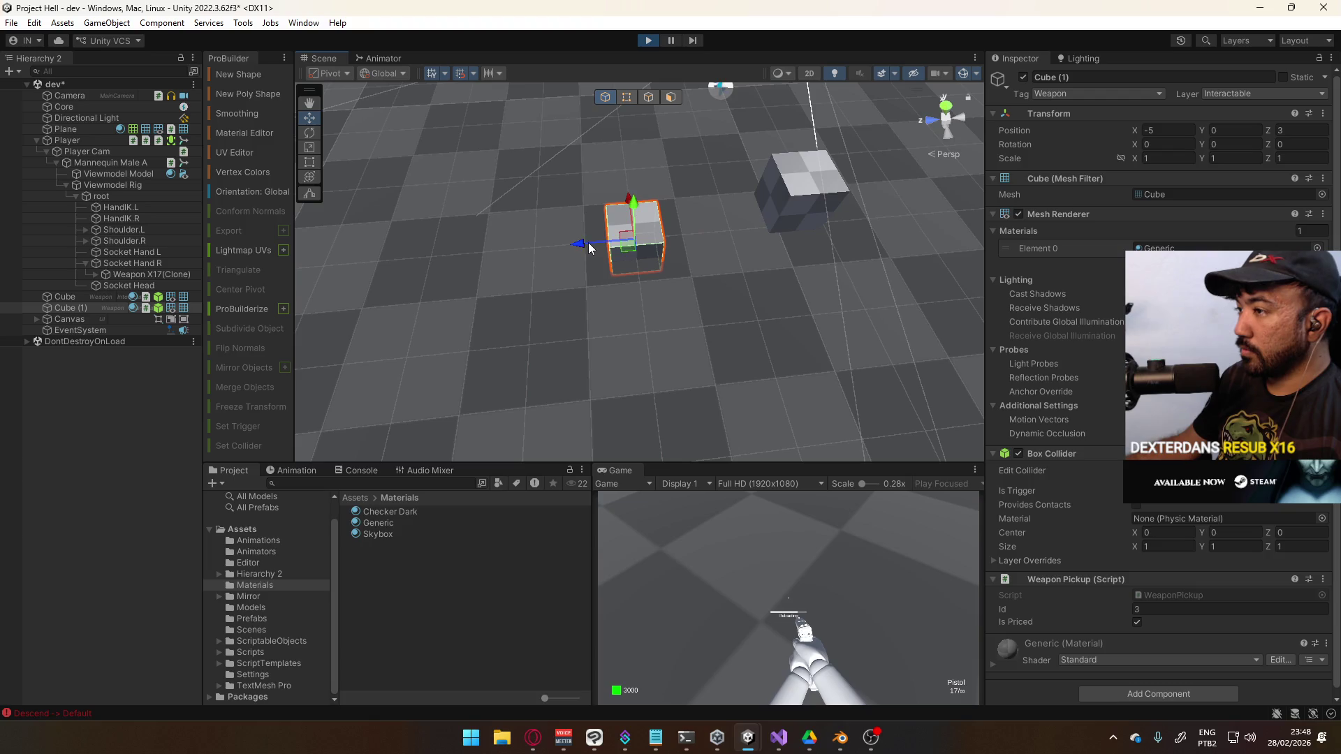
key("ctrl+z")
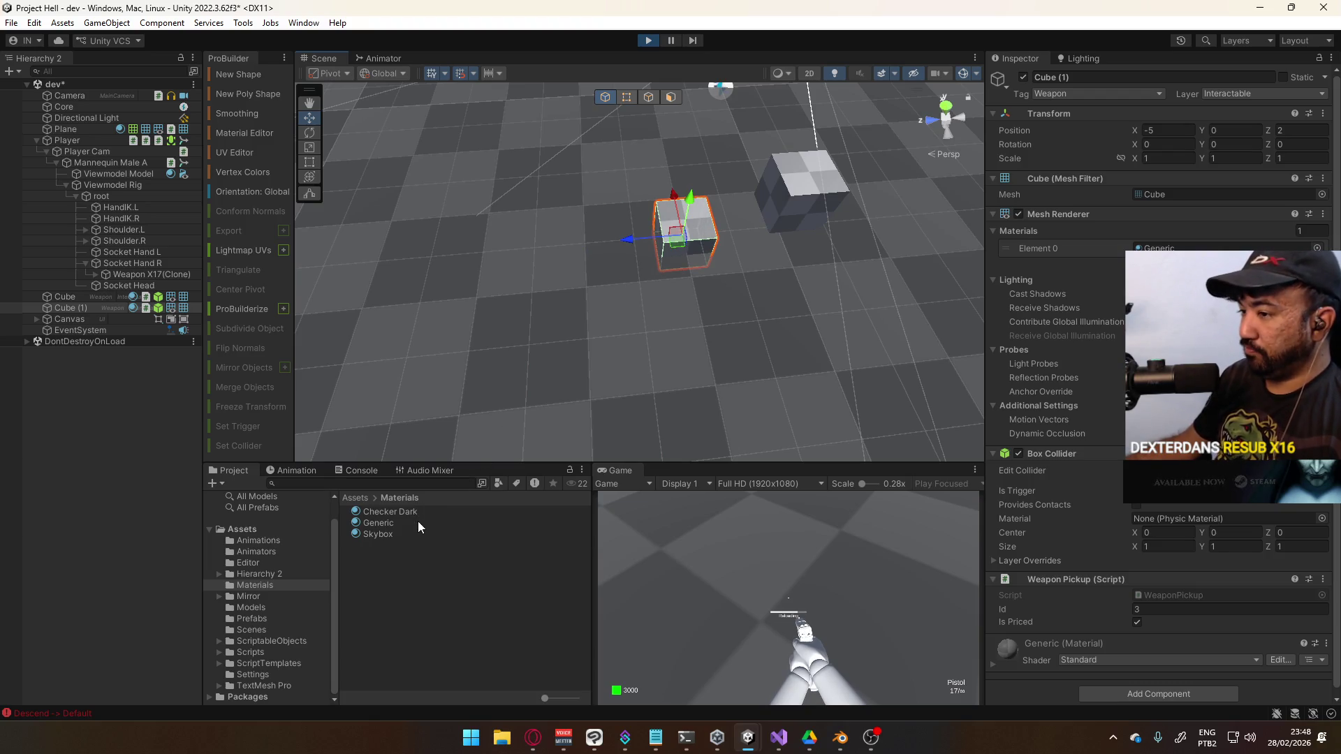
Apply Checker Dark to the floor and maximize the Game view
left_click(418, 510)
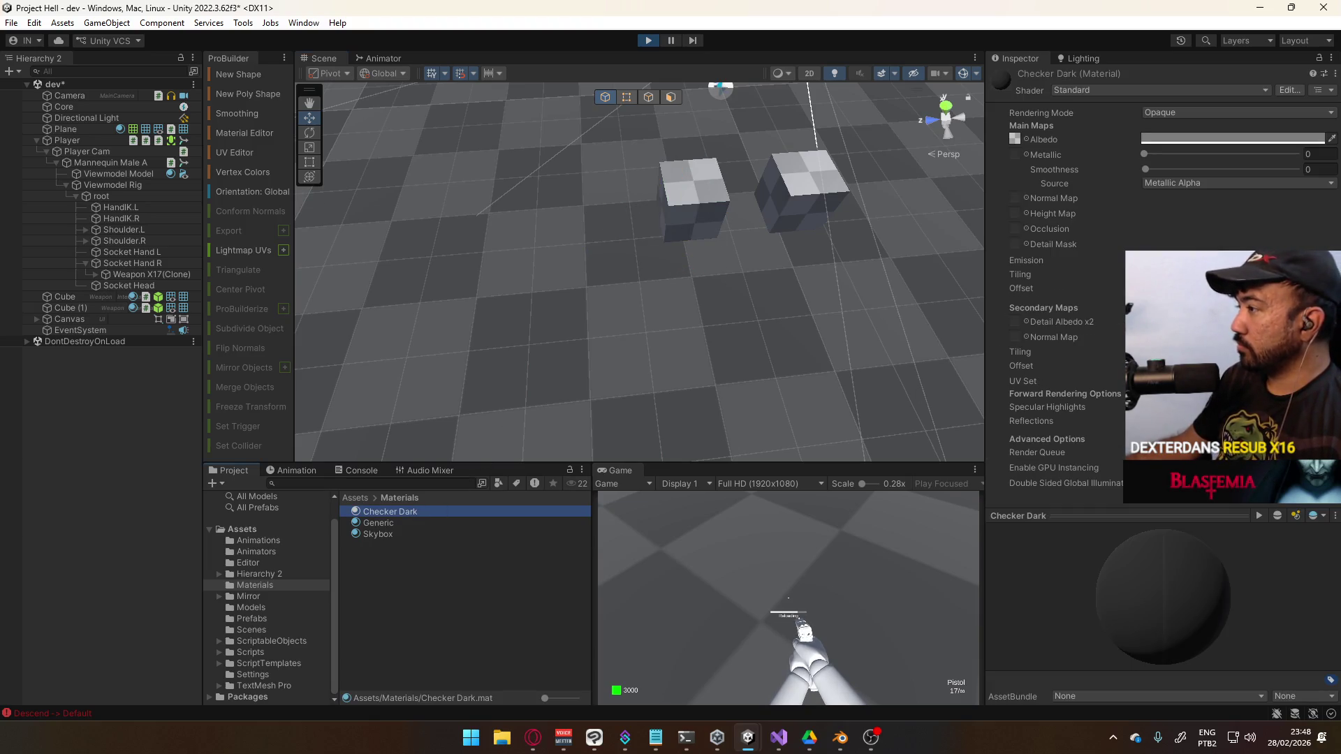
mouse_move(390, 511)
left_mouse_down()
mouse_move(531, 349)
mouse_move(628, 293)
left_mouse_up()
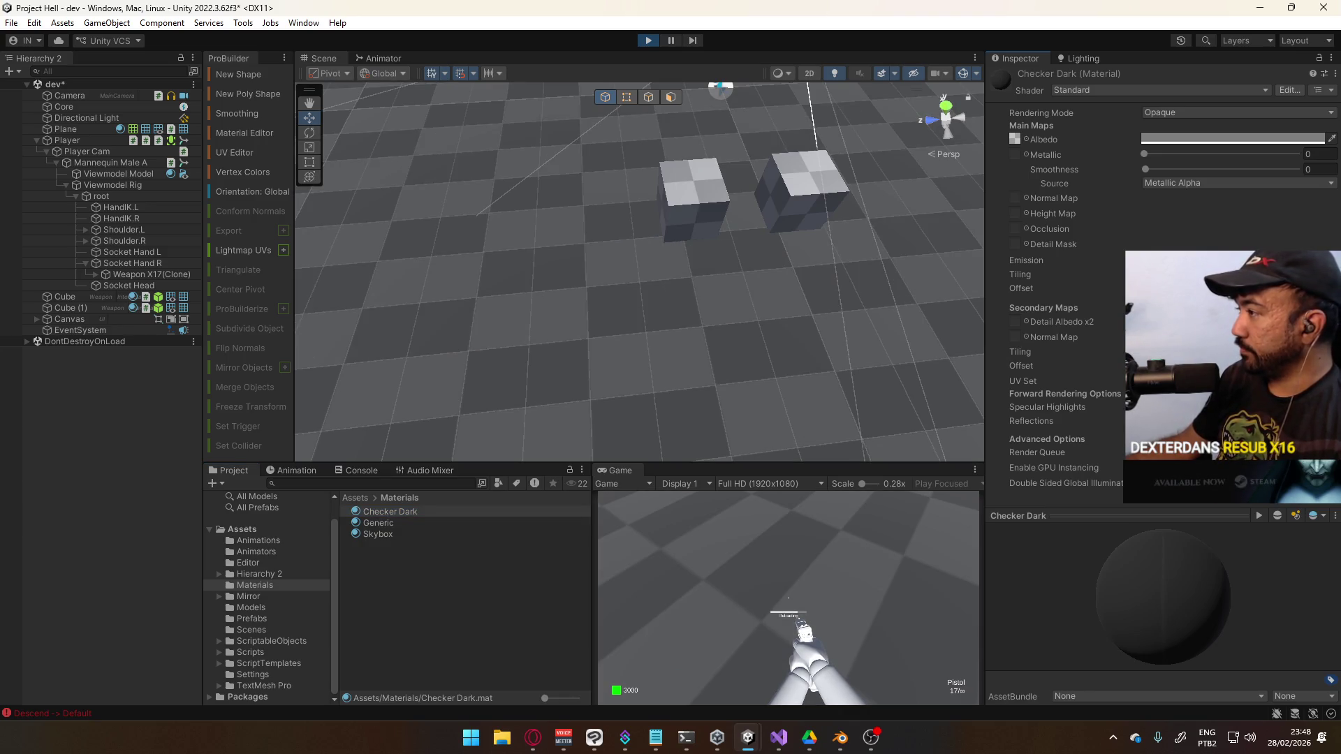
mouse_move(819, 299)
left_mouse_down()
mouse_move(667, 336)
mouse_move(708, 435)
left_mouse_up()
right_click(638, 477)
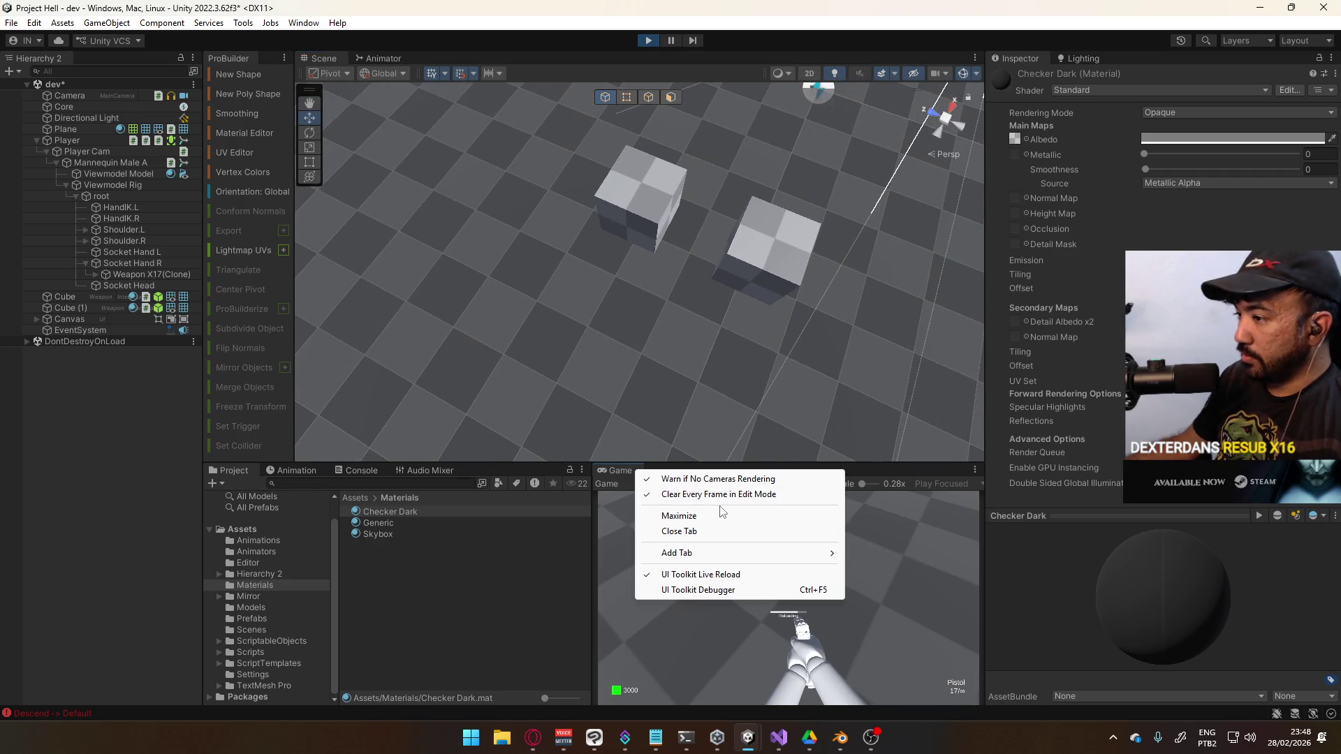
left_click(671, 512)
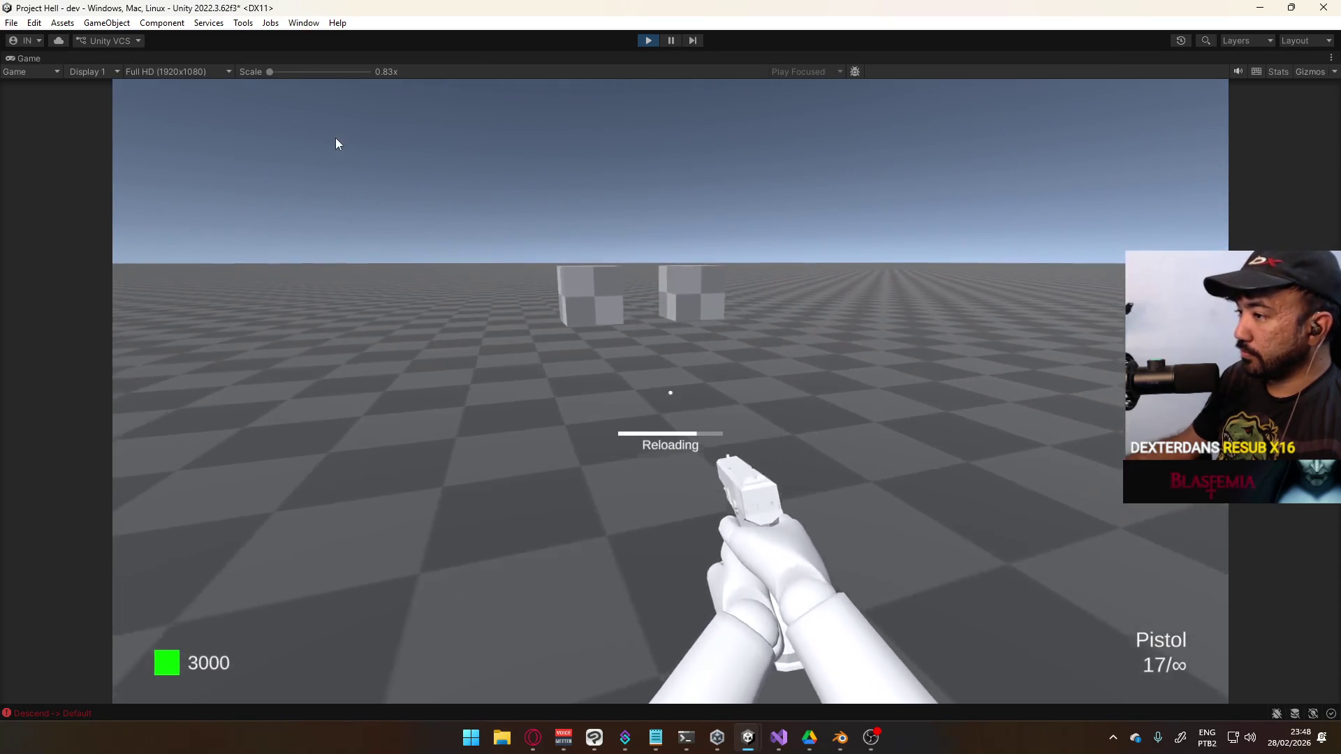
Walk toward the cubes and fire the pistol at them several times
key("w")
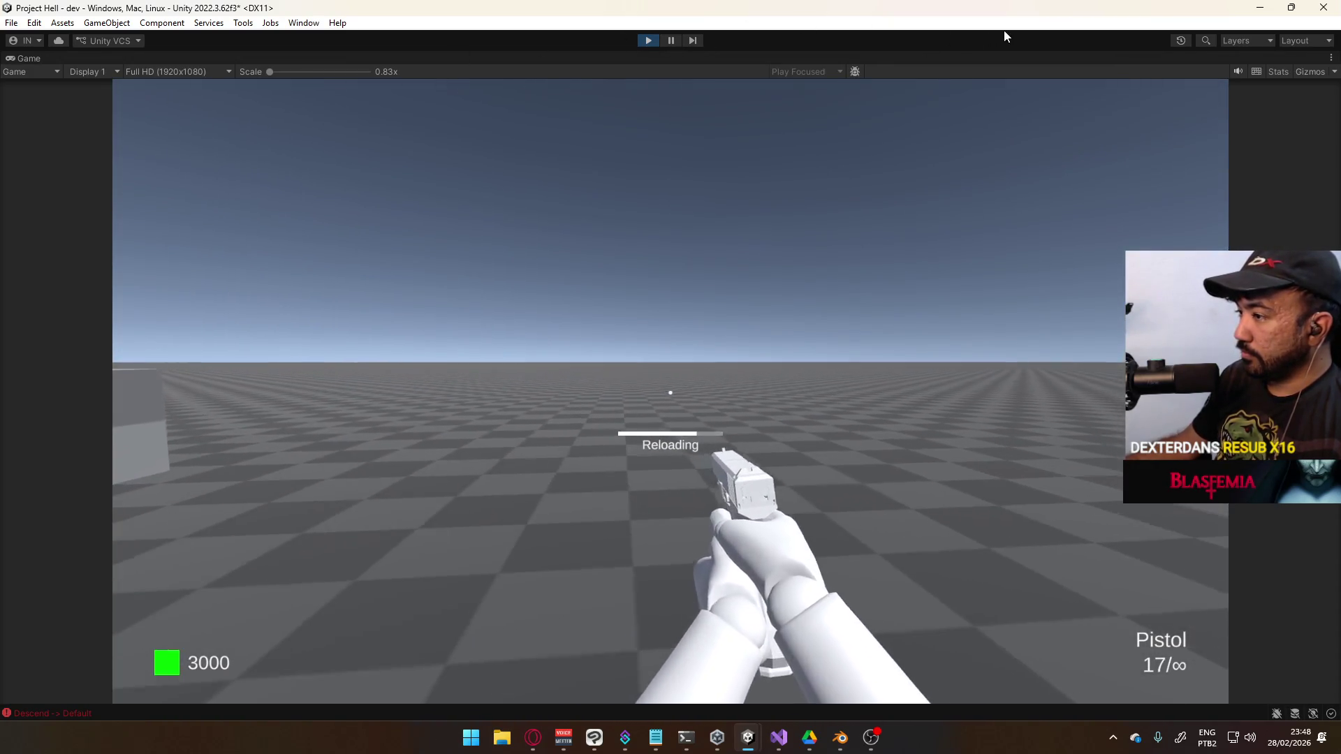
key("super")
left_click(844, 290)
left_click(830, 275)
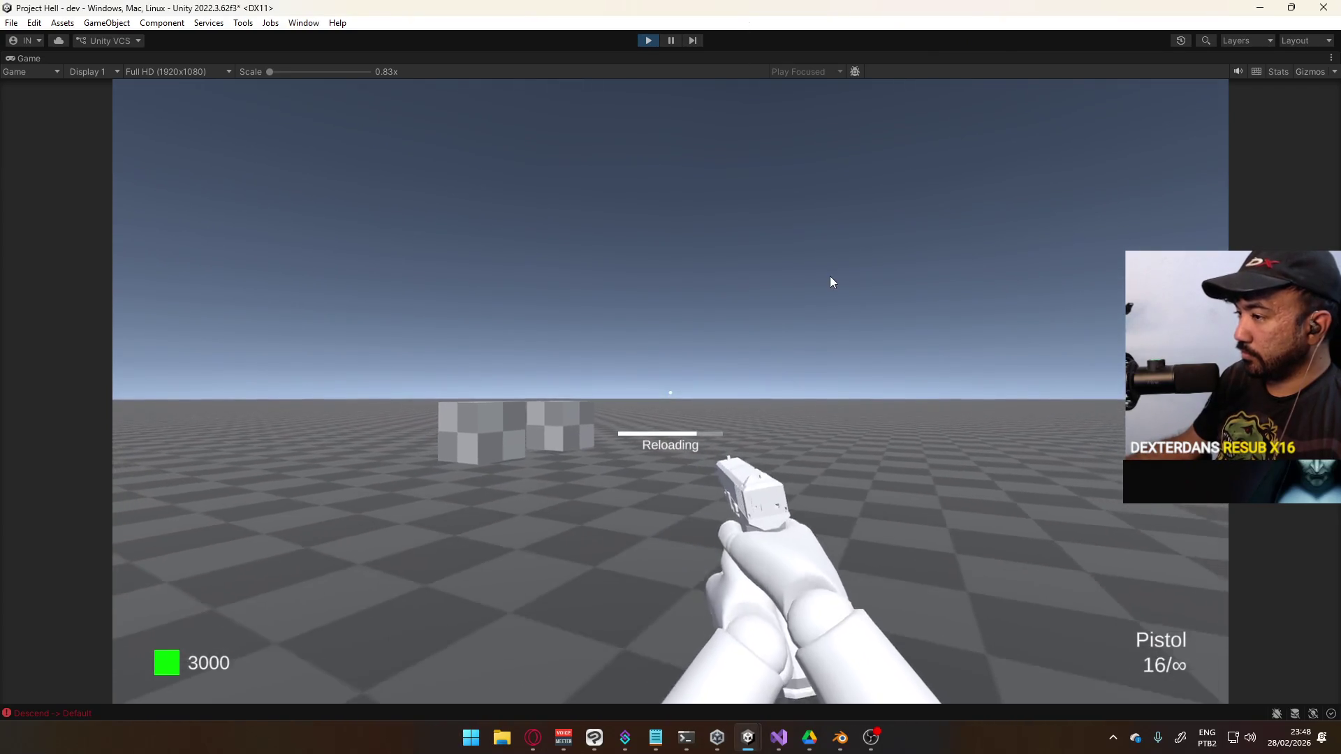
left_click(810, 284)
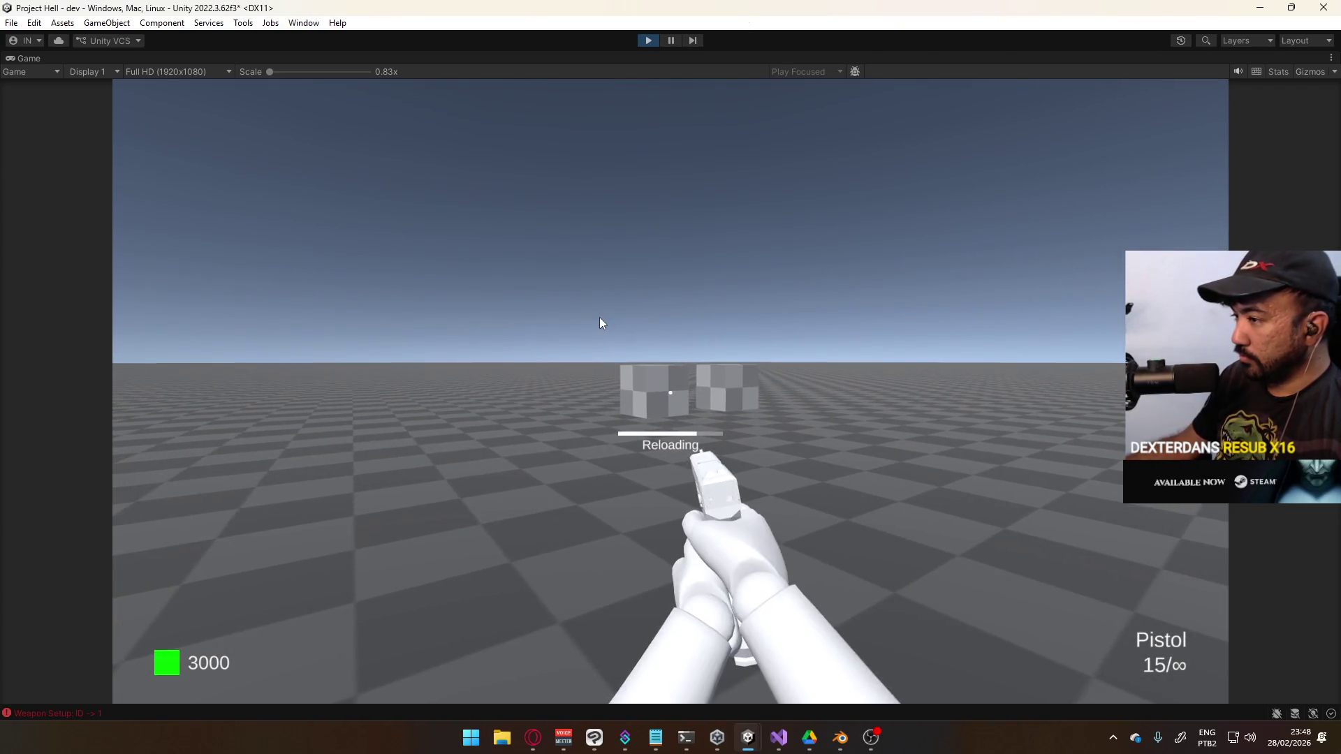
left_click(593, 318)
left_click(588, 318)
Buy and equip the SMG at the cubes, then fire it continuously
key("w")
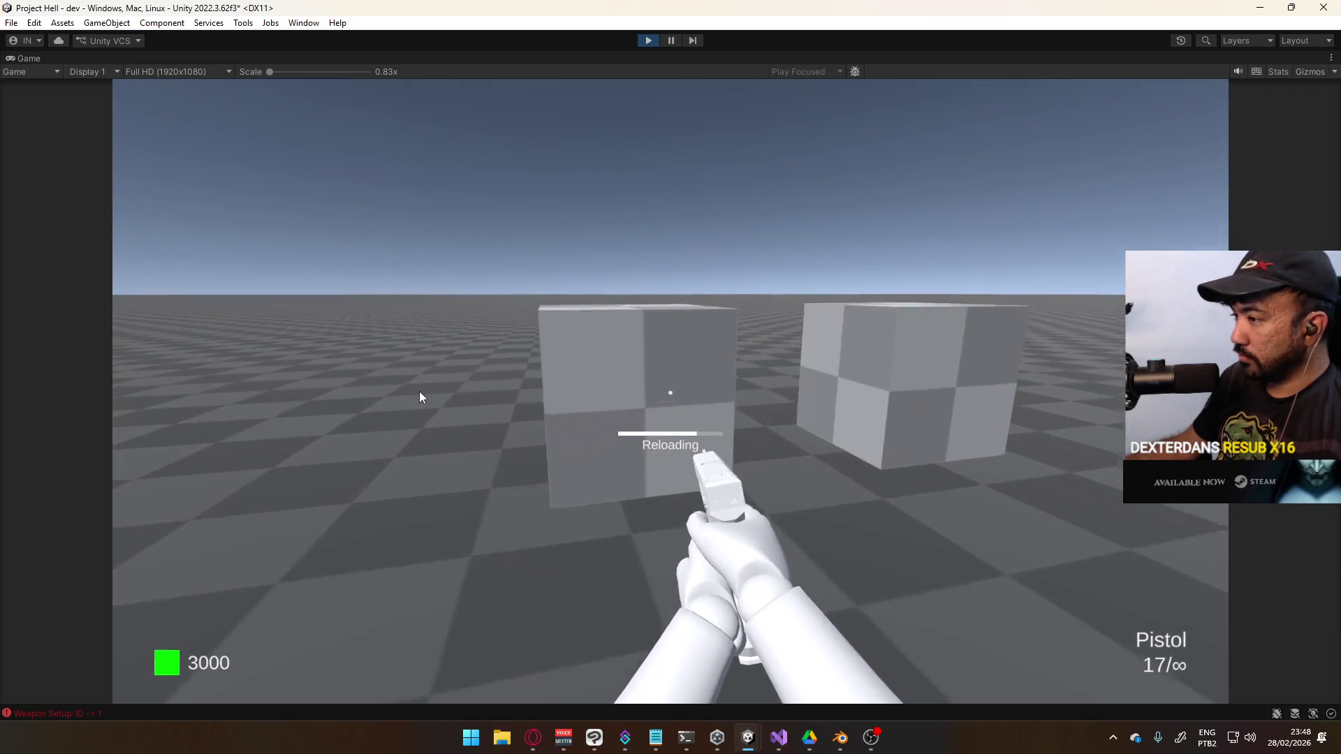
key("e")
key("s")
mouse_move(824, 397)
left_mouse_down()
mouse_move(831, 345)
mouse_move(764, 345)
left_mouse_up()
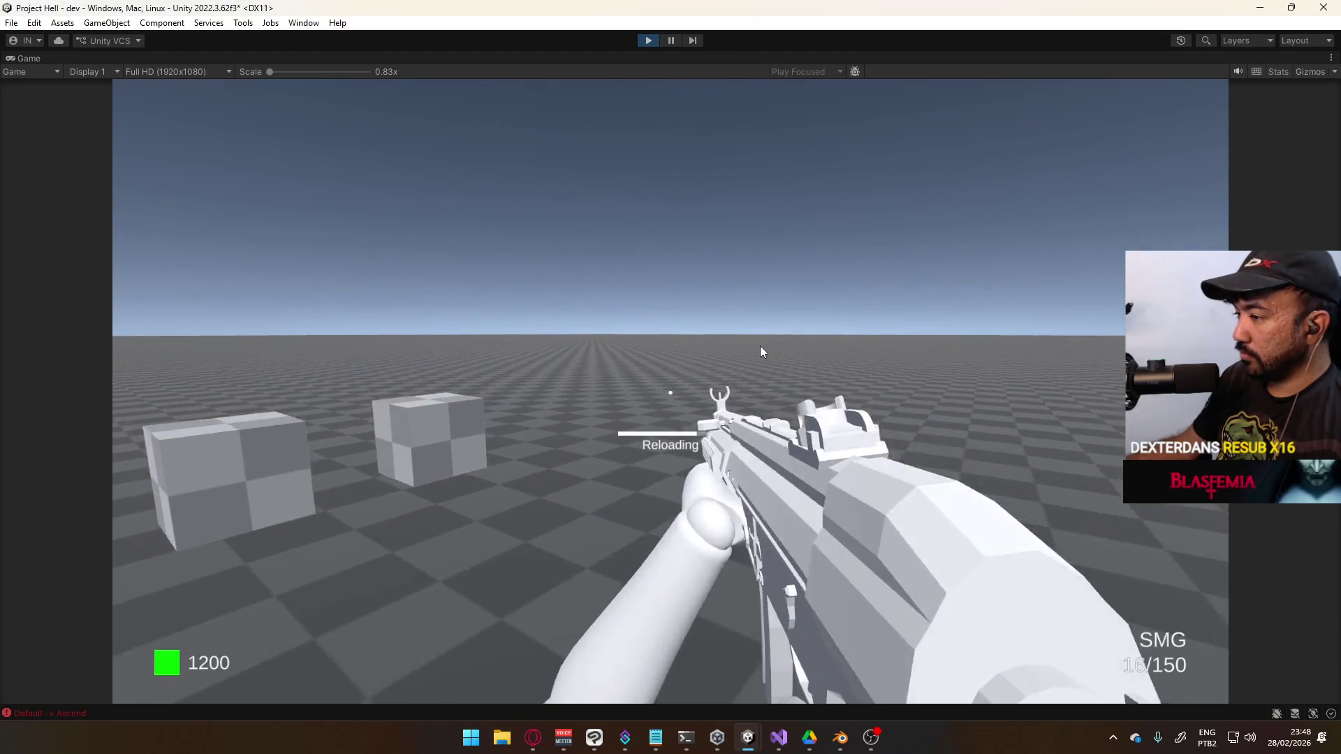
Crouch, switch between pistol and SMG, jump, then stop play mode
key("c")
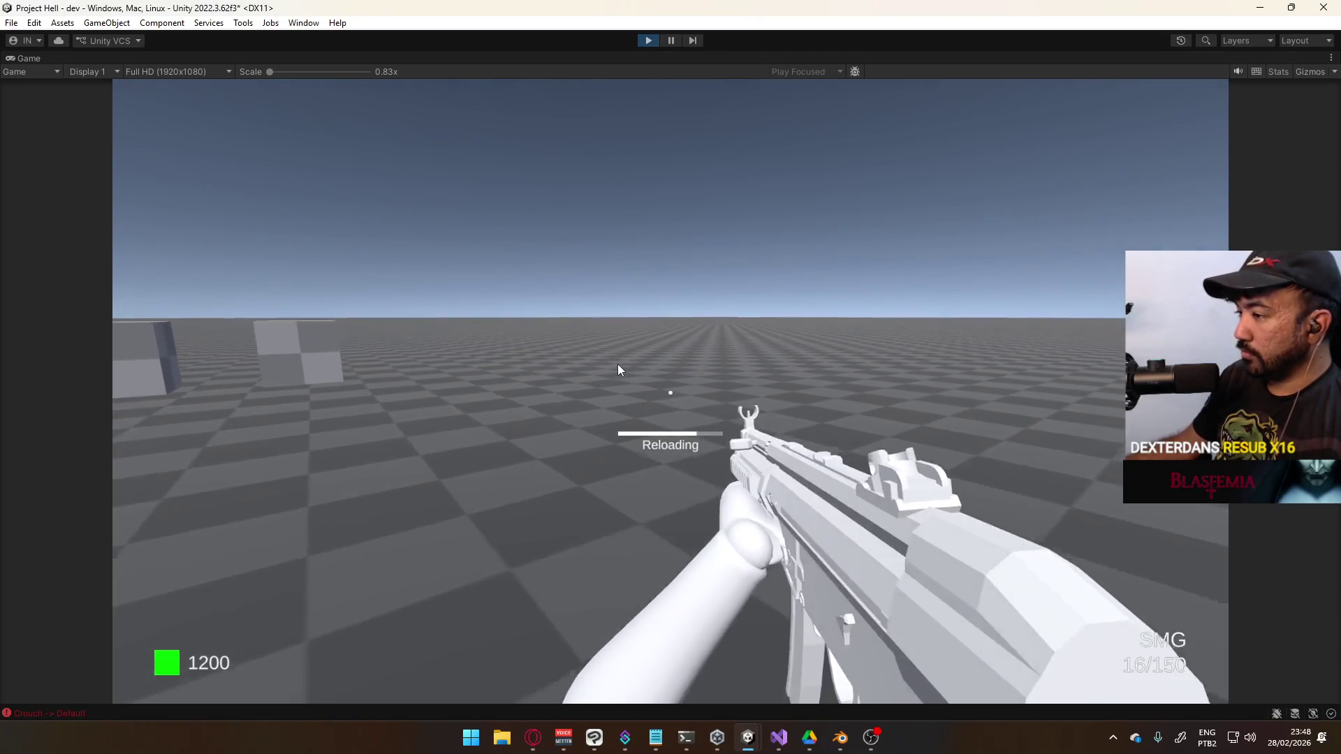
key("1")
key("c")
key("d")
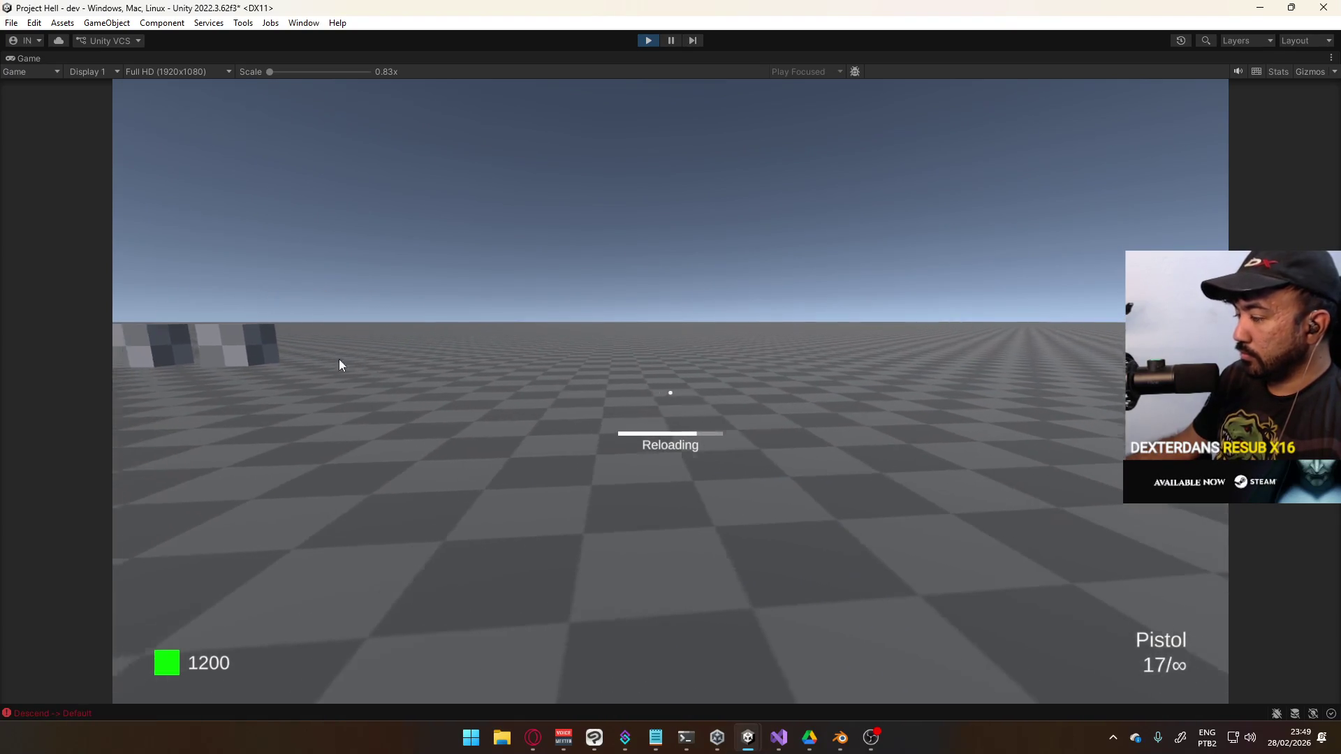
key("2")
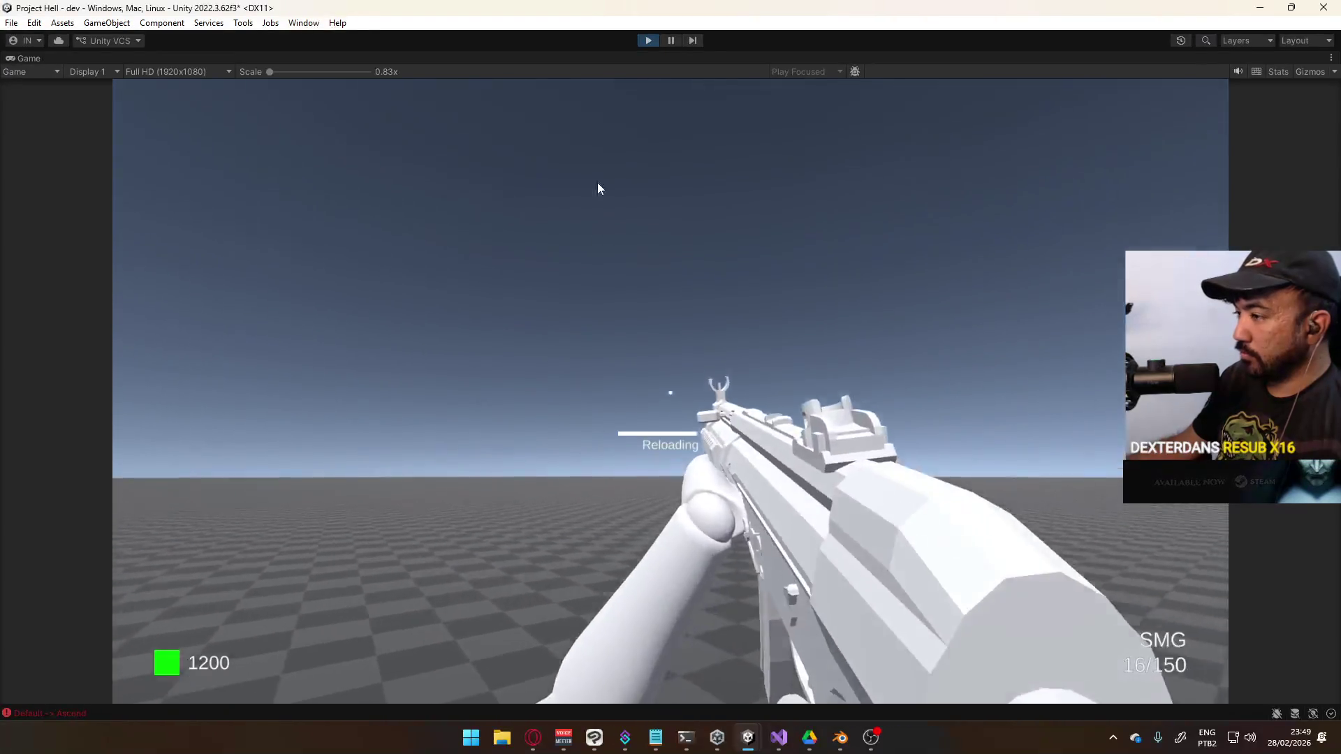
key("super")
key("super")
left_click(648, 40)
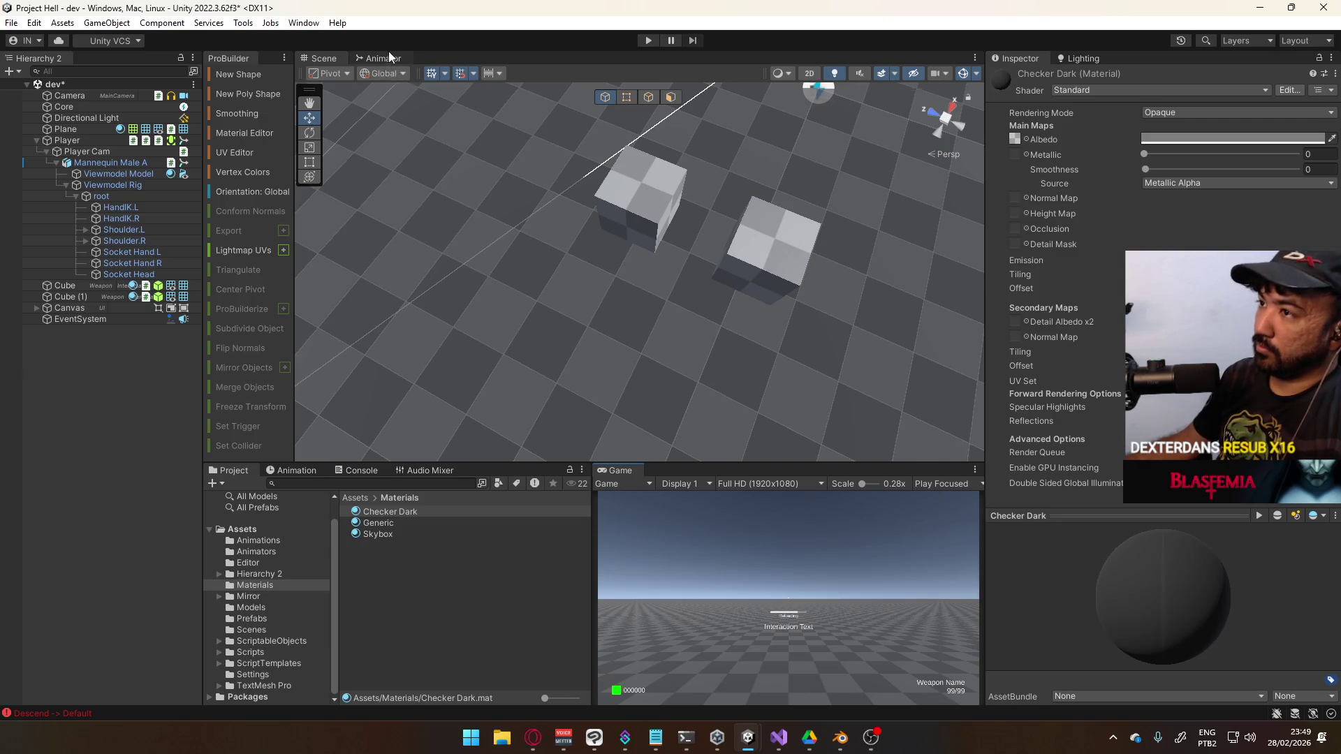
In the Aerial layer graph, duplicate Primary (Landing) and place the copy beside it
left_click(384, 58)
left_click(349, 163)
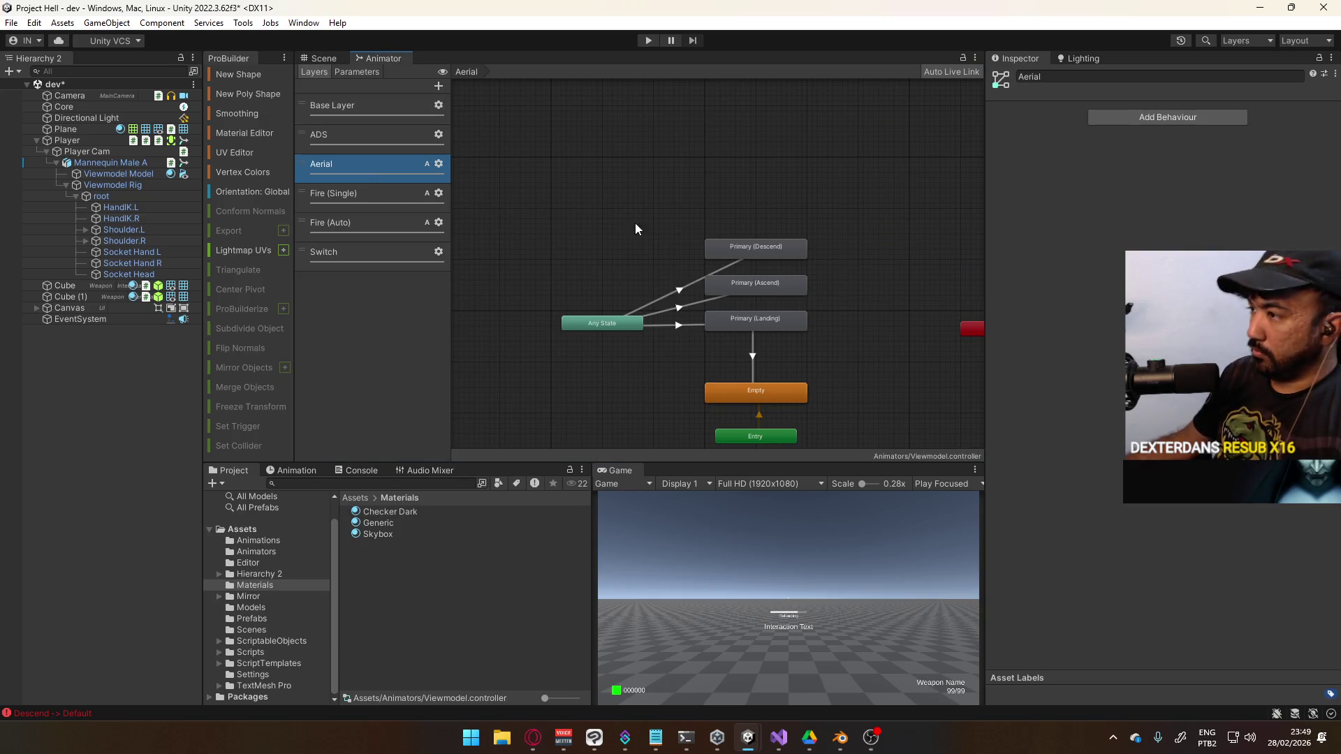
scroll(838, 389, "up", 4)
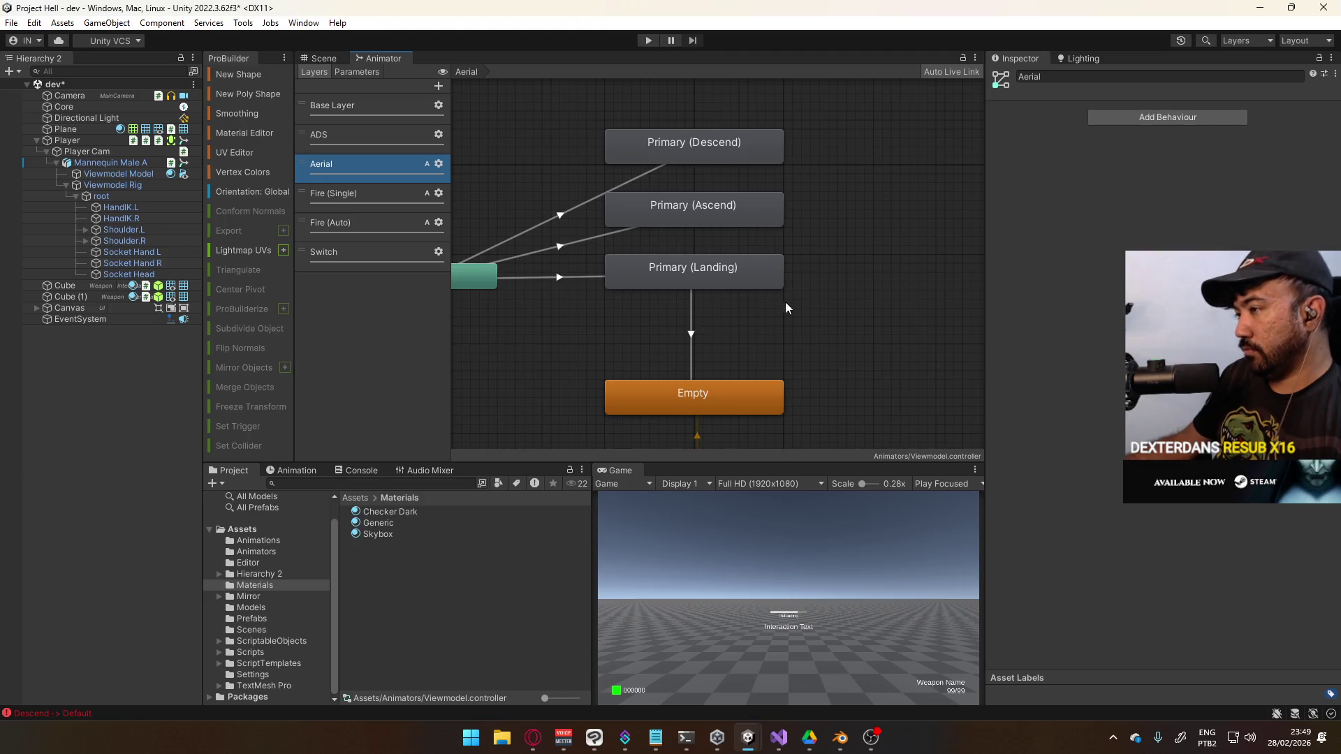
left_click(768, 279)
left_click_drag(808, 289, 764, 291)
left_click(527, 279)
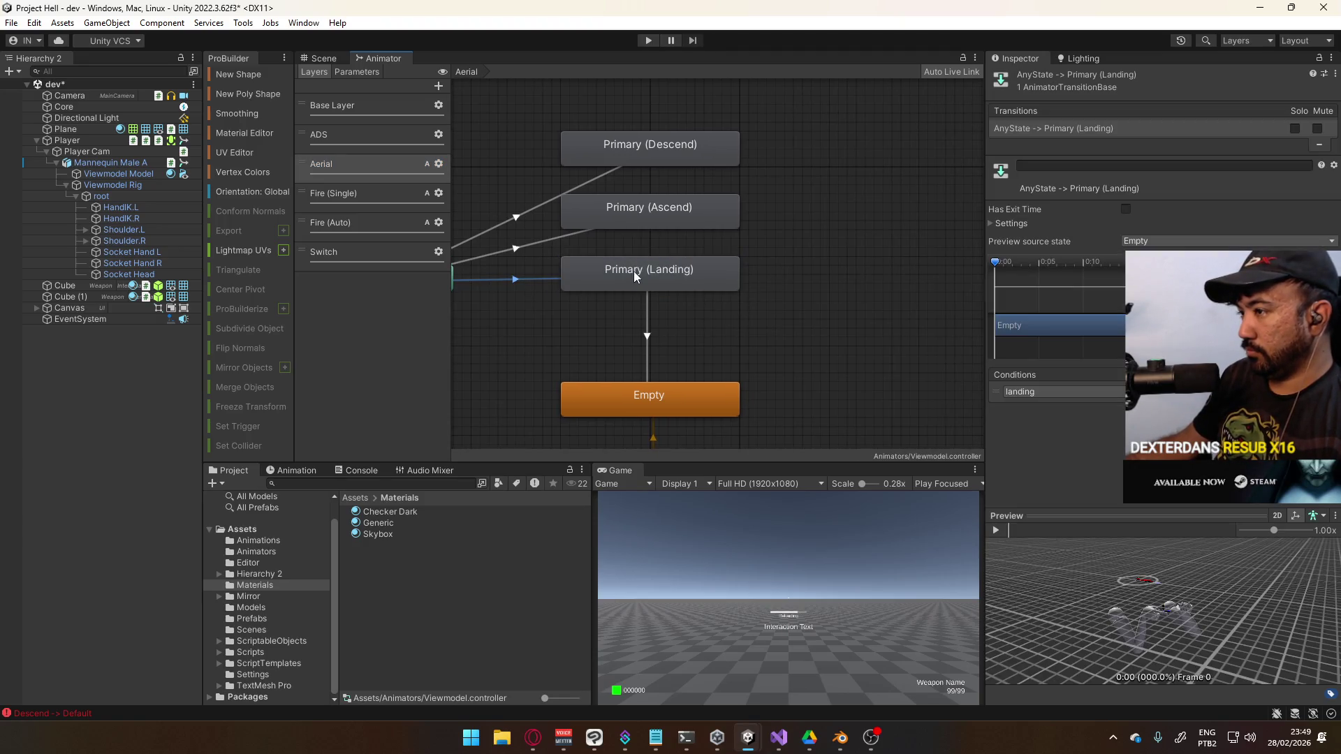
left_click(632, 280)
left_click(837, 288)
key("ctrl+z")
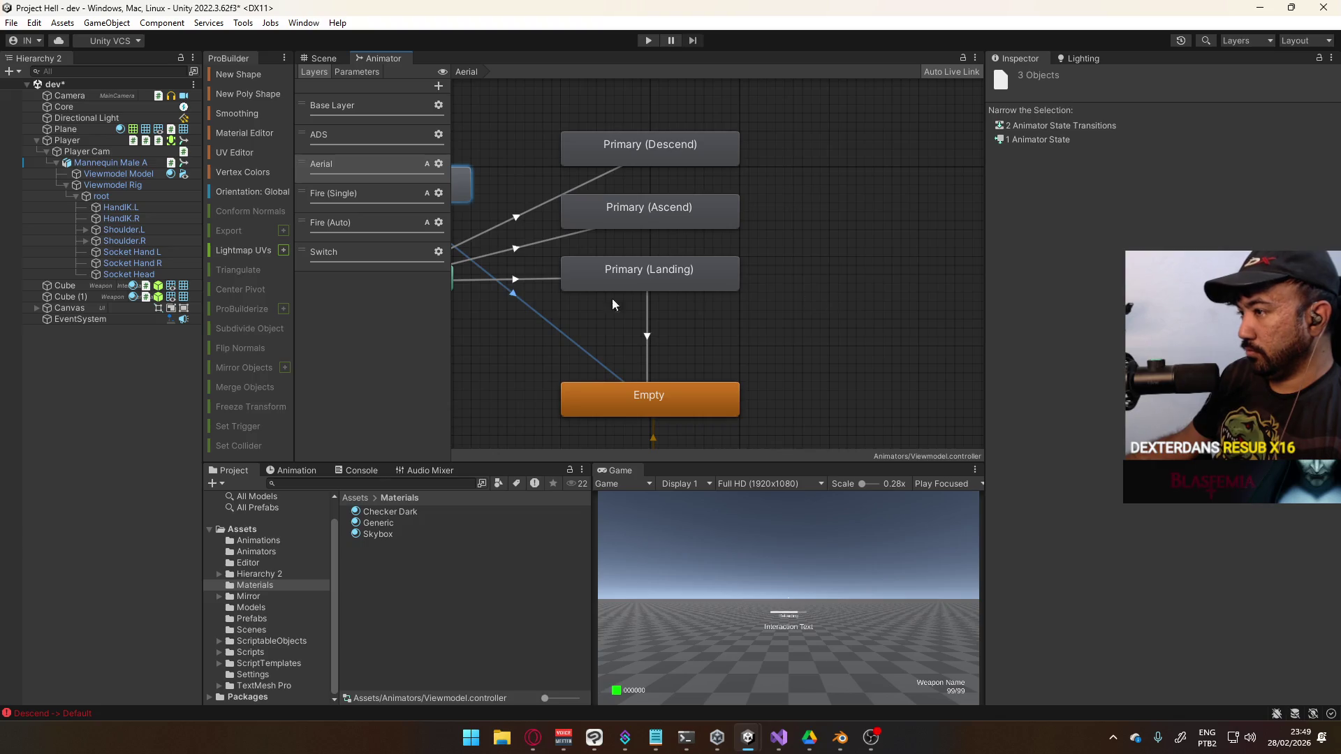
left_click_drag(459, 202, 947, 287)
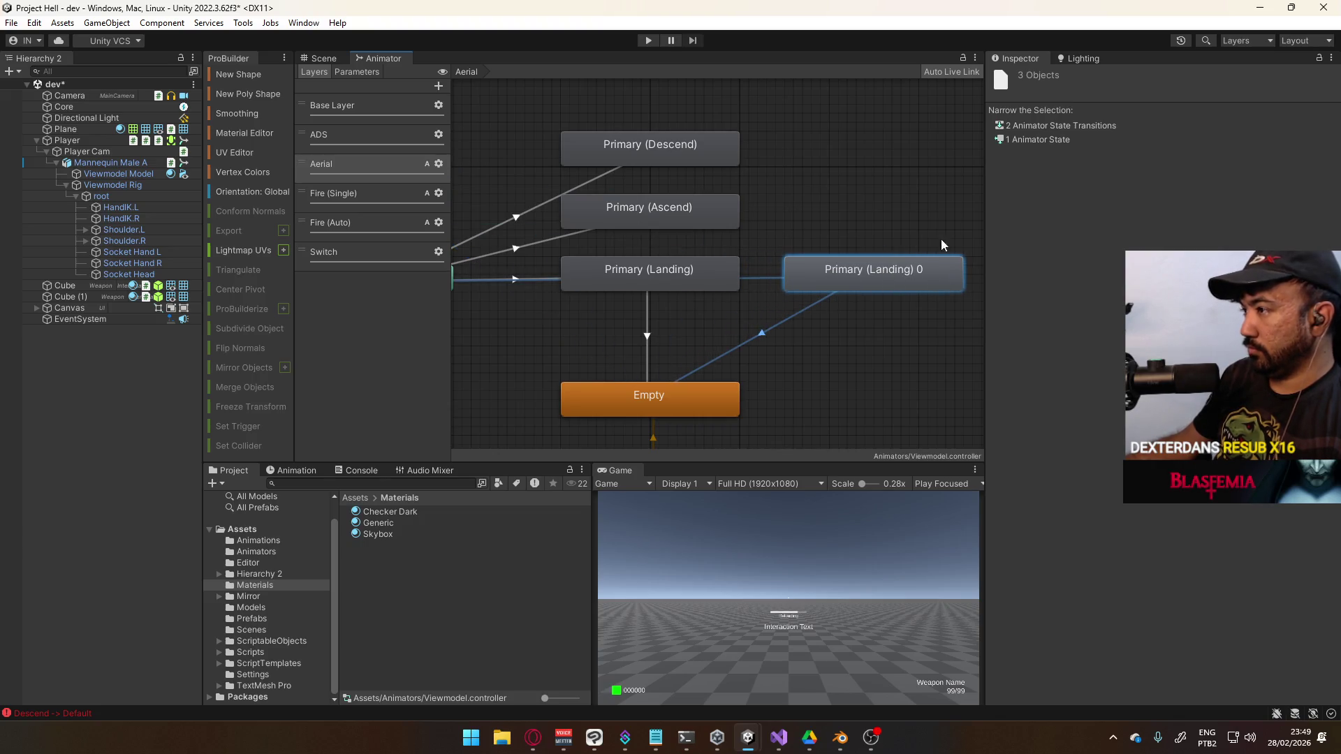
Rename the copy Sidearm (Landing) and assign the Hipfire Sidearm Landing Single clip
double_click(866, 265)
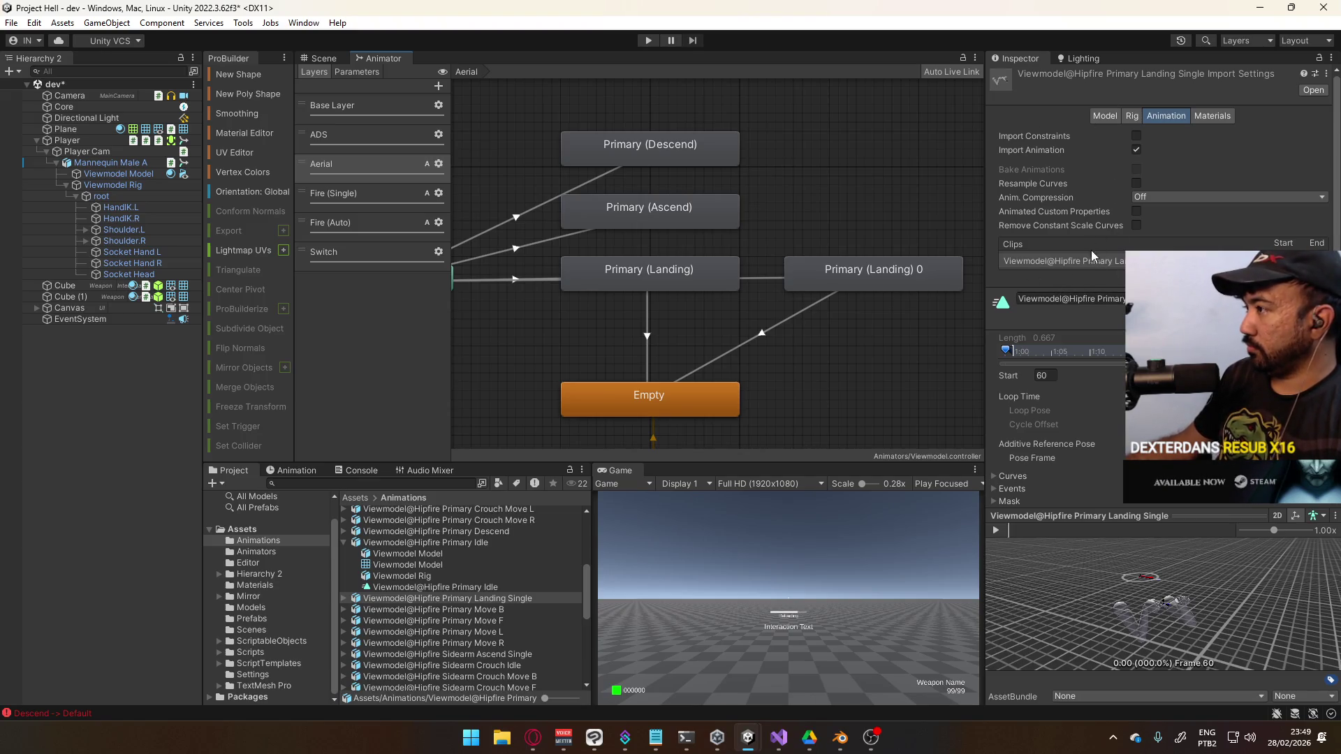
left_click(824, 279)
left_click(1084, 79)
type("Sidearm (Landing")
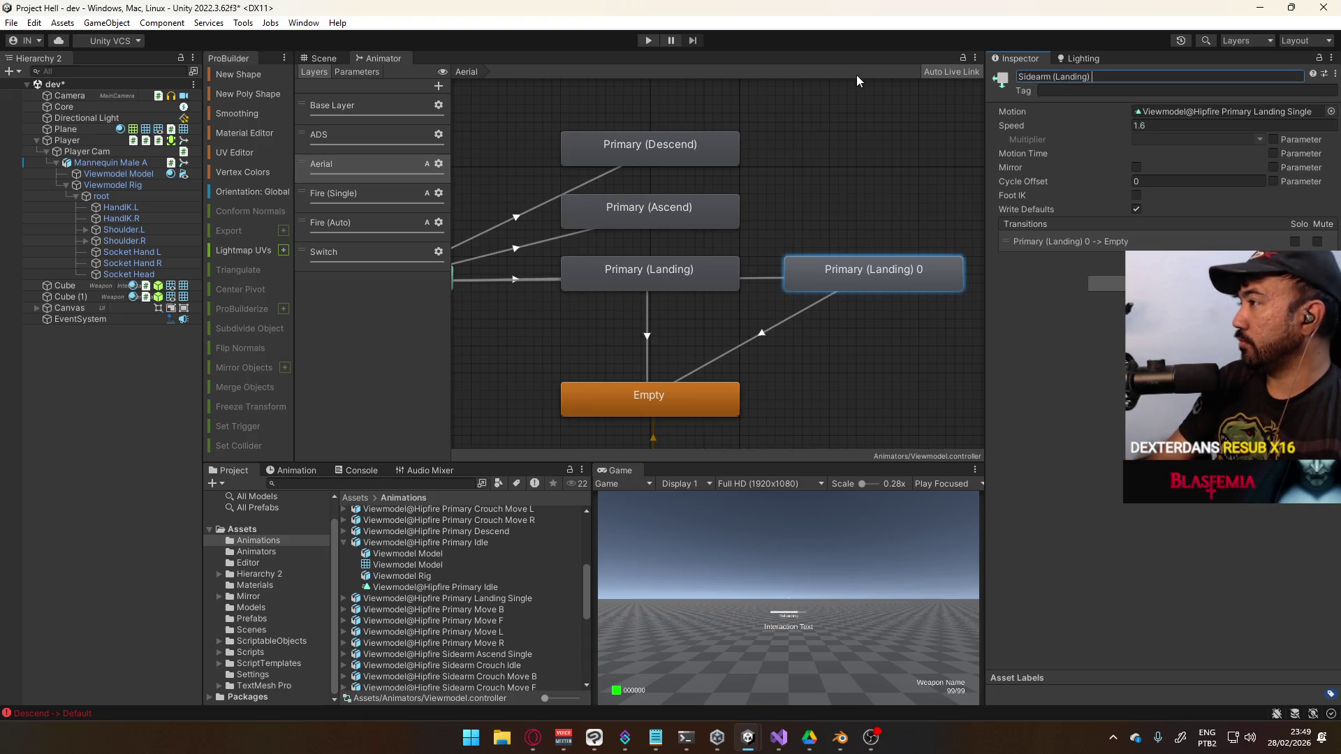
key("Return")
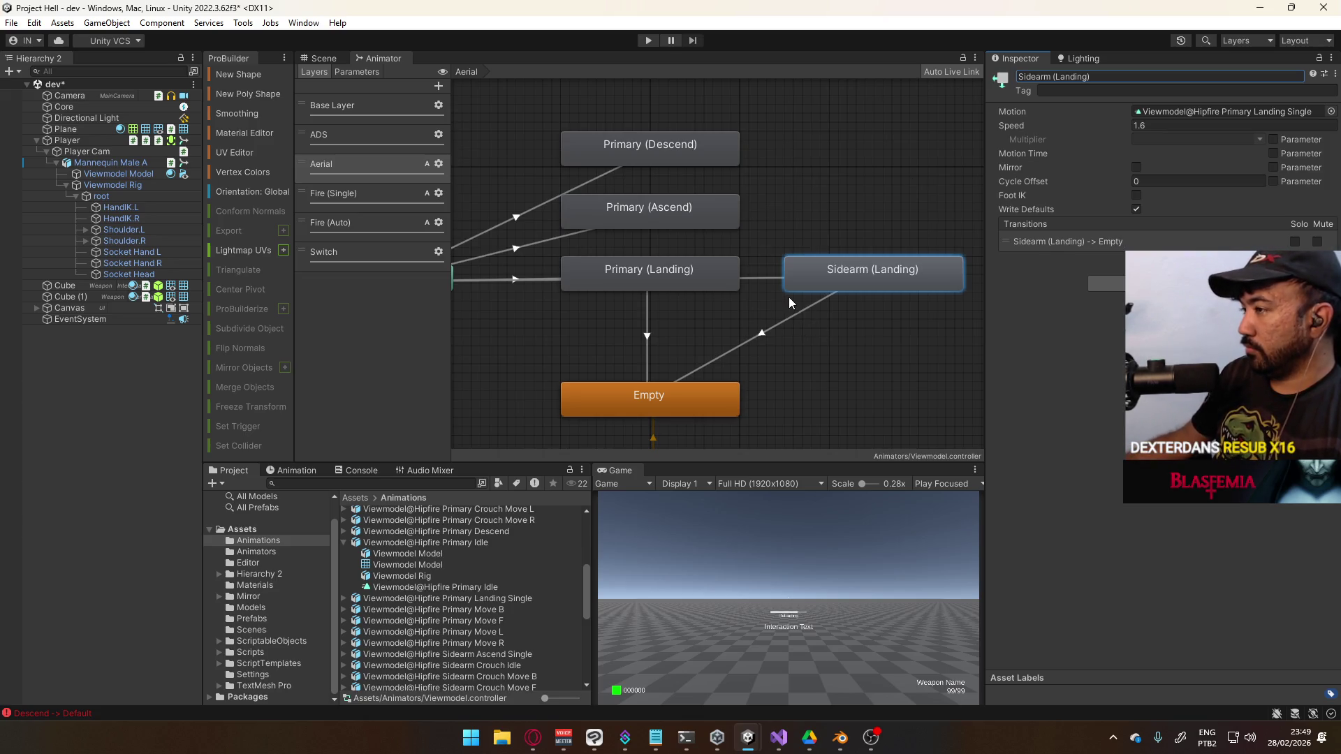
left_click(1331, 110)
type("sidearm")
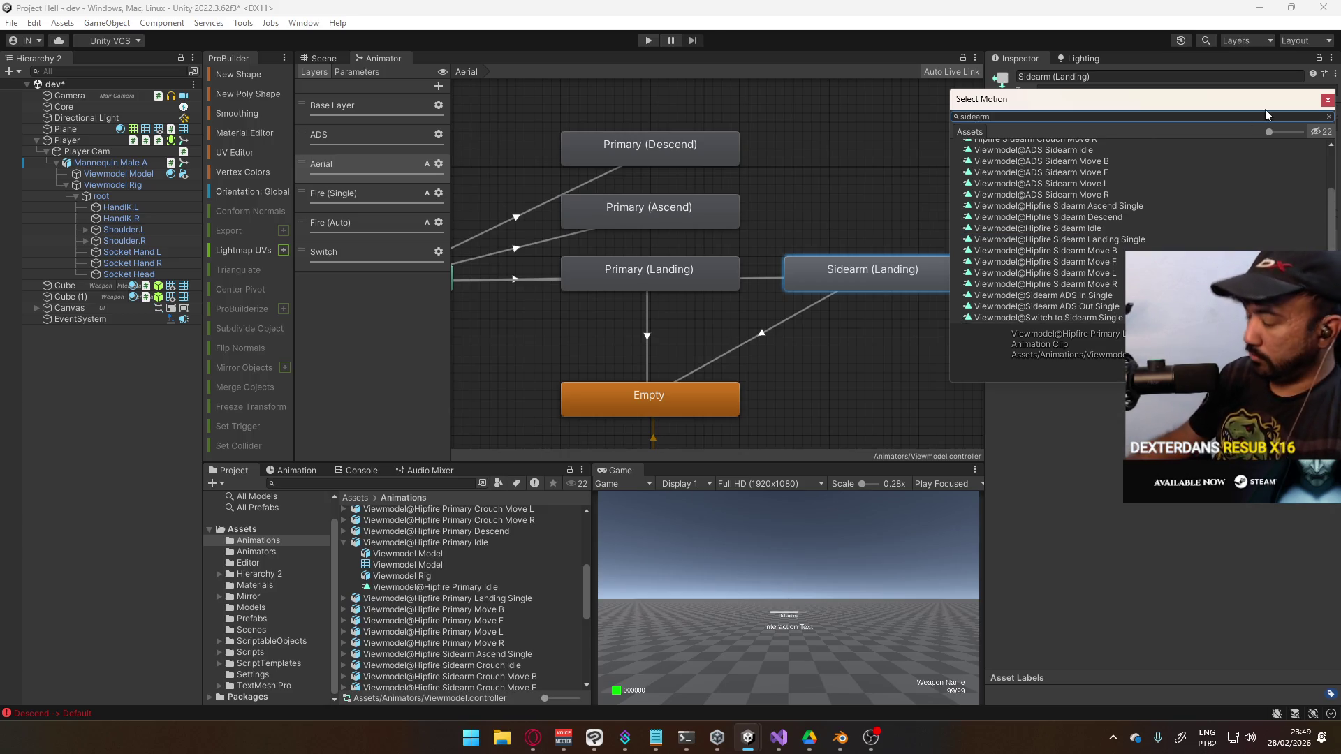
type(" lan")
double_click(1128, 158)
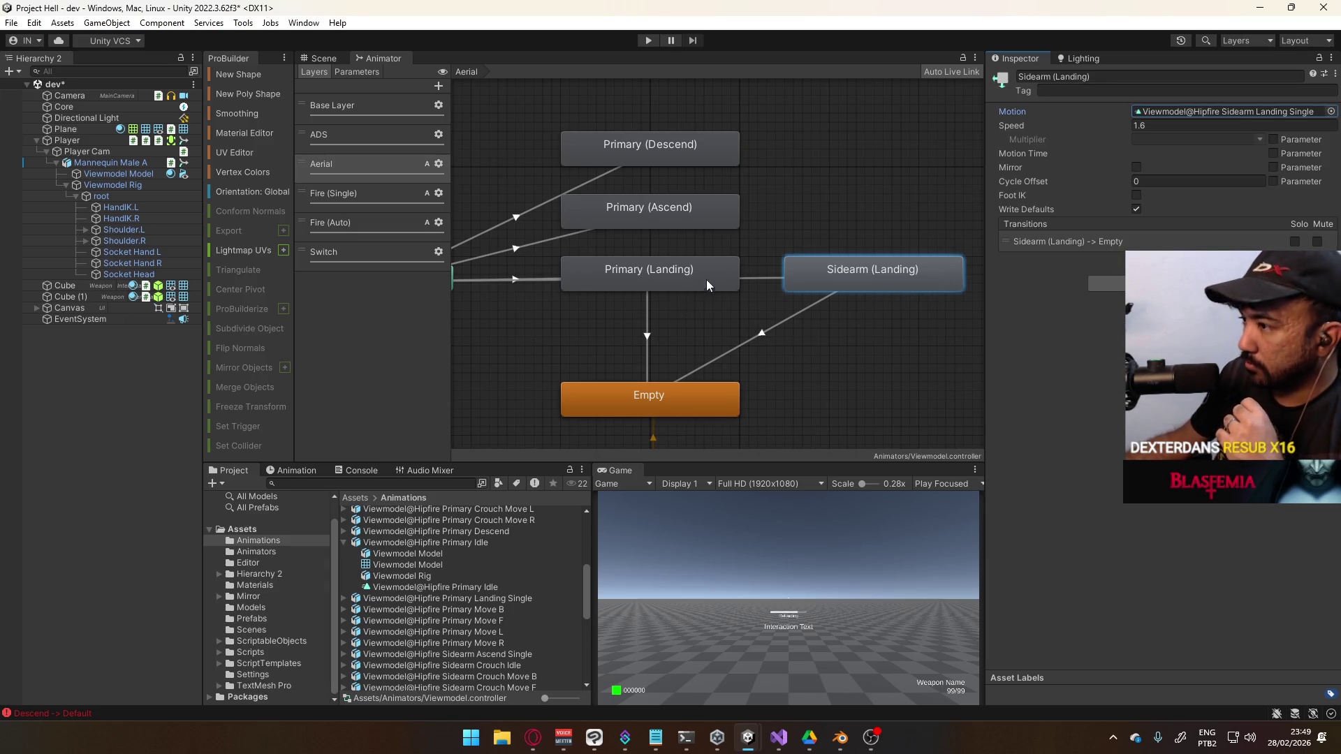
left_click(782, 271)
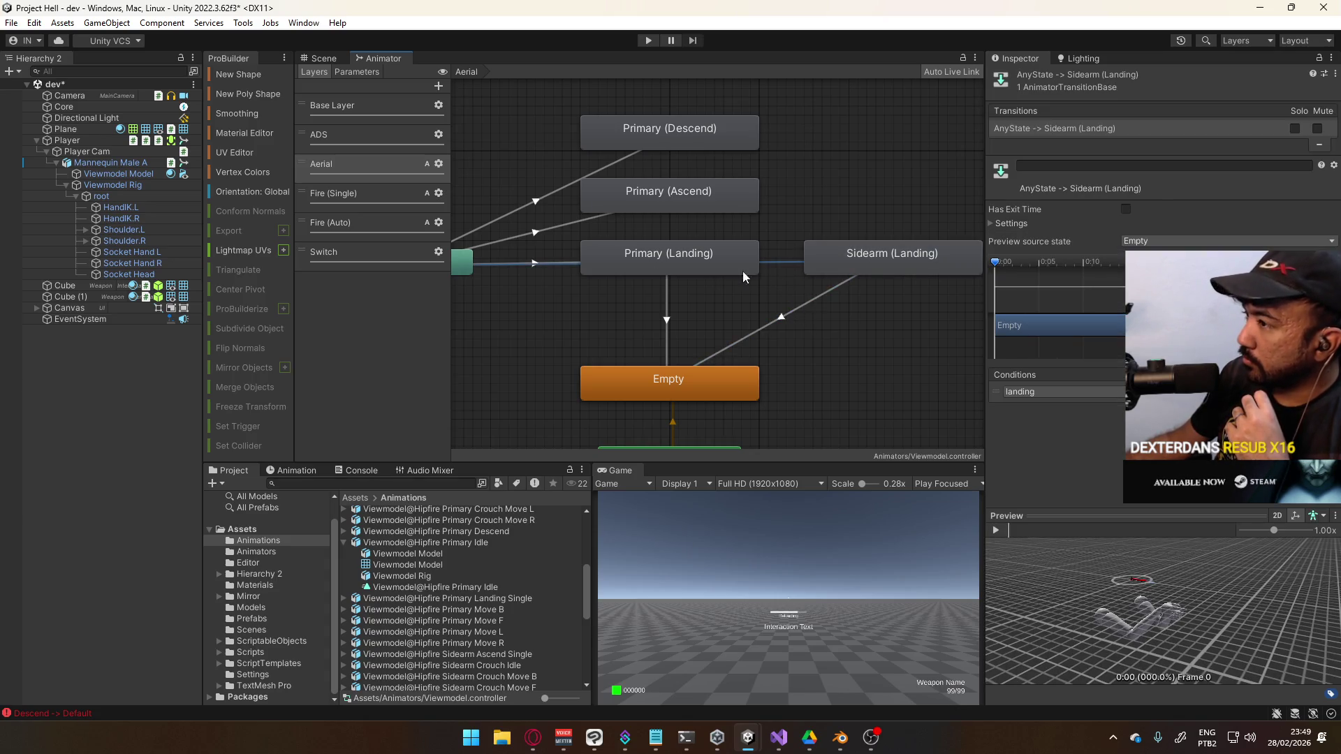
Add a slot condition to Any State → Primary (Landing), check the Sidearm transition, and select both landing states
left_click(557, 264)
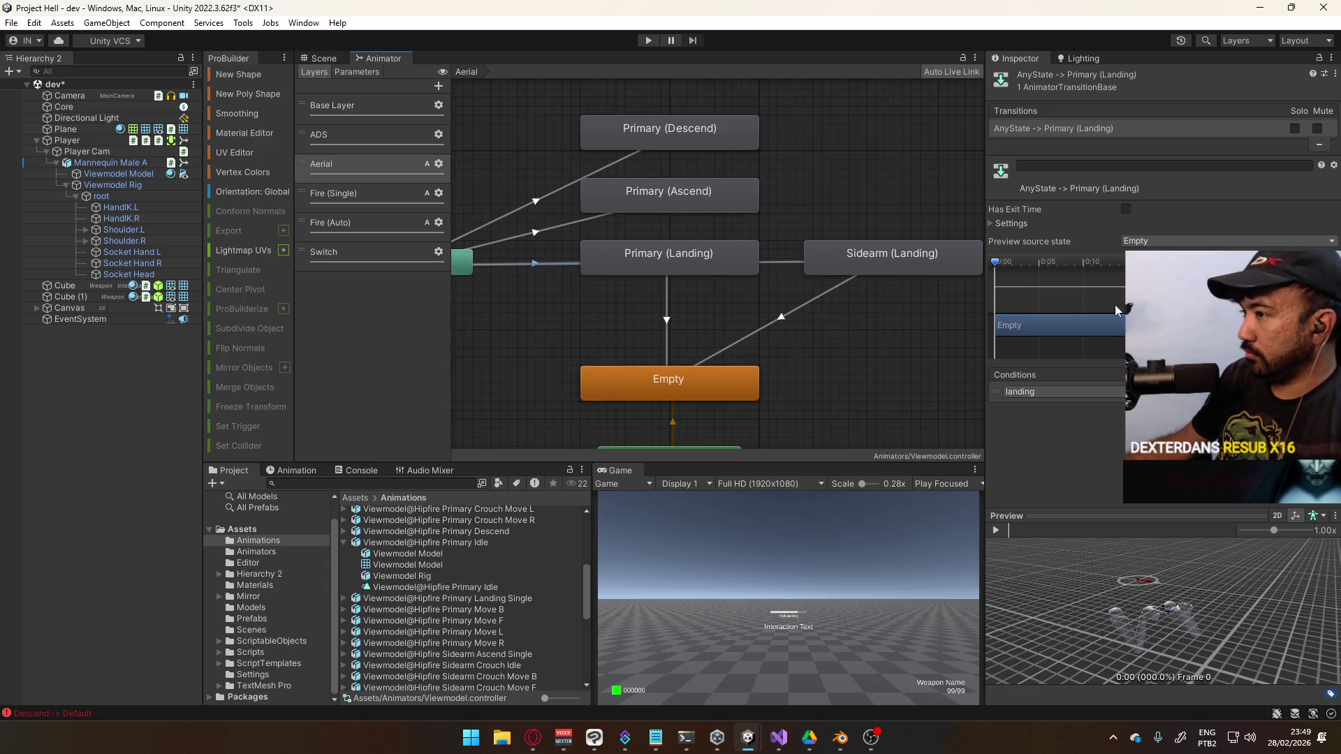
left_click(1313, 407)
left_click(1105, 410)
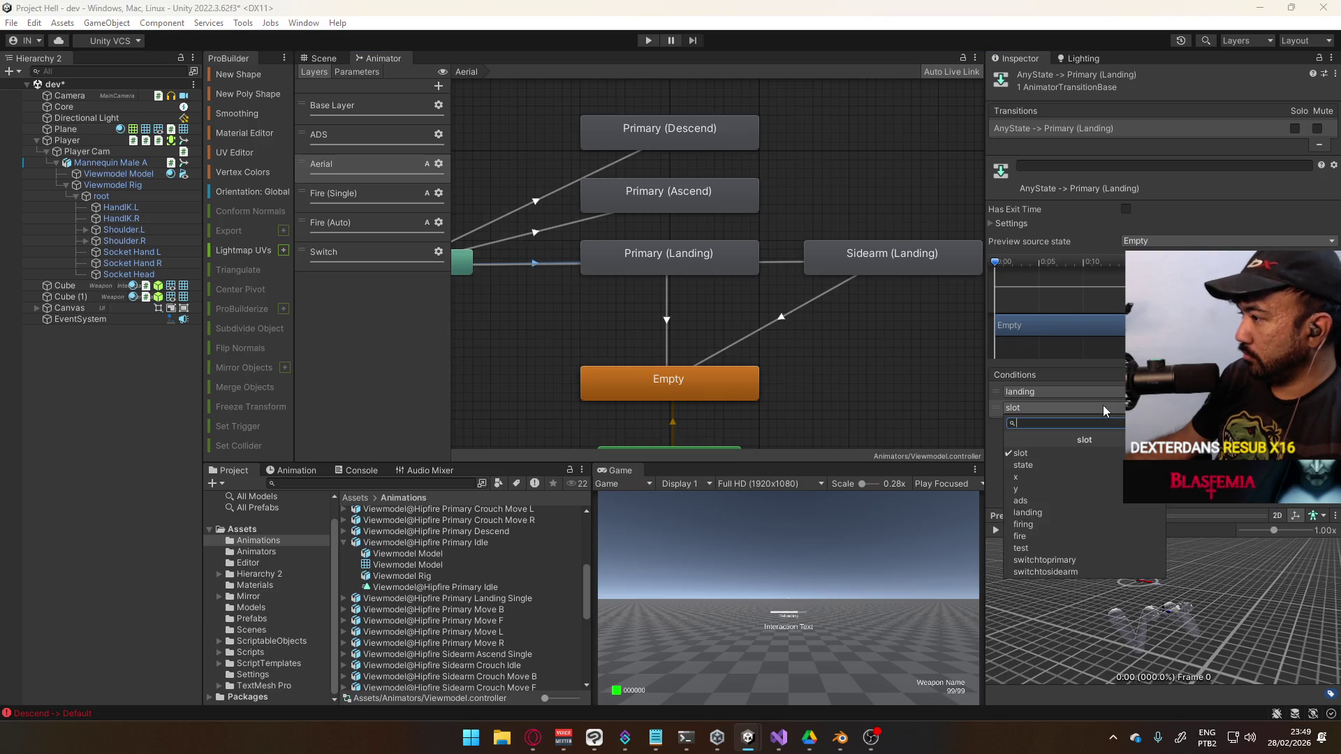
key("Escape")
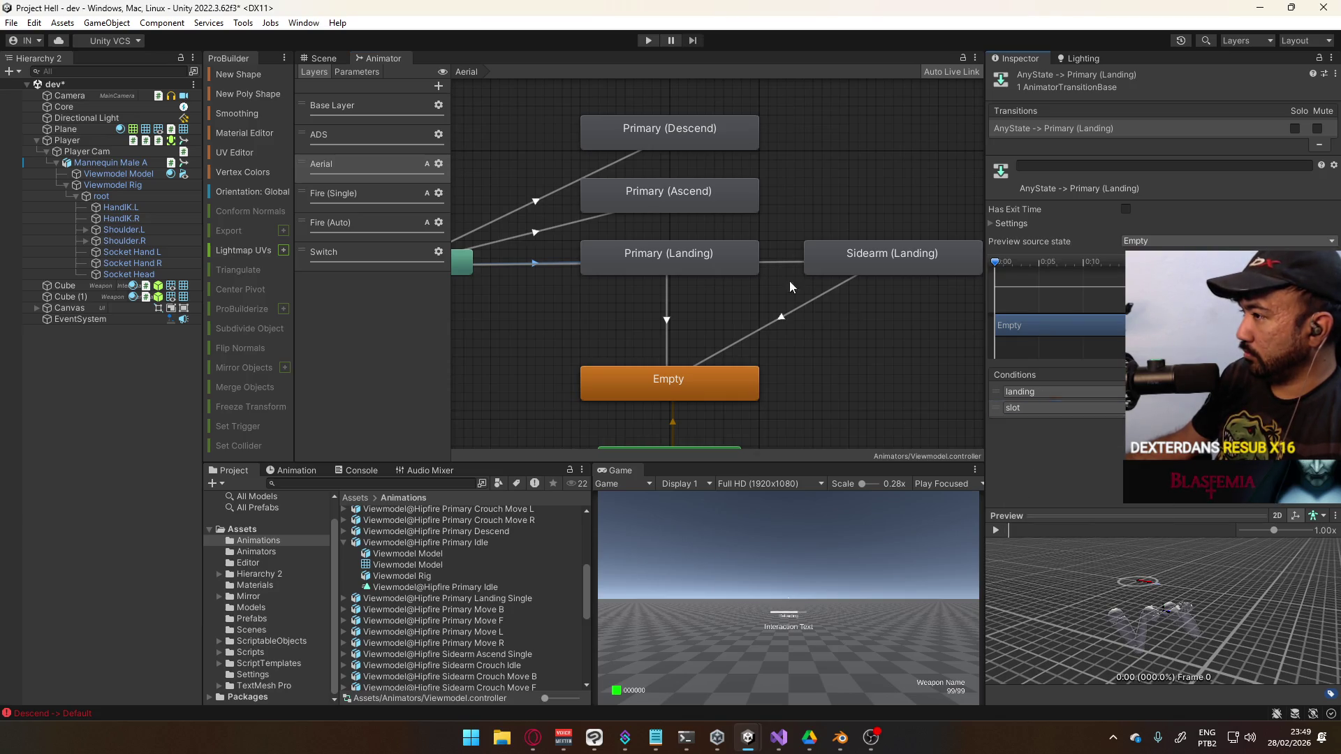
left_click(782, 264)
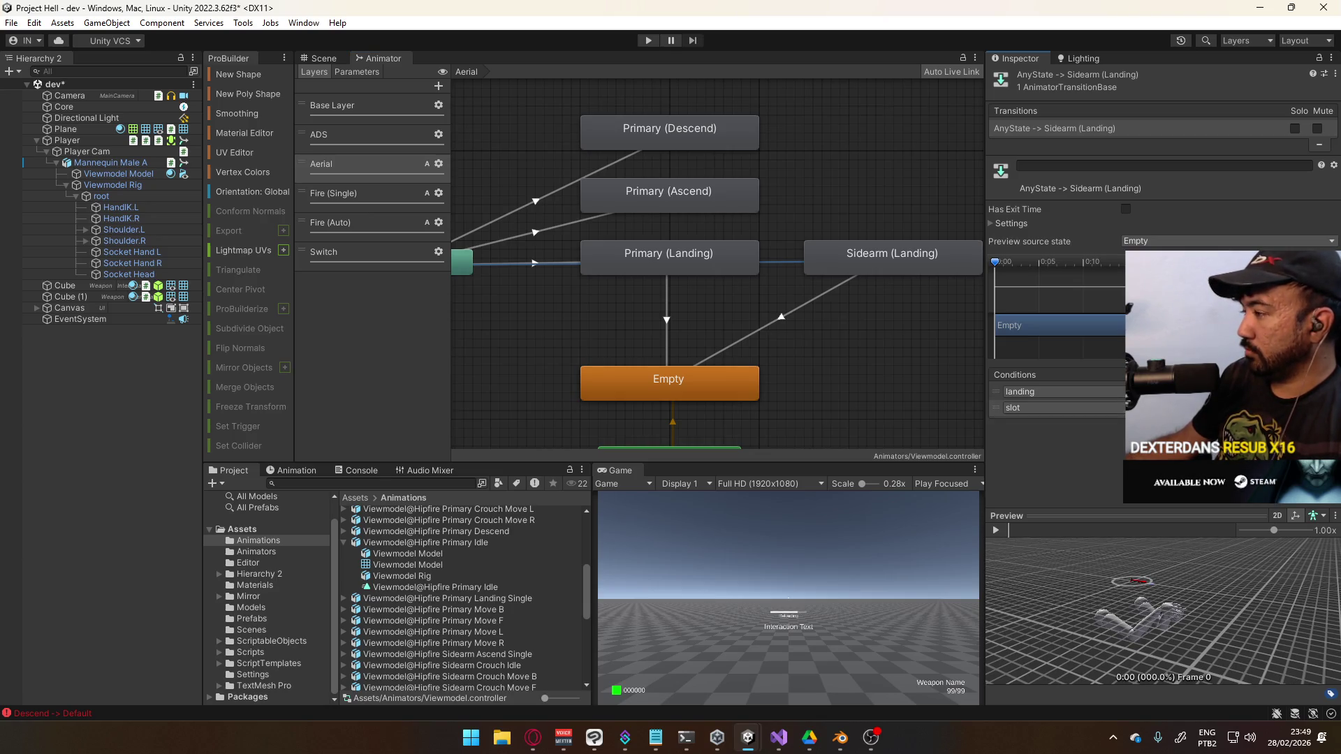
left_click(814, 271)
left_click(722, 271, "shift")
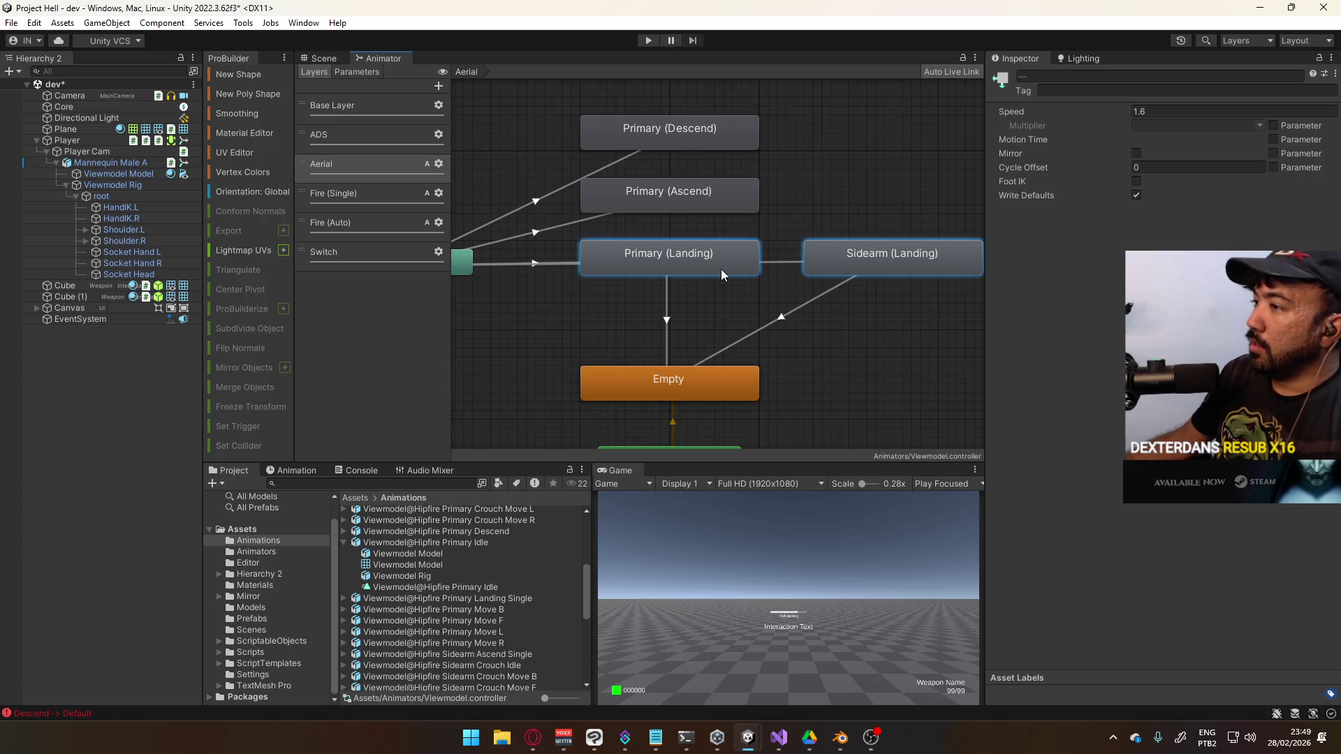
Create a Landing sub-state machine and move both landing states into it
right_click(850, 197)
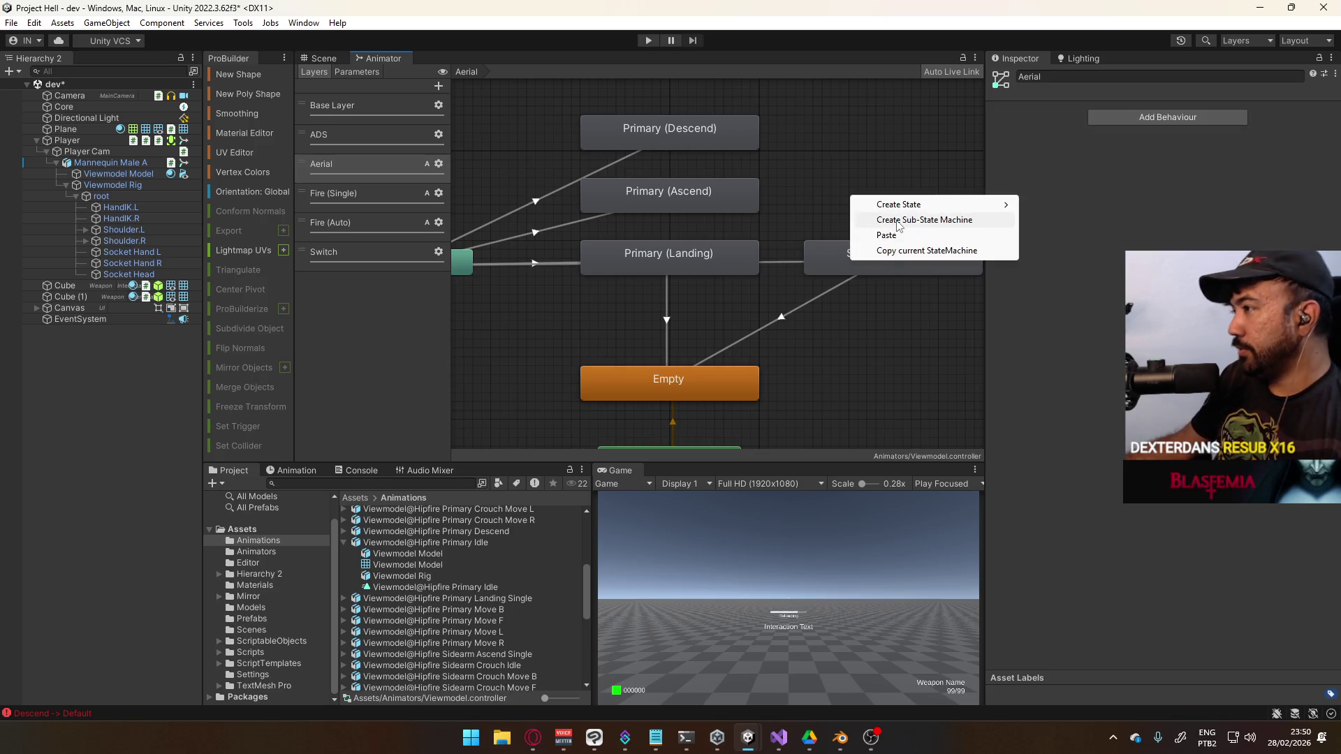
left_click(899, 222)
left_click(1144, 77)
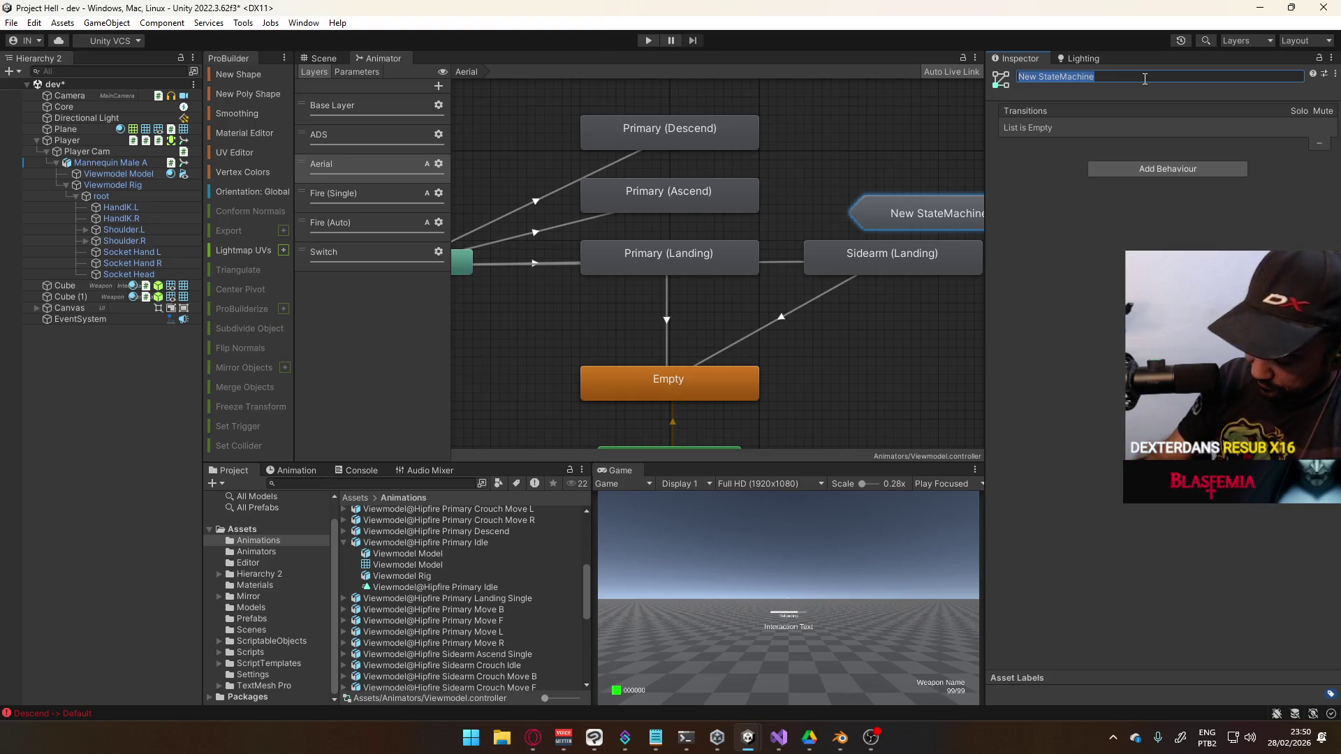
type("Landing")
mouse_move(890, 222)
left_mouse_down()
mouse_move(900, 320)
mouse_move(885, 337)
mouse_move(756, 334)
left_mouse_up()
left_click(737, 267)
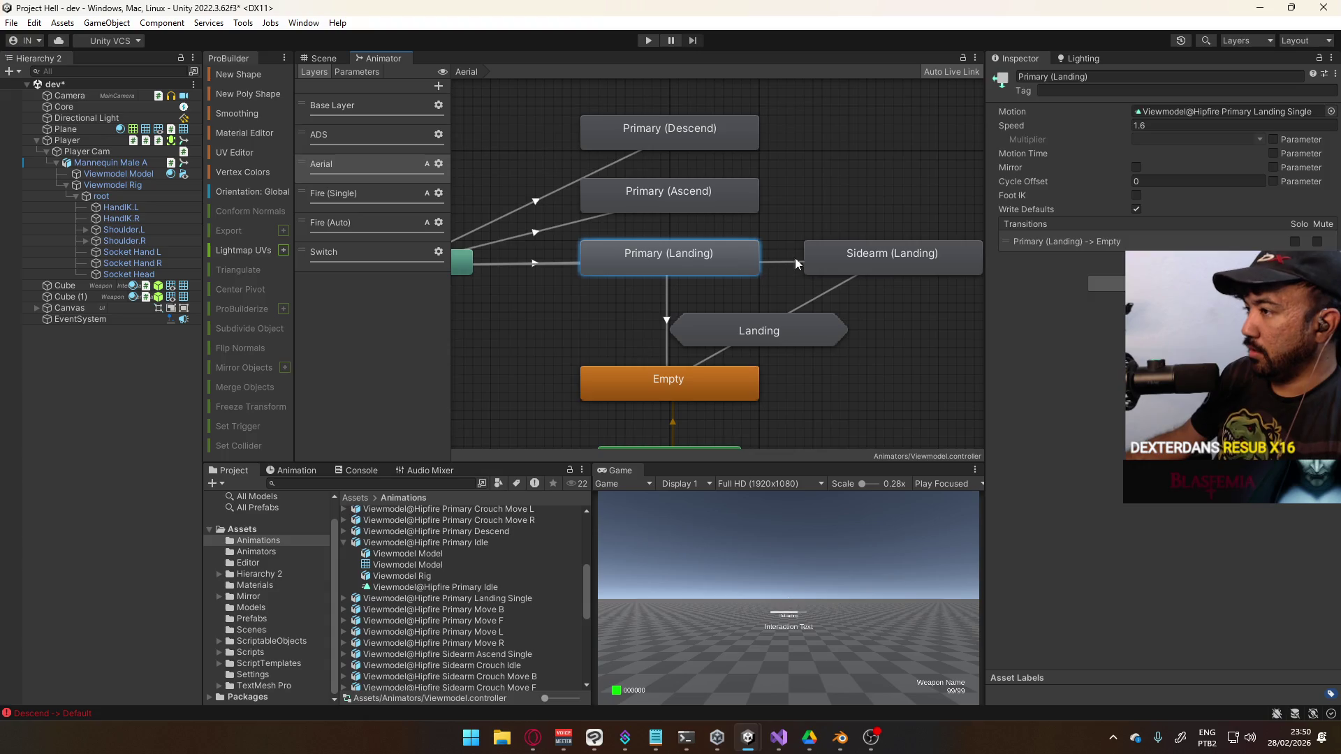
left_click(887, 264, "shift")
left_click_drag(857, 260, 762, 335)
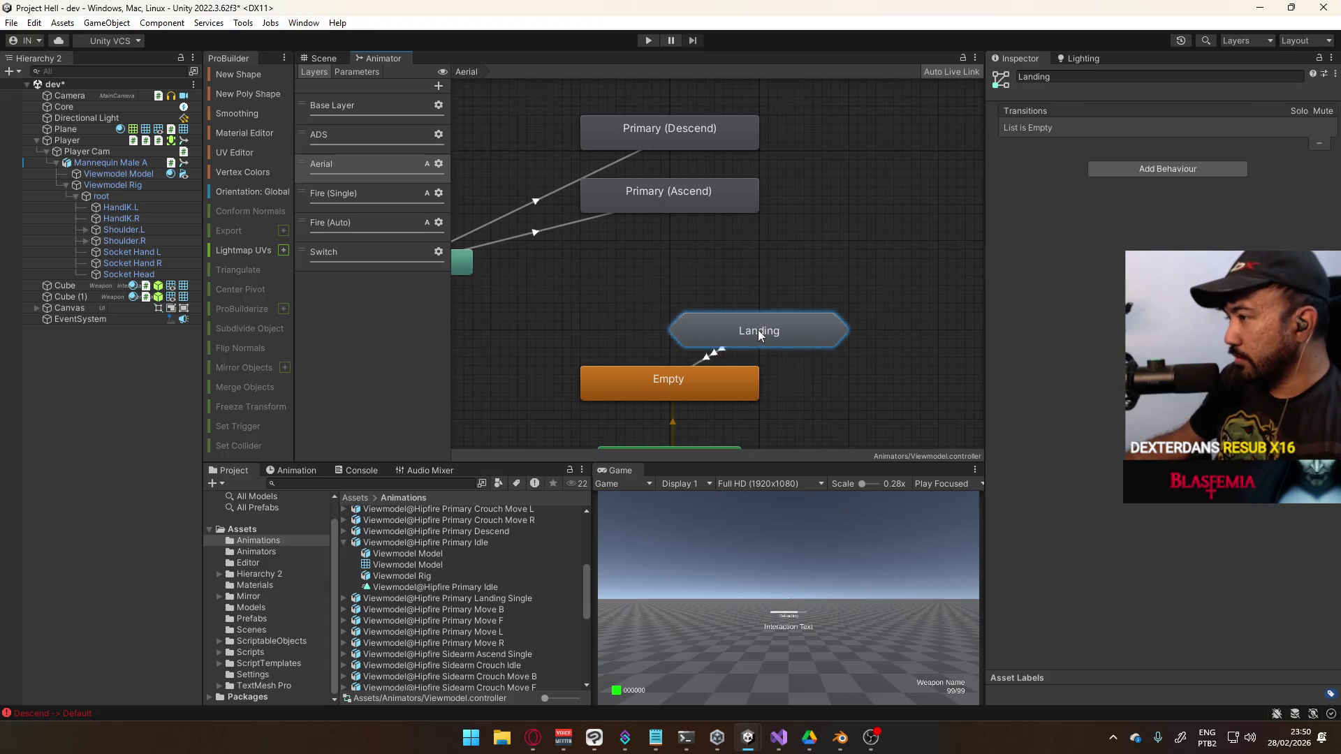
double_click(759, 336)
Arrange Primary, Sidearm, Entry and Exit inside Landing, then reposition Landing in the Aerial graph
left_click_drag(540, 231, 737, 241)
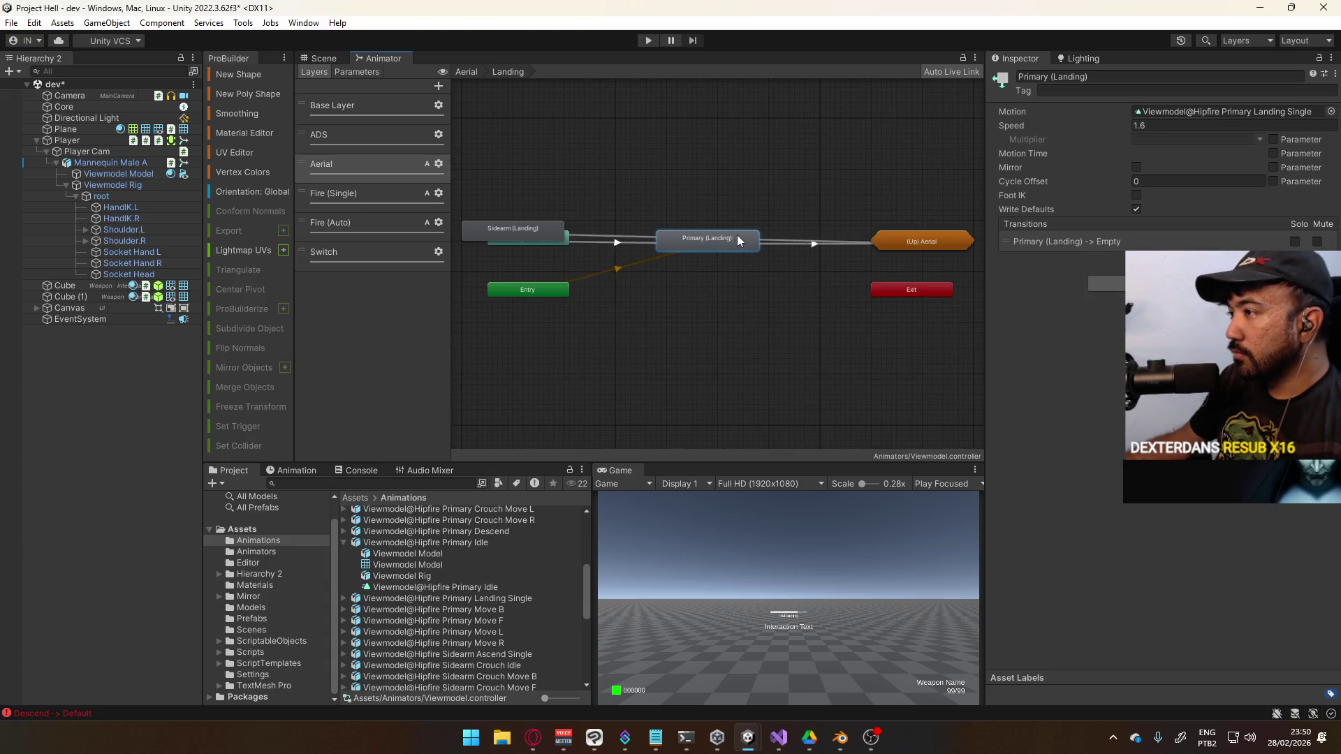
mouse_move(518, 233)
left_mouse_down()
mouse_move(717, 282)
mouse_move(716, 293)
left_mouse_up()
left_click_drag(539, 293, 712, 187)
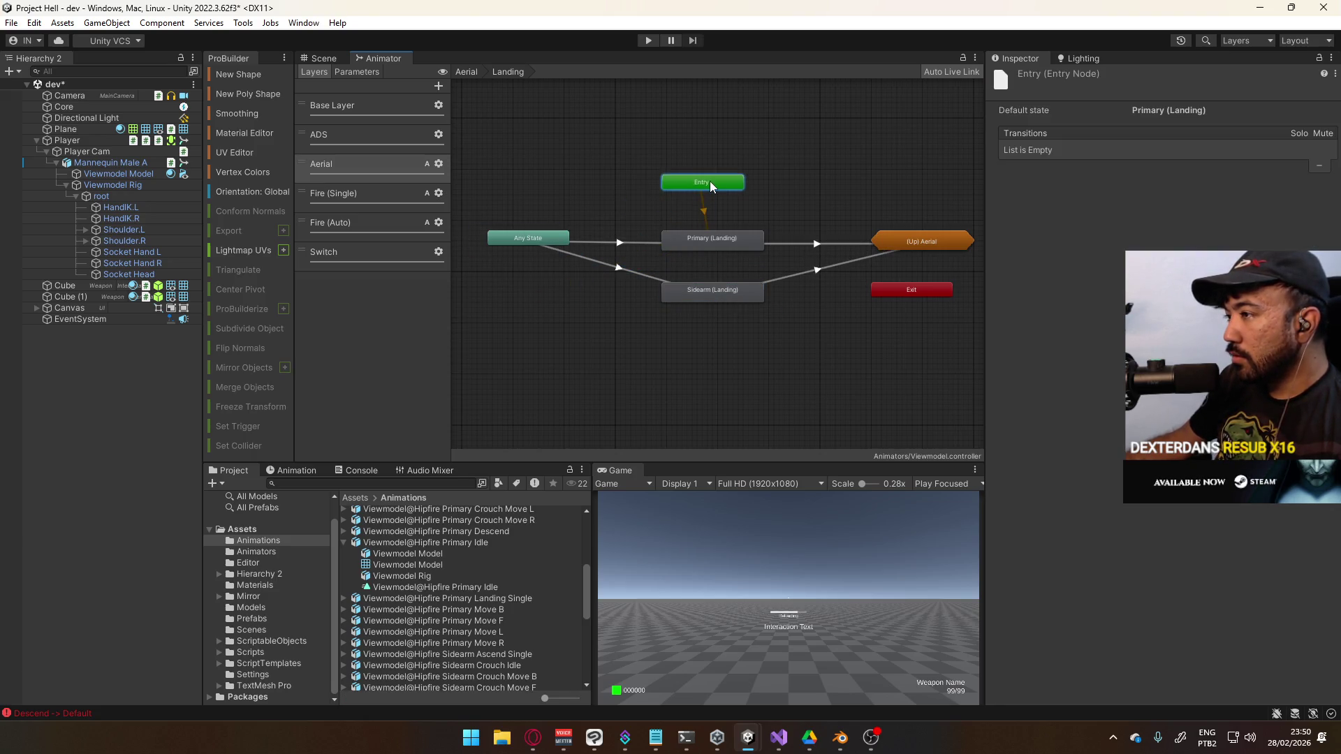
left_click_drag(928, 291, 940, 291)
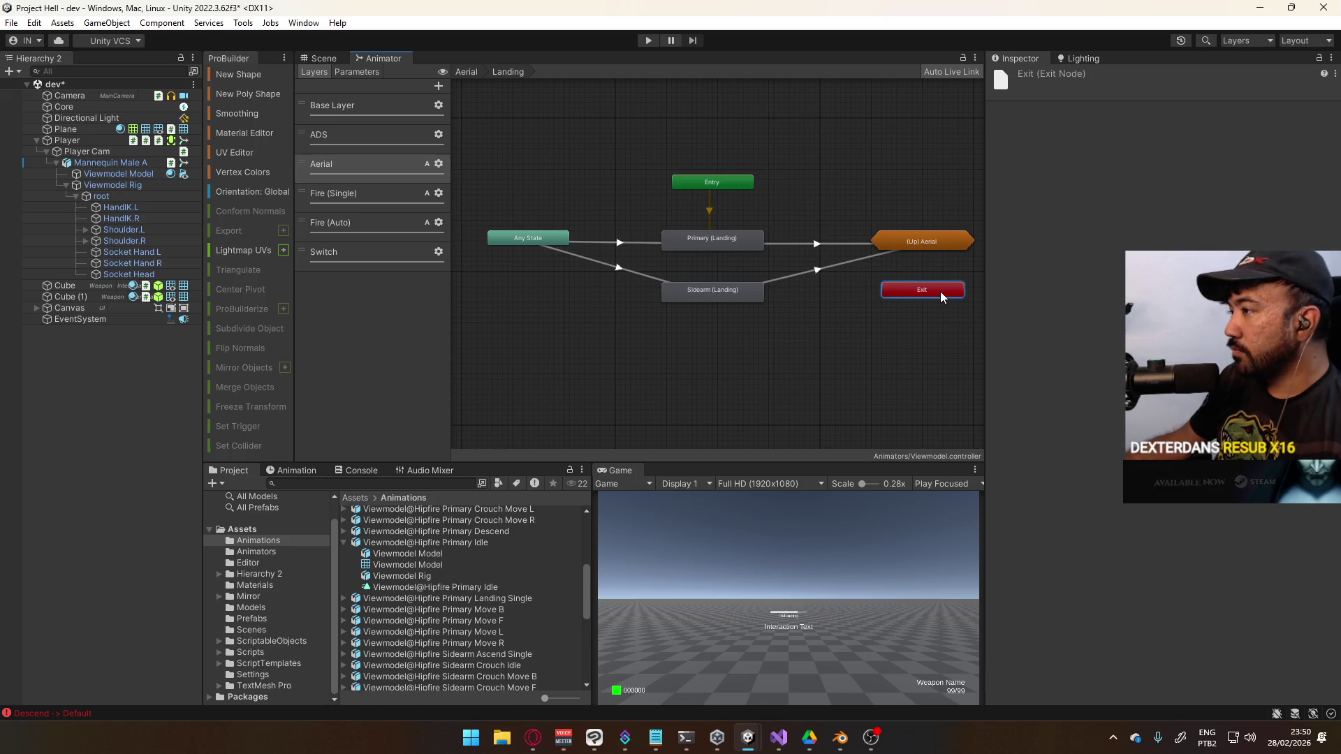
double_click(877, 172)
mouse_move(759, 317)
left_mouse_down()
mouse_move(680, 289)
mouse_move(692, 287)
left_mouse_up()
left_click(839, 279)
key("a")
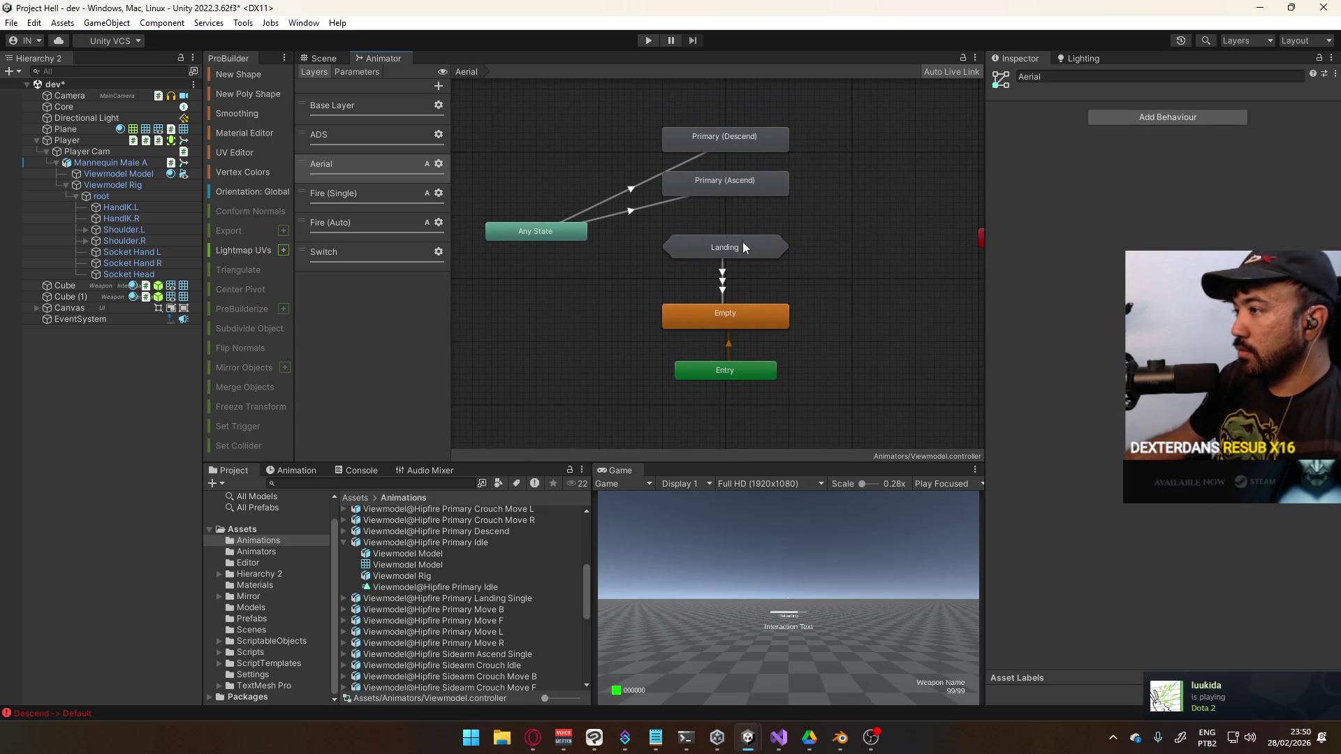
left_click_drag(743, 324, 740, 254)
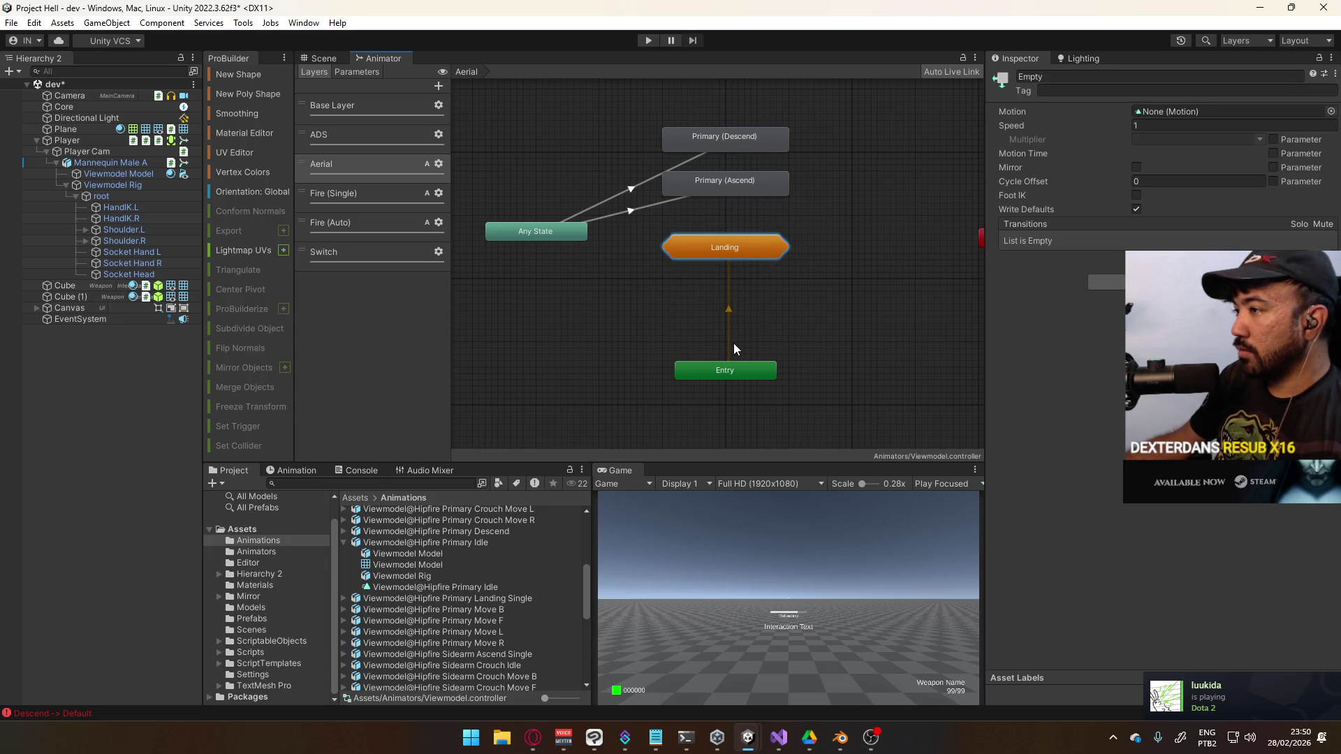
key("ctrl+z")
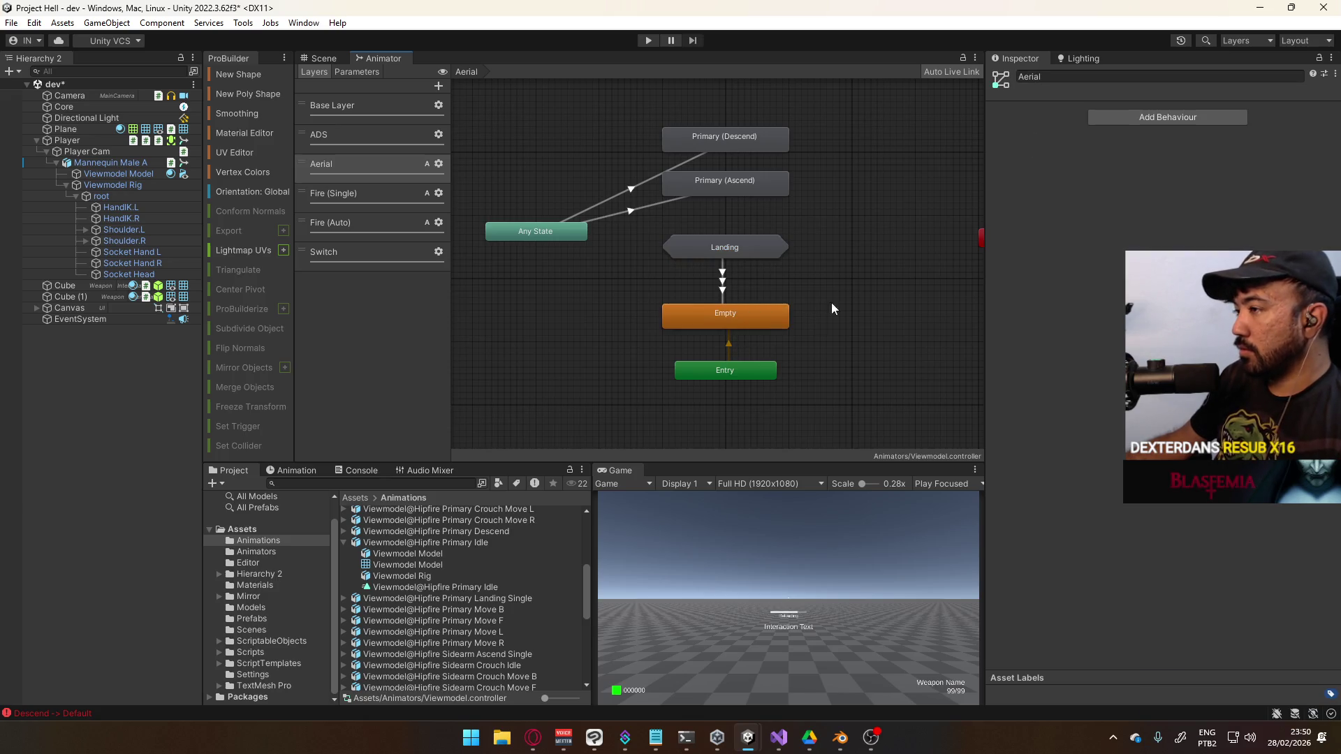
Duplicate Primary (Ascend) and Primary (Descend), placing each copy to the right
left_click(731, 265)
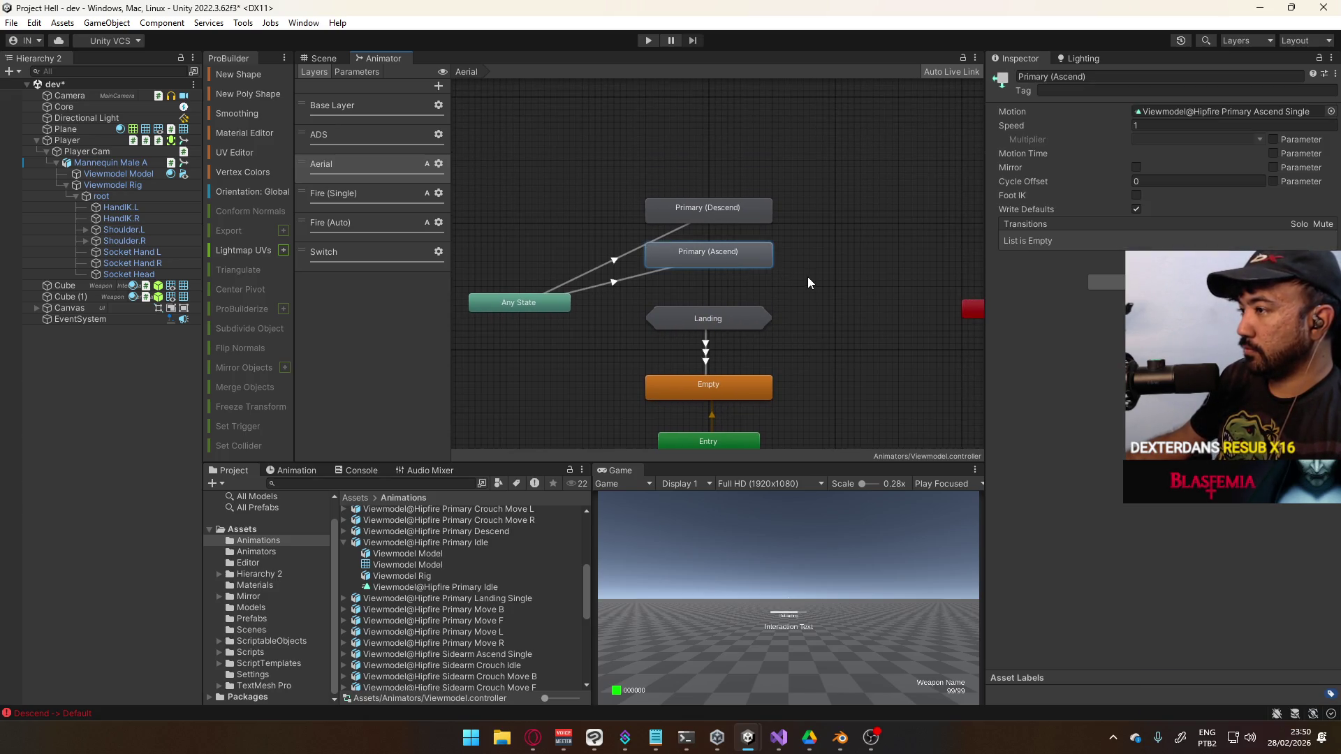
left_click(713, 264, "shift")
key("ctrl+d")
mouse_move(548, 237)
left_mouse_down()
mouse_move(893, 262)
mouse_move(883, 251)
left_mouse_up()
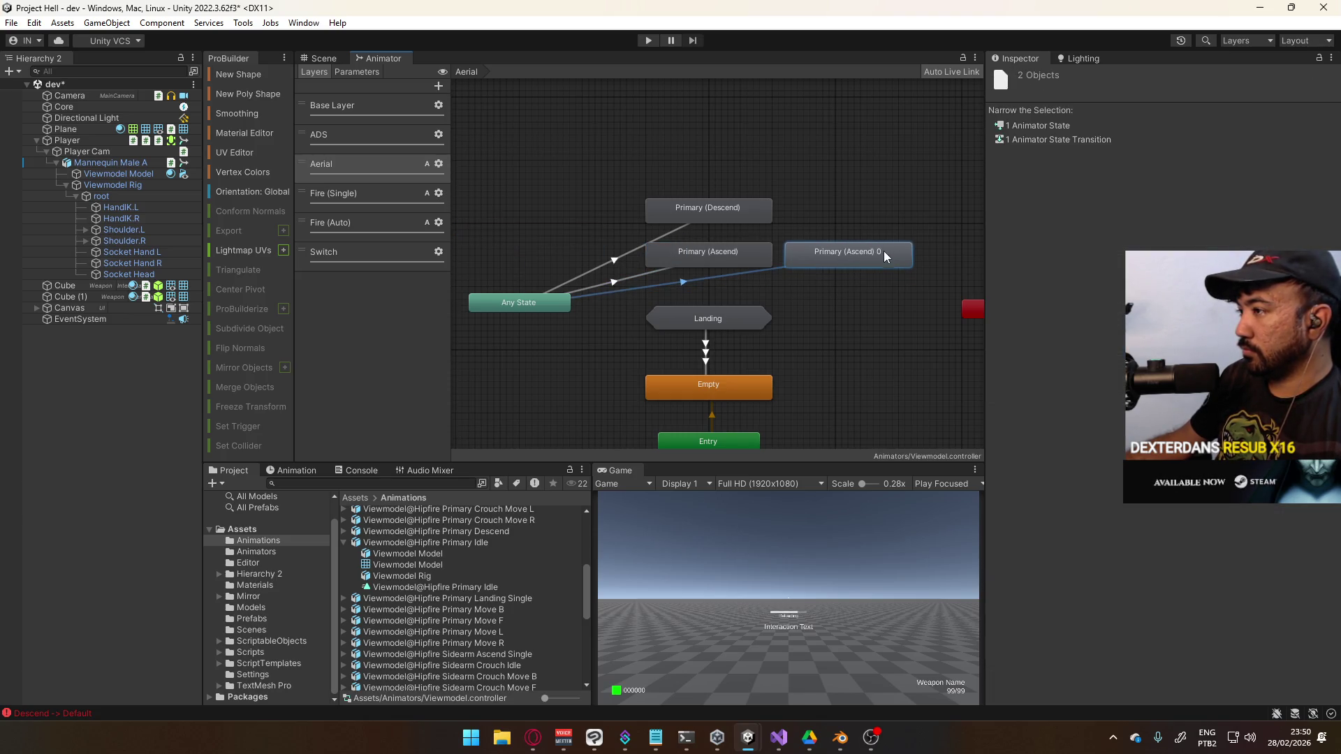
left_click(617, 249)
left_click(691, 228)
left_click(695, 215, "shift")
key("ctrl+d")
left_click_drag(555, 240, 878, 220)
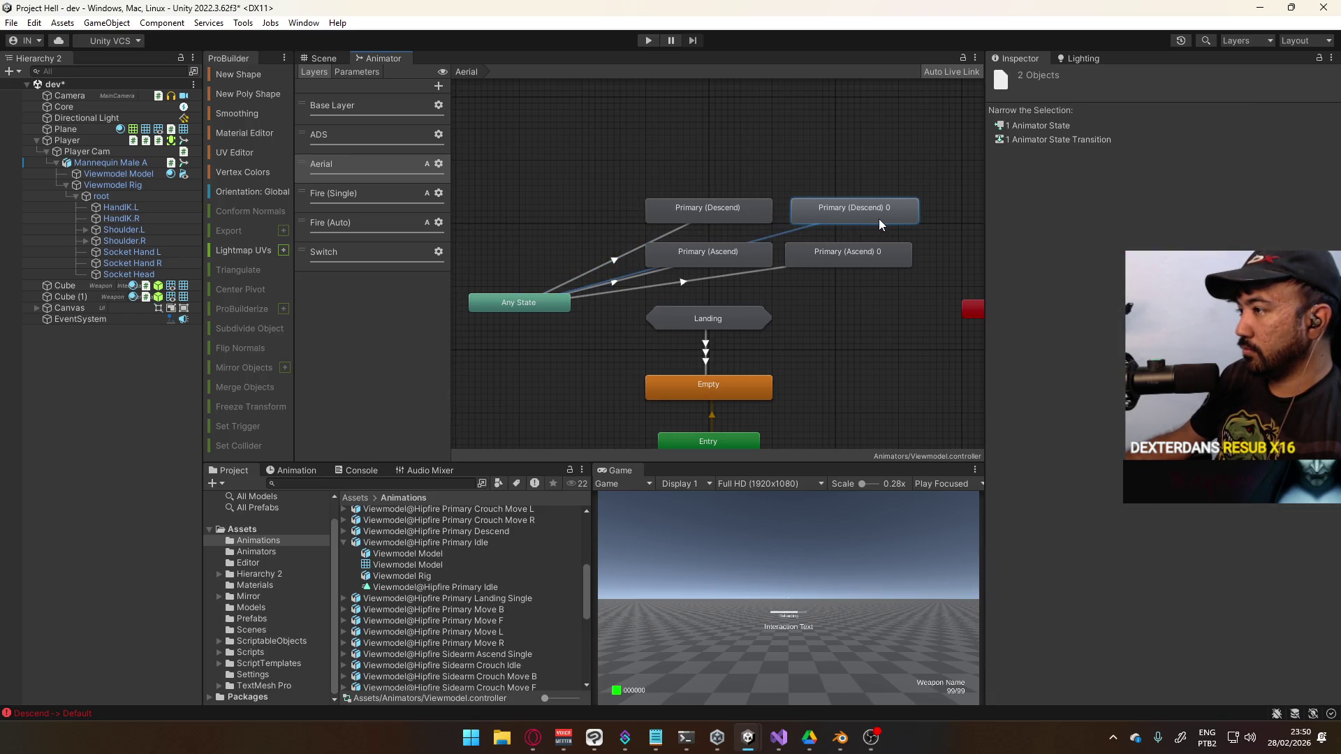
left_click(766, 235)
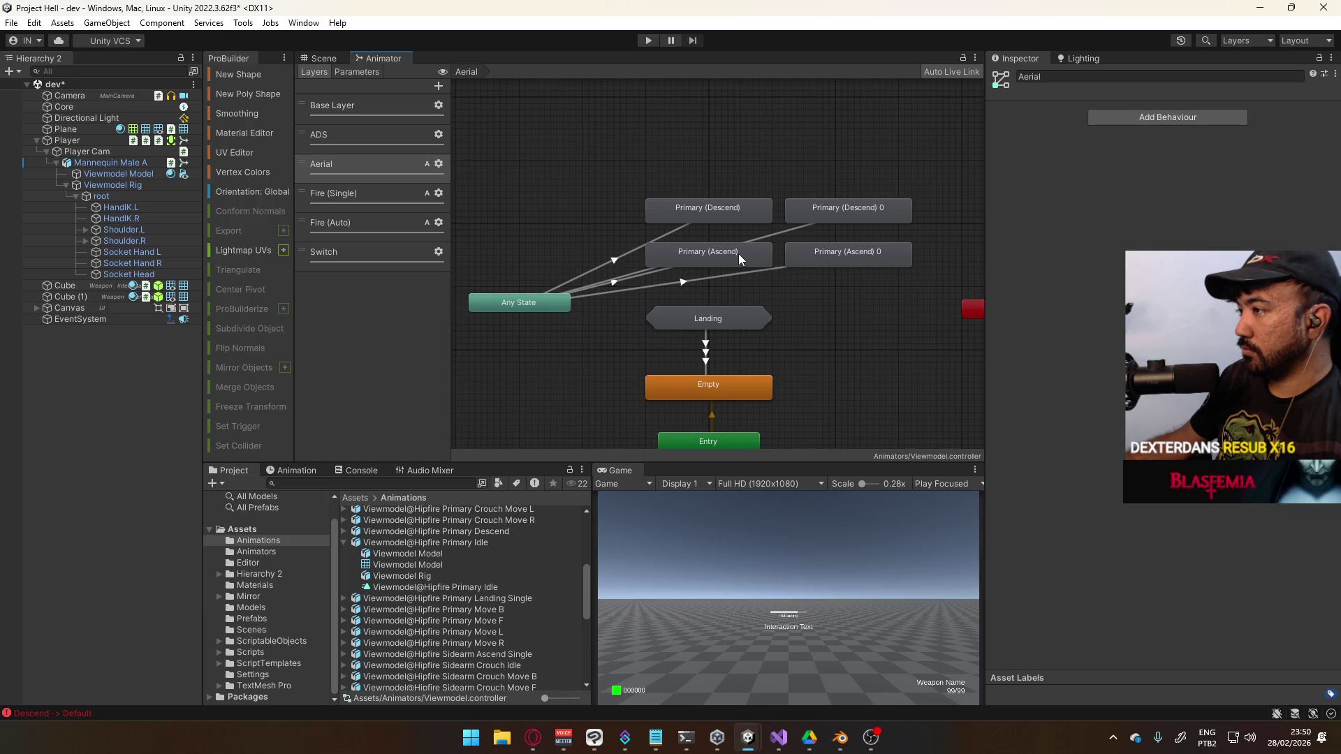
Rename the Ascend copy to Sidearm (Ascend) with the Sidearm Ascend Single clip
left_click(826, 259)
left_click(1059, 77)
double_click(1032, 77)
type("Sidearm (Ascend")
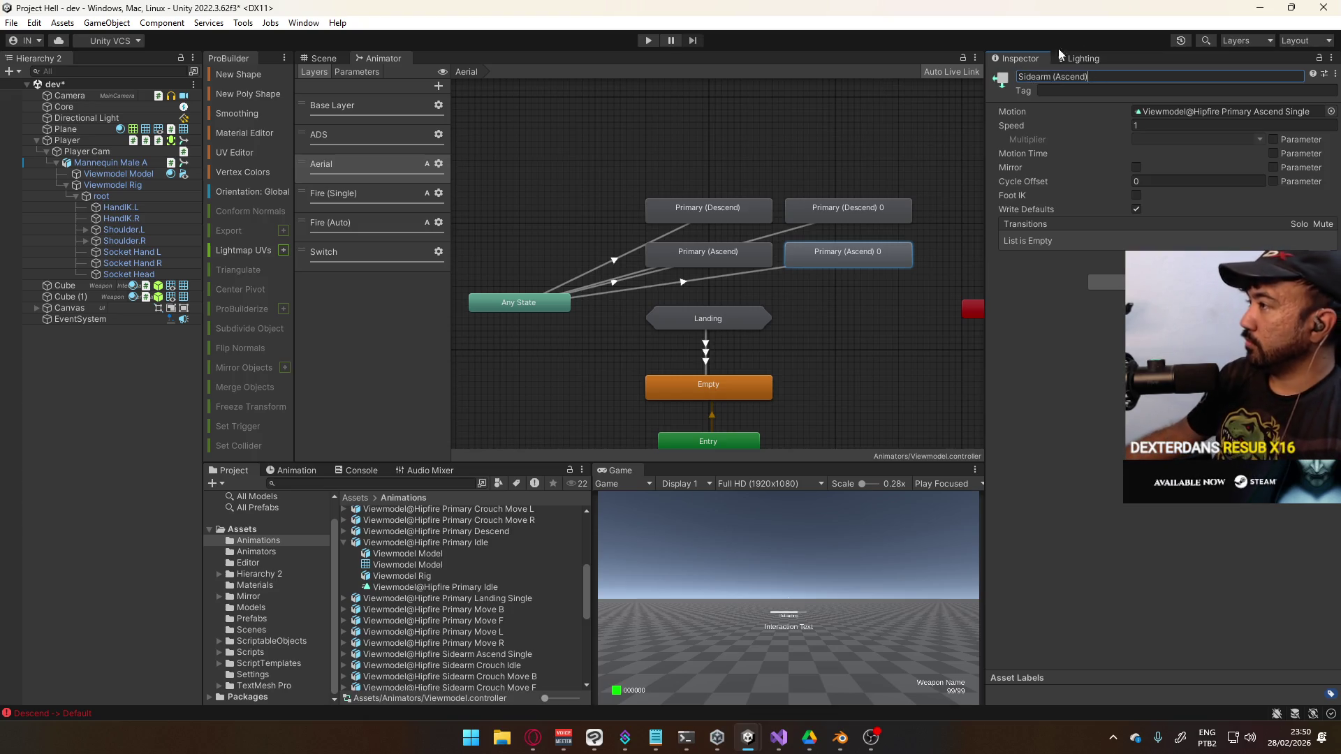
left_click(1330, 111)
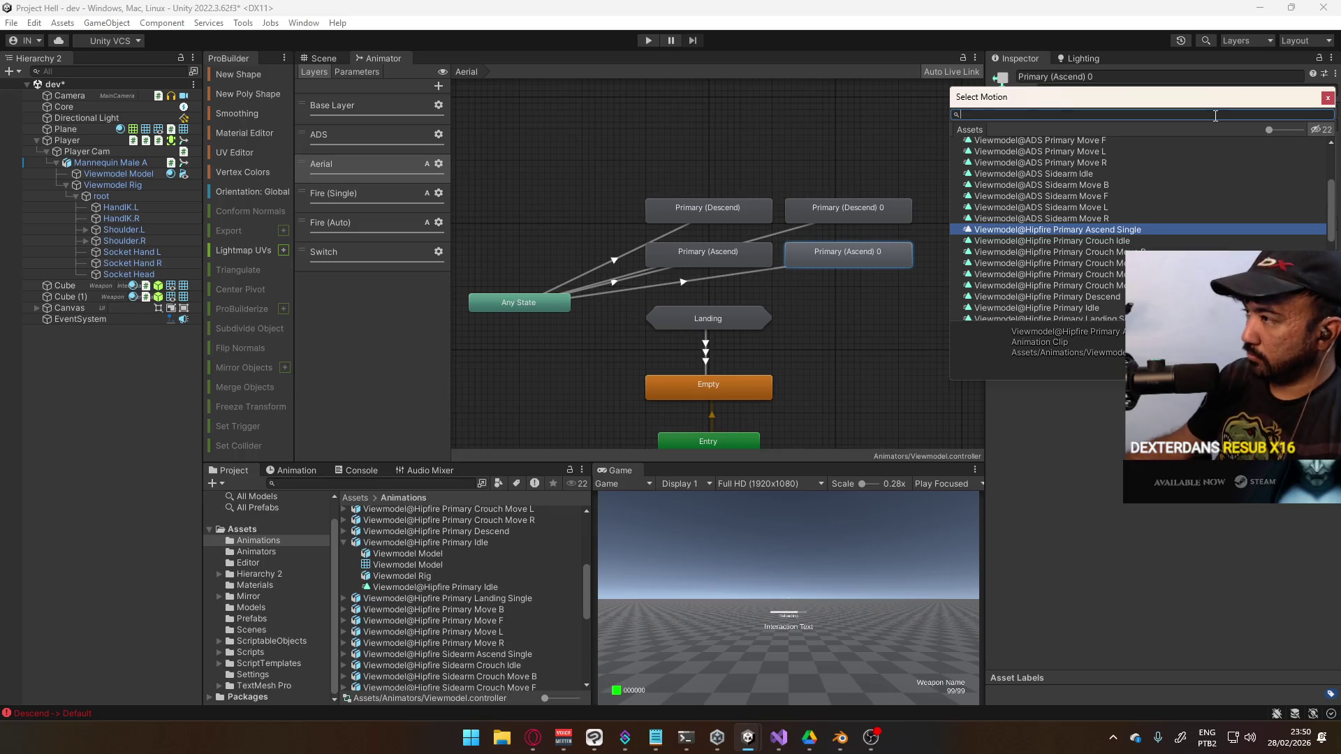
type("sidearm")
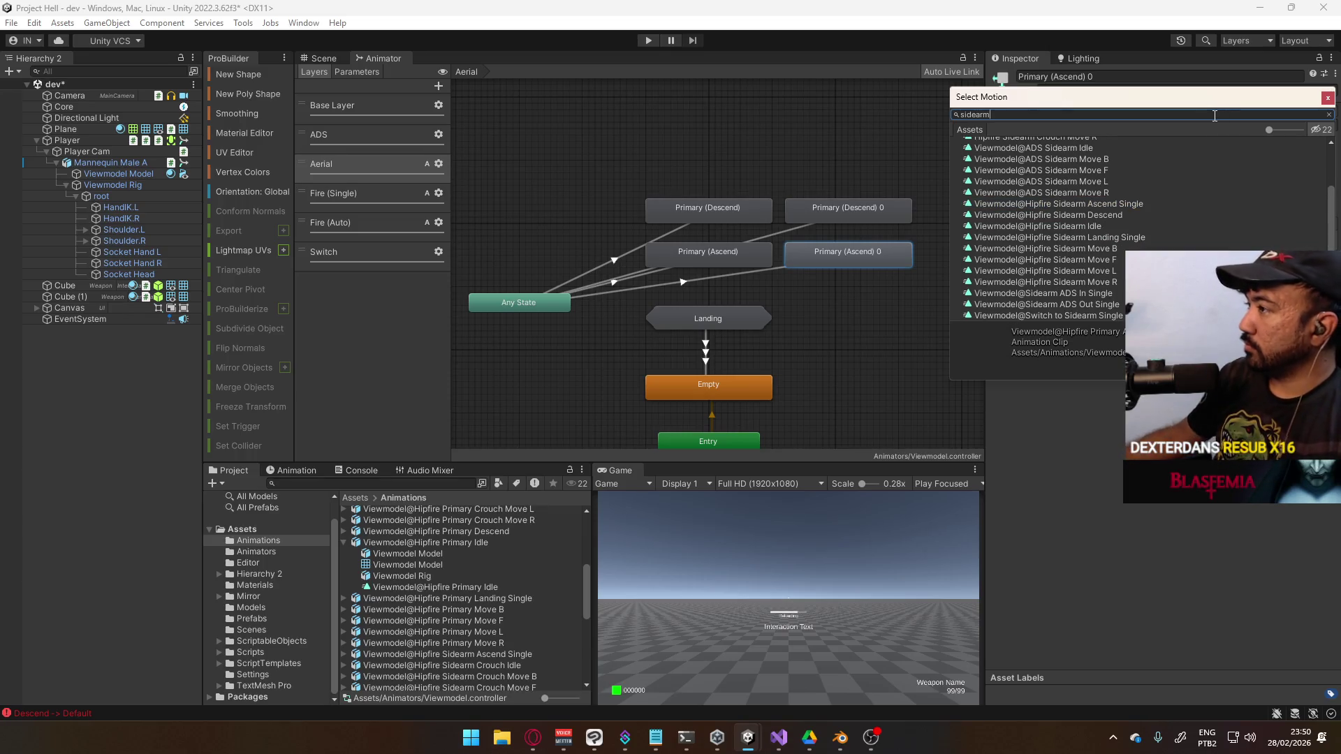
type(" asc")
double_click(1118, 150)
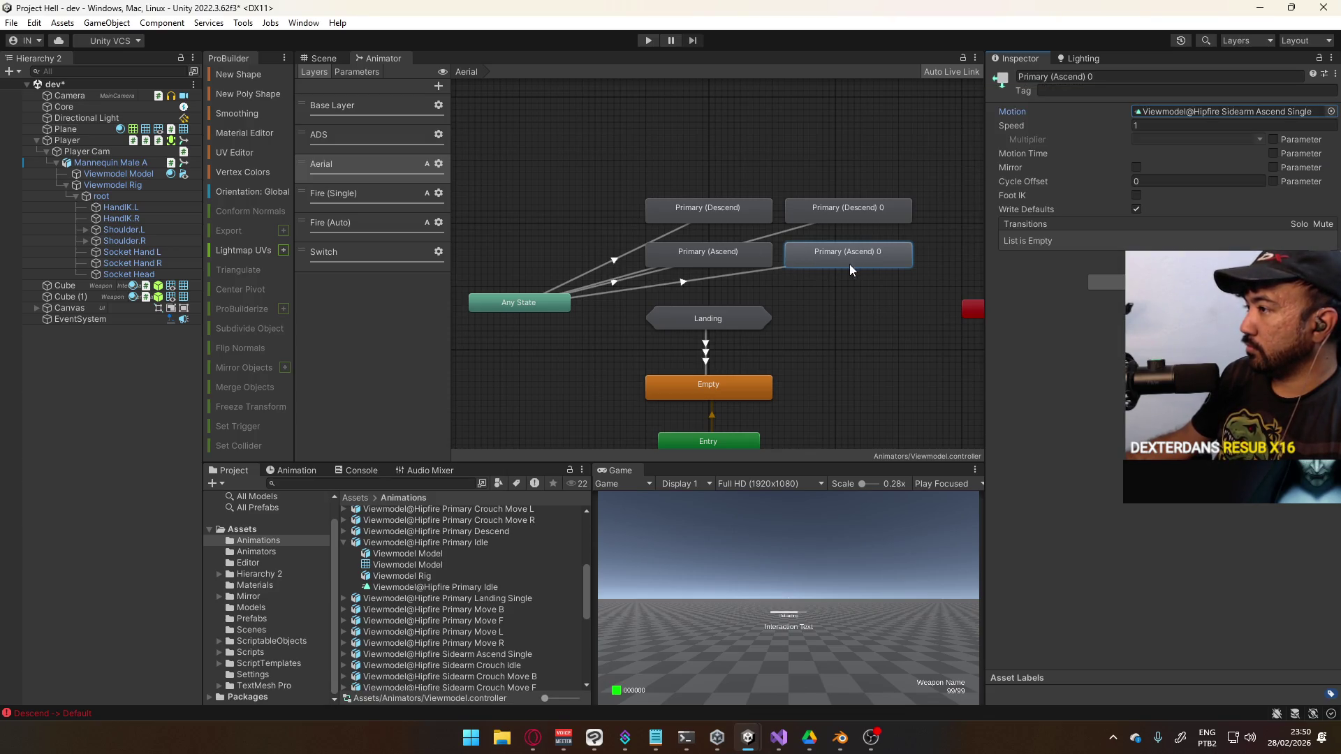
left_click(1079, 77)
double_click(1048, 77)
type("Sidearm")
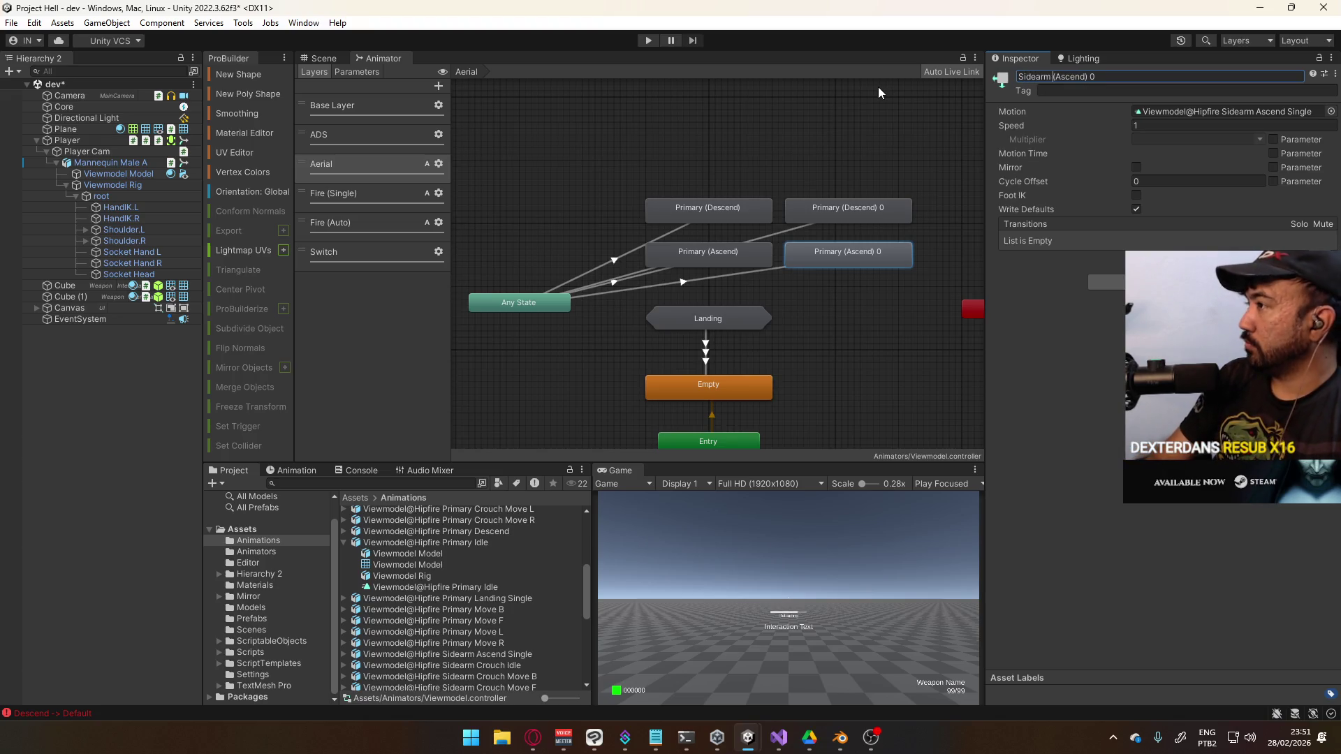
key("End")
key("BackSpace")
key("BackSpace")
key("Return")
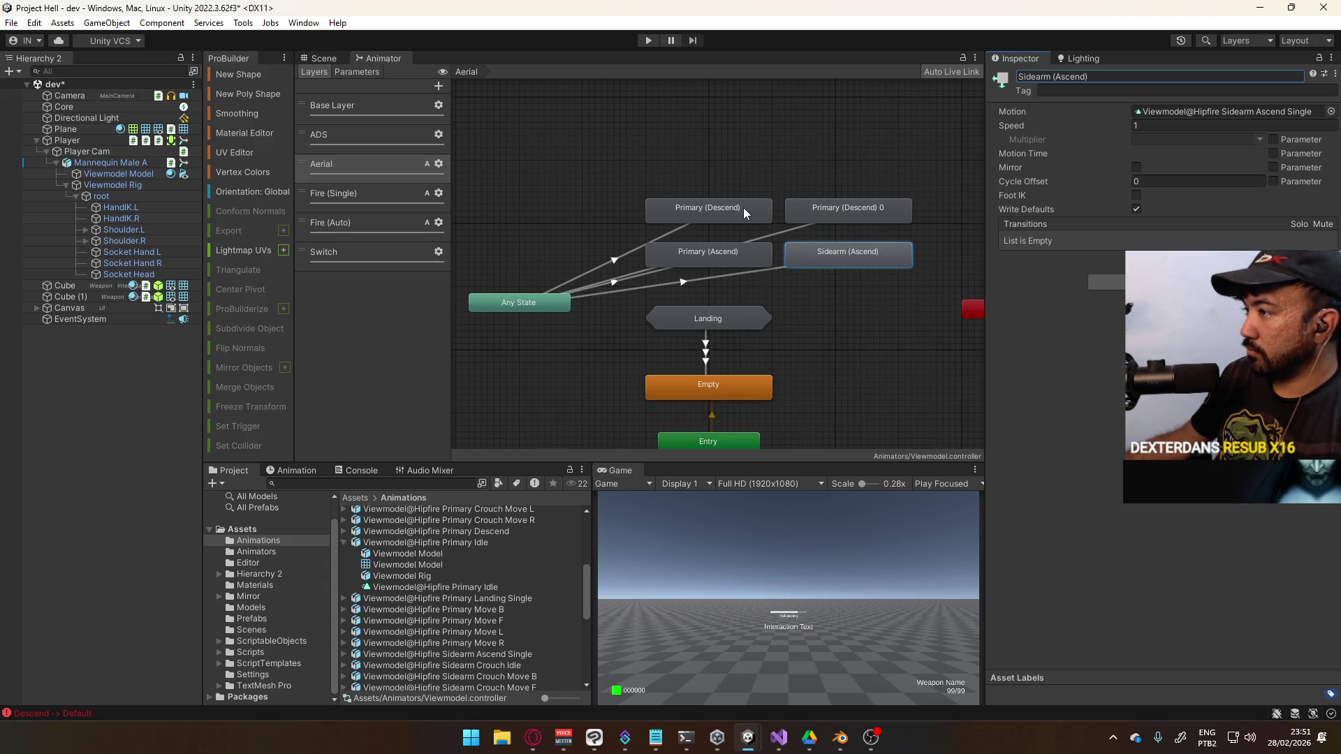
Rename the Descend copy to Sidearm (Descend) and assign the Hipfire Sidearm Descend clip
left_click(791, 210)
double_click(1036, 77)
type("Sidearm")
key("Return")
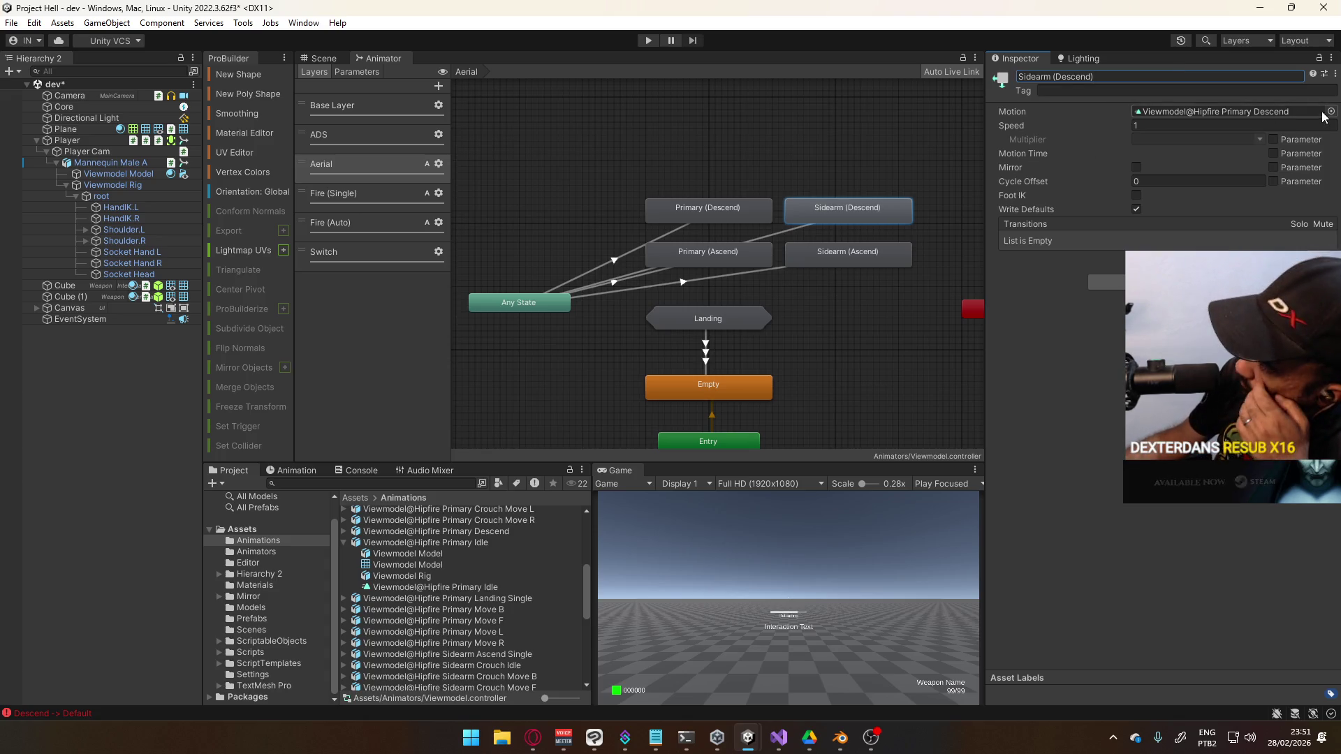
left_click(1332, 112)
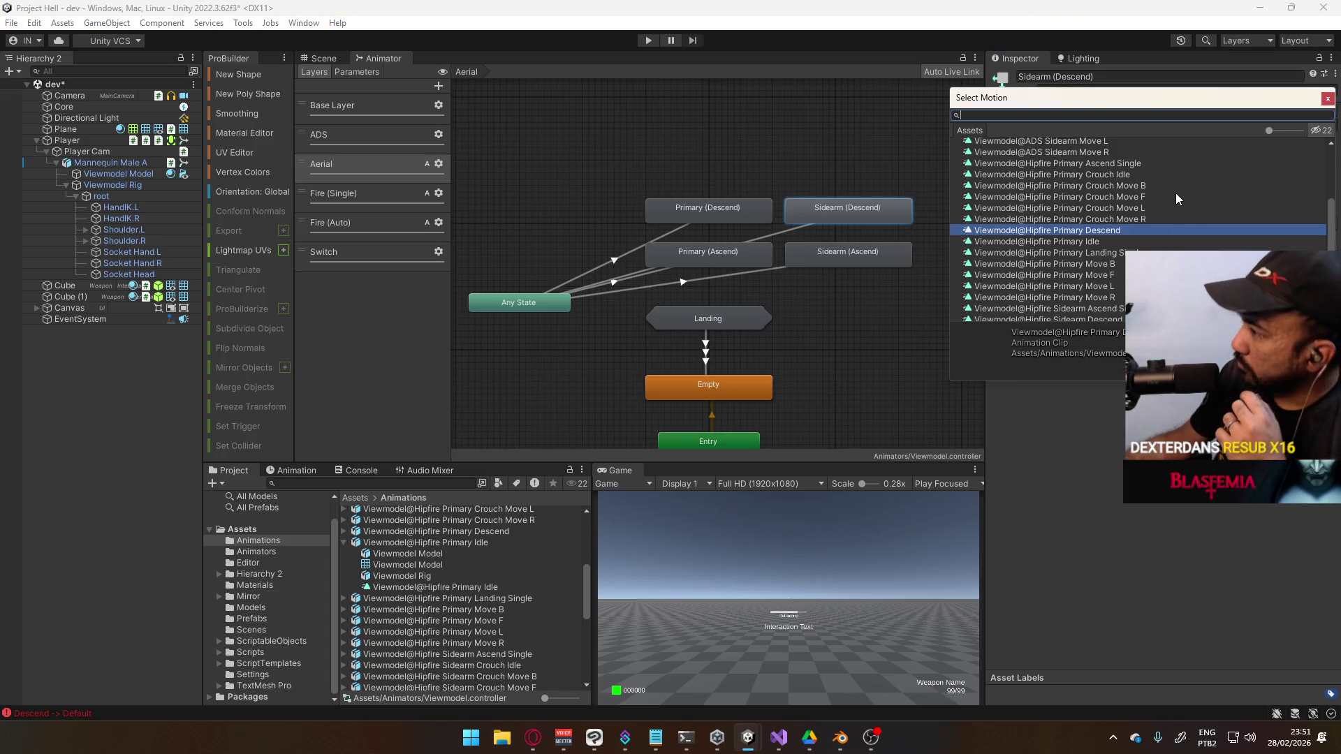
scroll(1118, 199, "up", 3)
scroll(1100, 229, "down", 6)
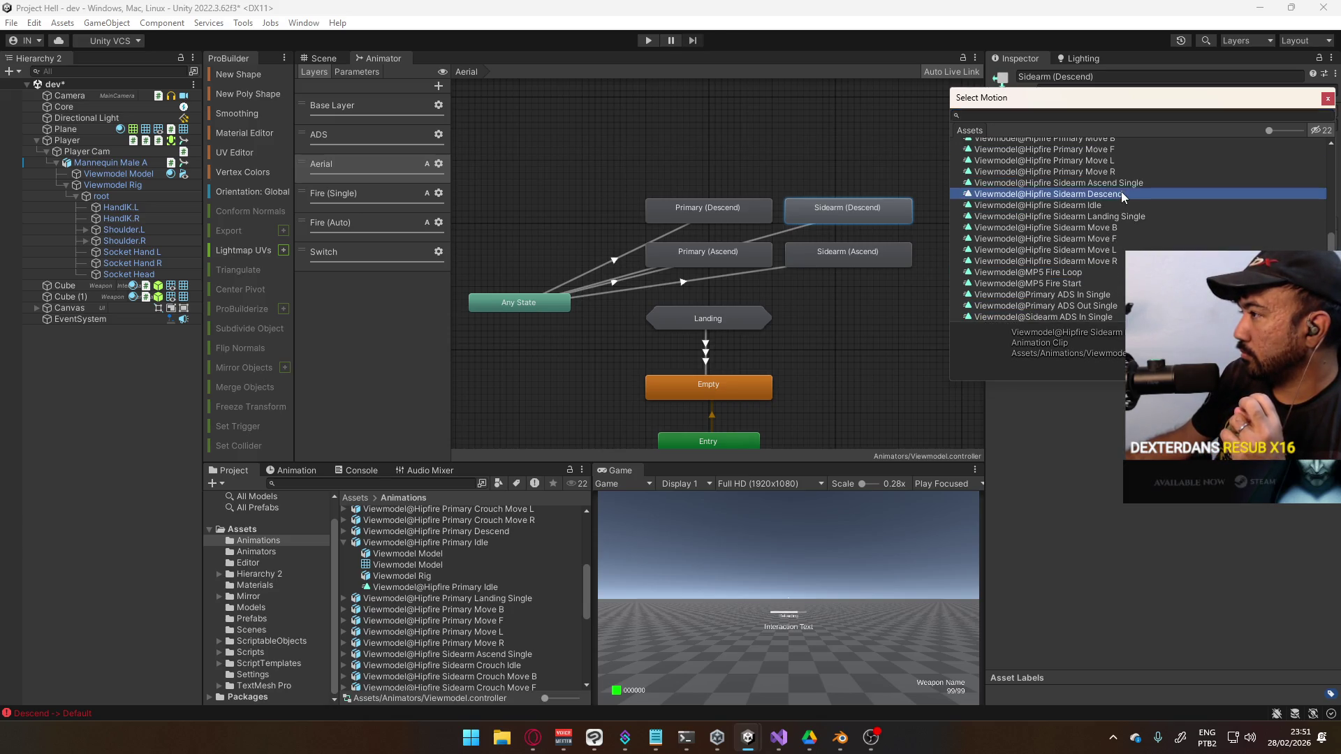
double_click(1118, 195)
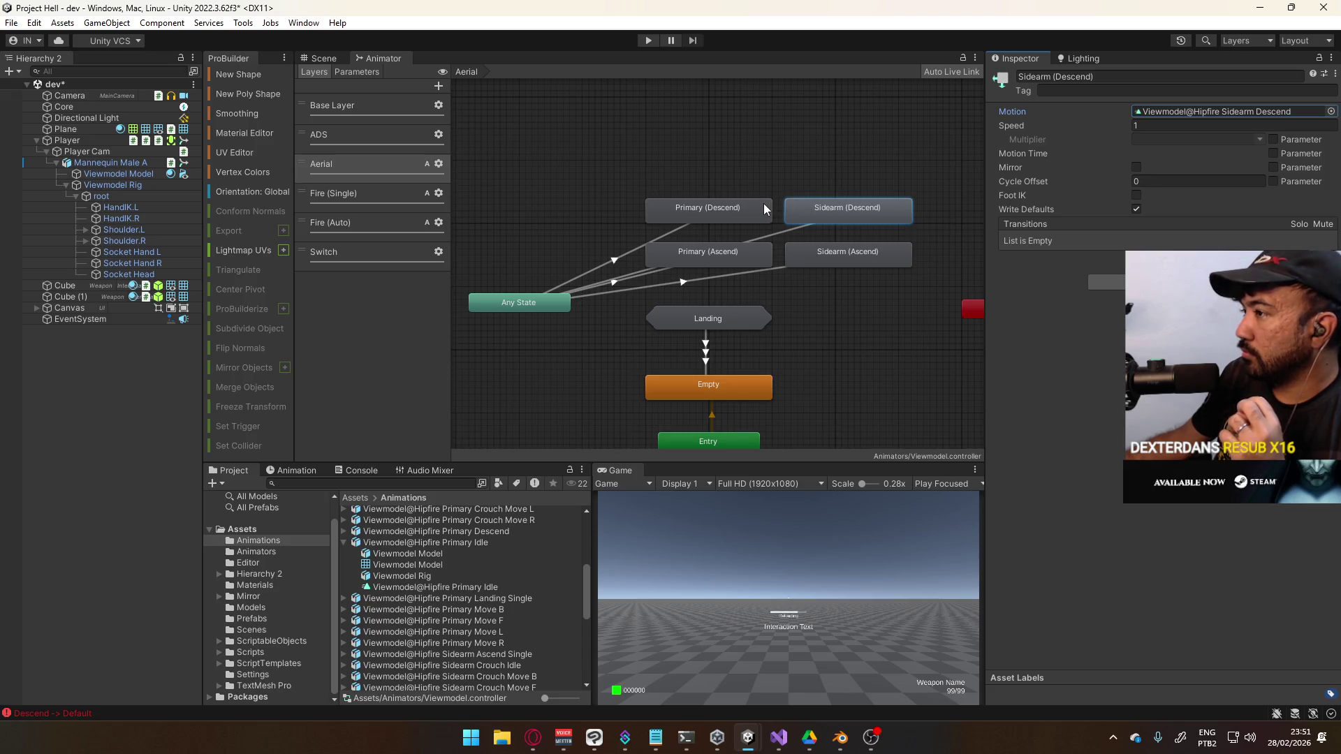
left_click(764, 168)
Create a new sub-state machine and move Primary (Descend) and Sidearm (Descend) into it
right_click(766, 170)
left_click(810, 187)
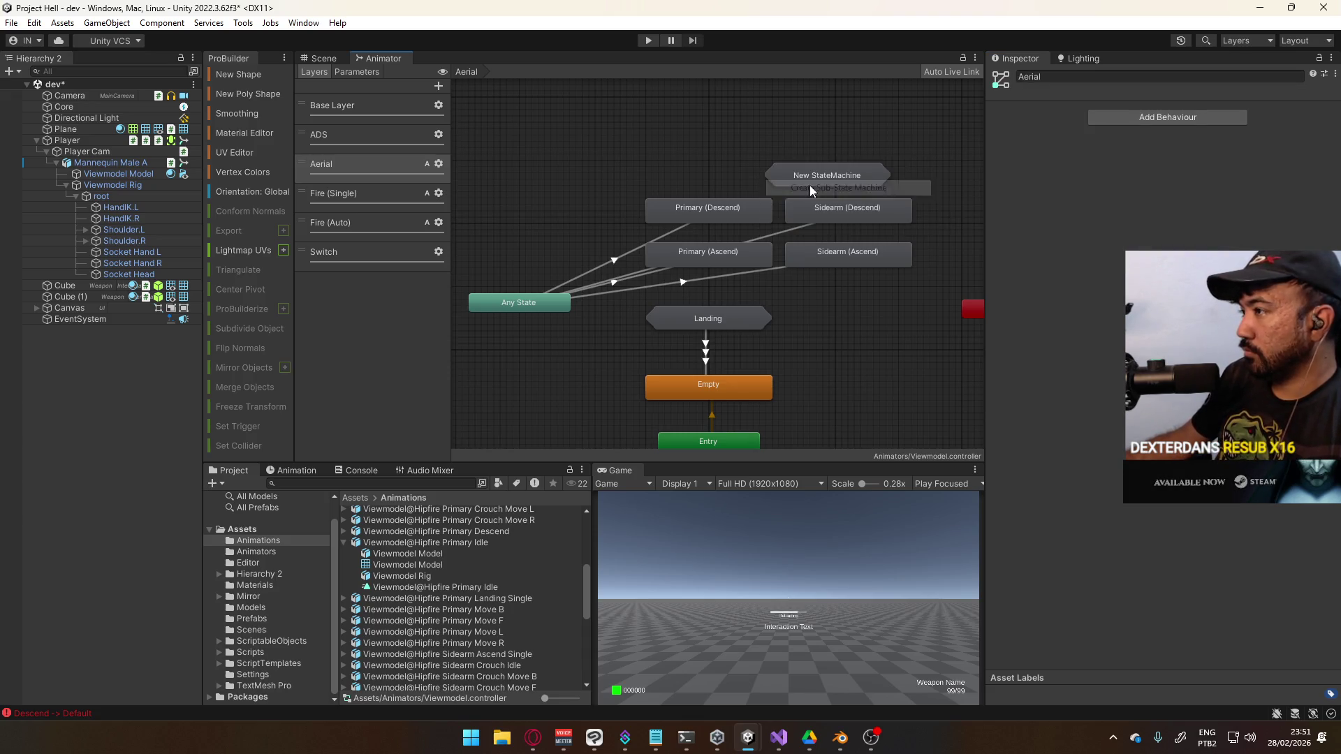
left_click_drag(810, 185, 701, 139)
left_click(727, 210)
left_click(853, 210, "shift")
left_click_drag(853, 209, 719, 141)
Create a second sub-state machine holding Primary (Ascend) and Sidearm (Ascend)
right_click(713, 210)
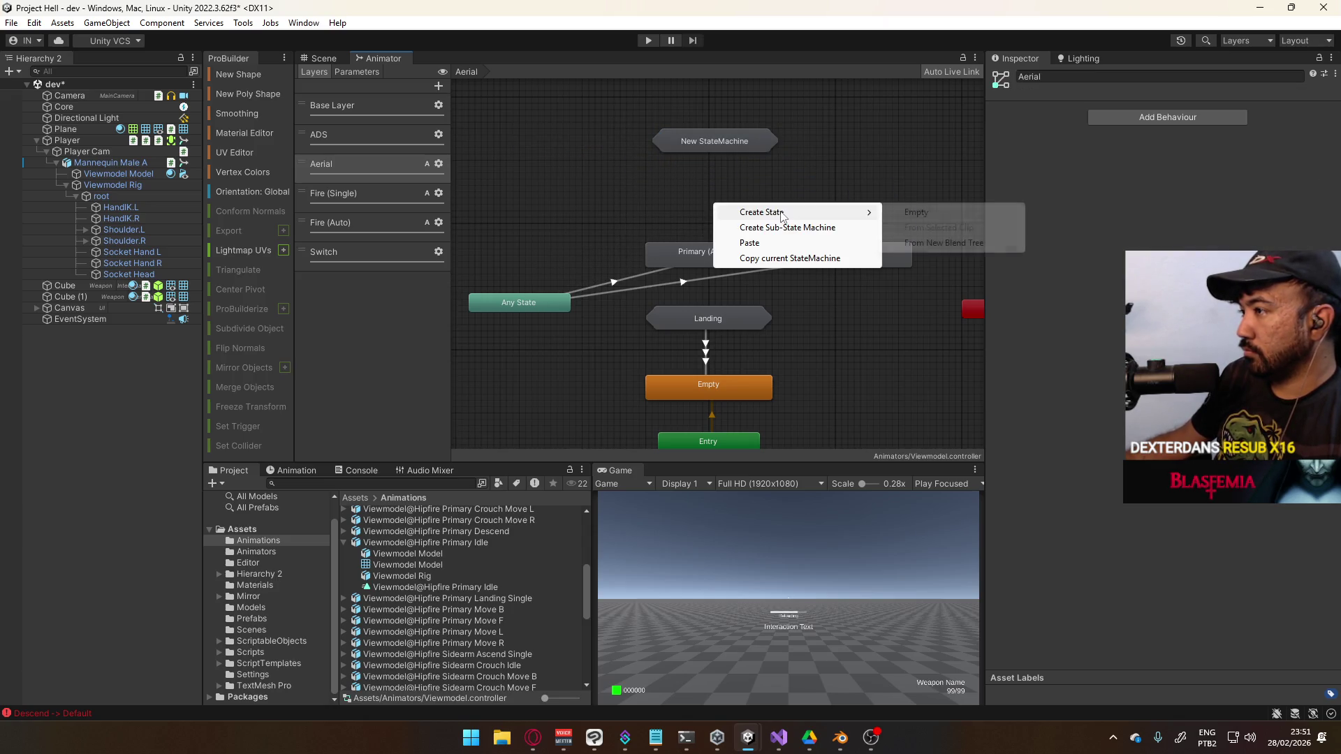
left_click(772, 224)
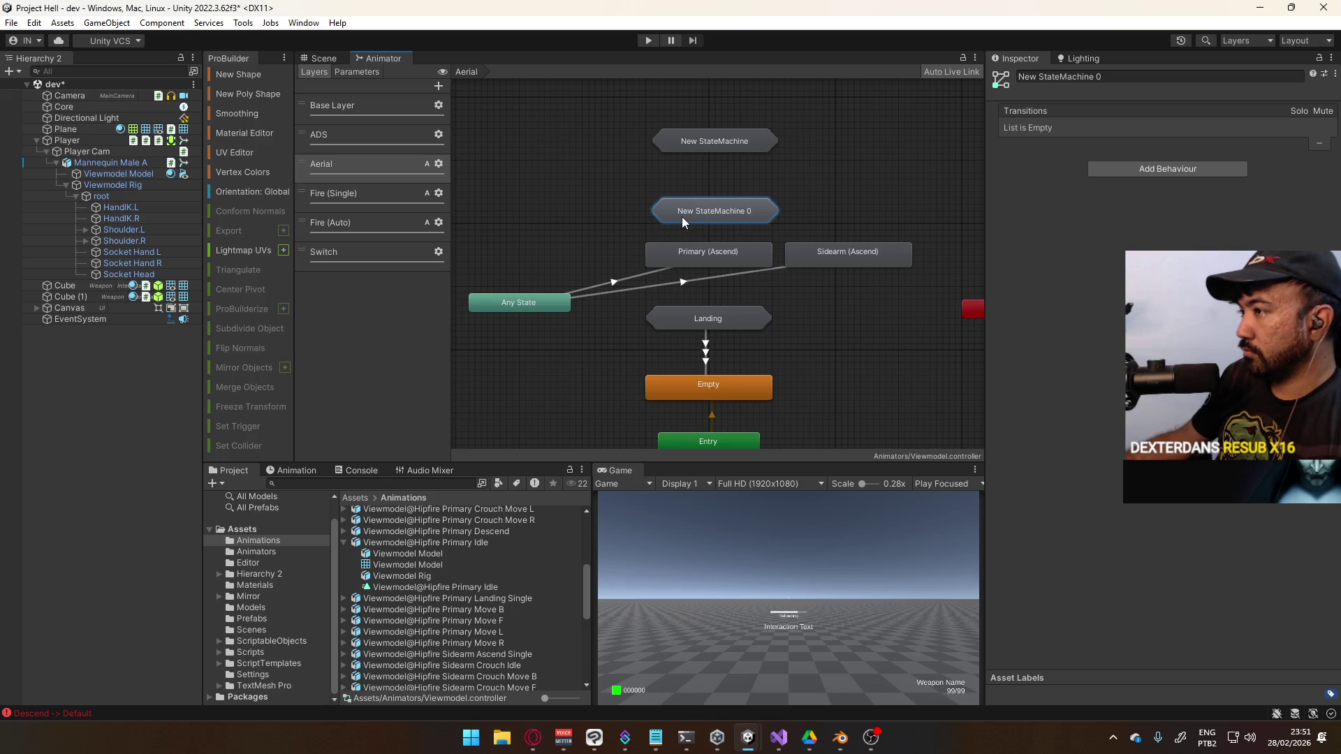
left_click(775, 231)
left_click(884, 263)
left_click(701, 254, "shift")
mouse_move(702, 254)
left_mouse_down()
mouse_move(739, 220)
mouse_move(722, 244)
mouse_move(730, 275)
left_mouse_up()
Reposition New StateMachine above the other nodes and select New StateMachine 0
left_click(736, 137)
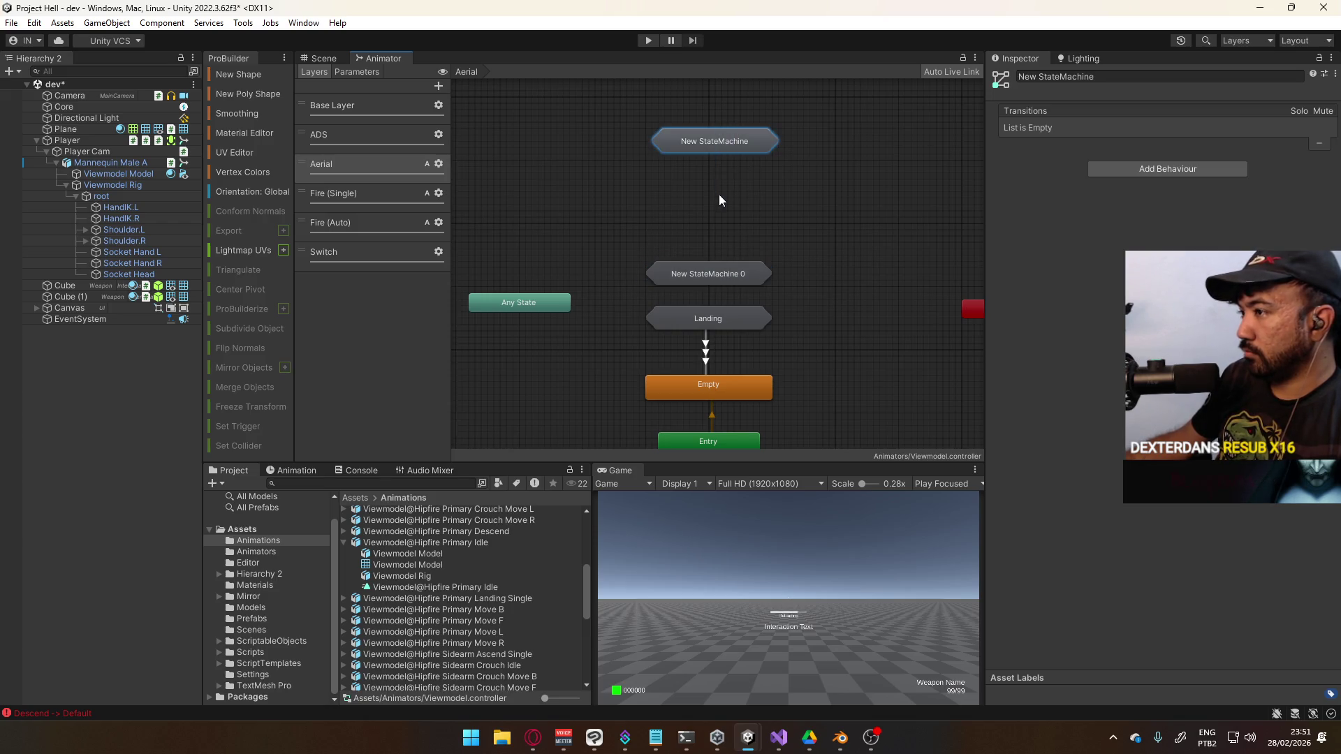
left_click_drag(720, 151, 715, 231)
left_click(714, 273)
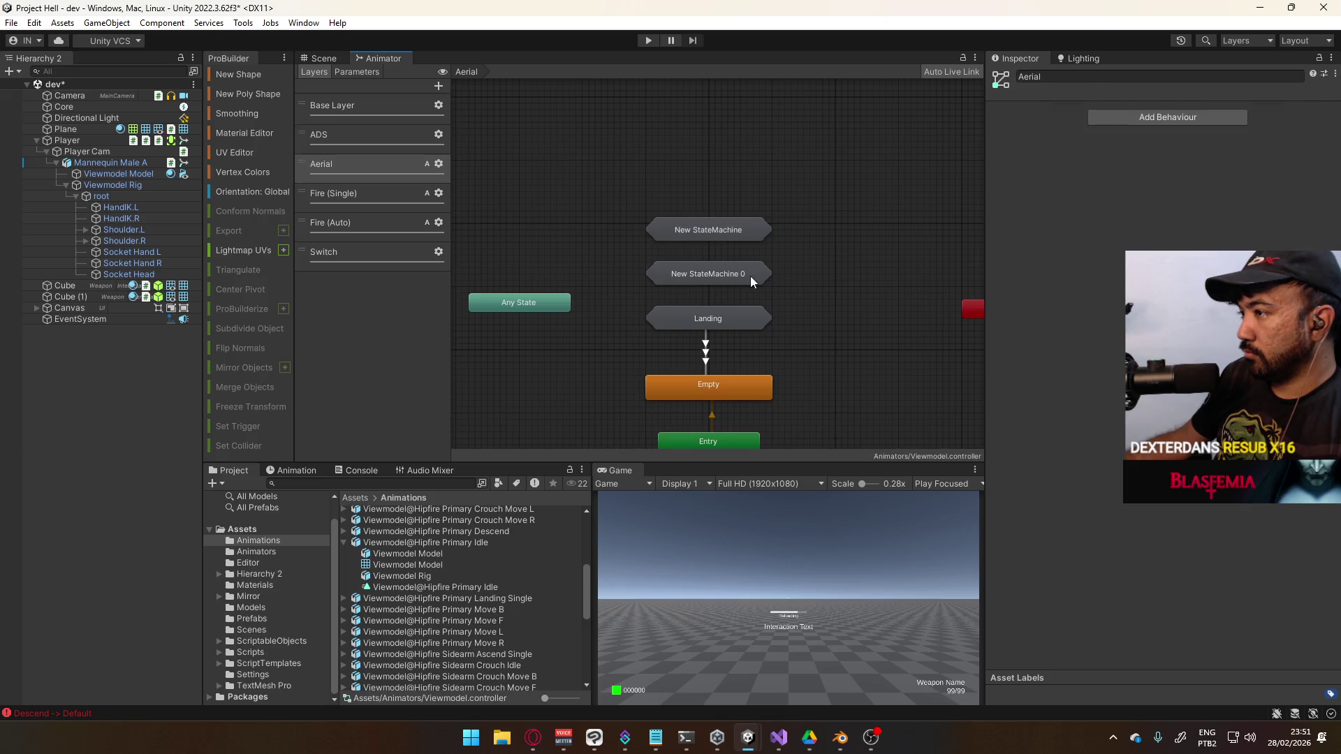
left_click(1115, 81)
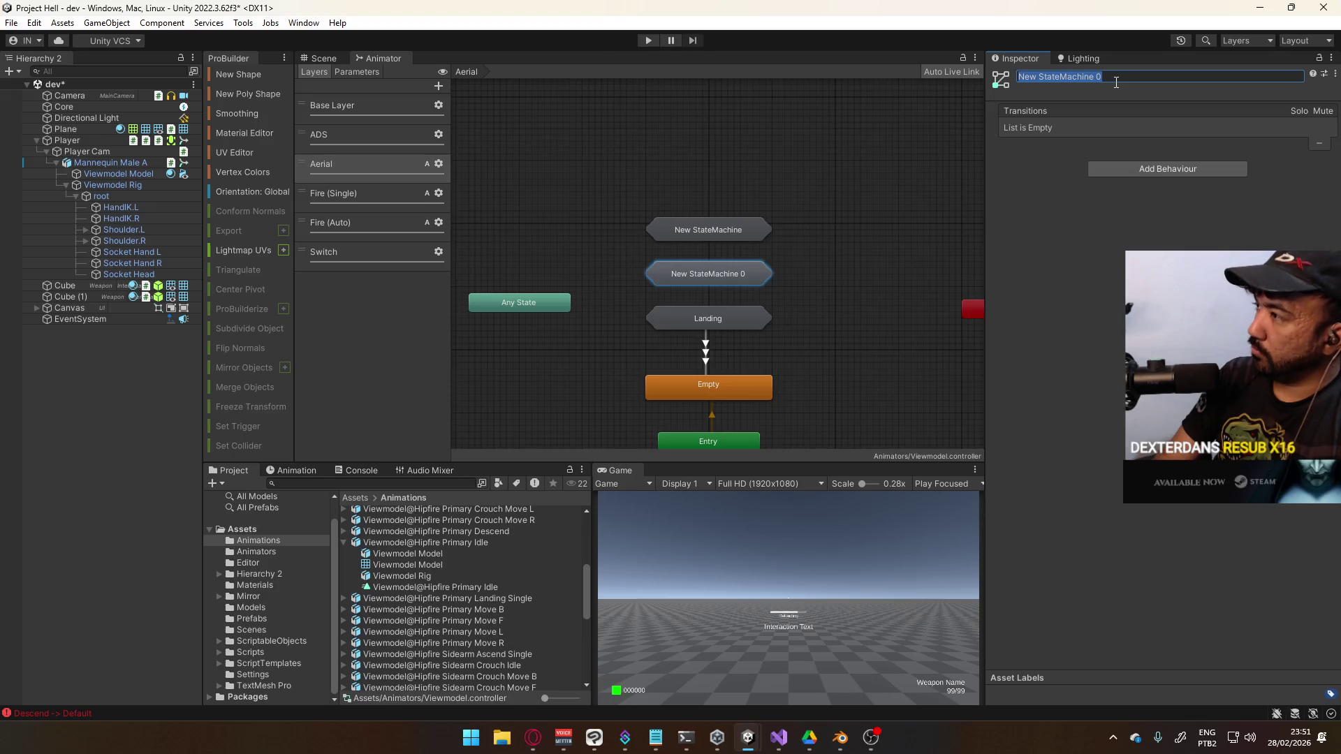
Inside New StateMachine 0, spread the two ascend states clear of Any State
double_click(771, 274)
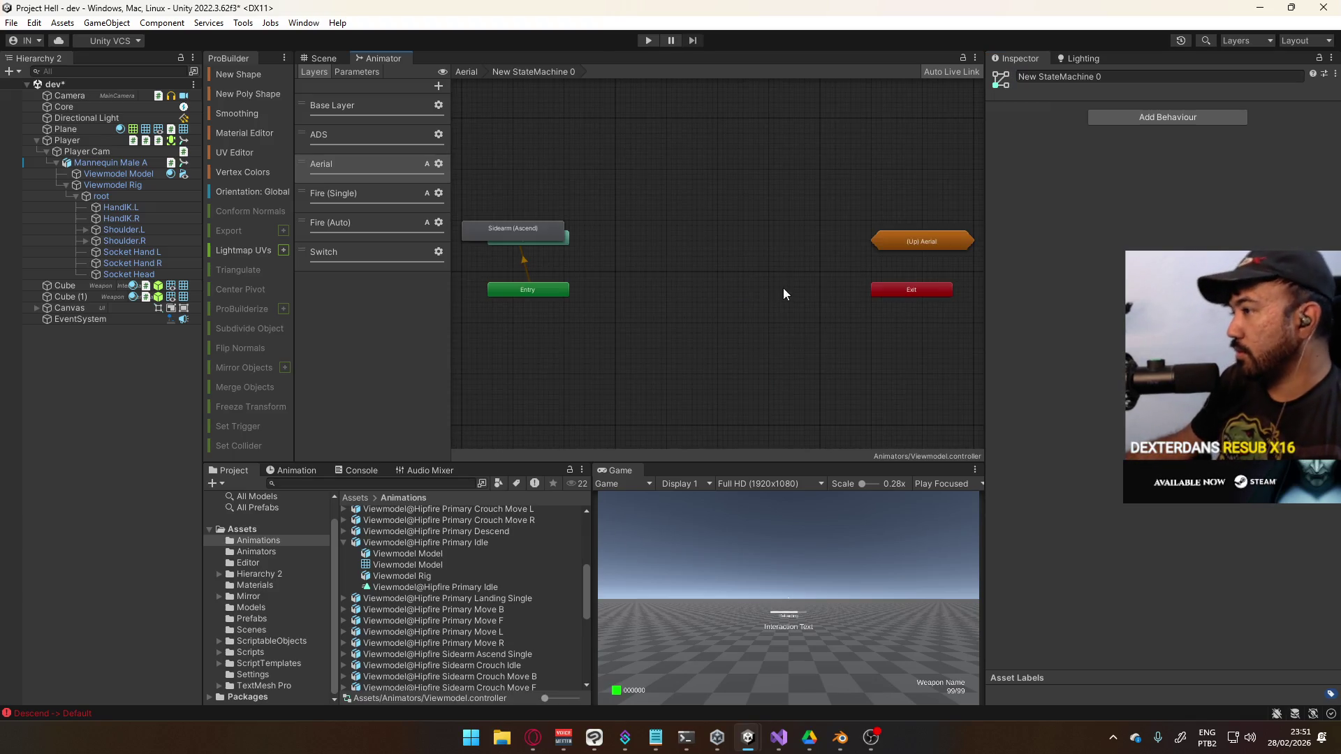
mouse_move(493, 222)
left_mouse_down()
mouse_move(693, 245)
mouse_move(681, 235)
mouse_move(726, 299)
mouse_move(709, 283)
left_mouse_up()
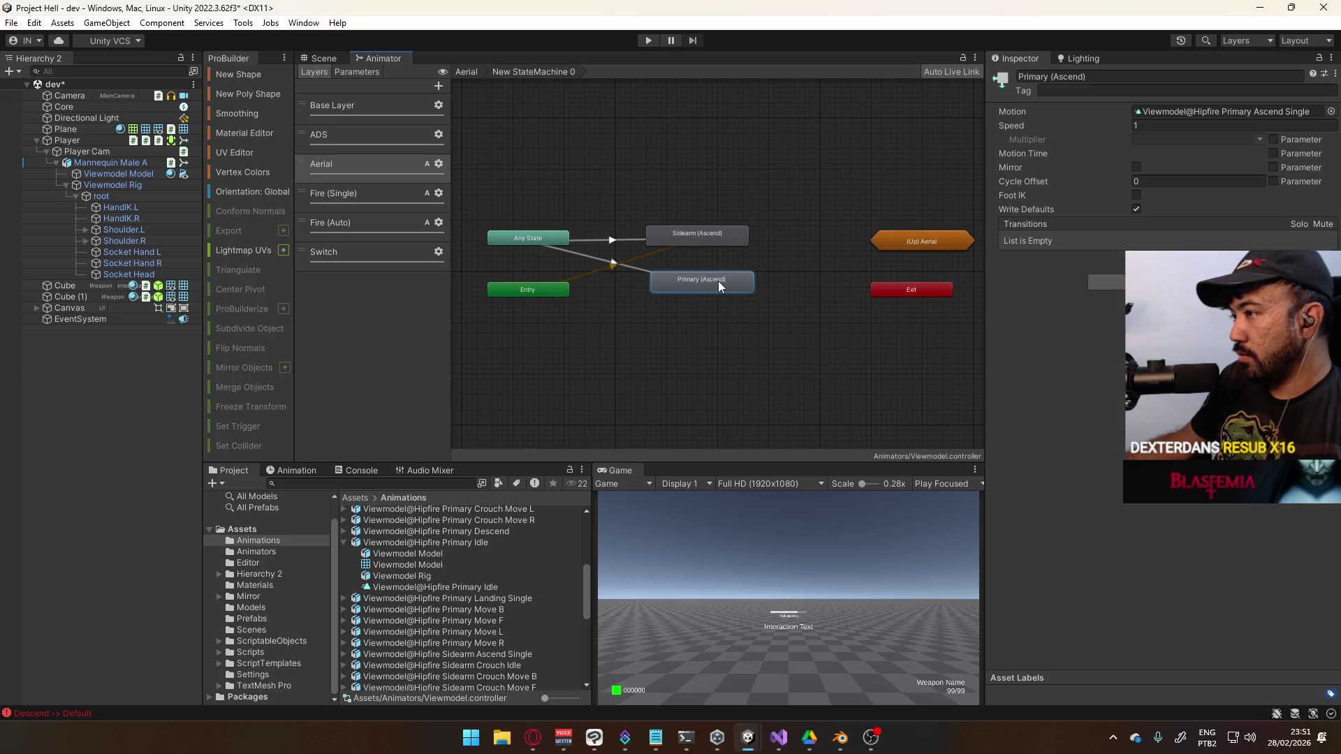
left_click(751, 148)
left_click(714, 235)
left_click(707, 284, "shift")
left_click_drag(707, 285, 712, 293)
left_click(719, 237)
left_click(717, 159)
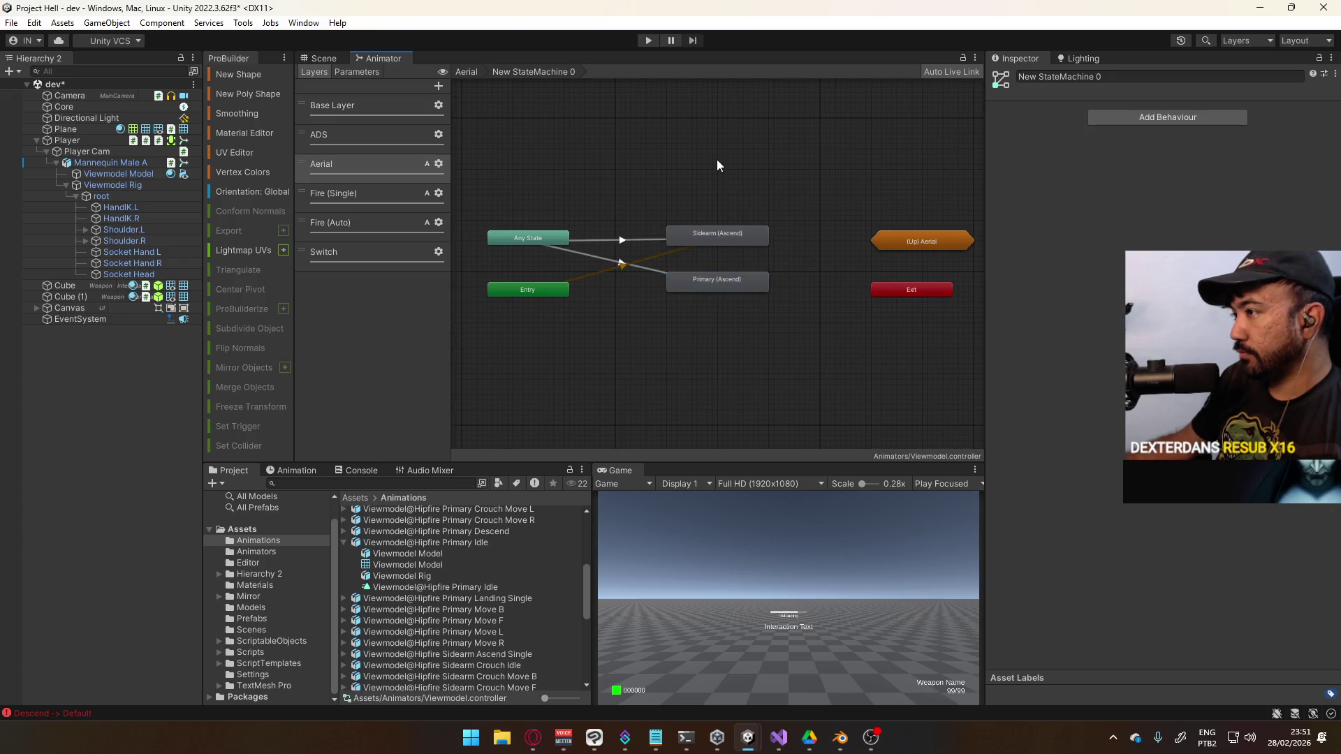
key("BackSpace")
Rename New StateMachine 0 to Ascend and New StateMachine to Descend
left_click(1116, 79)
type("A")
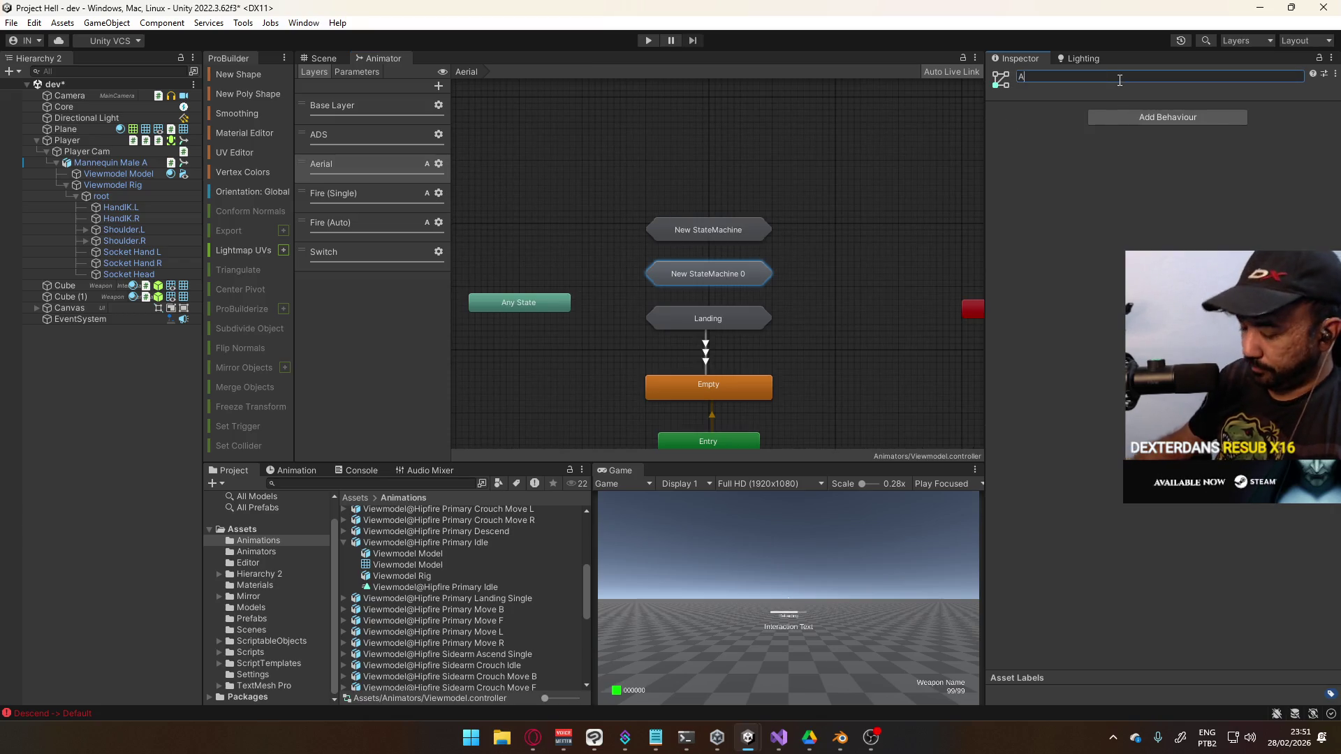
type("d")
key("Return")
left_click(730, 234)
left_click(1117, 77)
type("Descend")
key("Return")
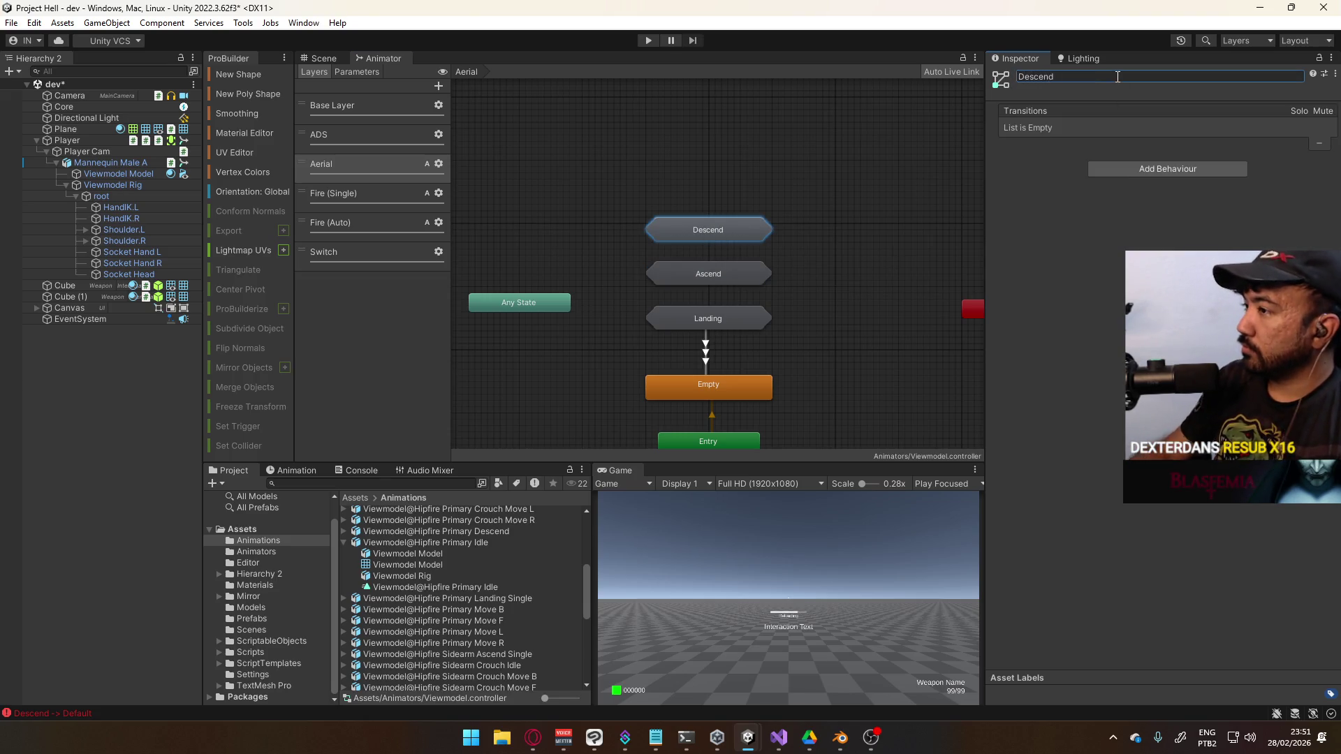
Inside Descend, separate and line up Primary (Descend), Sidearm (Descend) and Any State
double_click(722, 230)
mouse_move(537, 234)
left_mouse_down()
mouse_move(756, 287)
mouse_move(738, 293)
left_mouse_up()
left_click_drag(521, 226, 724, 231)
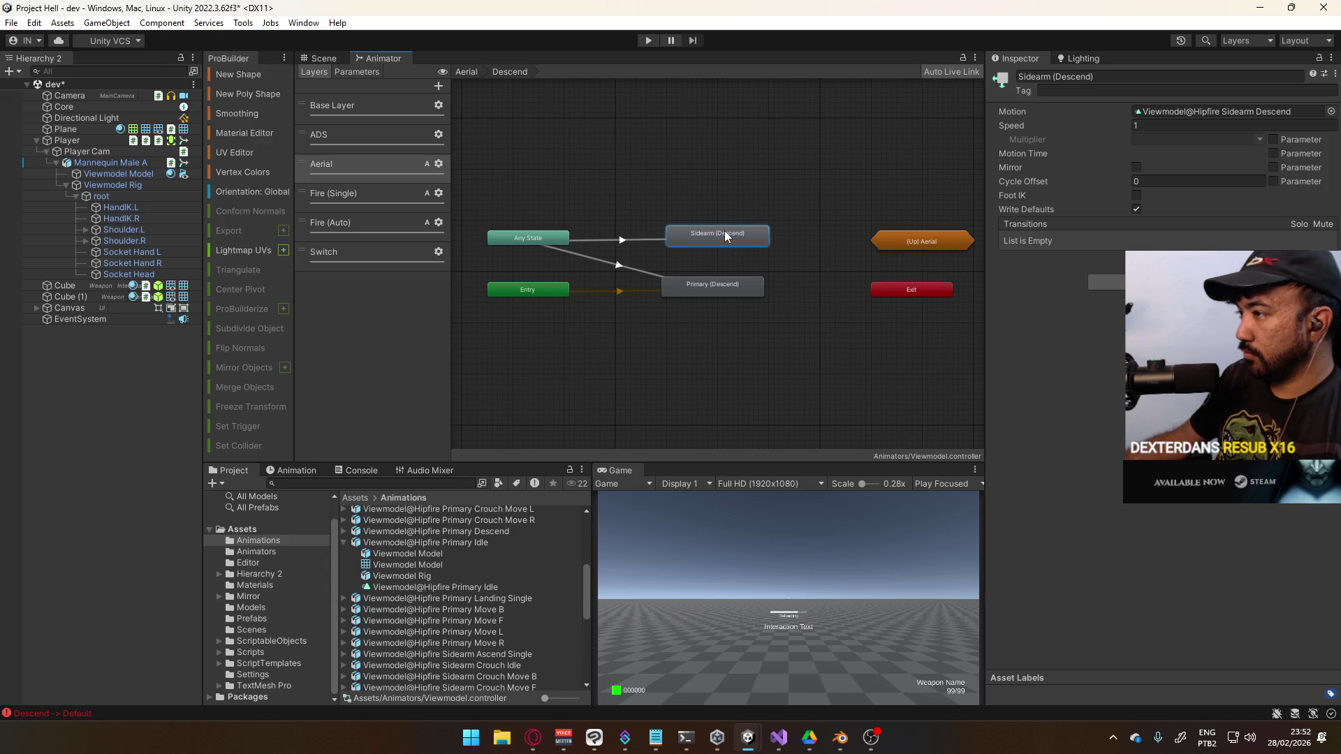
left_click_drag(697, 288, 699, 283)
left_click(654, 211)
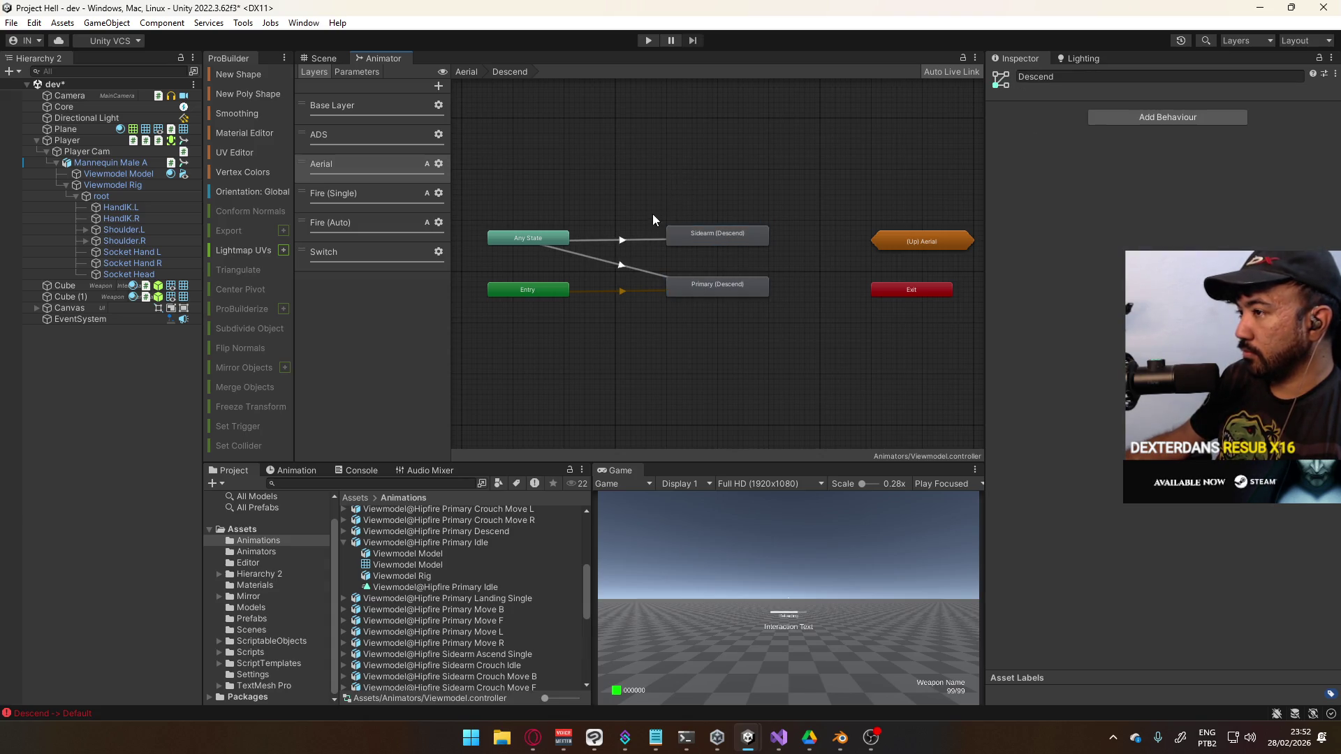
left_click_drag(550, 241, 556, 236)
Return to the Aerial layer and start Play mode to test the animations
left_click(466, 72)
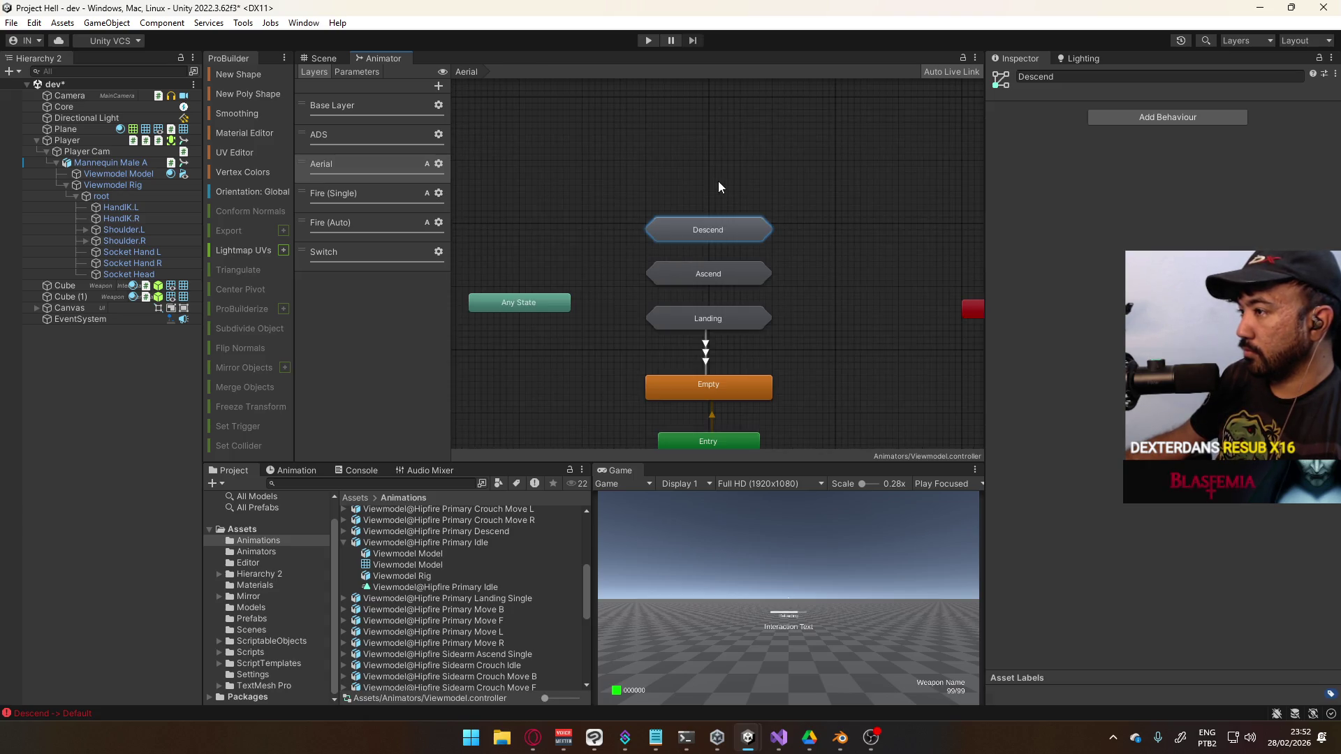
left_click(656, 196)
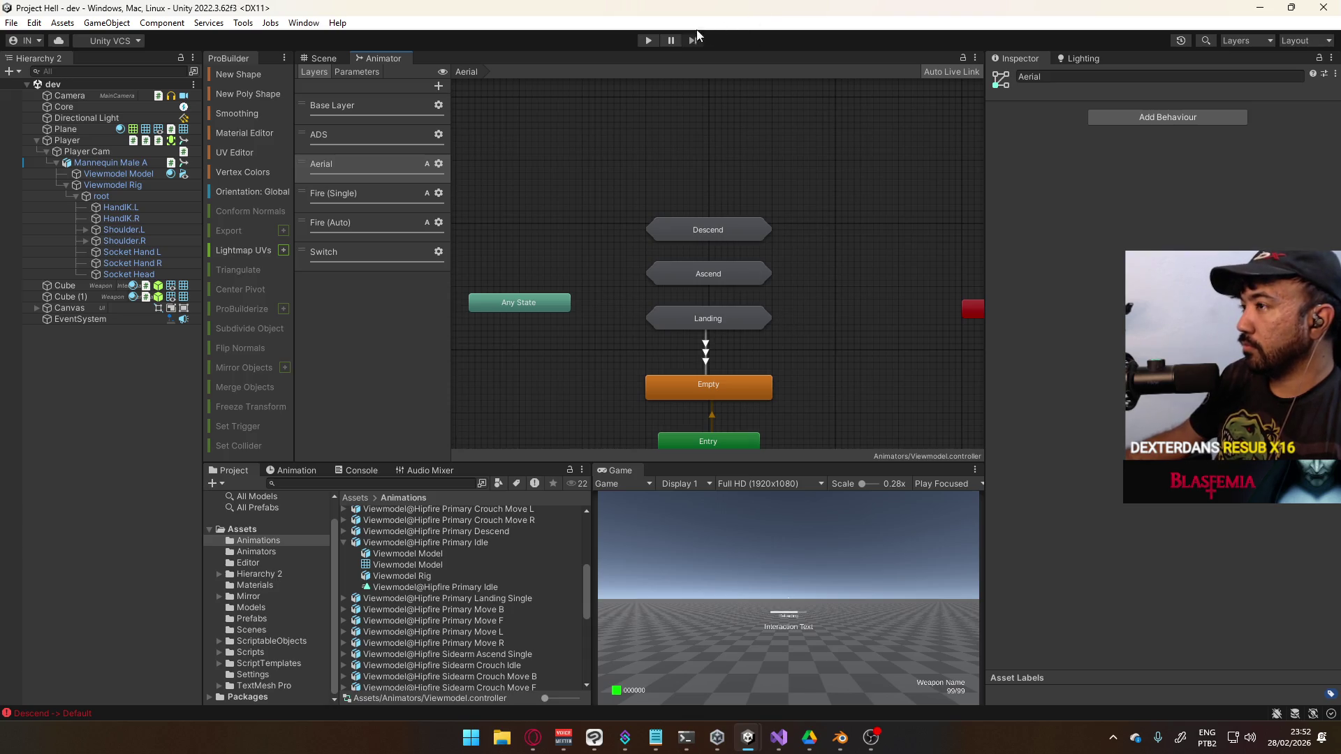
left_click(648, 40)
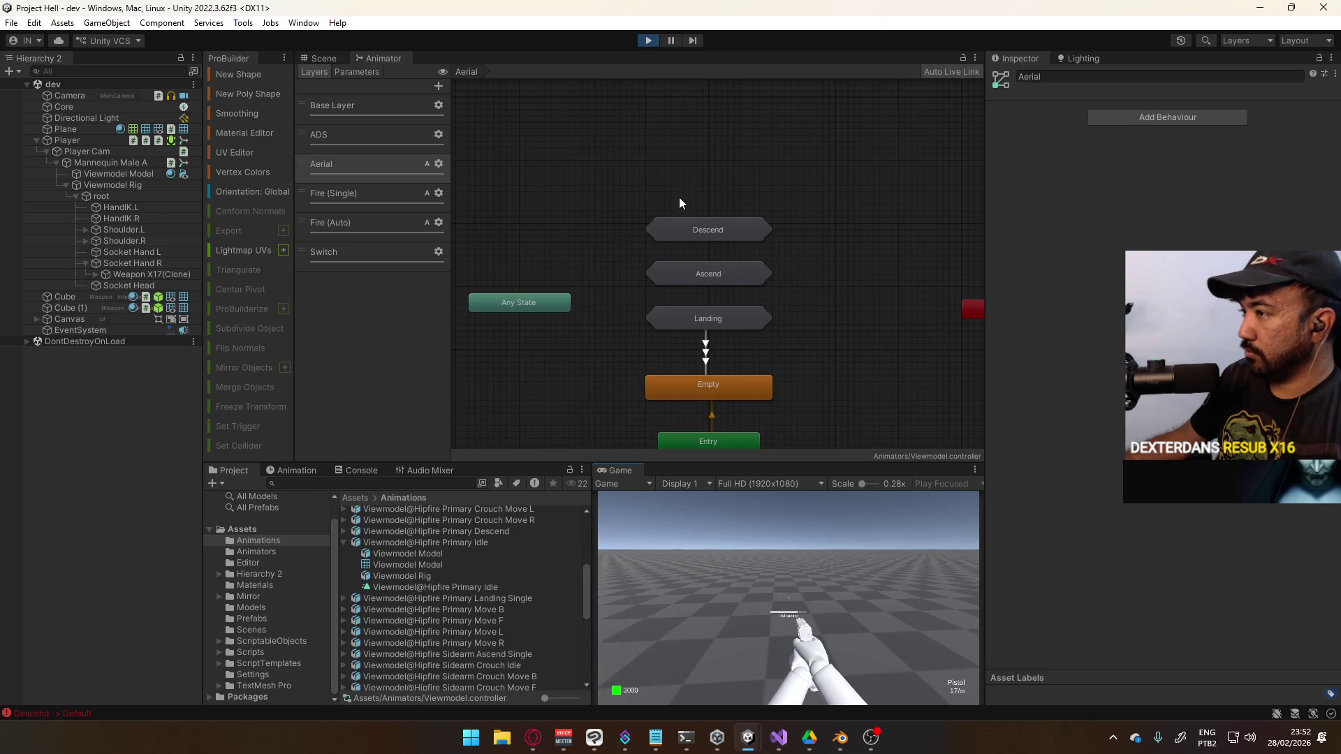
Reorder Any State transitions so Sidearm (Landing) and Sidearm (Ascend) follow their Primary counterparts
left_click(546, 302)
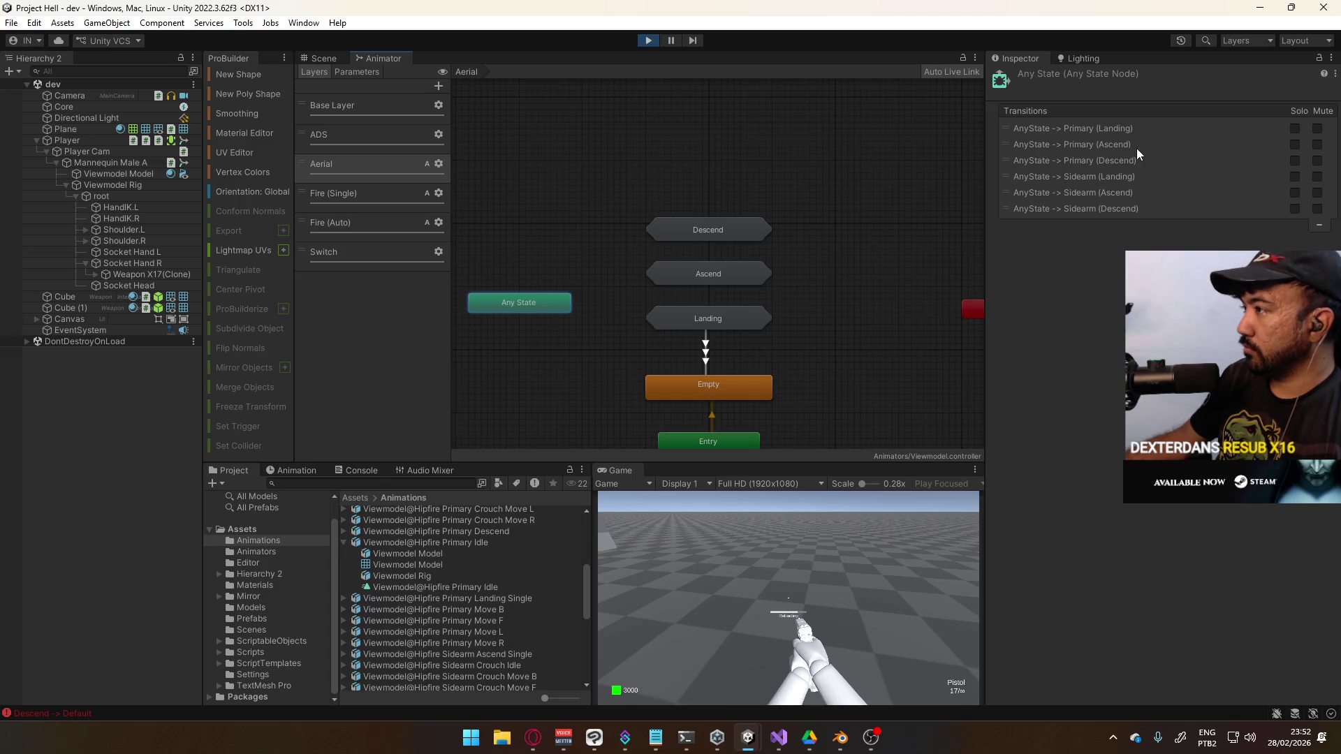
left_click(1120, 129)
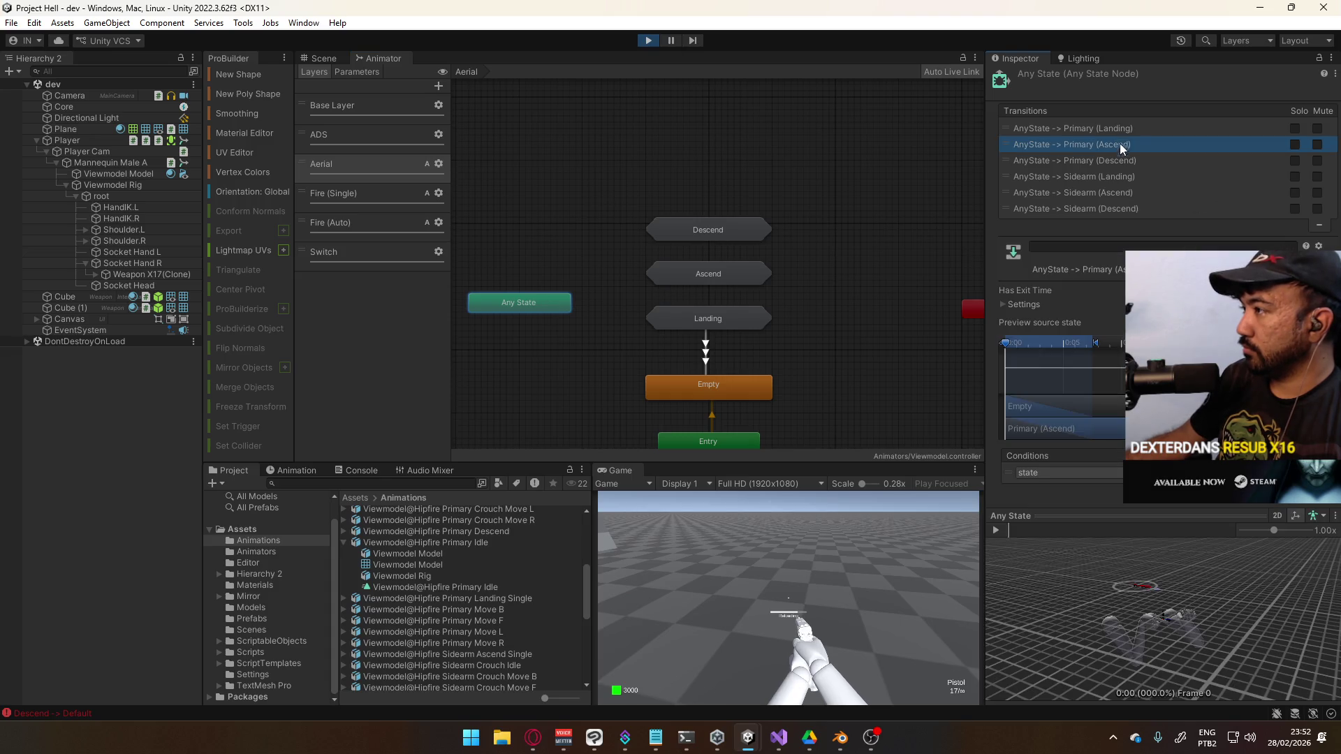
left_click(1097, 177)
left_click_drag(1061, 179, 1084, 142)
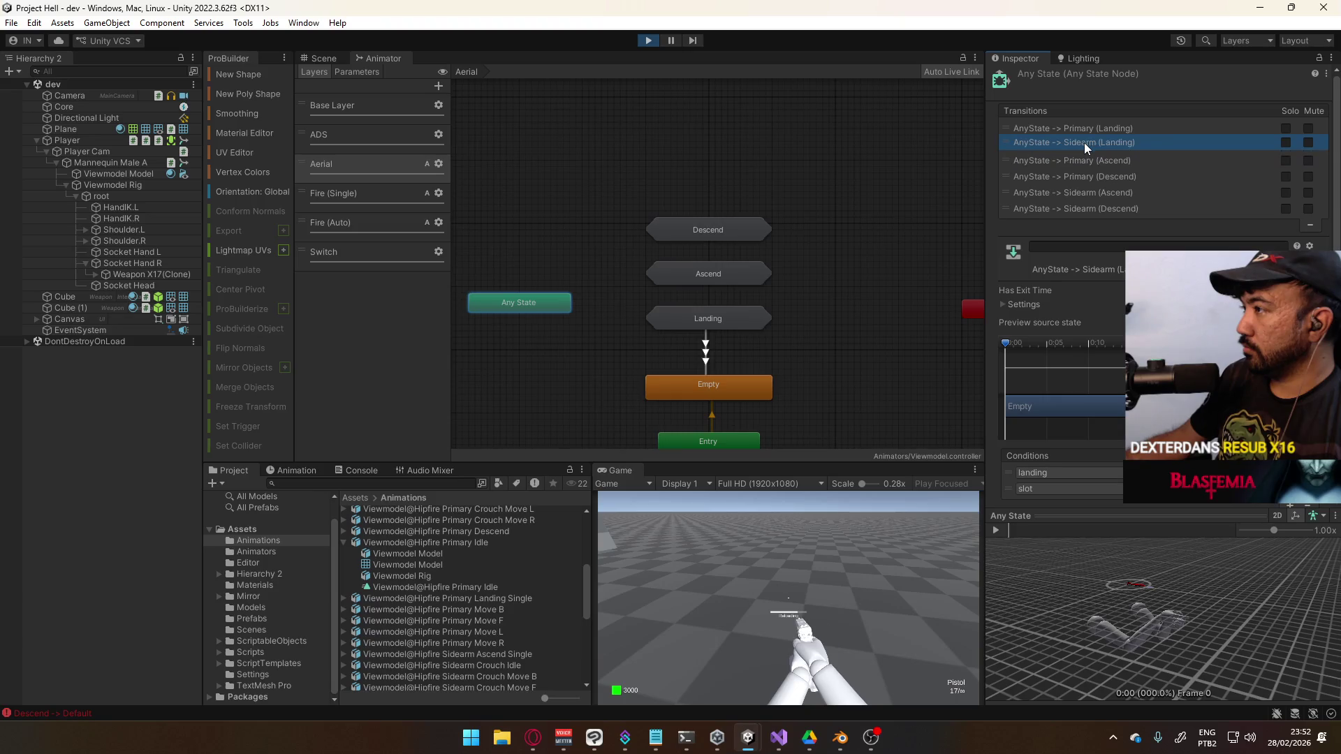
left_click_drag(1098, 191, 1105, 179)
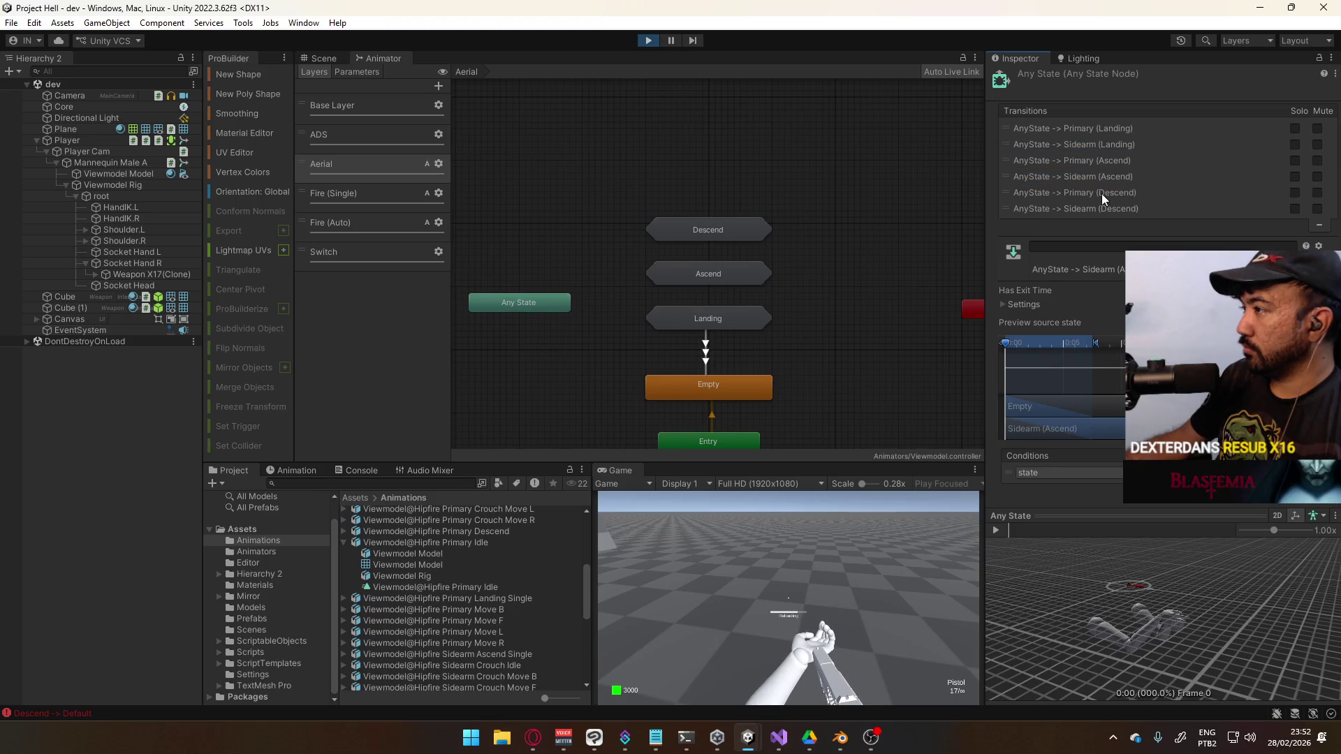
Fire the pistol, then add a slot condition to Any State → Sidearm (Descend)
left_click(814, 525)
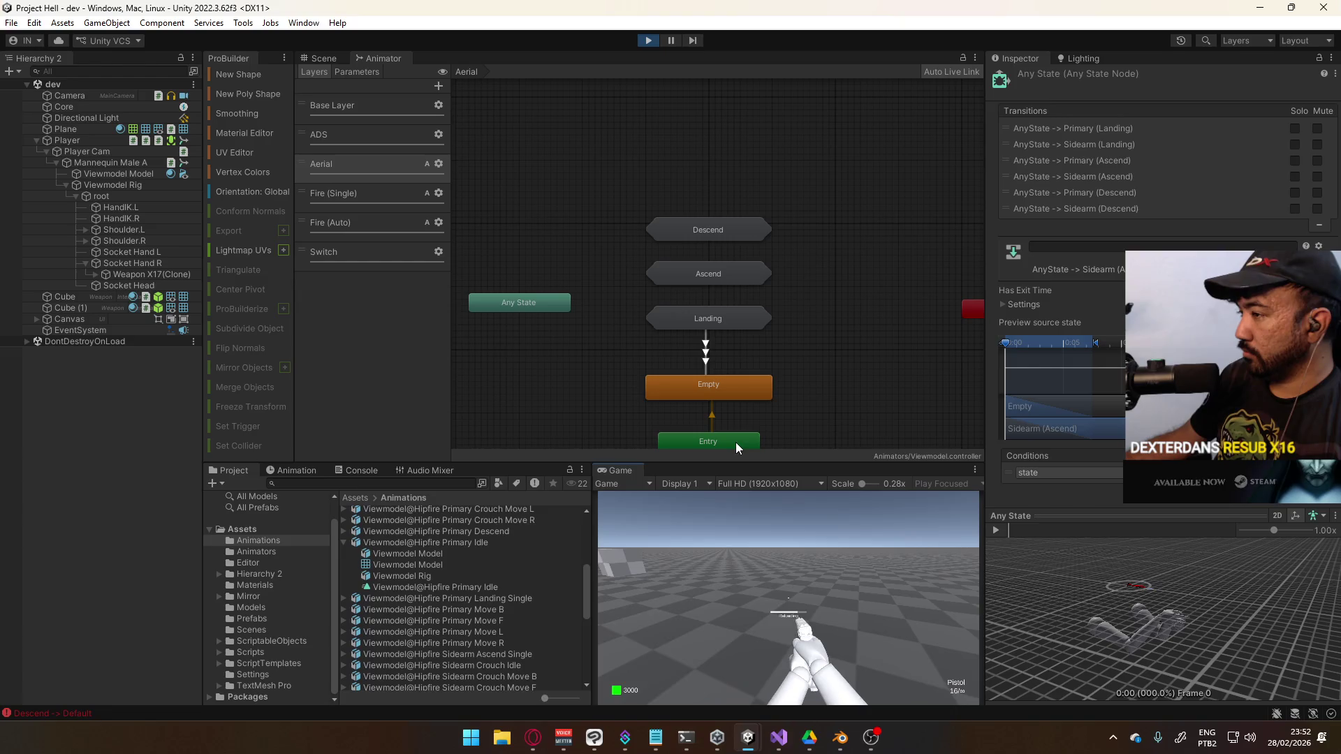
left_click(767, 178)
double_click(724, 225)
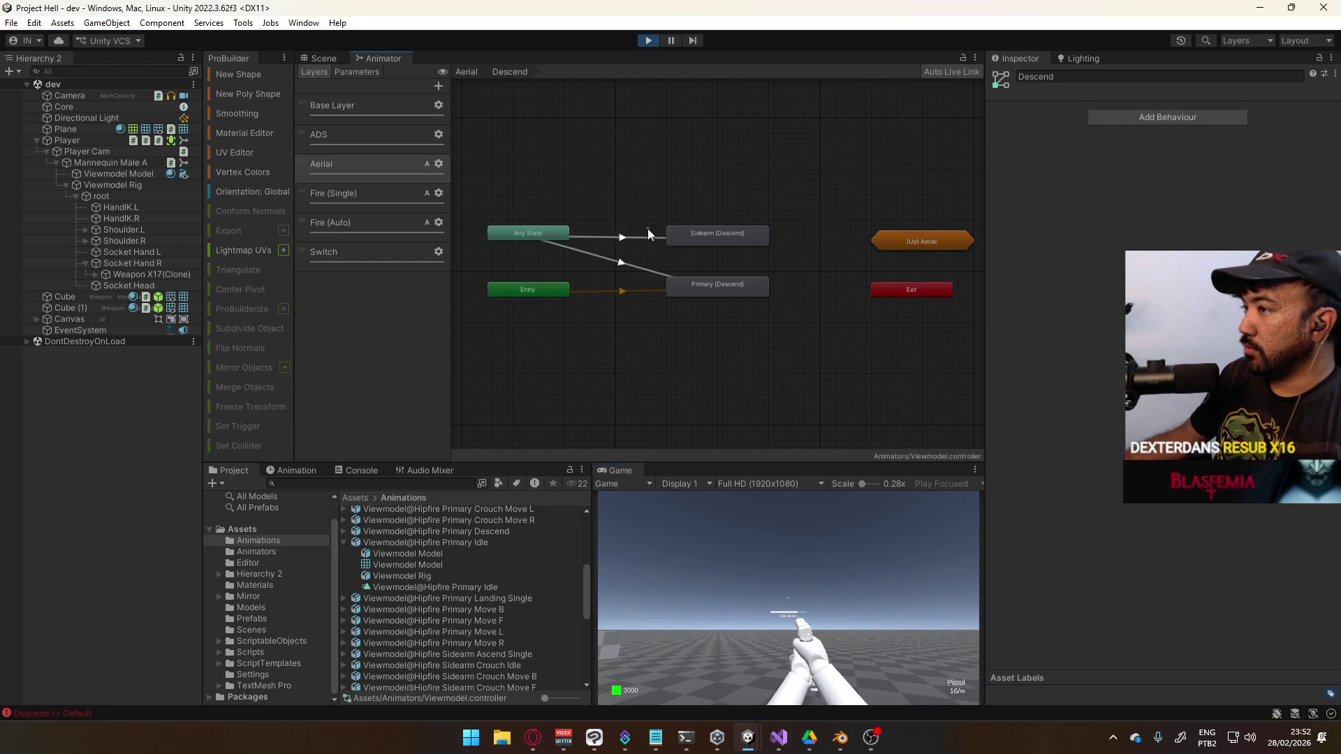
left_click(638, 266)
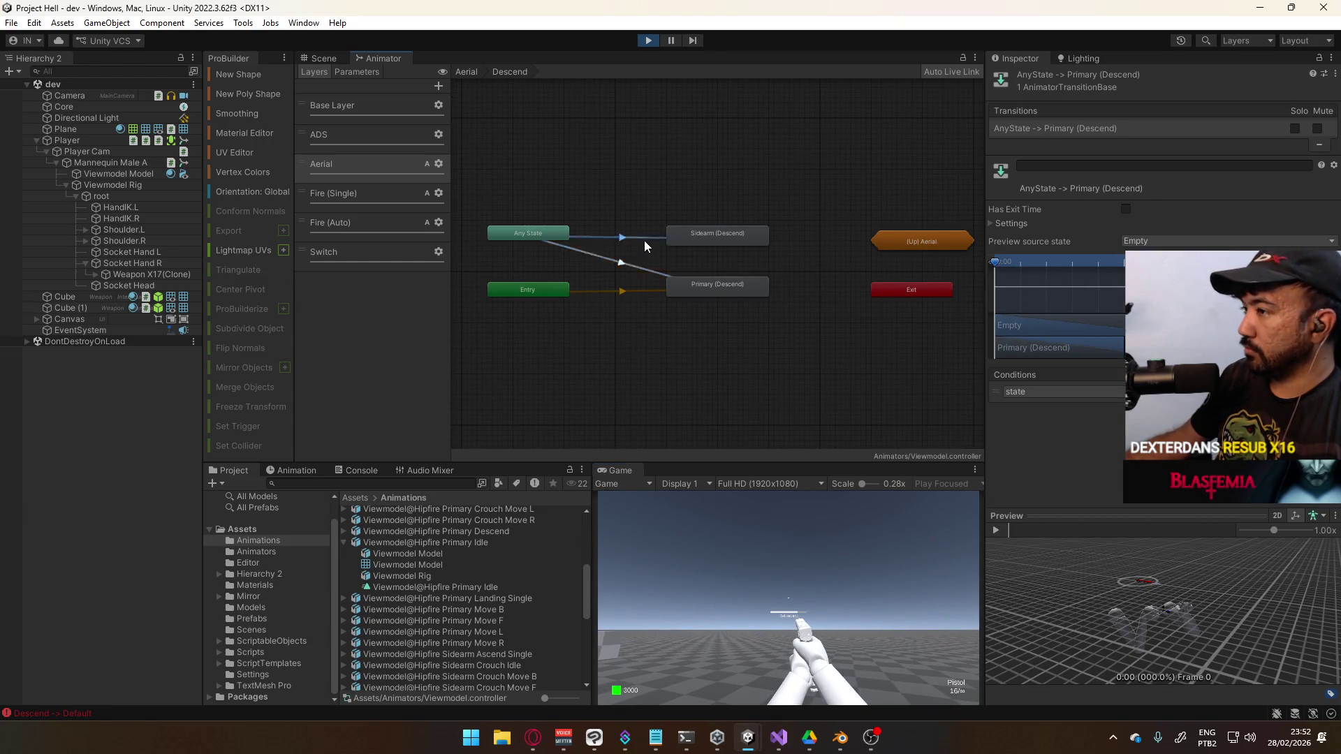
left_click(644, 239)
left_click(1303, 407)
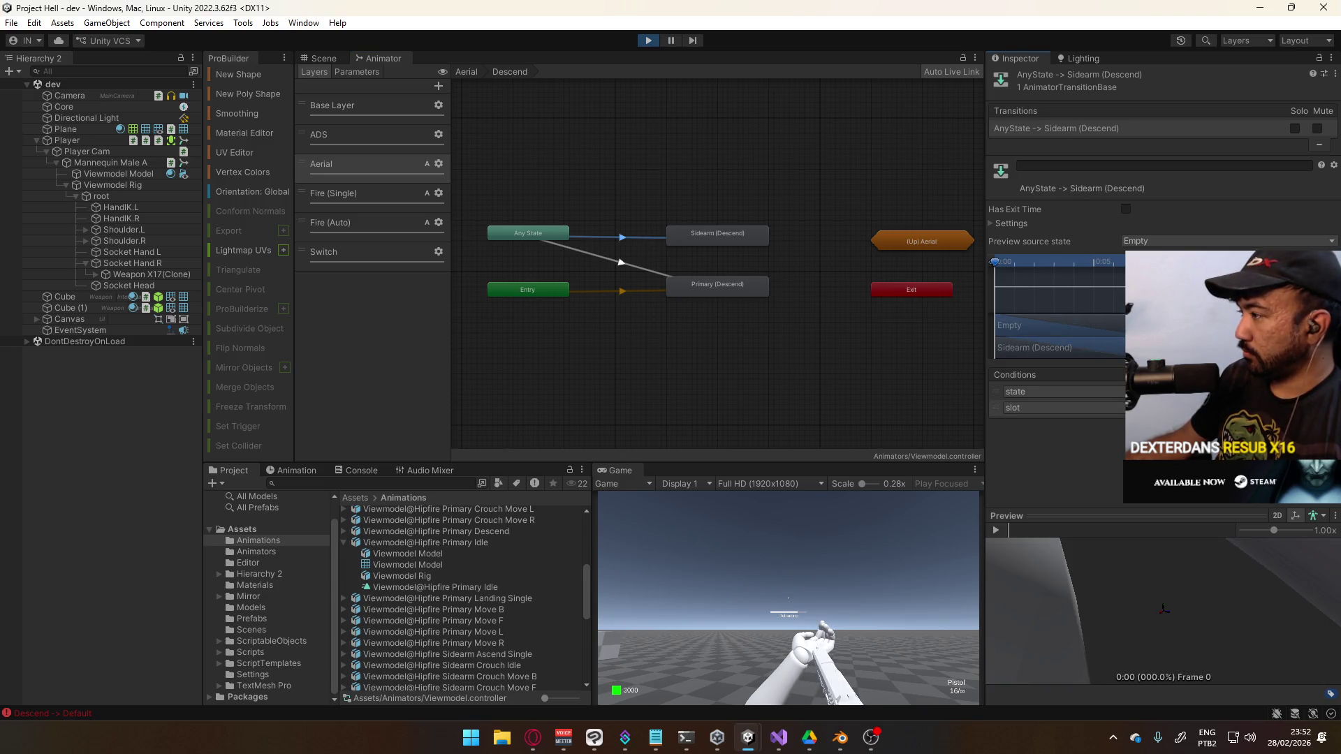
Check the Any State → Primary (Descend) transition, then select Ascend on the Aerial layer
left_click(627, 262)
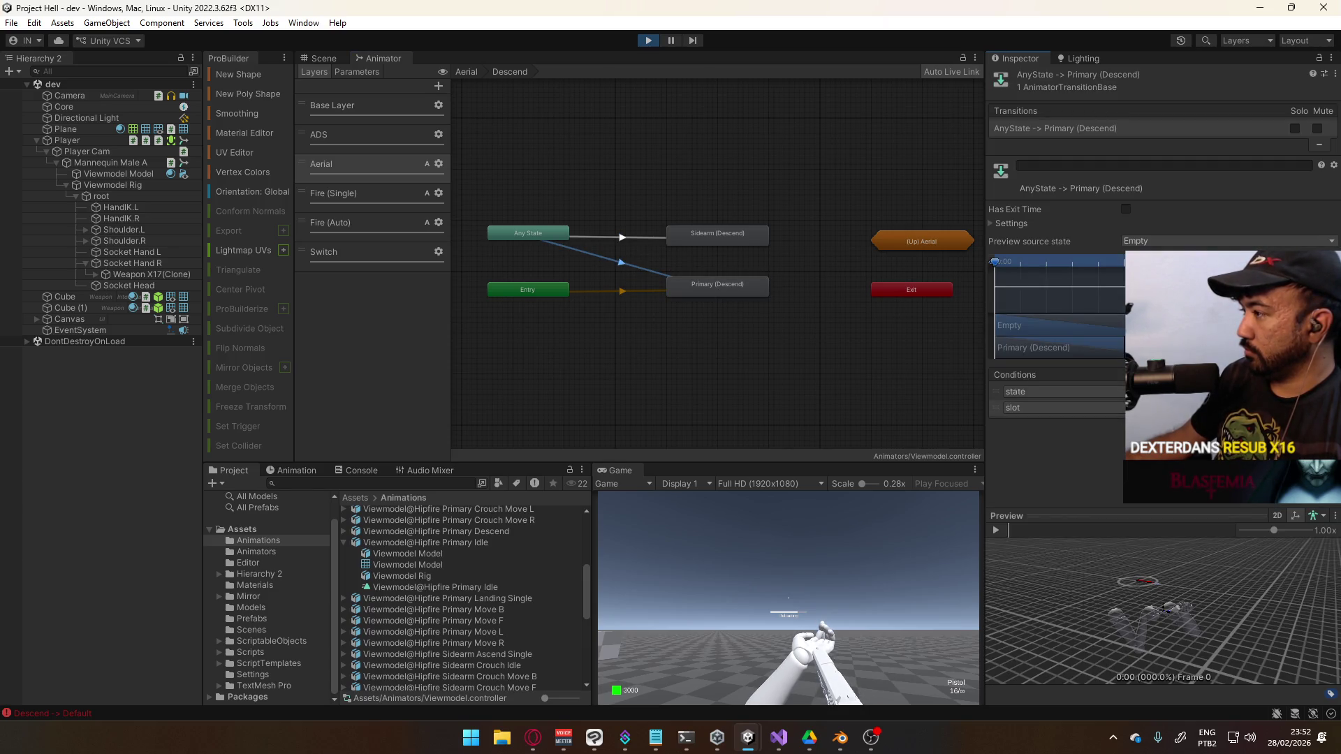
left_click(650, 260)
left_click(652, 237)
left_click(630, 260)
left_click(629, 261)
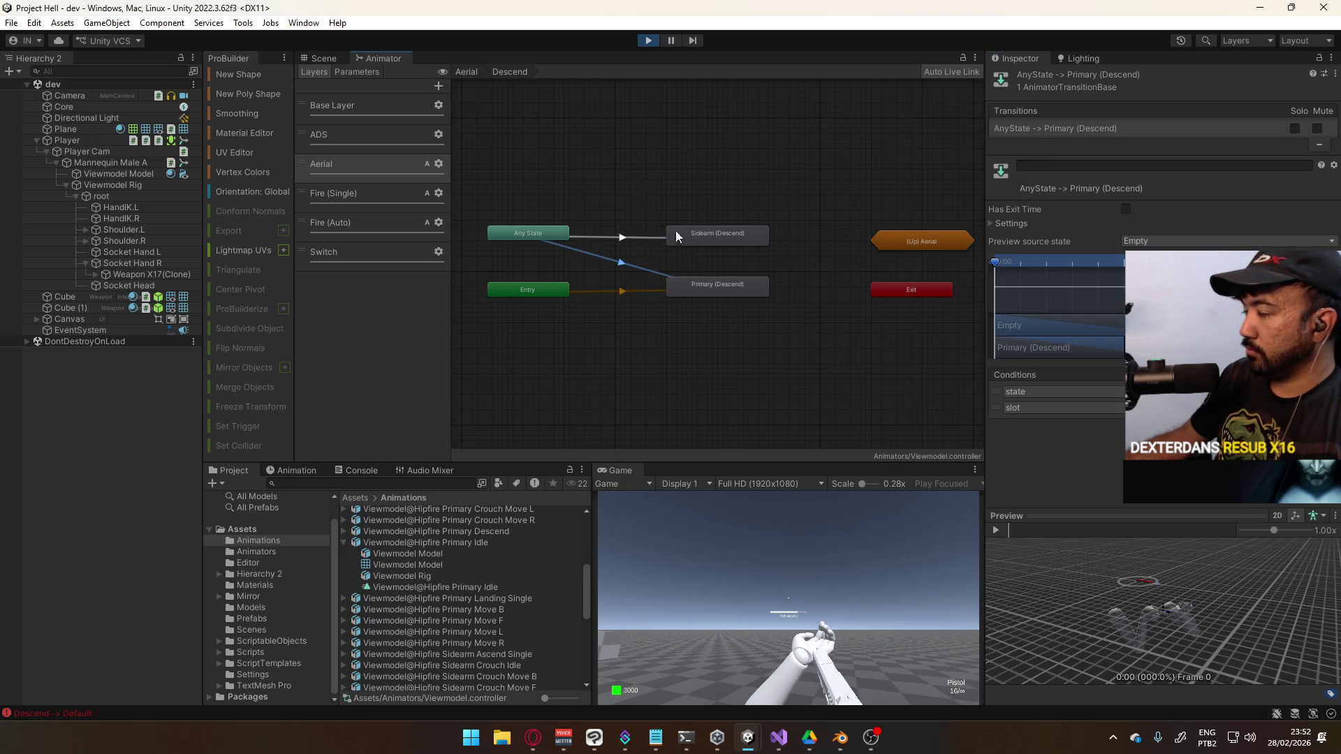
left_click(466, 71)
left_click(713, 275)
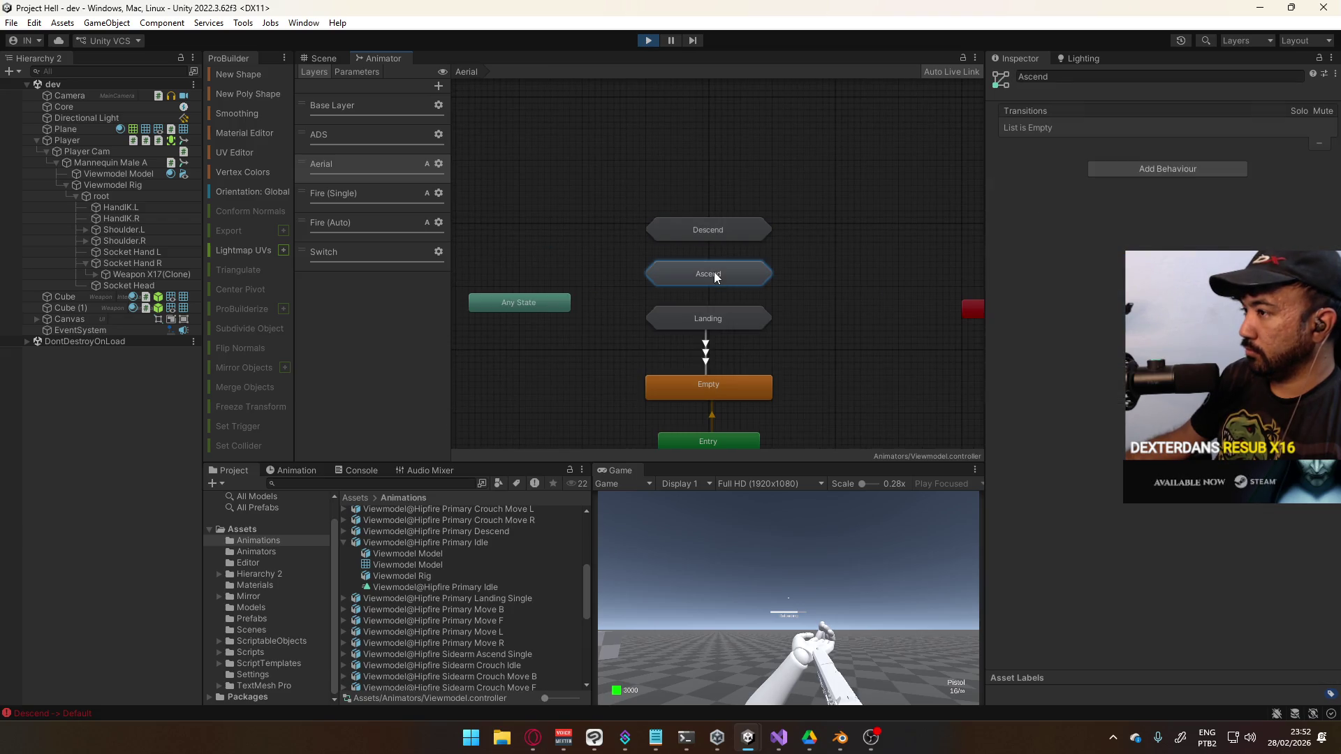
Inside the Ascend sub-state machine, move the Entry node below Primary (Ascend)
double_click(715, 276)
left_click(634, 240)
left_click_drag(562, 289, 759, 194)
left_click(618, 241)
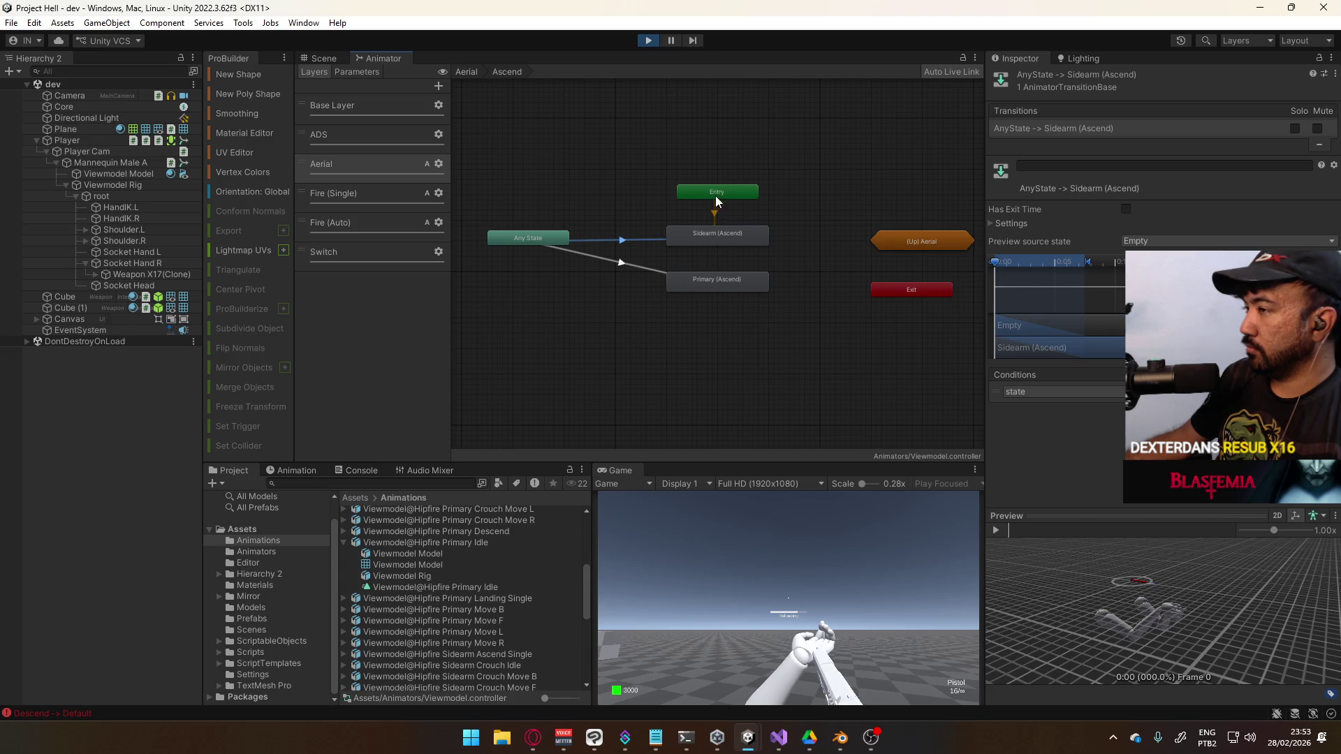
mouse_move(727, 190)
left_mouse_down()
mouse_move(706, 295)
mouse_move(732, 317)
mouse_move(728, 171)
mouse_move(727, 192)
left_mouse_up()
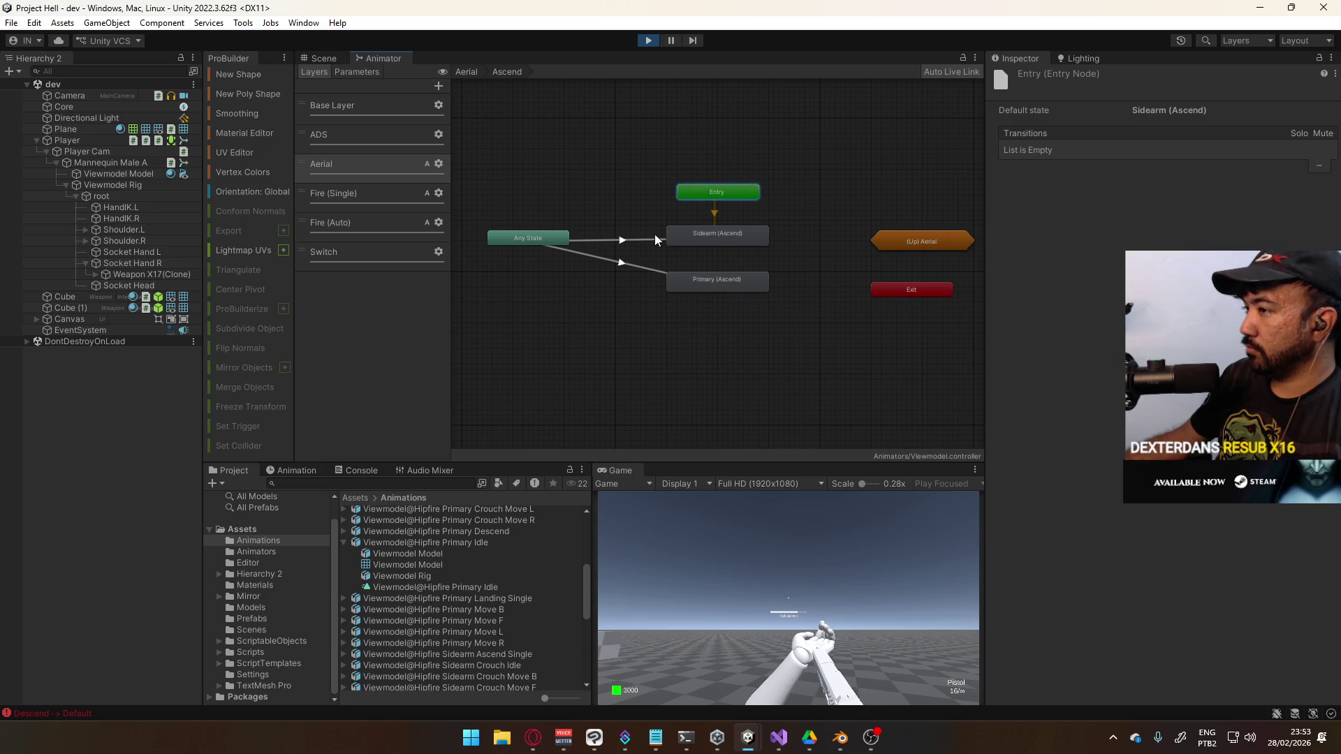
Add a slot condition to the Any State transitions into Sidearm (Ascend) and Primary (Ascend)
left_click(655, 239)
left_click(1306, 408)
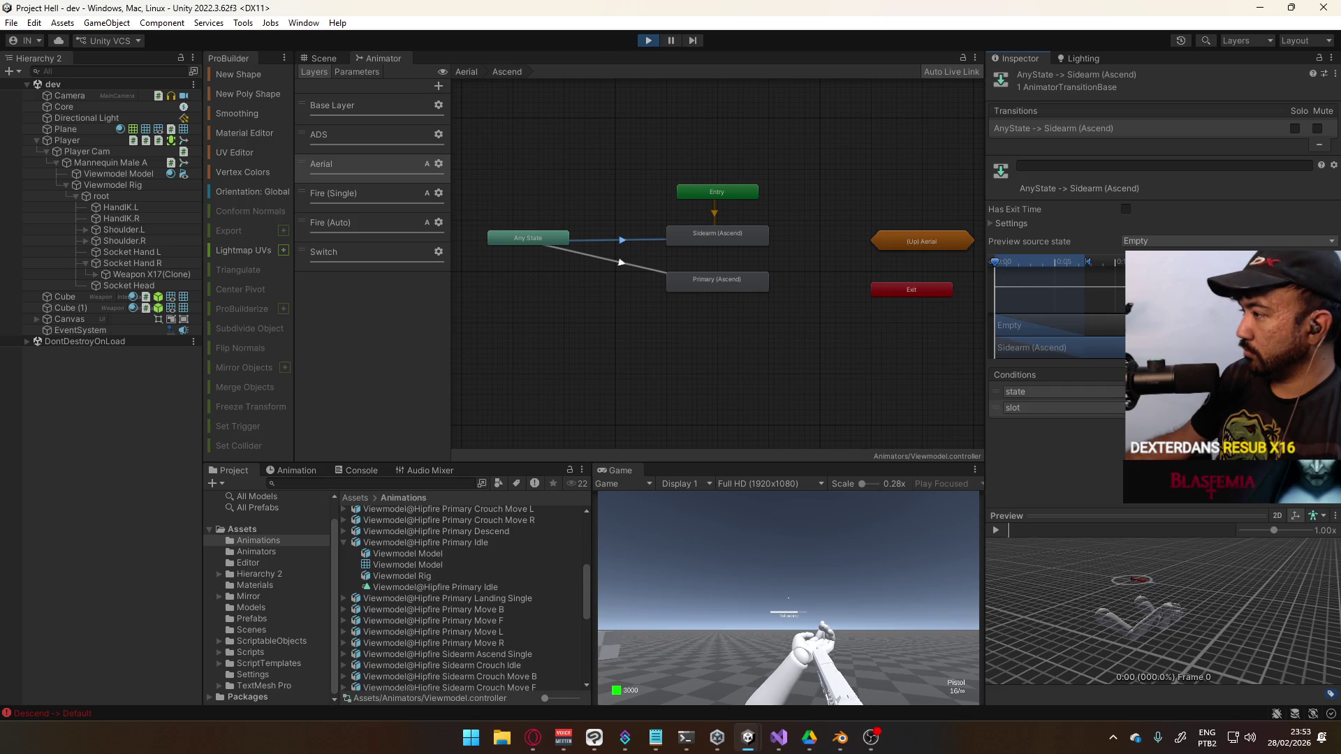
left_click(647, 269)
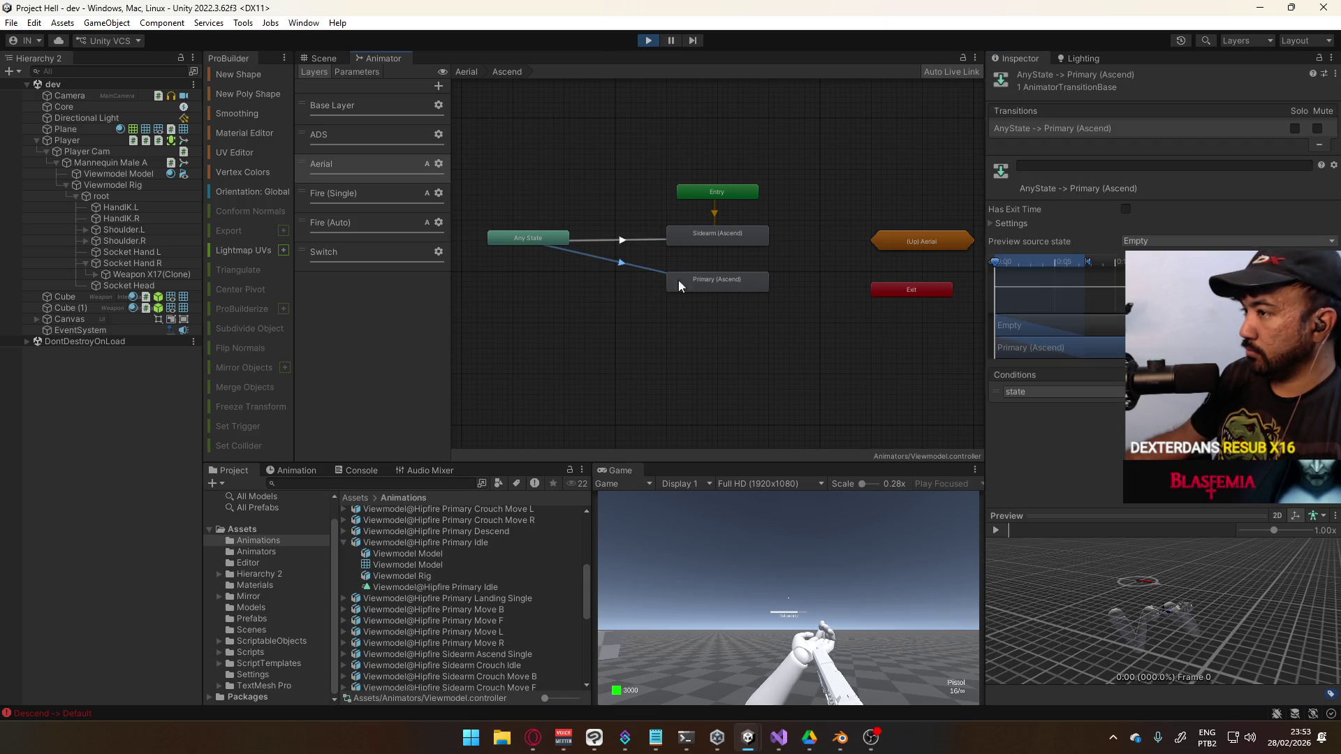
left_click(1306, 407)
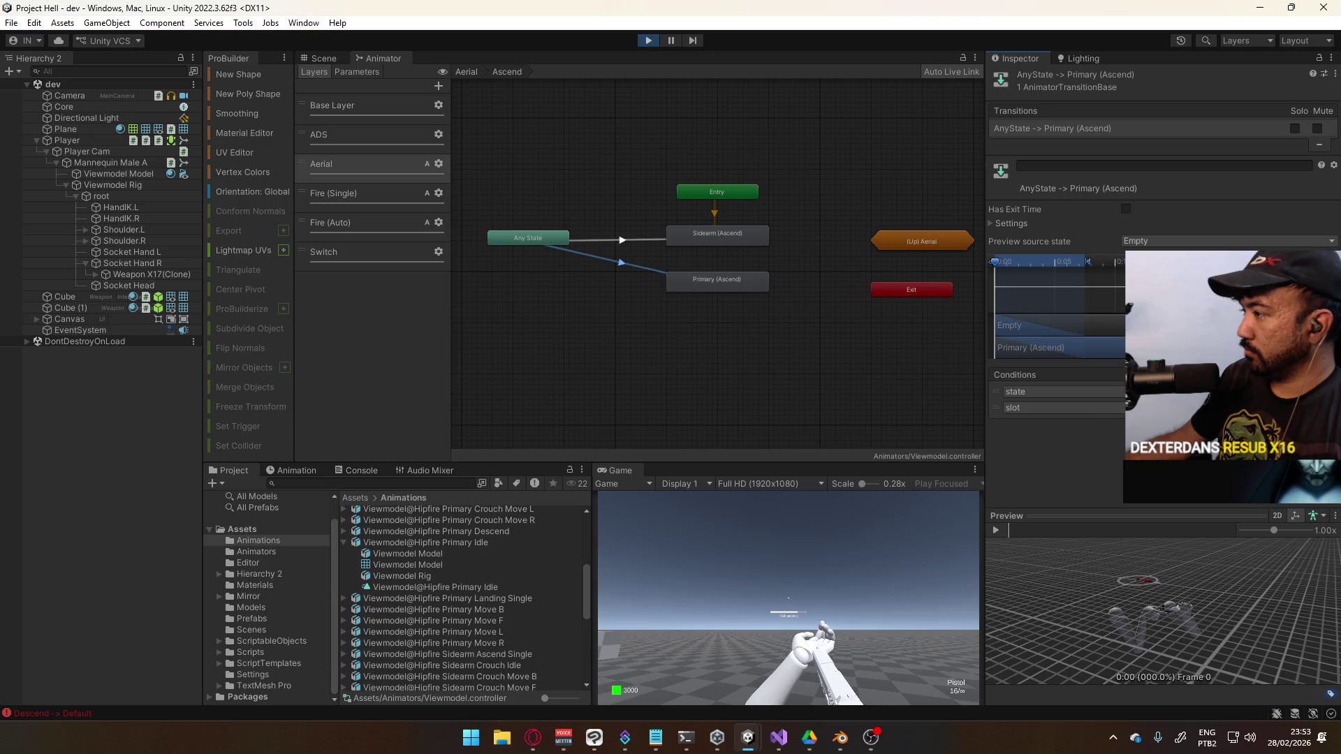
left_click(750, 312)
Stack Primary (Ascend) above Sidearm (Ascend) with Entry below, then go back to Aerial
left_click_drag(719, 234, 729, 320)
left_click_drag(783, 260, 721, 342)
left_click(739, 271)
mouse_move(726, 275)
left_mouse_down()
mouse_move(743, 253)
mouse_move(739, 290)
mouse_move(723, 287)
mouse_move(725, 244)
left_mouse_up()
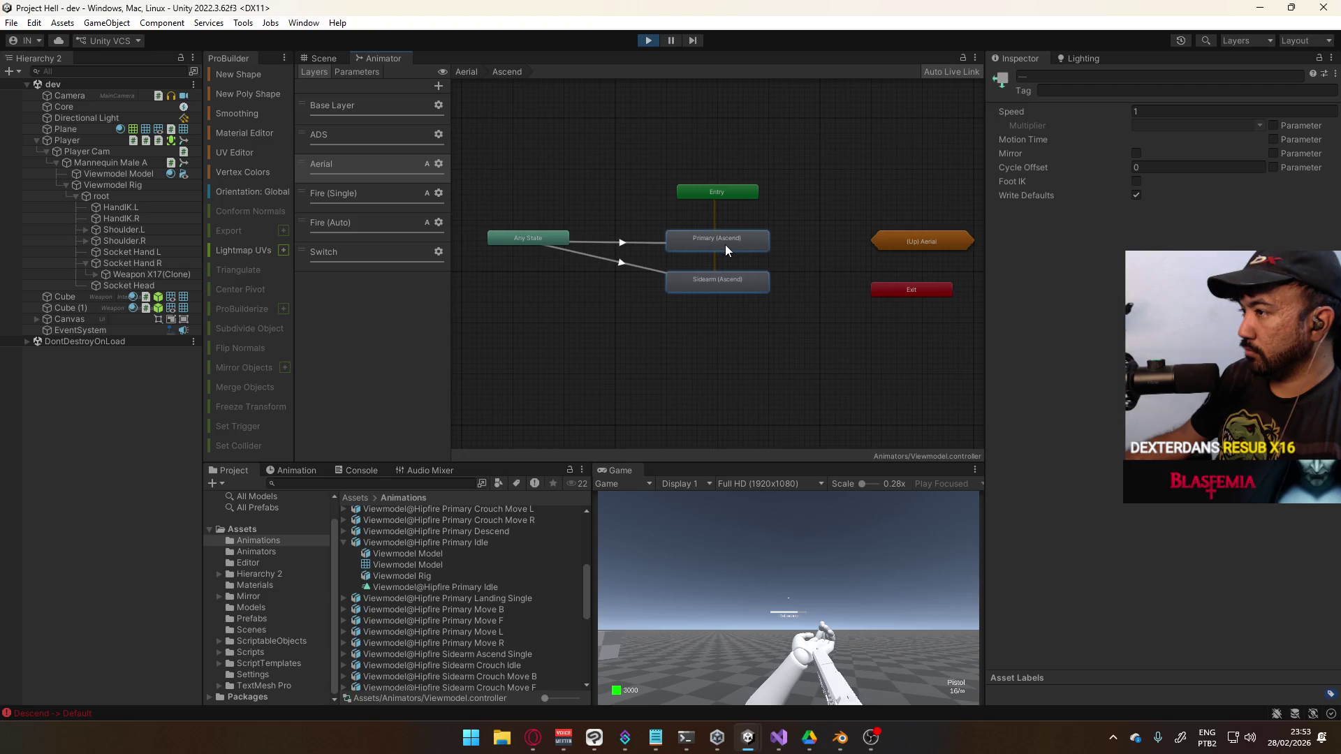
left_click_drag(741, 191, 741, 328)
left_click(705, 184)
left_click(466, 71)
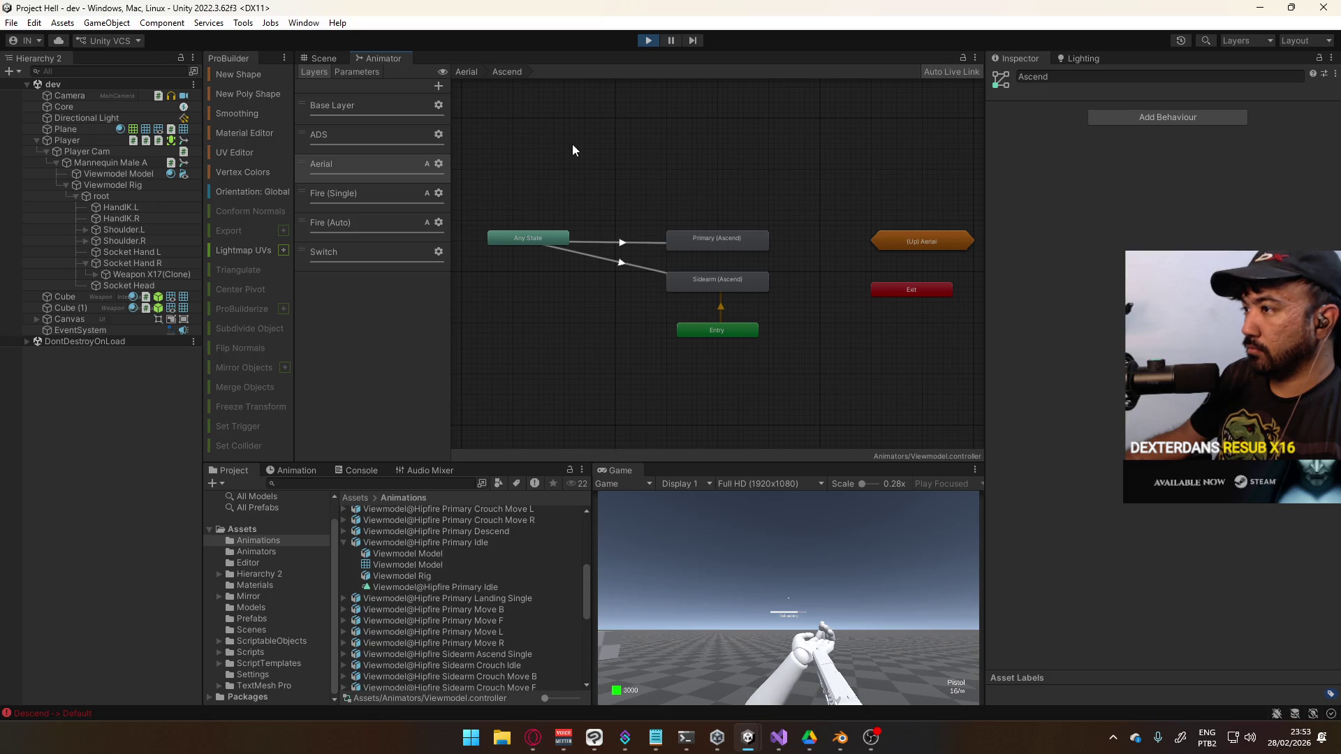
left_click(827, 239)
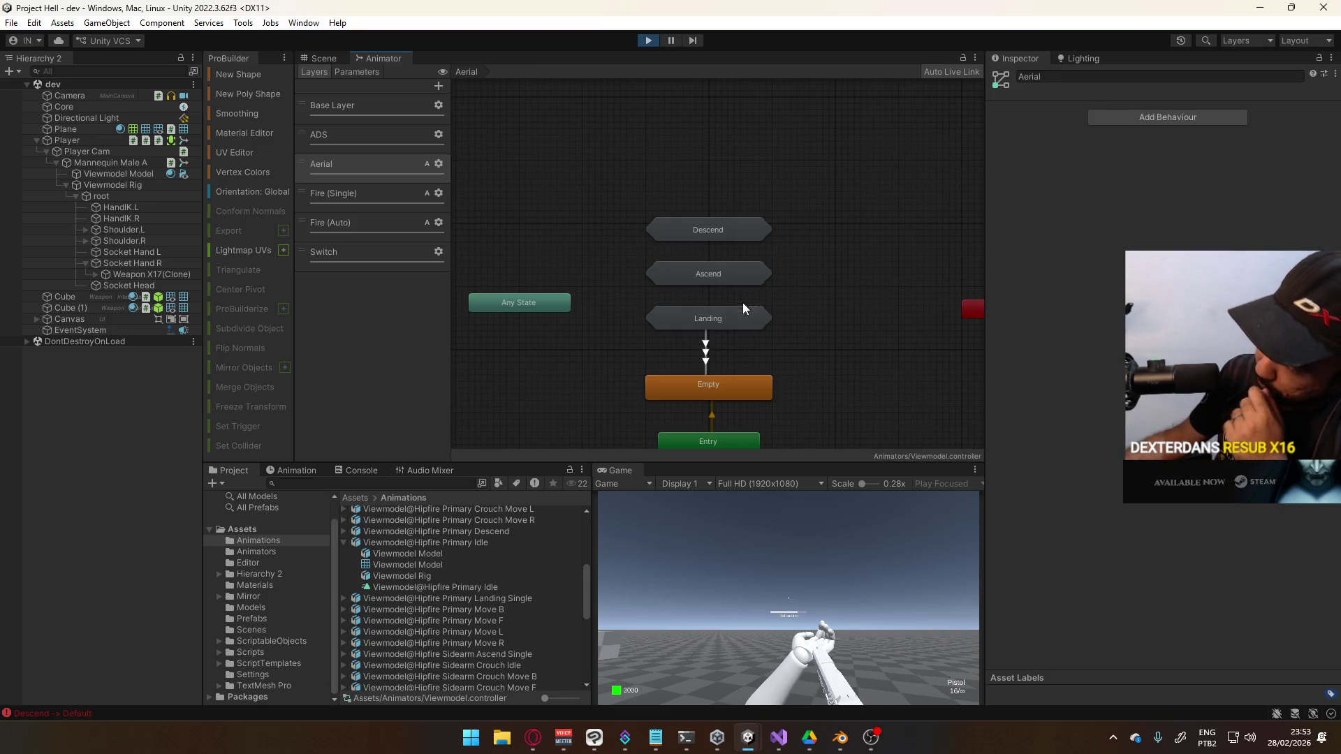
Fire and jump in the running game, then select Mannequin Male A to watch its animator
left_click(789, 560)
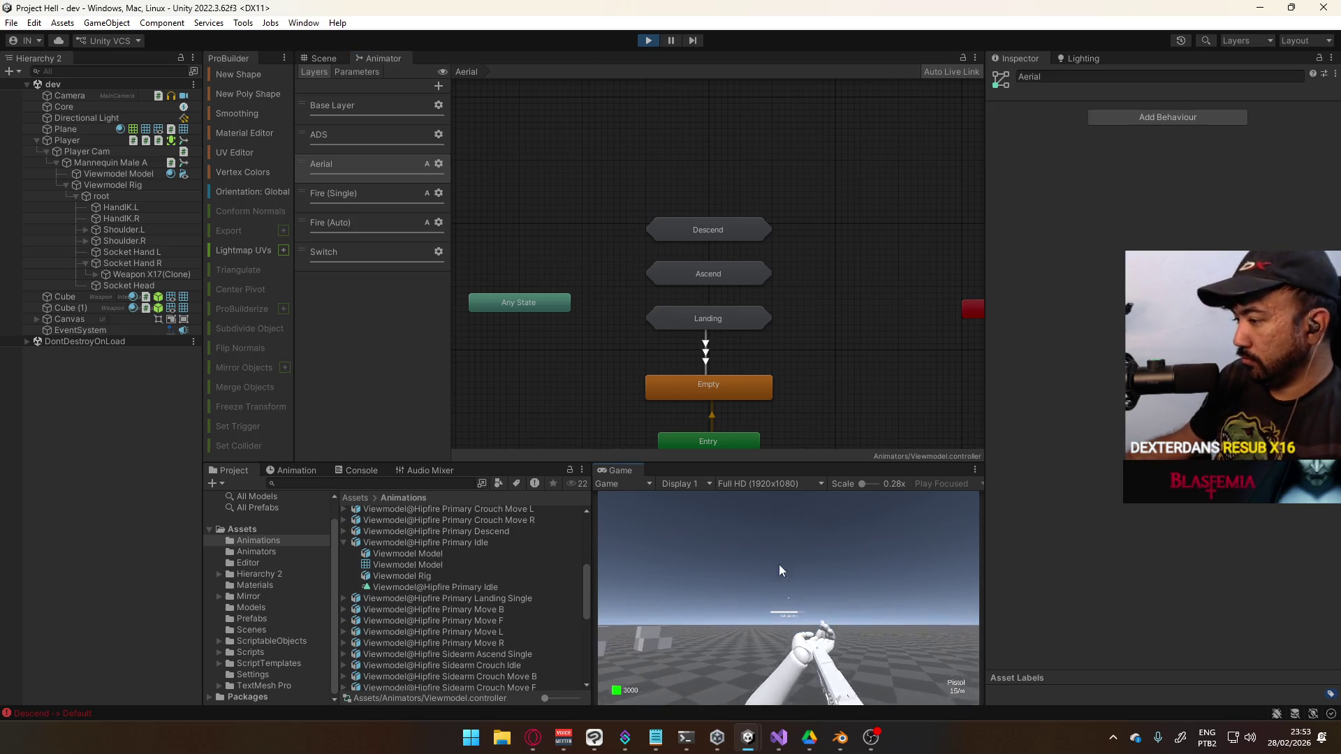
key("space")
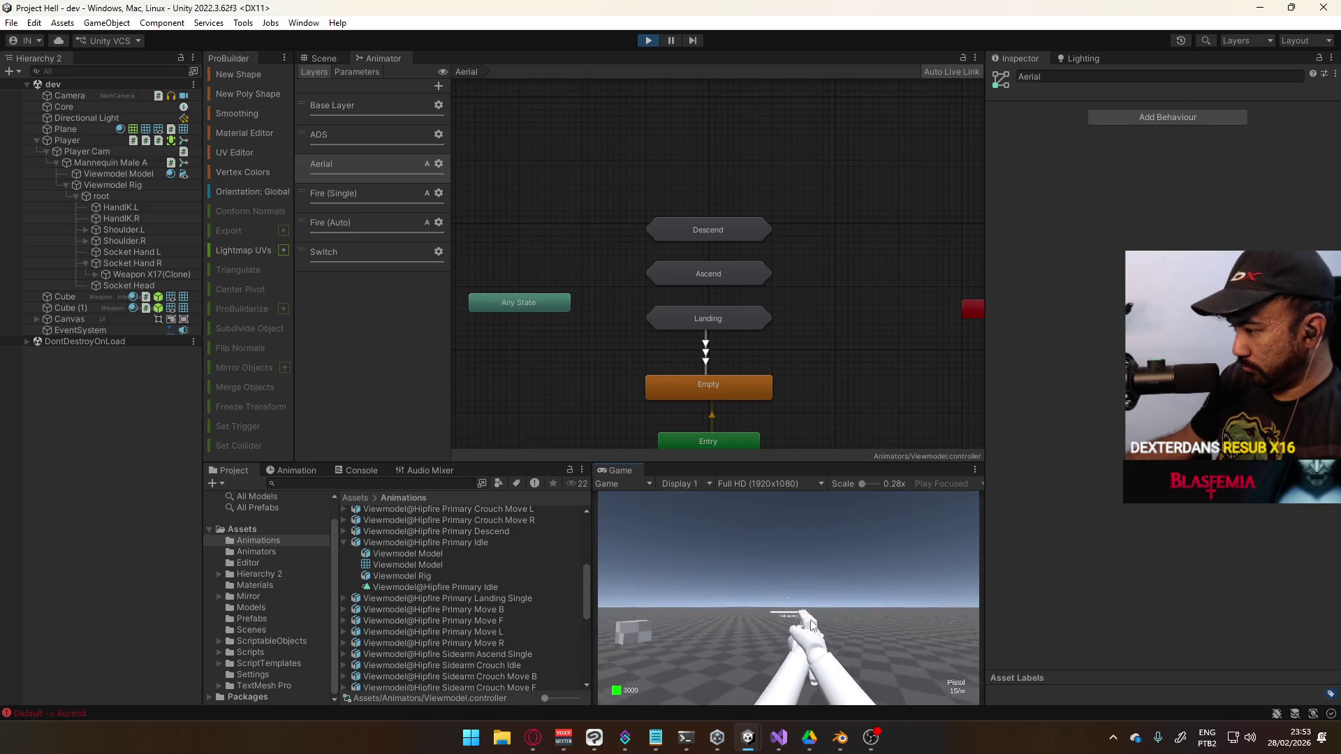
key("super")
key("super")
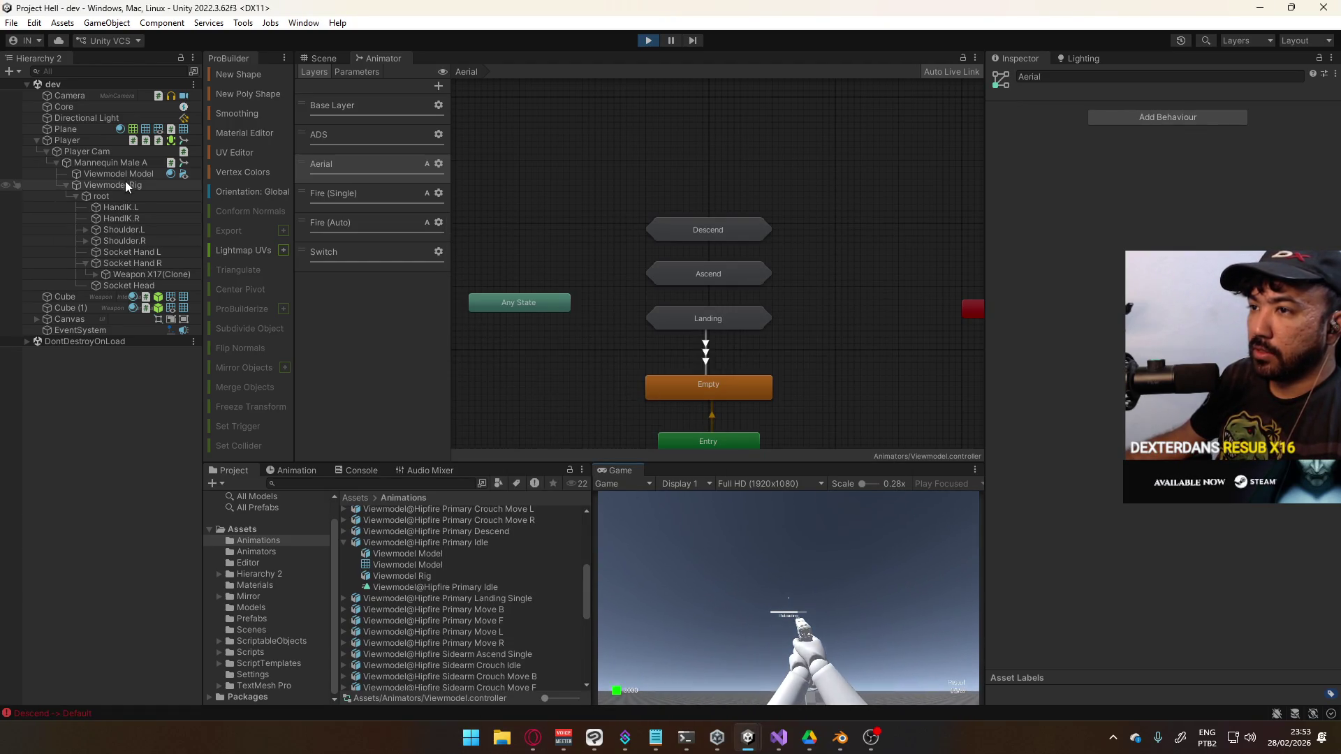
left_click(122, 162)
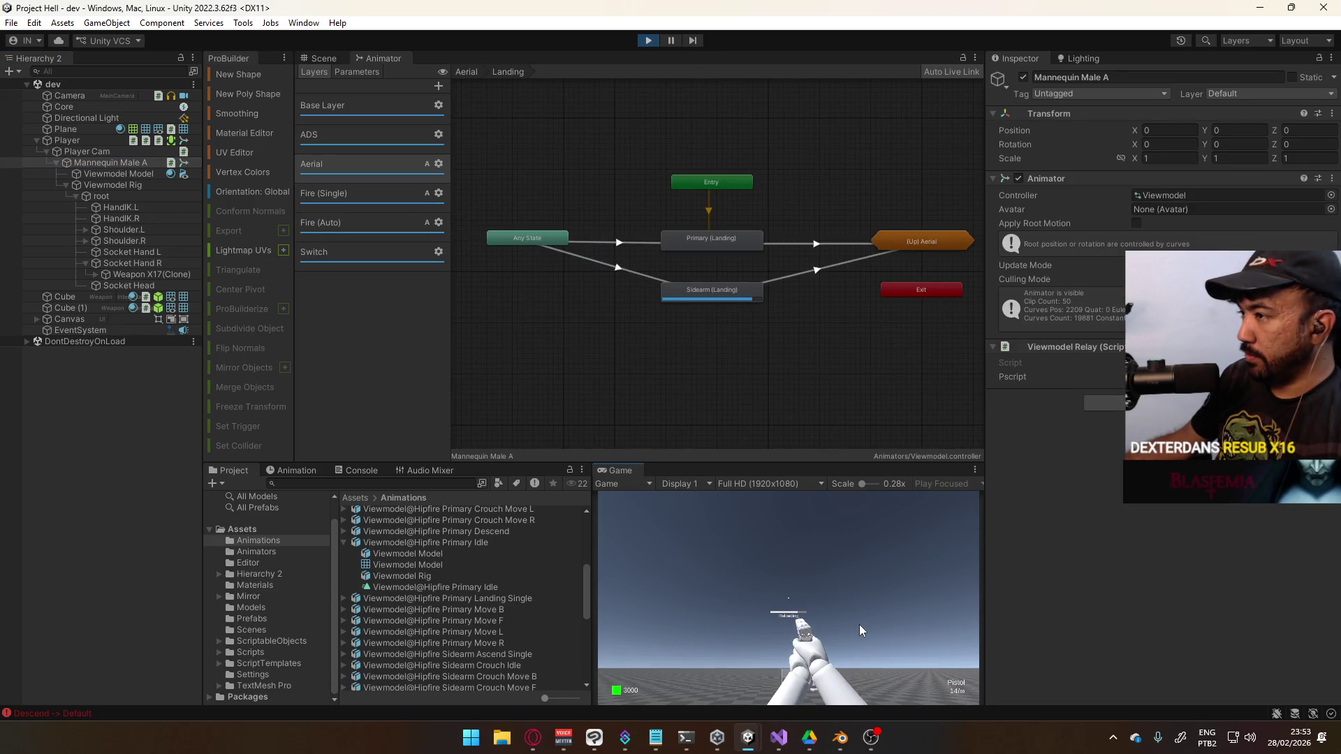
key("super")
key("super")
Open Ascend and inspect the Any State transitions into Primary (Ascend) and Sidearm (Ascend)
left_click(707, 274)
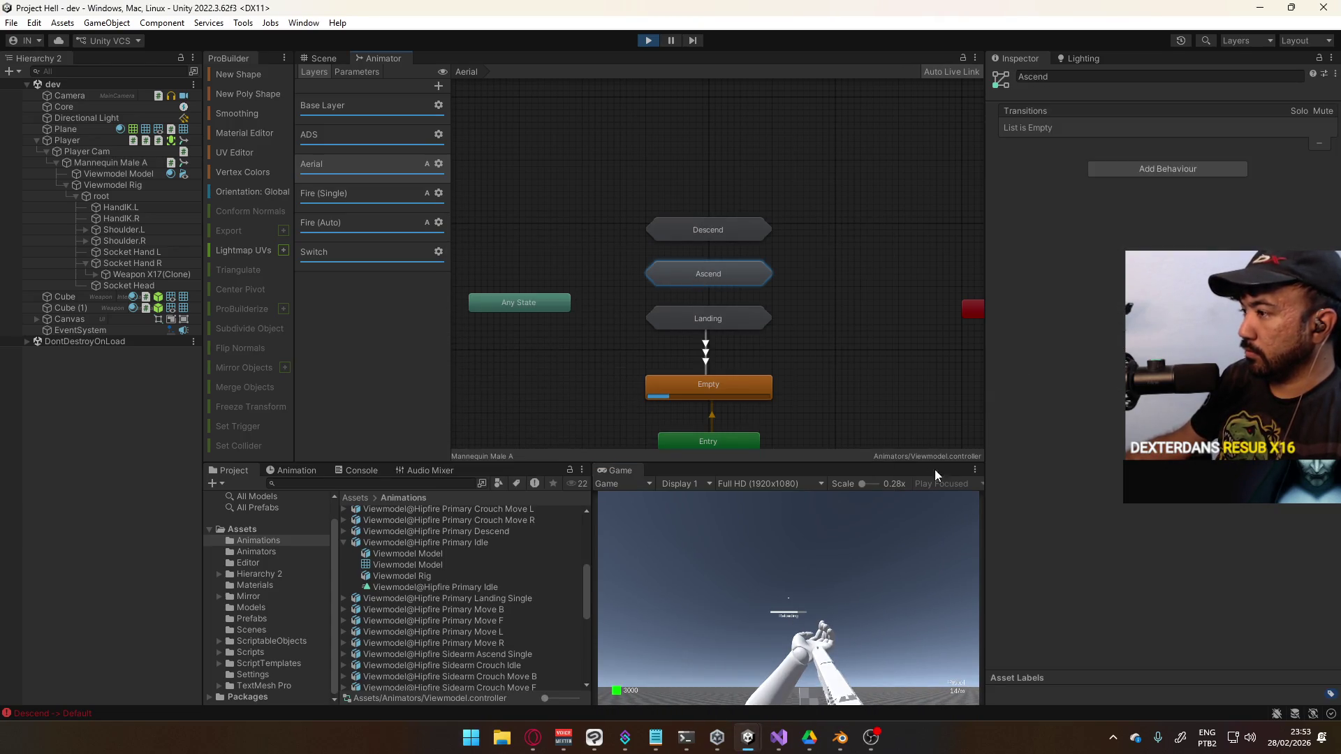
double_click(731, 272)
left_click(707, 245)
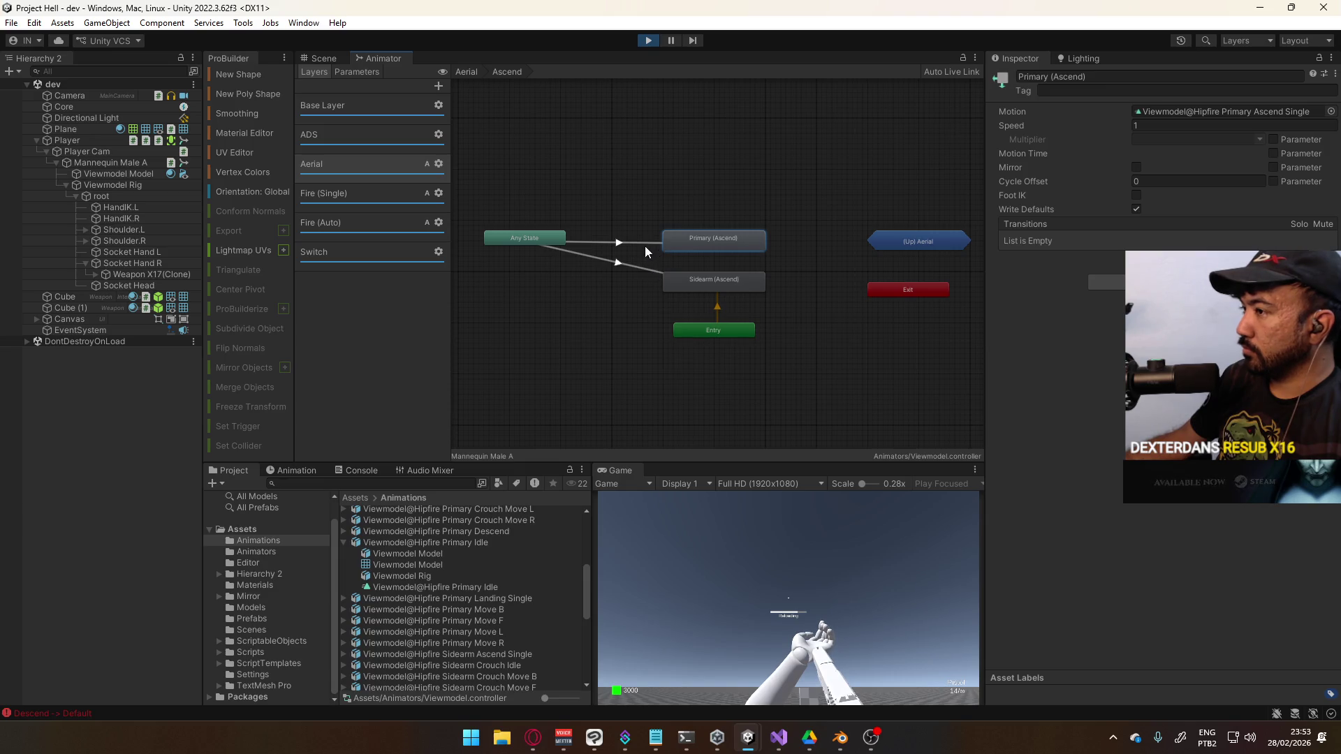
left_click(646, 246)
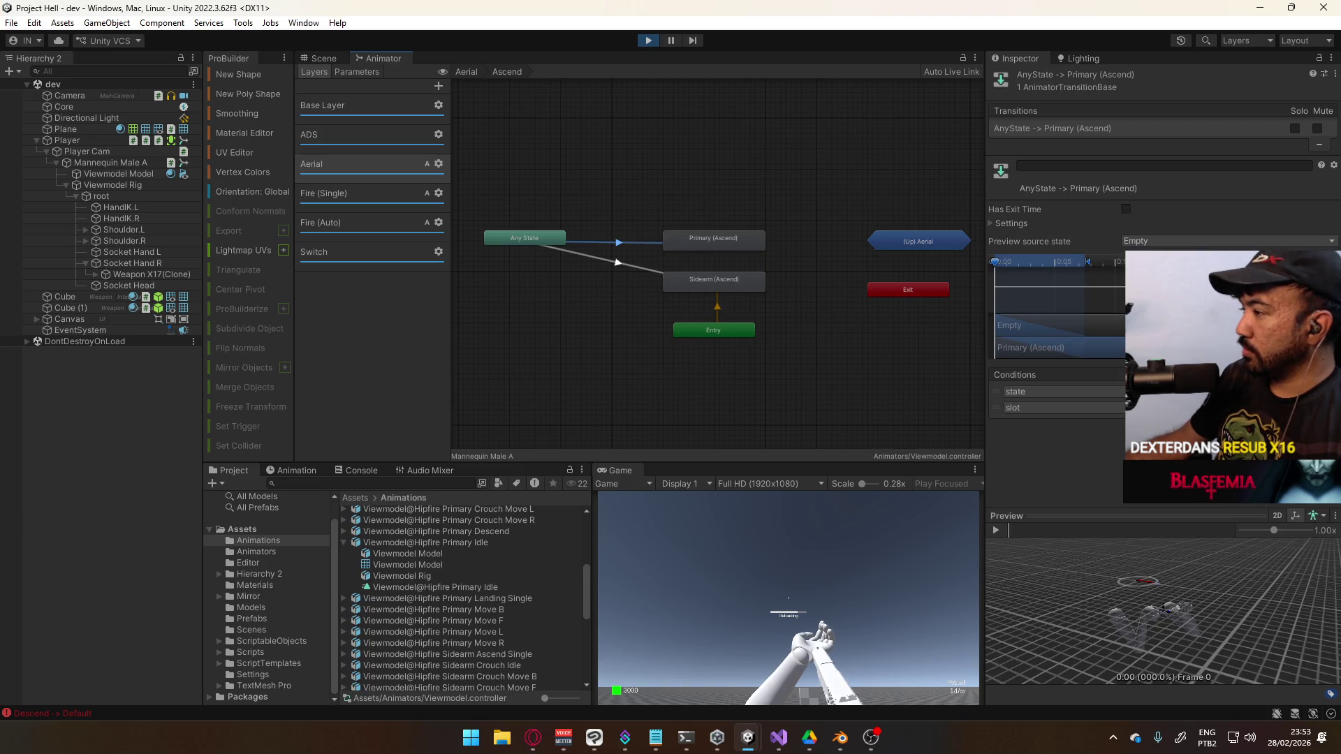
left_click(631, 267)
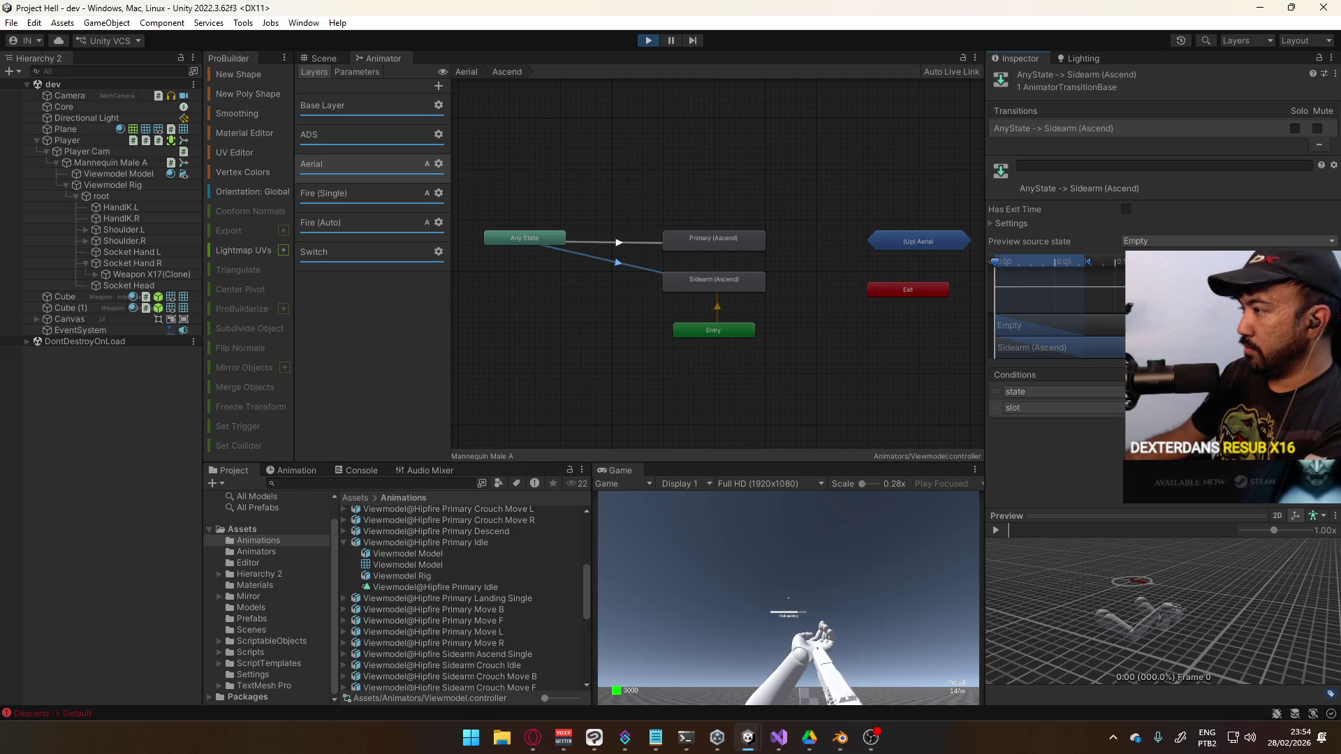
left_click(635, 242)
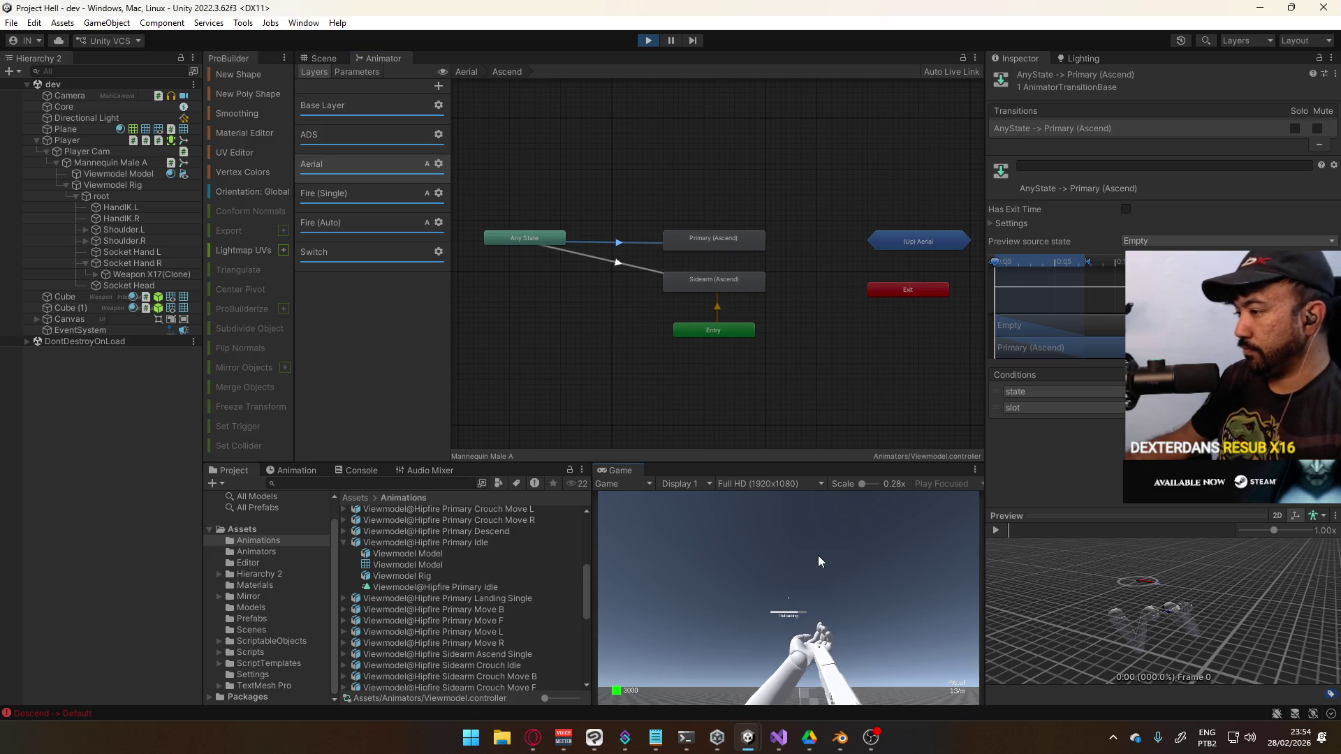
Jump again to test Ascend, return to the Aerial layer, and open the Game view's options
key("space")
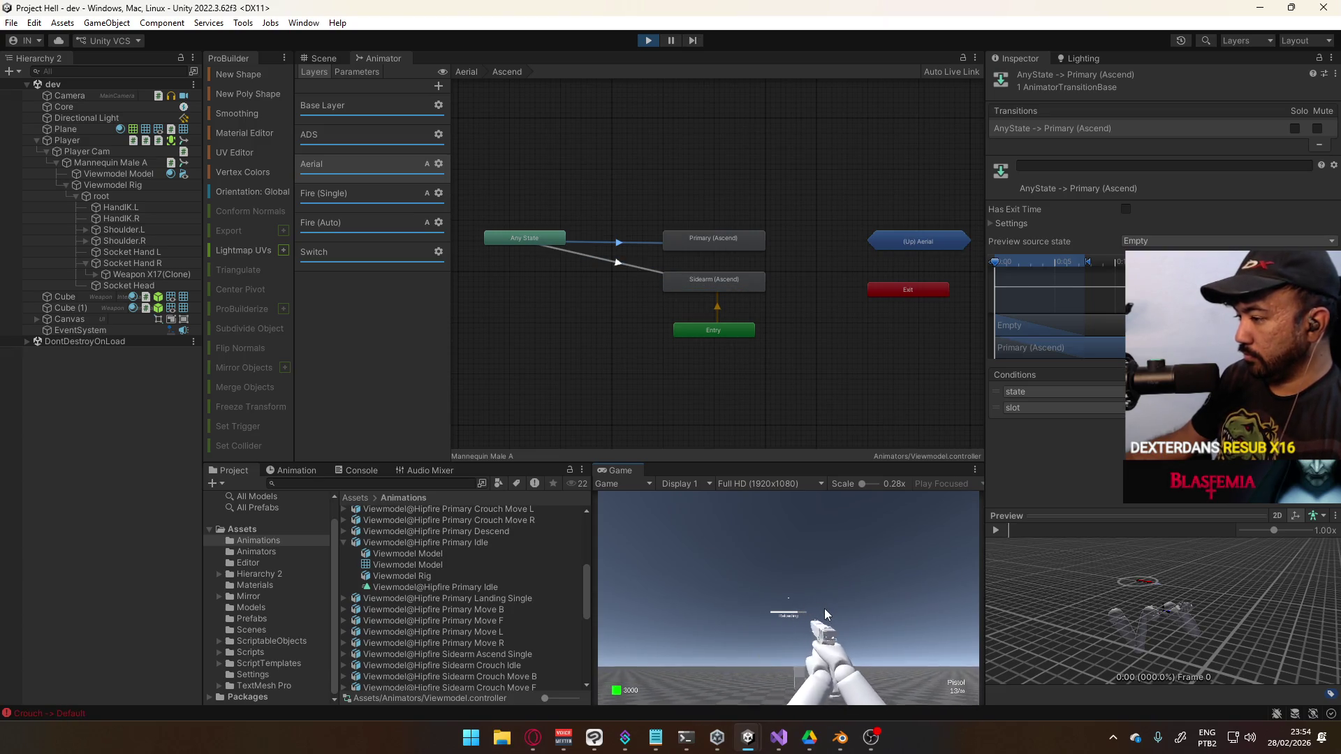
key("super")
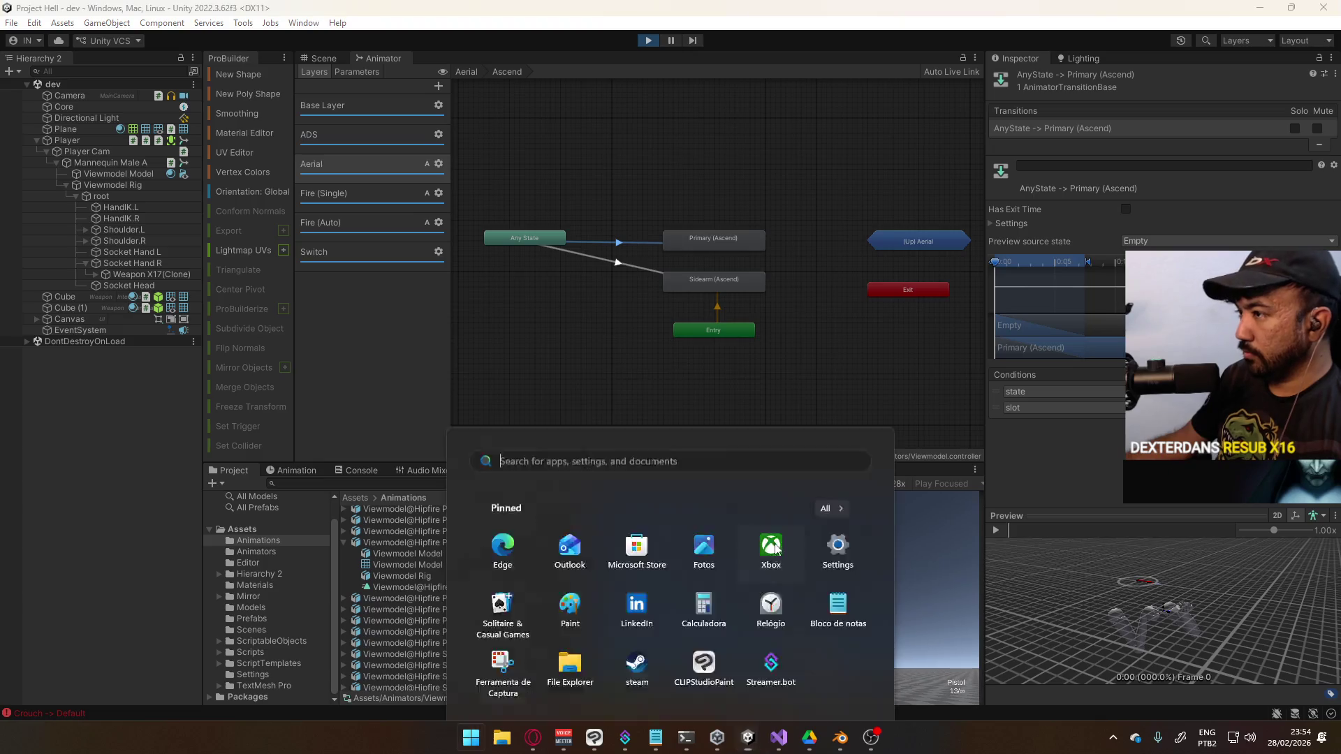
key("super")
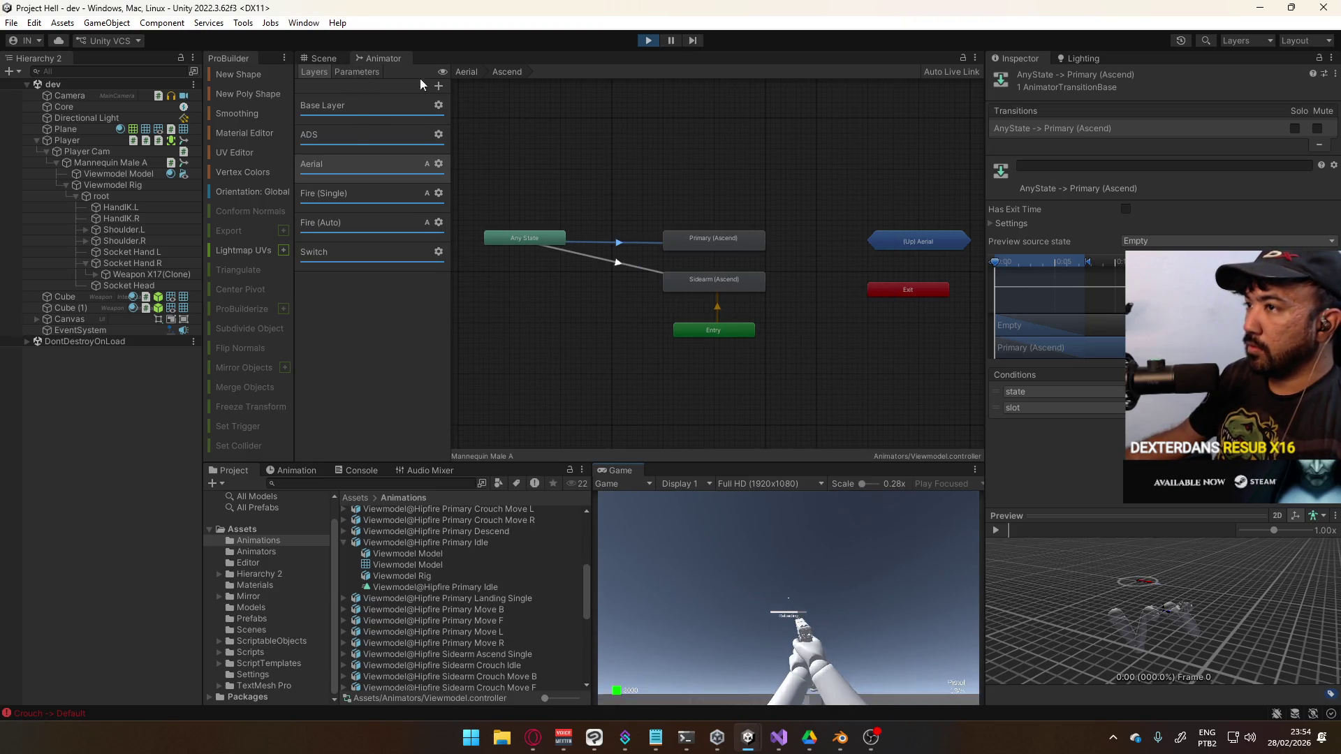
left_click(469, 73)
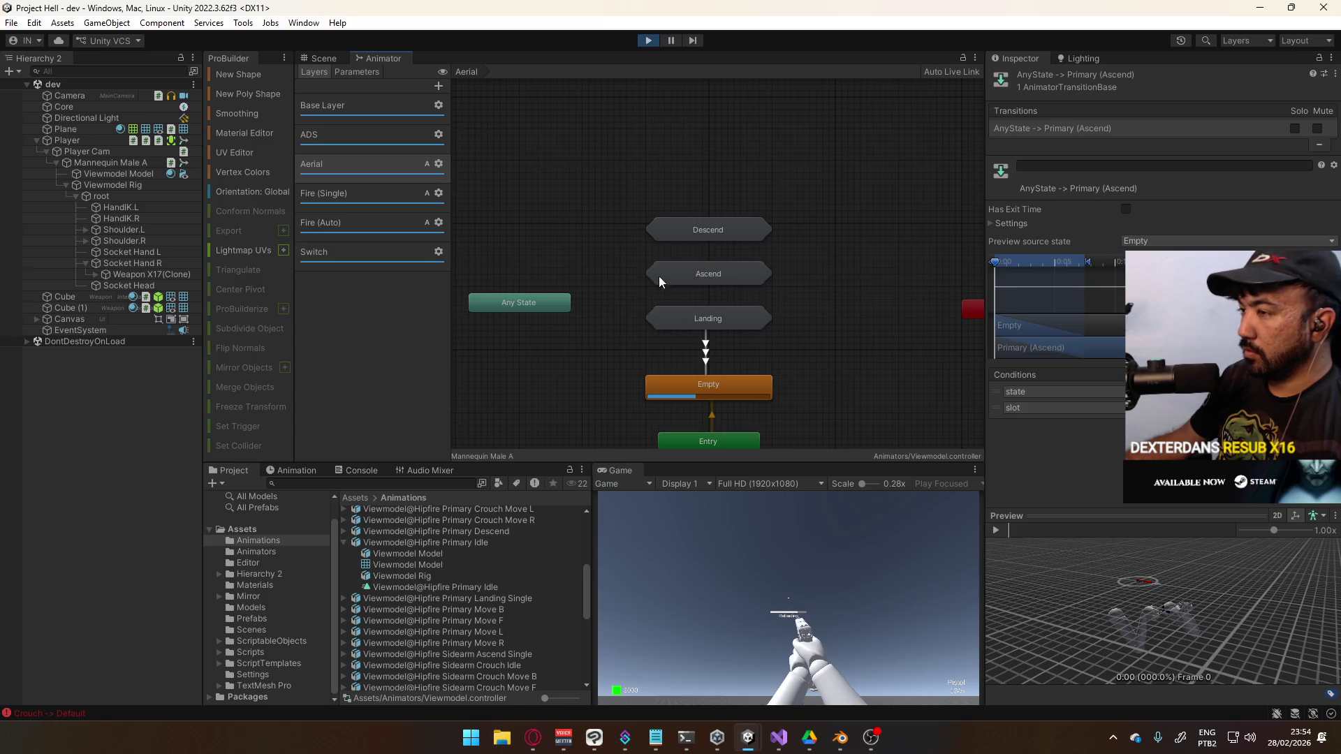
right_click(644, 470)
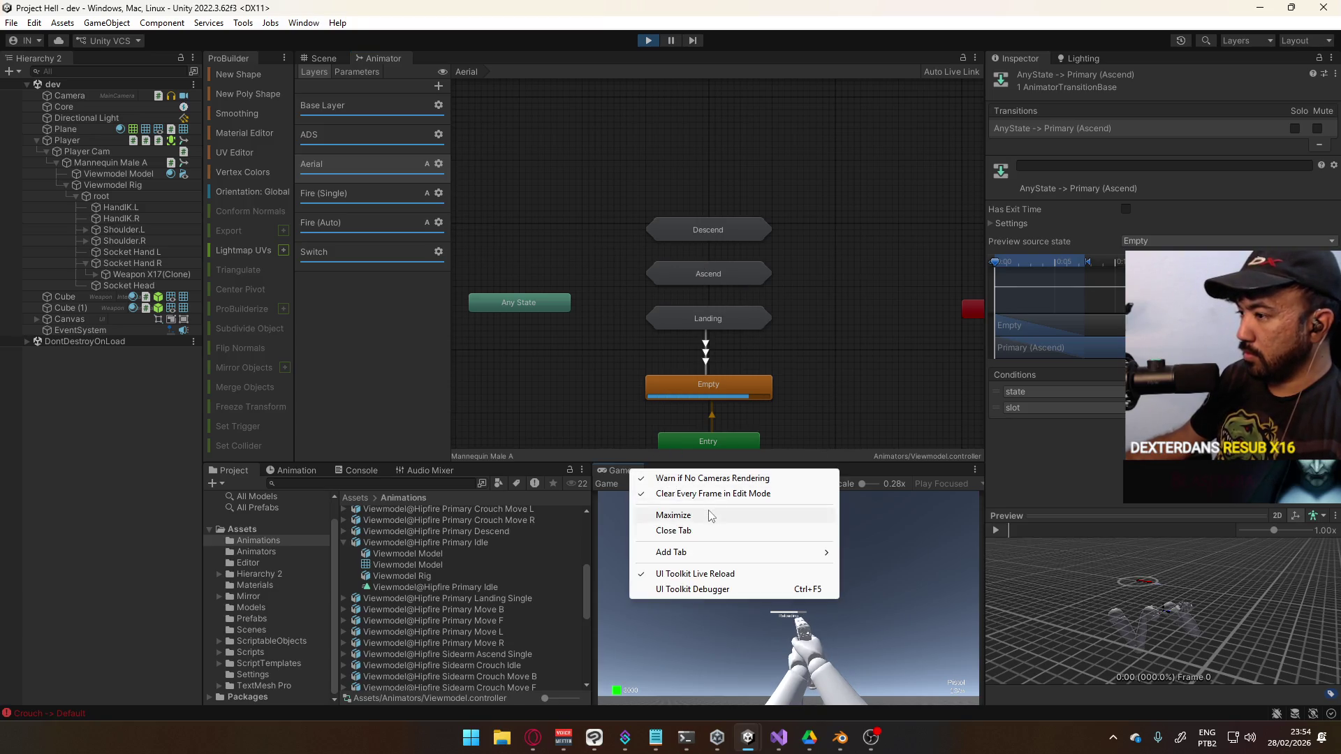
Enlarge the Game view to fill the editor, fire a few pistol shots, and resume the browser video
left_click(705, 515)
key("super")
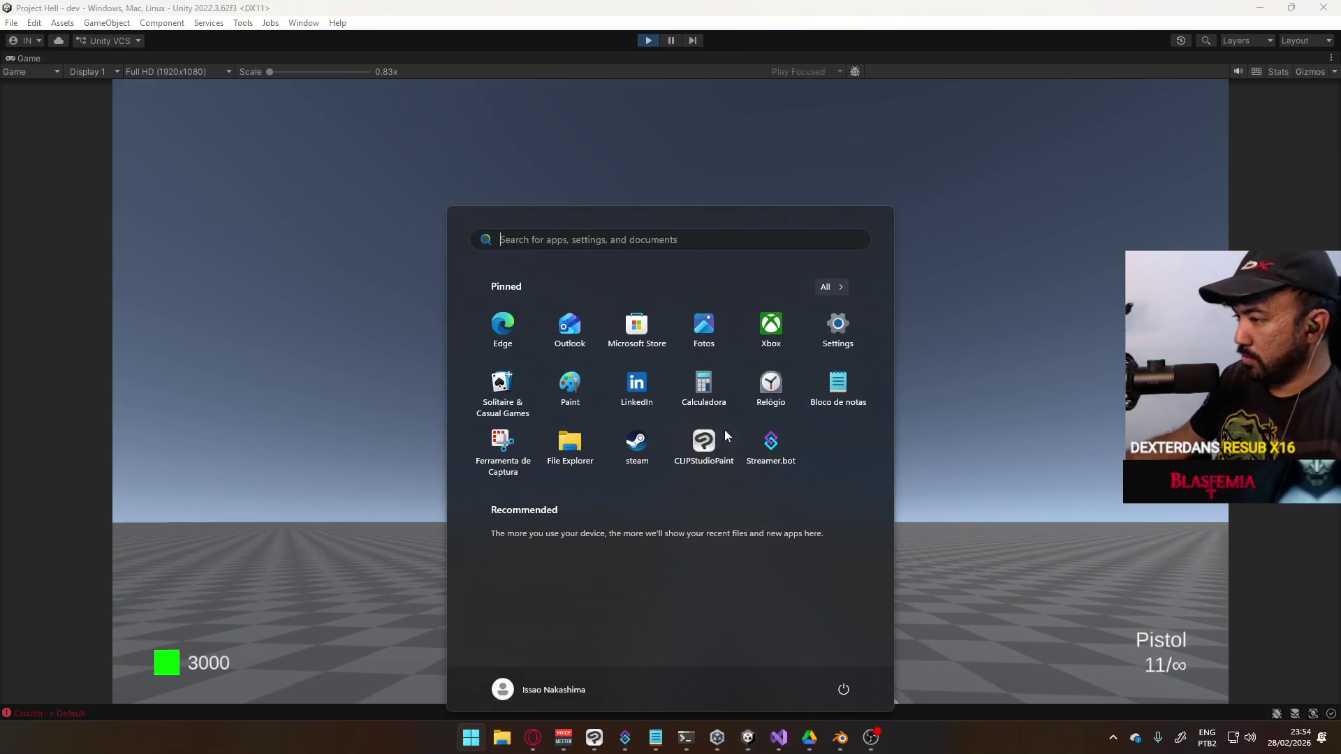
key("super")
left_click(751, 385)
left_click(750, 385)
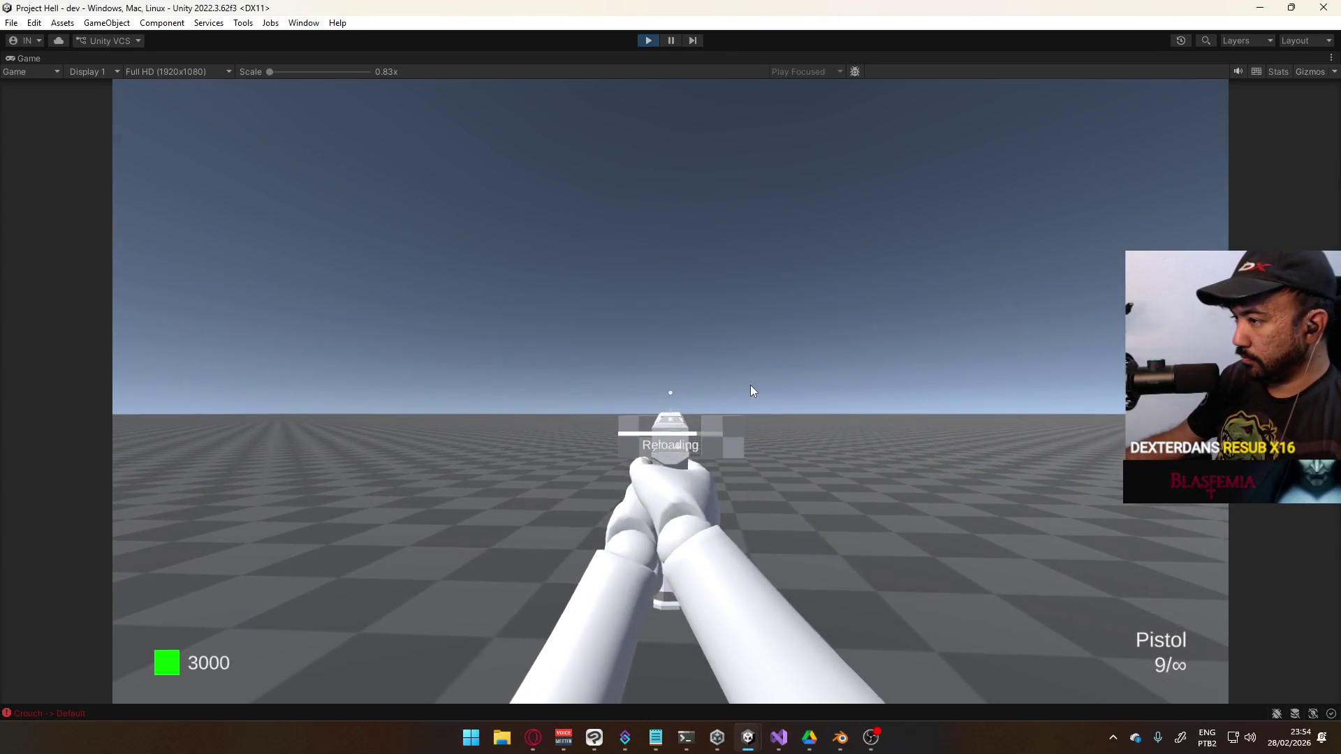
key("super")
key("super")
left_click(537, 741)
left_click(736, 419)
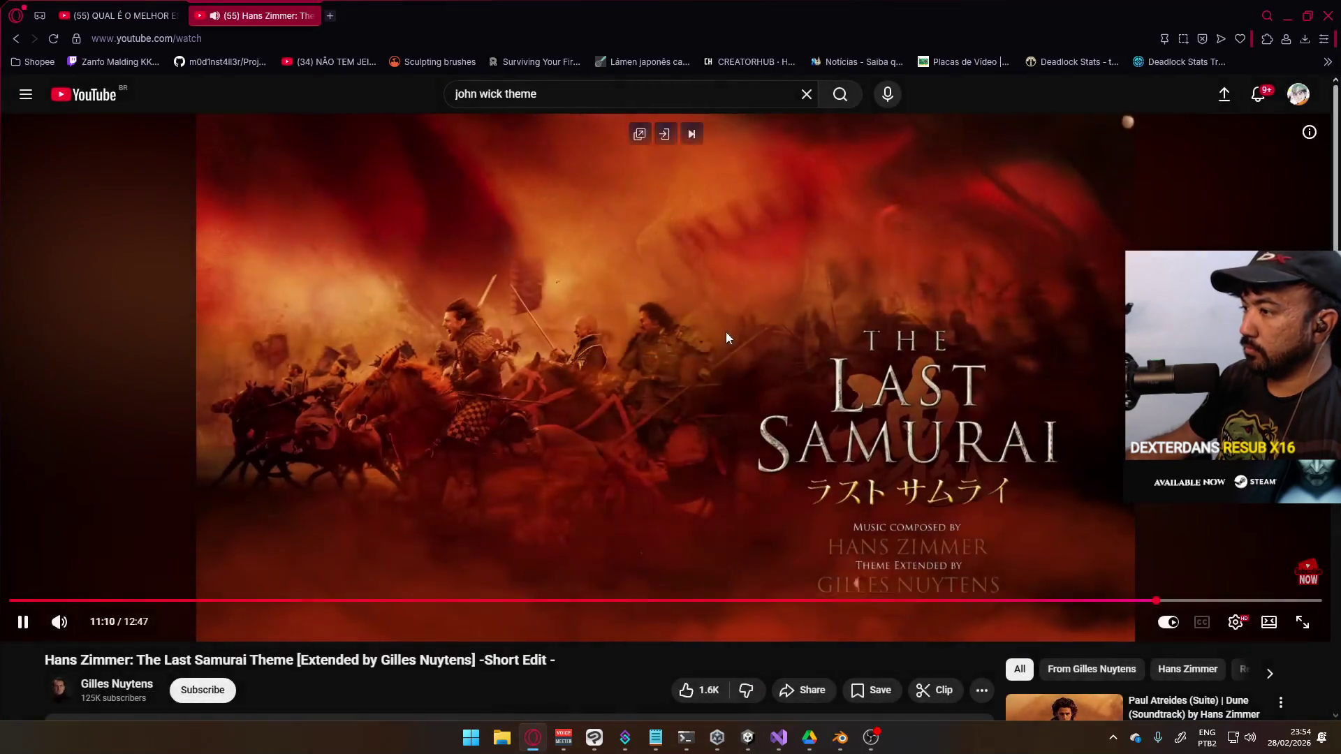
key("alt+Tab")
Fire the pistol at the blocks, emptying and reloading the magazine, then keep firing while aiming
left_click(696, 375)
left_click(710, 376)
left_click(711, 376)
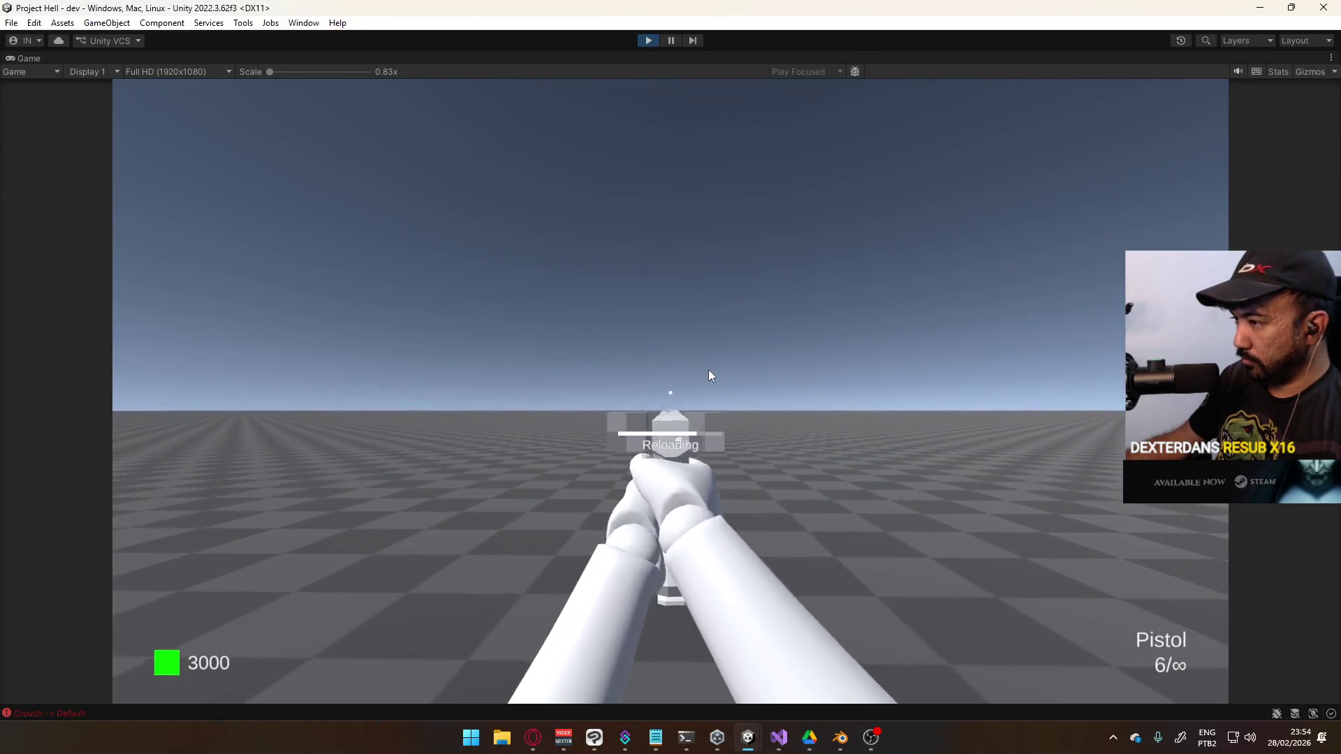
left_click(710, 376)
left_click(710, 375)
left_click(710, 375)
left_click(709, 371)
left_click(709, 371)
left_click(709, 371)
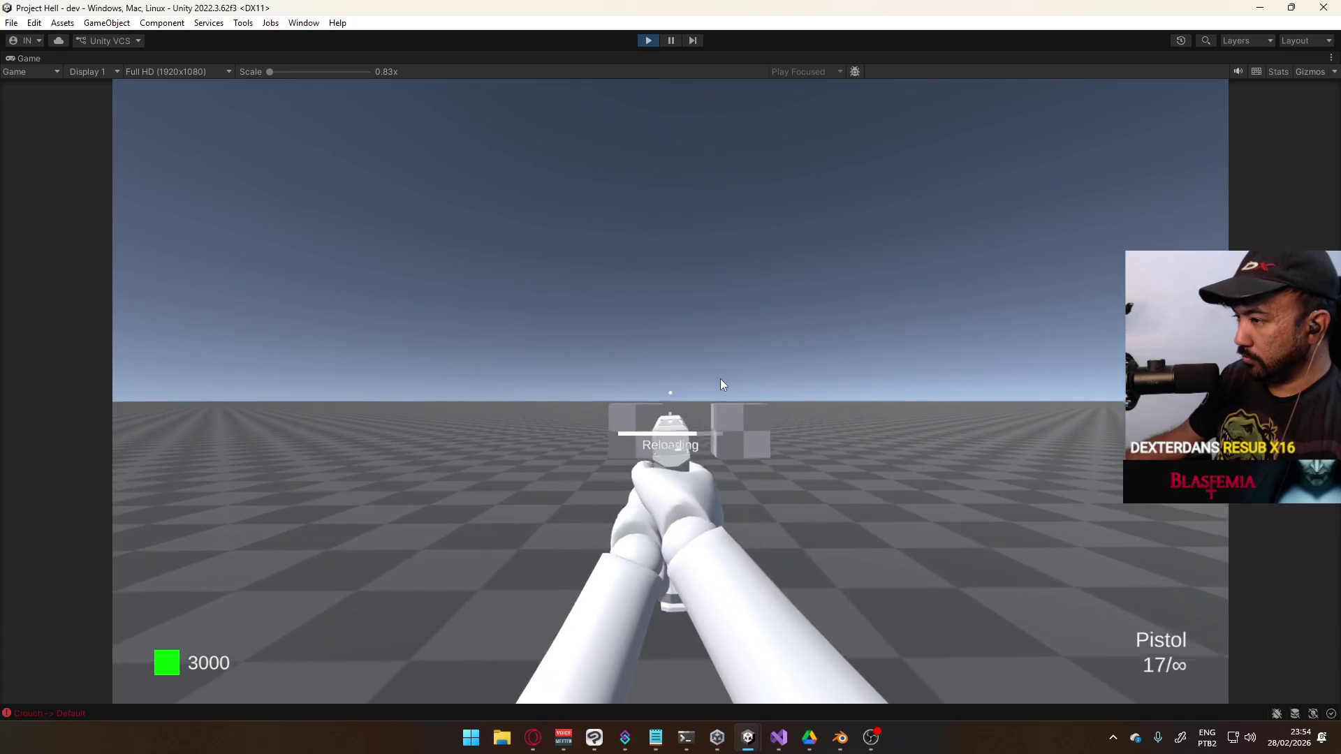
left_click(674, 408)
left_click(743, 384)
left_click(744, 383)
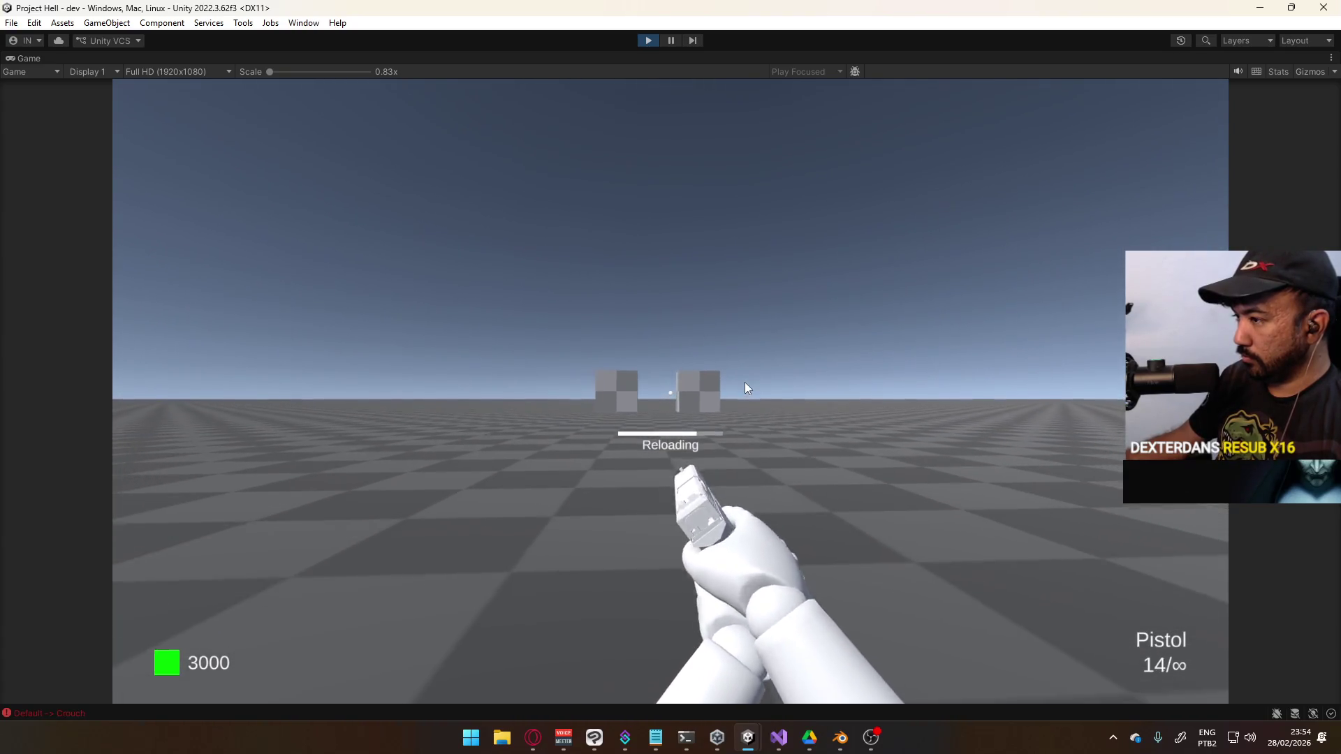
left_click(722, 385)
left_click(701, 387)
left_click(702, 383)
left_click(712, 382)
left_click(699, 385)
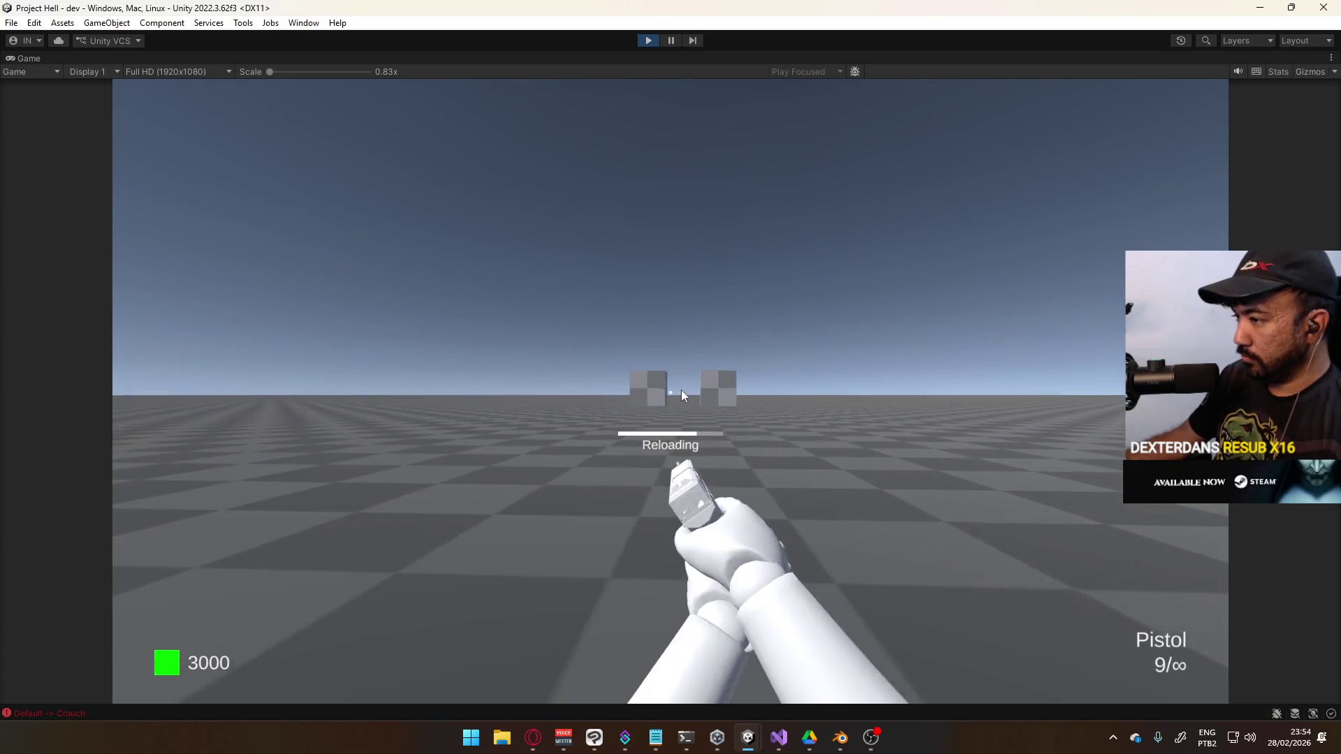
left_click(674, 392)
left_click(668, 396)
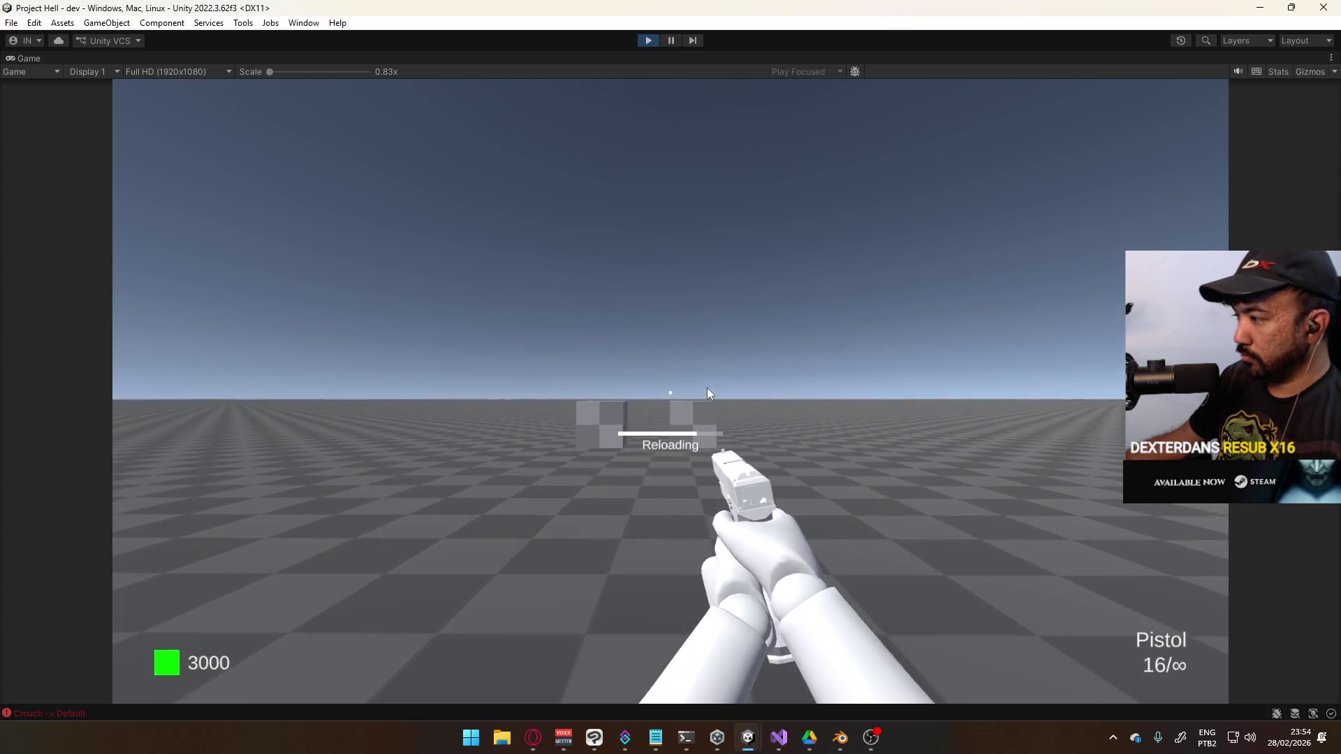
Crouch, walk sideways and forward, and jump to test the crouch, Ascend and Descend states
key("s")
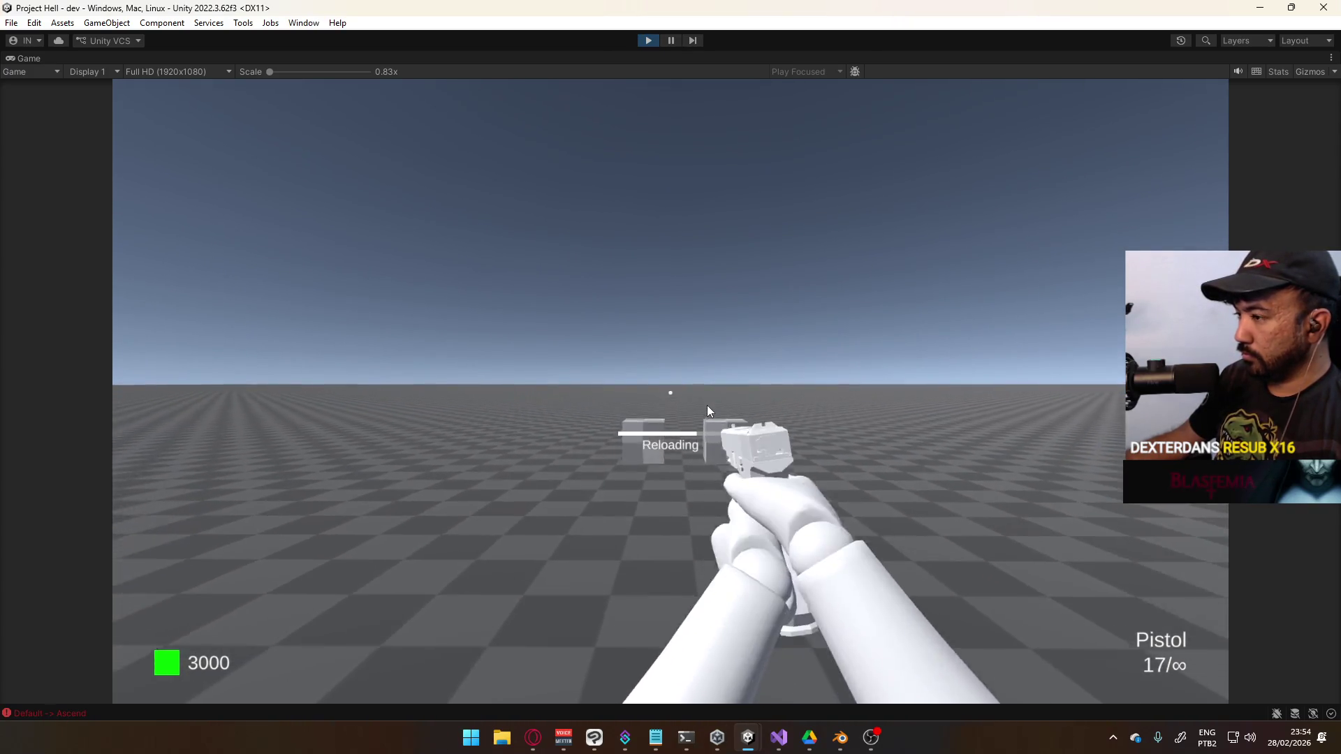
key("ctrl")
key("ctrl")
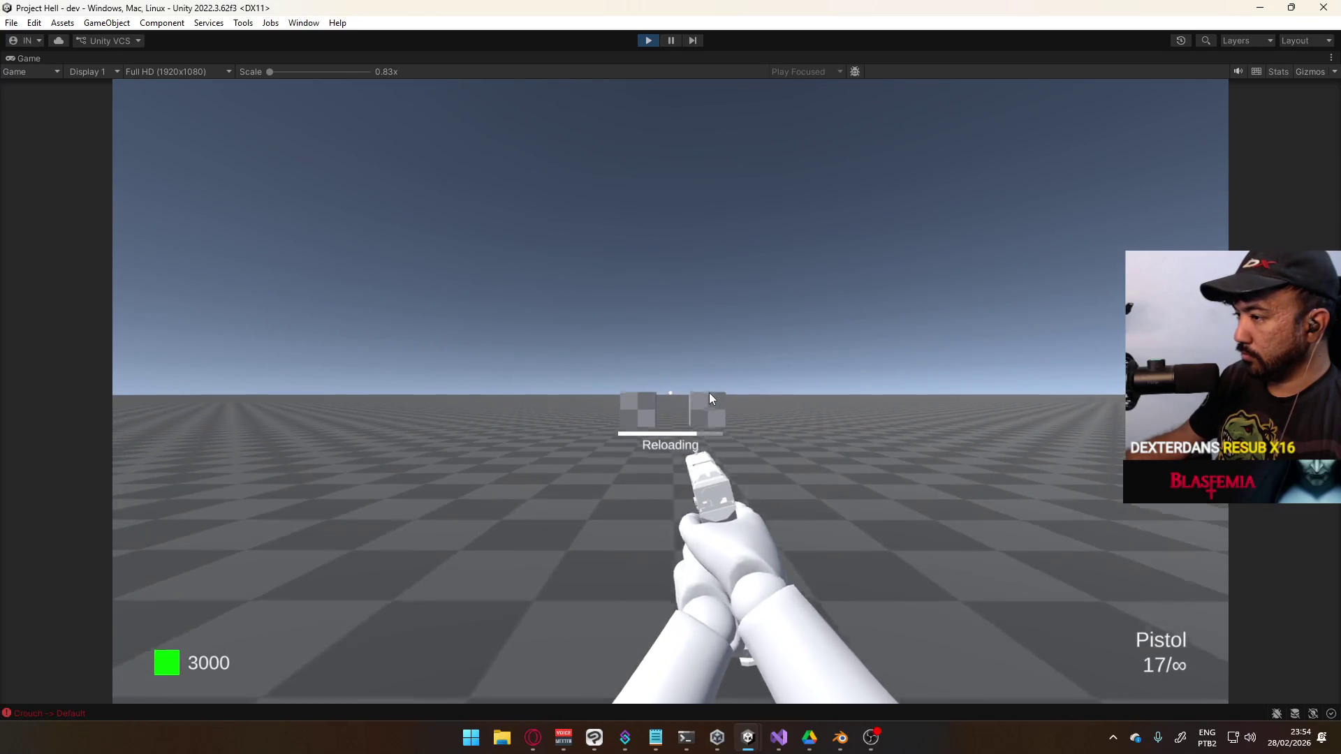
key("d")
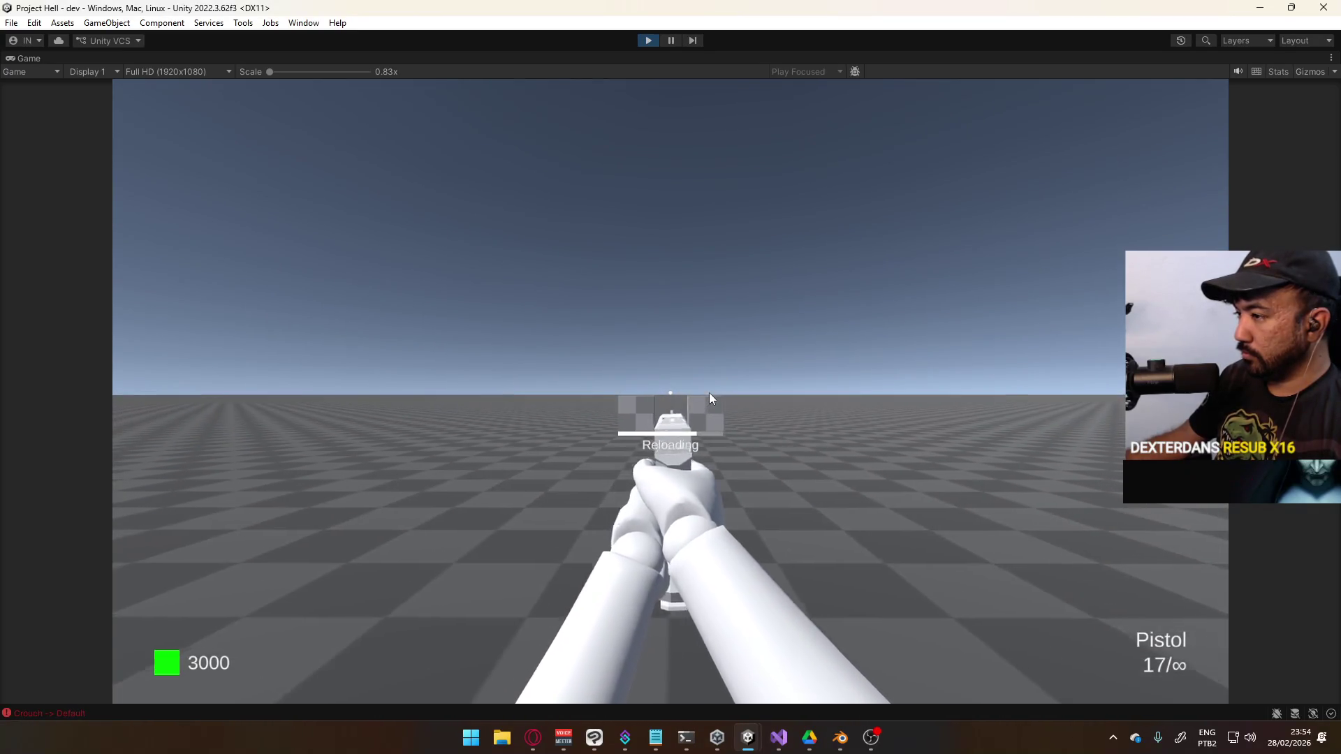
key("w")
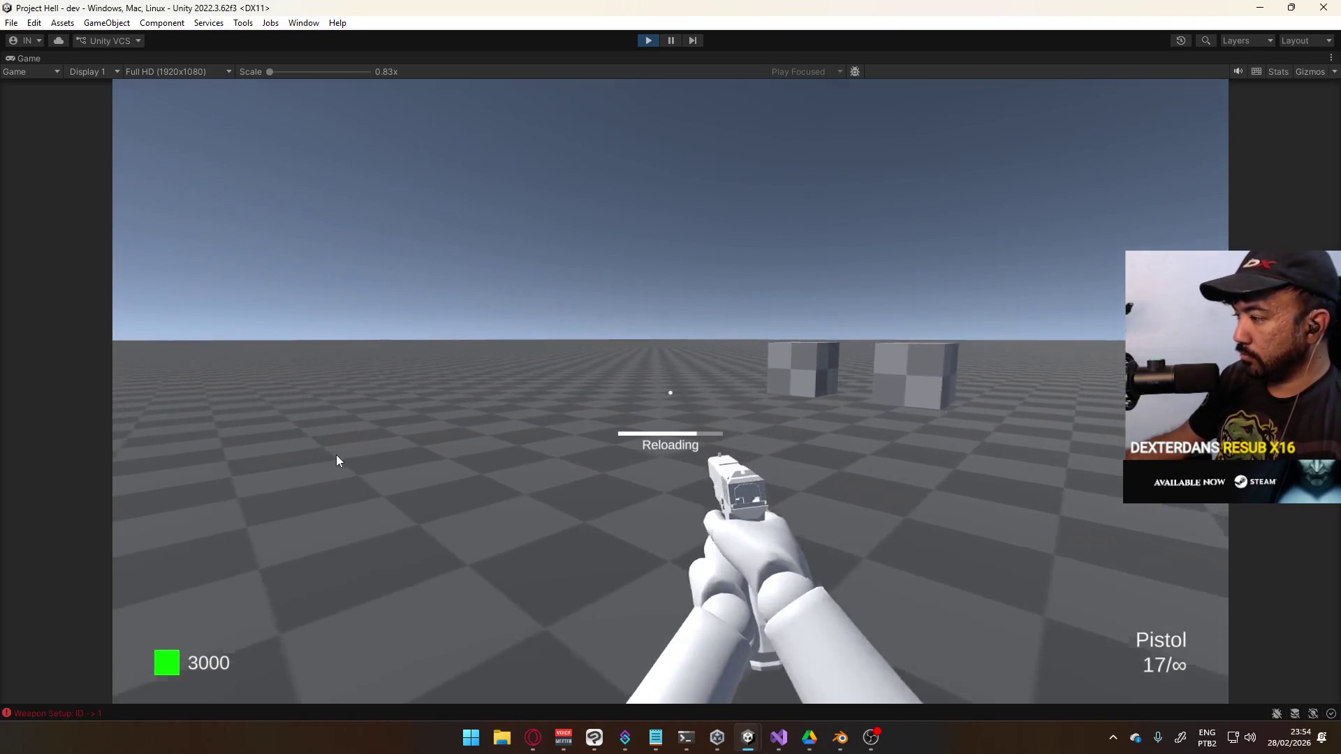
key("space")
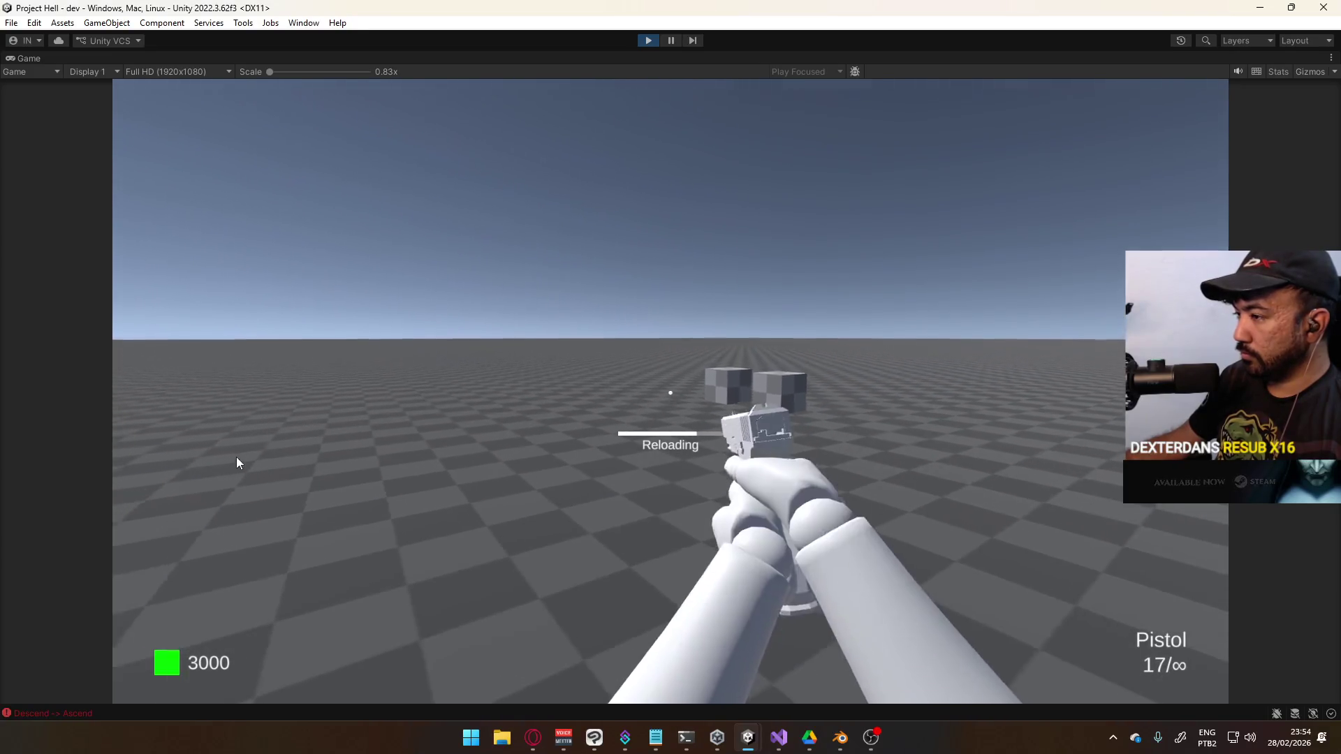
key("s")
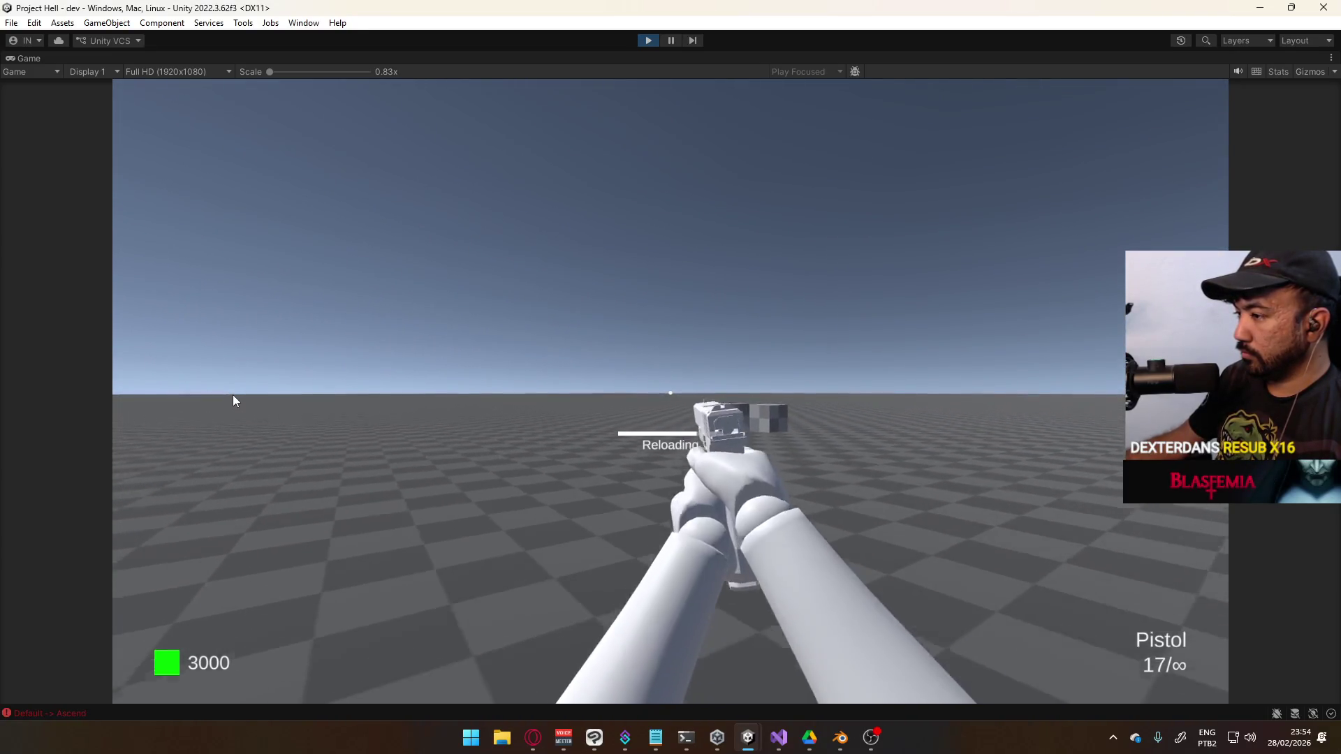
Move forward, back and sideways around the grey blocks, jumping while advancing and landing again
key("w")
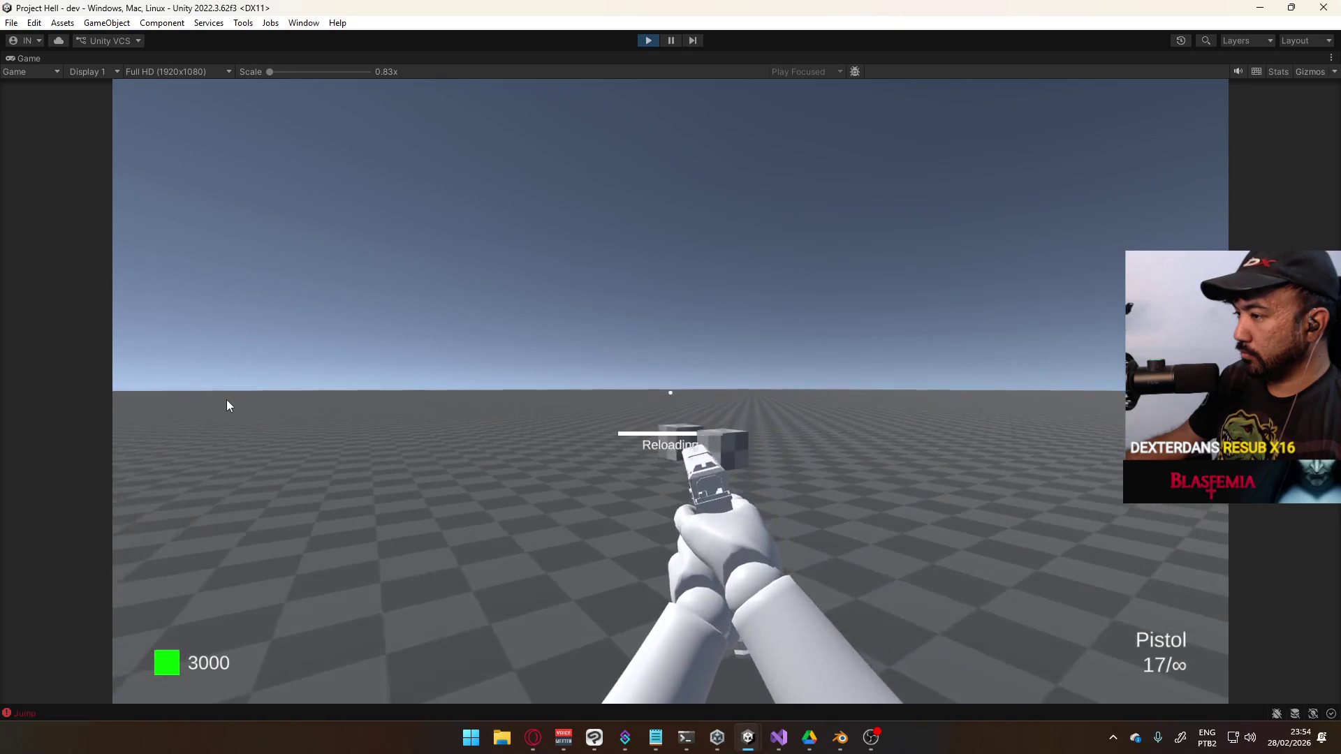
key("w")
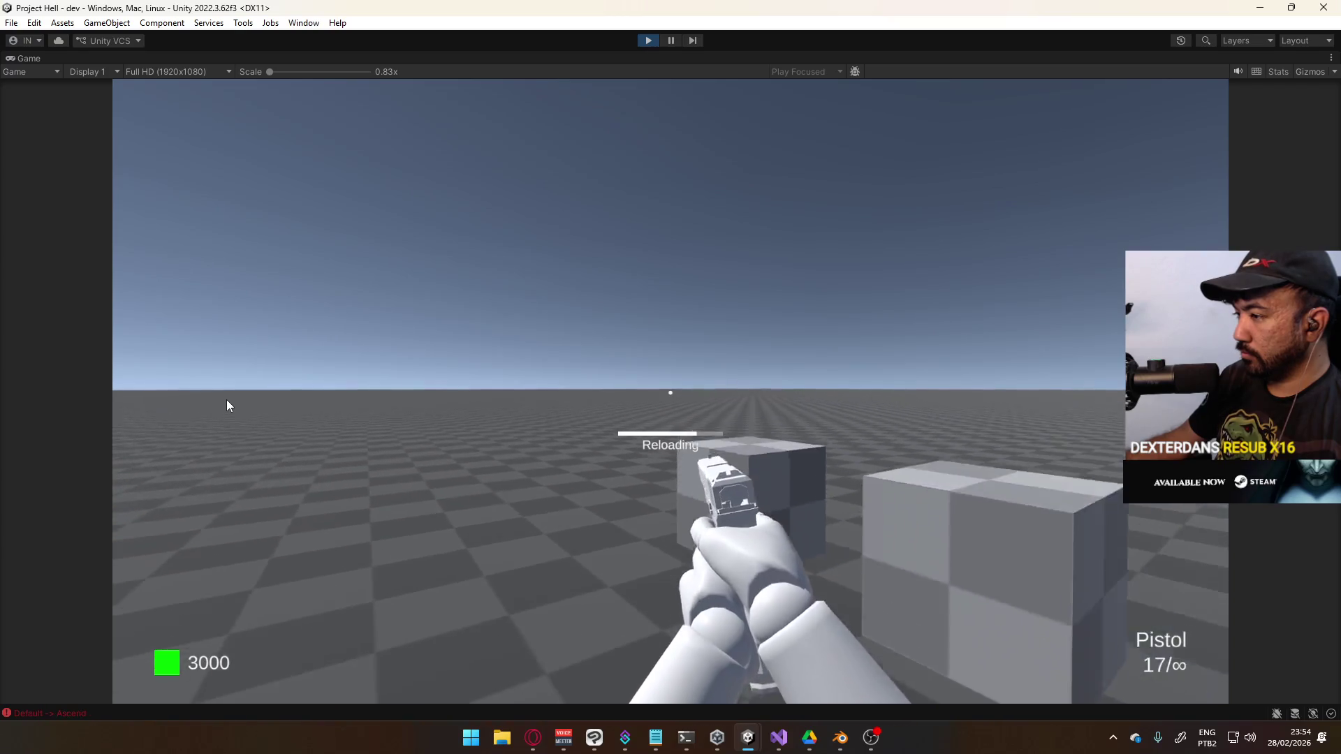
key("s")
key("s")
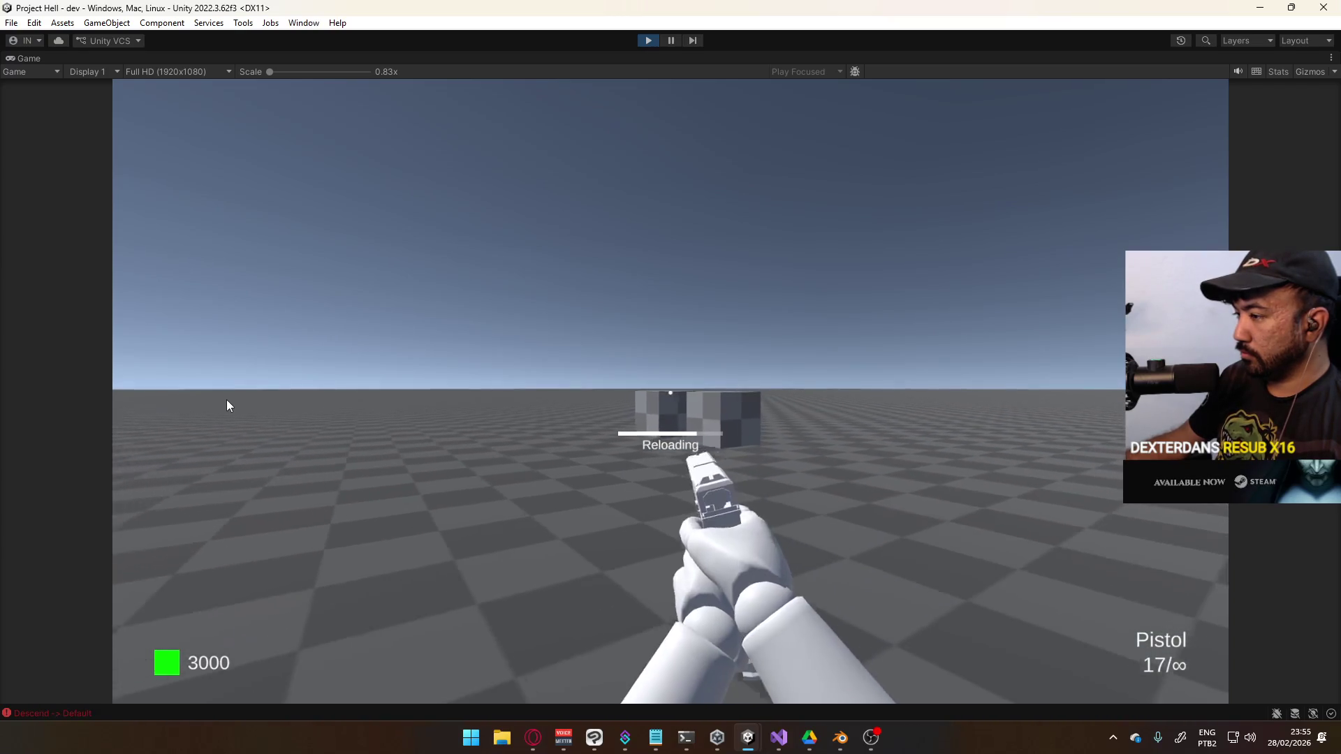
key("d")
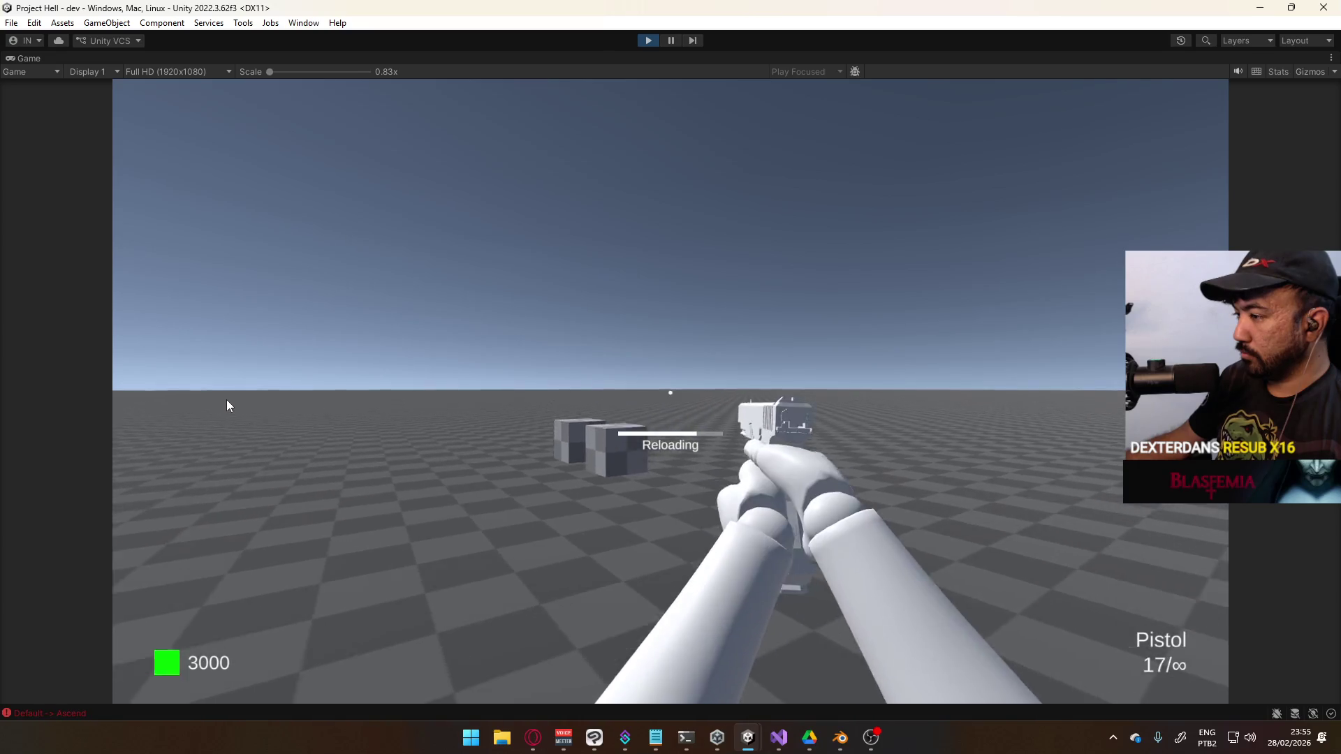
key("w")
key("a")
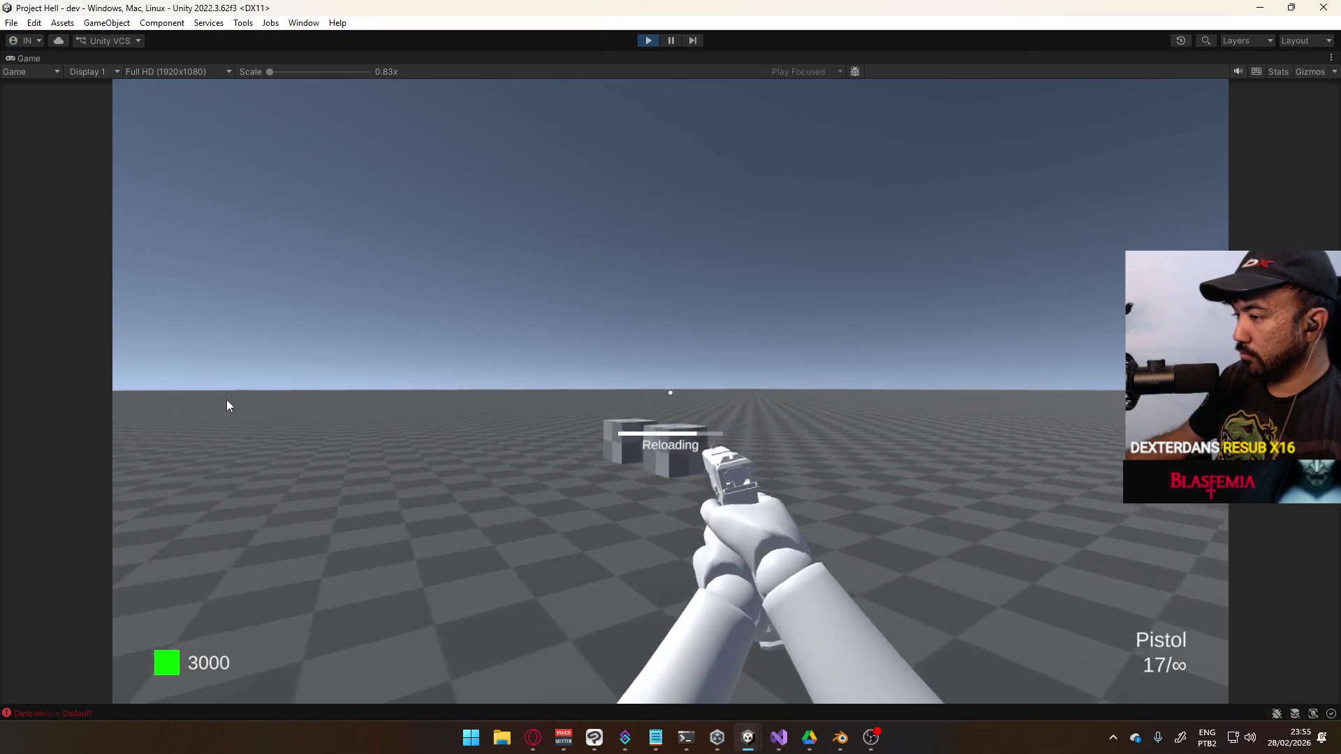
key("w")
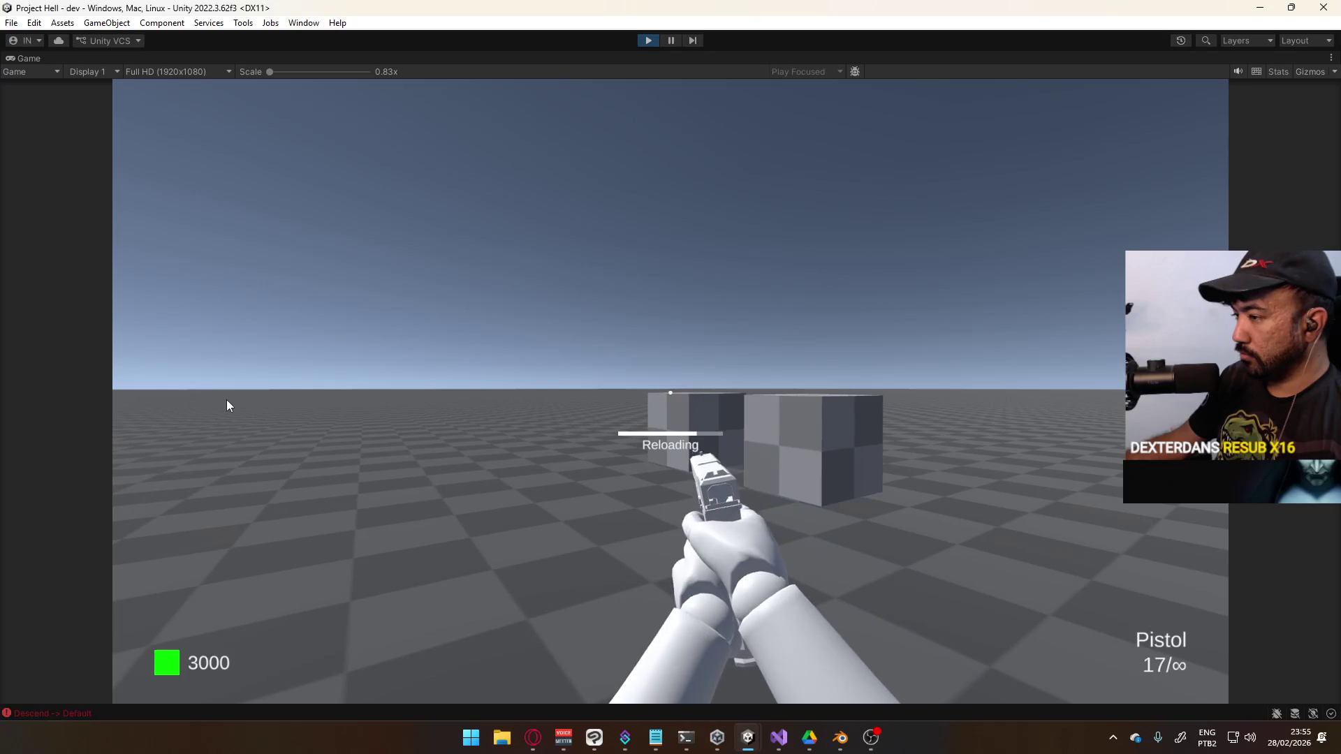
key("d")
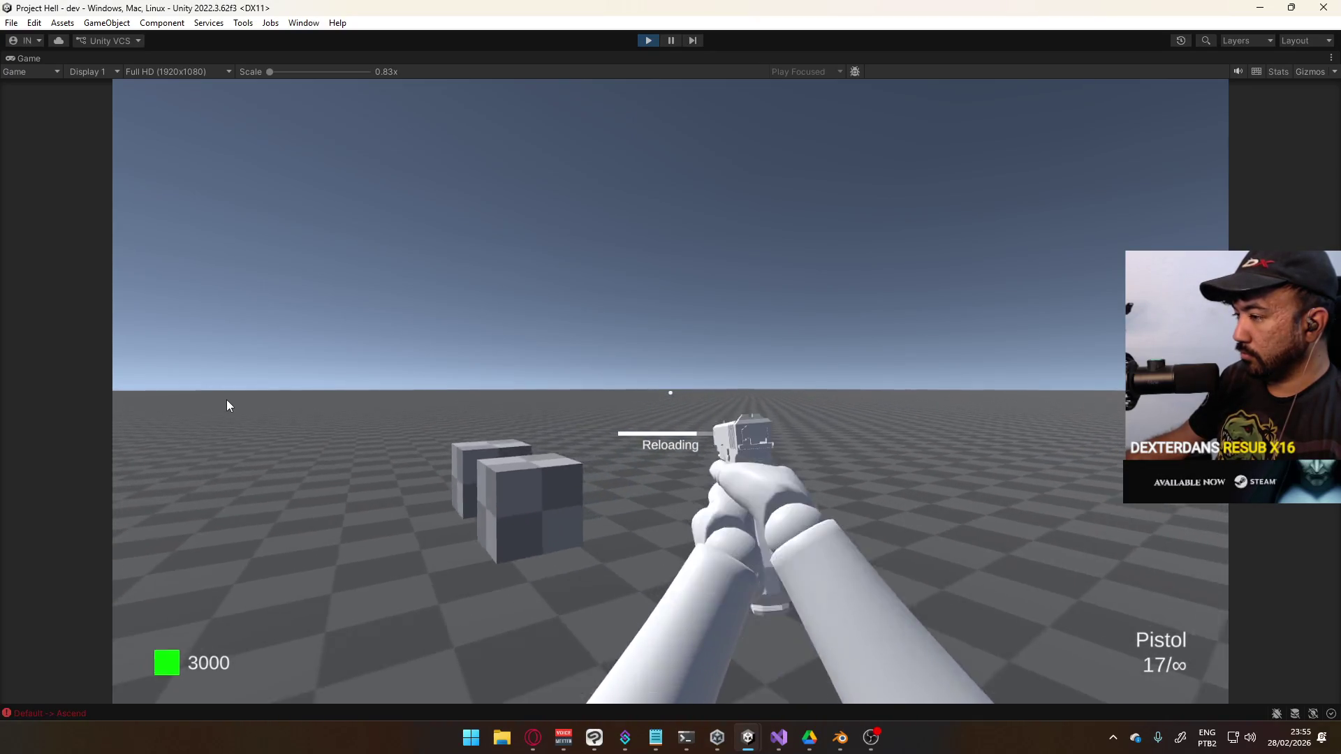
key("a")
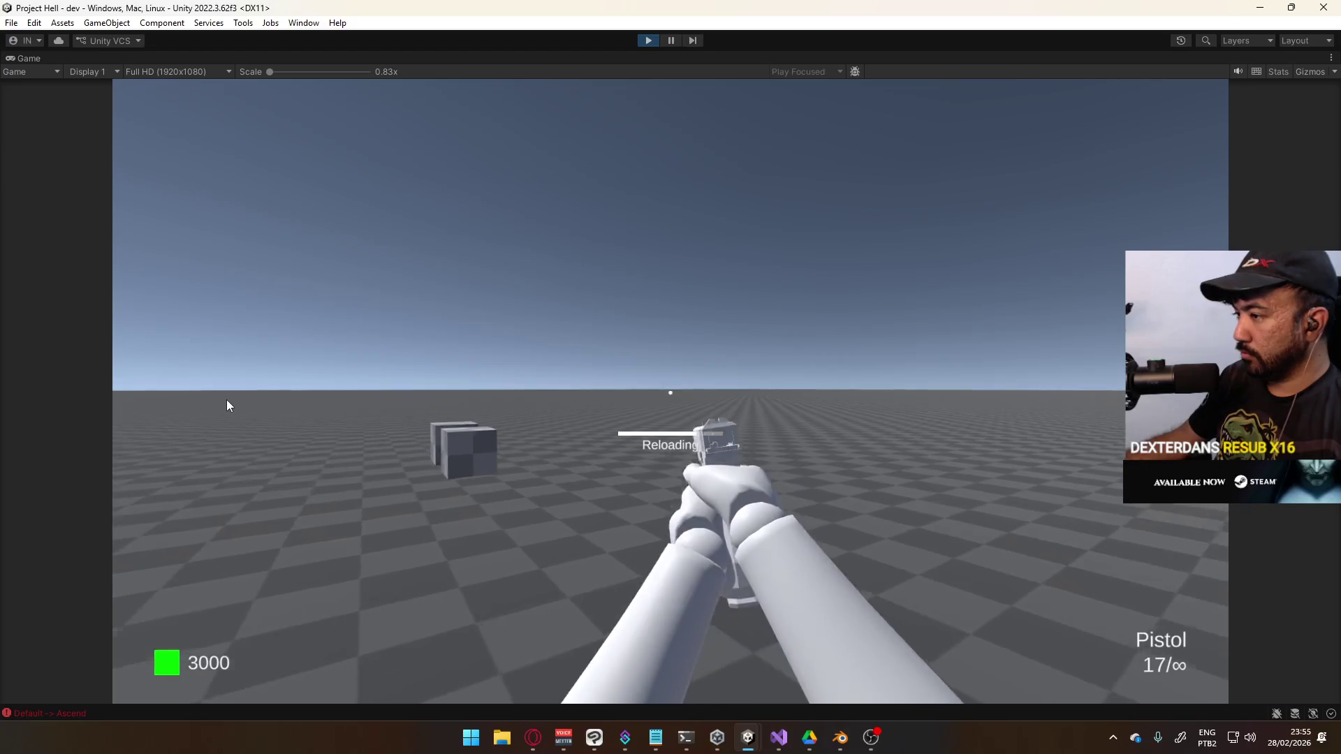
key("a")
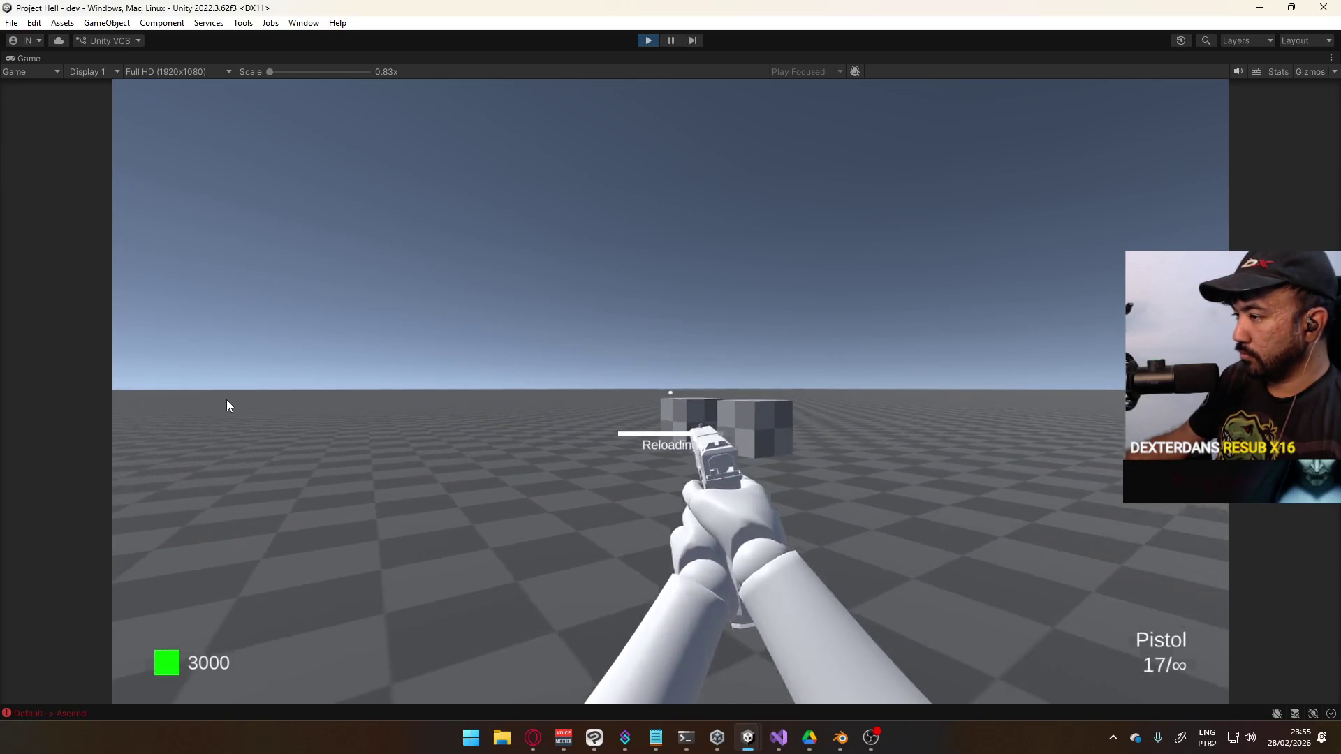
Sprint with the pistol, switch between pistol and SMG with keys 1 and 2, then stop play mode
key("1")
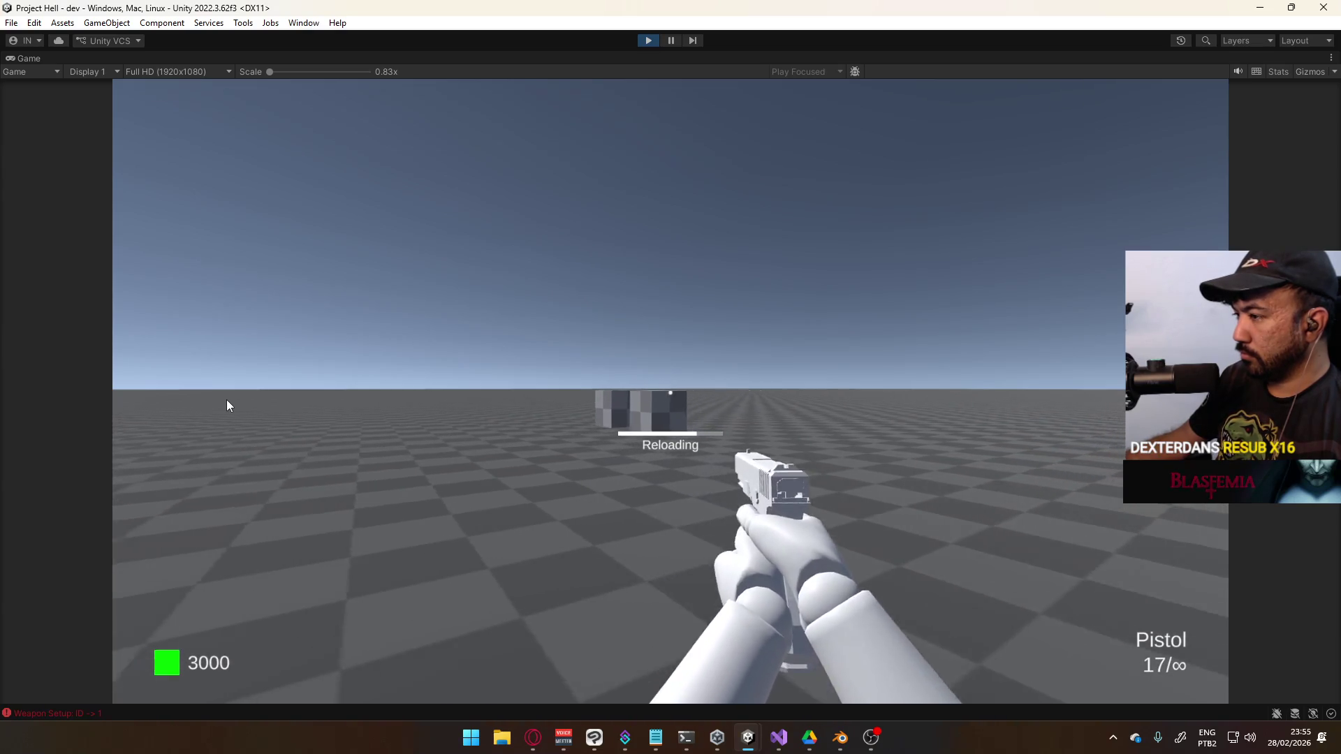
key("shift")
key("w")
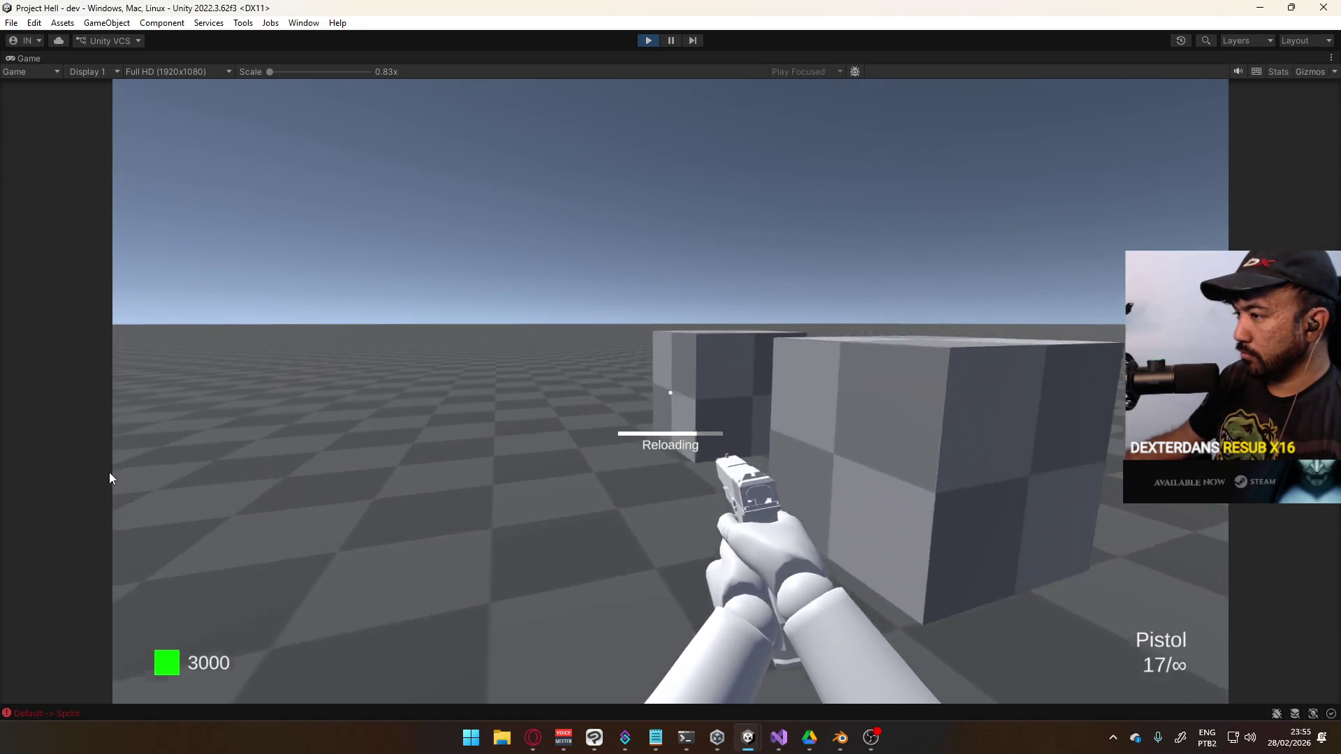
key("2")
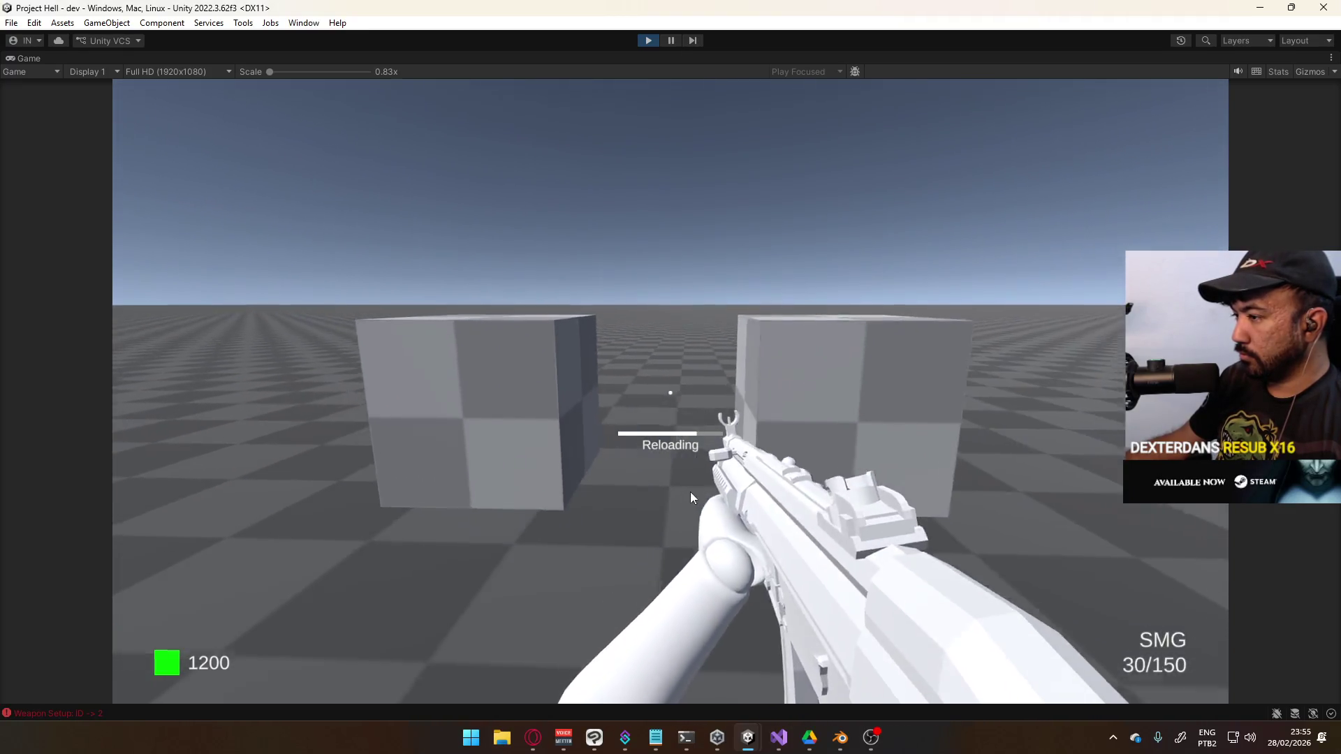
key("space")
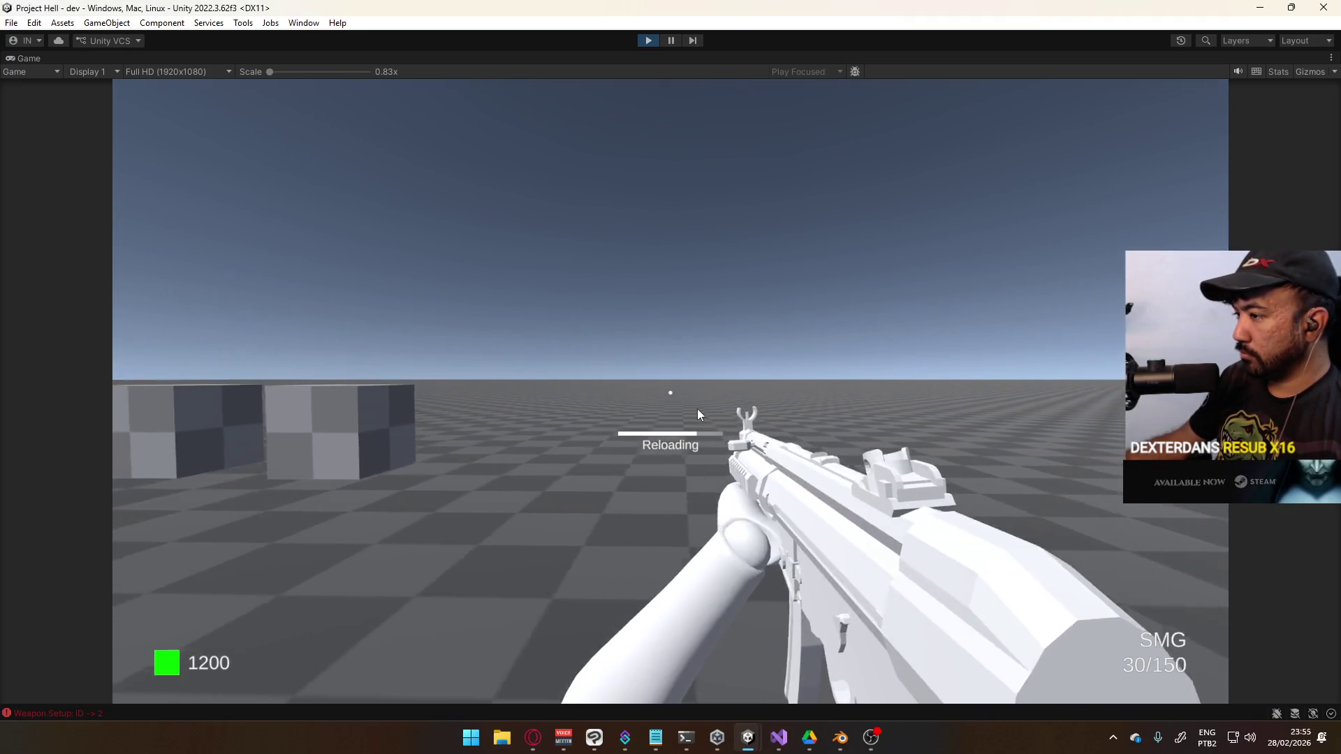
key("1")
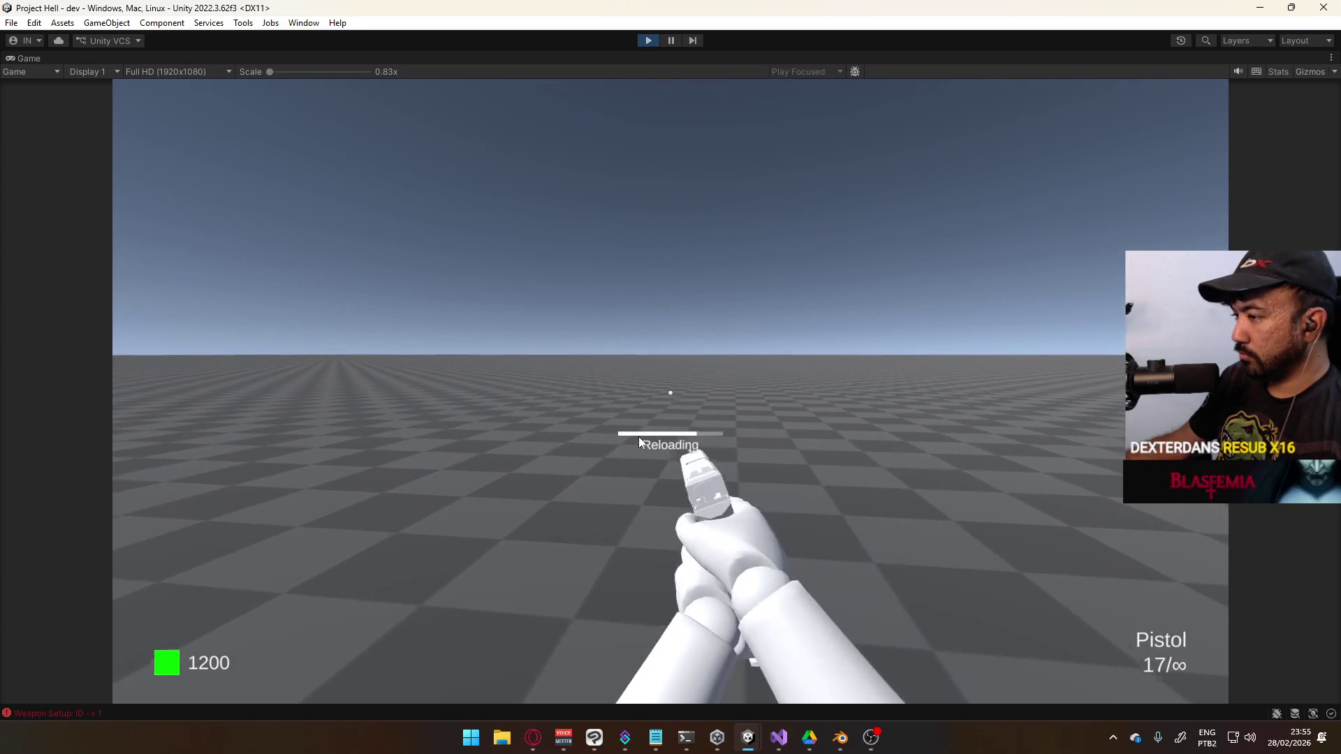
key("space")
key("2")
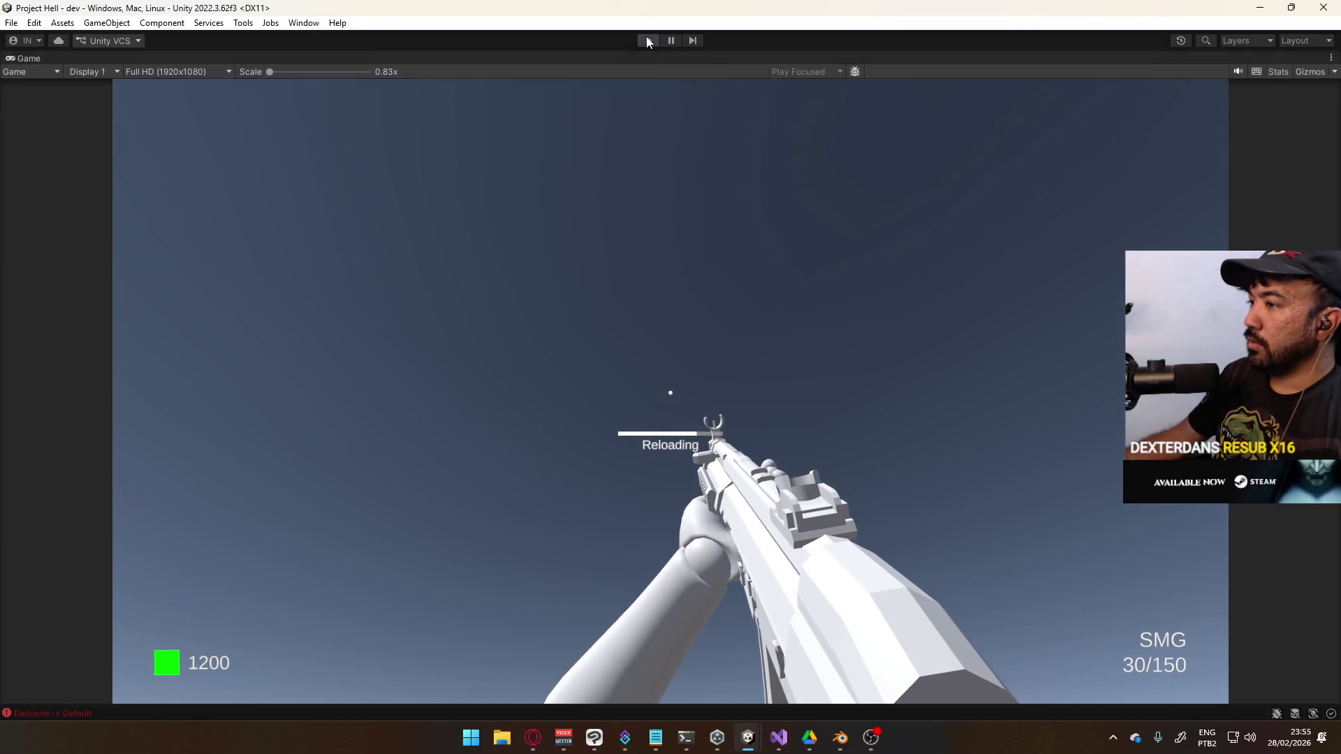
left_click(649, 40)
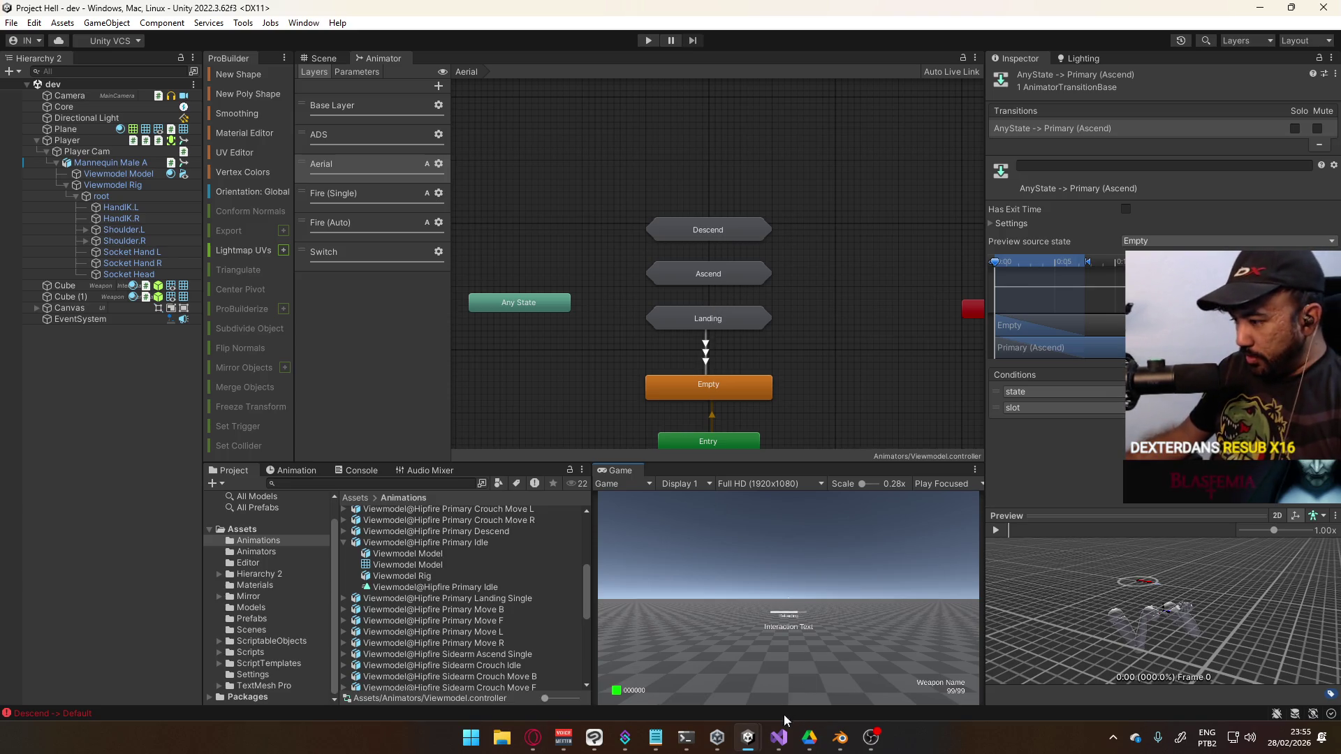
Bring Visual Studio forward and show the PlayerBase.cs script
left_click(779, 737)
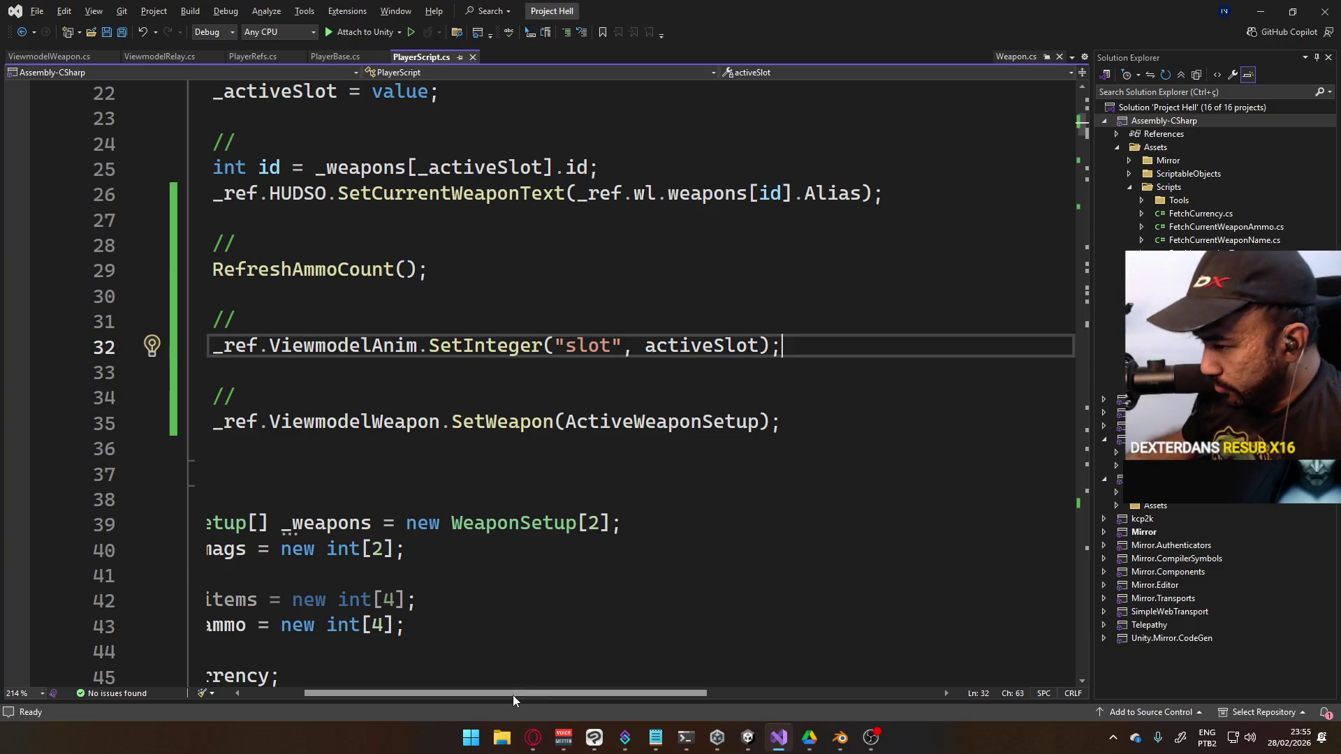
left_click_drag(512, 694, 452, 694)
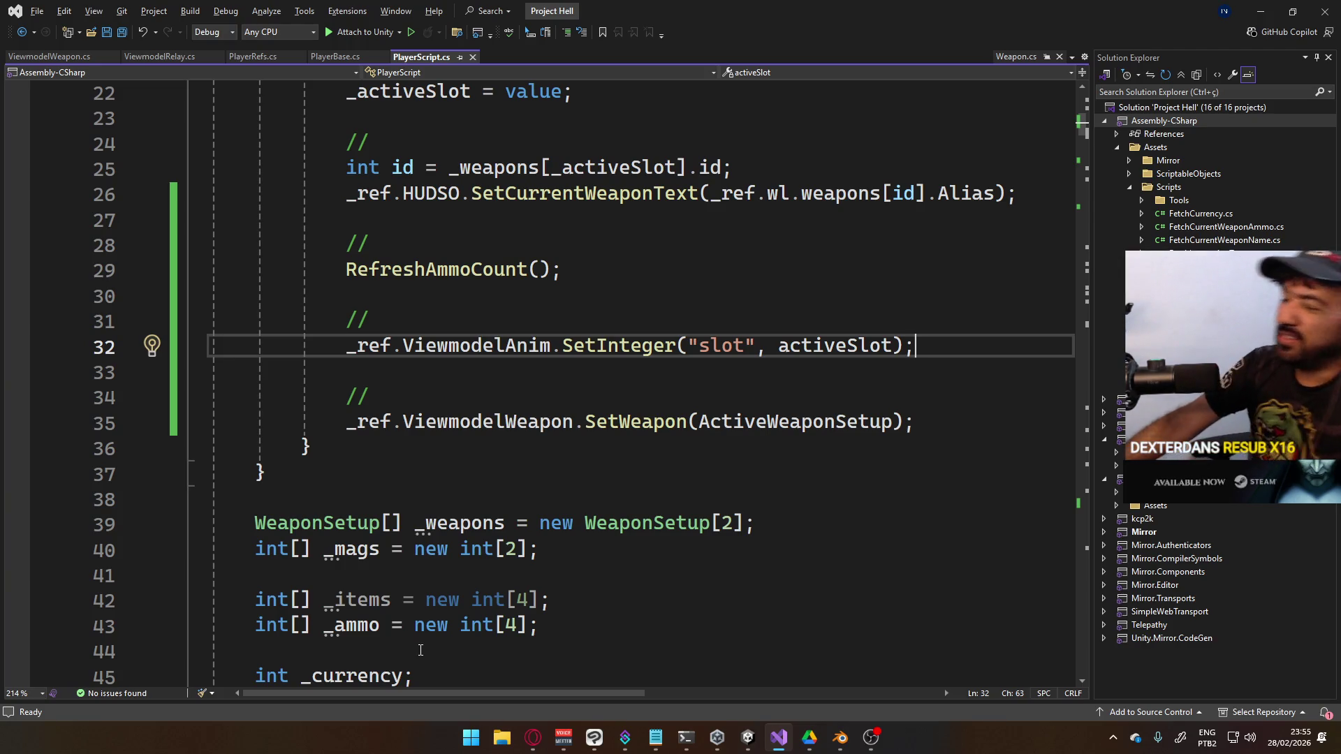
scroll(672, 535, "up", 7)
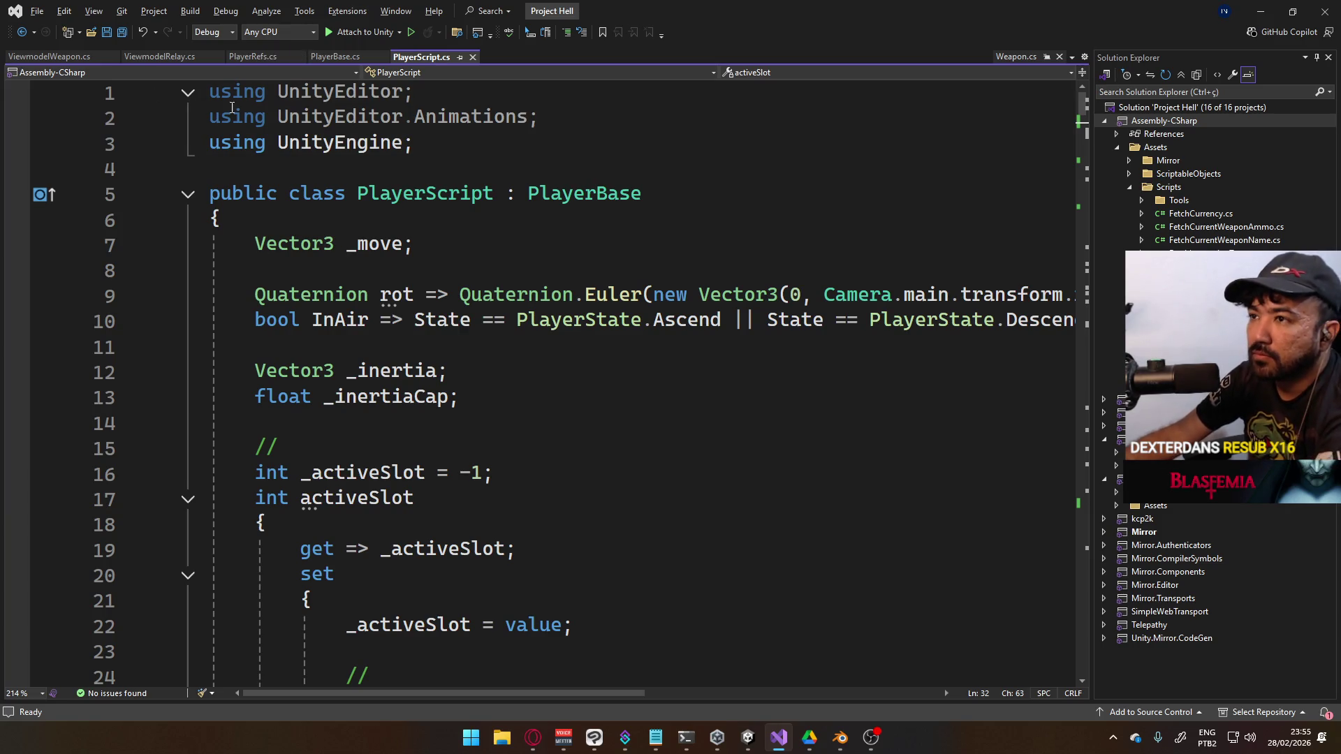
scroll(550, 286, "down", 2)
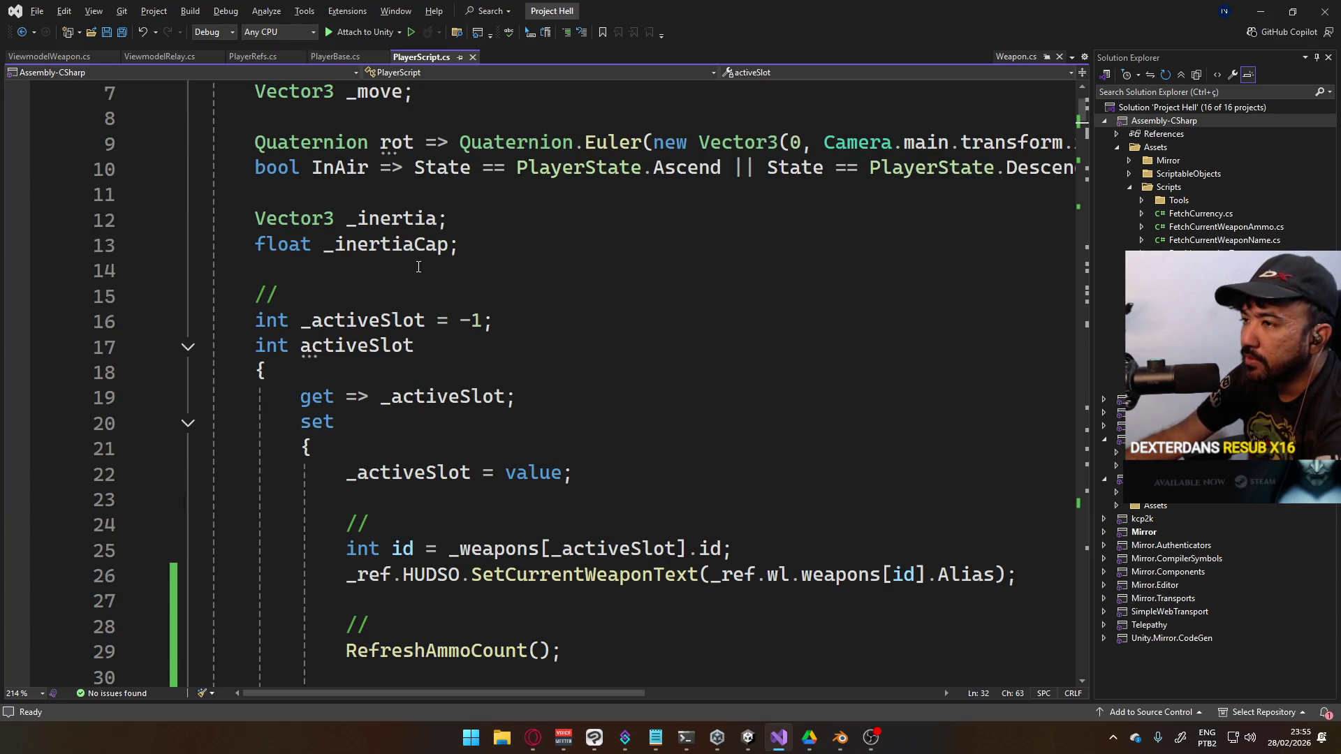
mouse_move(309, 102)
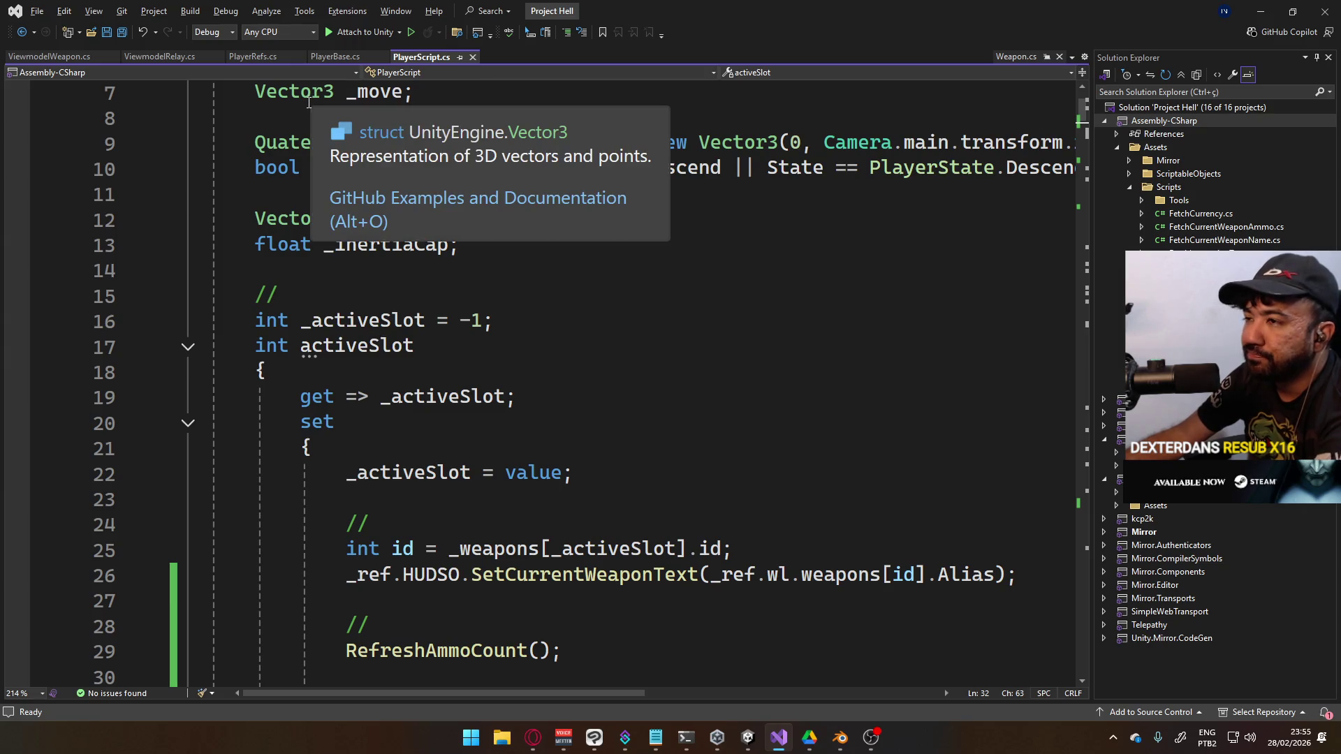
left_click(751, 738)
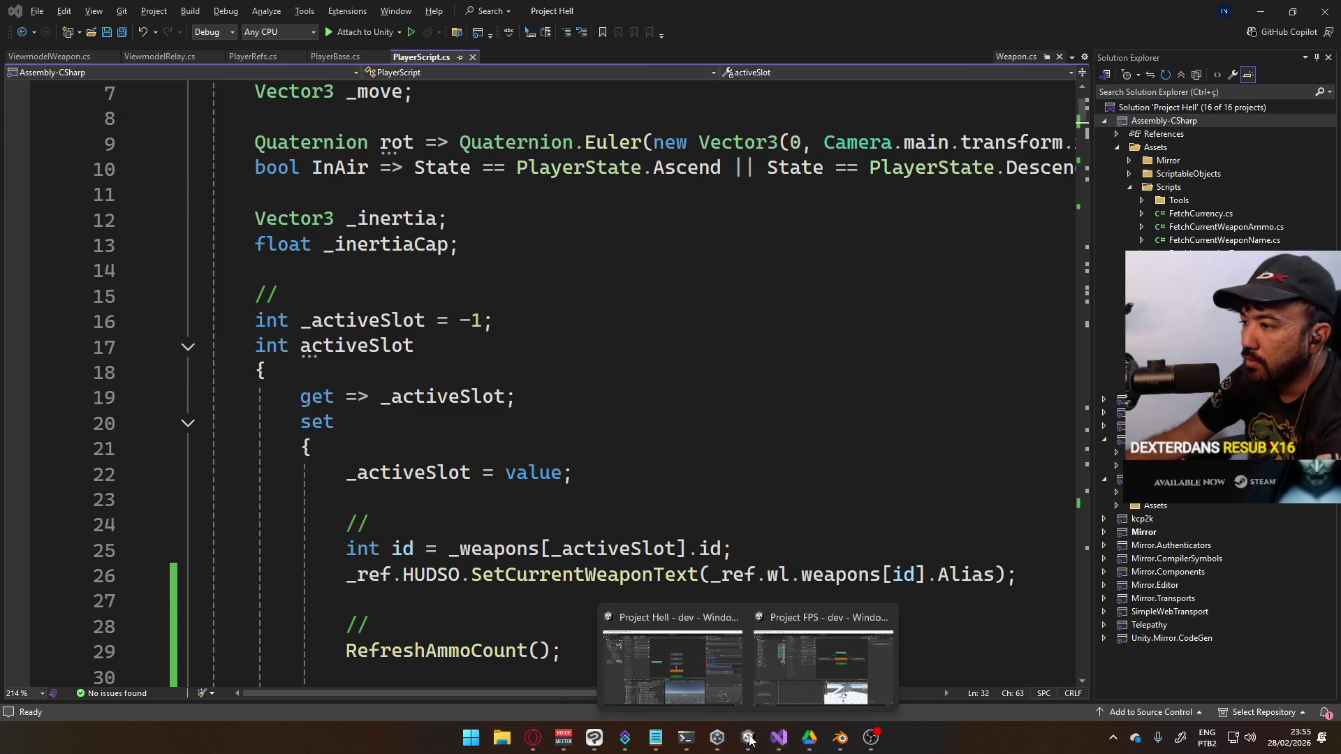
left_click(454, 219)
left_click(335, 56)
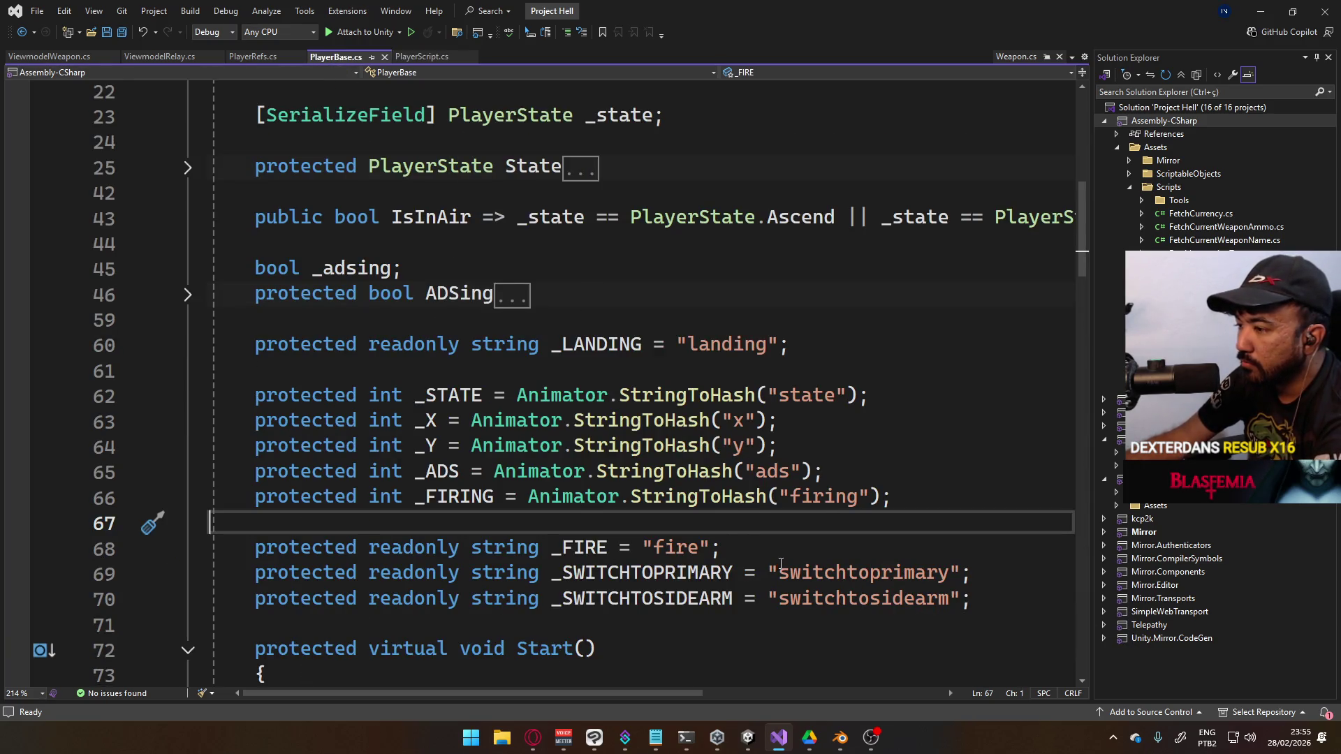
Insert a new line below the _FIRING animator hash and start it with 'protected int'
left_click(1002, 613)
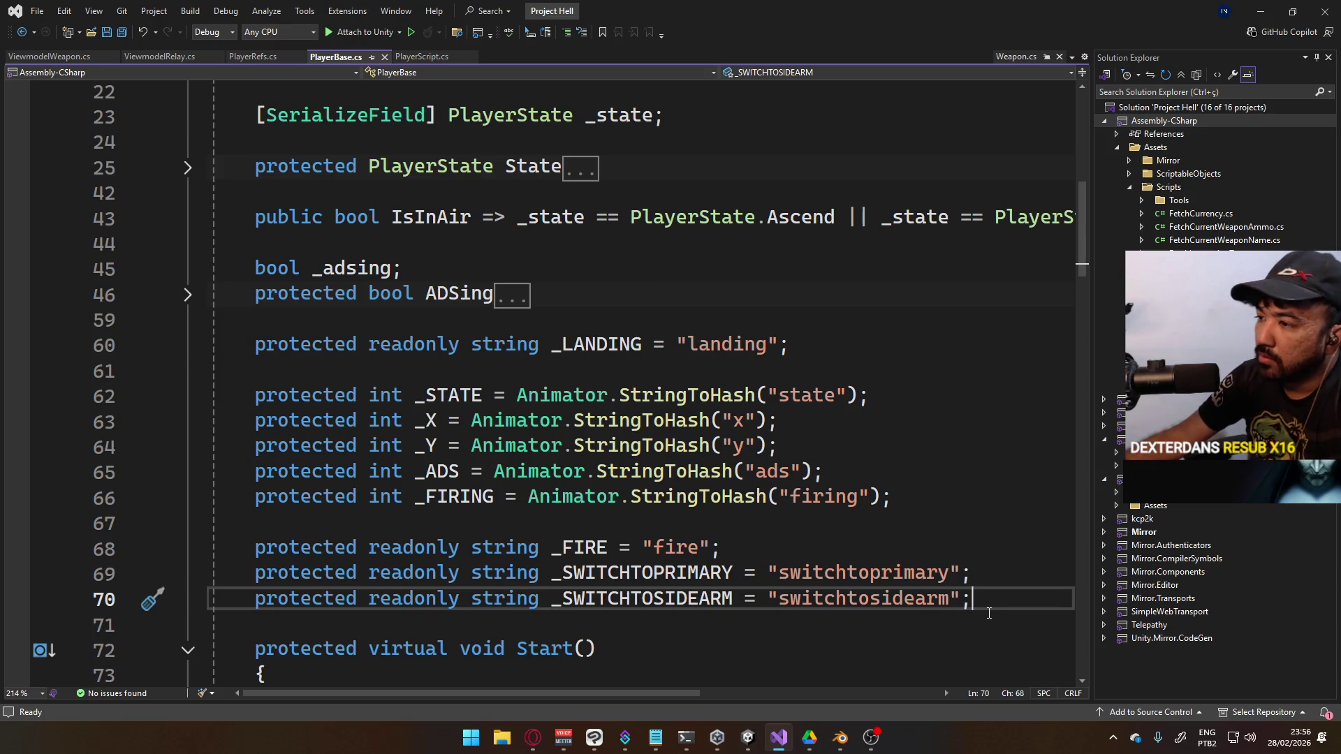
left_click(926, 505)
key("Return")
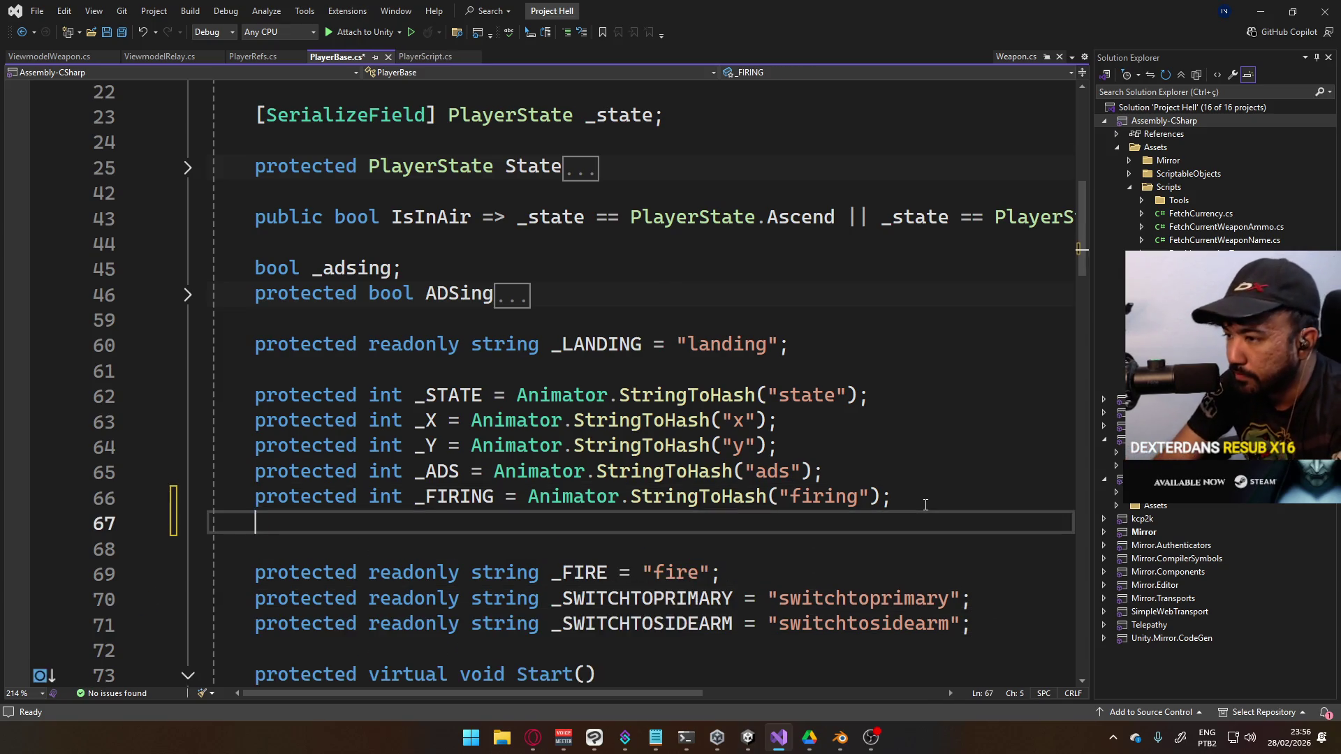
type("protected int _SLOT =")
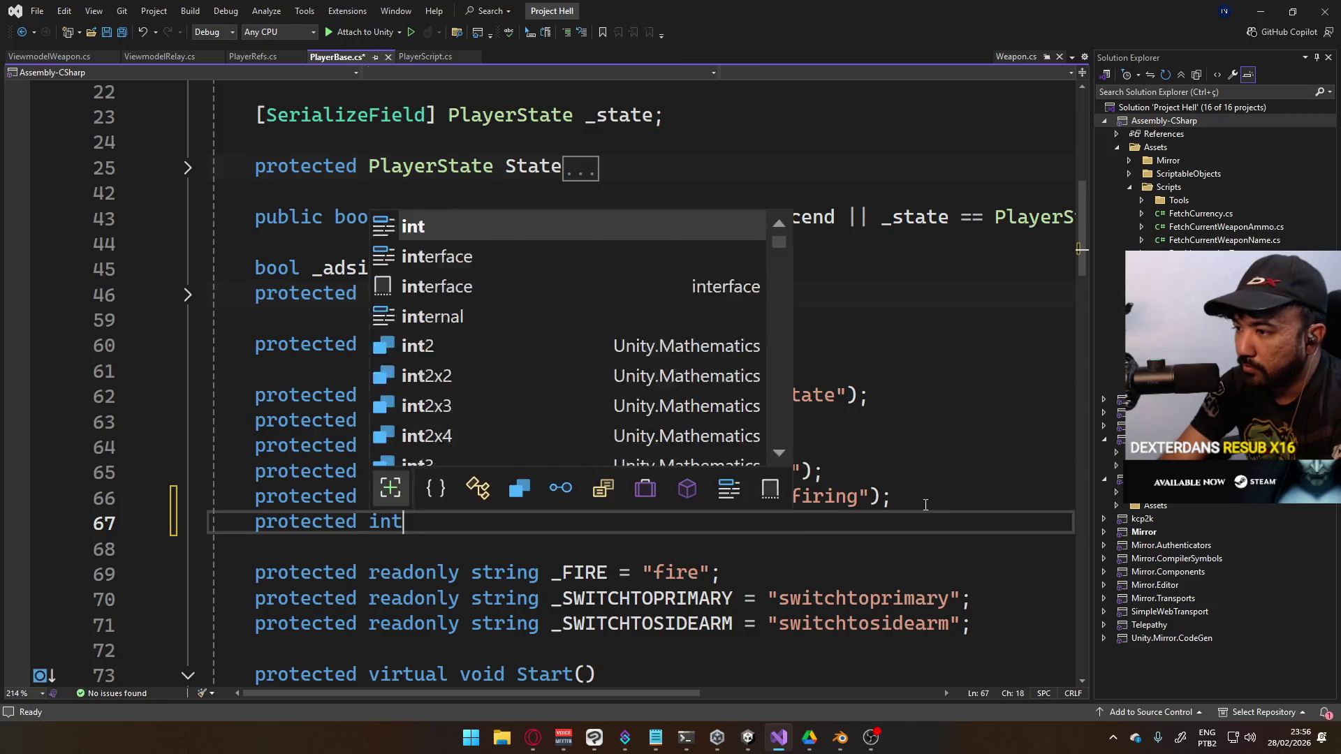
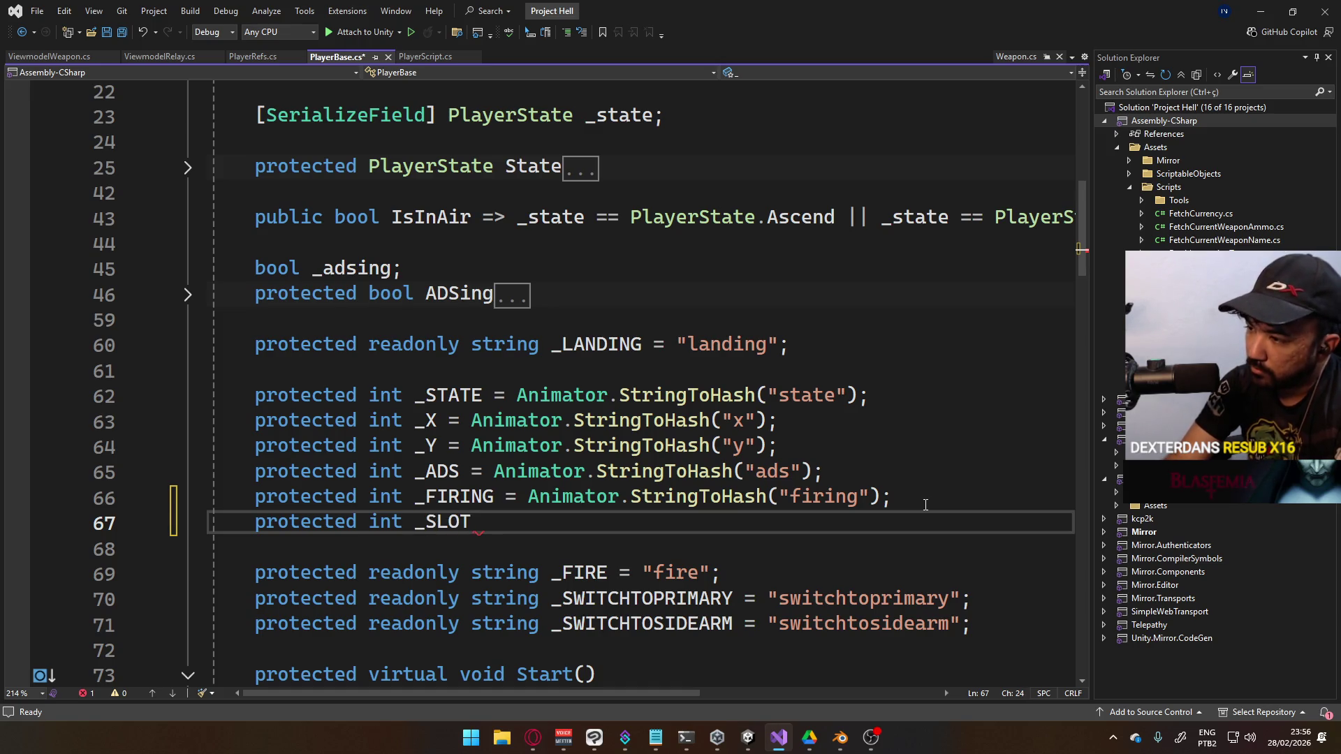
Finish line 67 as `protected int _SLOT = Animator.StringToHash("slot");` and save PlayerBase.cs
type(" = Animator.St")
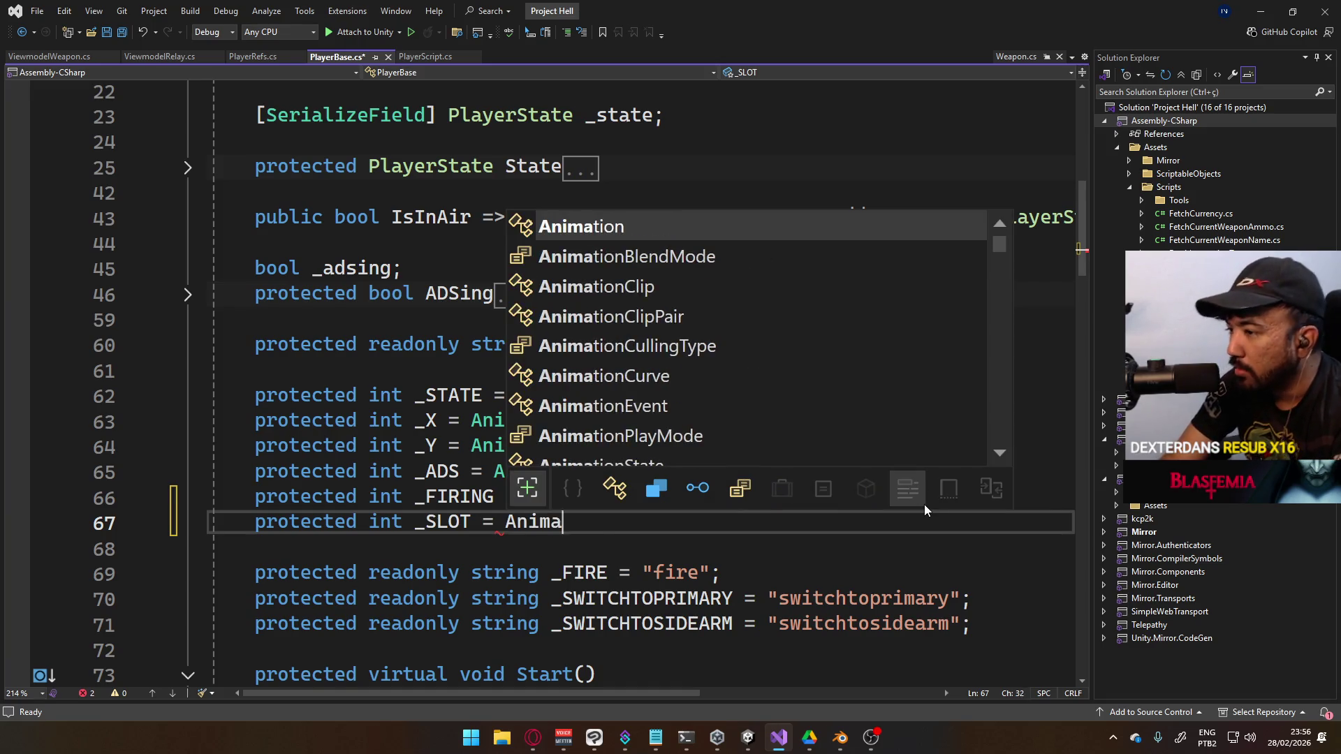
key("Tab")
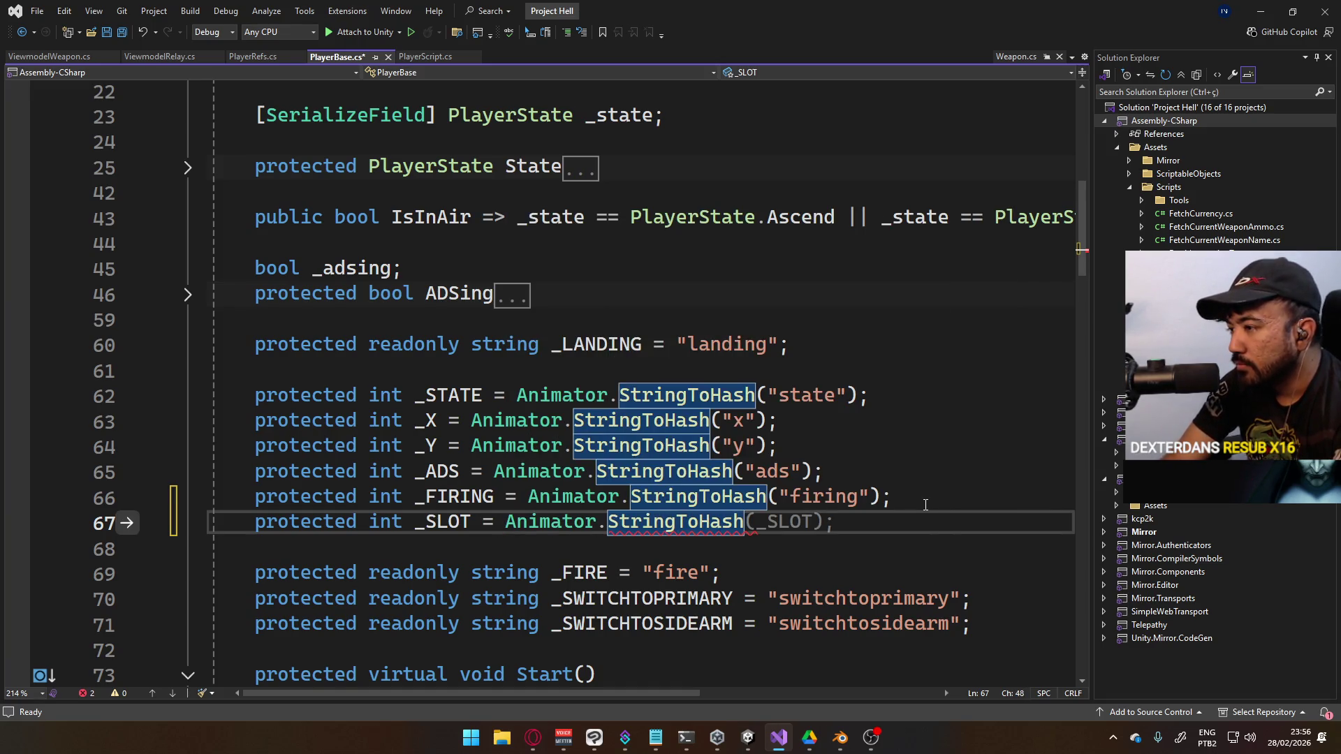
type("(")
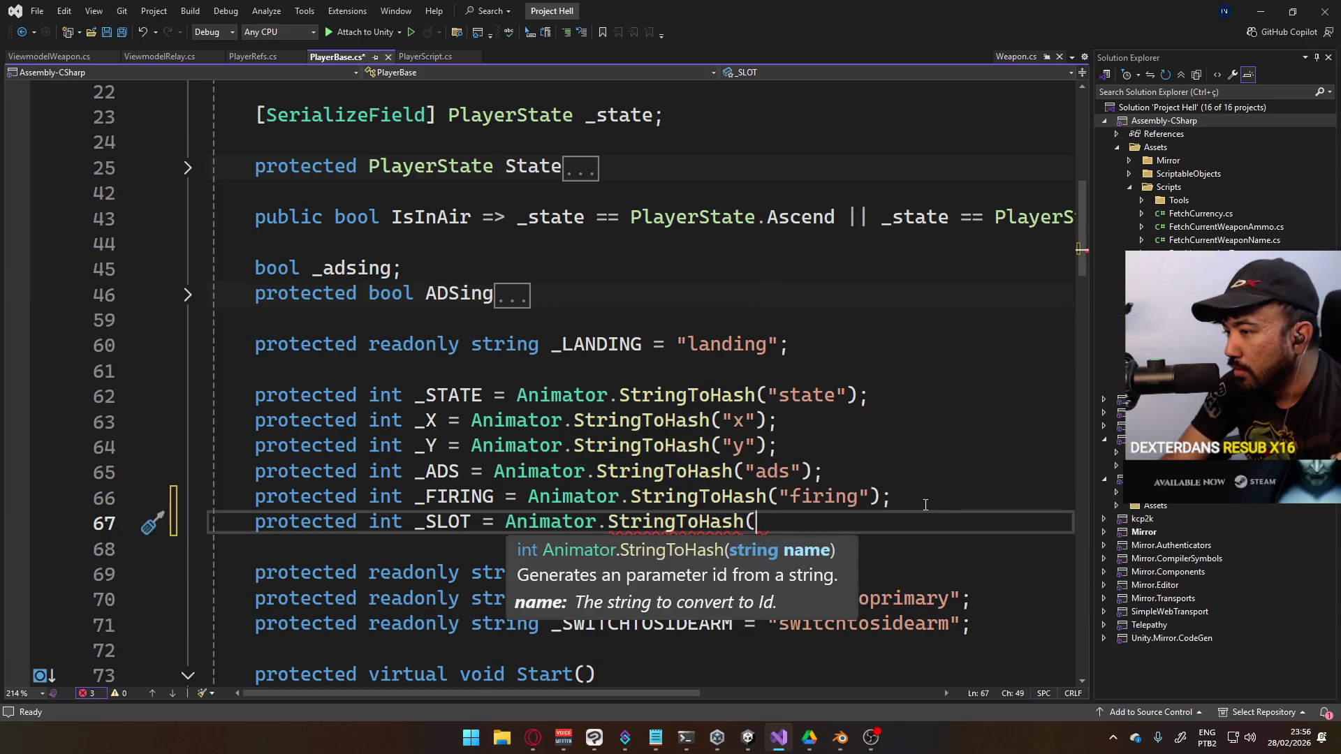
type("\"slot\");")
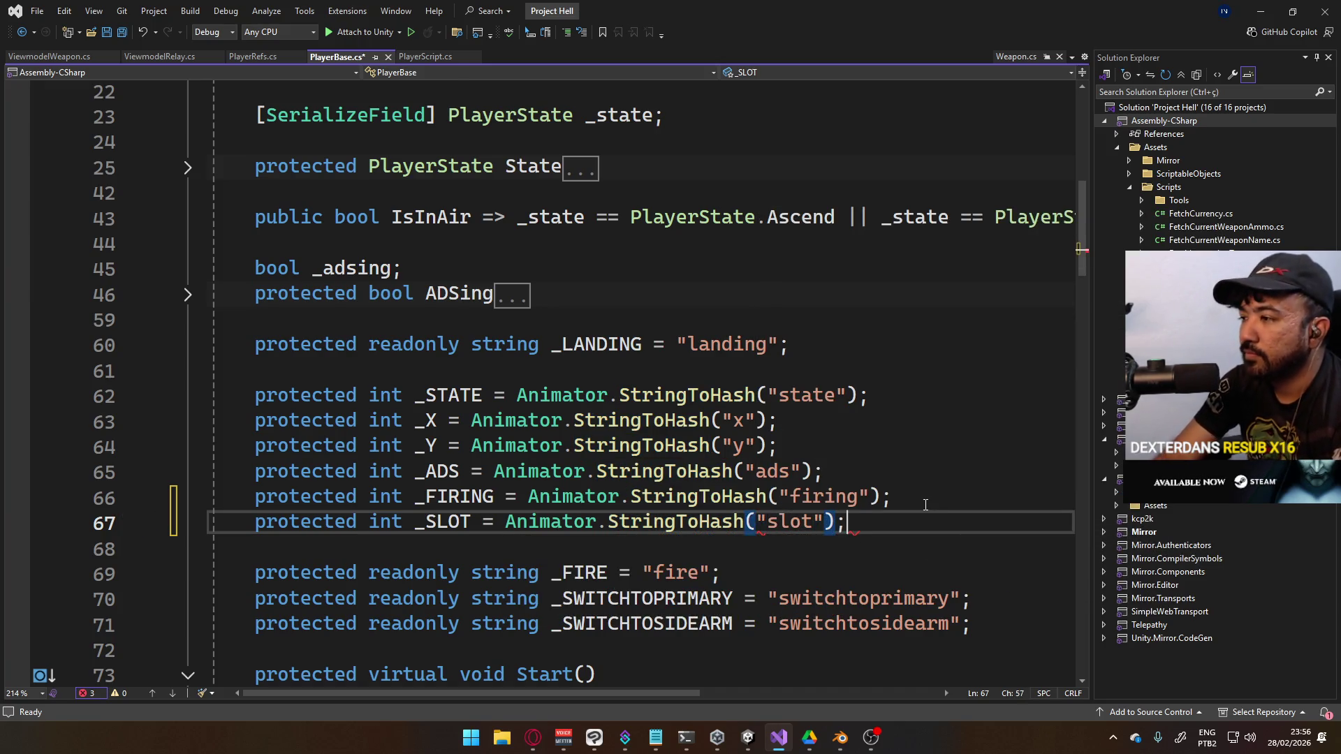
key("ctrl+s")
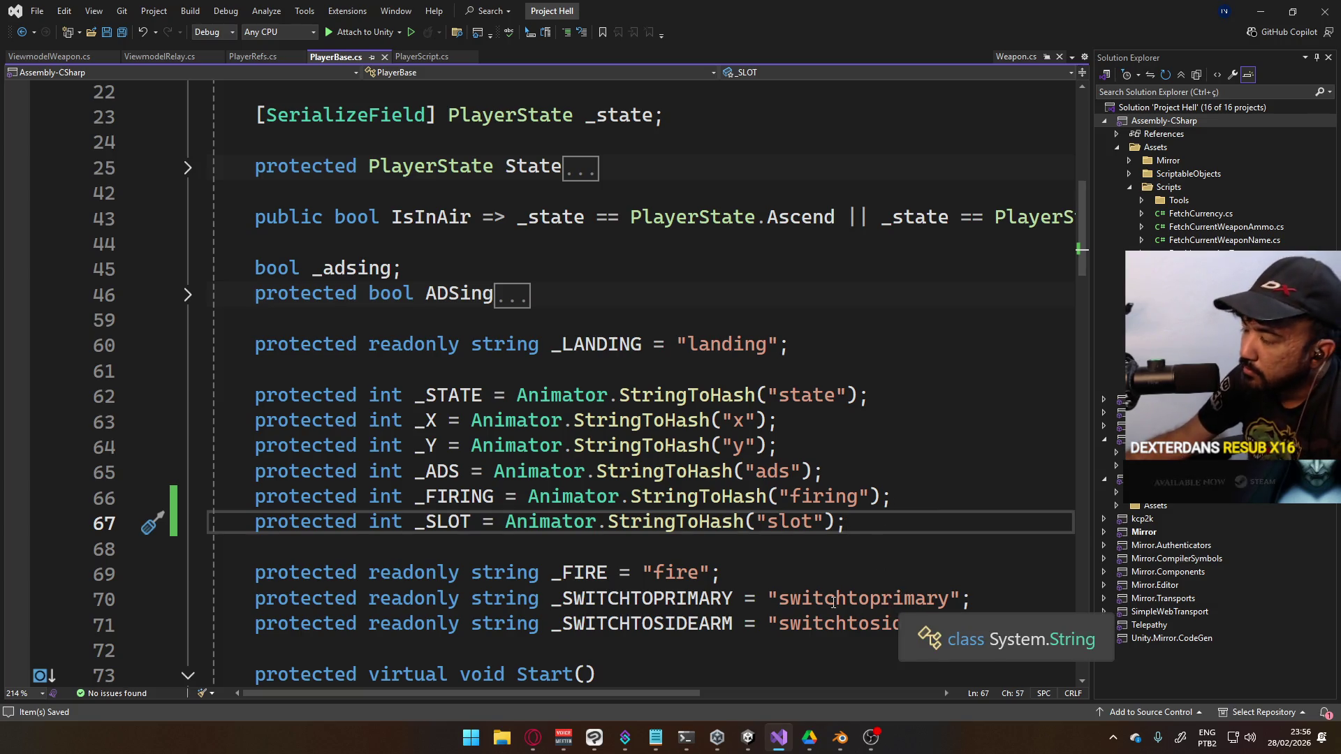
Check the community server in Discord, then return to the hash fields in the code
left_click(1114, 740)
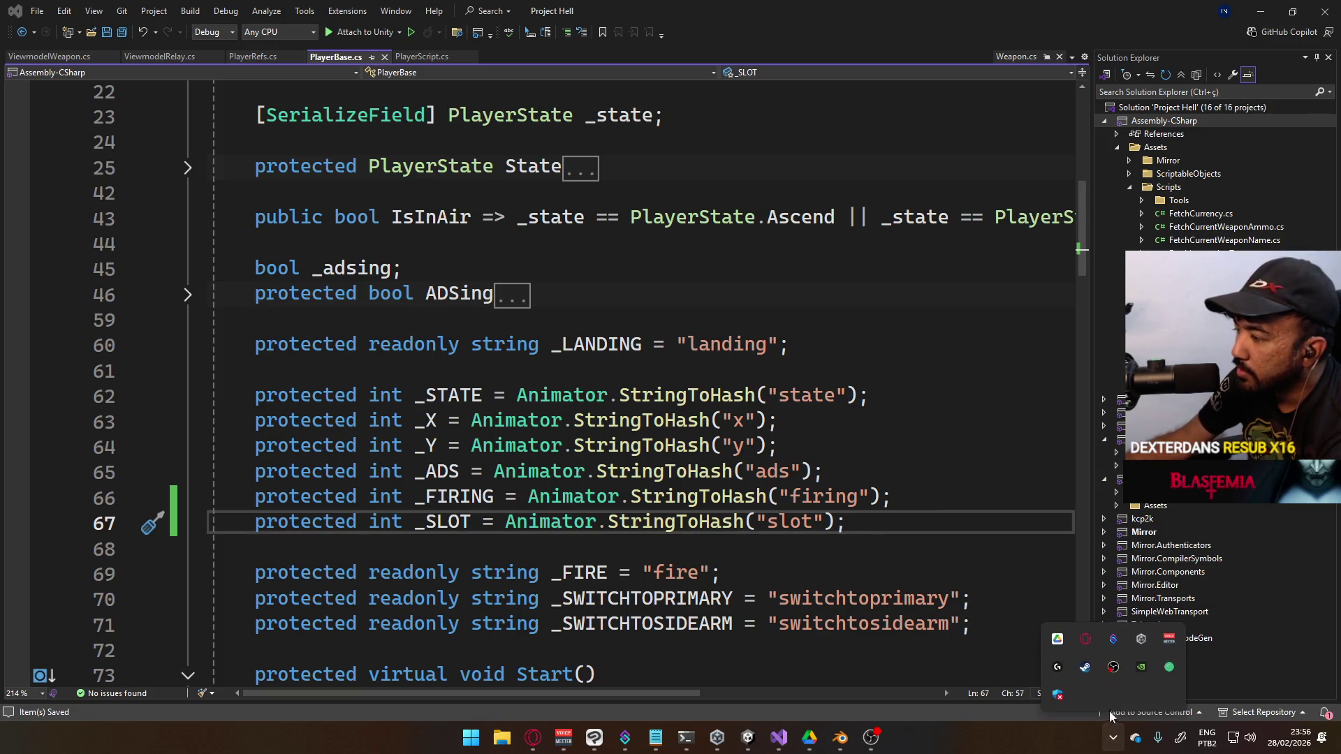
left_click(1163, 668)
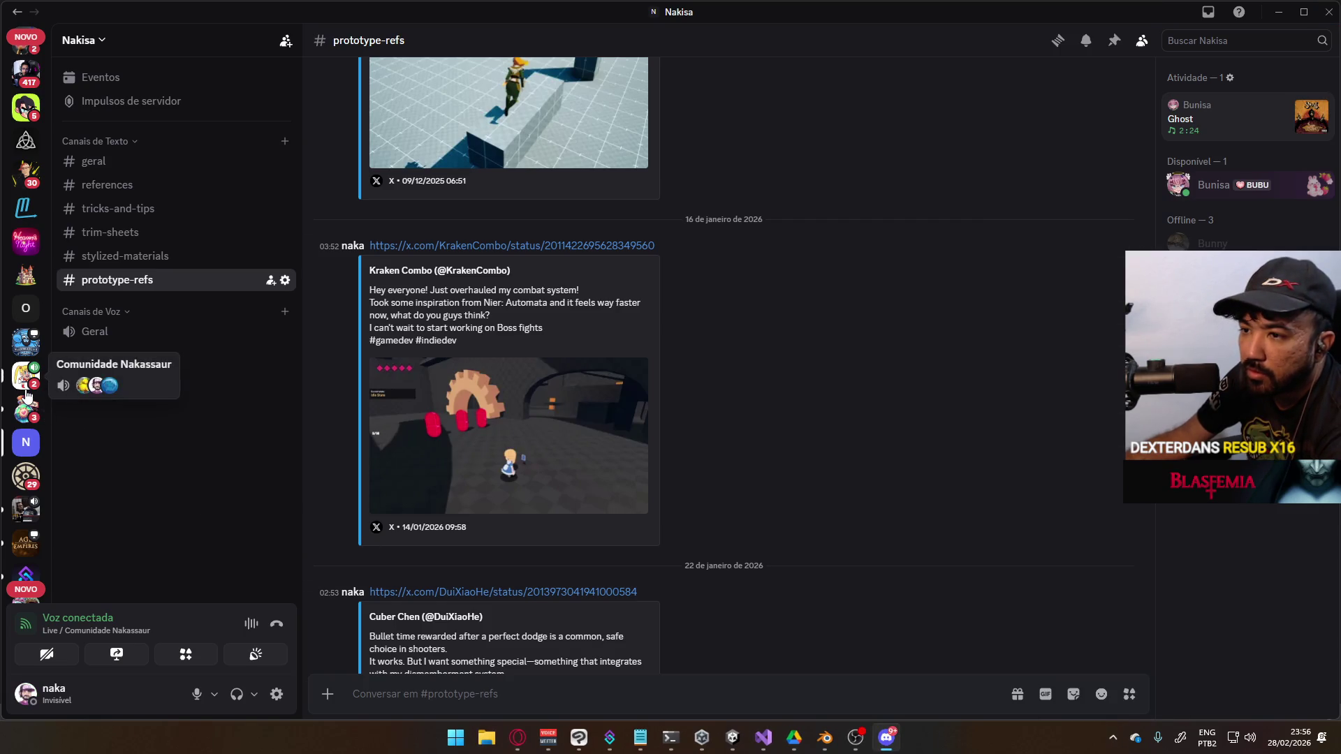
left_click(26, 387)
scroll(171, 400, "down", 4)
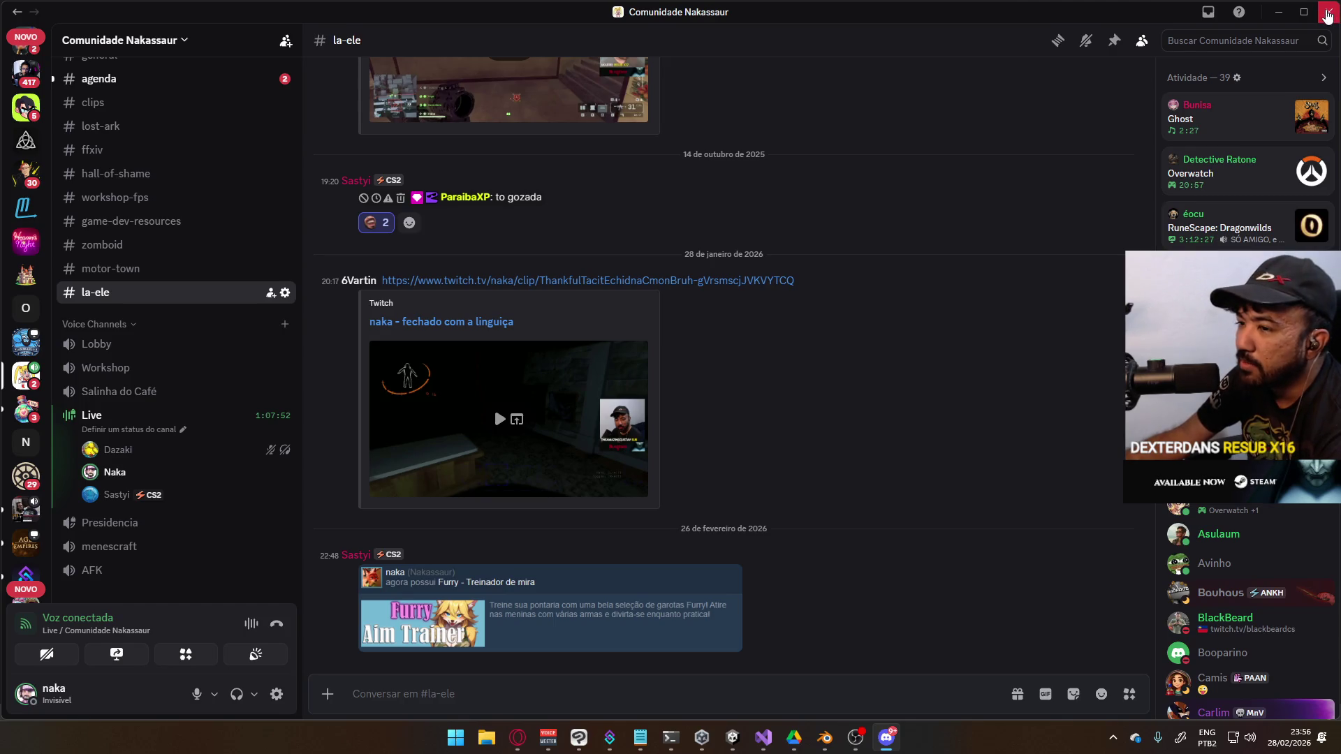
left_click(1328, 12)
left_click(717, 420)
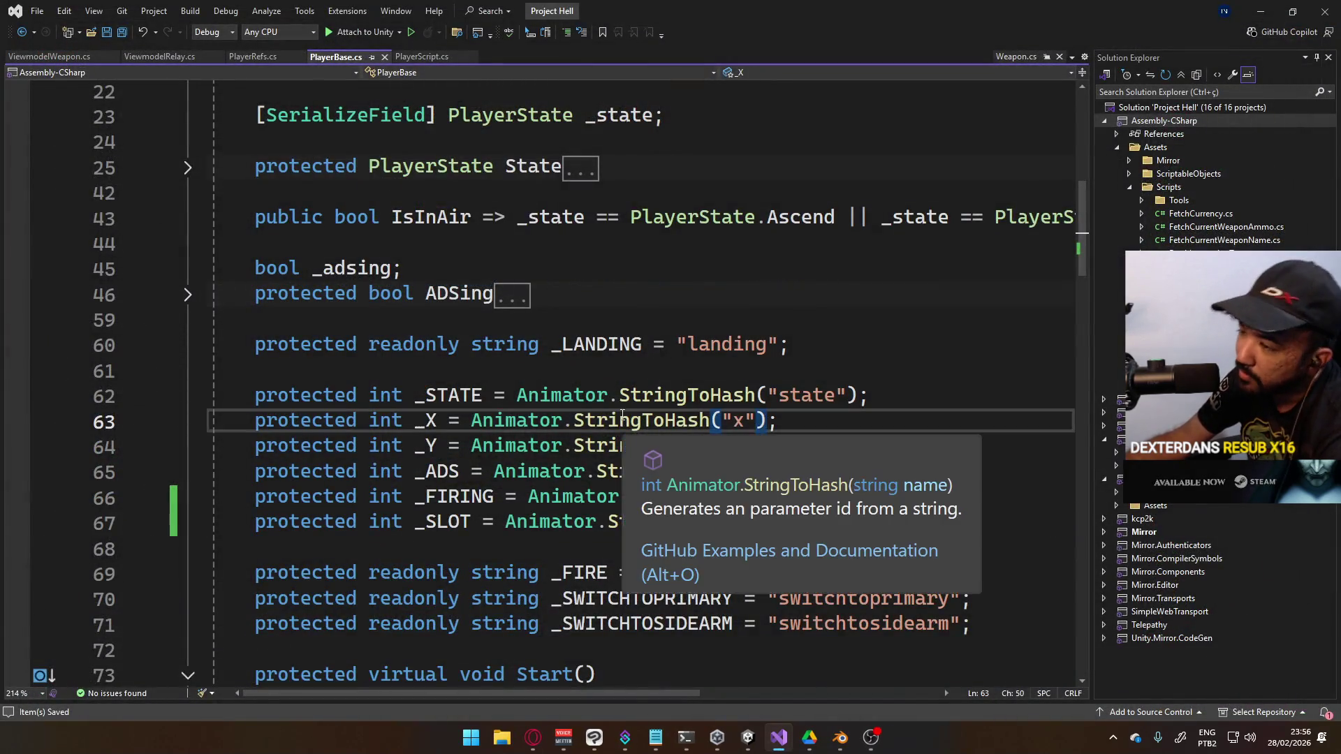
scroll(622, 417, "down", 3)
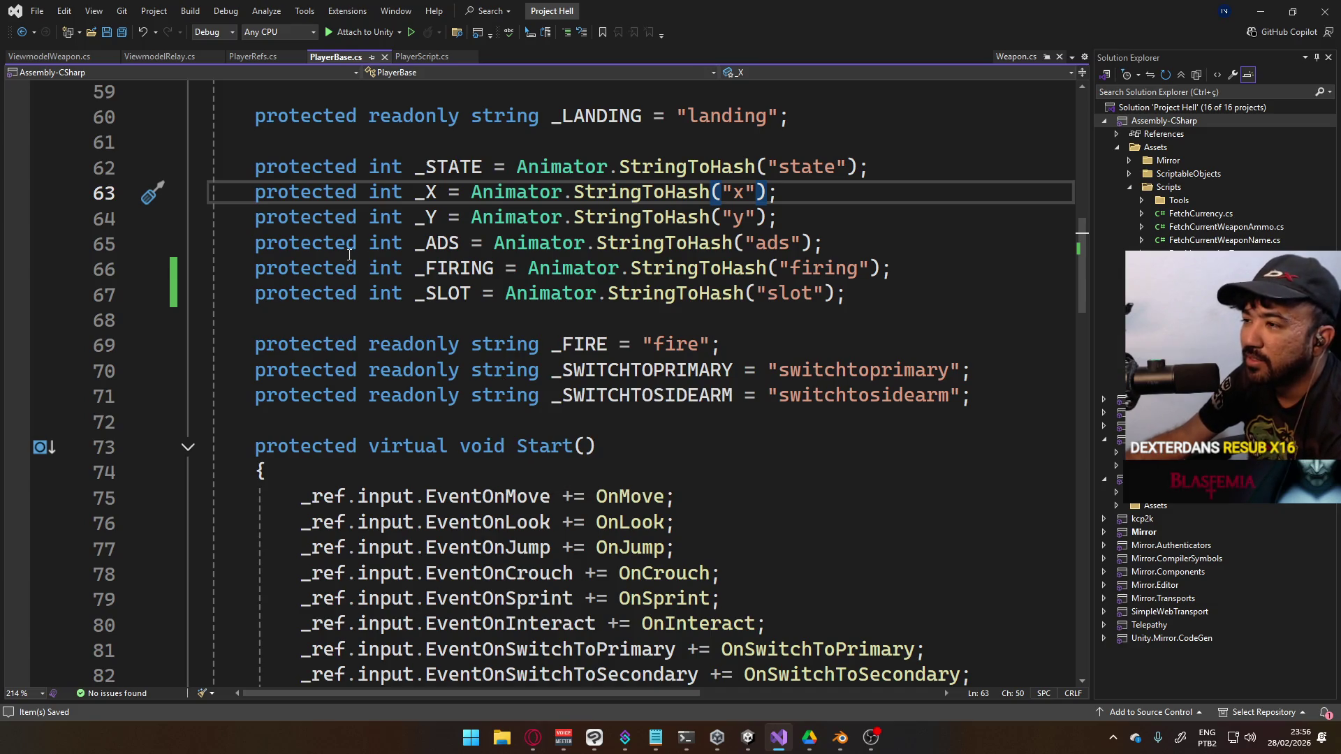
left_click(748, 738)
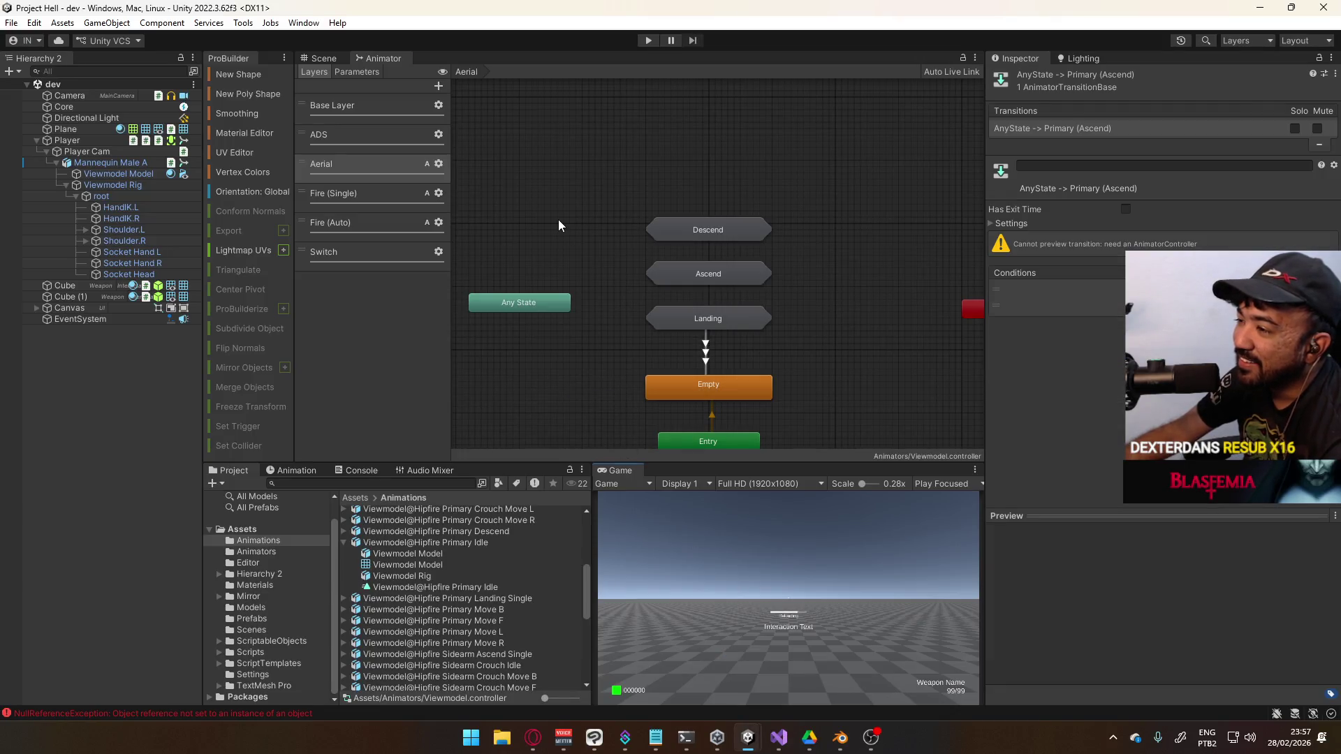
Review the ADS, Fire (Single) and Switch layers, then move Fire (Auto)'s Any State level with Empty
left_click(558, 220)
left_click(336, 135)
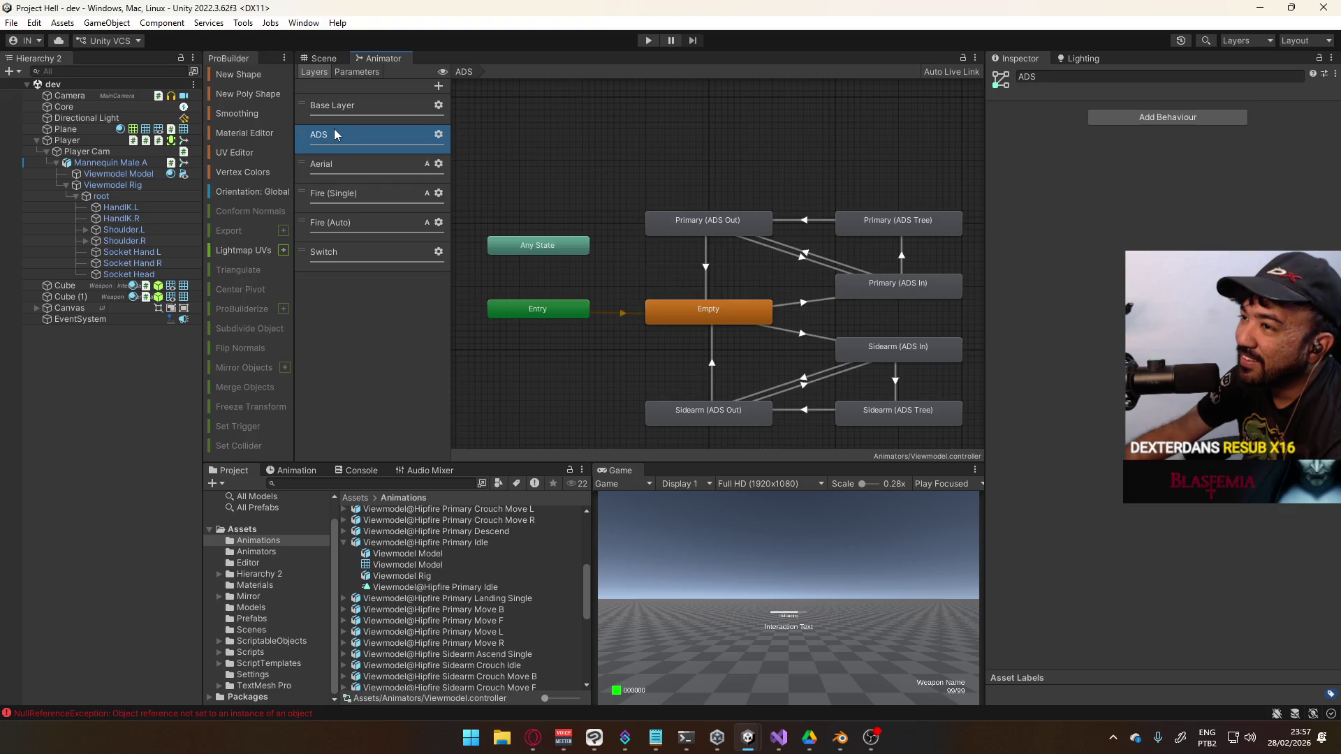
left_click(352, 193)
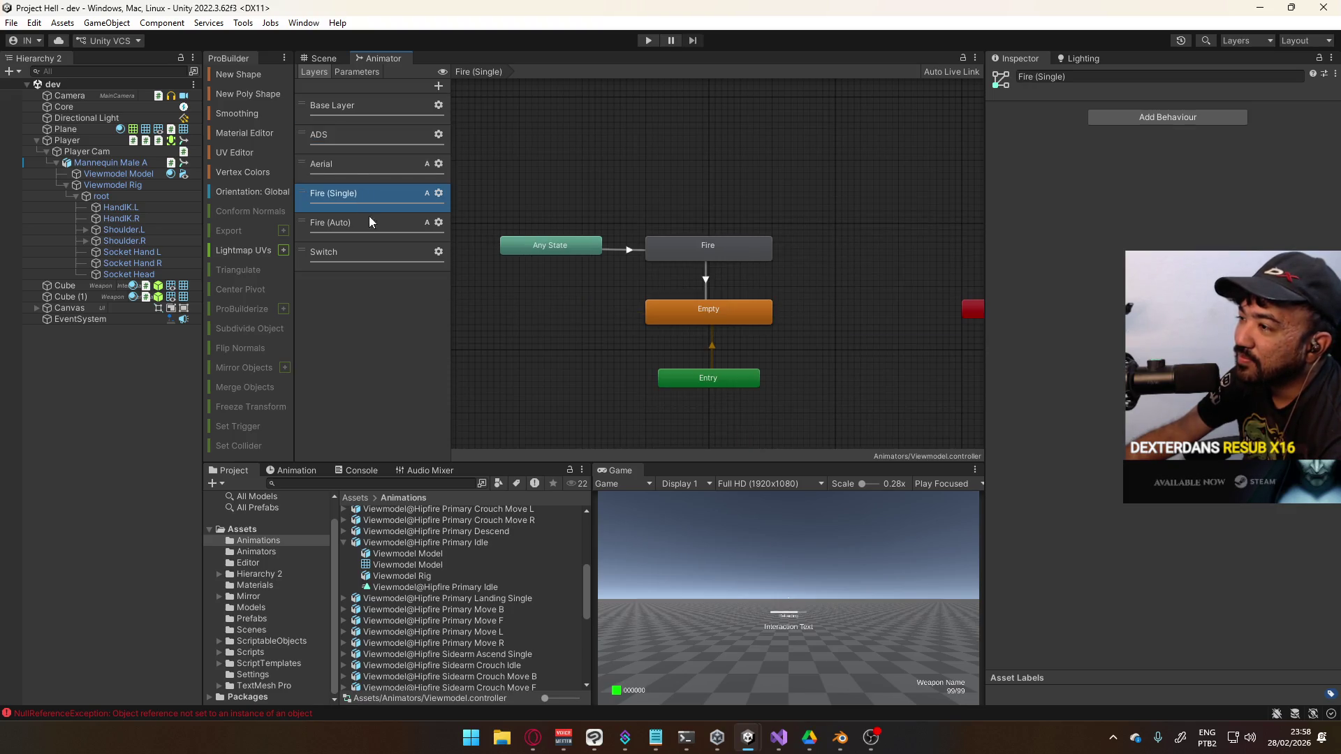
left_click(374, 246)
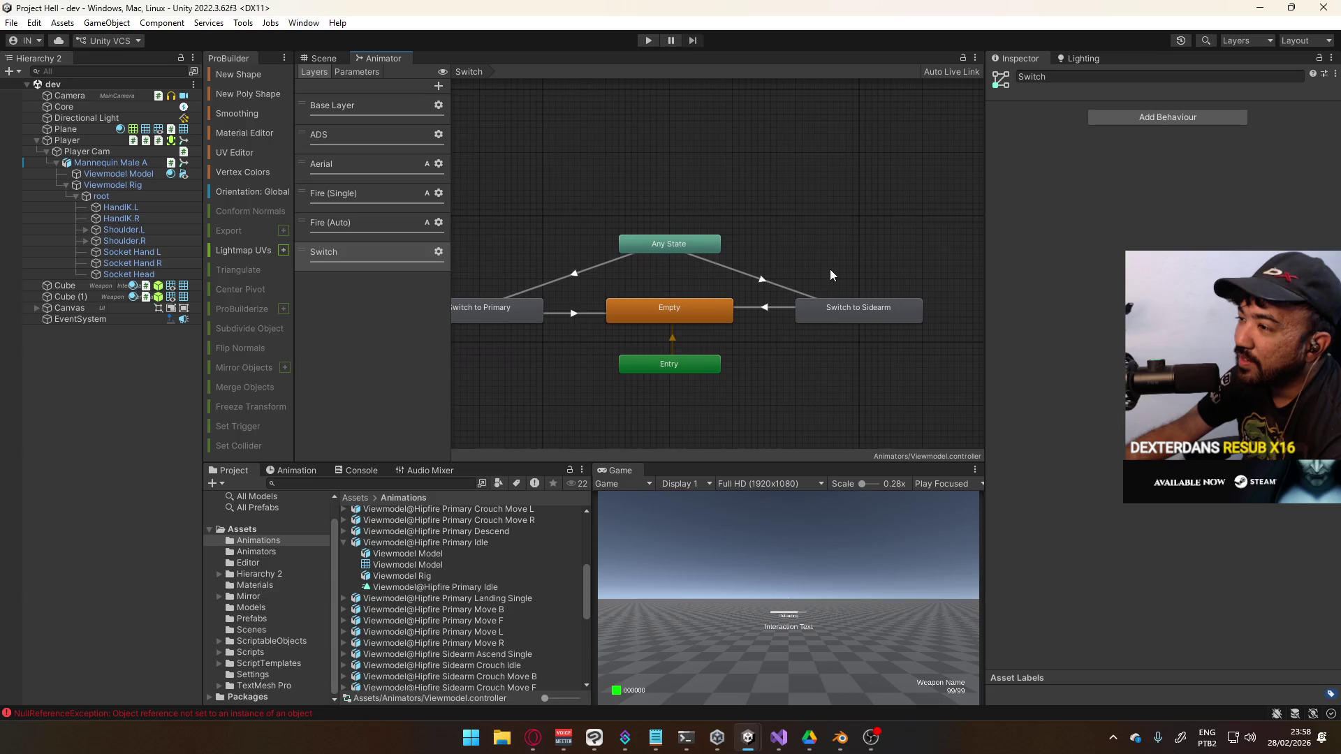
left_click(368, 218)
left_click(383, 195)
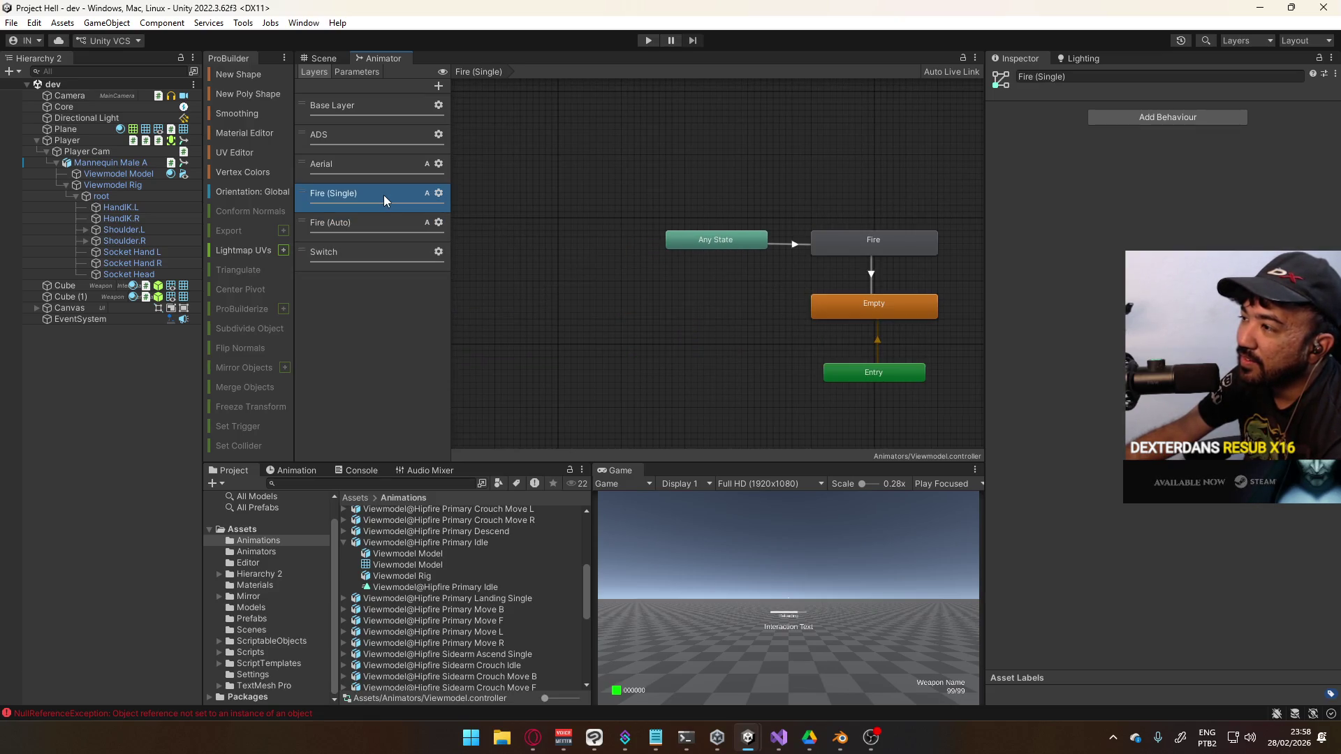
left_click(384, 216)
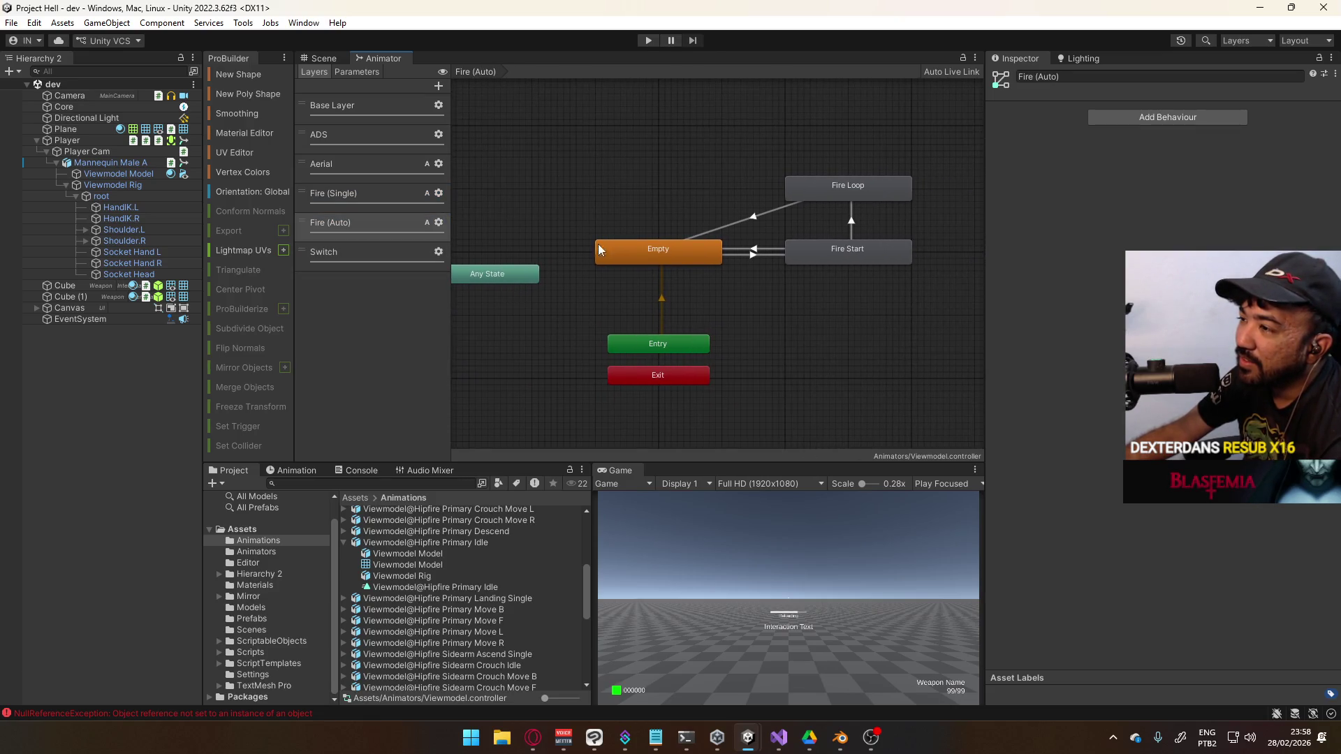
left_click_drag(657, 156, 825, 280)
left_click_drag(527, 271, 526, 248)
left_click(580, 203)
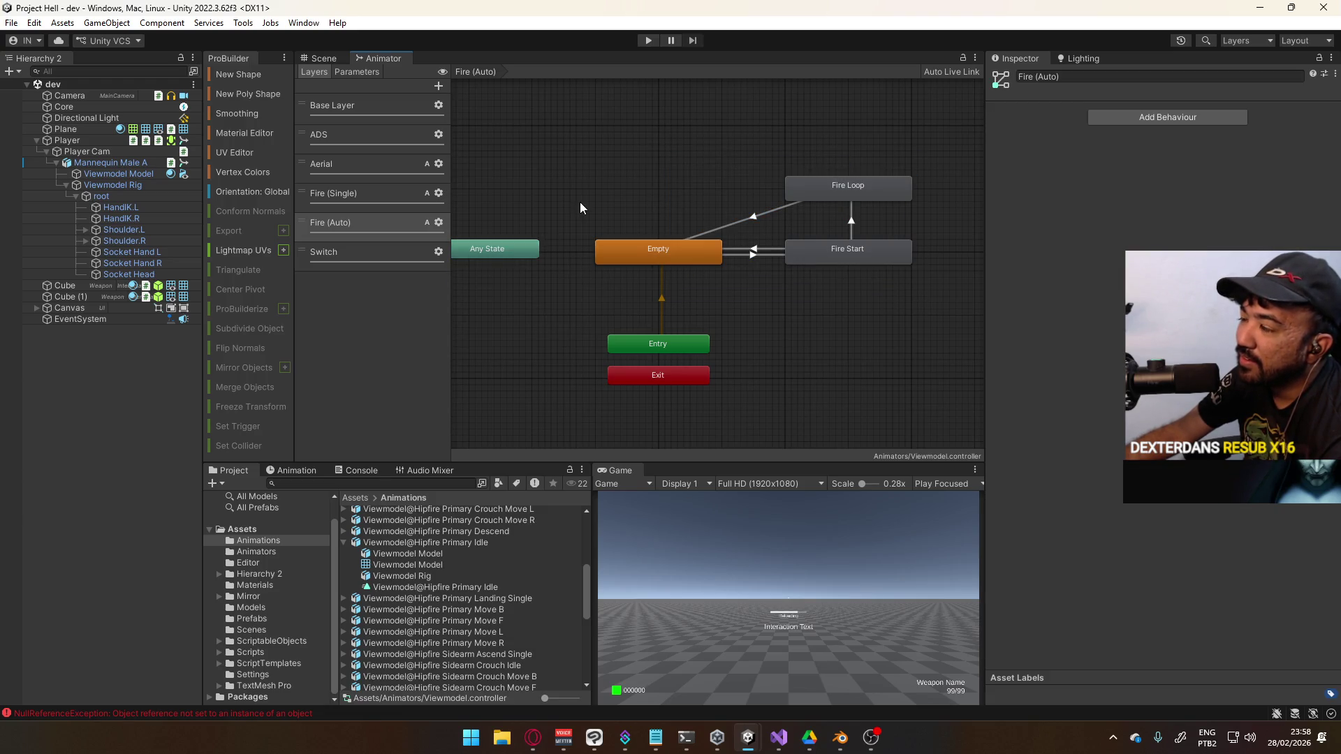
Cycle back through the layers to Base Layer and place Any State beside the orange Default state
left_click(366, 198)
left_click(367, 217)
left_click(373, 197)
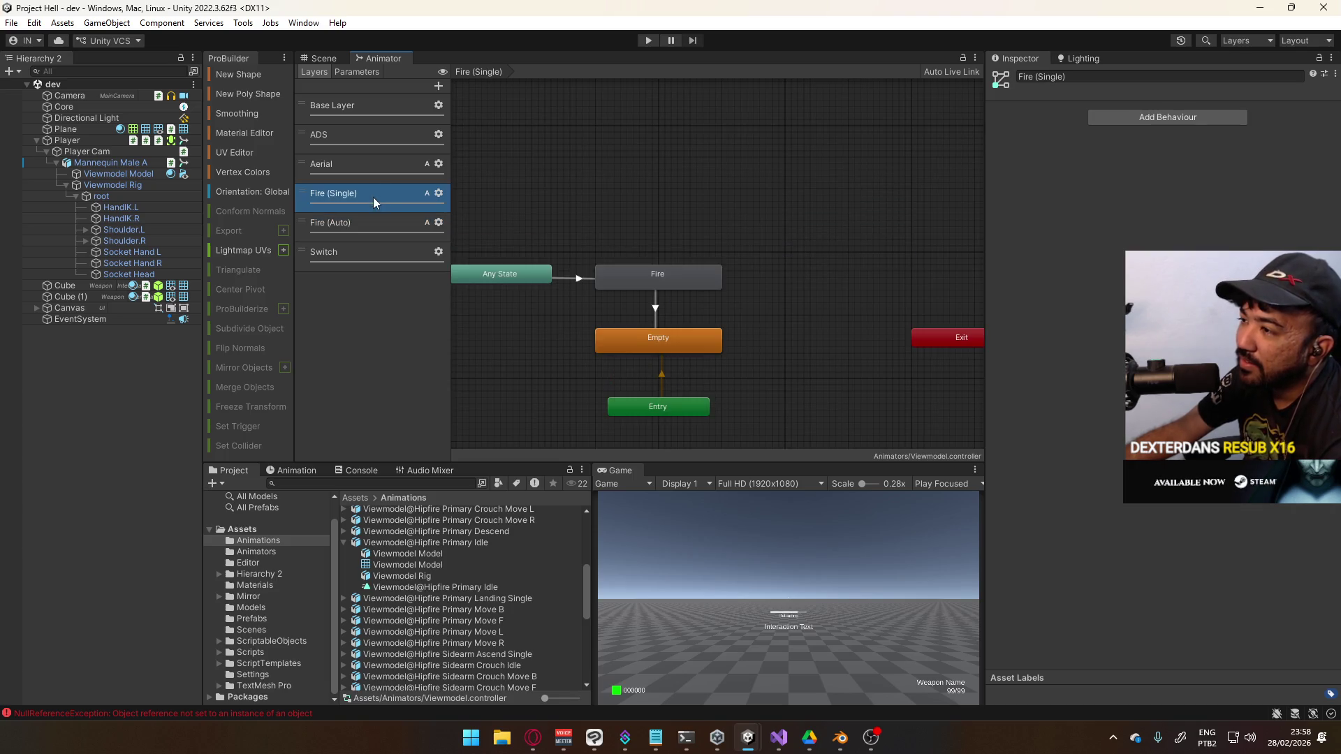
left_click(373, 162)
left_click(378, 140)
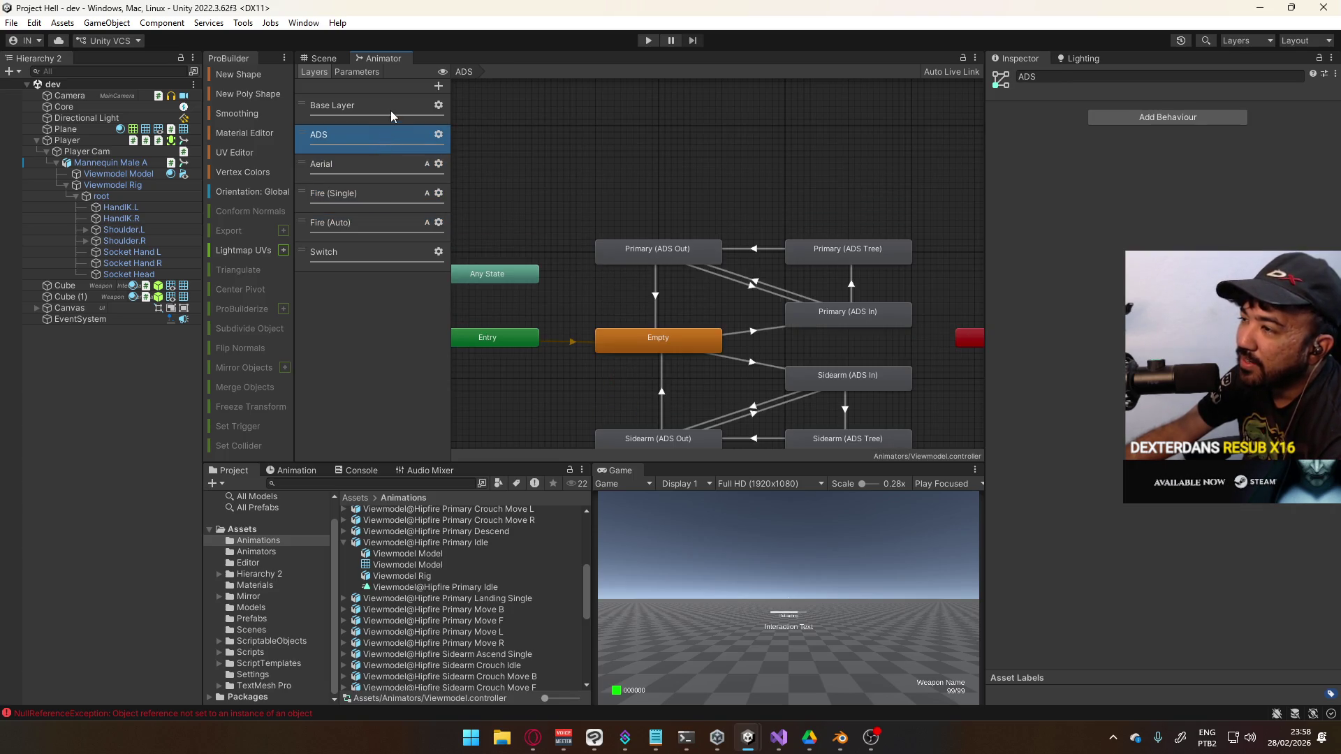
left_click(391, 110)
left_click_drag(657, 255, 775, 191)
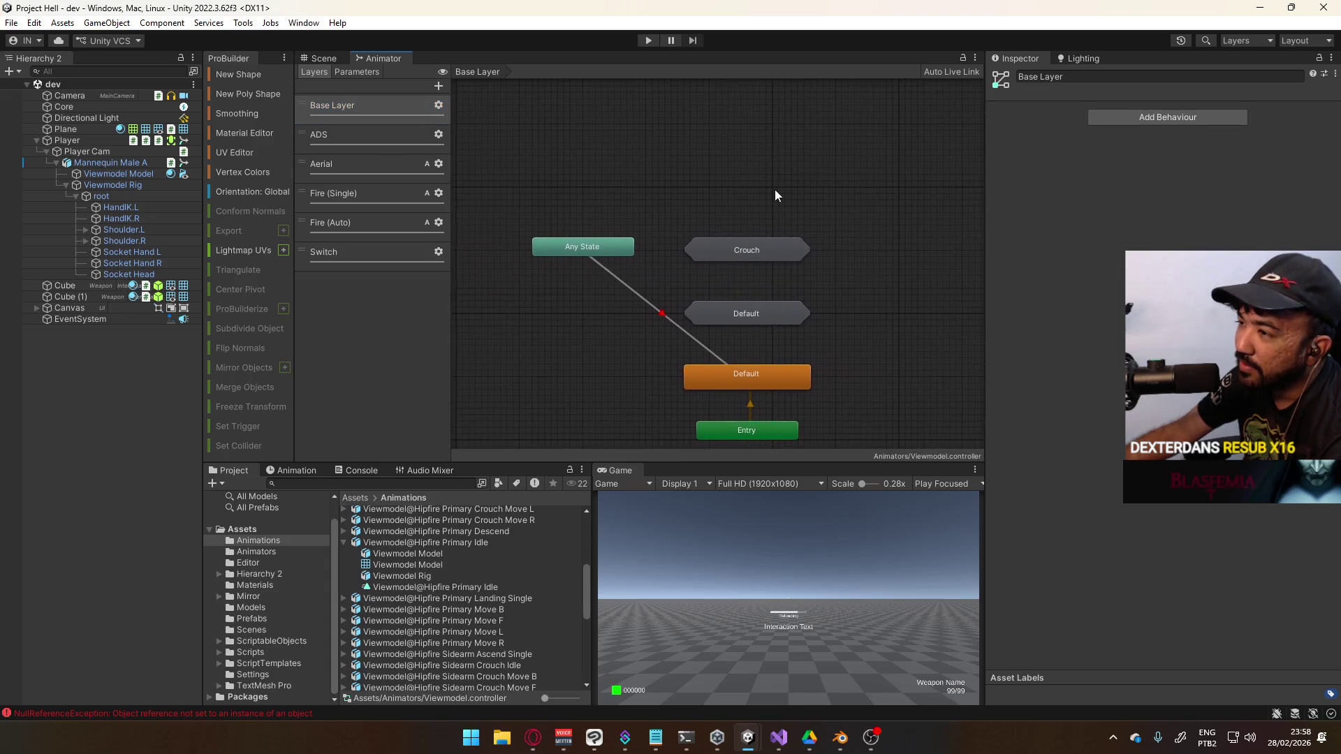
left_click_drag(597, 328, 598, 375)
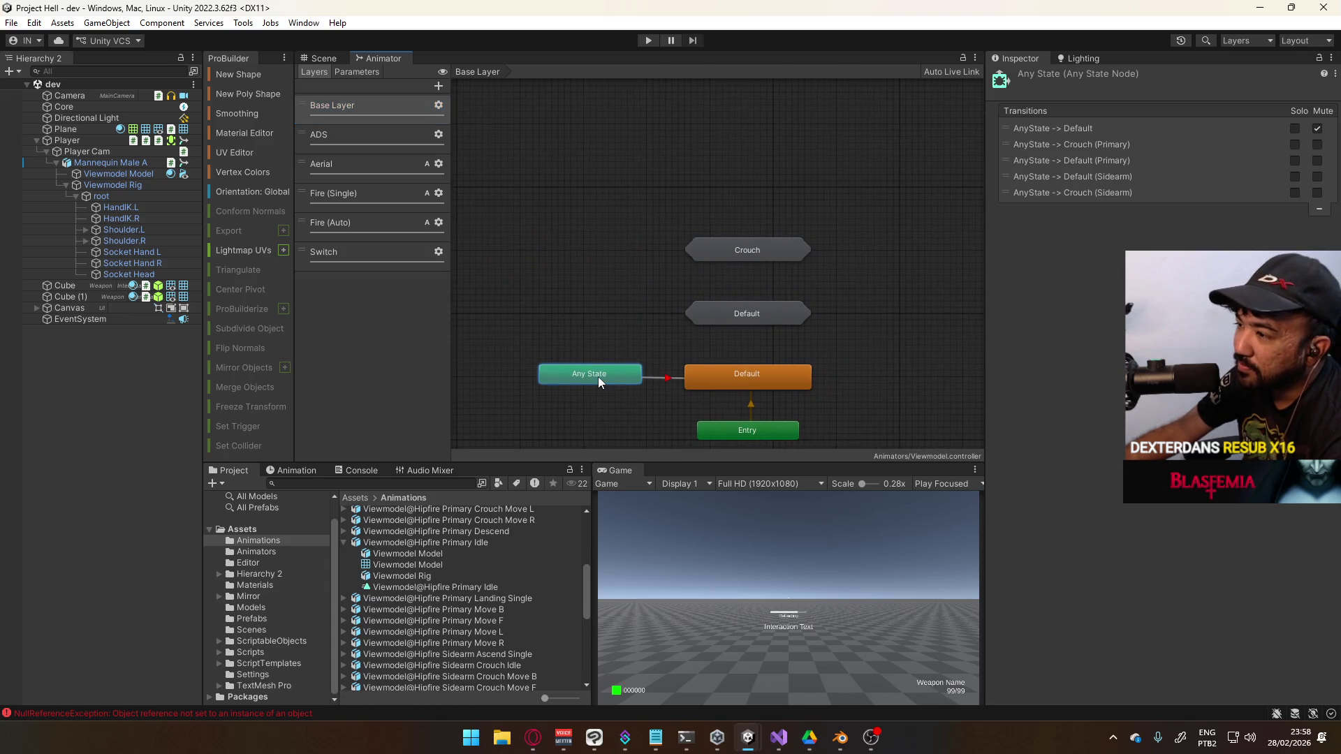
Inside the Default sub-state machine, set Default (Primary) as the layer's starting state
left_click(668, 341)
right_click(765, 316)
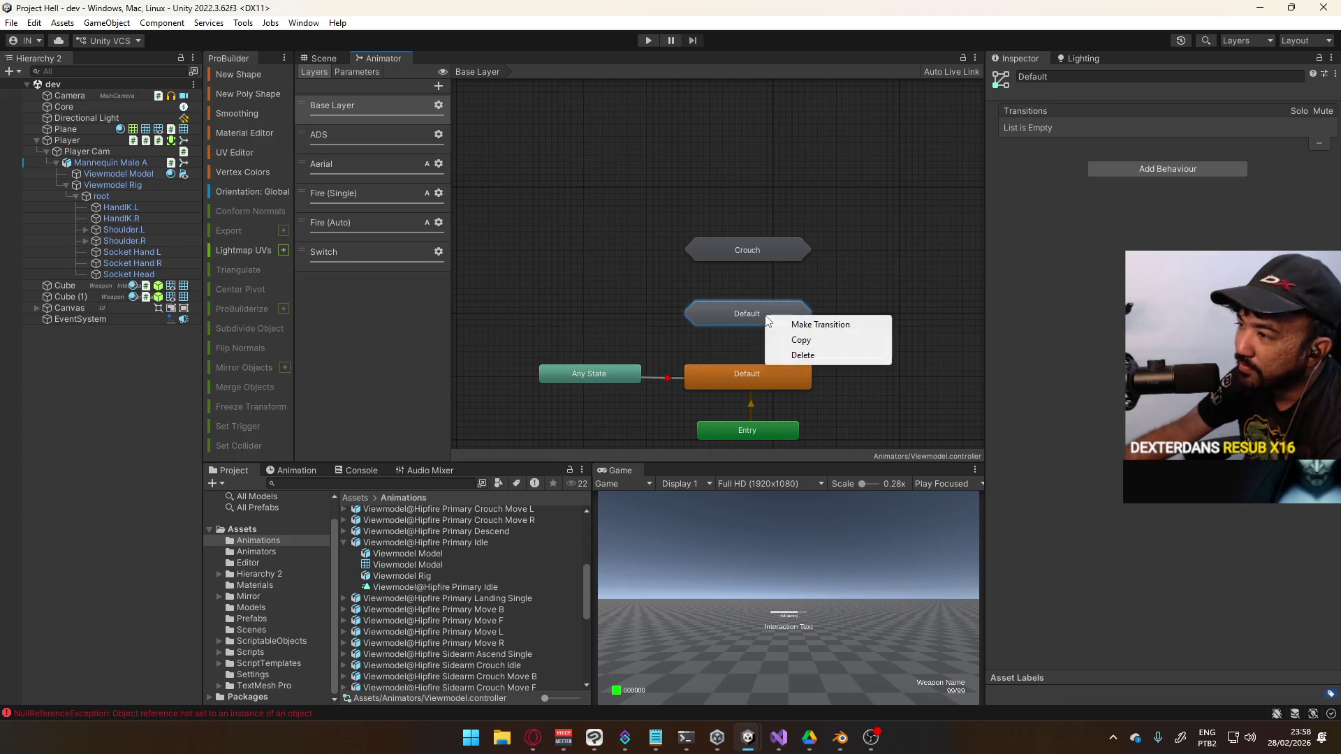
left_click(820, 283)
double_click(771, 314)
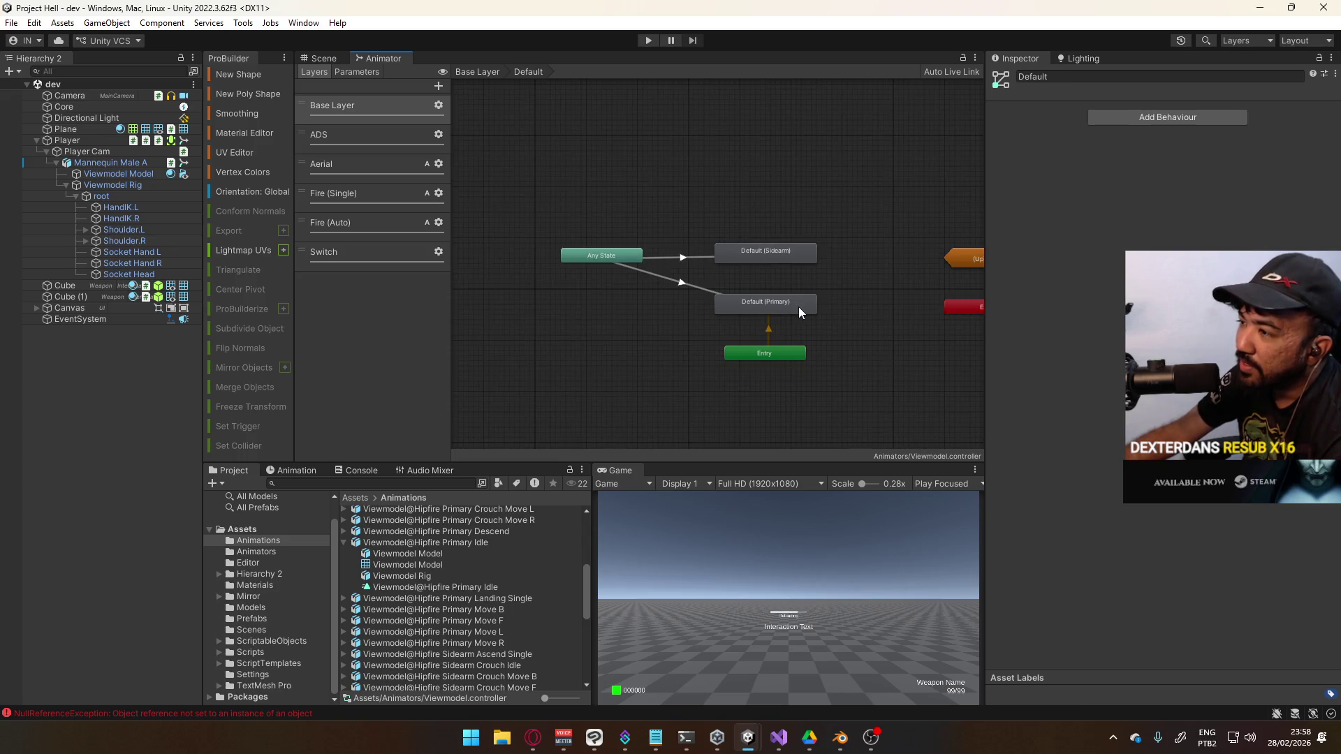
right_click(782, 313)
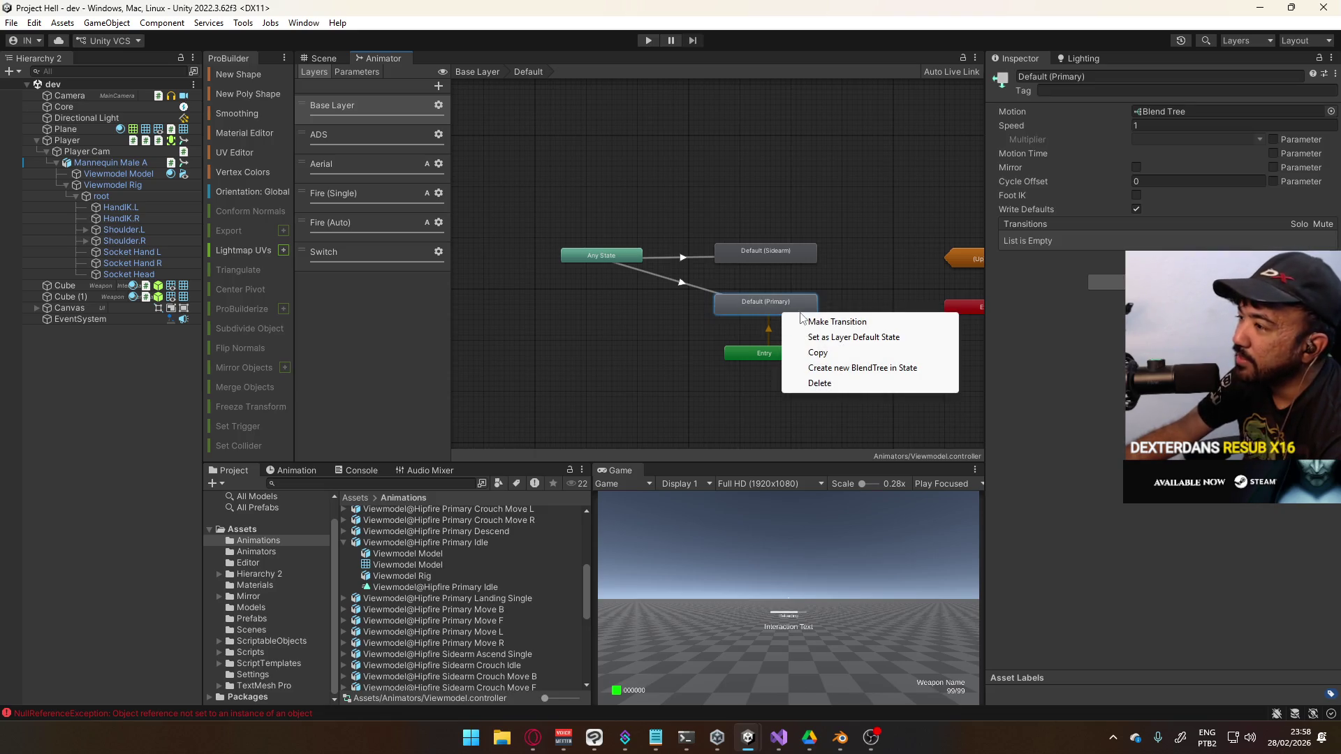
left_click(890, 337)
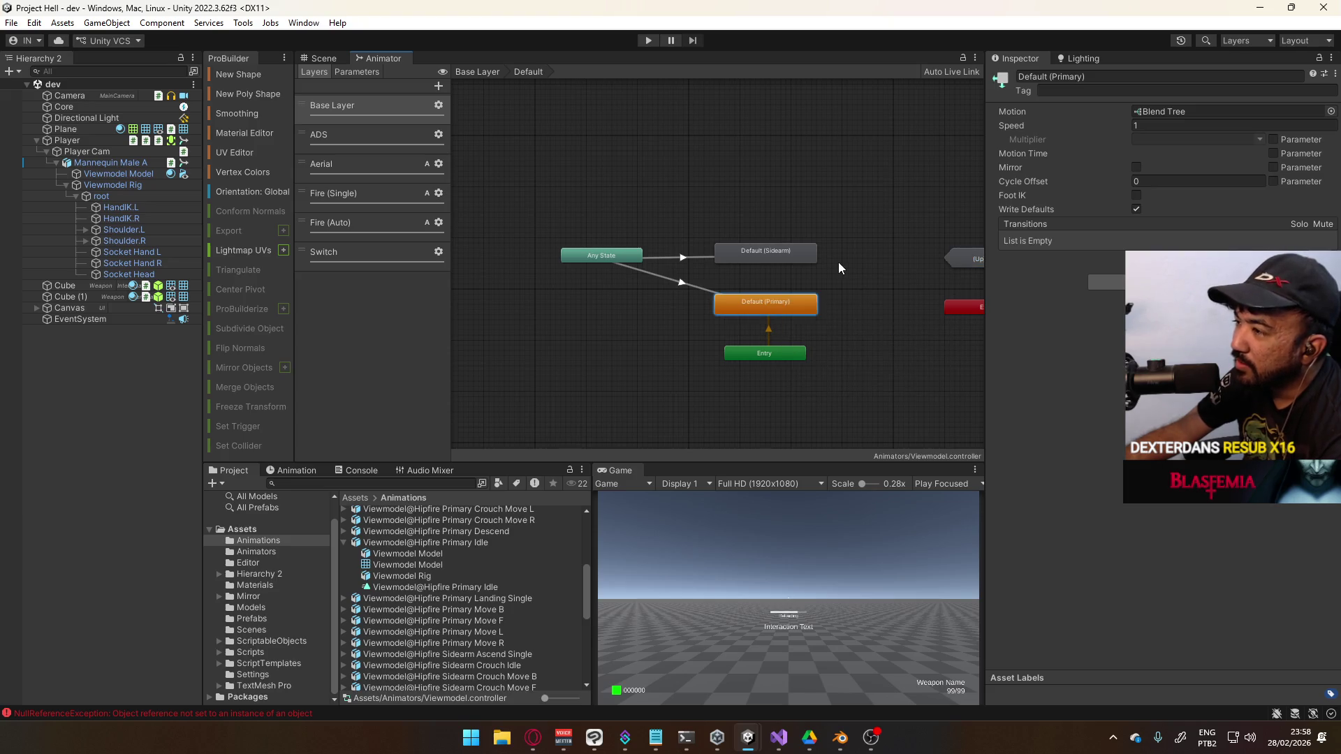
Reposition the Any State and grey Default nodes to the left in the Base Layer graph
left_click(775, 366)
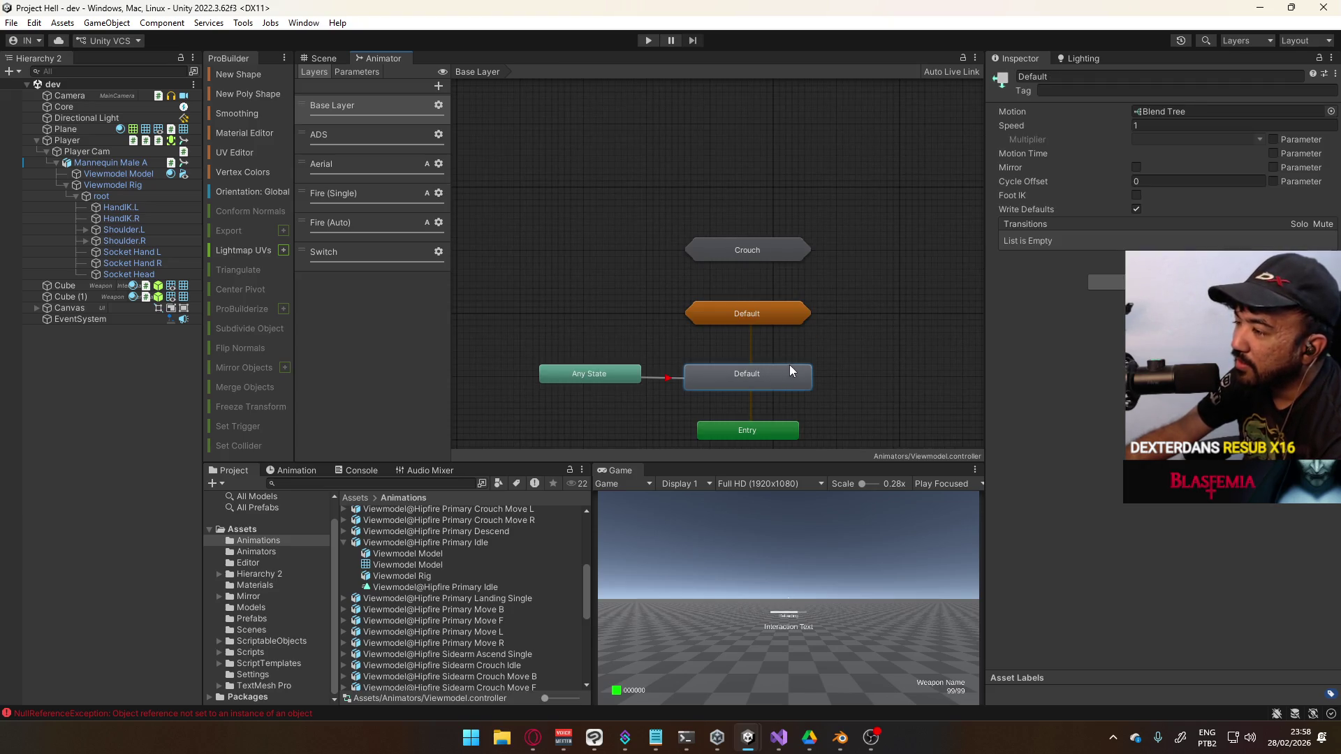
key("f")
left_click_drag(732, 352, 626, 320)
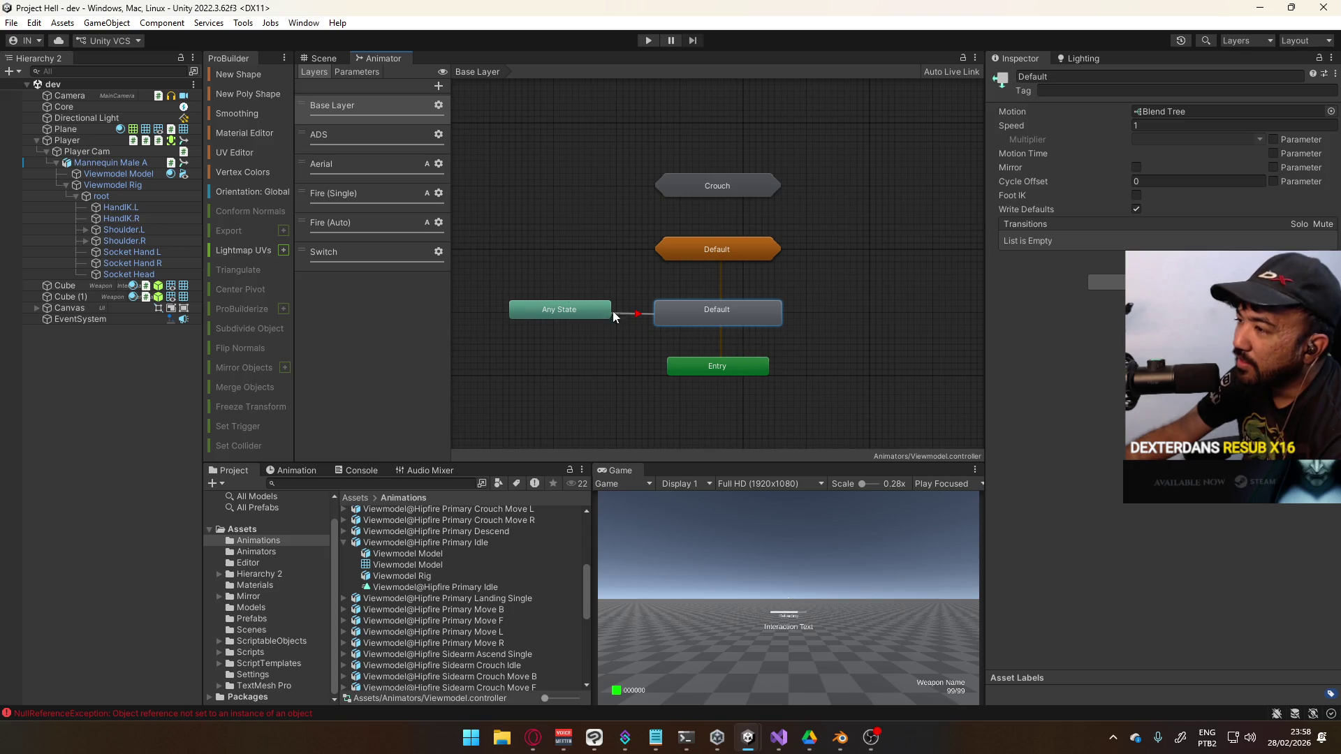
left_click_drag(726, 326, 567, 260)
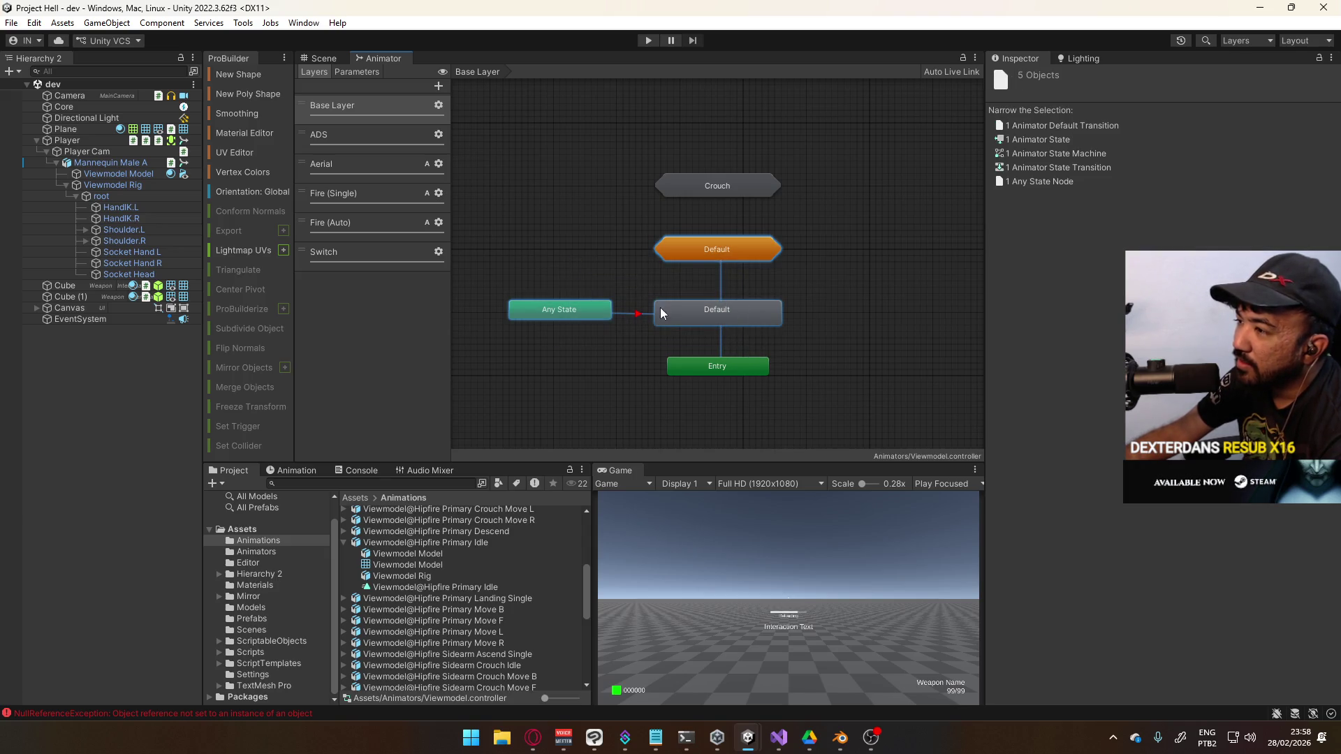
left_click(566, 311)
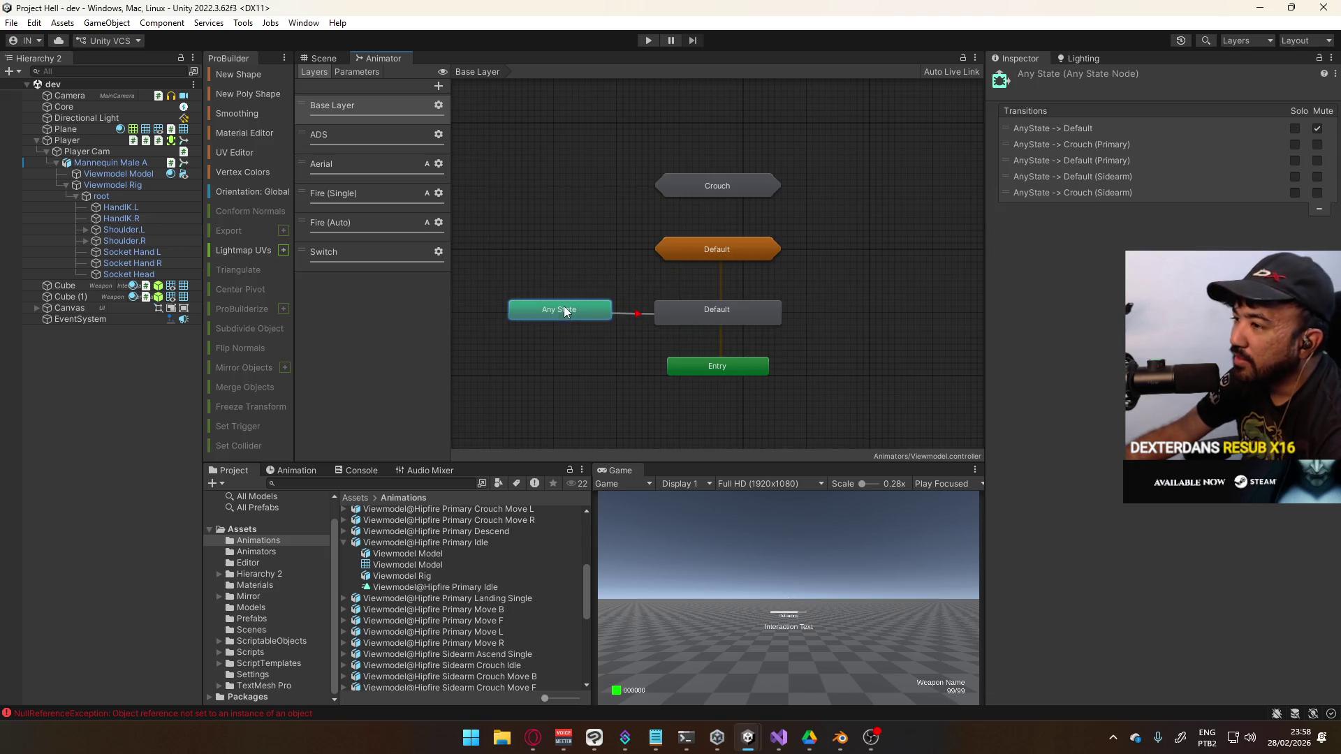
left_click(674, 317, "shift")
mouse_move(613, 299)
left_mouse_down()
mouse_move(773, 328)
mouse_move(612, 275)
mouse_move(633, 273)
left_mouse_up()
left_click(645, 224)
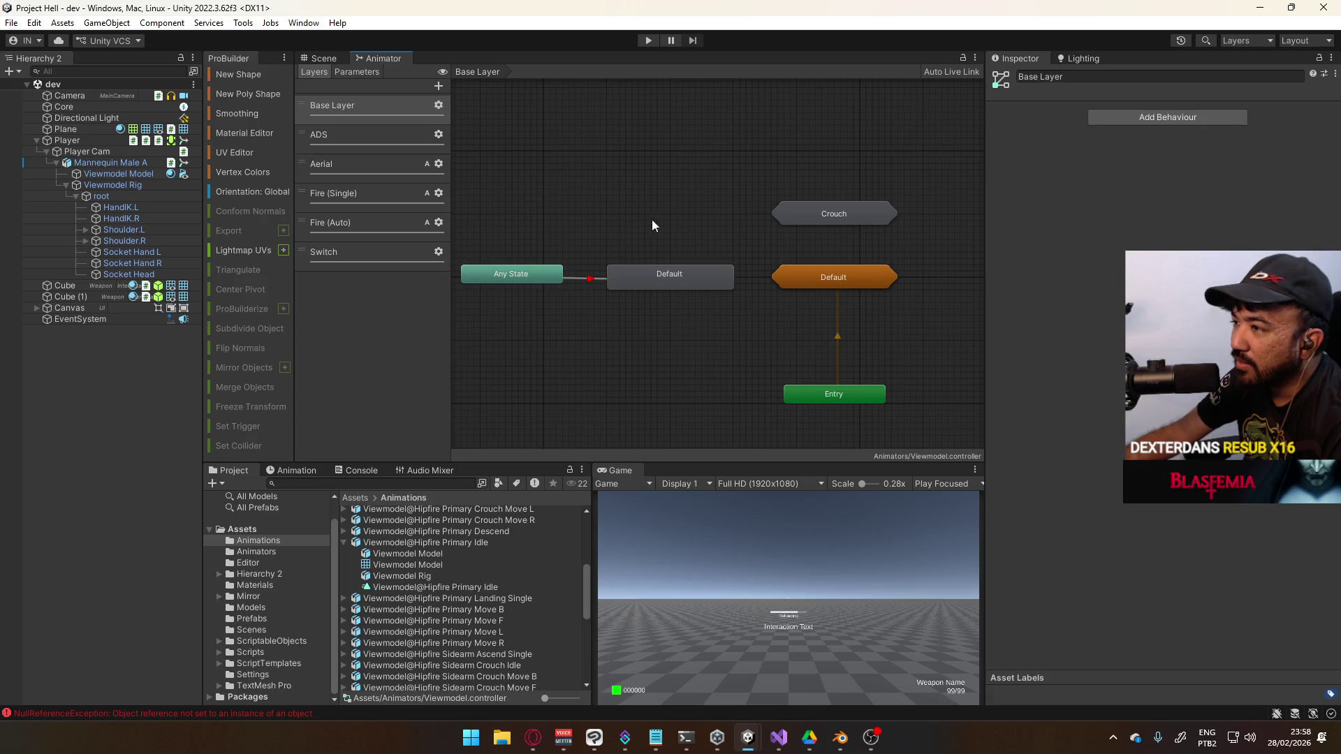
left_click_drag(676, 222, 505, 293)
left_click_drag(621, 285, 500, 284)
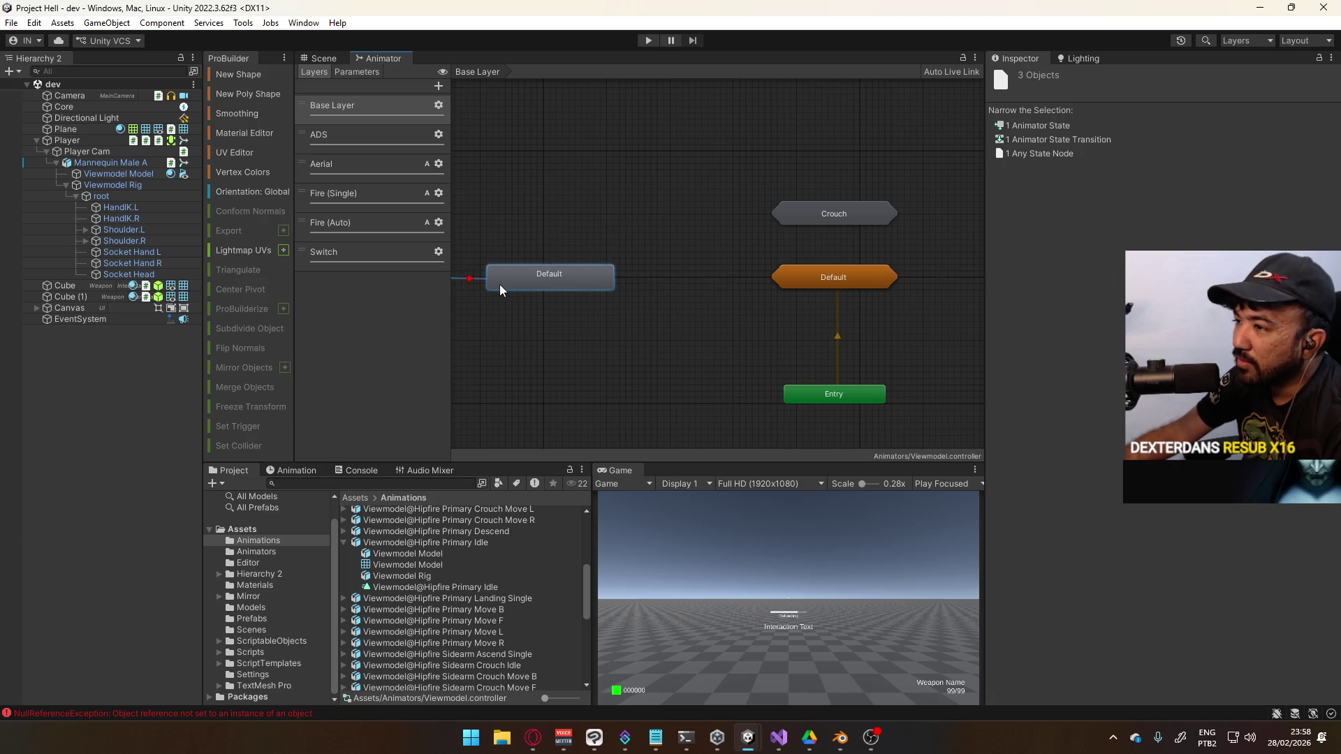
left_click(613, 171)
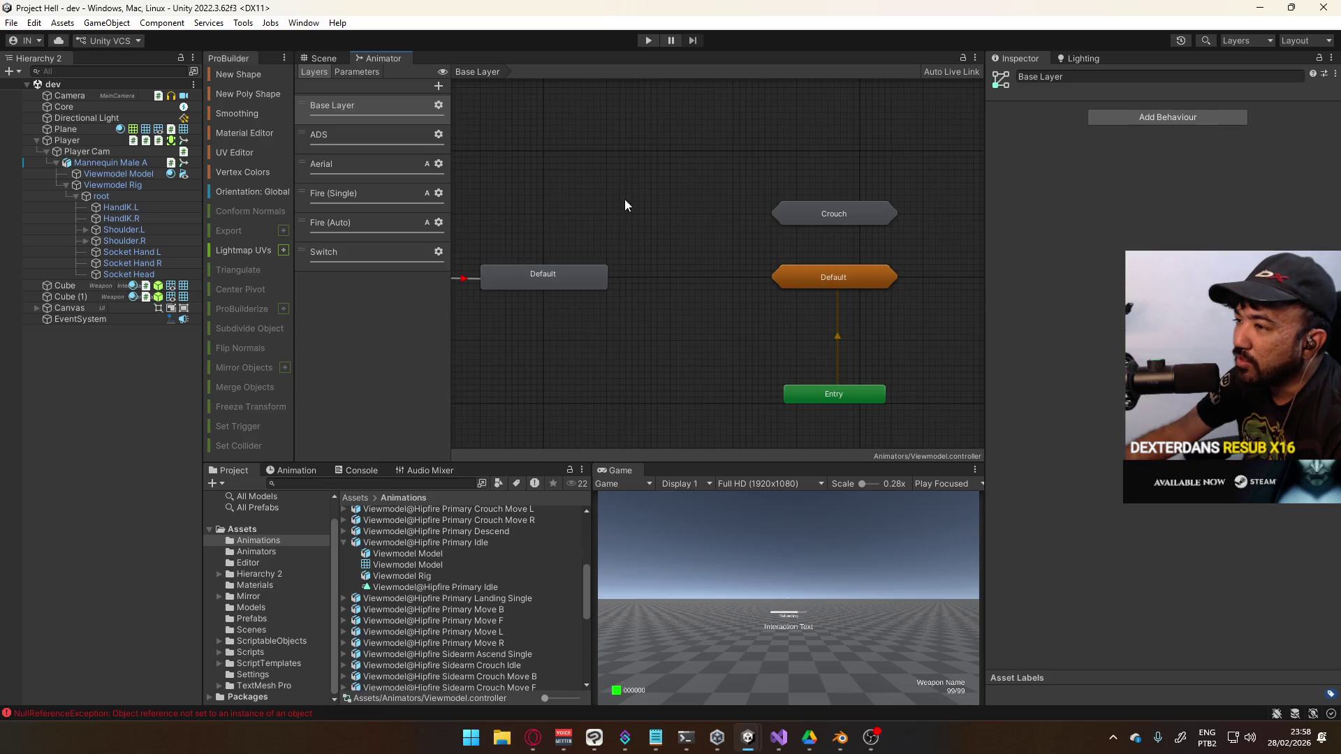
Delete the grey Default state, shift Any State right, and start the game
left_click(642, 292)
key("Delete")
left_click_drag(487, 284, 644, 284)
left_click(673, 183)
left_click(649, 41)
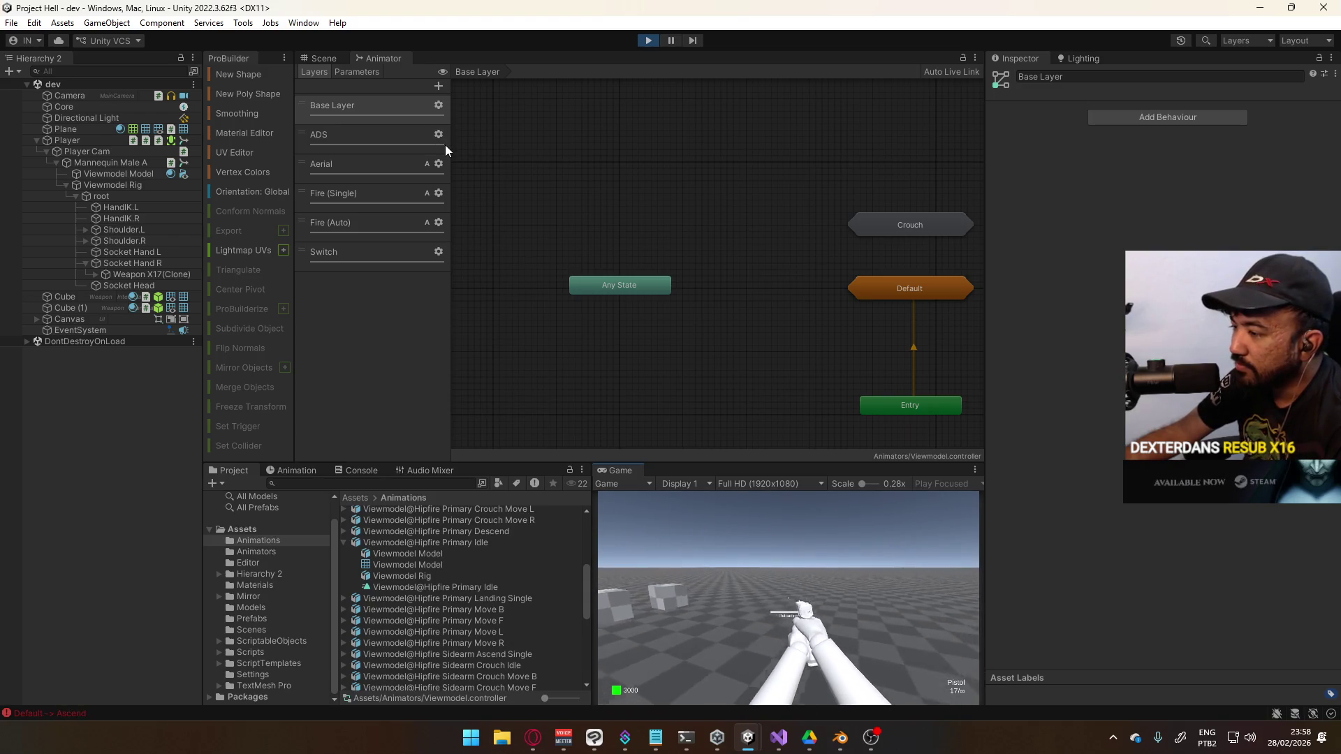
Pause the game, frame the whole graph, and open the Default sub-state machine
left_click(643, 43)
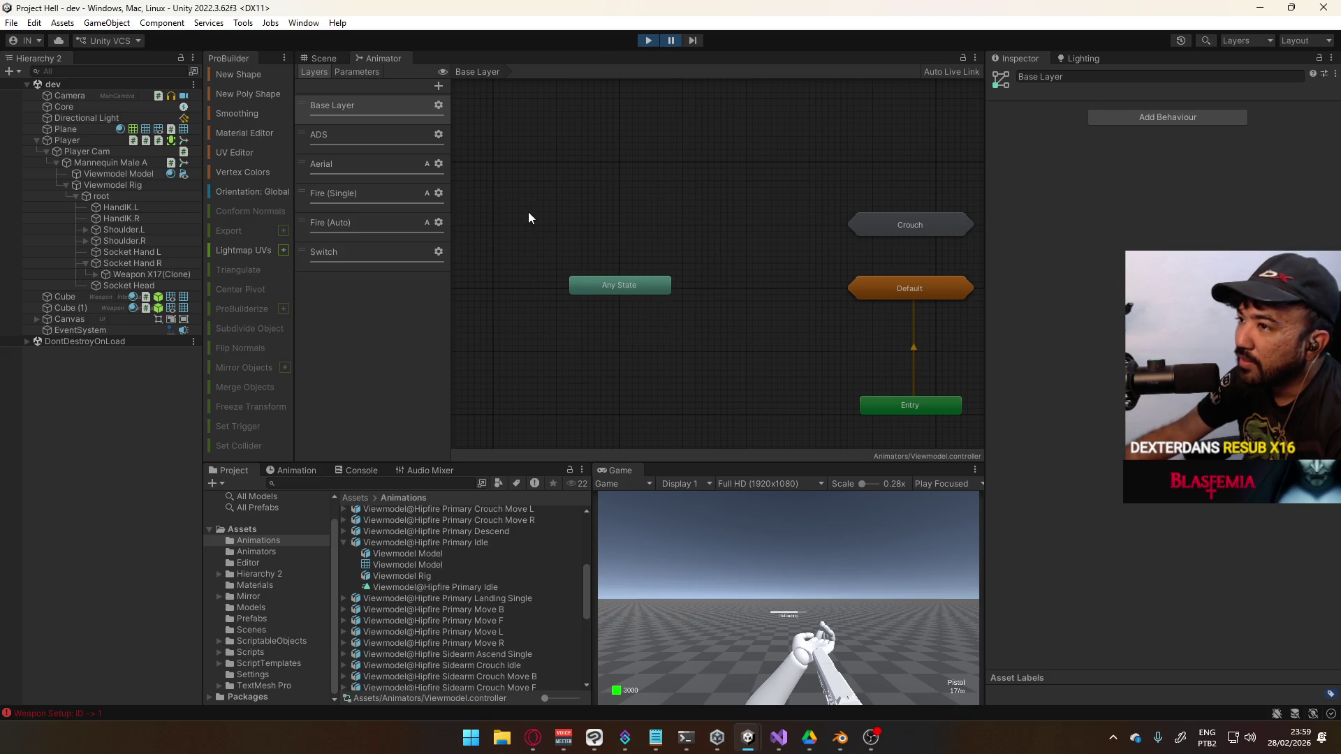
key("a")
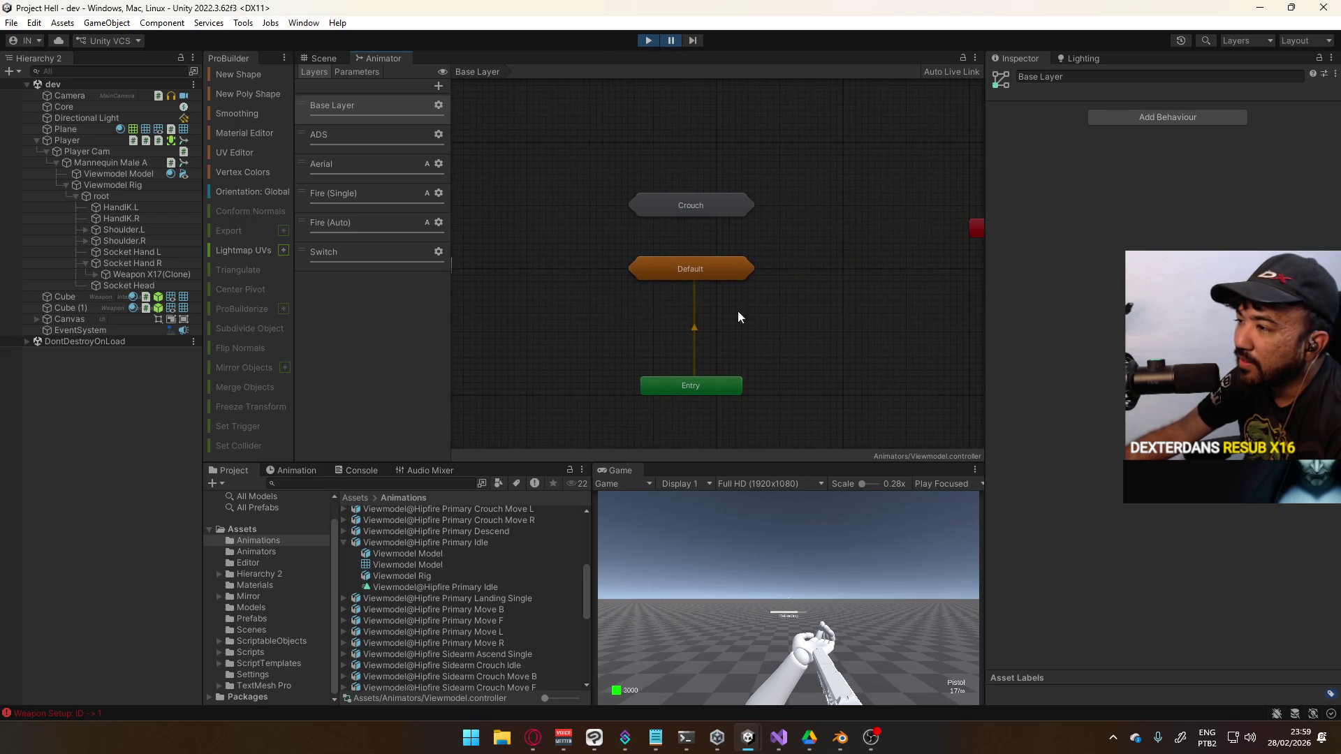
double_click(717, 263)
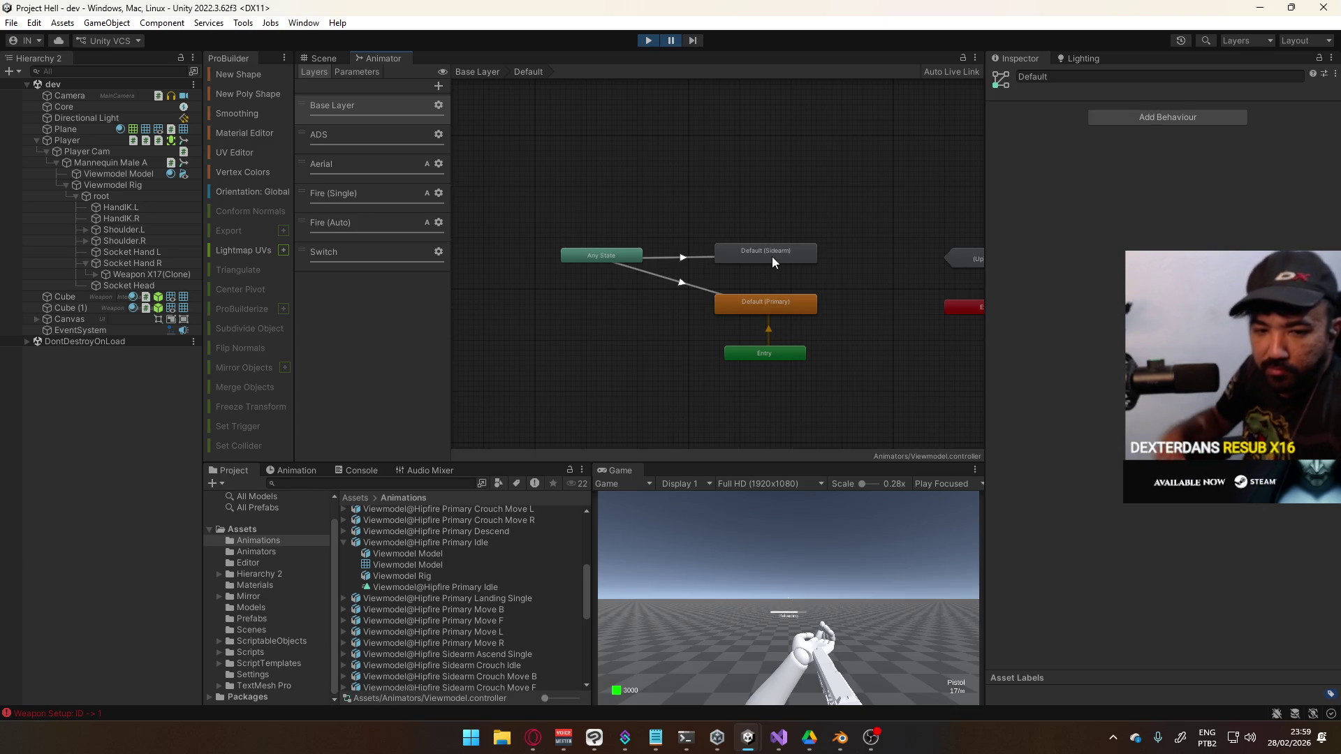
Look inside the Crouch machine and the Aerial layer's Descend machine
left_click(477, 72)
double_click(689, 208)
left_click(477, 72)
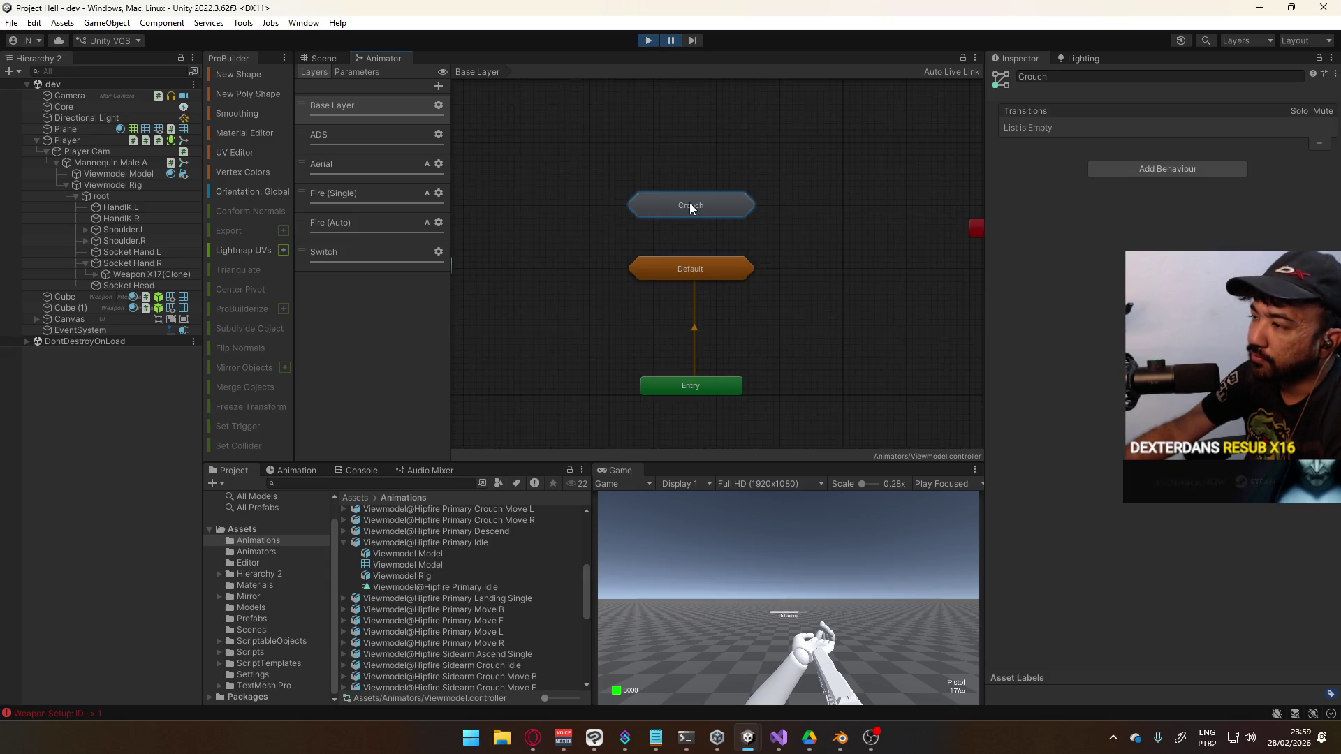
left_click(387, 158)
left_click(706, 155)
double_click(706, 156)
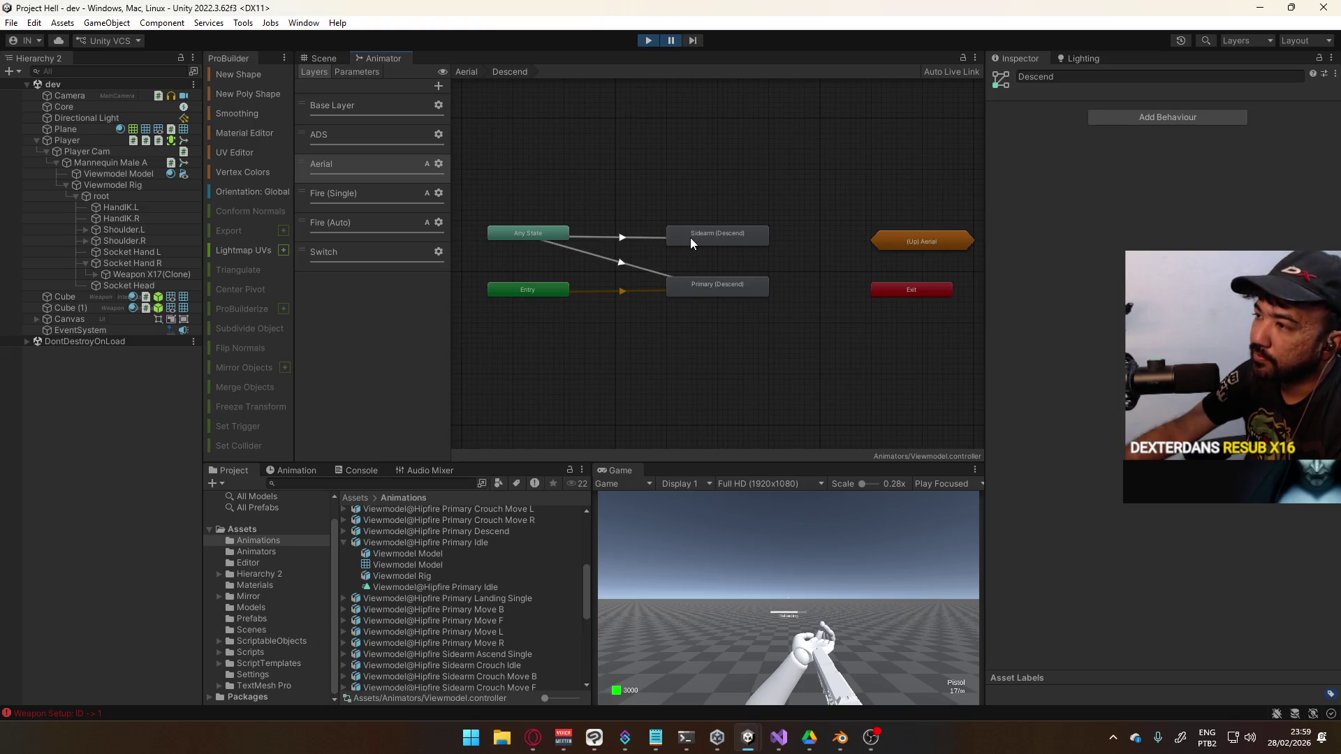
key("BackSpace")
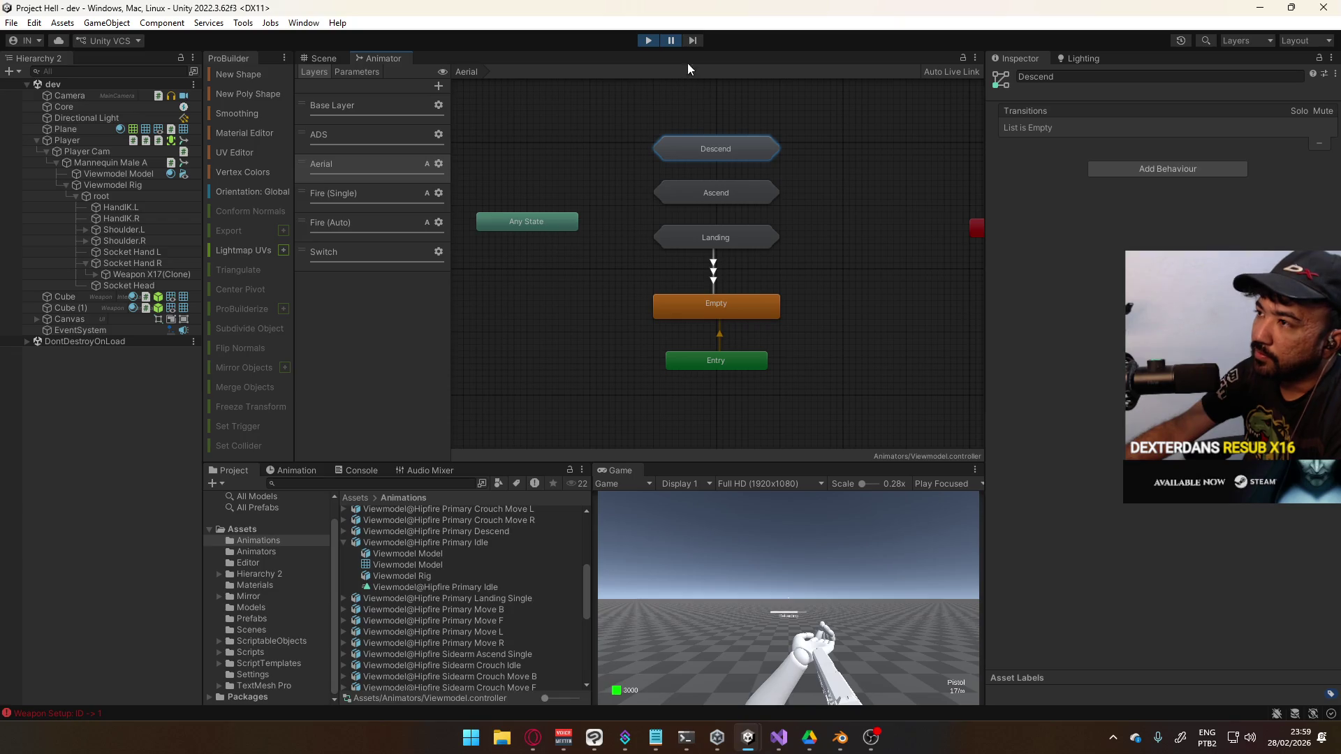
Step the paused game ten frames, select Mannequin Male A, and show the Scene view
left_click(693, 42)
left_click(694, 43)
left_click(694, 43)
left_click(693, 43)
left_click(693, 43)
left_click(693, 44)
left_click(694, 43)
left_click(694, 43)
left_click(694, 44)
left_click(694, 43)
left_click(694, 44)
left_click(693, 43)
left_click(693, 43)
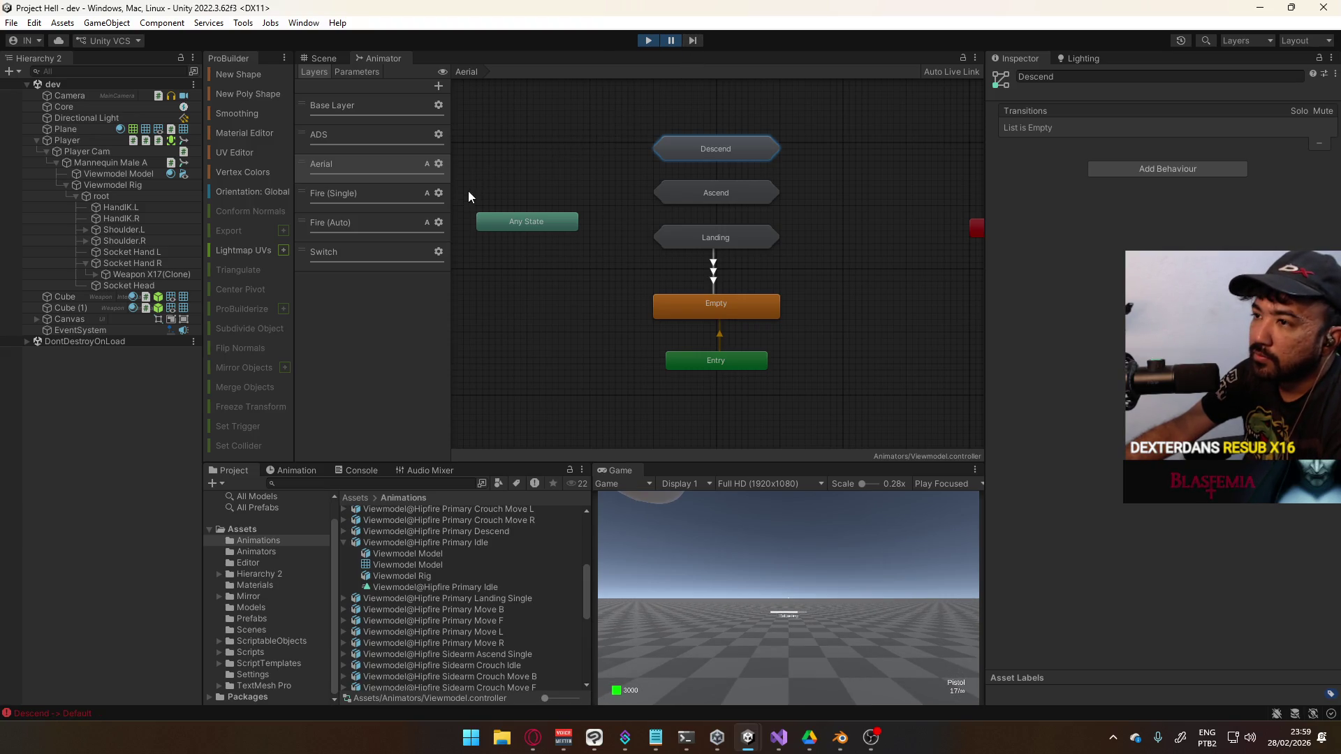
left_click(103, 163)
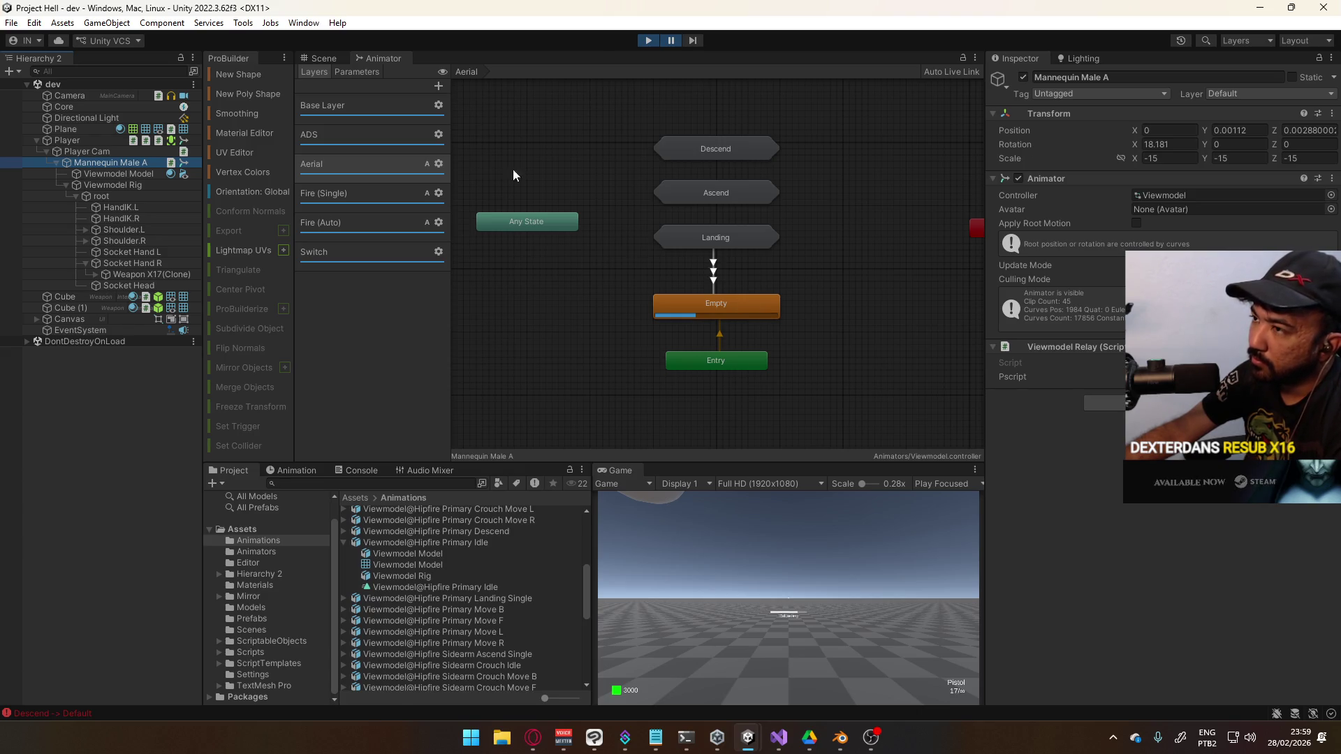
left_click(312, 58)
Frame the mannequin, select Viewmodel Model, step five frames, then resume play
key("f")
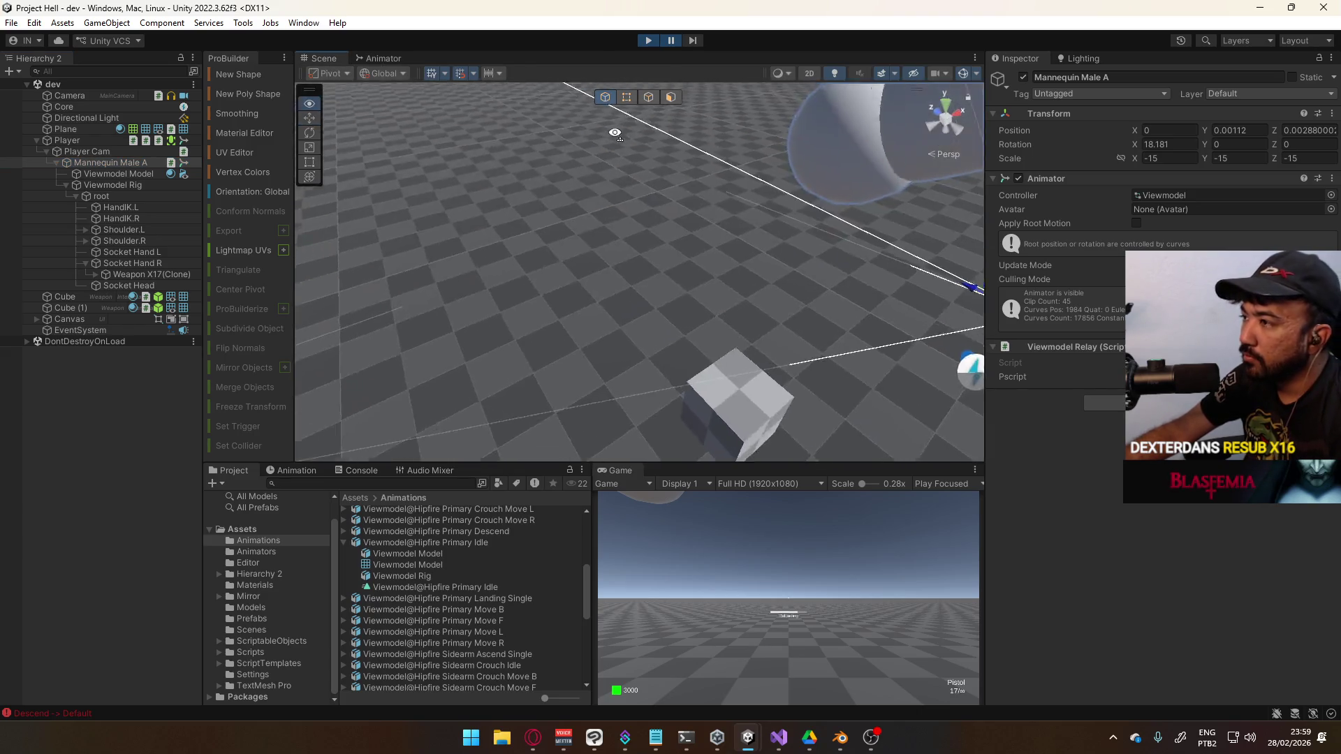
key("f")
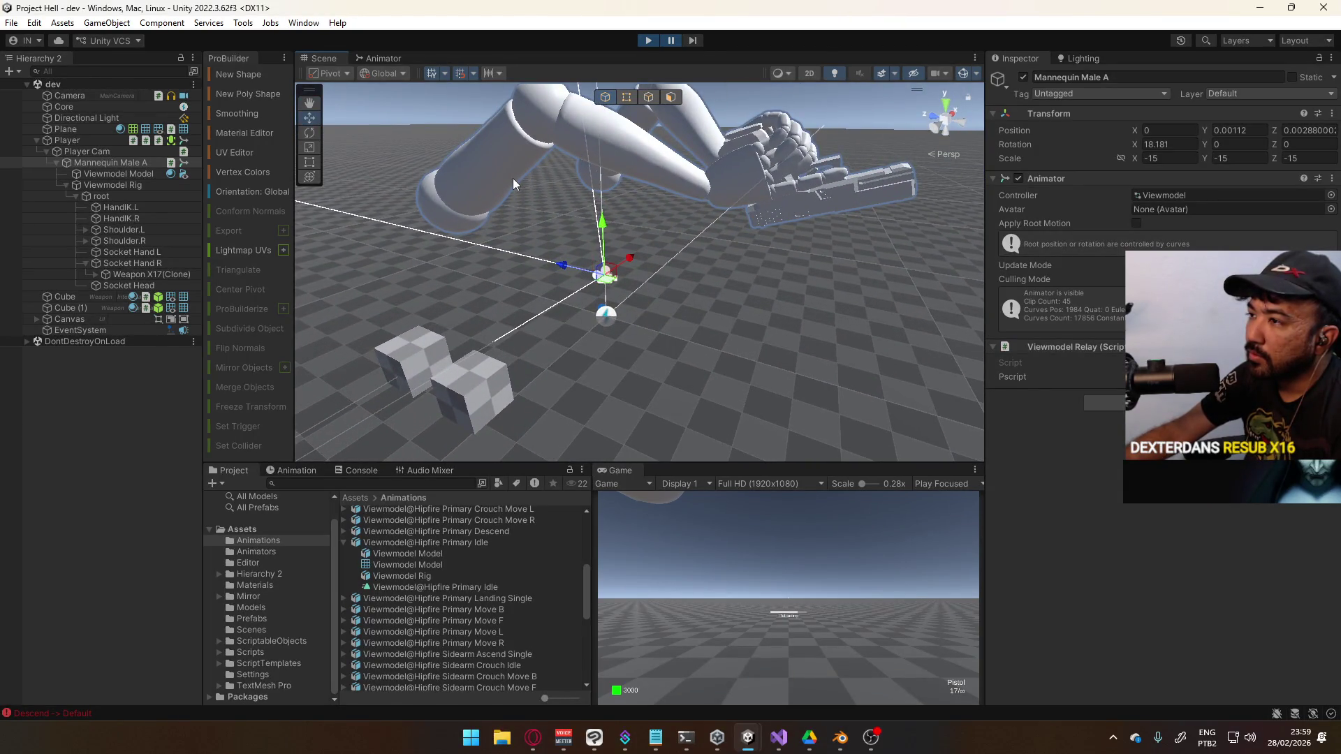
left_click(511, 186)
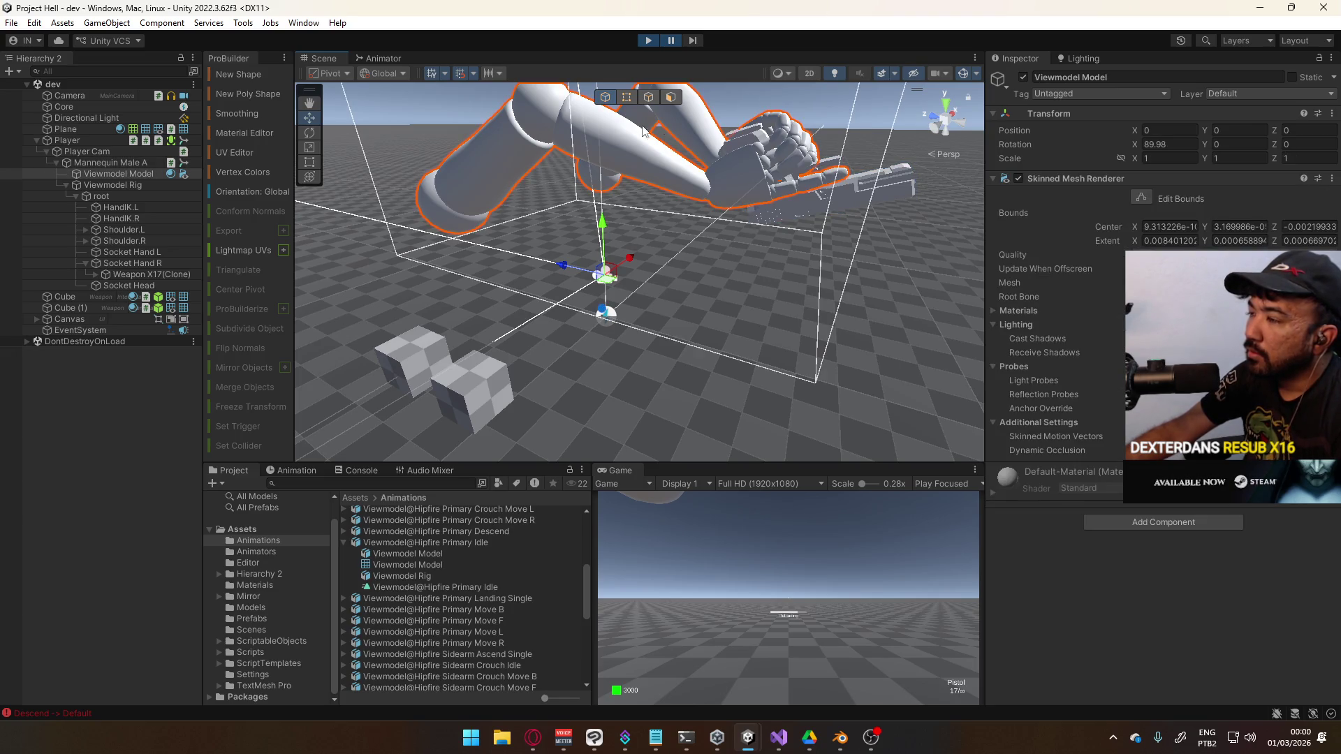
left_click(692, 40)
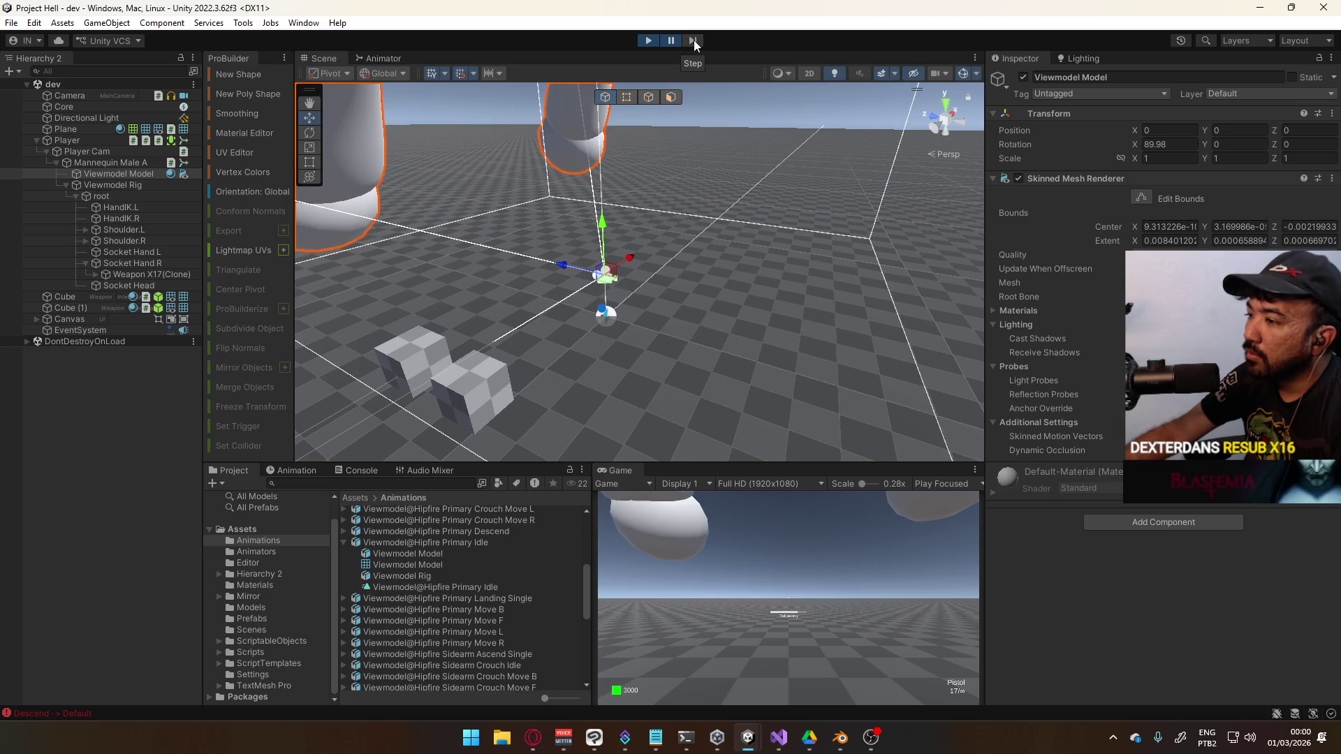
left_click(693, 40)
left_click(693, 39)
left_click(693, 40)
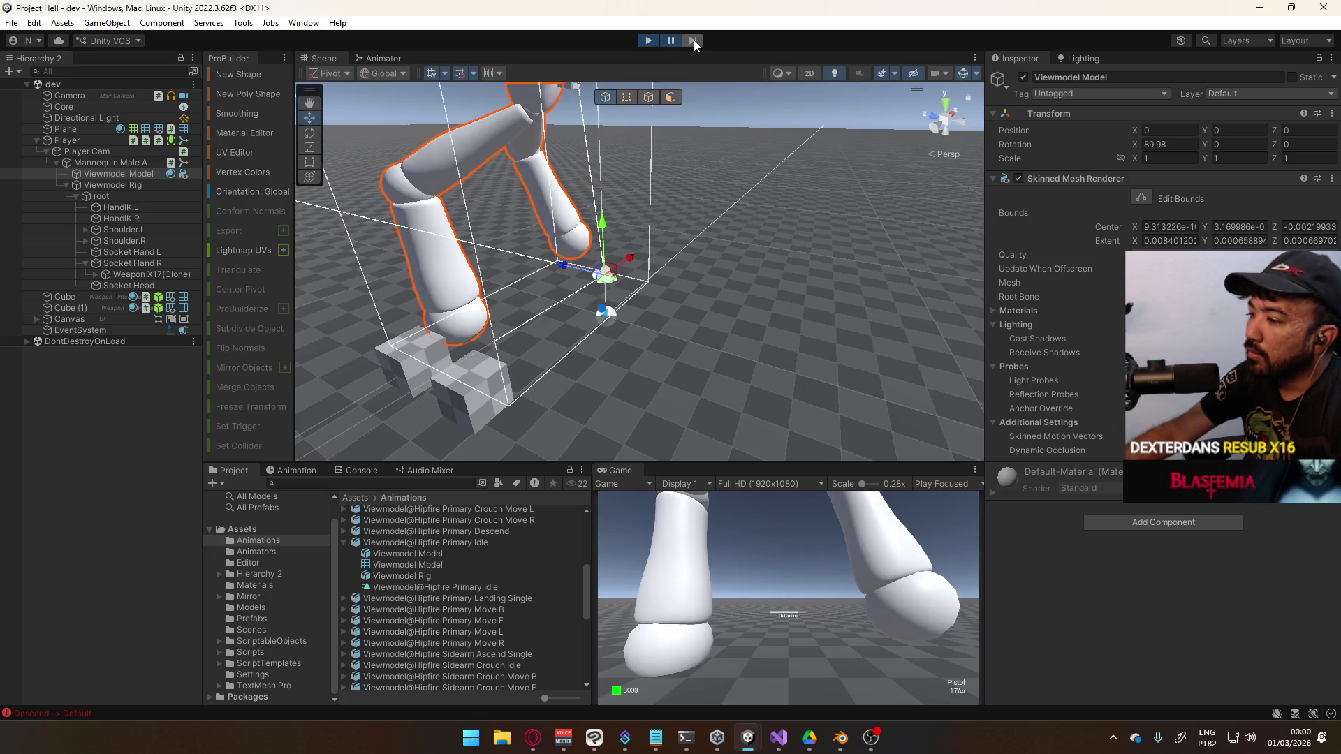
left_click(694, 40)
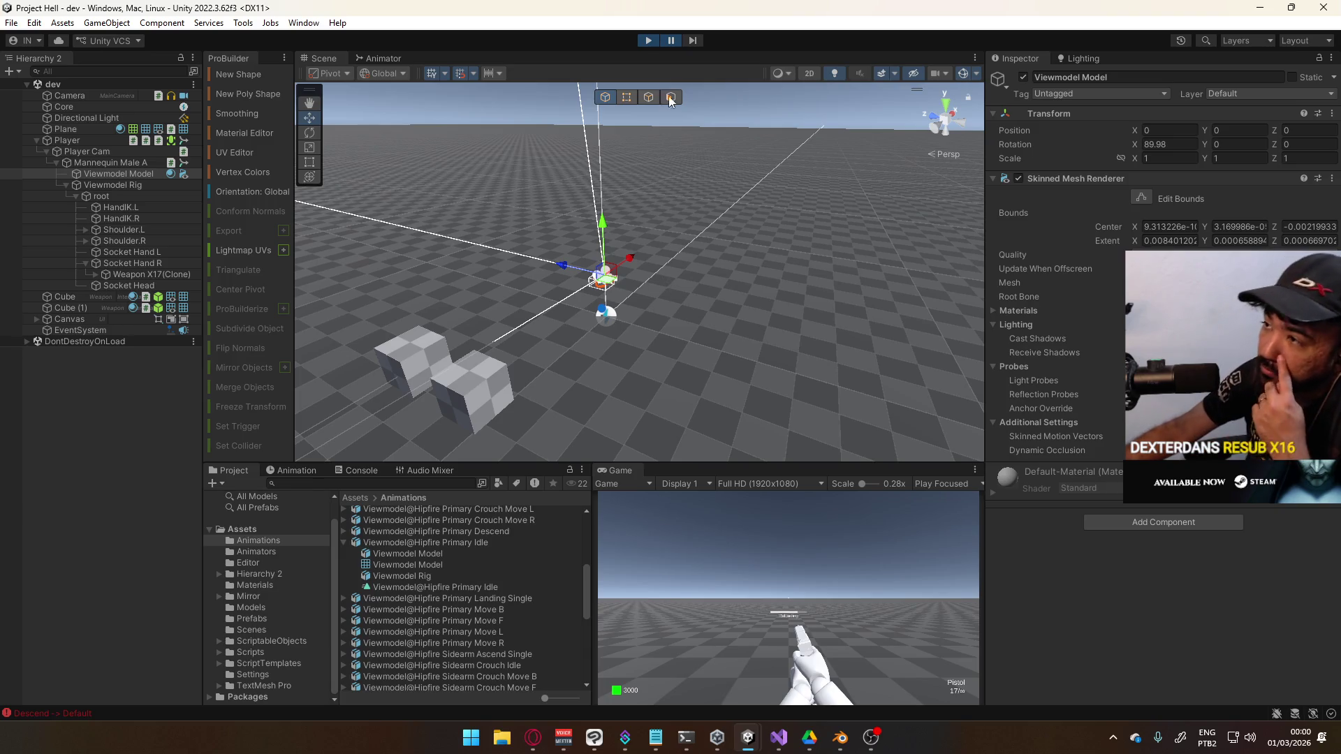
left_click(674, 40)
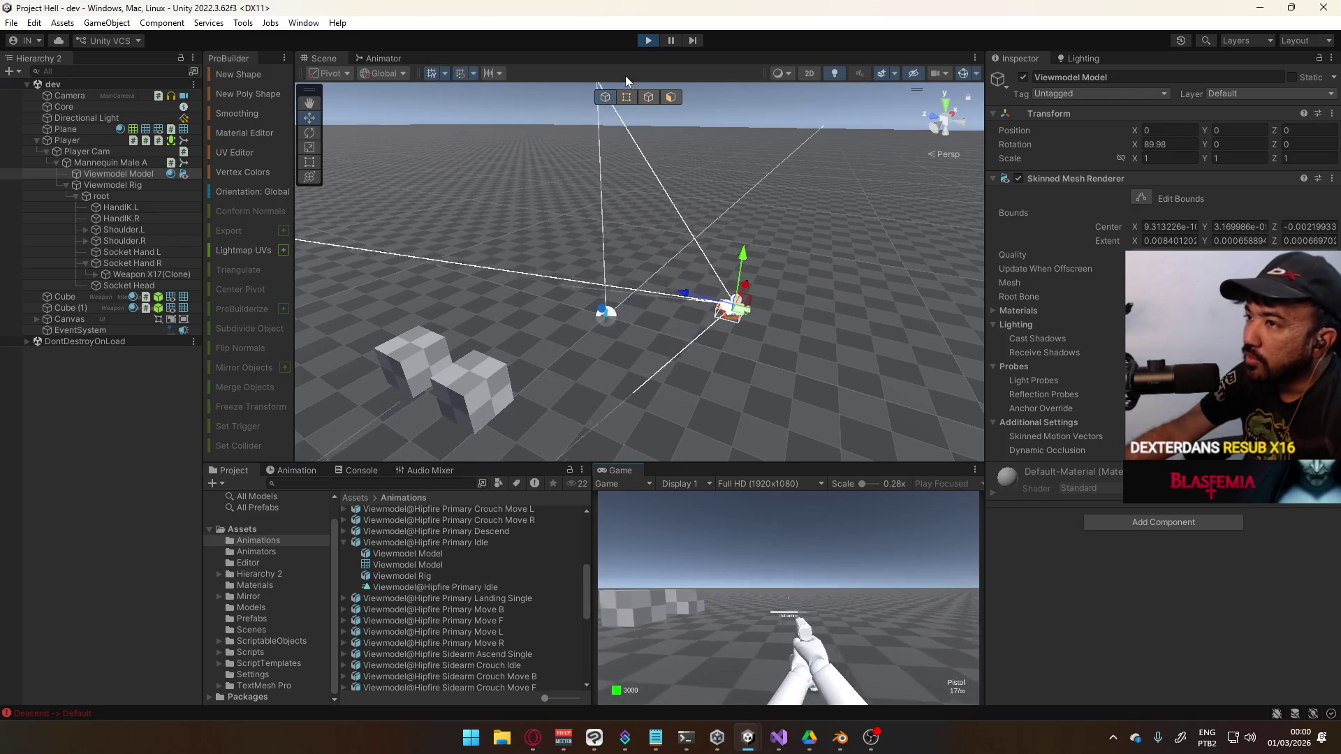
key("super")
left_click(399, 60)
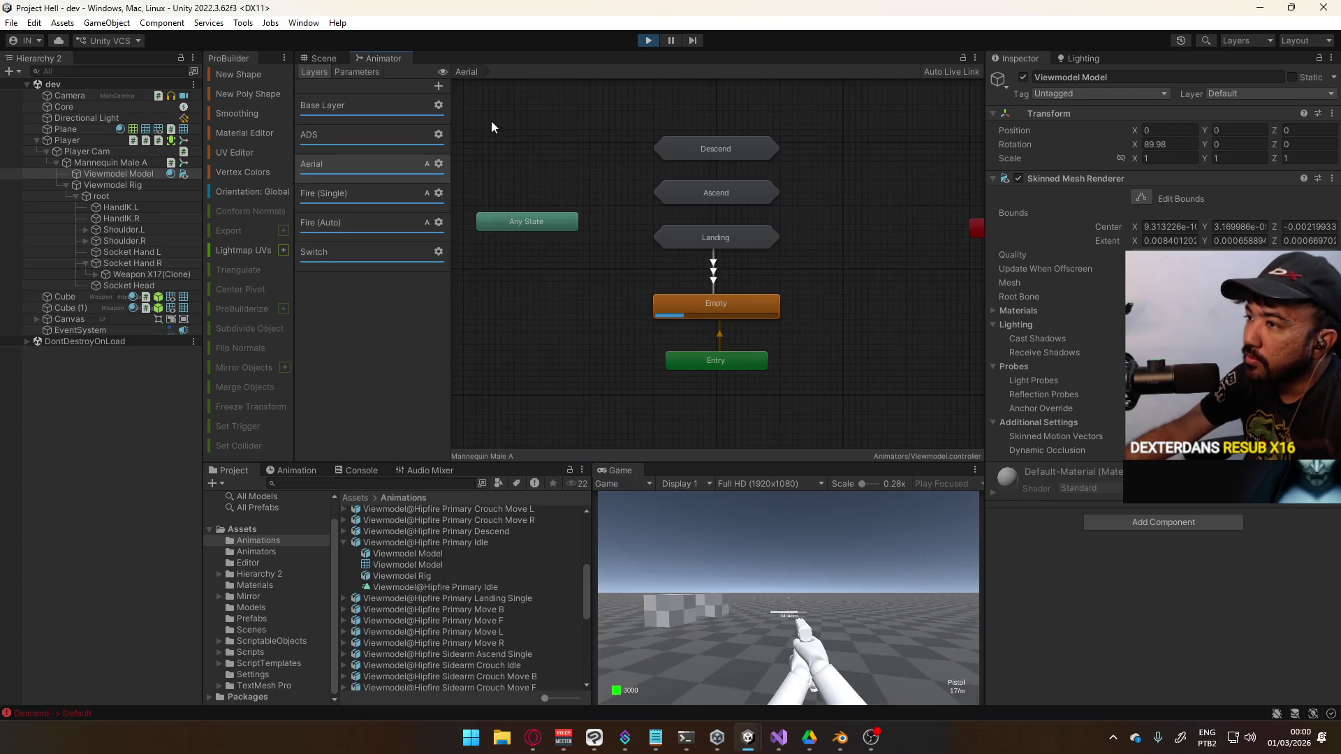
In the Landing machine, set Sidearm (Landing) as the layer default state
double_click(713, 237)
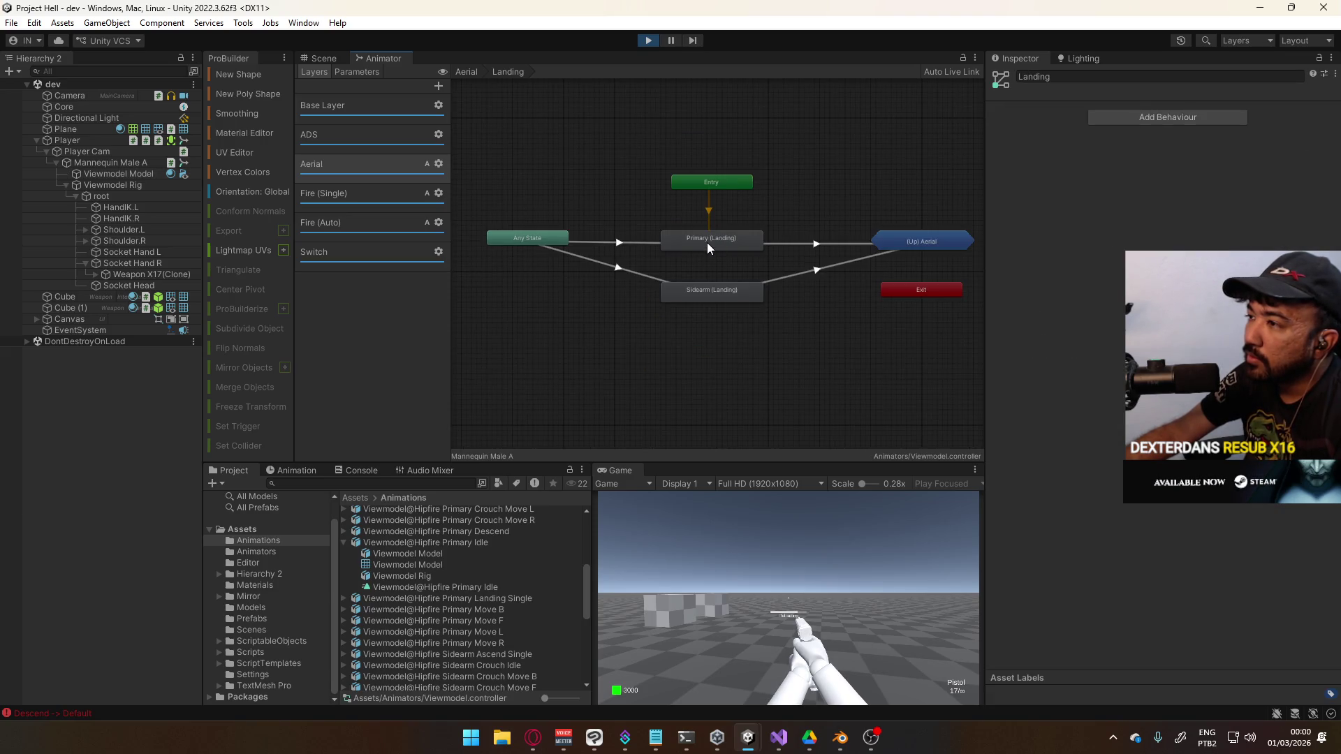
left_click(707, 241)
left_click(638, 241)
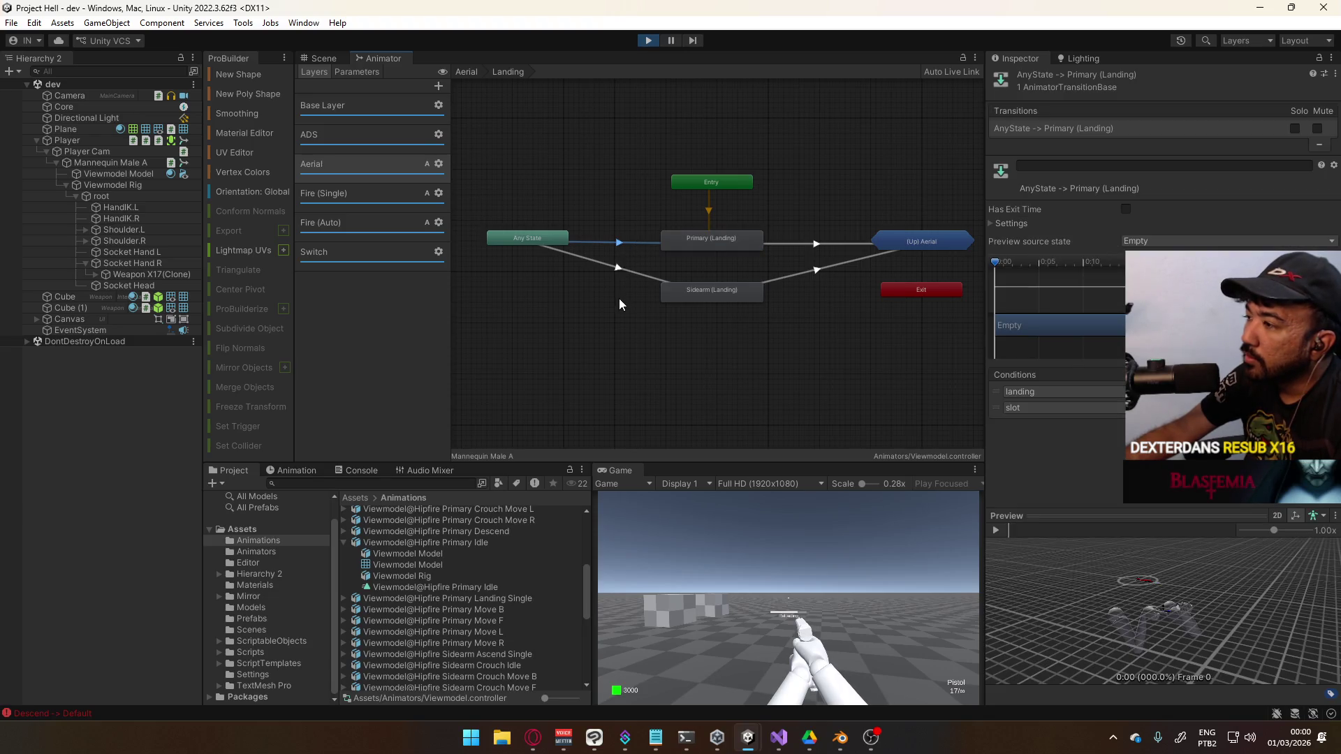
right_click(702, 287)
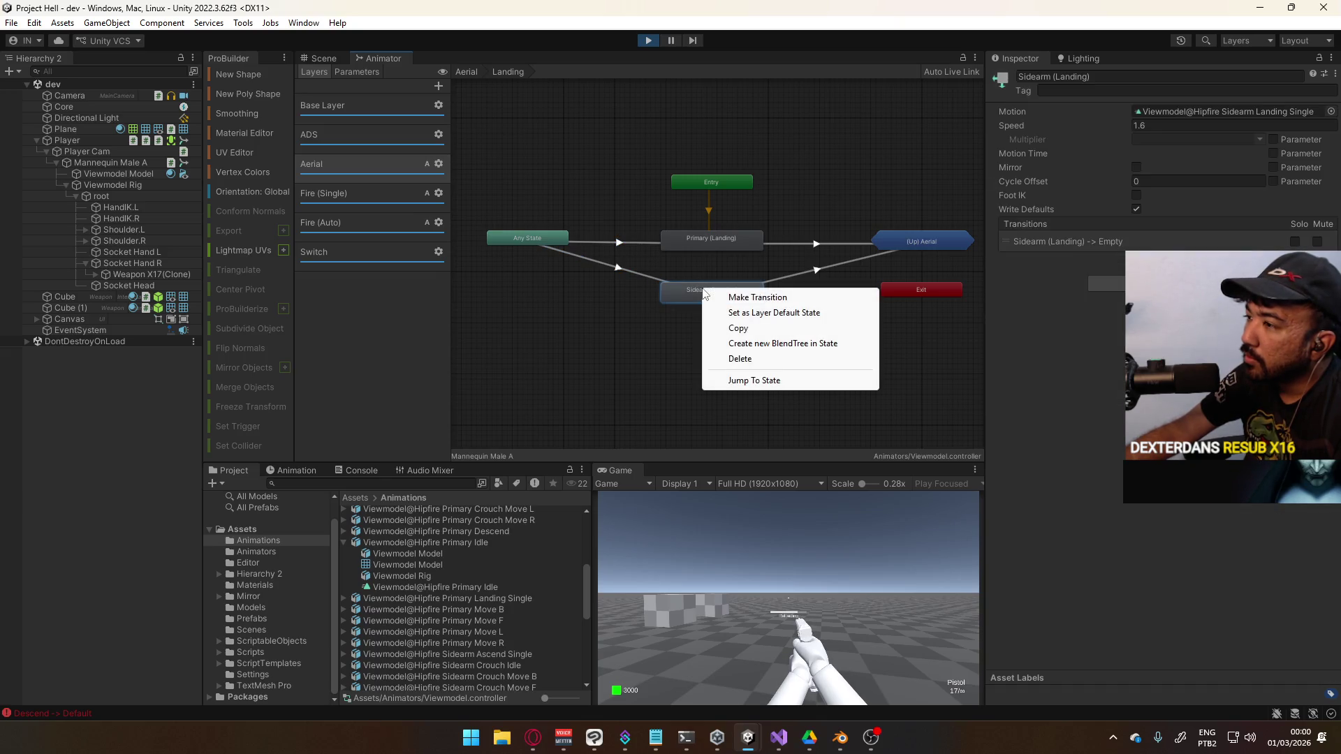
left_click(764, 312)
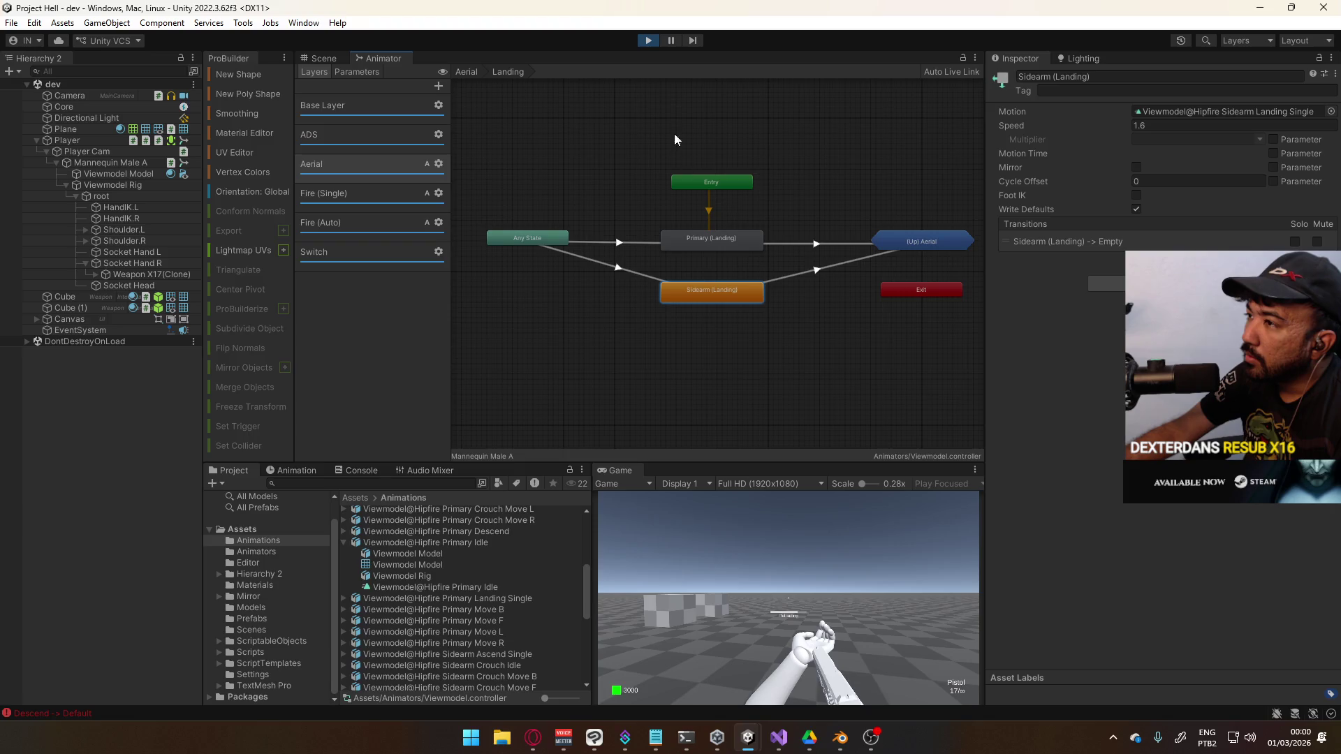
Stop the running game and show the Animator's Parameters list
left_click(653, 40)
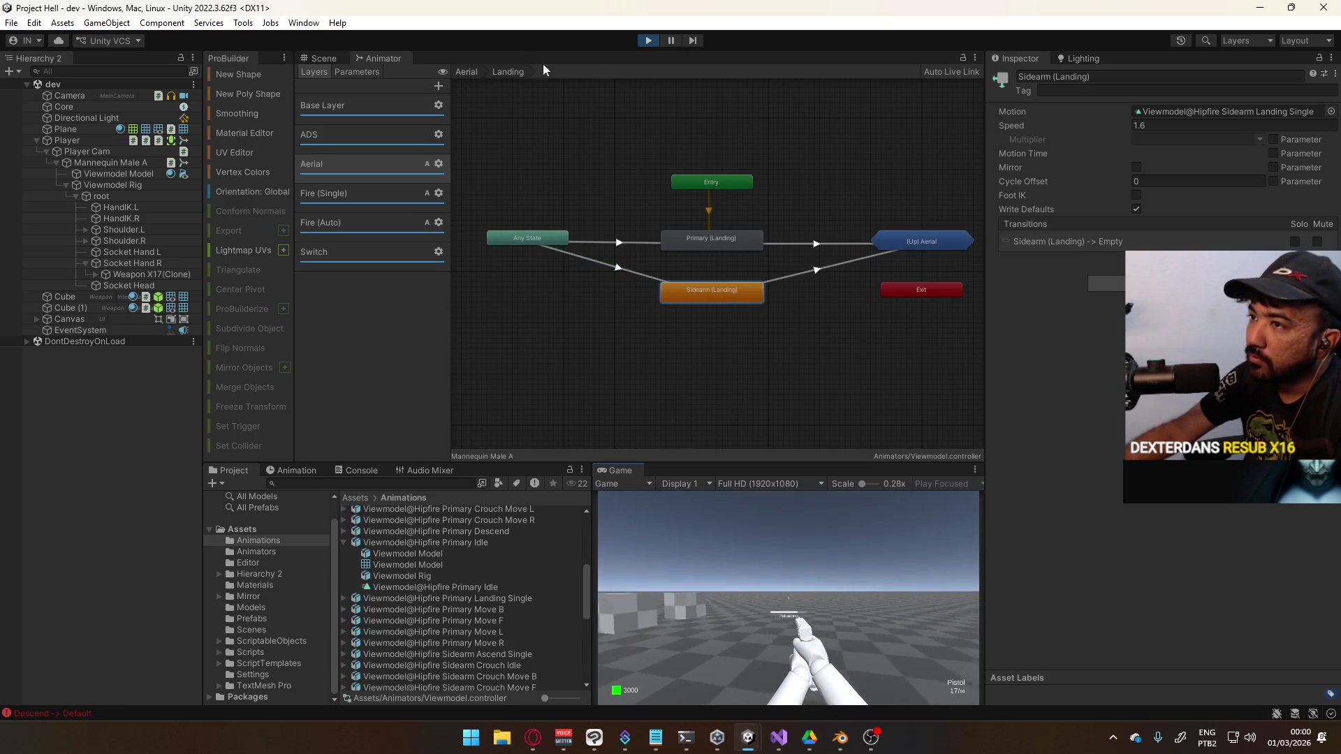
left_click(656, 45)
left_click(372, 67)
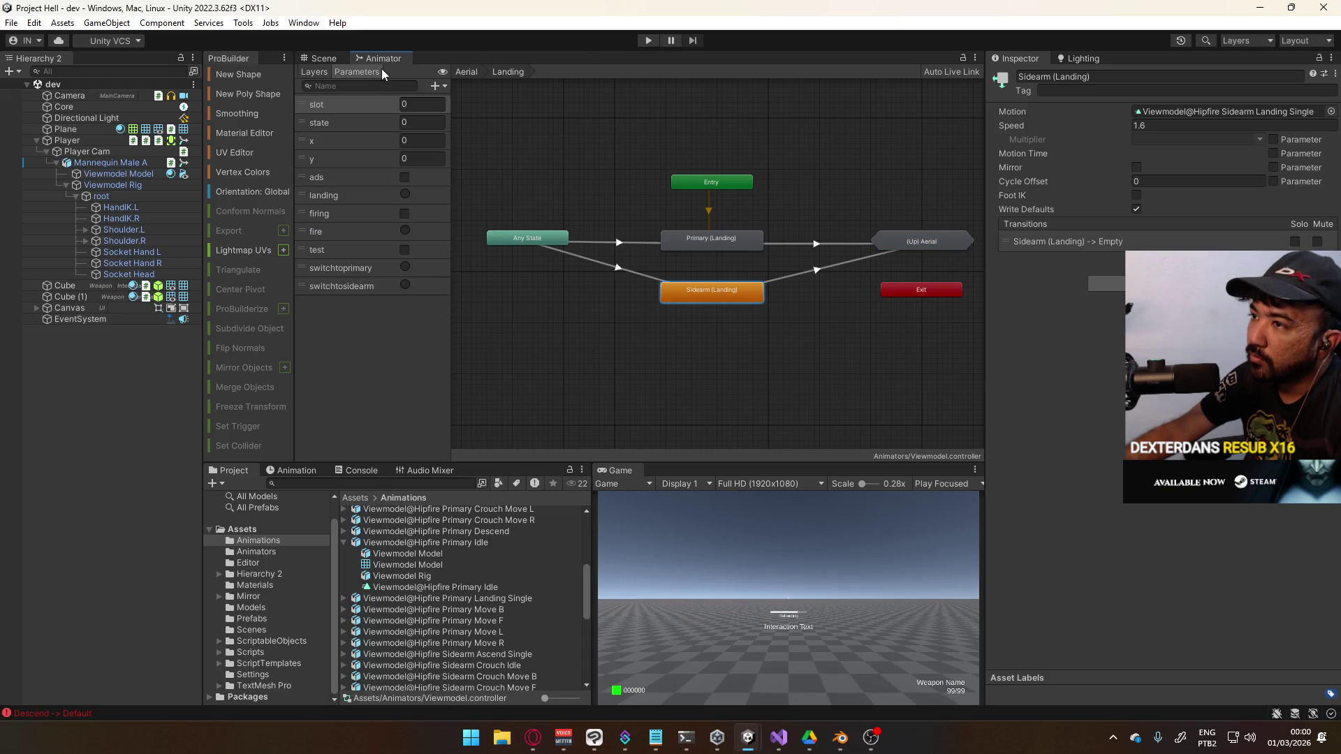
Make Empty the Aerial layer's default state and test it briefly in Play mode
left_click(501, 102)
left_click(342, 60)
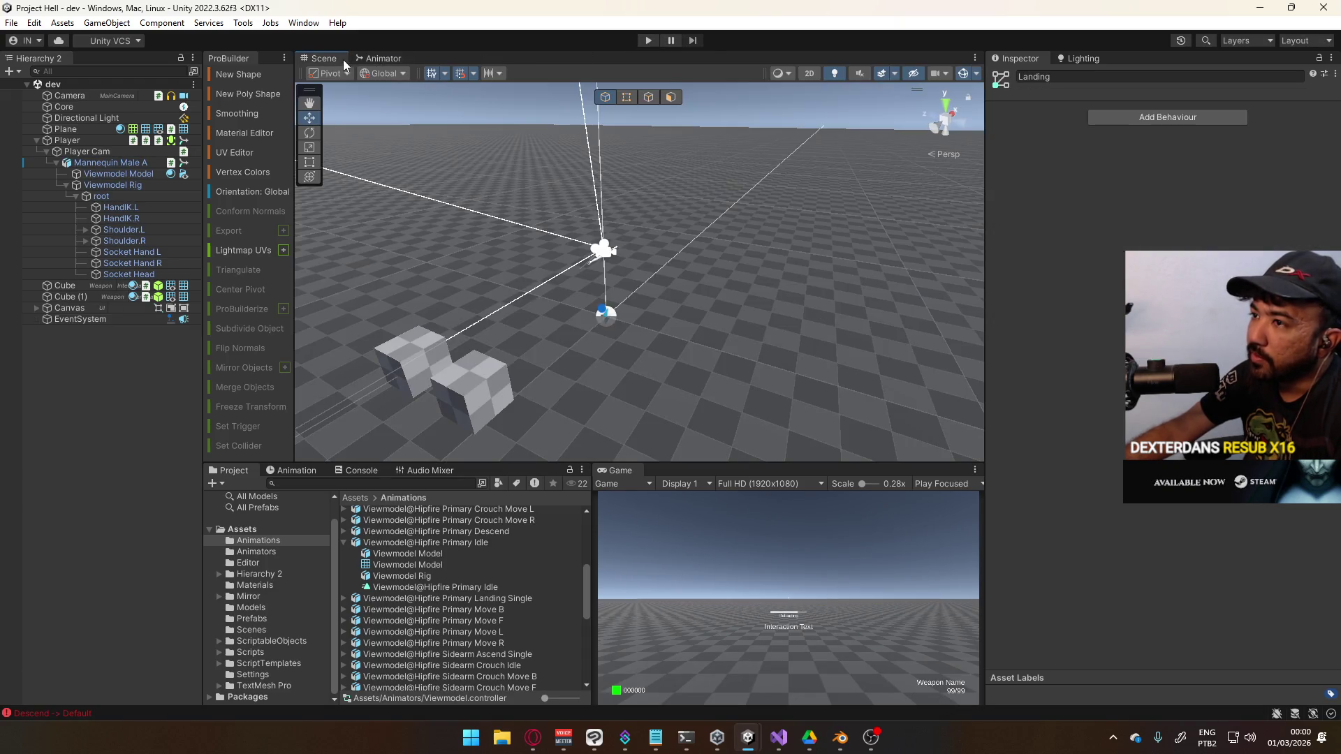
left_click(381, 58)
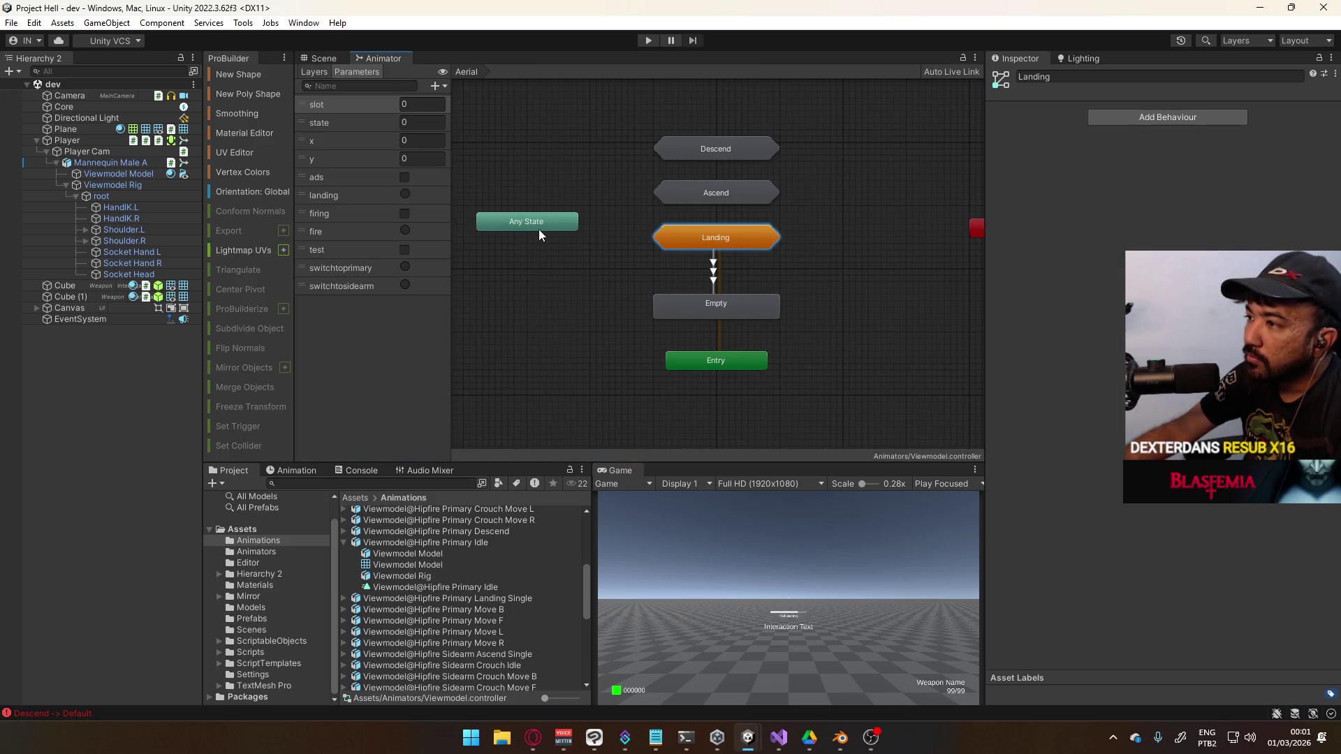
left_click(723, 306)
right_click(723, 306)
left_click(781, 330)
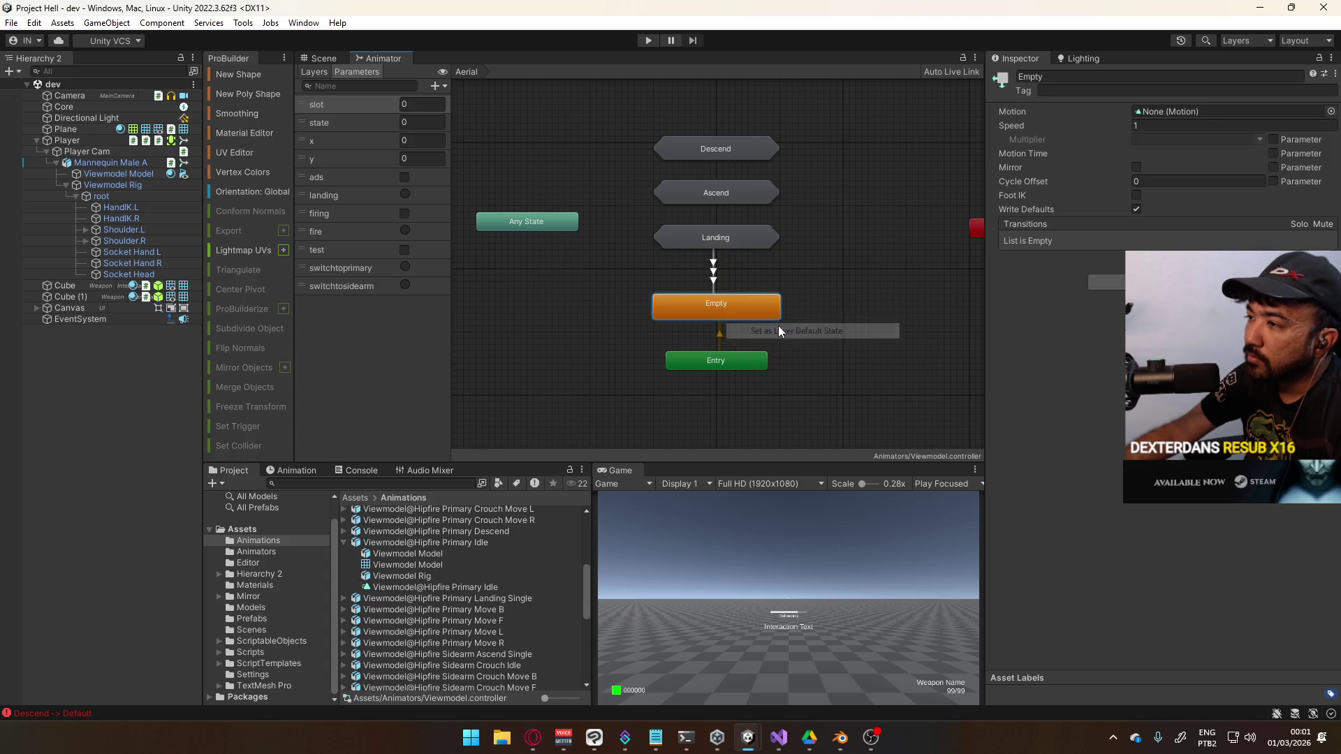
left_click(648, 40)
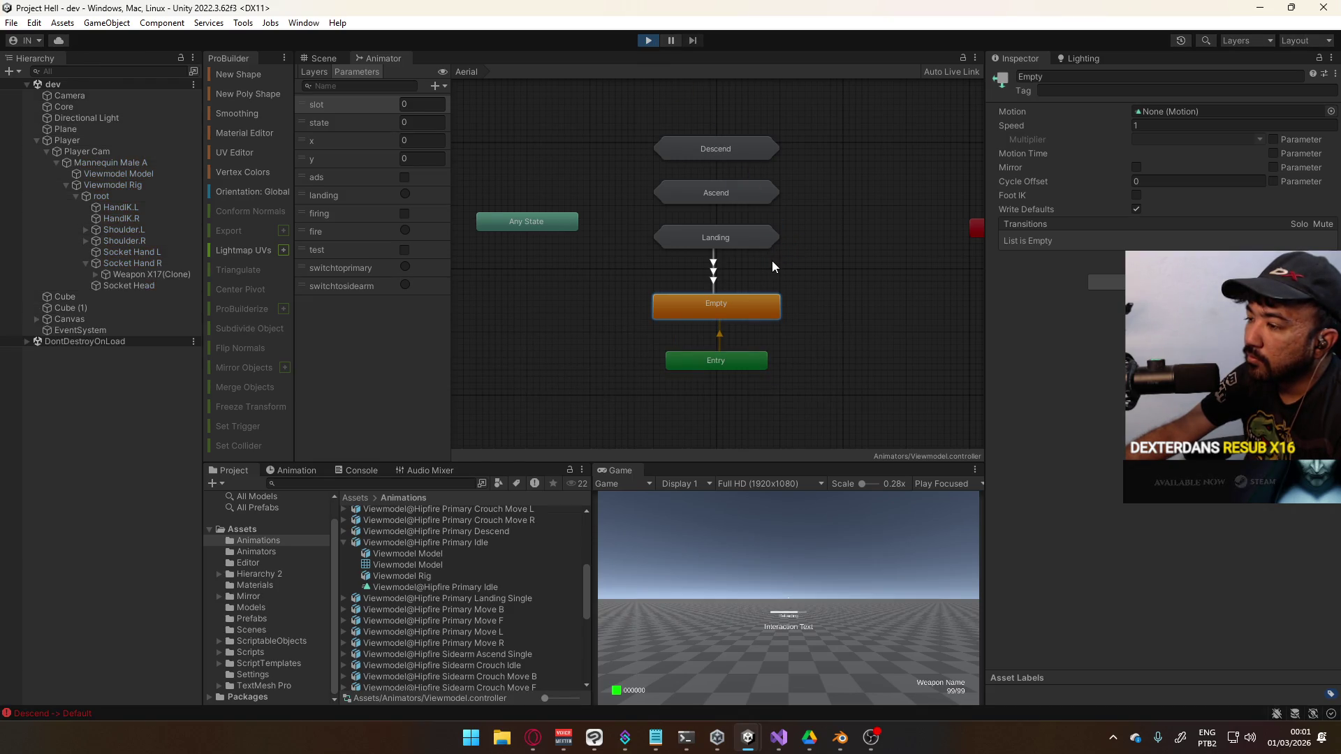
key("ctrl+p")
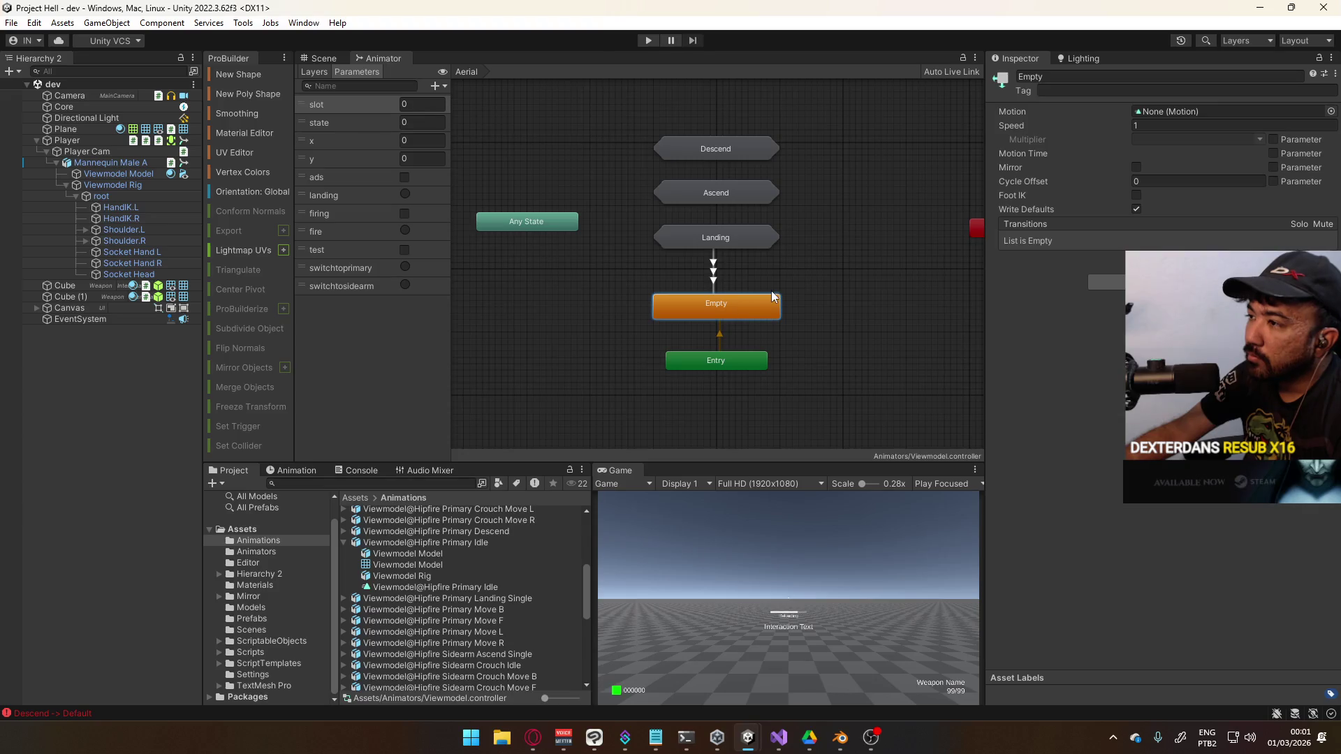
Check the Sidearm (Landing) state's options inside the Landing machine
double_click(722, 244)
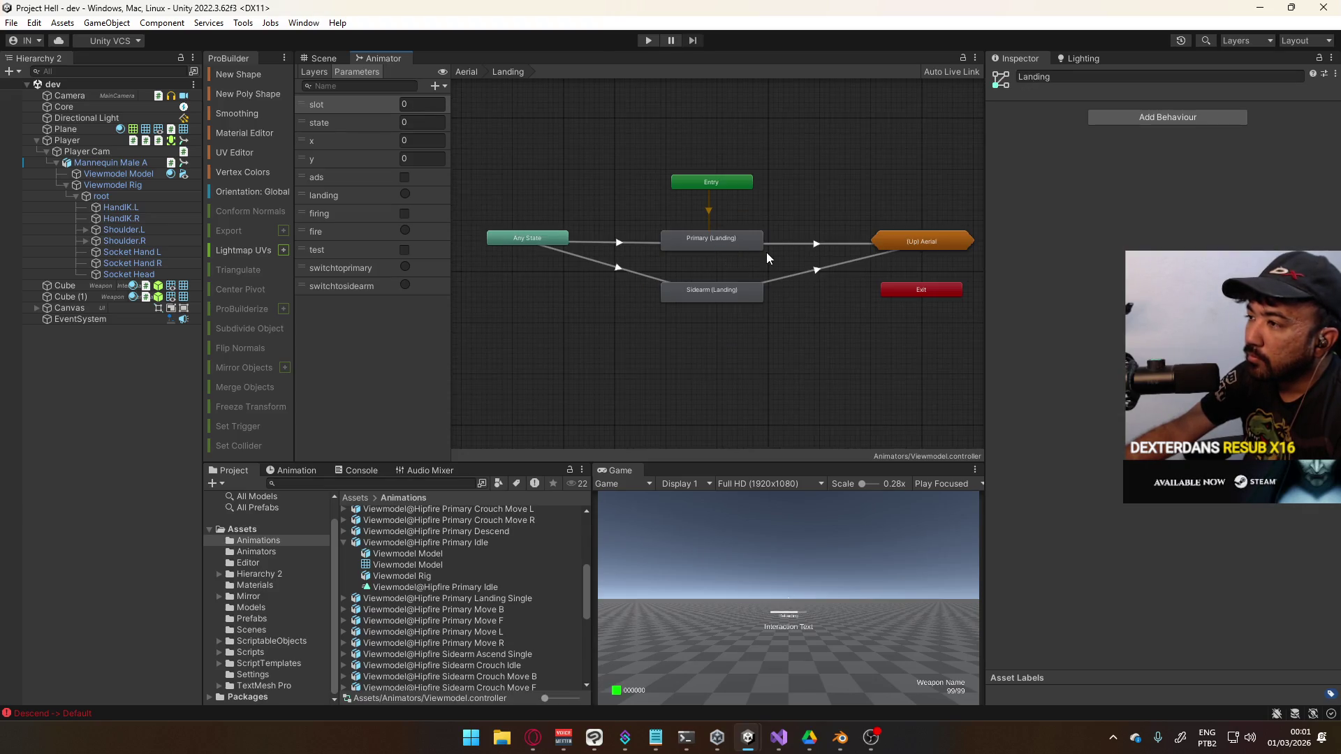
left_click(717, 292)
right_click(718, 291)
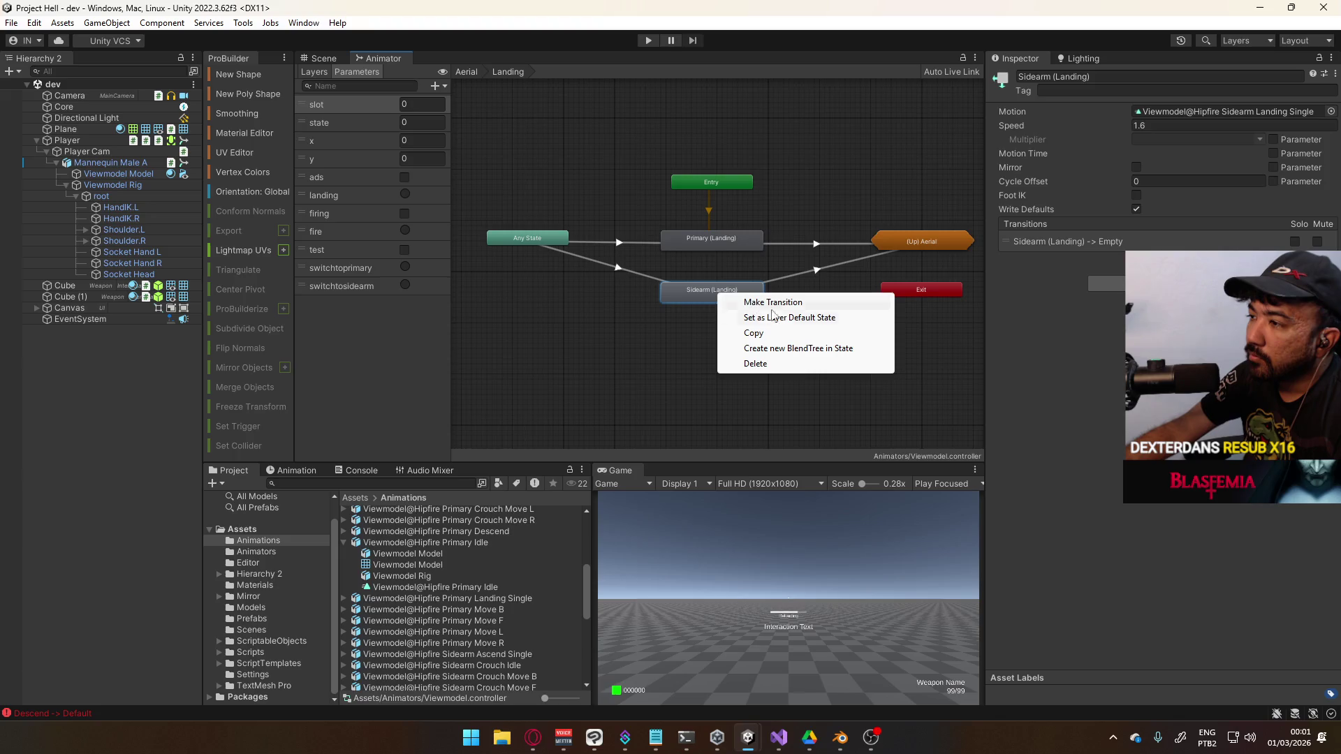
left_click(785, 320)
left_click(466, 71)
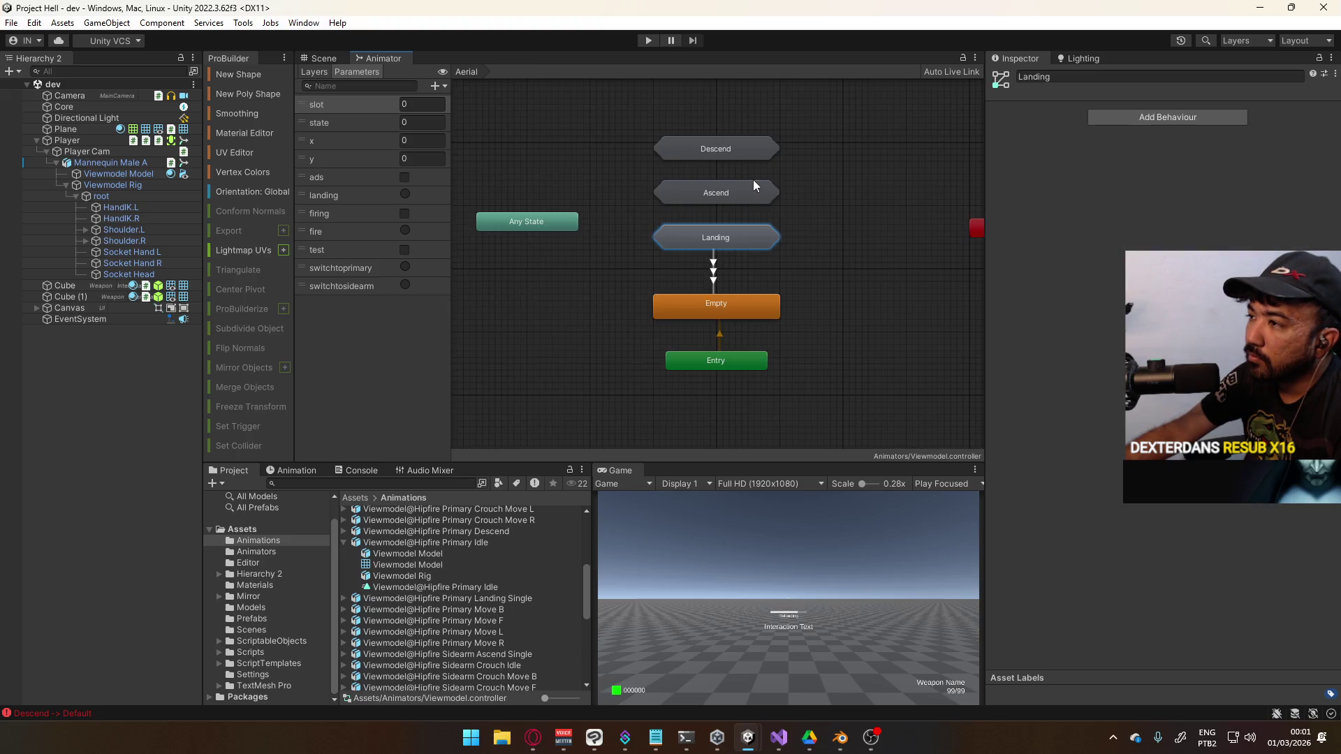
Set Sidearm (Descend) as the Descend machine's default state and test it in Play mode
double_click(738, 149)
left_click(726, 242)
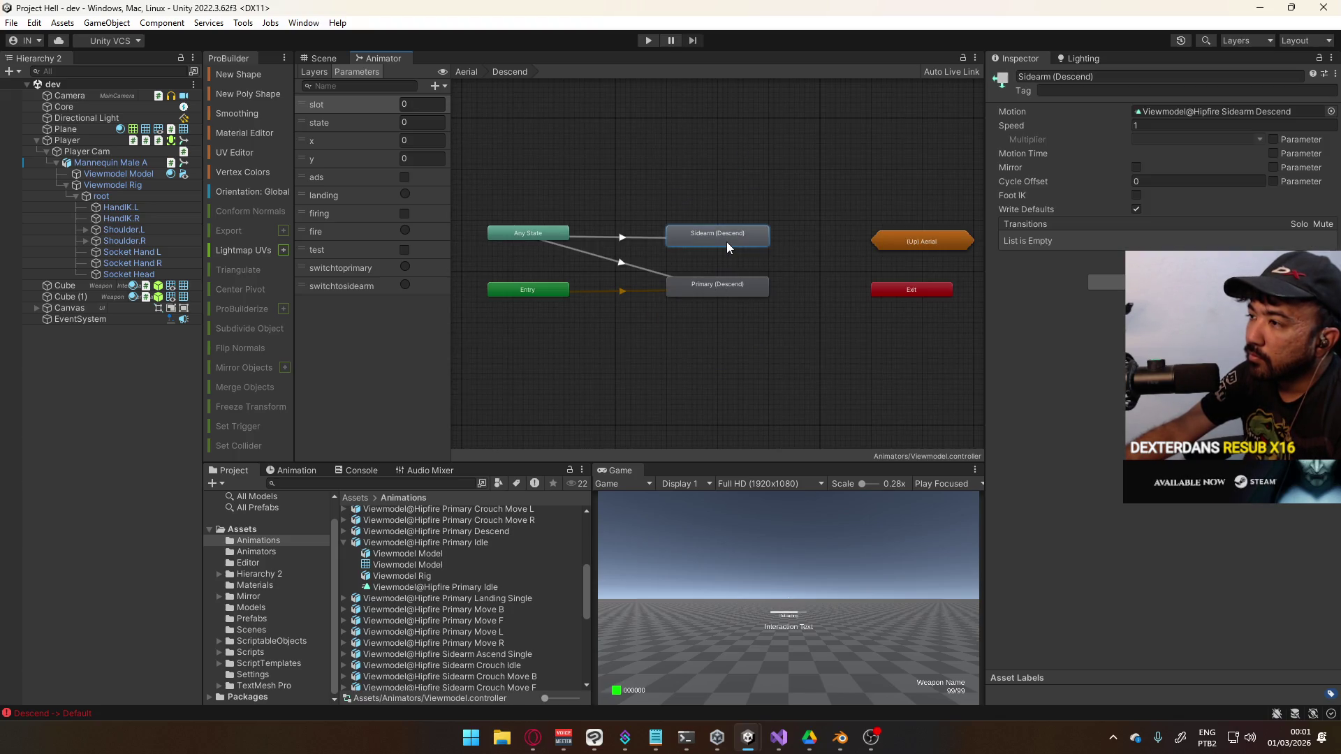
right_click(726, 241)
left_click(798, 266)
left_click(718, 179)
left_click(466, 71)
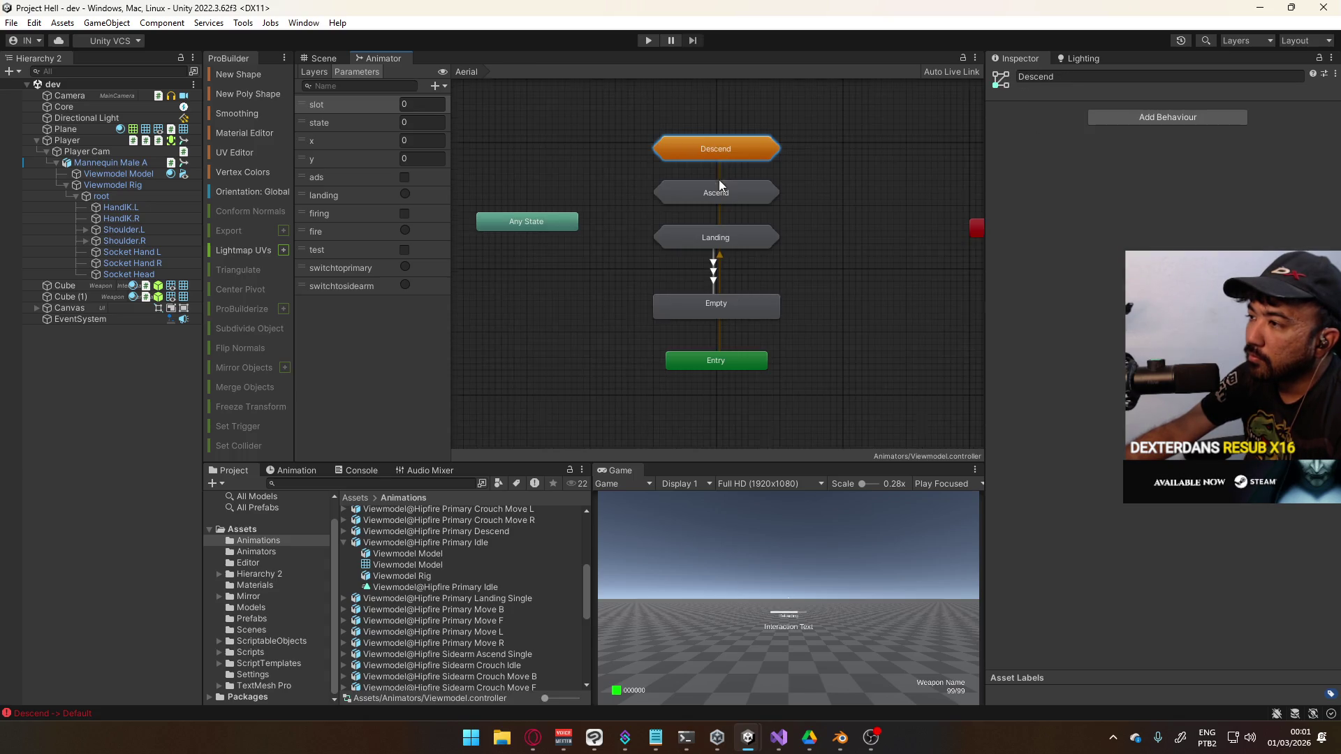
left_click(648, 41)
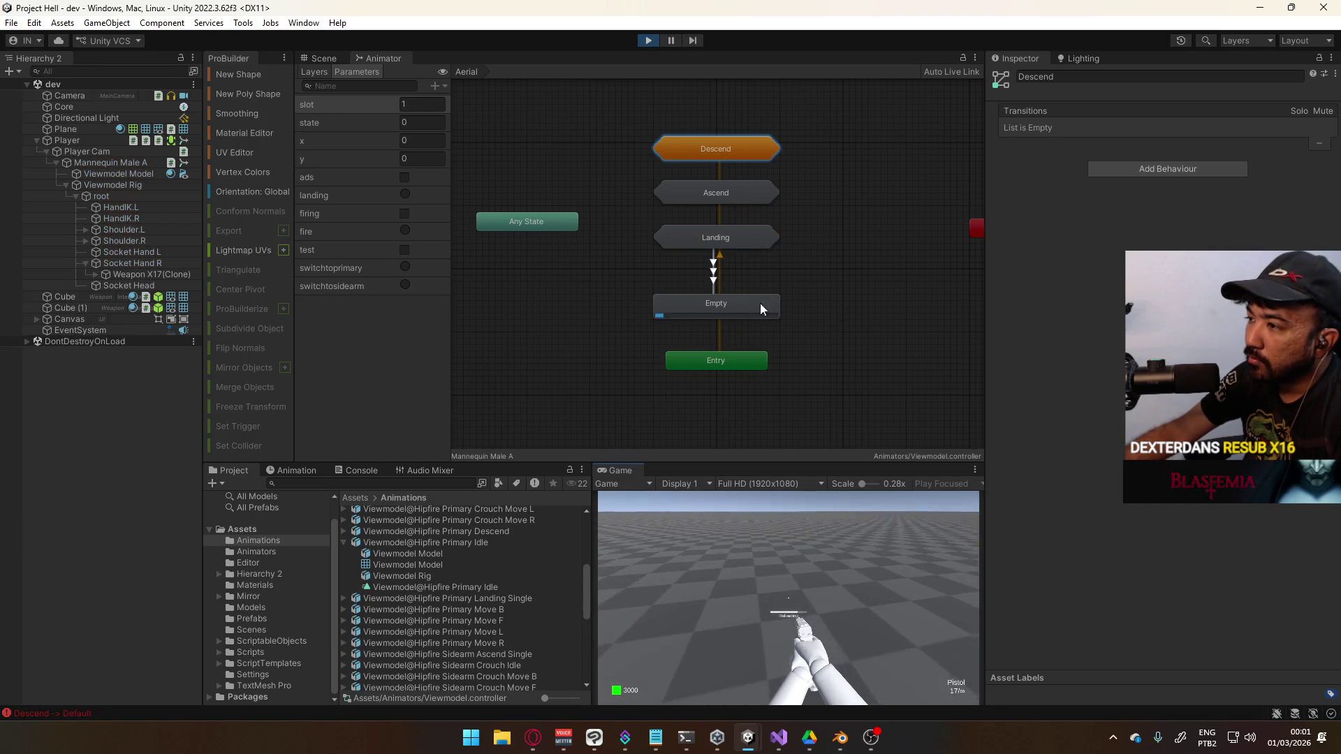
left_click(648, 41)
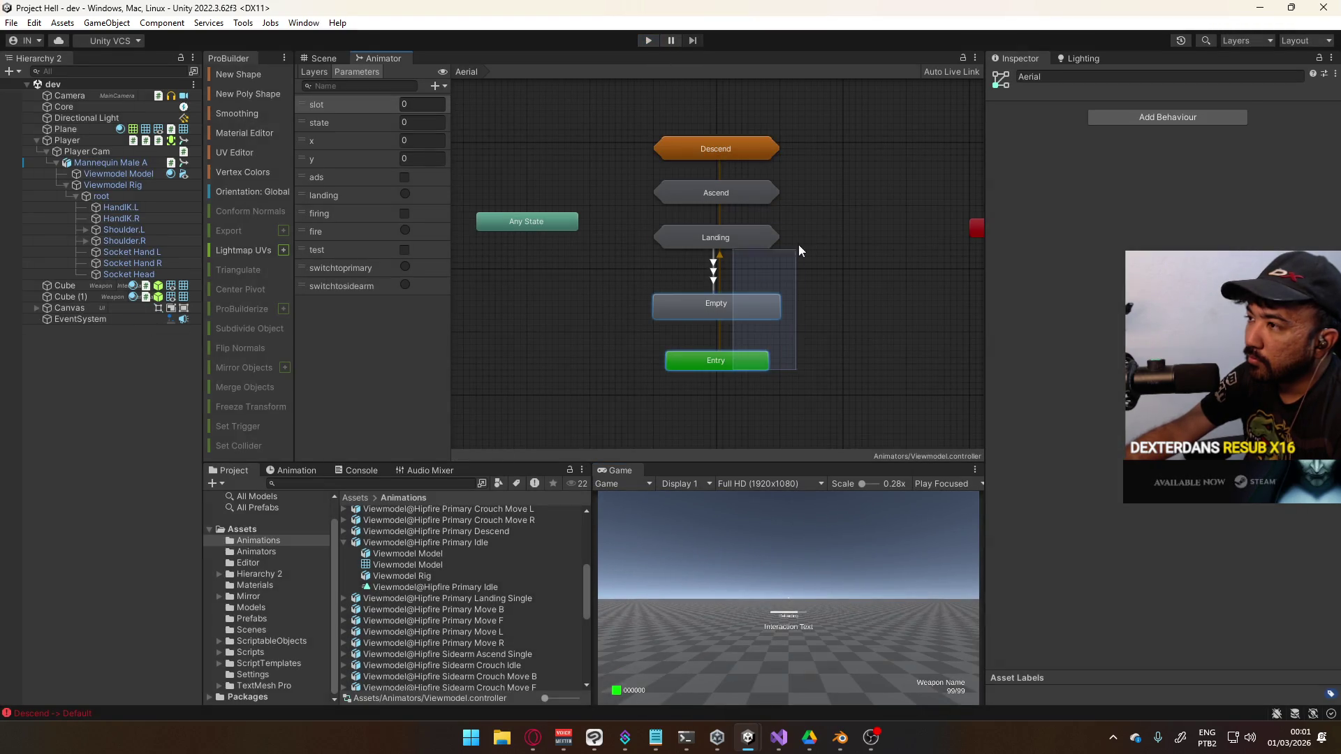
Move the Aerial layer's Entry node above Descend and reframe the graph
left_click_drag(742, 361, 793, 317)
left_click_drag(779, 105, 731, 94)
left_click(794, 125)
left_click_drag(794, 126, 801, 242)
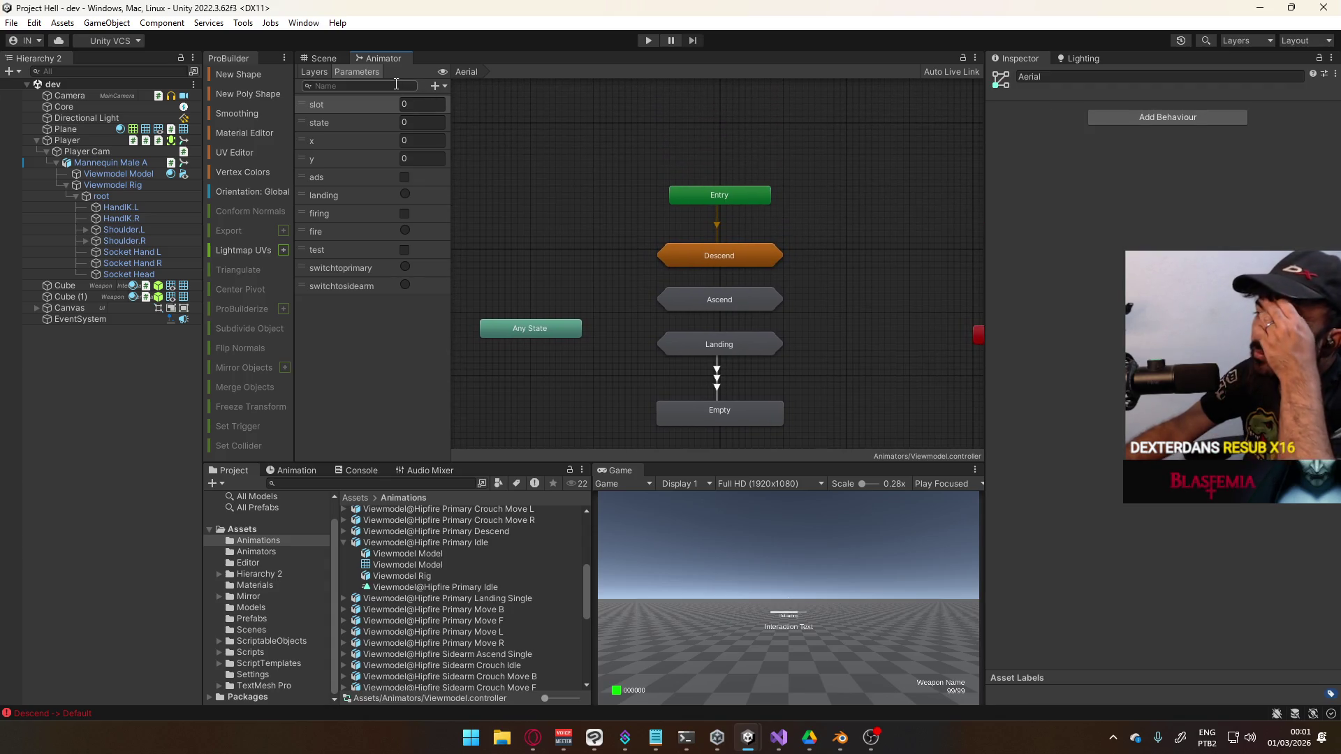
Browse the Base Layer, ADS and Aerial layers, ending on Base Layer
left_click(326, 70)
left_click(330, 62)
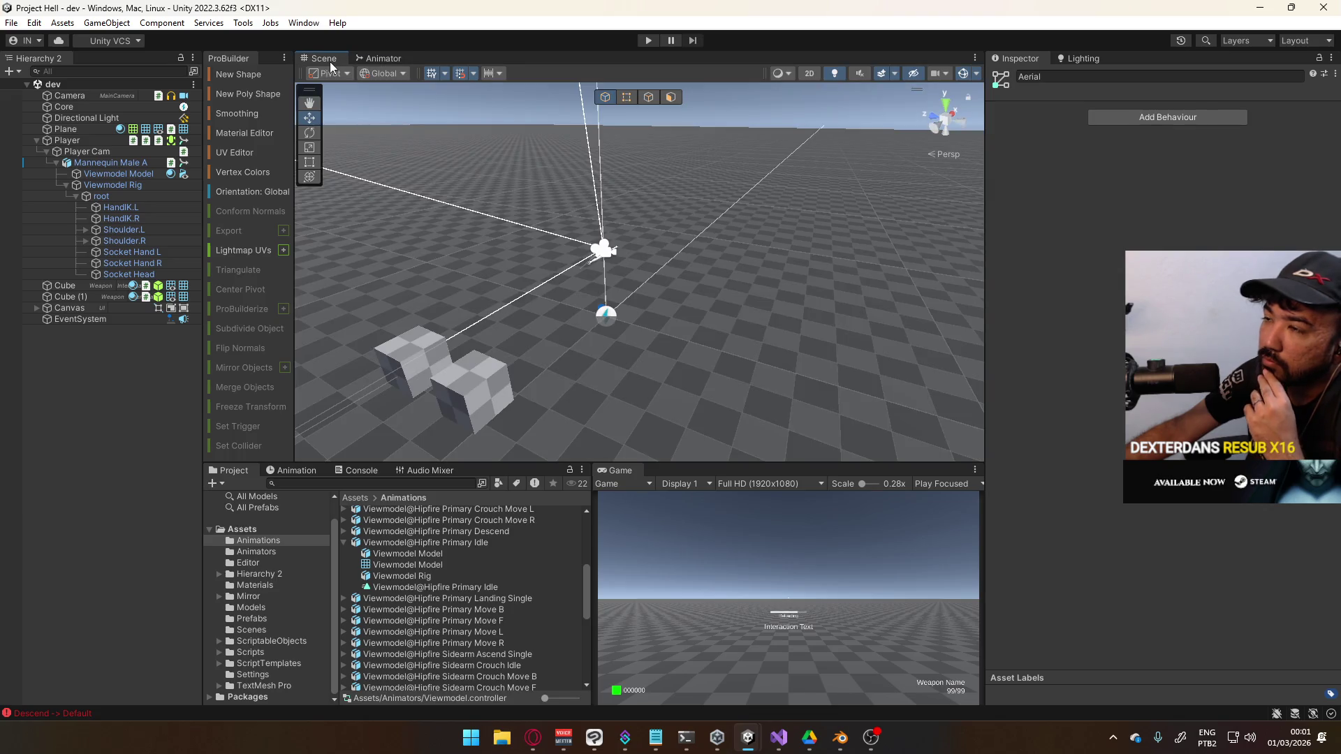
left_click(381, 59)
left_click(382, 113)
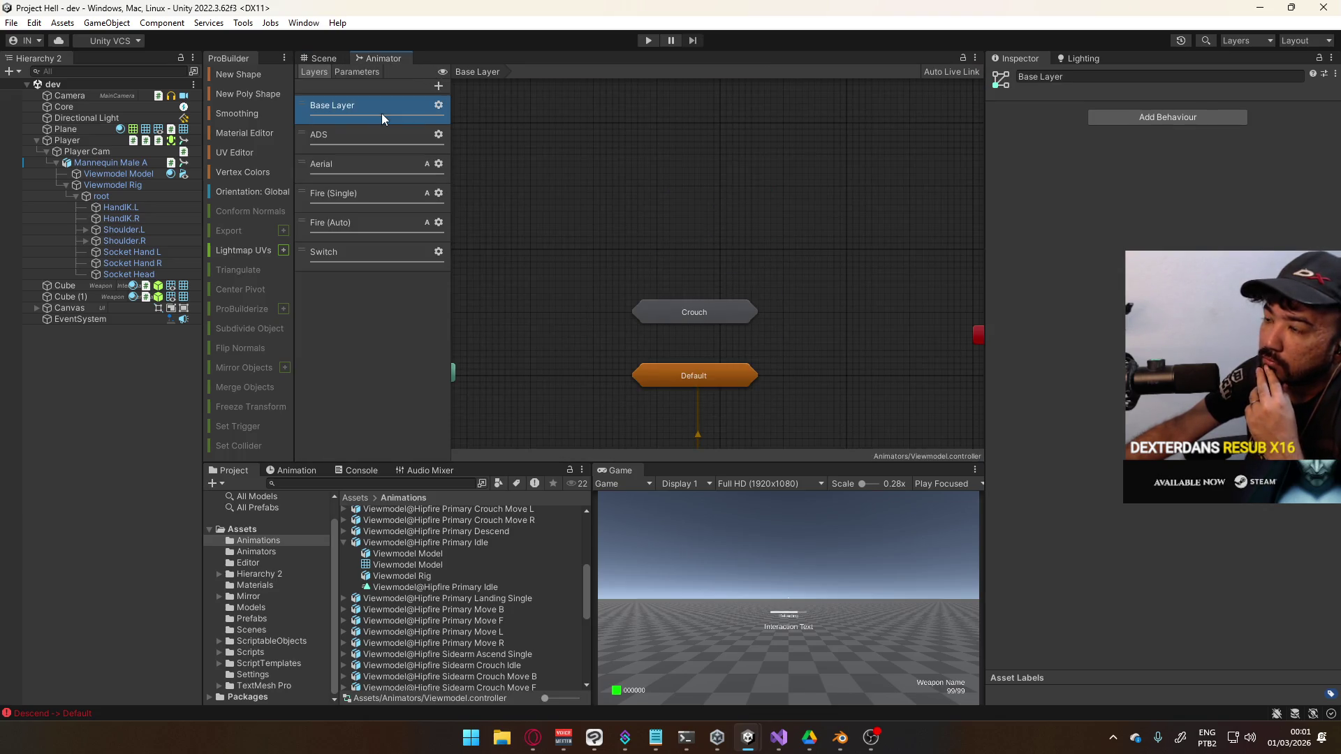
left_click(381, 133)
left_click(366, 164)
left_click(366, 134)
left_click(366, 104)
Set Default (Sidearm) as the Default machine's default state, verify Entry, and start Play mode
double_click(692, 375)
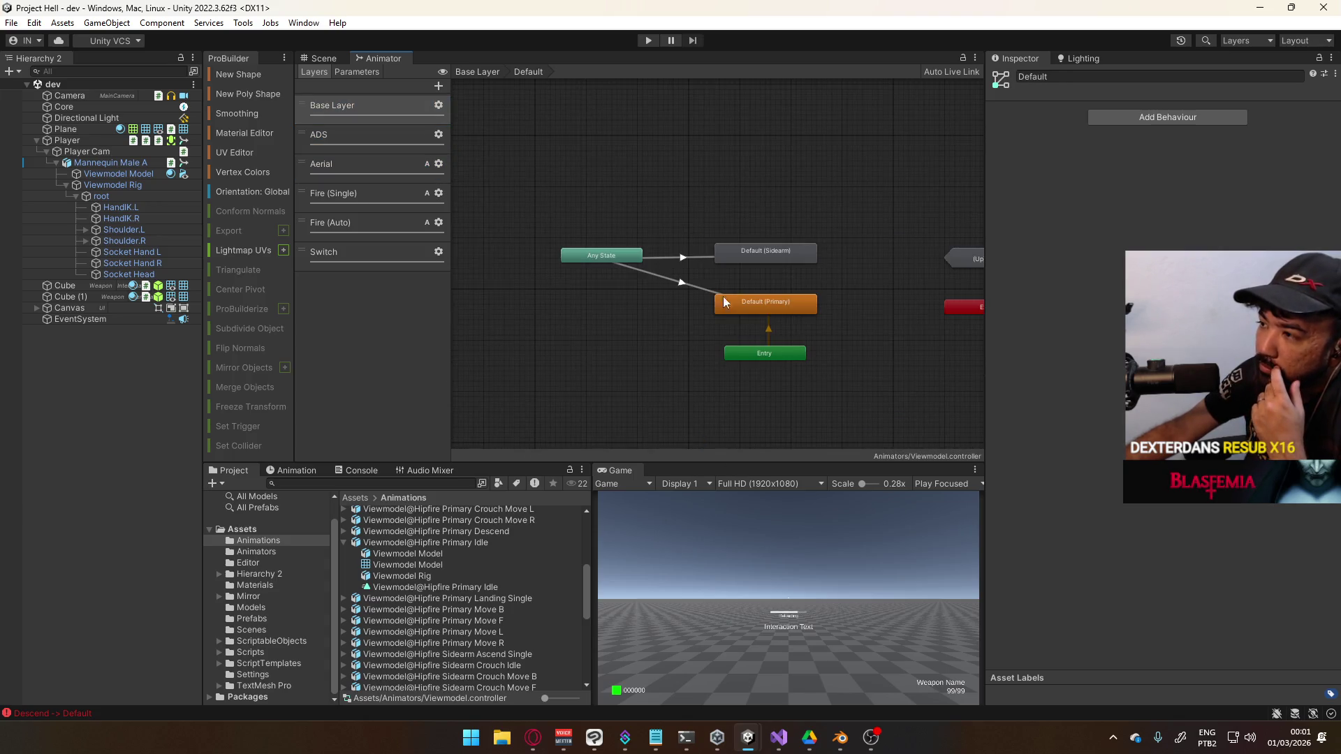
left_click(764, 260)
right_click(764, 259)
left_click(827, 282)
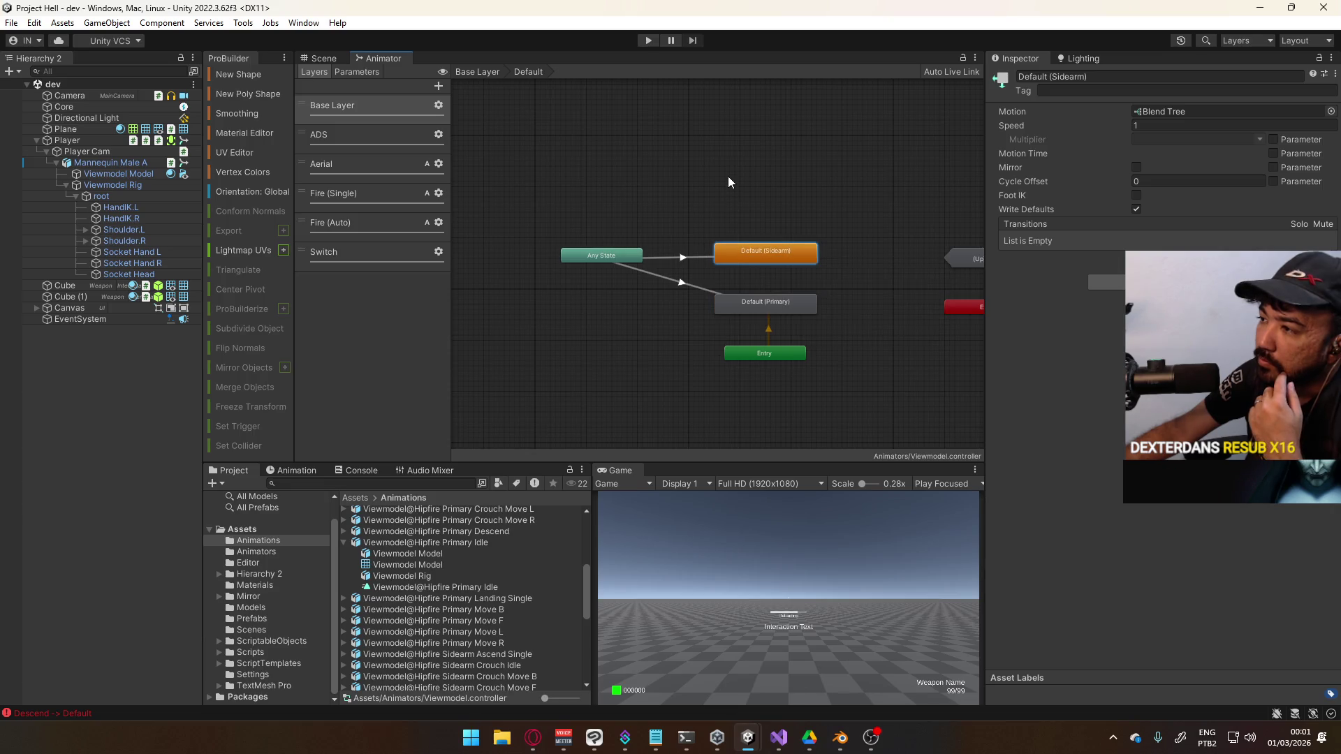
left_click(762, 236)
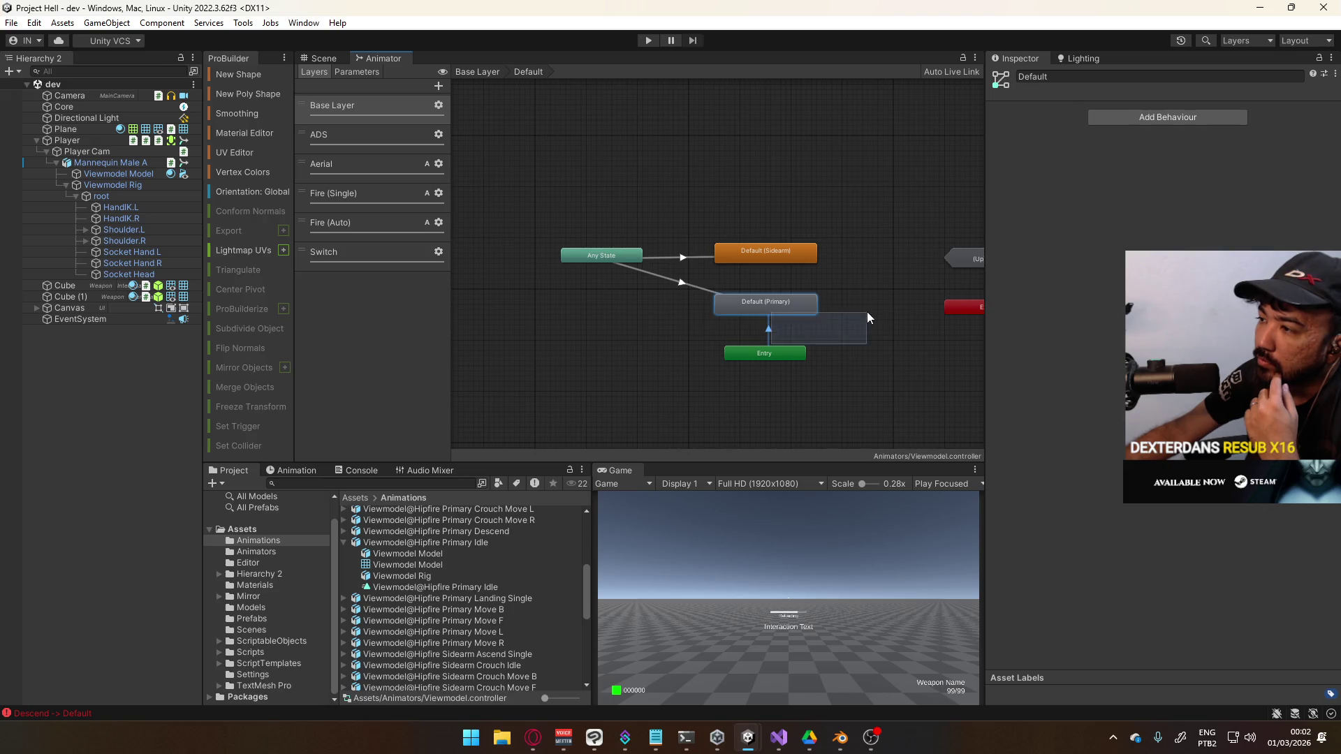
left_click(784, 352)
left_click(643, 42)
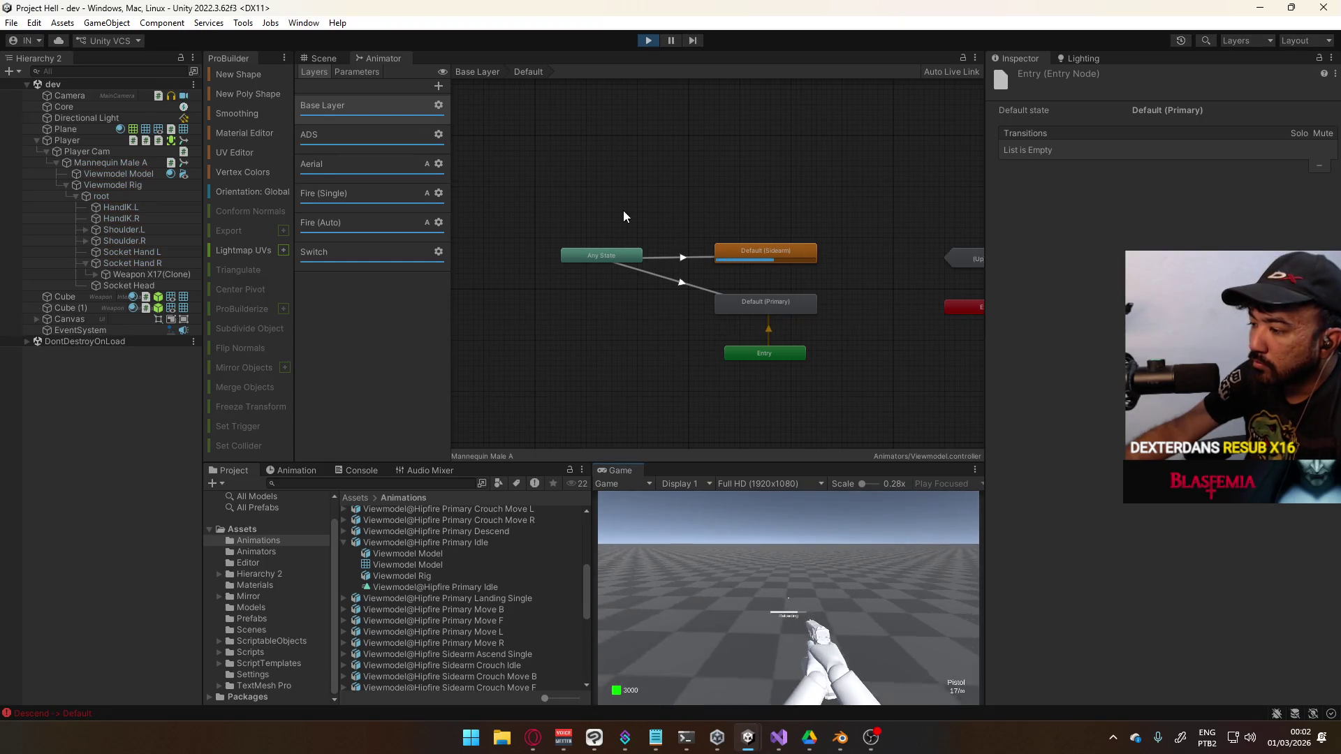
Maximize the Game view and empty the pistol at the cubes until it reloads
right_click(632, 470)
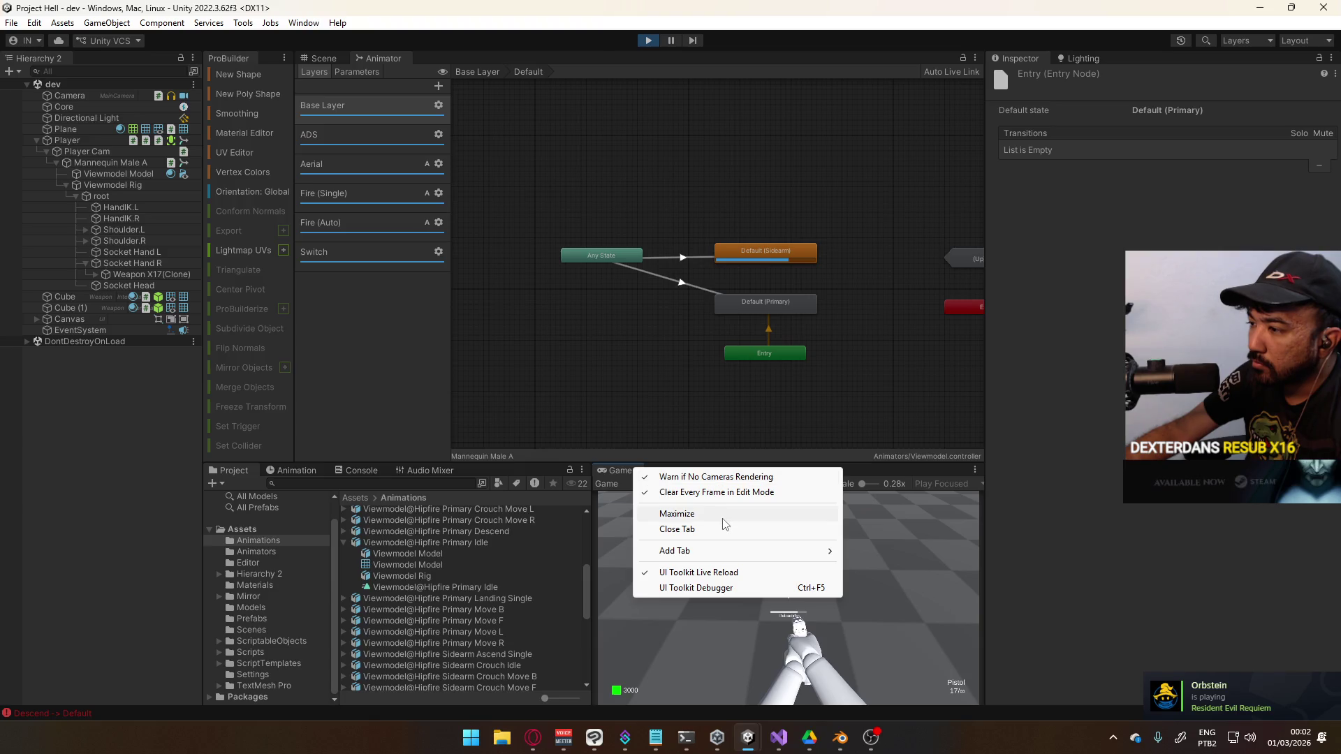
left_click(666, 513)
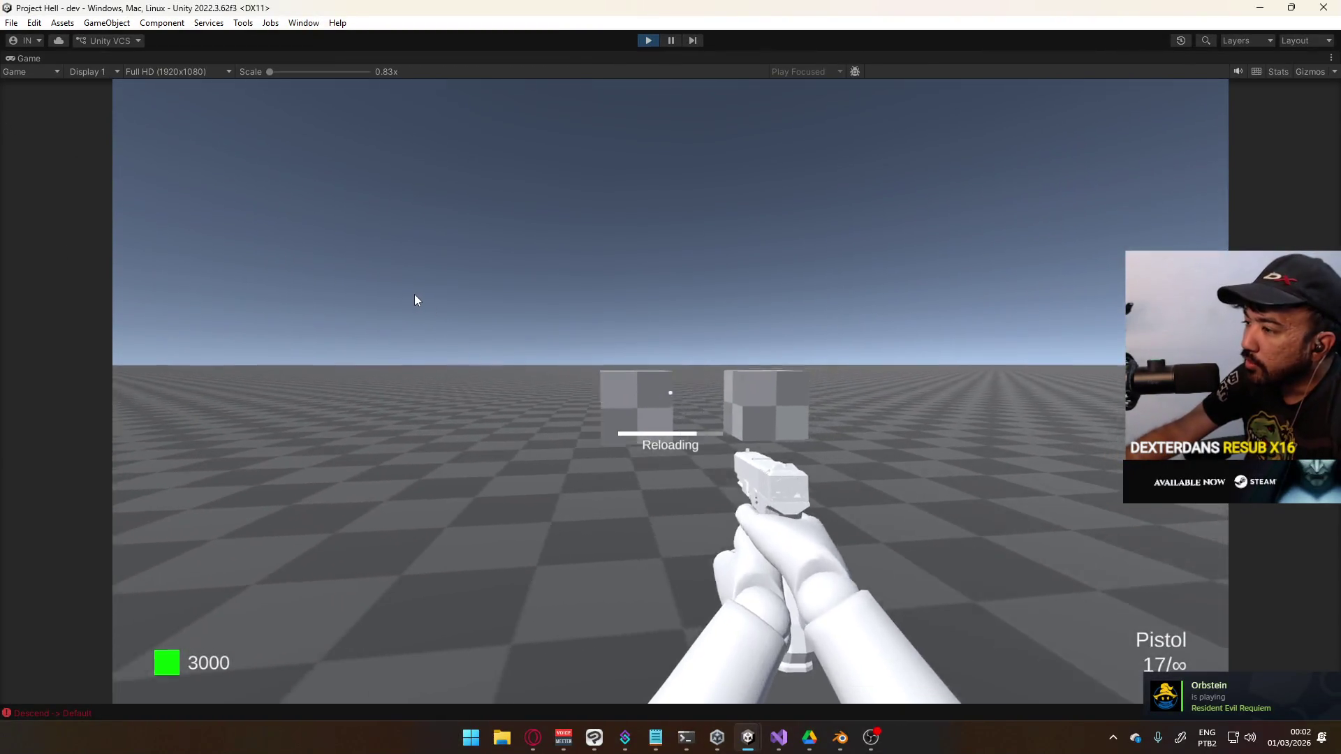
left_click(415, 299)
left_click(415, 299)
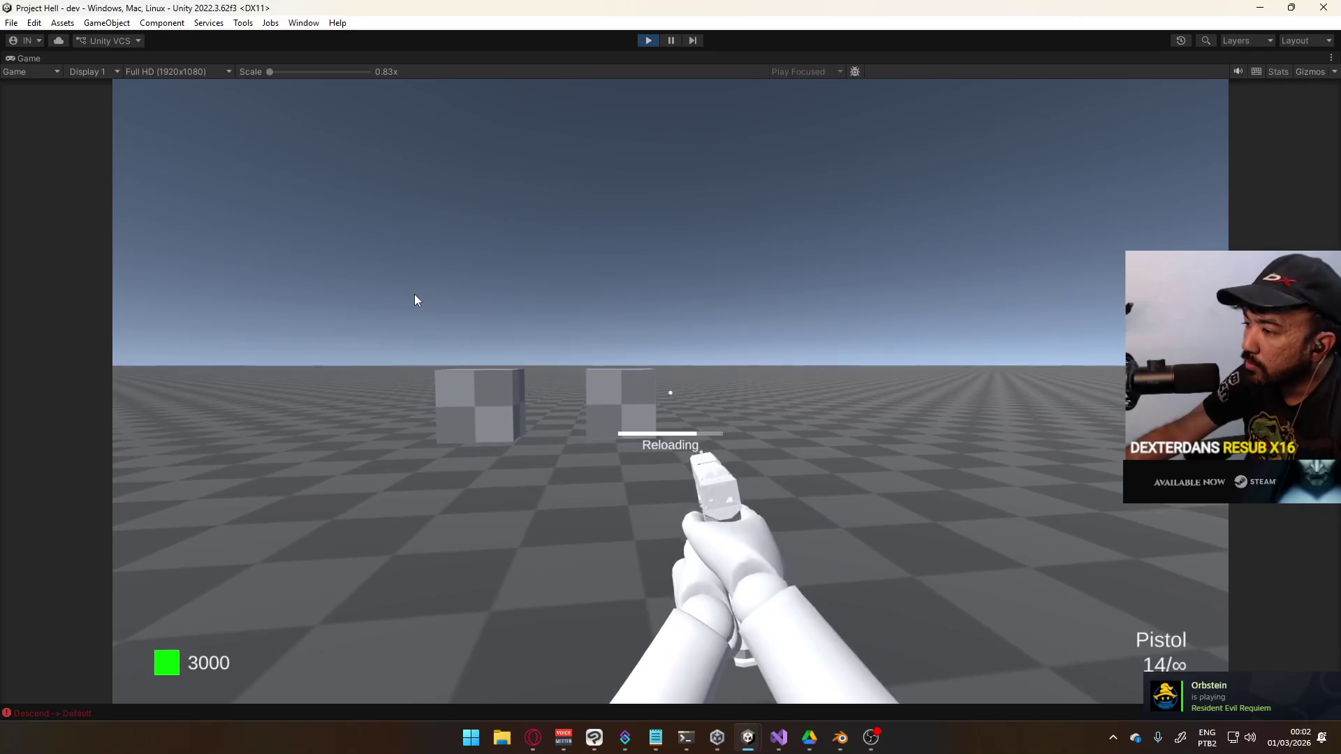
left_click(415, 299)
left_click(415, 300)
left_click(415, 300)
left_click(417, 294)
left_click(364, 290)
left_click(367, 295)
left_click(367, 296)
left_click(364, 298)
left_click(362, 300)
left_click(357, 296)
left_click(358, 296)
left_click(358, 296)
Walk up to the cubes and buy the SMG for $1800
key("w")
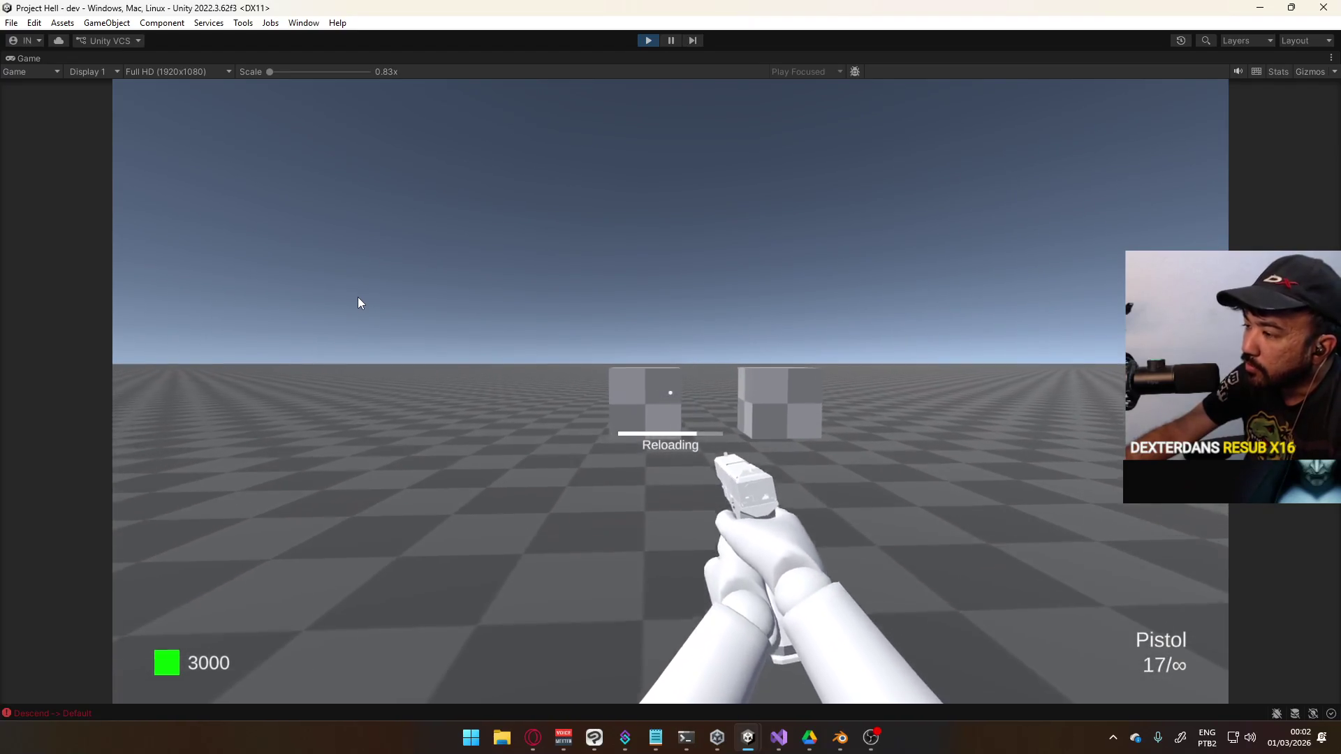
key("w")
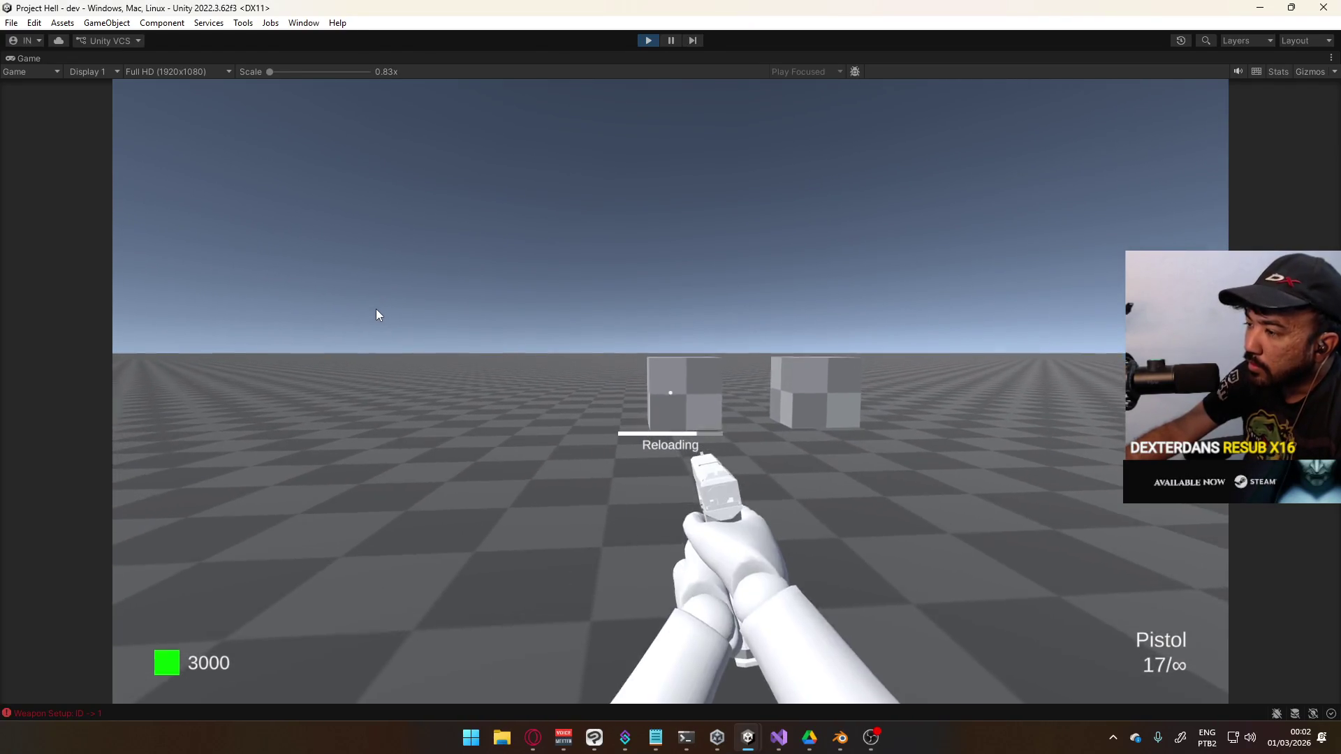
key("e")
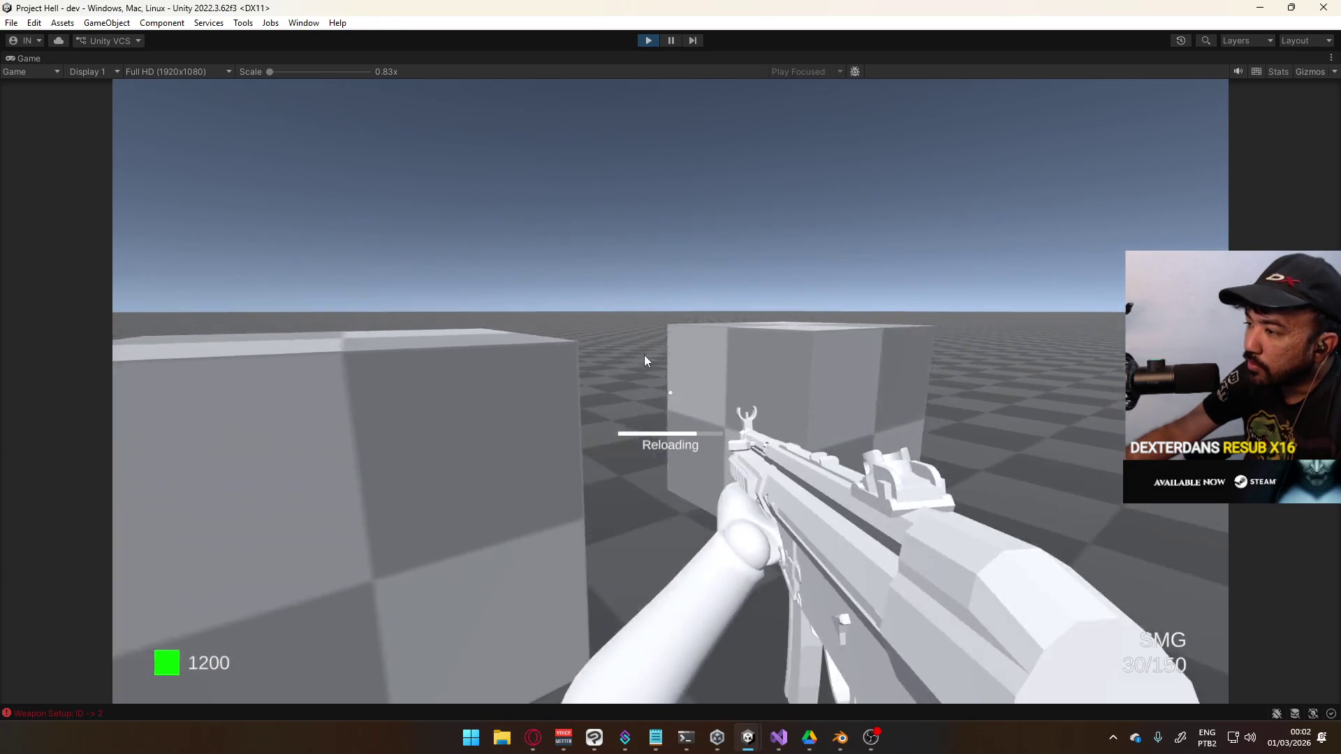
Hip-fire the SMG automatically, back away, then fire continuously while aiming down sights
left_click(650, 339)
left_click(624, 304)
left_click_drag(624, 306, 599, 302)
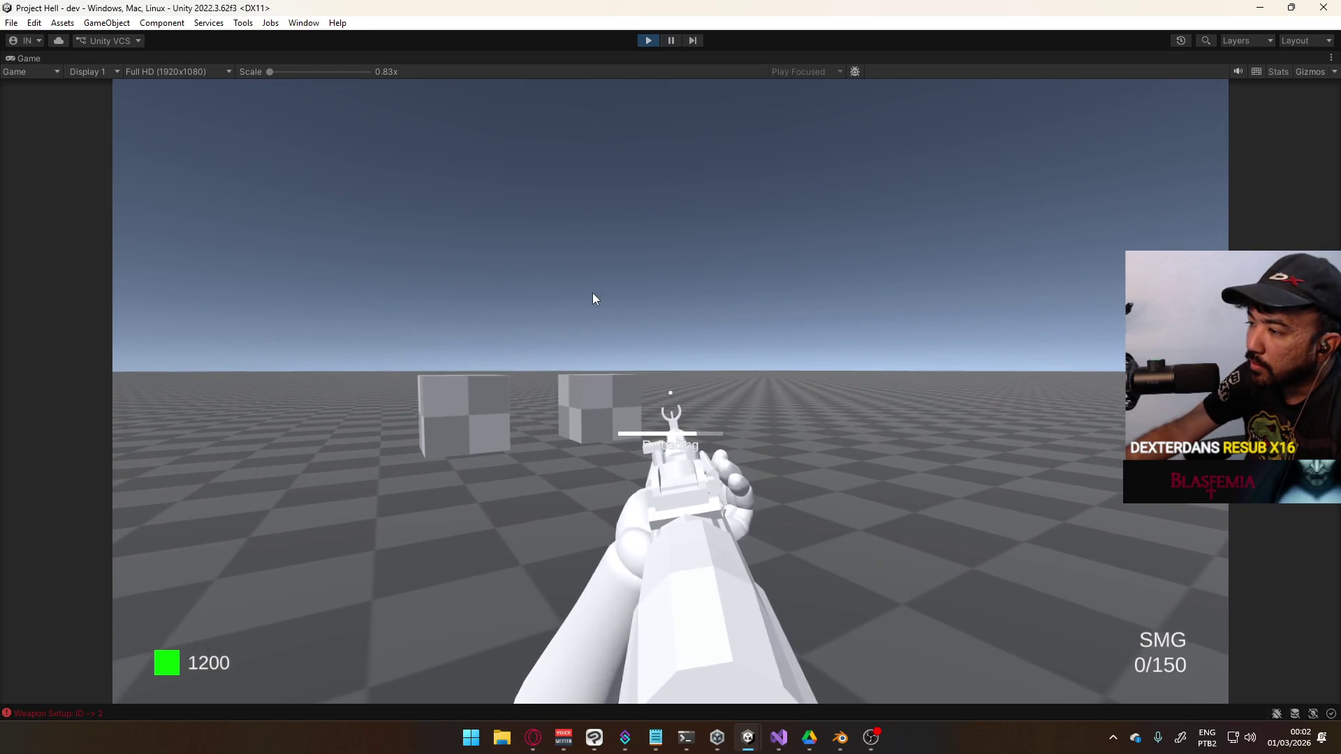
key("s")
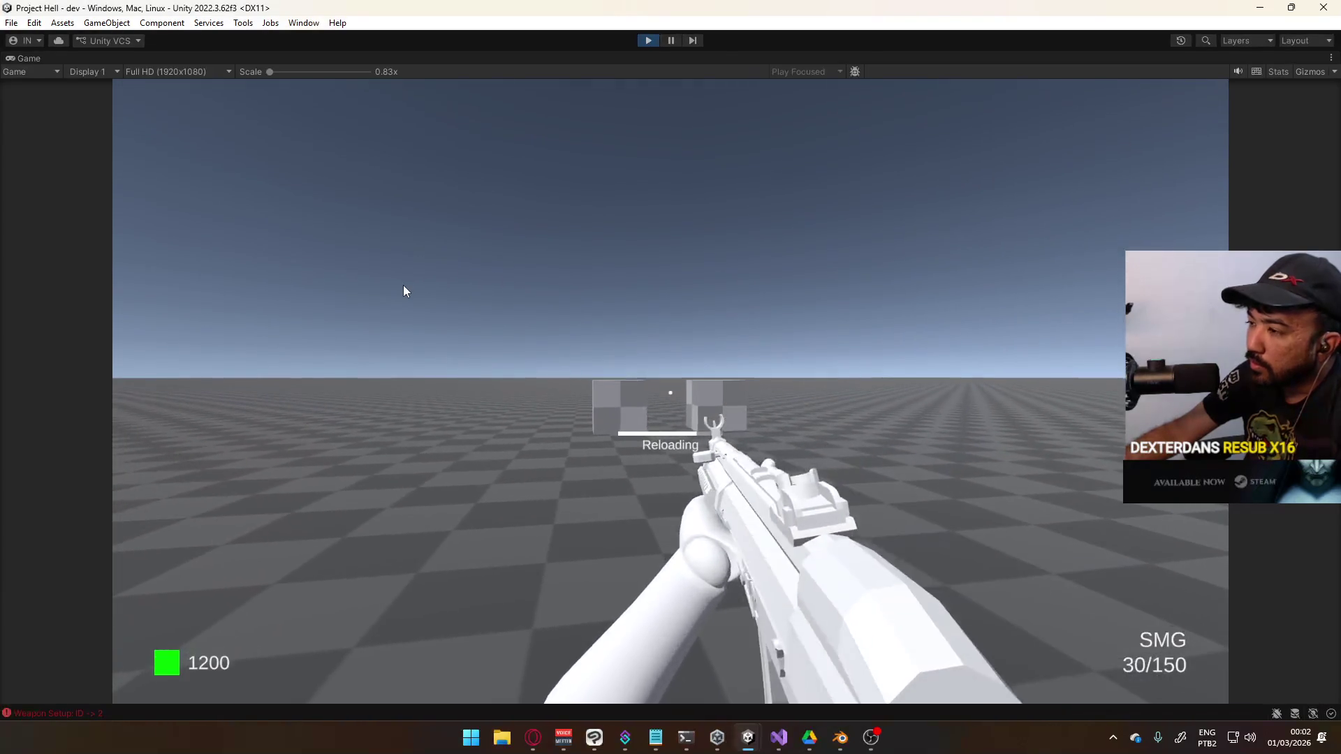
right_click(377, 283)
mouse_move(379, 293)
left_mouse_down()
mouse_move(353, 337)
mouse_move(246, 363)
mouse_move(281, 374)
mouse_move(261, 426)
left_mouse_up()
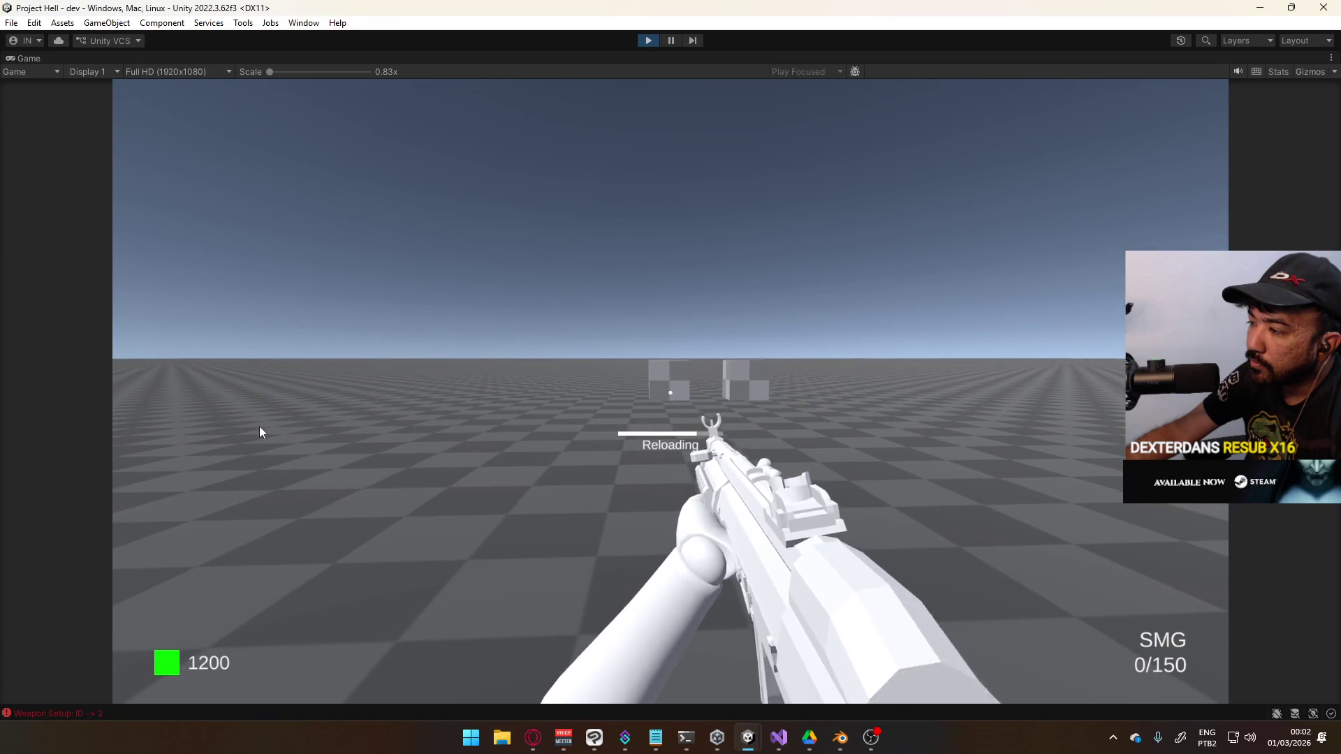
Fire a few more SMG bursts while stepping in and back, then leave the game
key("w")
left_click(255, 416)
left_click_drag(255, 416, 241, 407)
key("s")
key("super")
key("super")
key("ctrl+p")
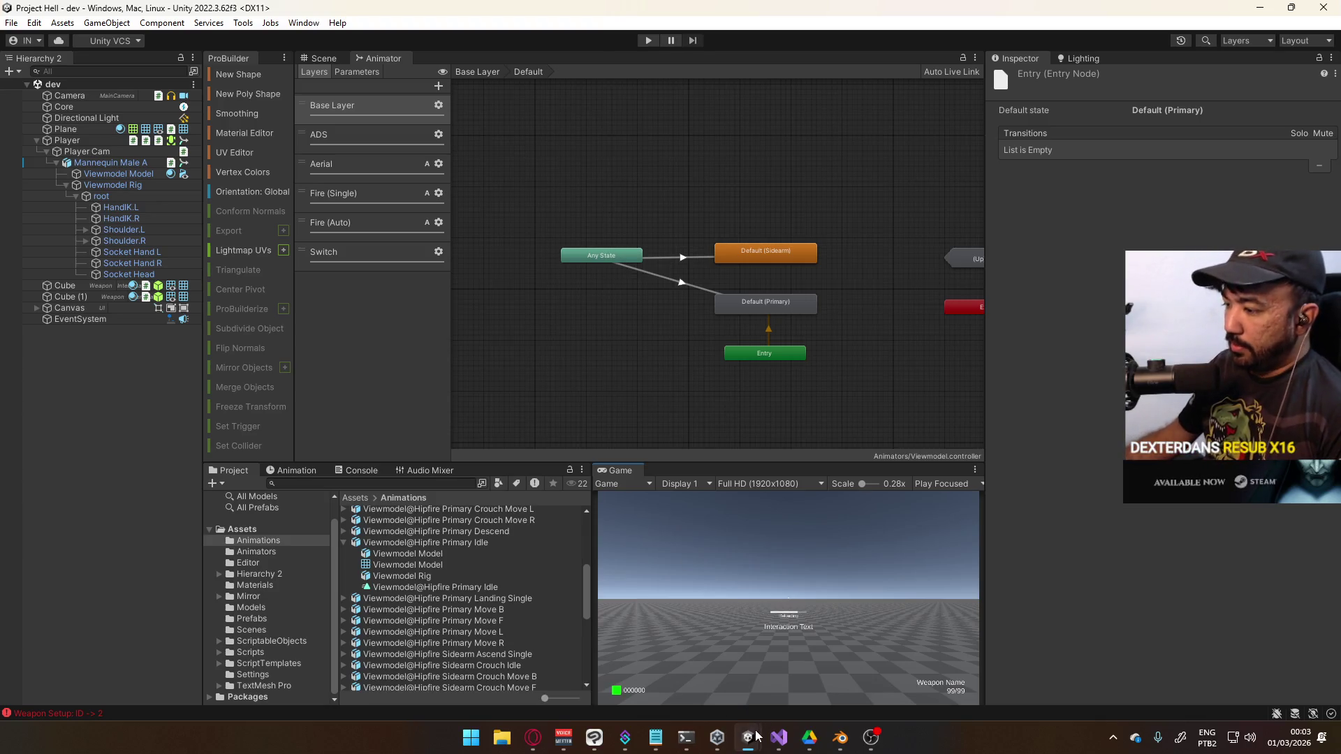
Enlarge the Project FPS animator panels to review its viewmodel layers, then press Play in Project Hell
mouse_move(757, 735)
left_click(838, 670)
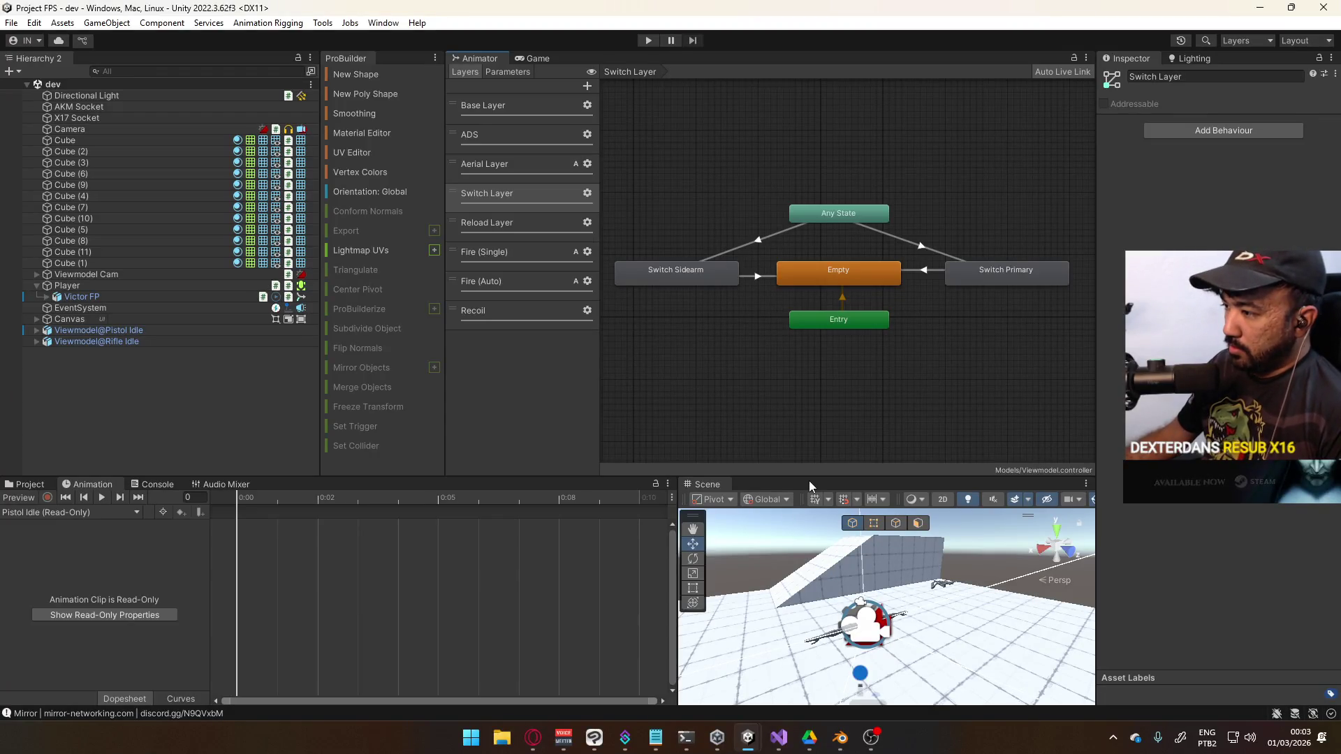
left_click_drag(809, 480, 814, 409)
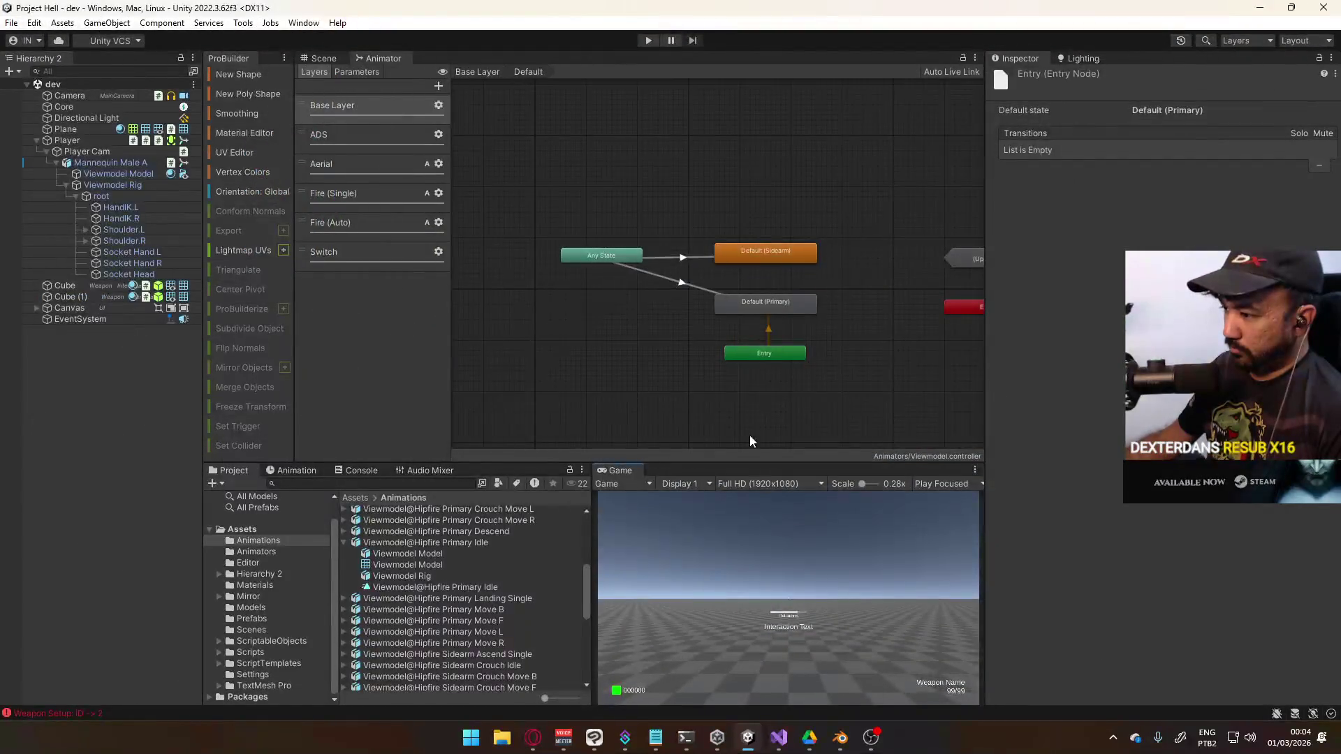
left_click(648, 40)
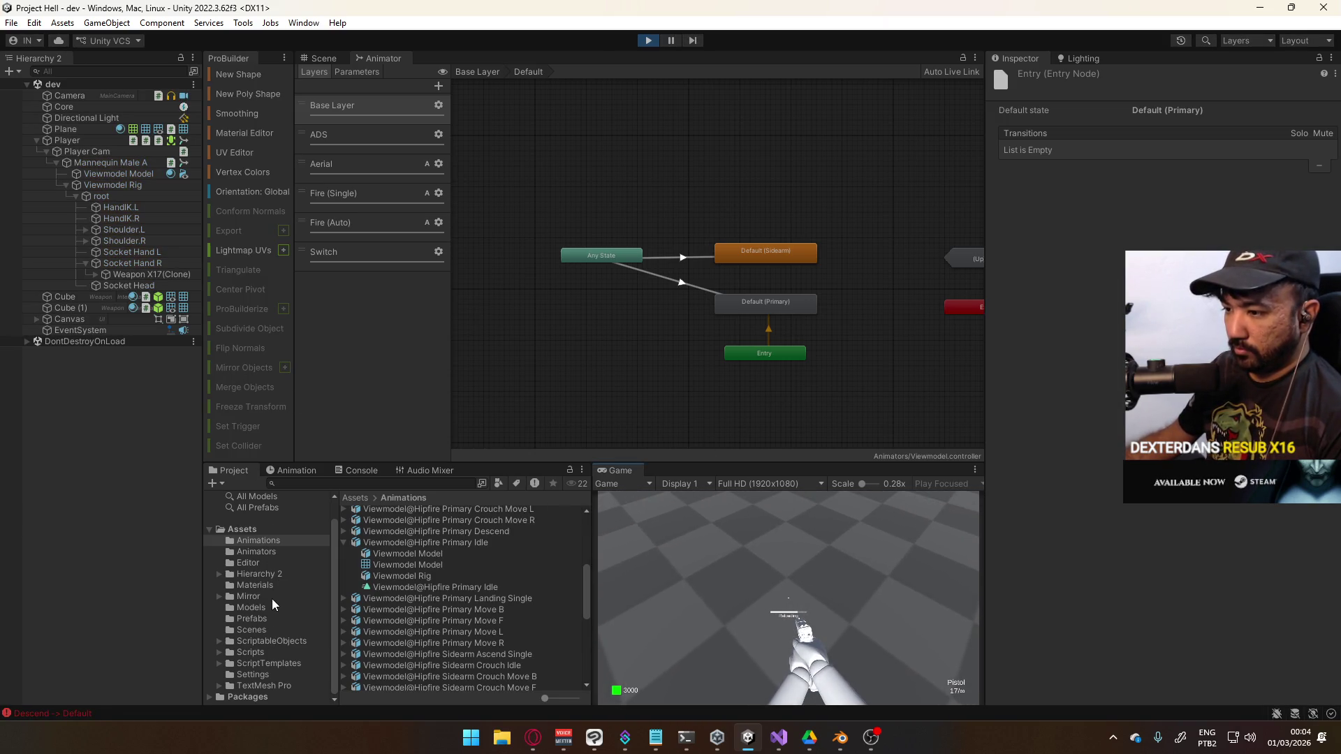
Select the Checker Dark material in Assets/Materials and lighten its albedo colour
left_click(258, 585)
left_click(412, 514)
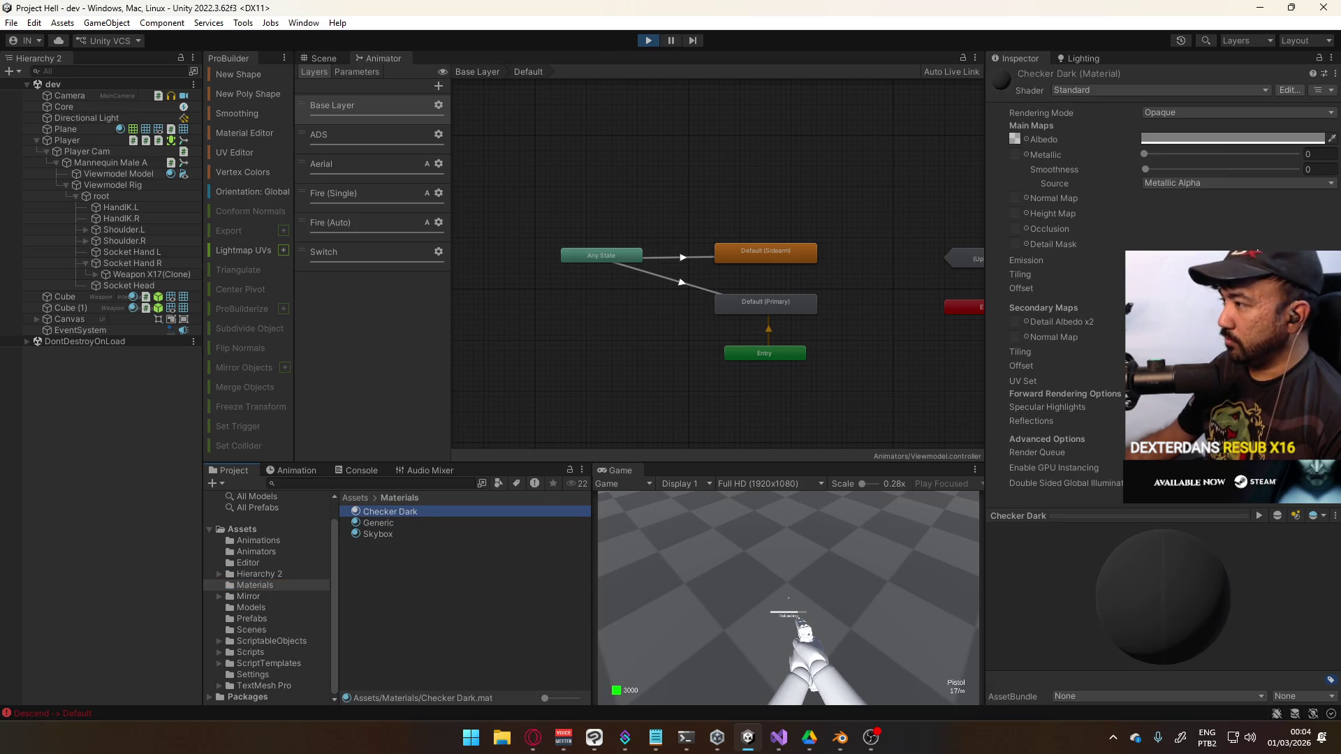
left_click(1245, 143)
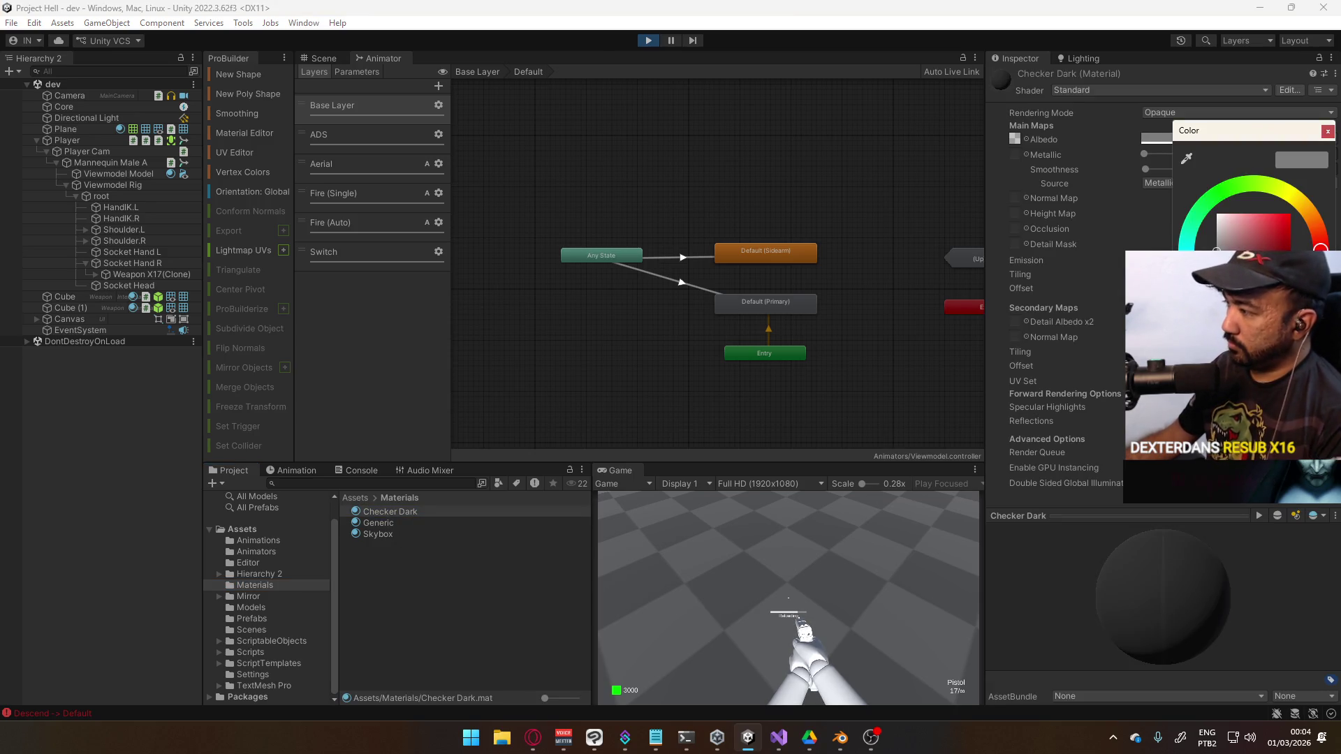
left_click_drag(1217, 250, 1217, 233)
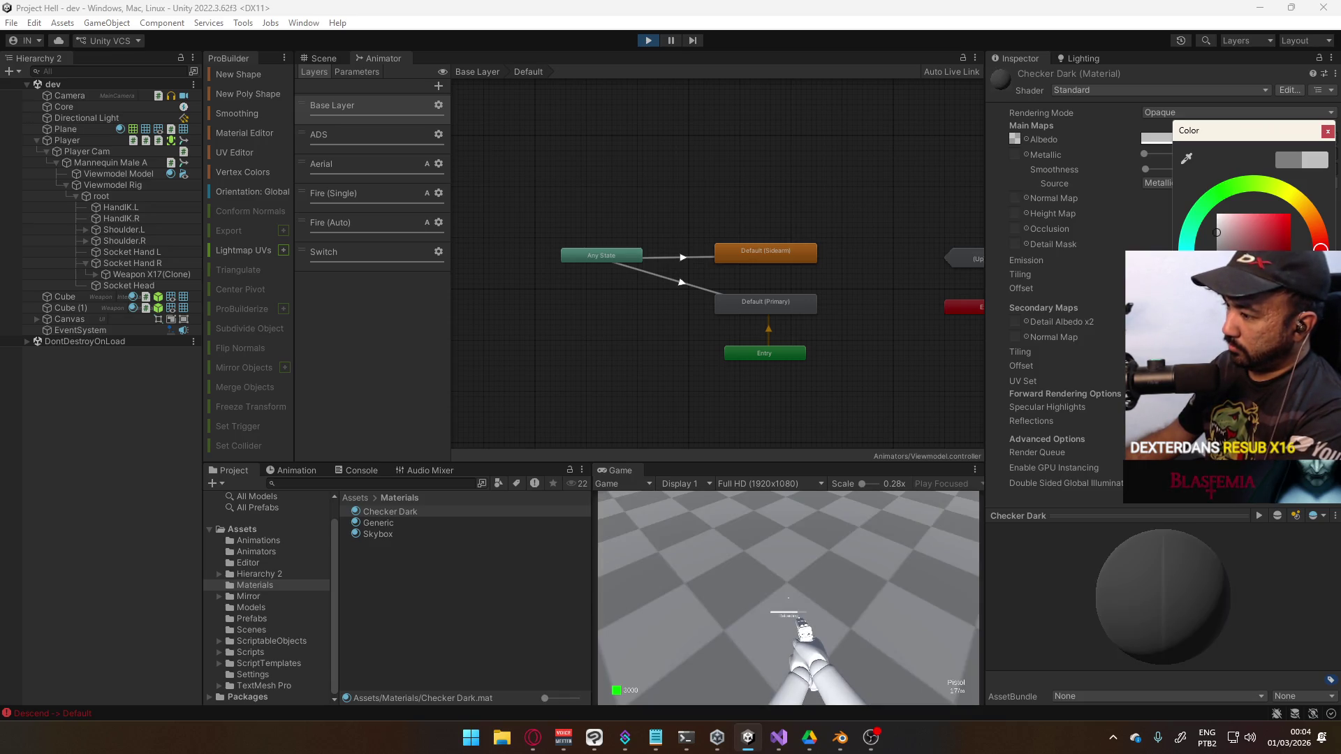
Maximize the Game view to check the floor, then restore the normal editor layout
right_click(622, 479)
left_click(690, 517)
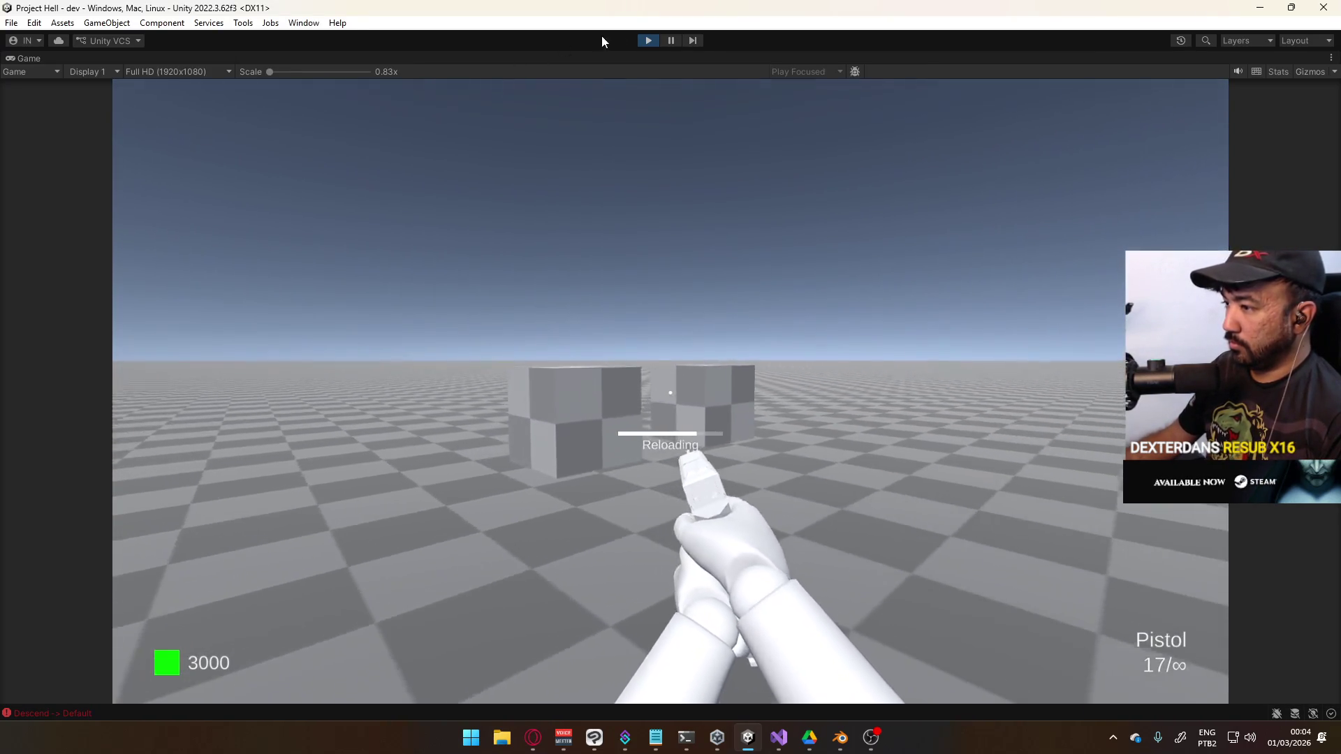
key("super")
key("Escape")
right_click(752, 57)
left_click(772, 103)
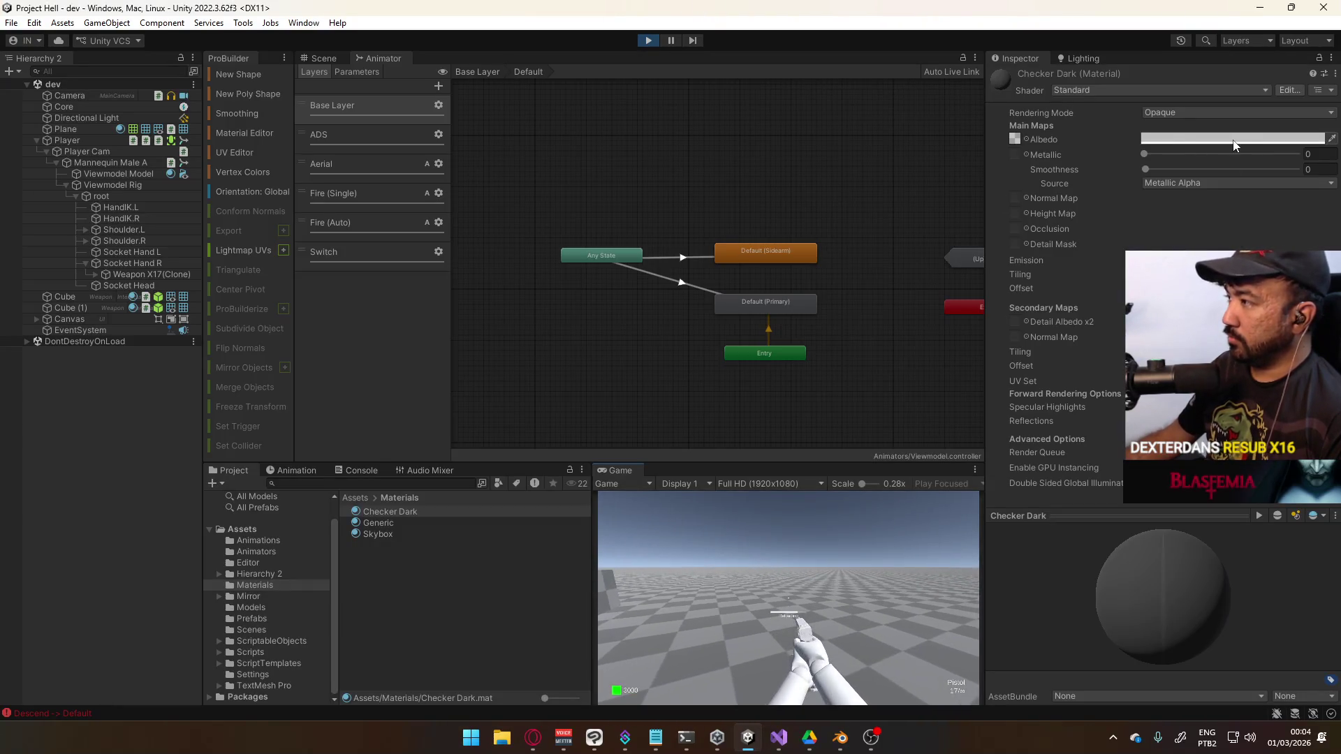
Readjust the Checker Dark albedo, close the colour picker and stop Play mode
left_click(1201, 138)
mouse_move(1216, 231)
left_mouse_down()
mouse_move(1216, 293)
mouse_move(1218, 213)
mouse_move(1217, 279)
mouse_move(1217, 230)
left_mouse_up()
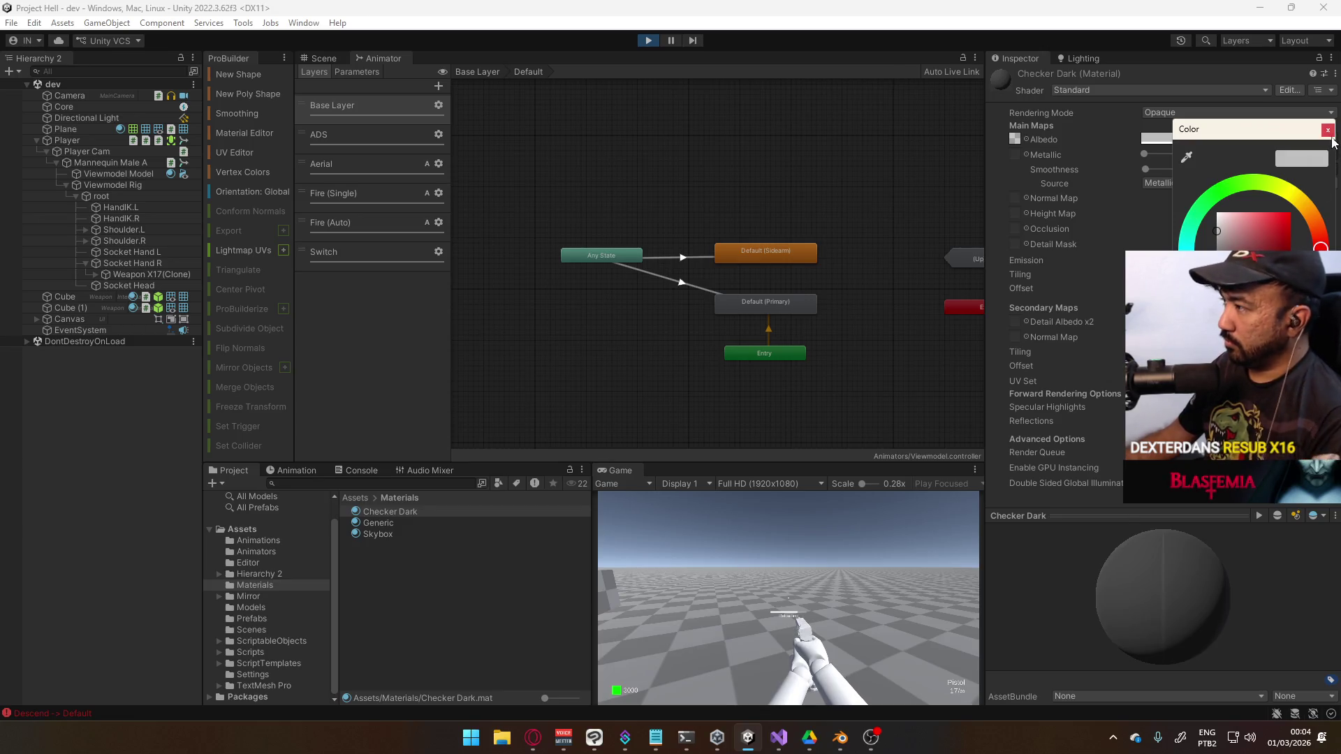
left_click(1326, 130)
left_click(648, 40)
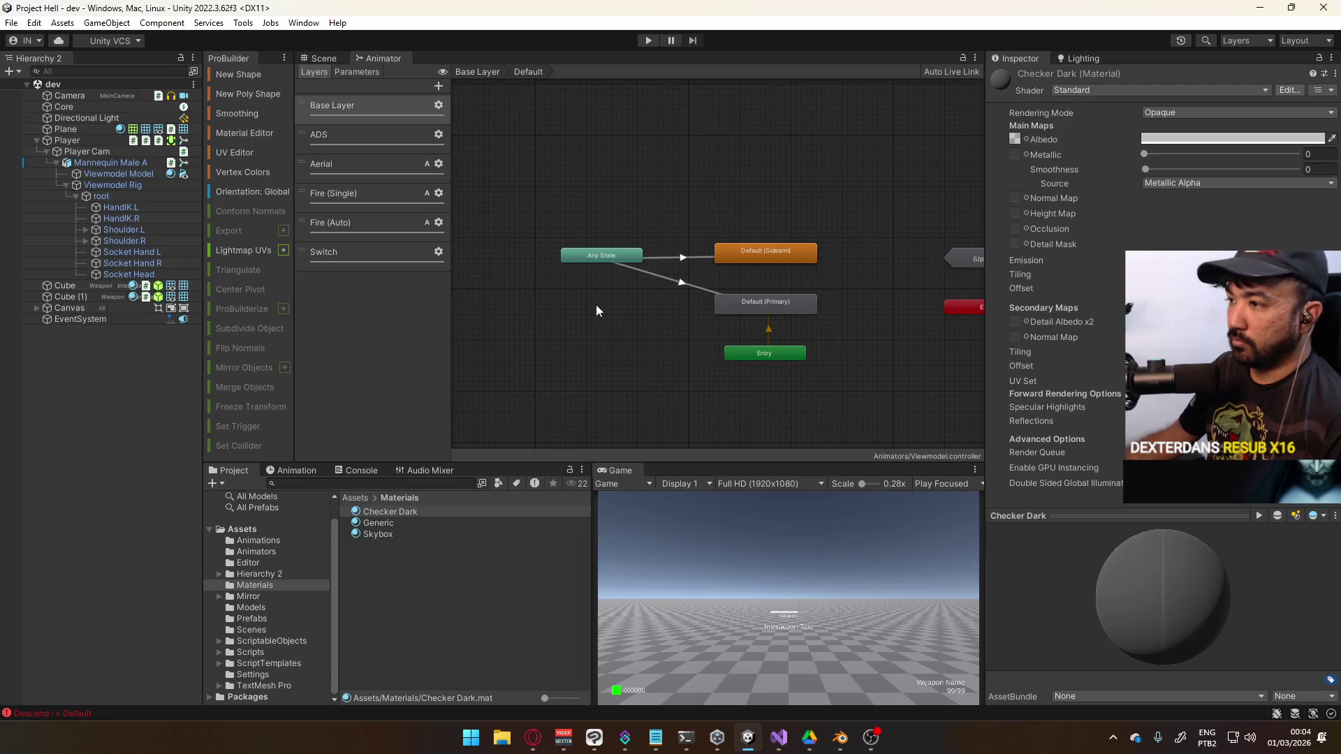
key("ctrl+1")
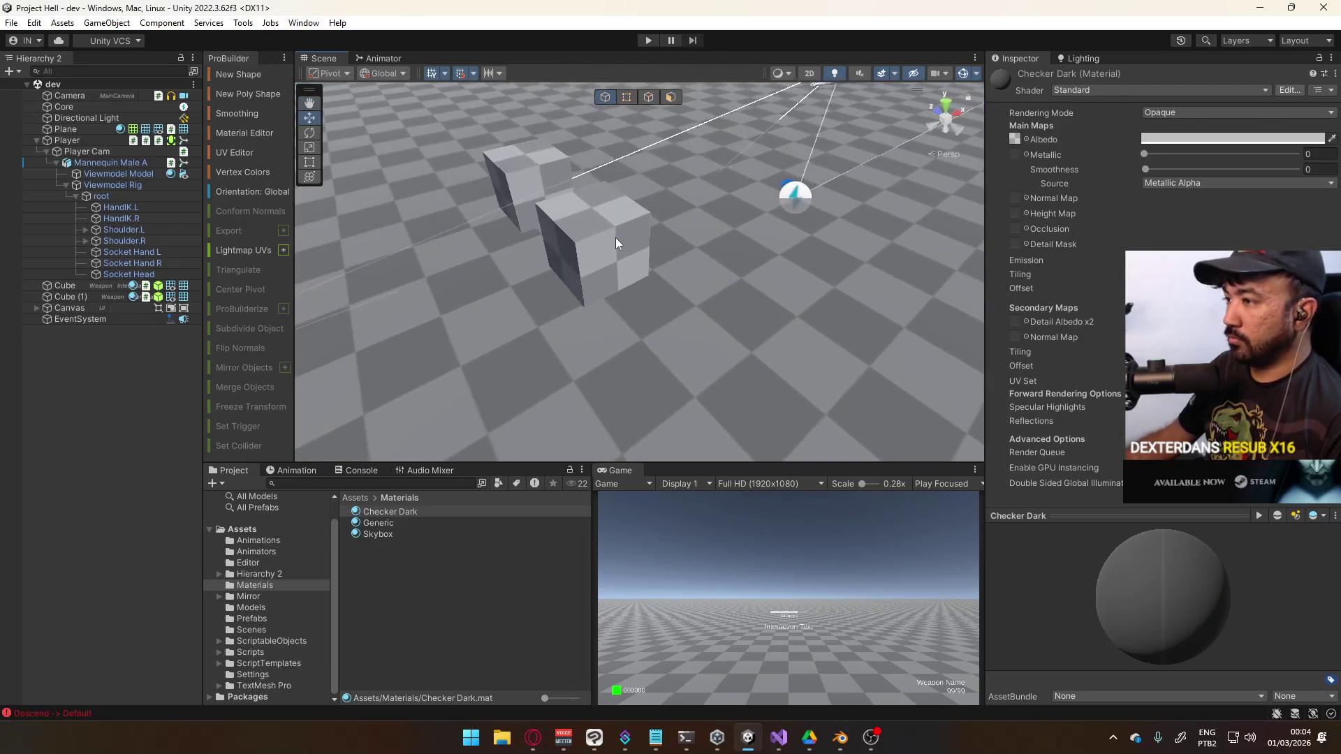
Assign the Default-Diffuse material to Cube and Cube (1), then save the scene
left_click(616, 243)
left_click(1322, 244)
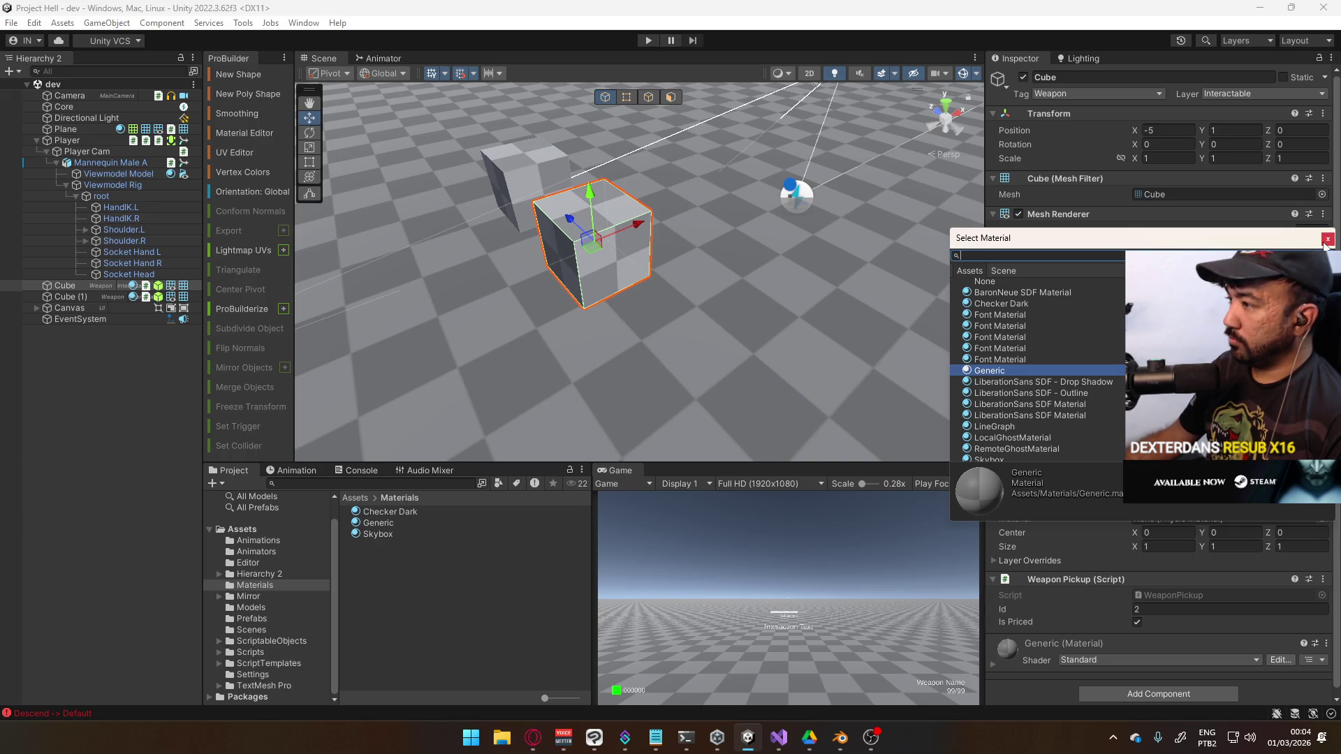
type("defa")
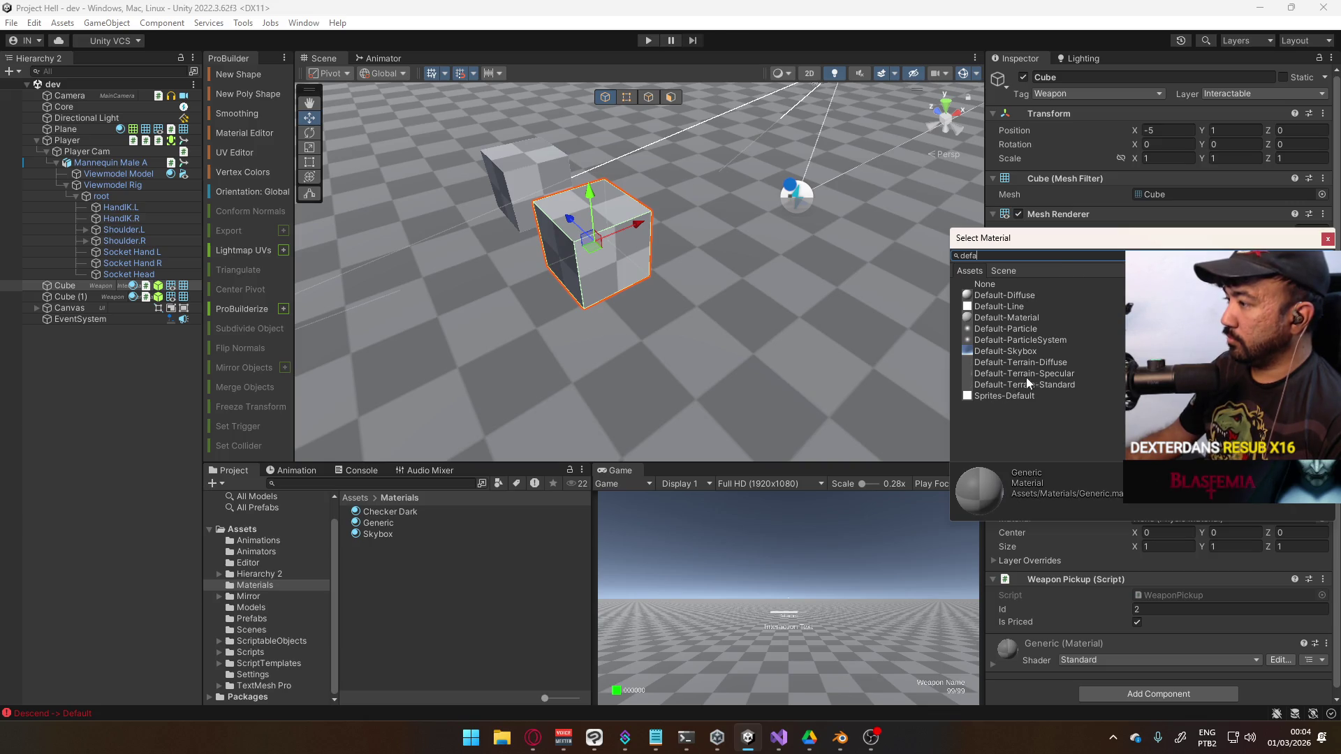
double_click(1040, 299)
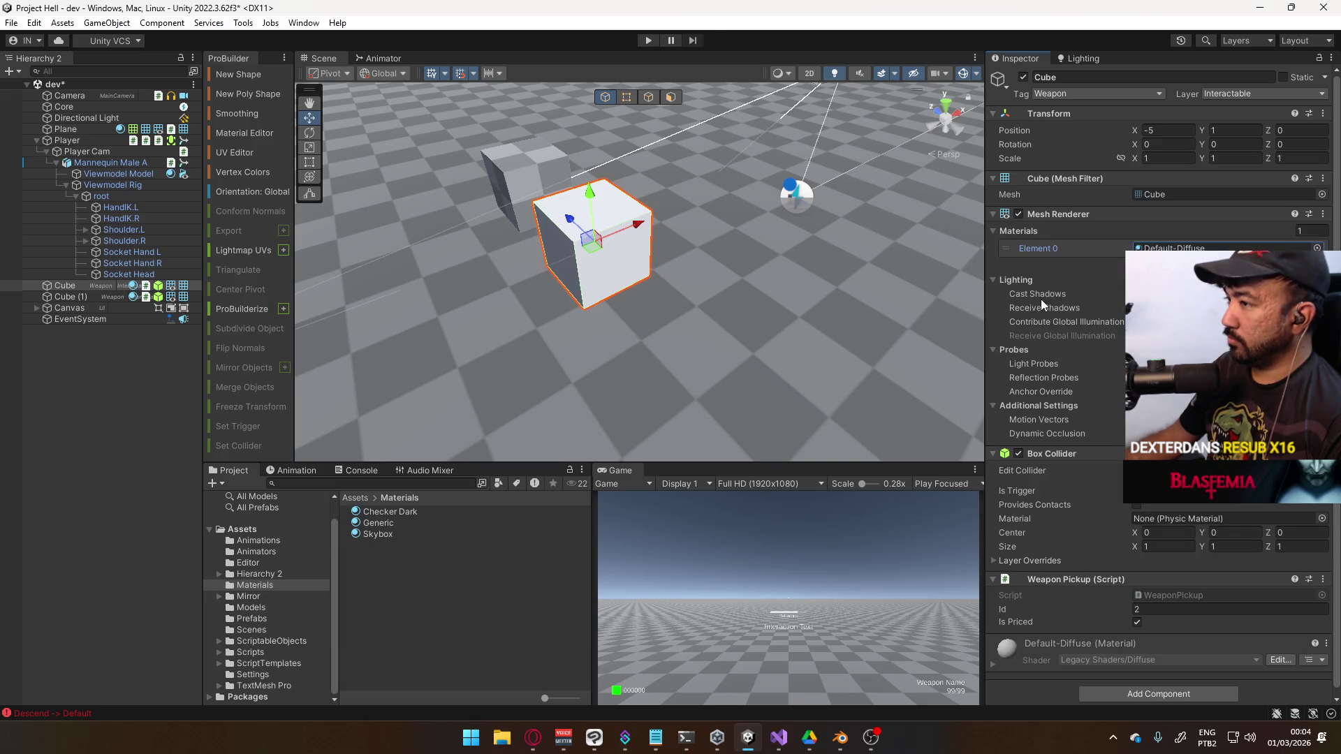
left_click(621, 296)
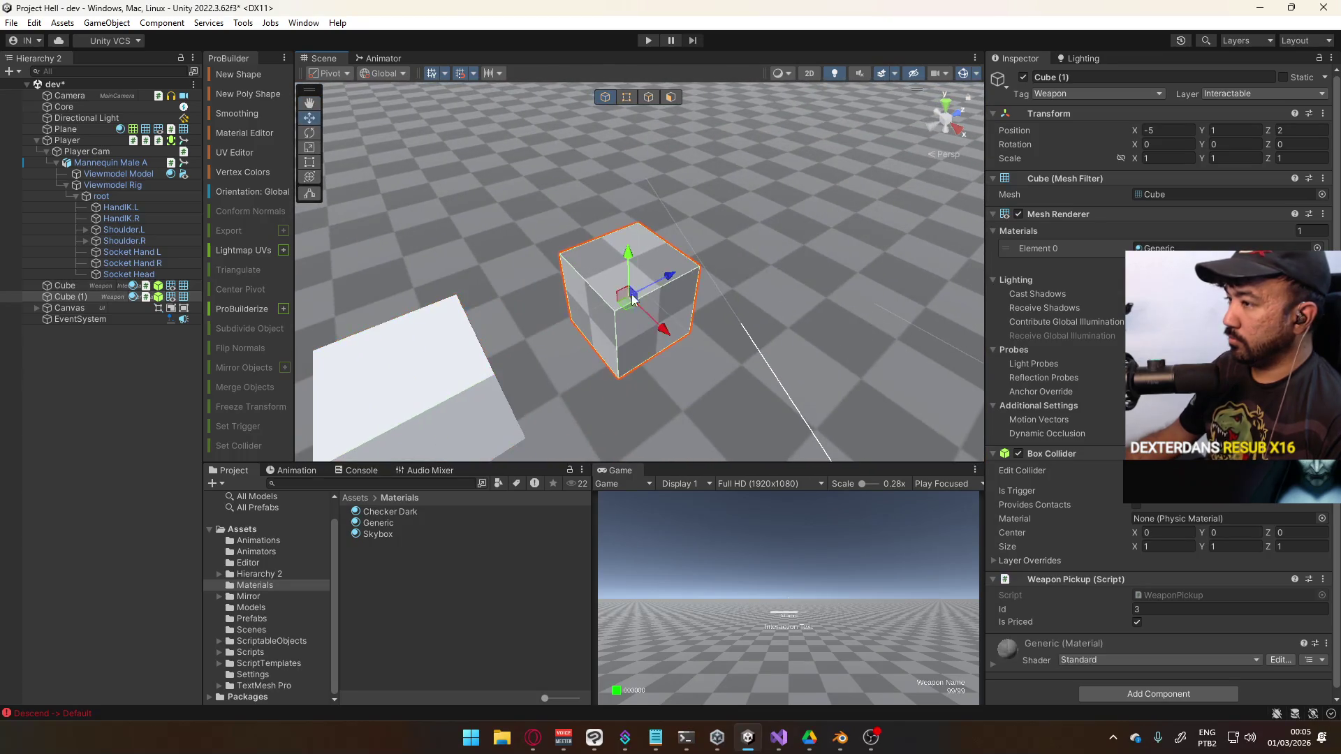
left_click(1317, 248)
type("defa")
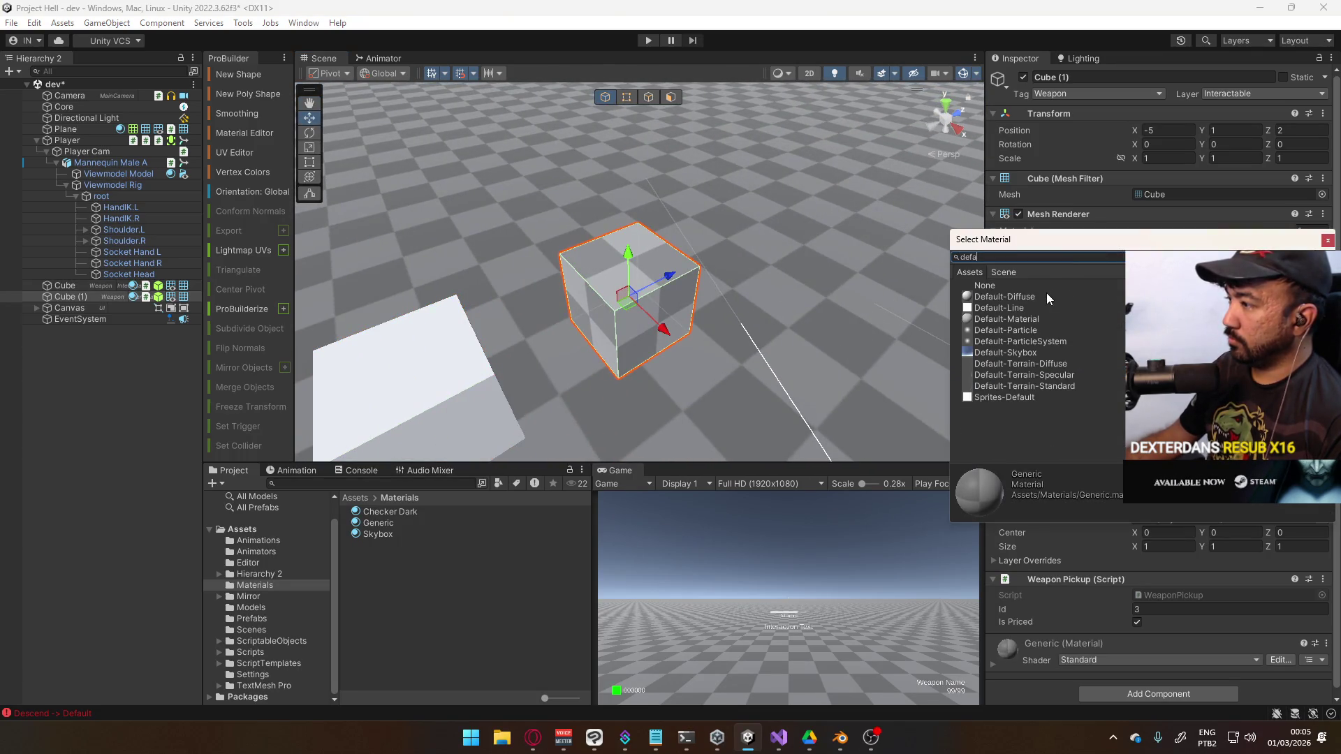
double_click(1047, 299)
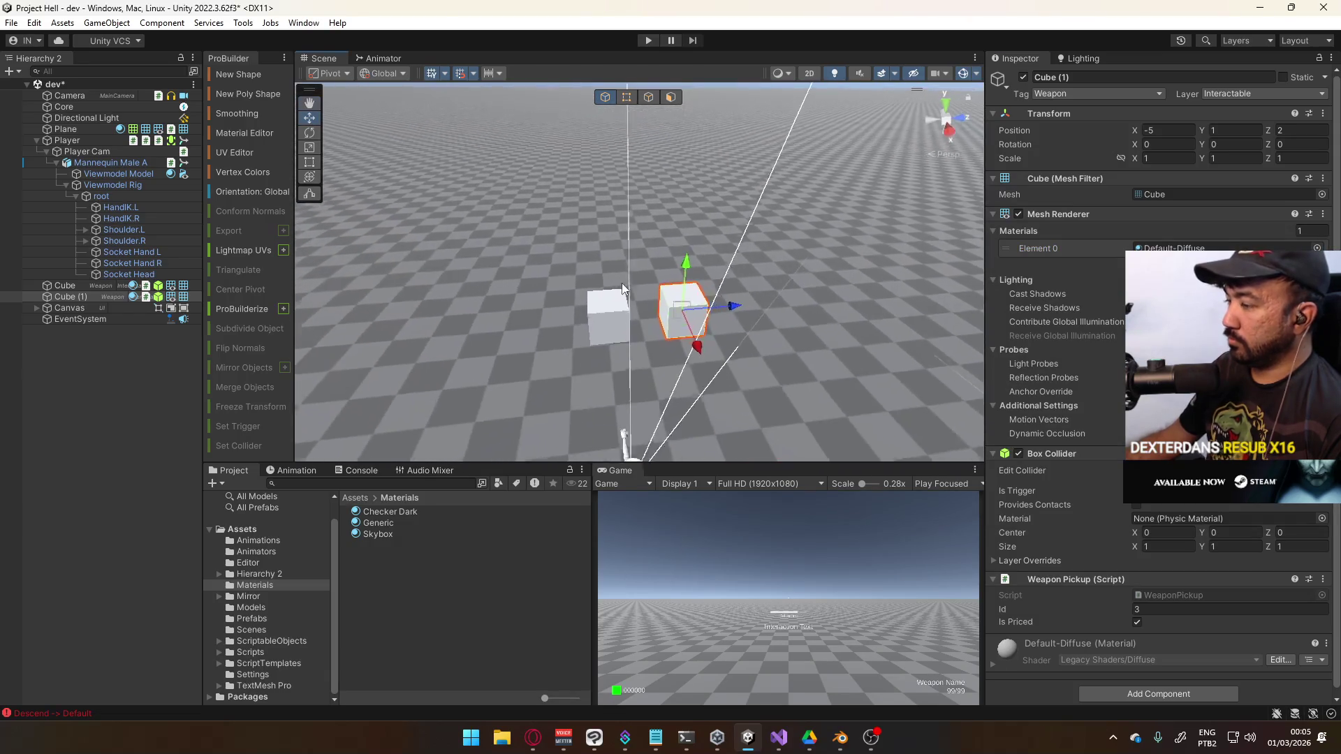
key("ctrl+s")
Start Play mode and maximize the Game view
left_click(648, 42)
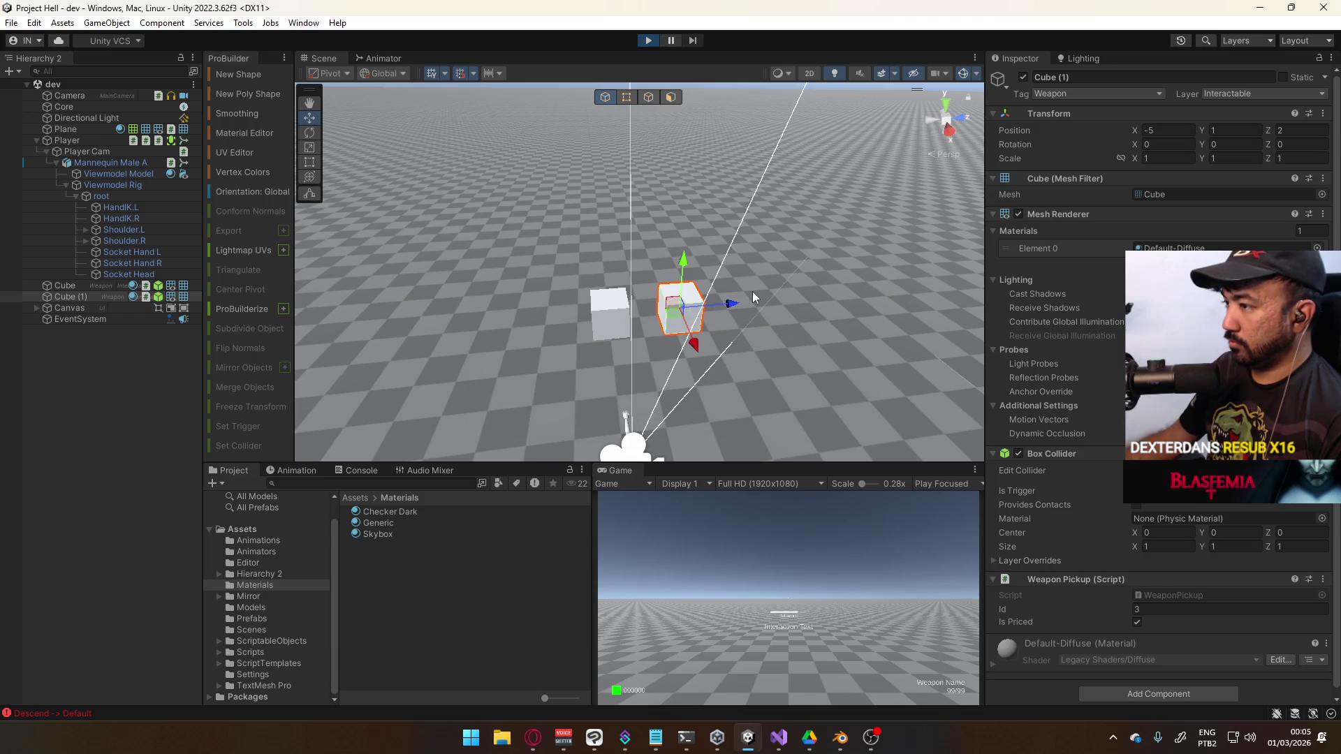
key("super")
right_click(620, 470)
left_click(718, 514)
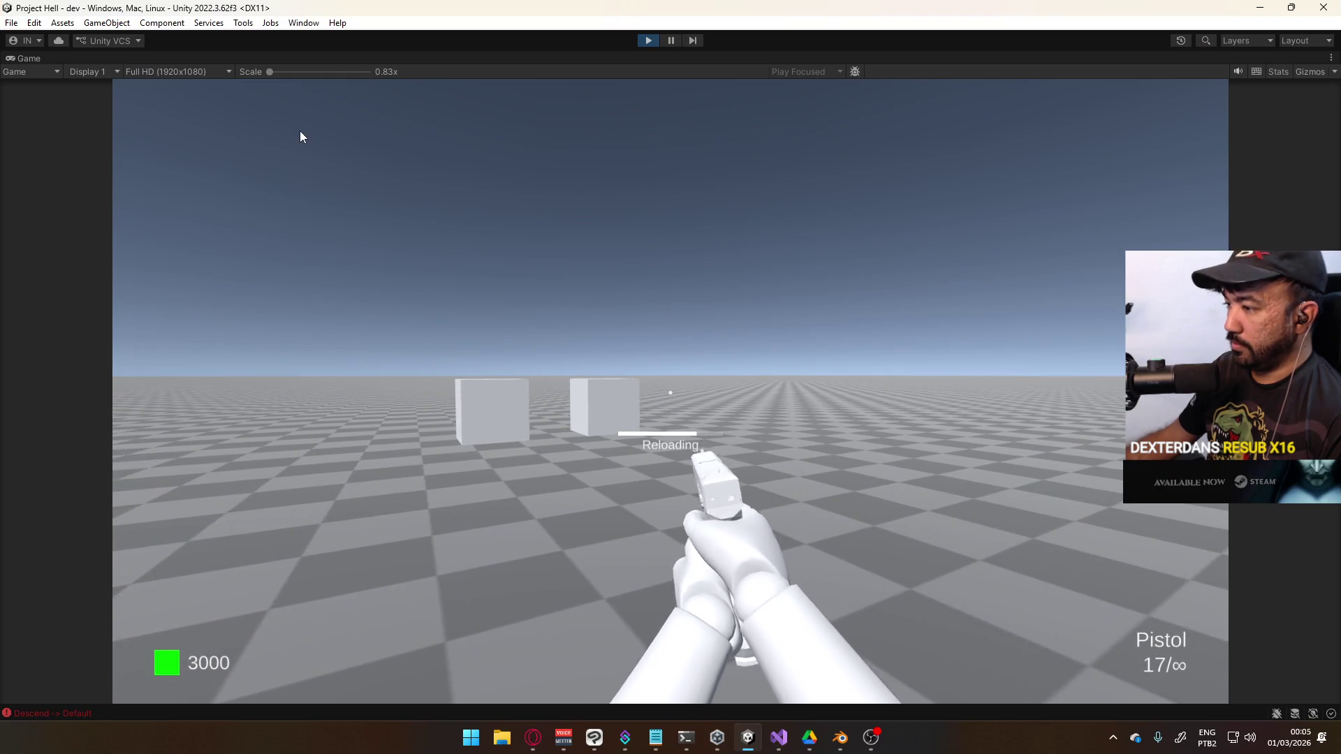
key("super")
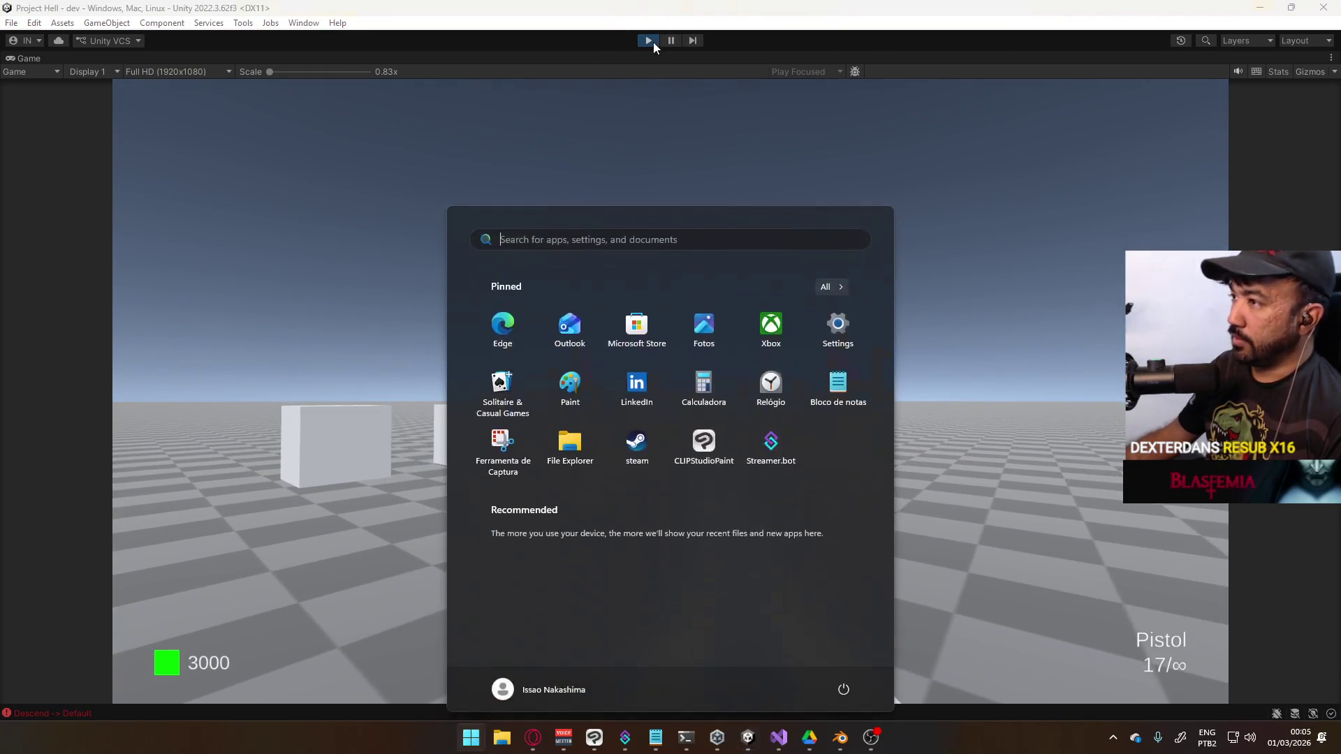
Stop Play mode, switch to Visual Studio and fold the activeSlot and currency blocks
left_click(652, 41)
left_click(649, 40)
left_click(779, 737)
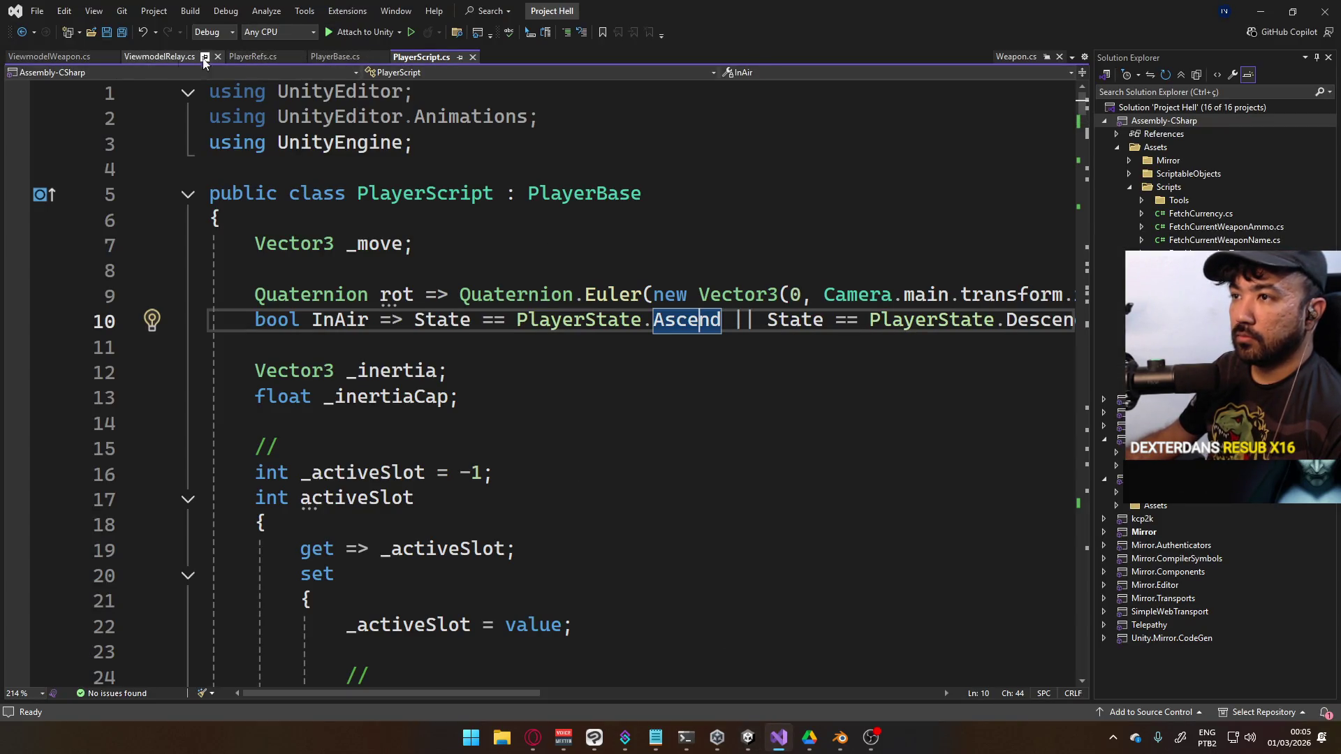
left_click(188, 499)
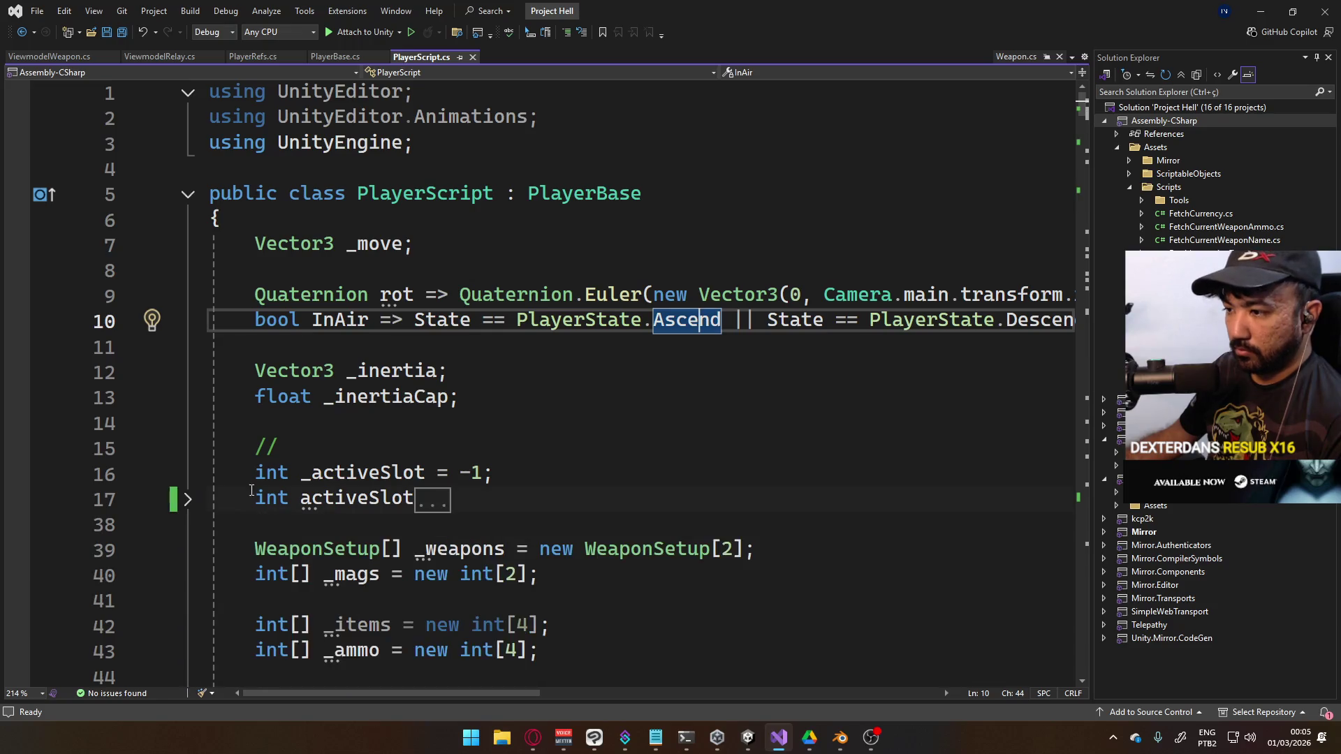
scroll(258, 254, "down", 6)
left_click(188, 271)
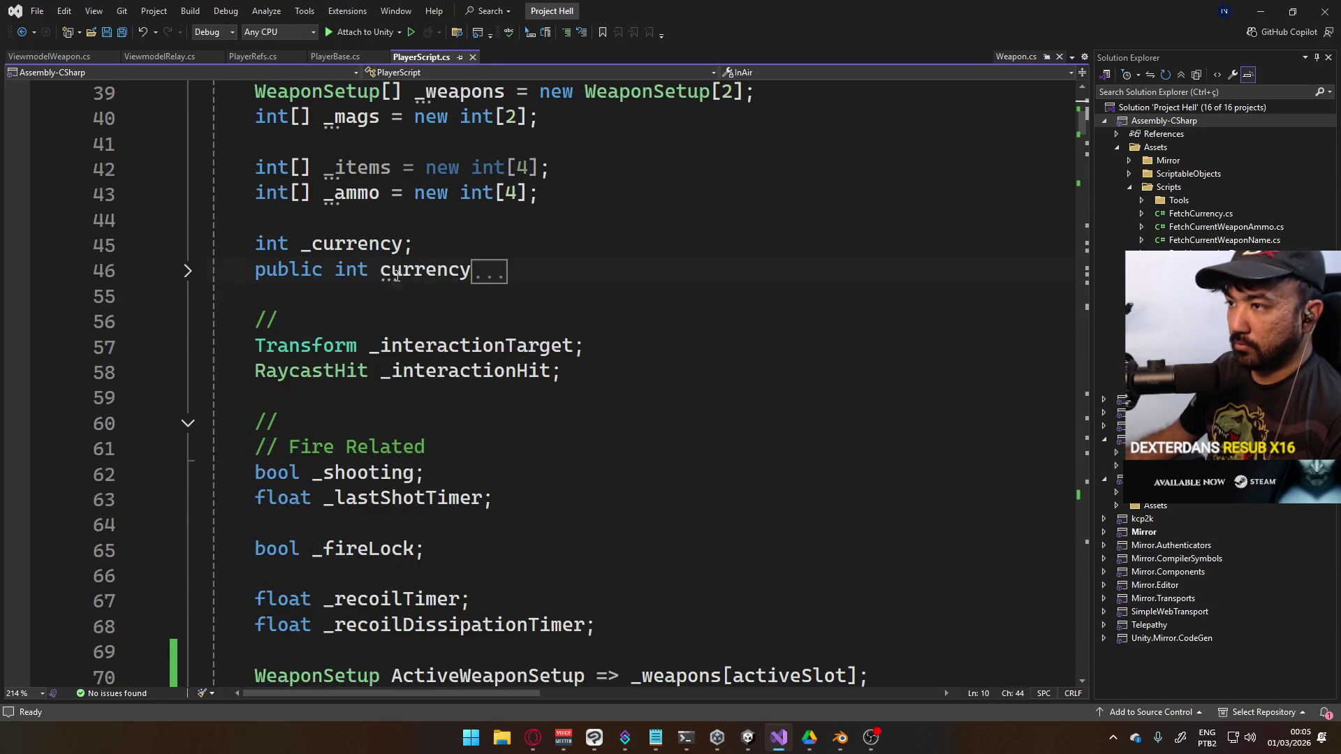
Fold the FixedUpdate method in PlayerScript.cs and switch to PlayerBase.cs
scroll(388, 158, "down", 12)
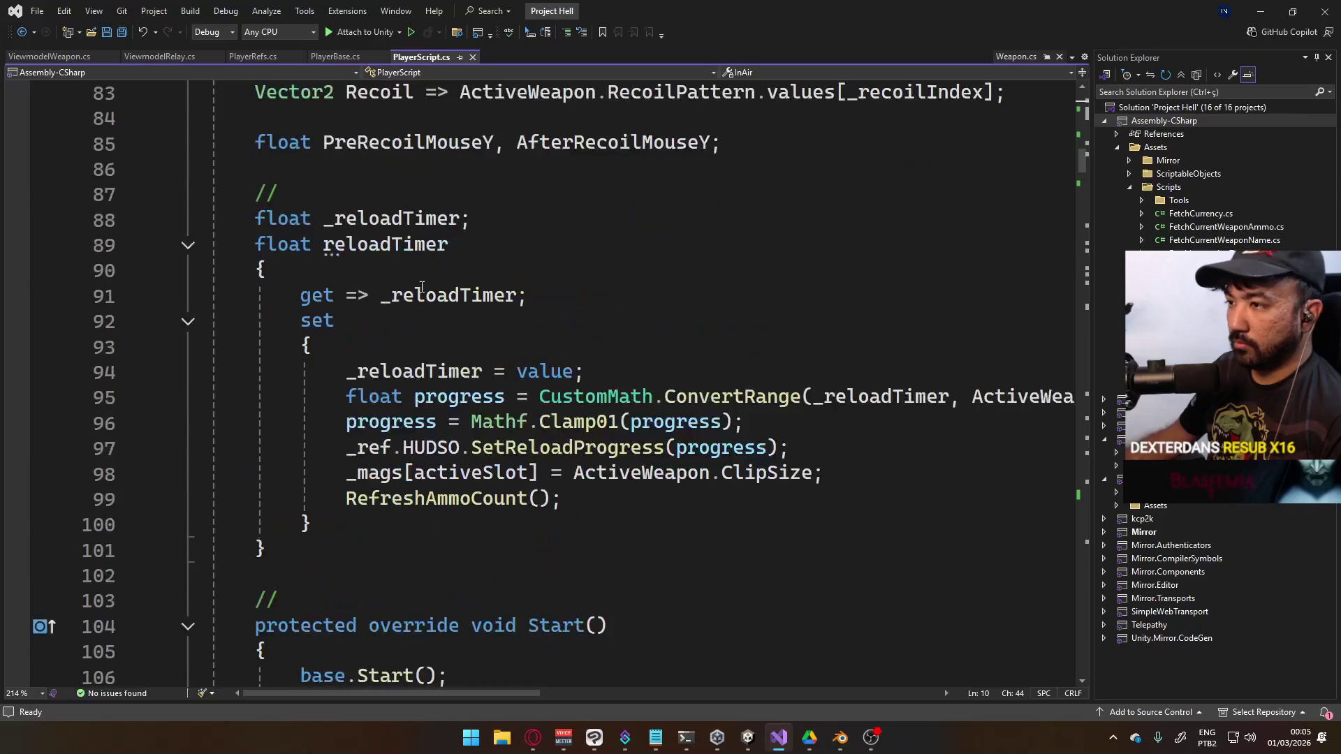
scroll(324, 276, "down", 7)
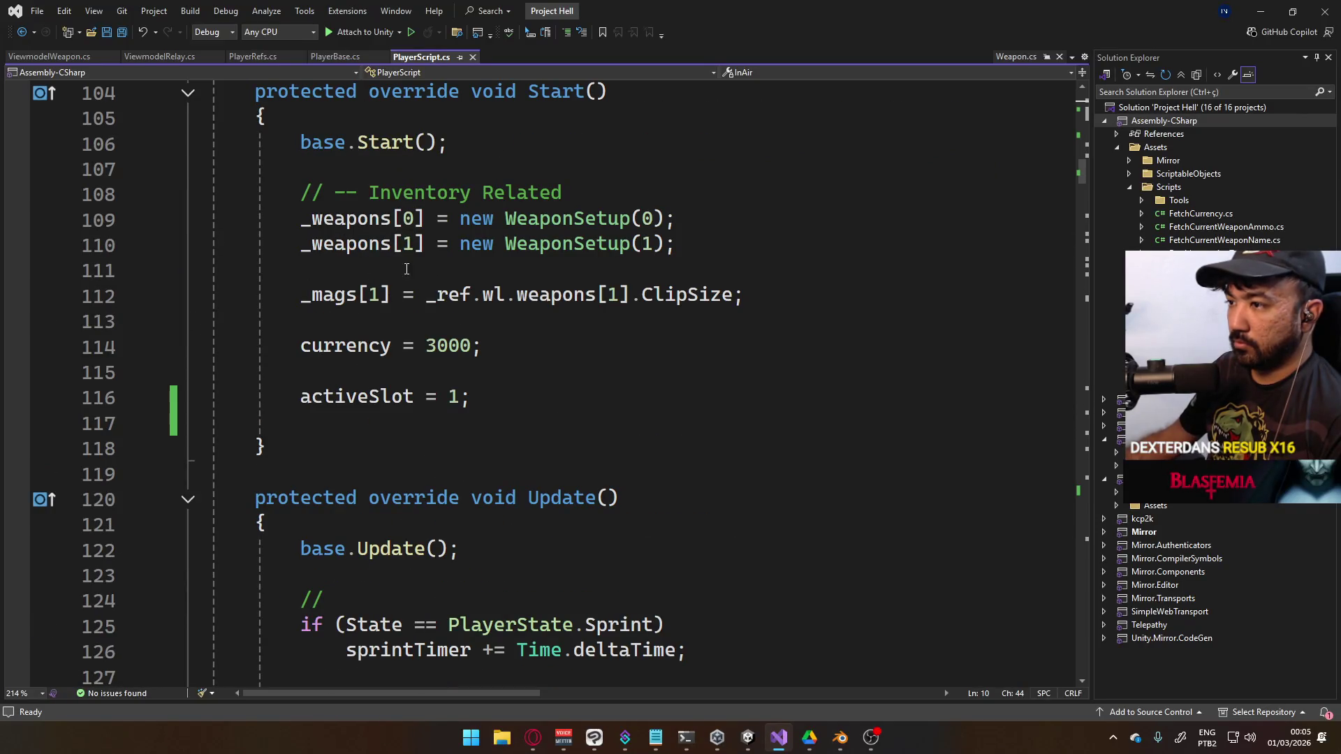
scroll(481, 336, "down", 3)
scroll(454, 328, "down", 11)
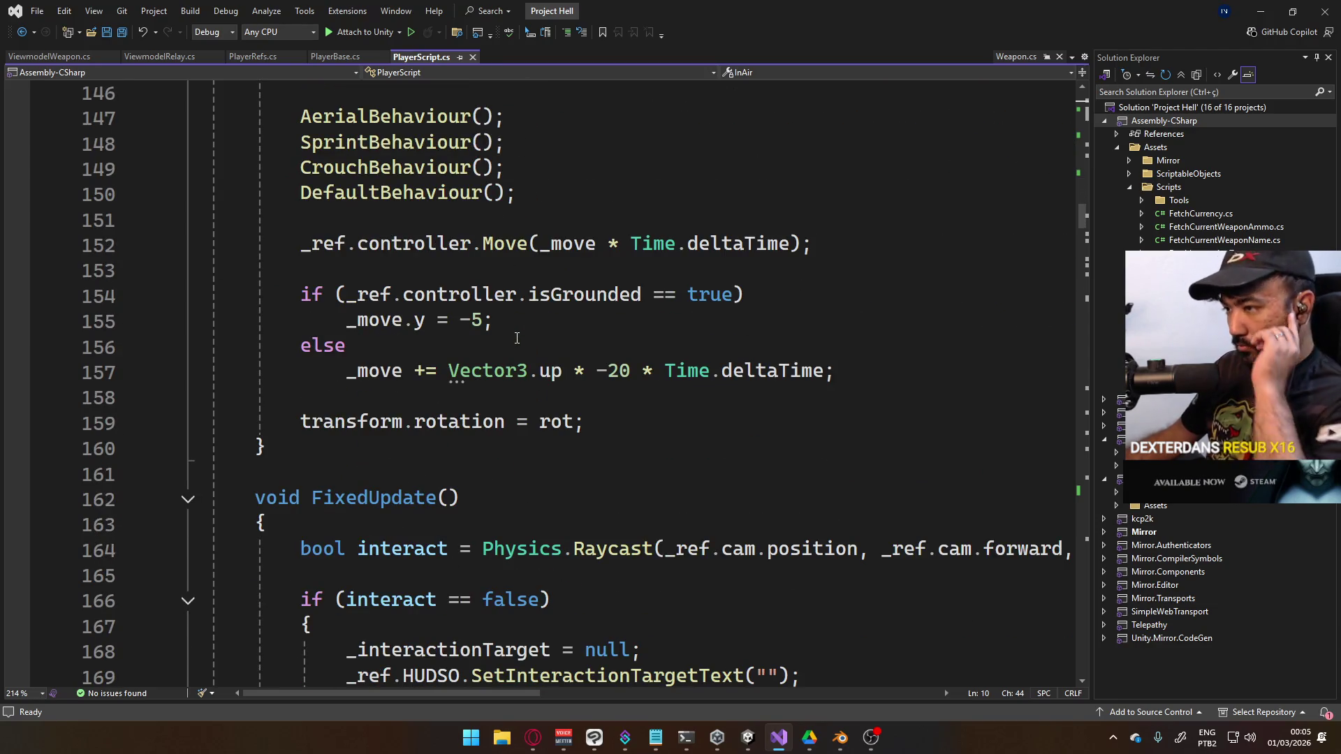
scroll(516, 338, "down", 13)
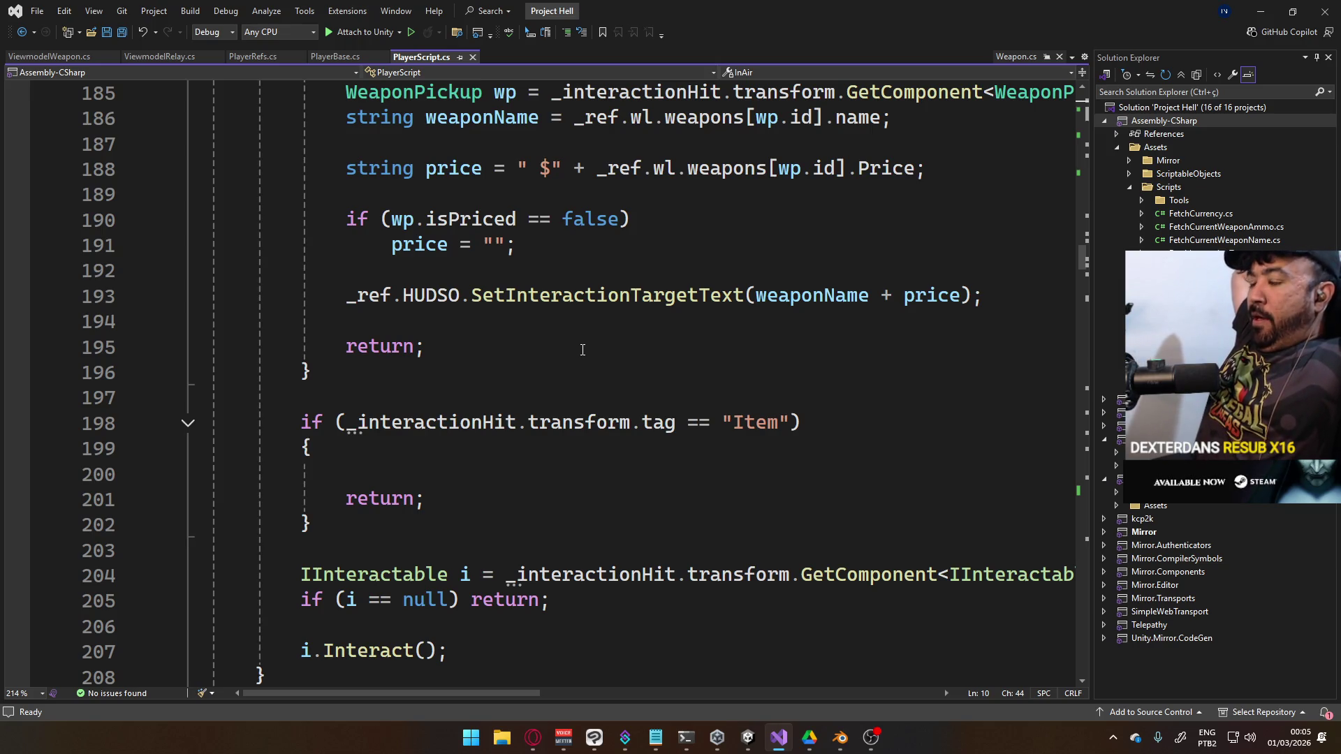
scroll(583, 350, "up", 11)
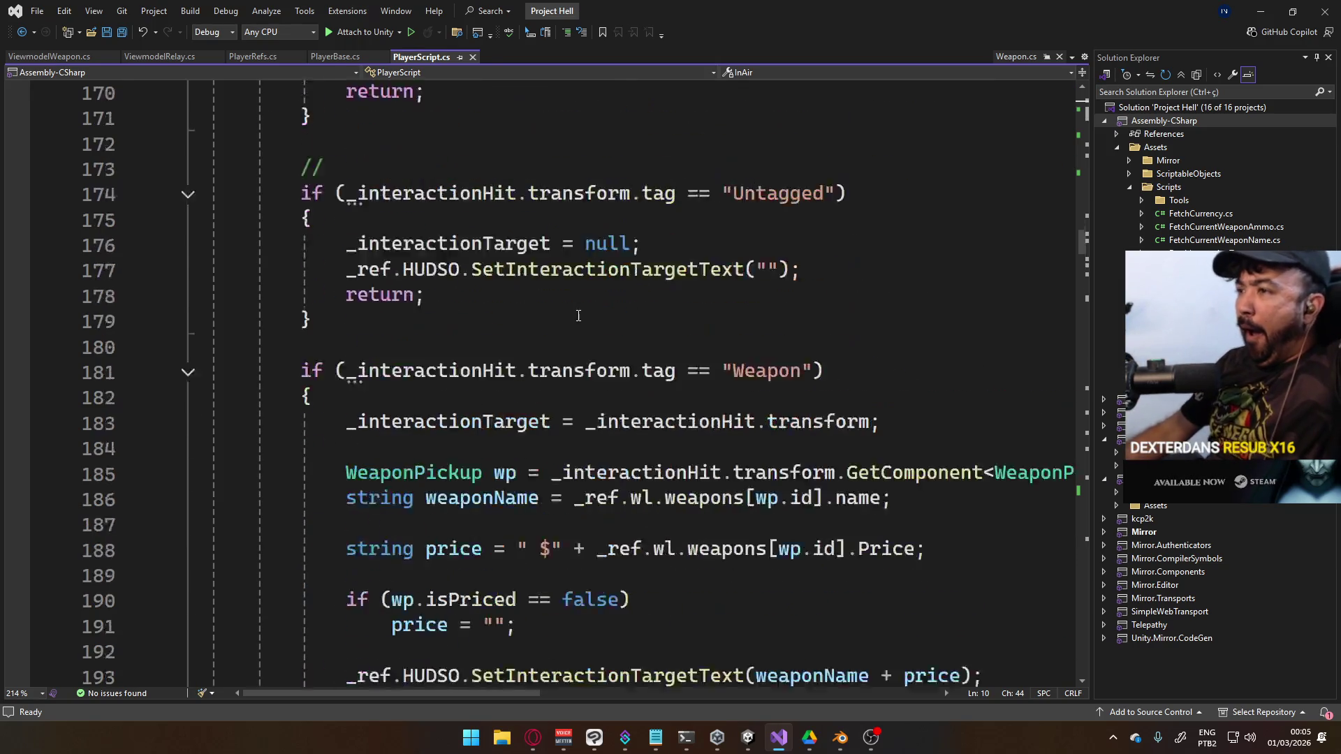
left_click(188, 347)
scroll(426, 210, "up", 5)
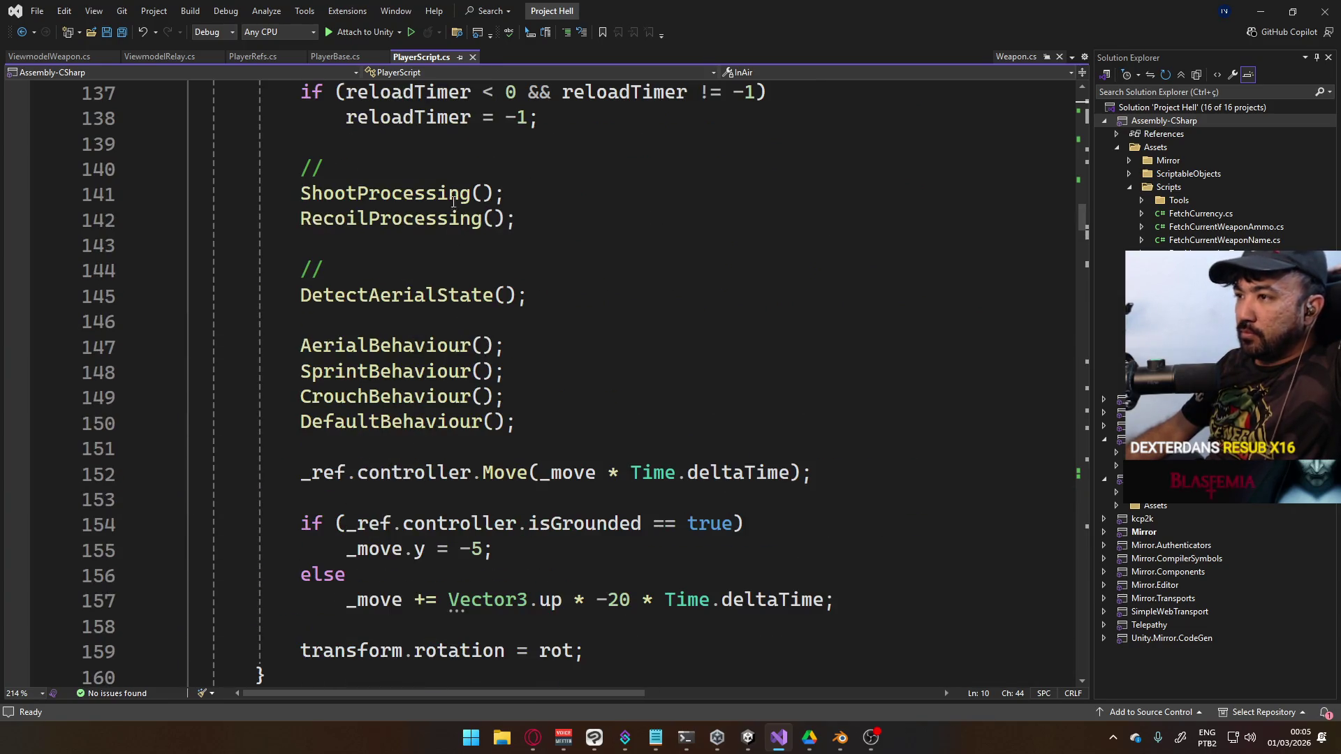
left_click(335, 57)
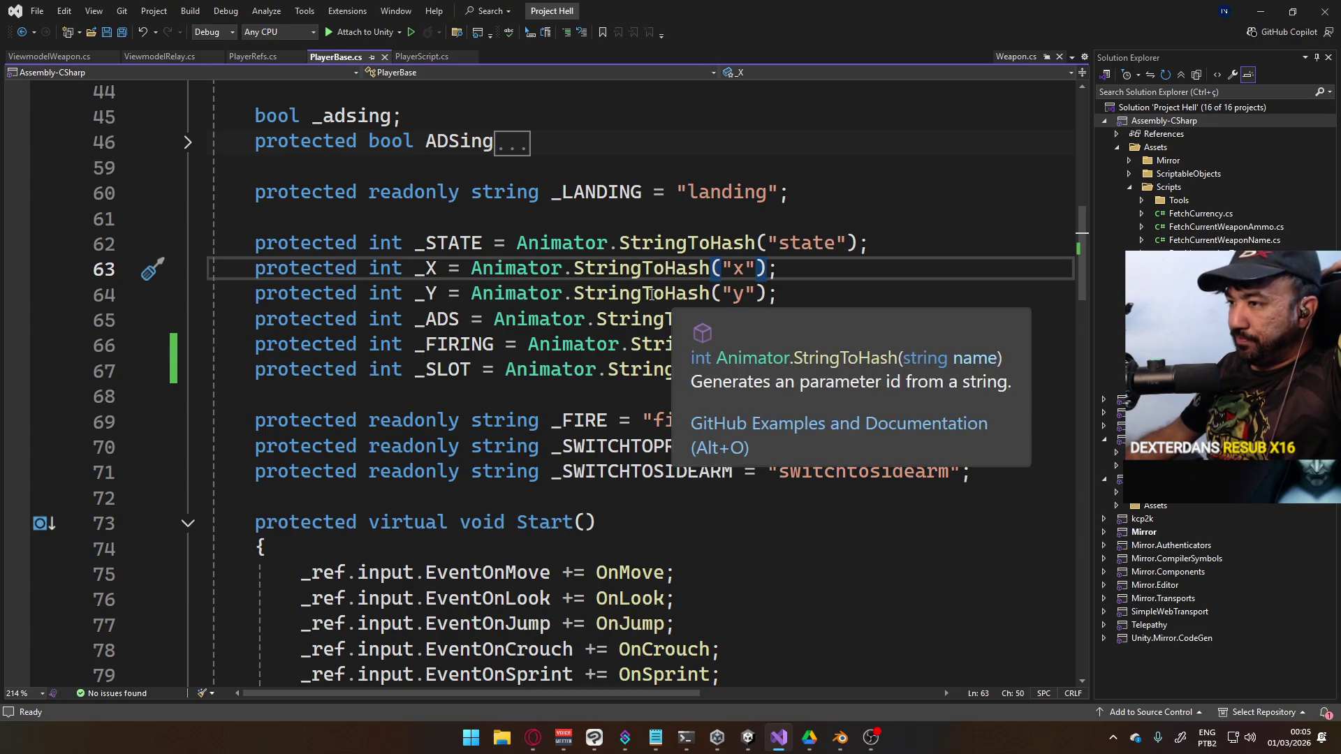
Add a trial line protected int _VMX = Animator.StringToHash("vmx"); below line 64
left_click(800, 295)
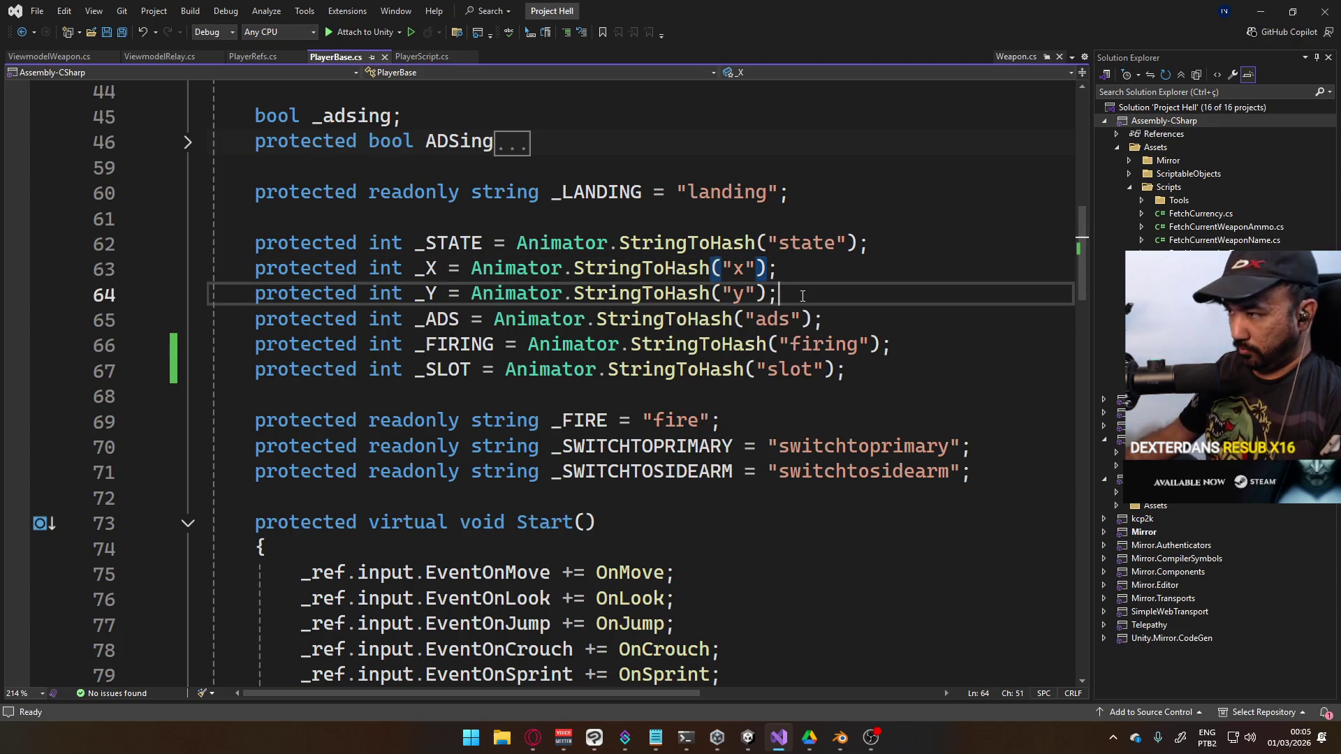
key("Return")
type("prote")
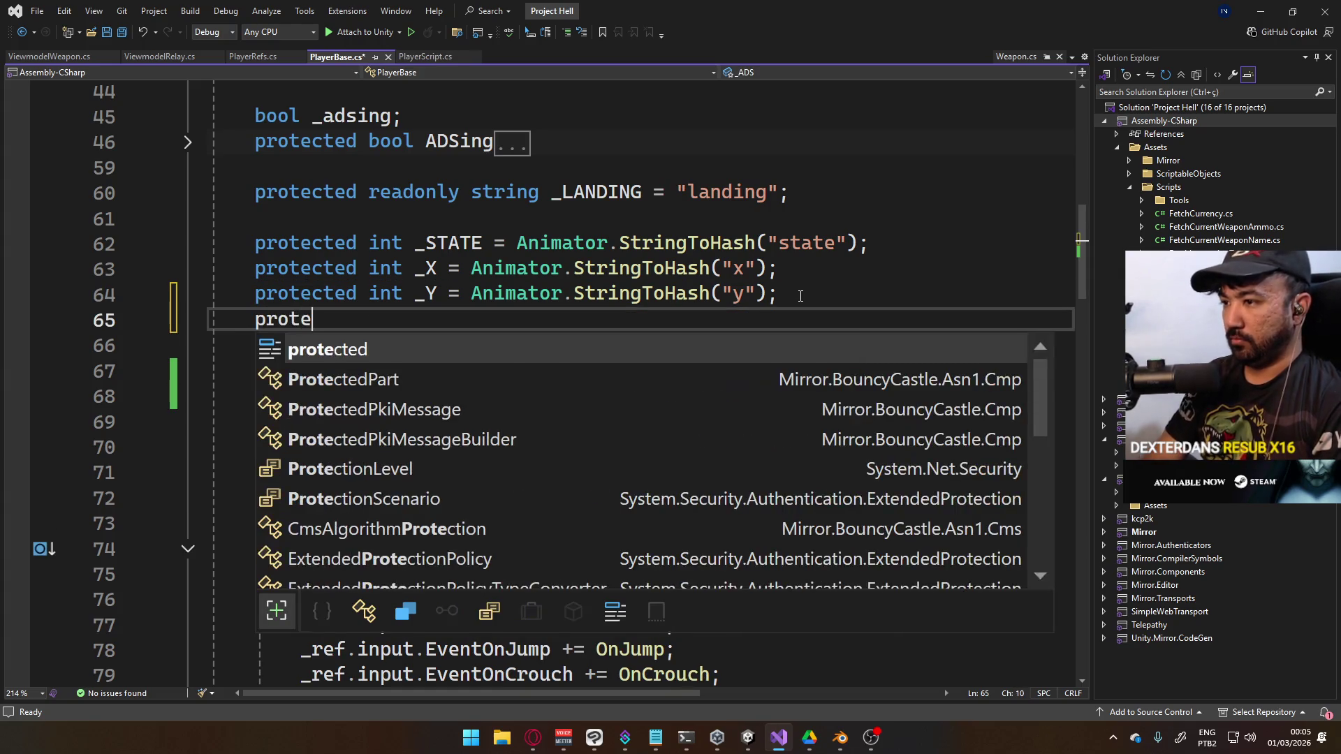
type("cted int ")
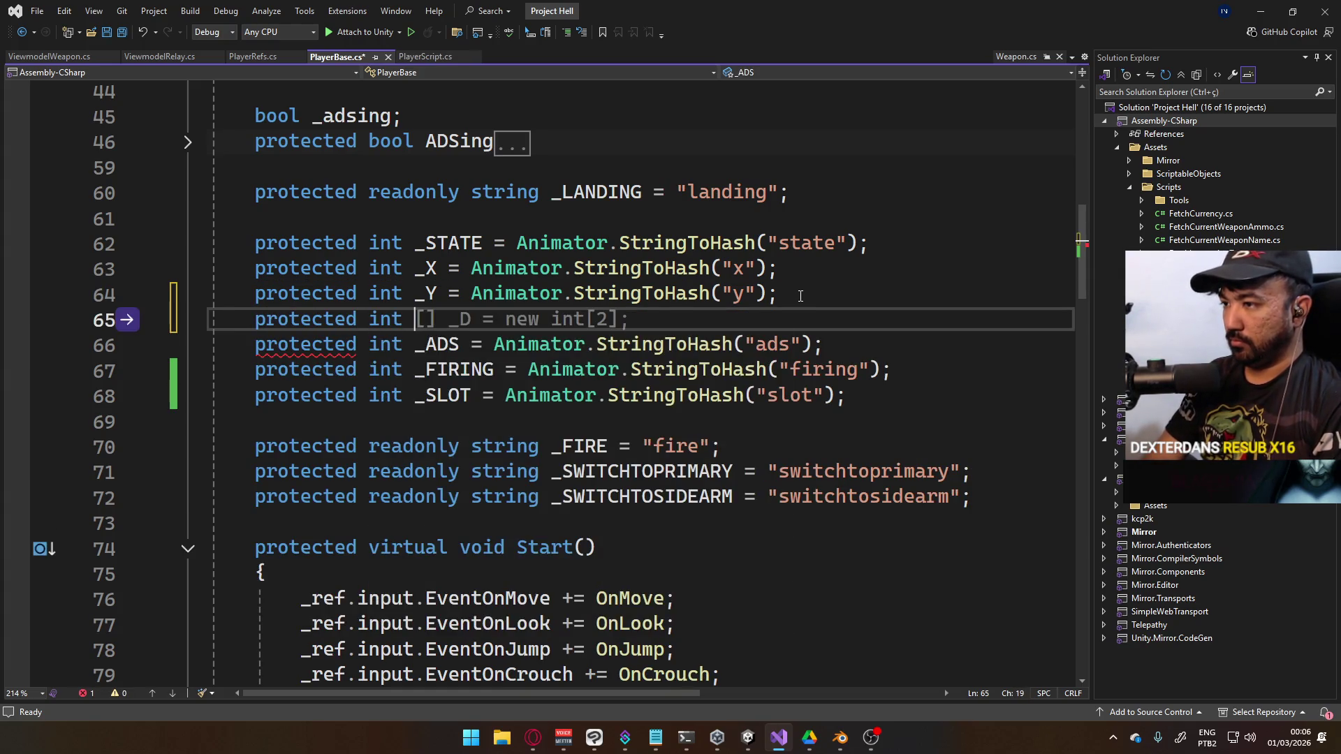
type("_VMX")
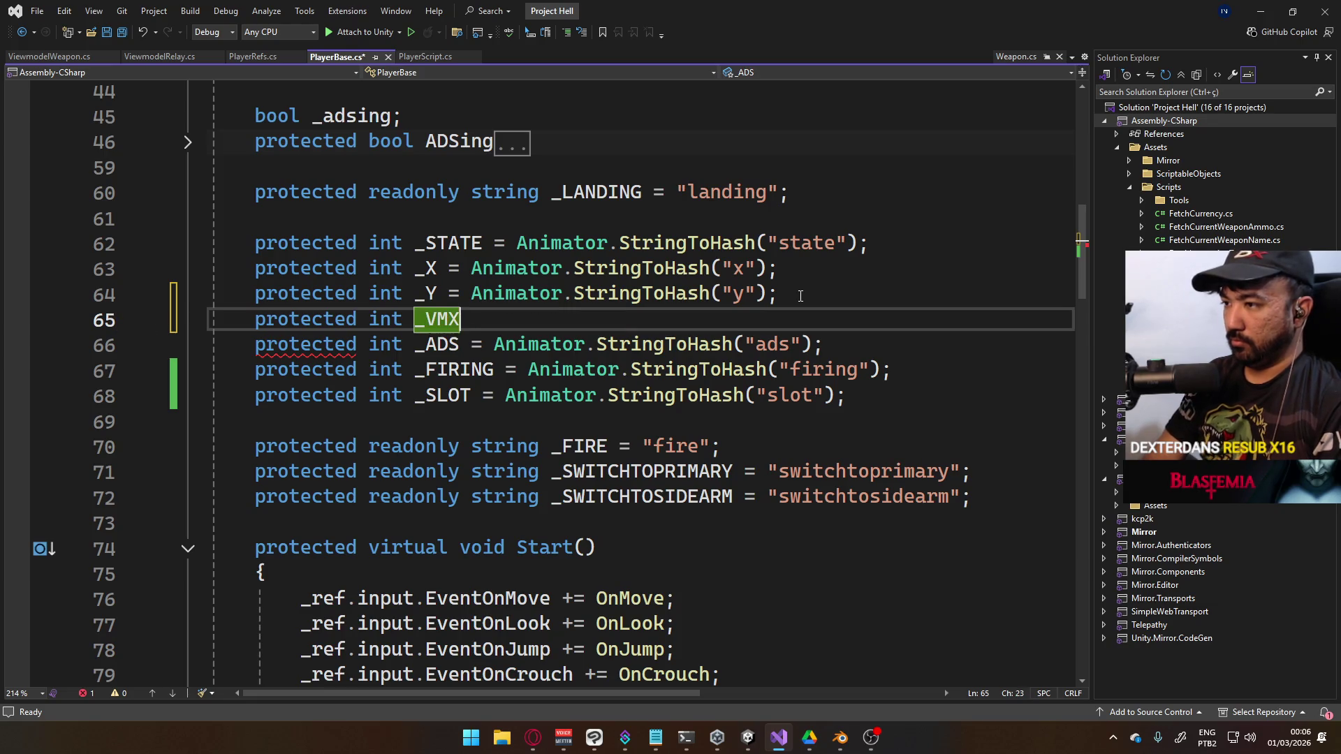
type(" = Animator.str")
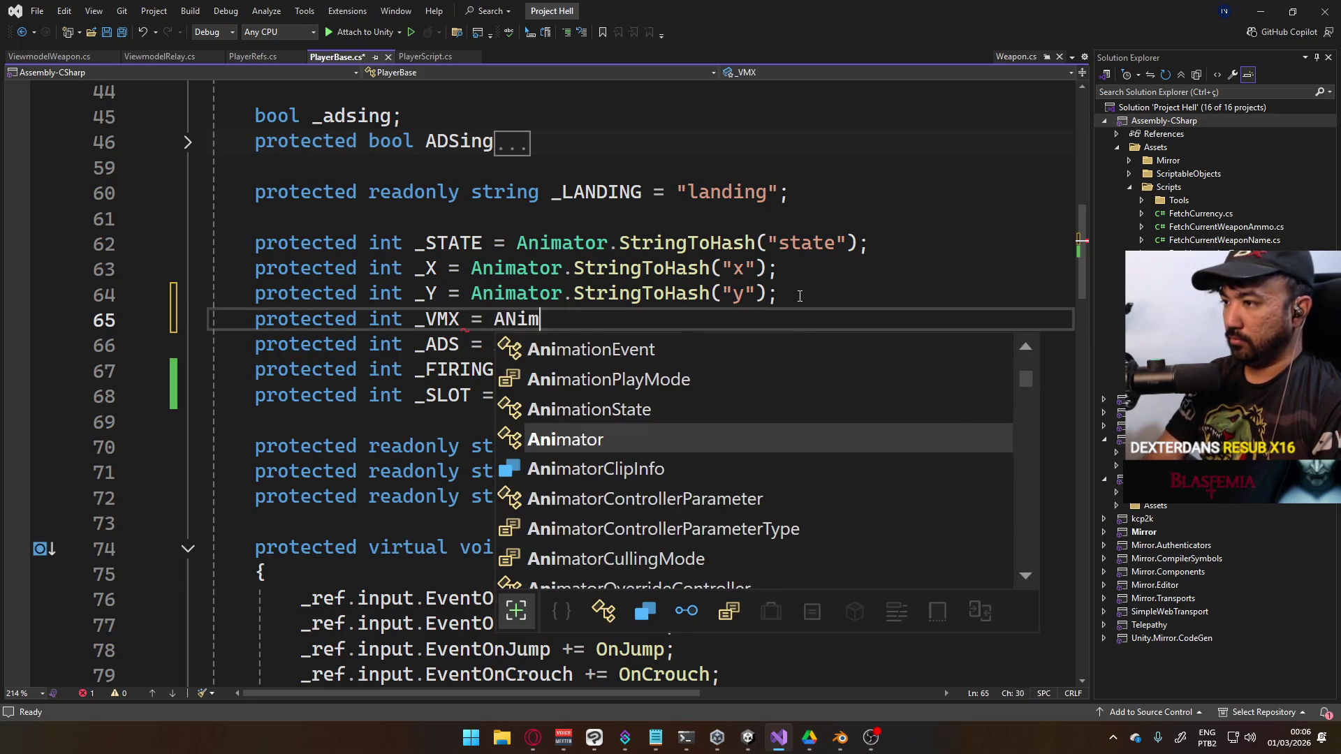
key("Tab")
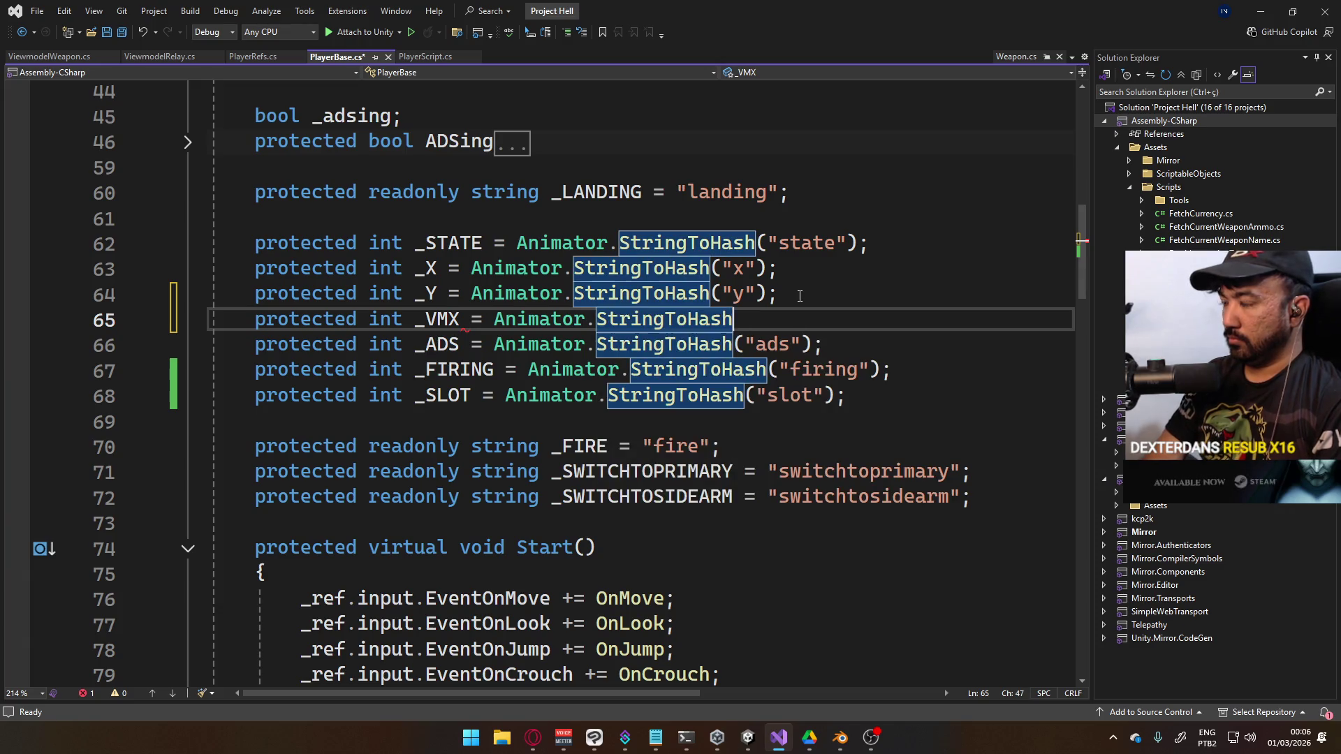
type("(\"vmx\")")
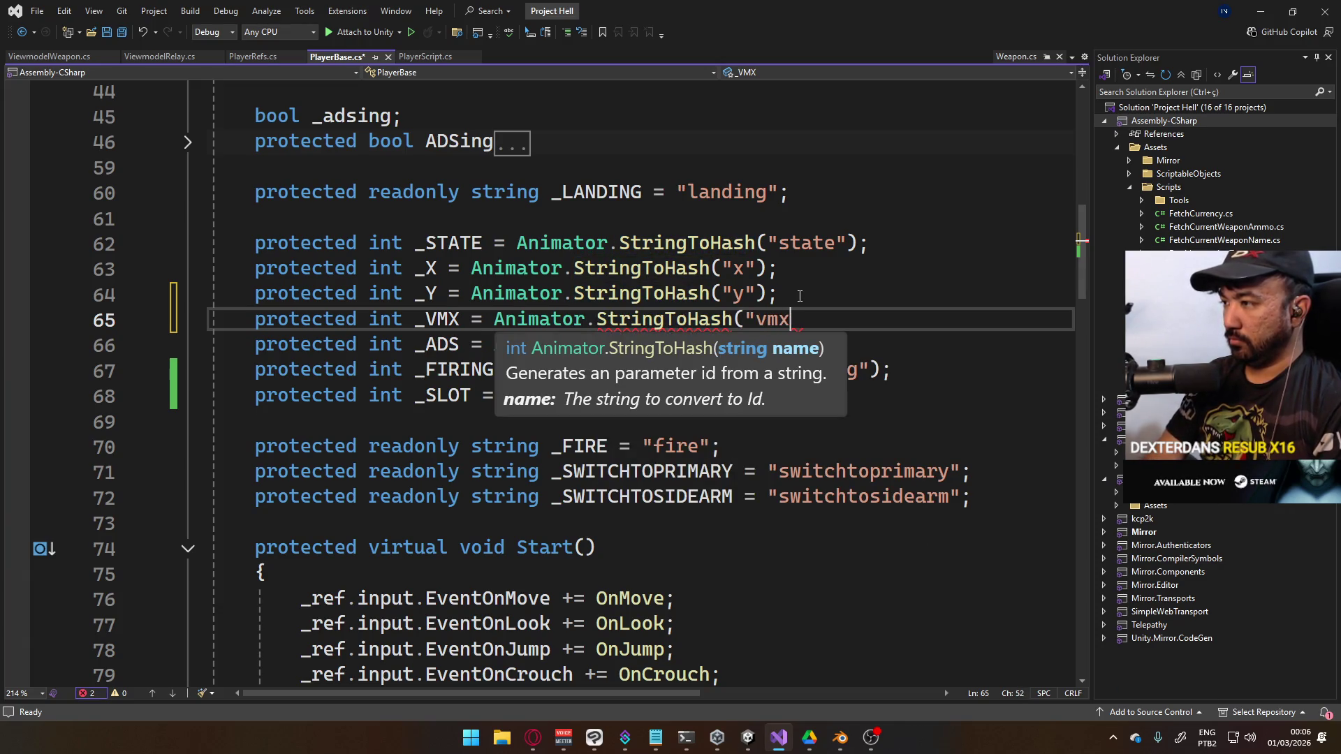
key("BackSpace")
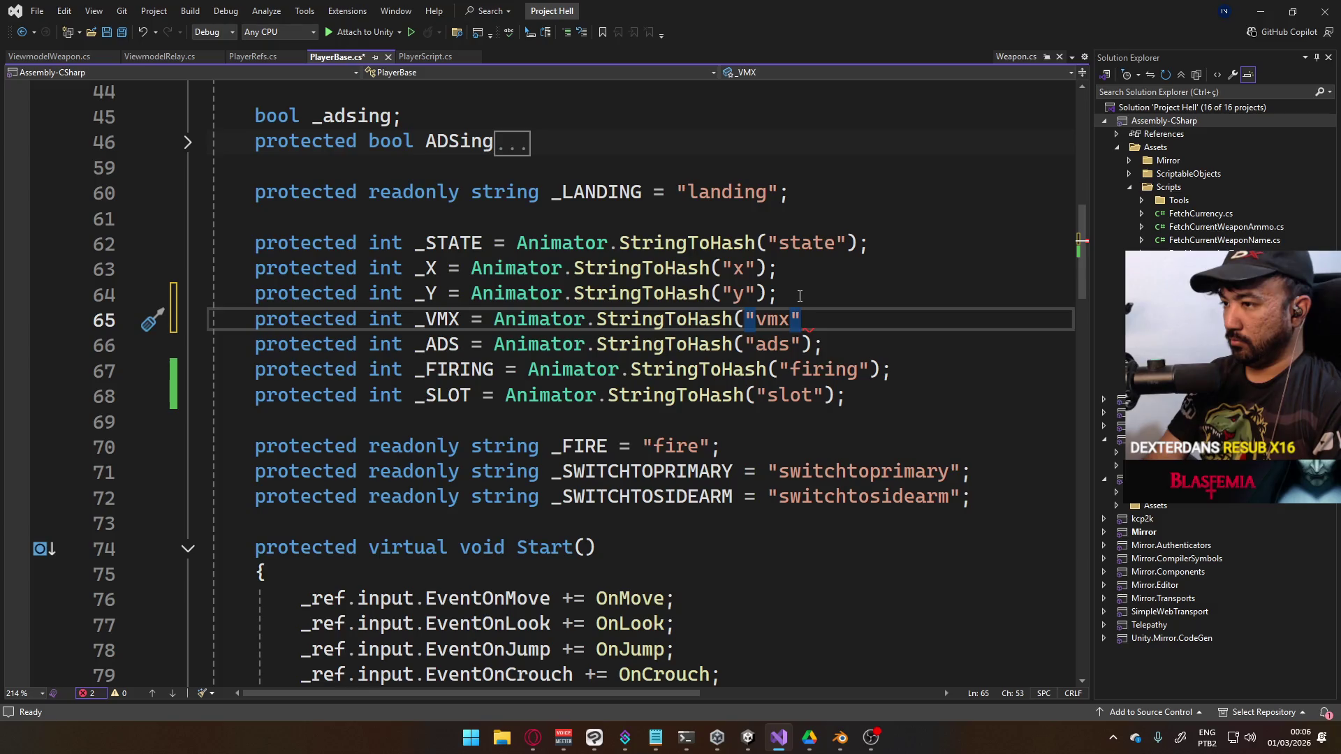
key("BackSpace")
key("BackSpace")
key("BackSpace")
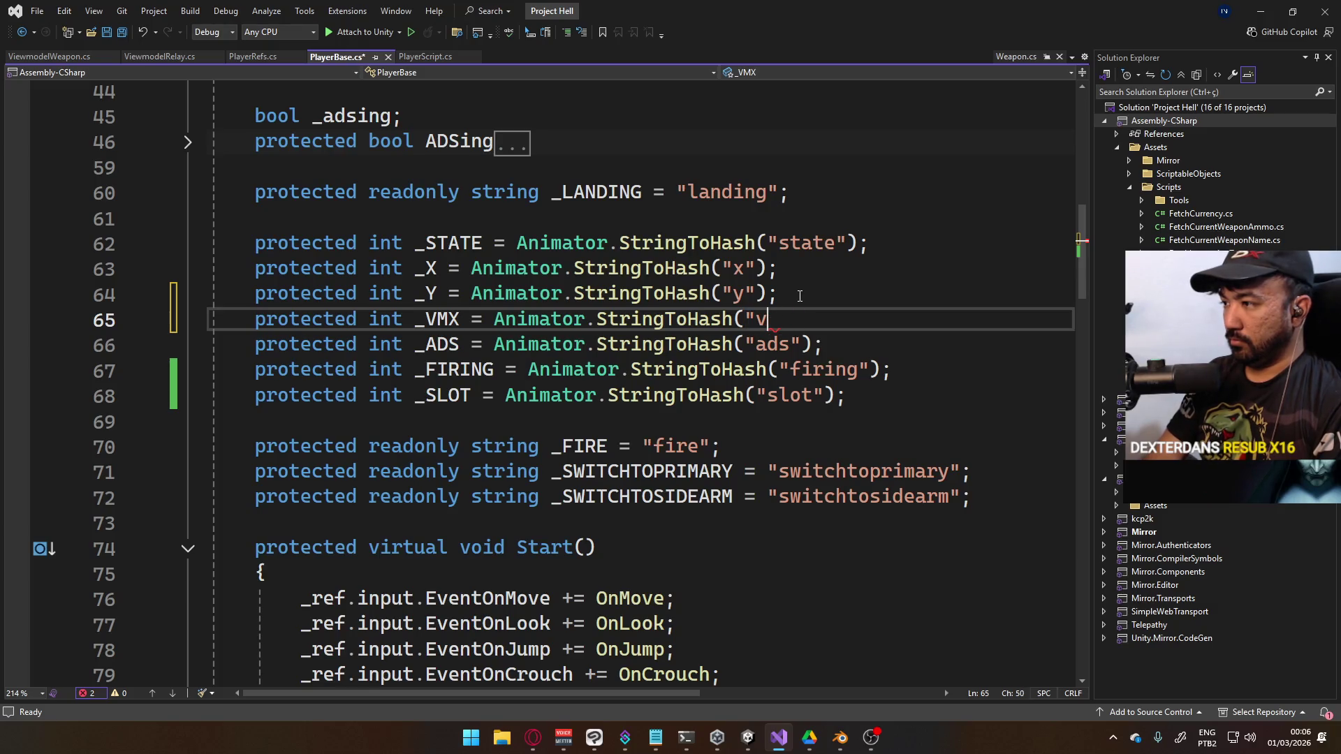
type("x\");")
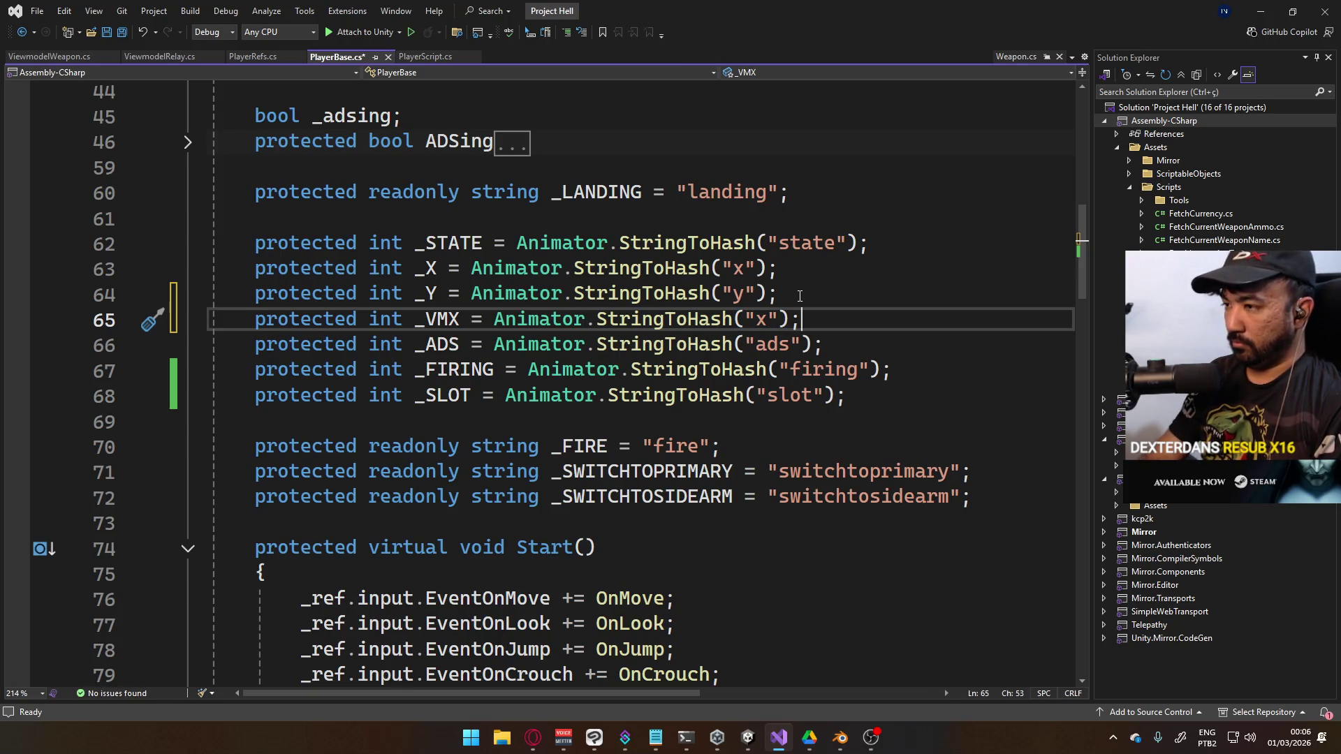
Delete the _VMX line, tidy the indent and save PlayerBase.cs
key("shift+Home")
key("BackSpace")
key("Delete")
key("Delete")
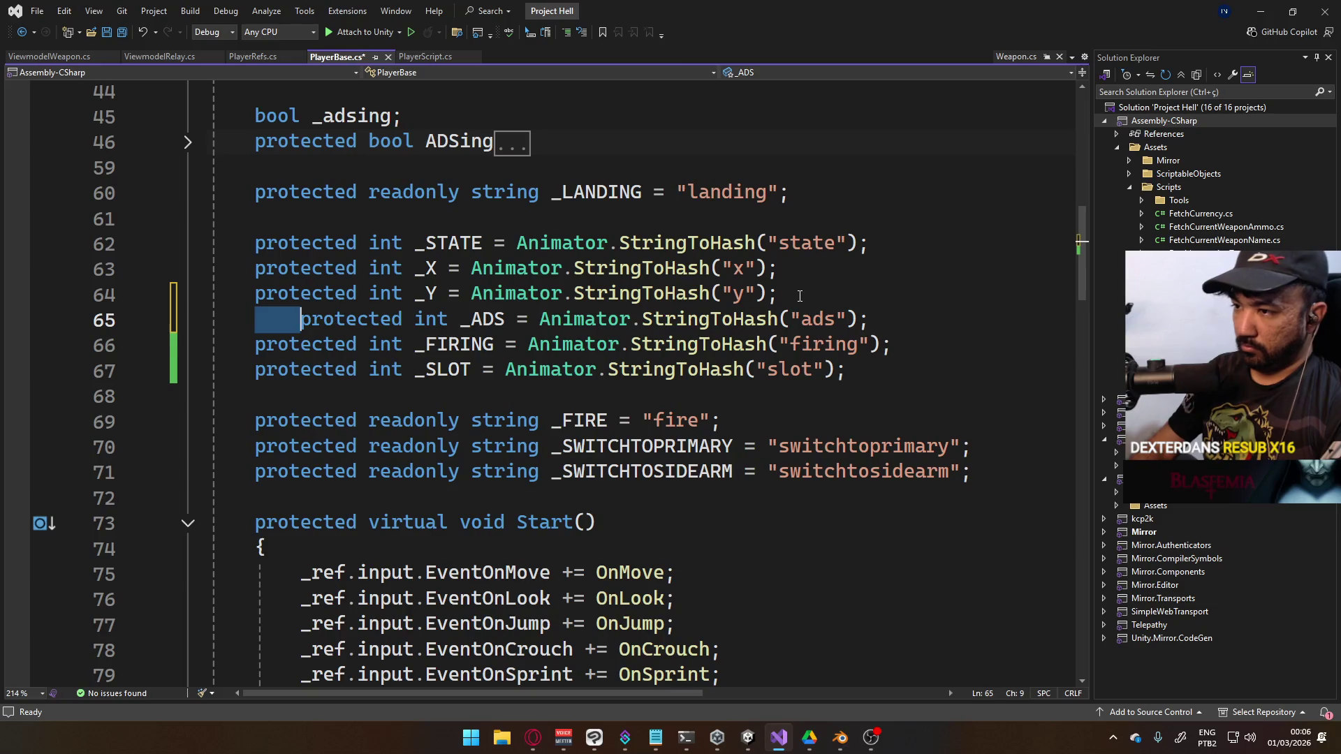
key("ctrl+s")
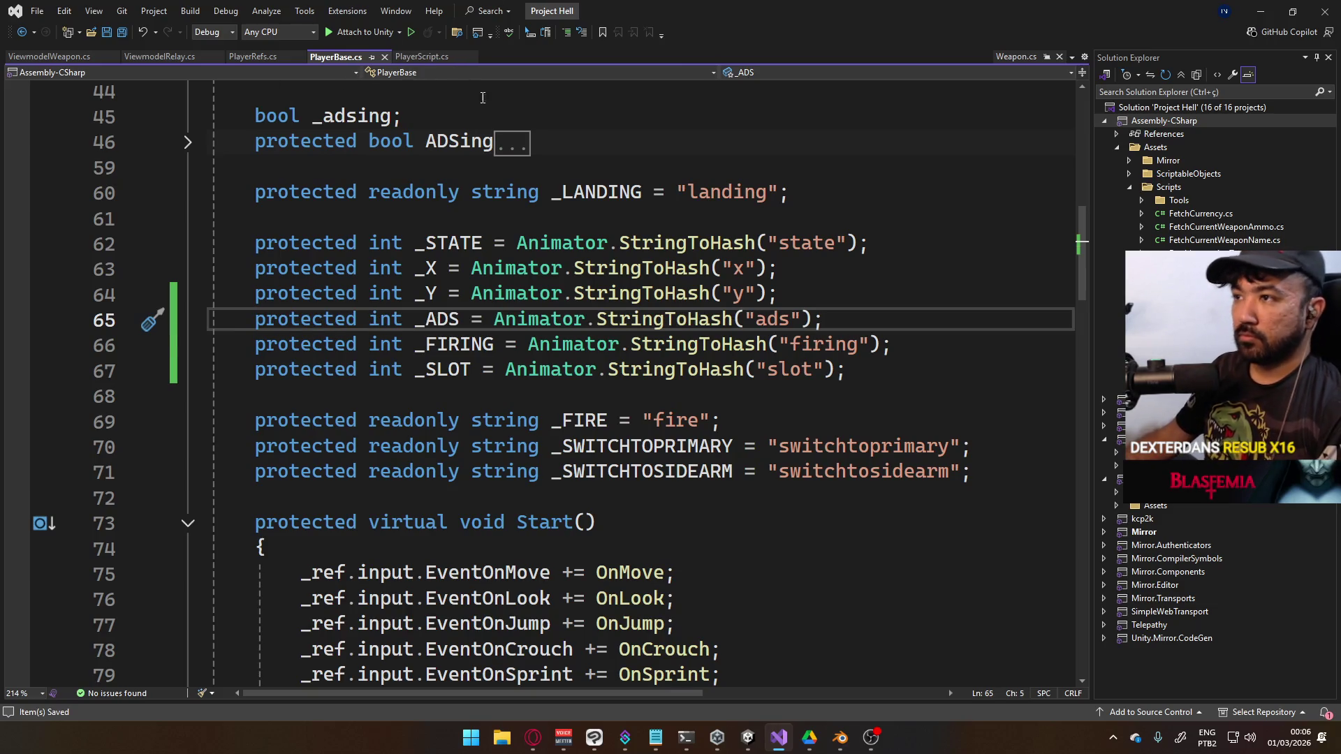
Append ", _vmx, _vmy" to the _x, _y float declaration on line 19 and save
scroll(482, 357, "down", 17)
scroll(481, 357, "up", 1)
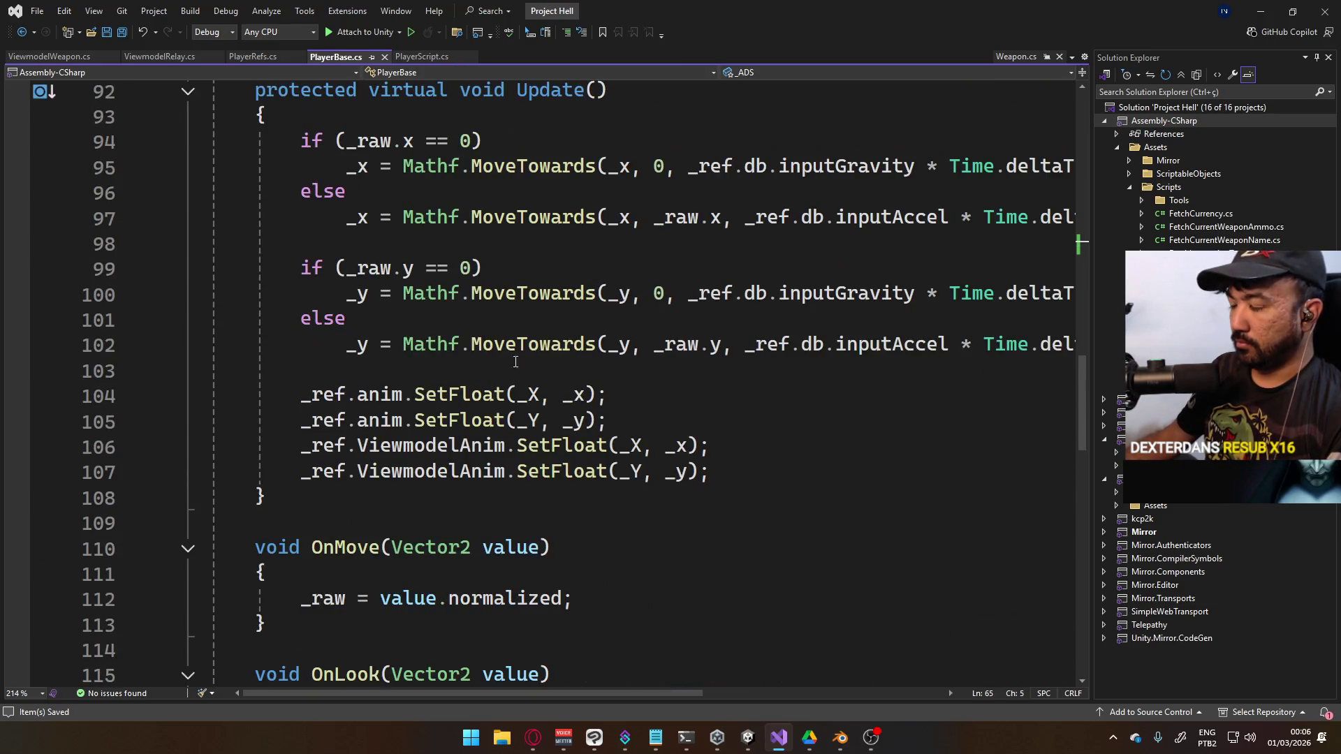
scroll(482, 363, "up", 1)
scroll(504, 359, "up", 16)
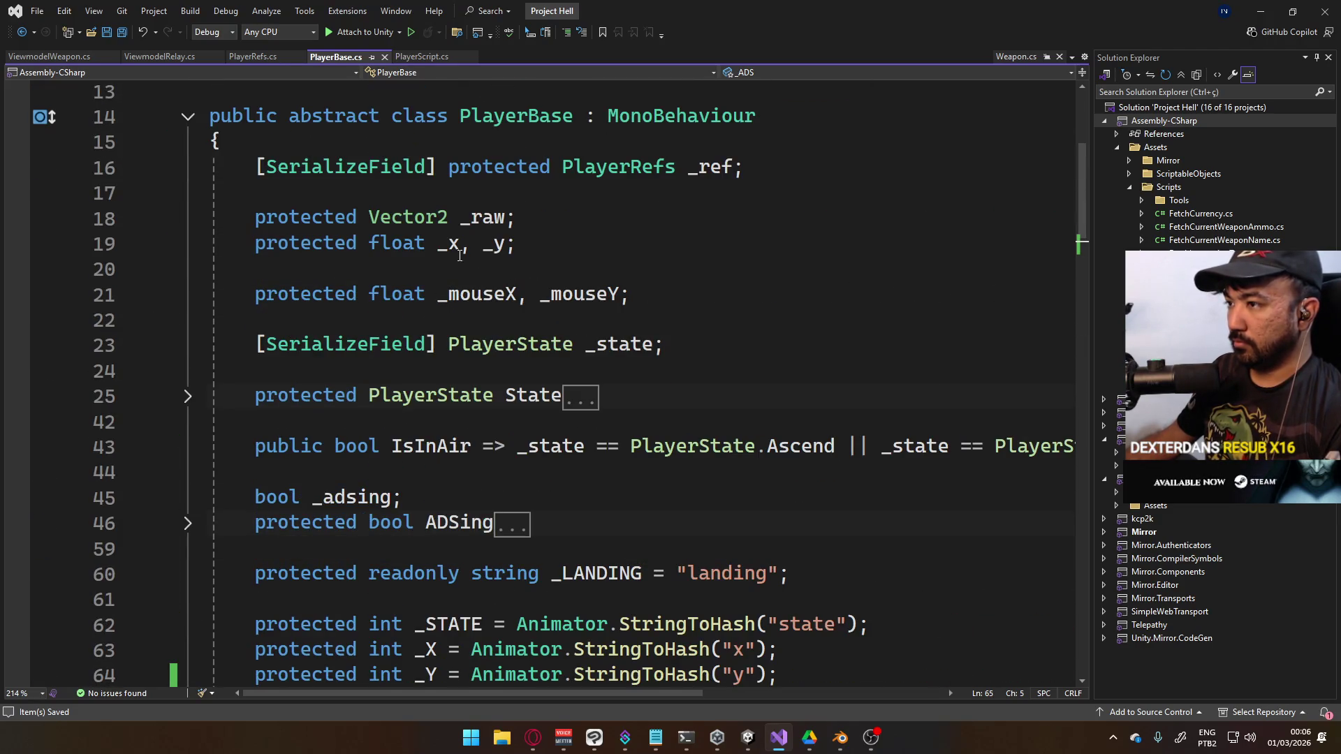
left_click(511, 243)
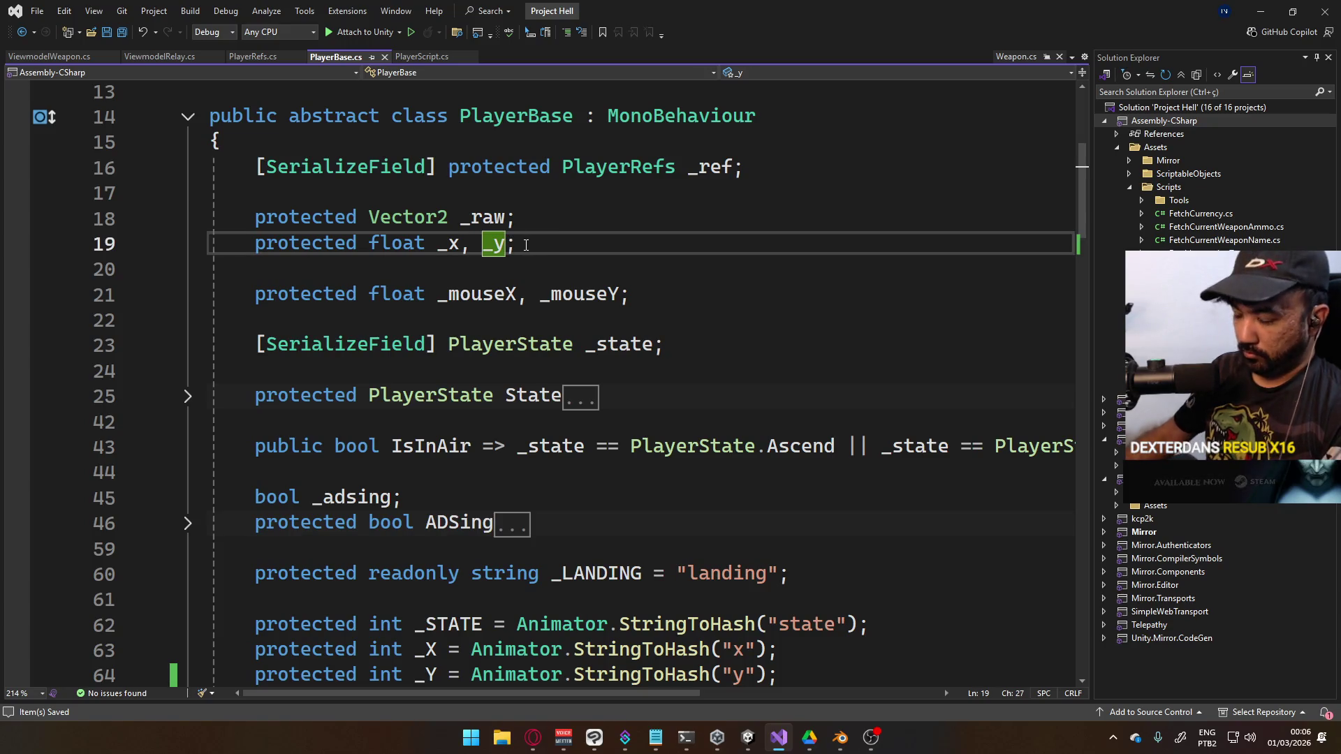
type(", vi")
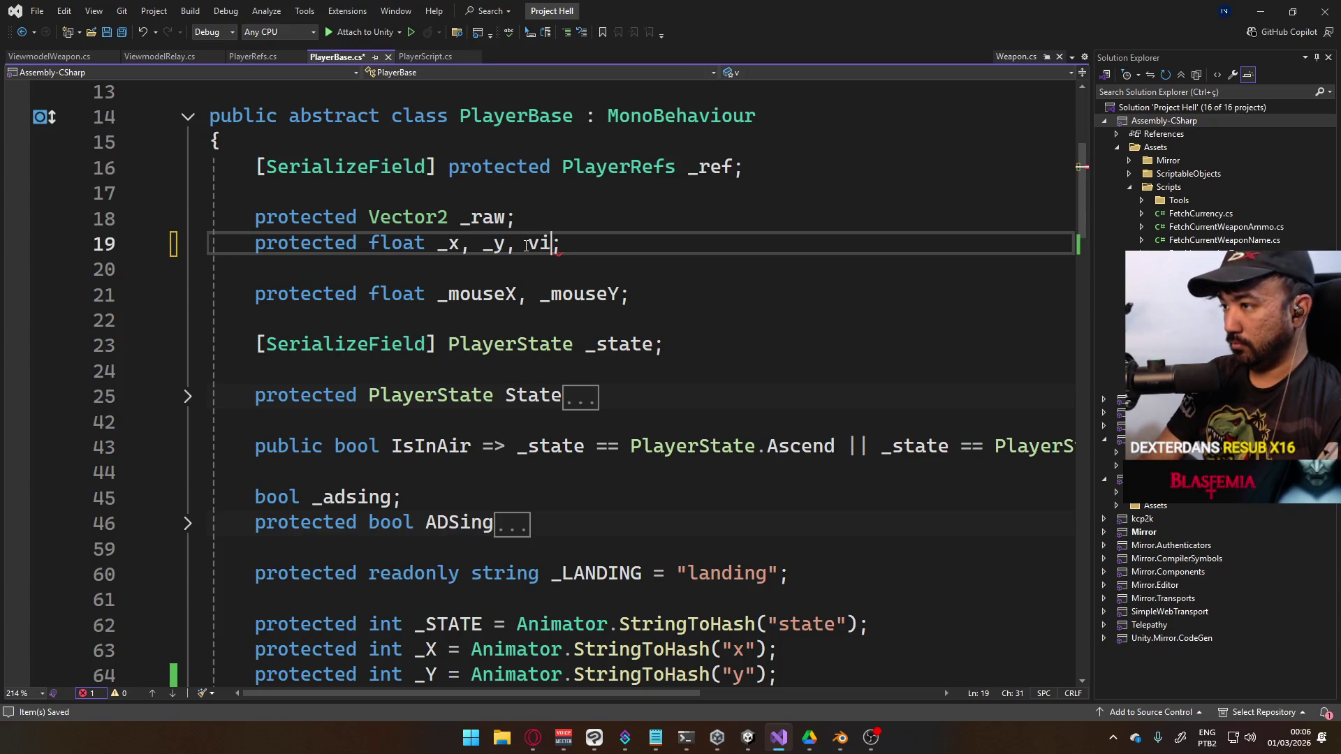
type("_vmx")
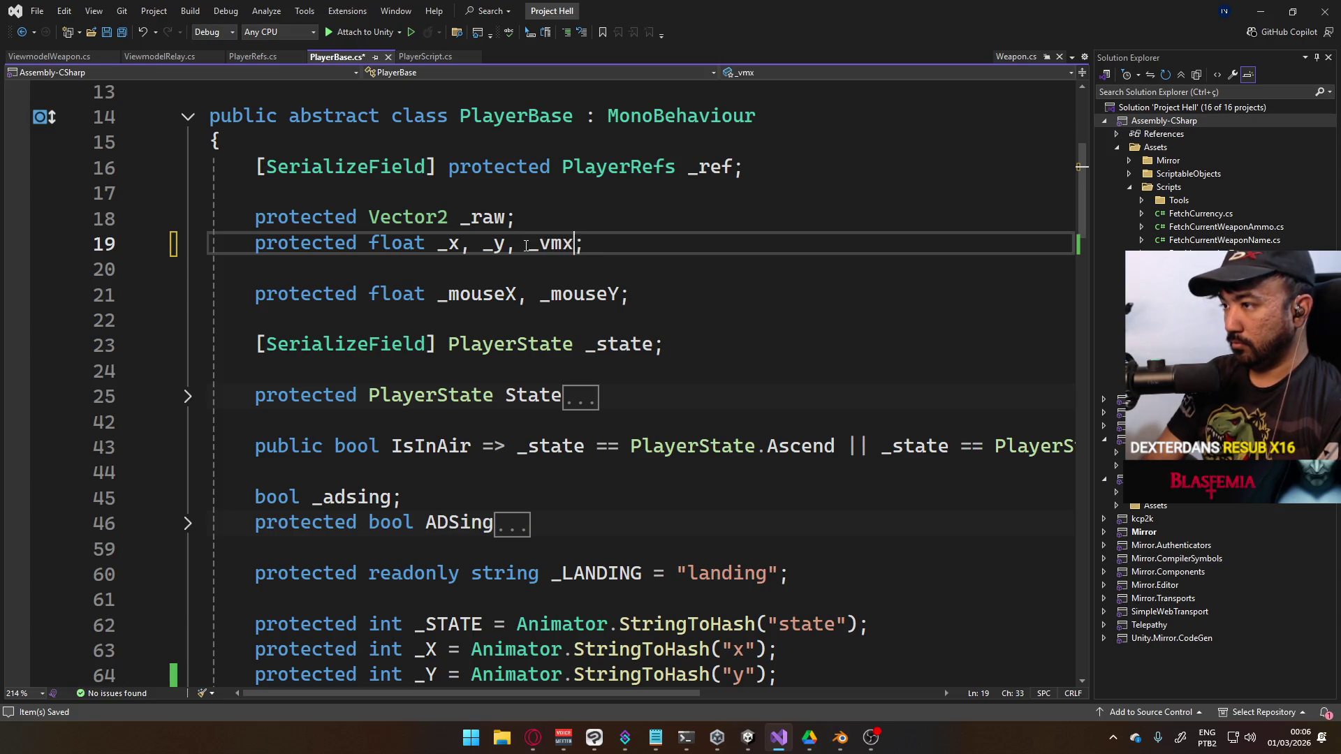
type("vm")
key("BackSpace")
key("BackSpace")
type("_vmt")
key("ctrl+shift+Left")
type("_vmy")
key("ctrl+s")
Move down to Update(), after the _Y SetFloat call and the _raw.x == 0 check
left_click(733, 294)
scroll(747, 314, "down", 17)
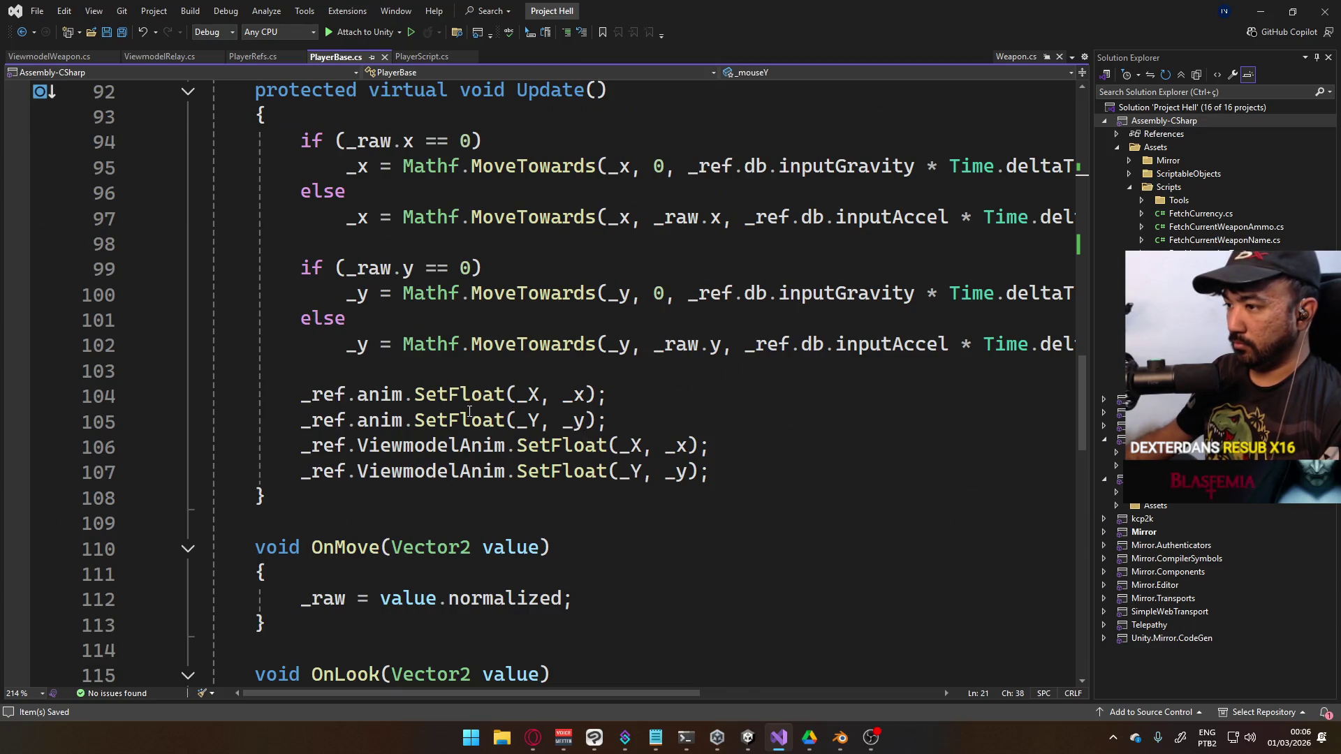
left_click(639, 423)
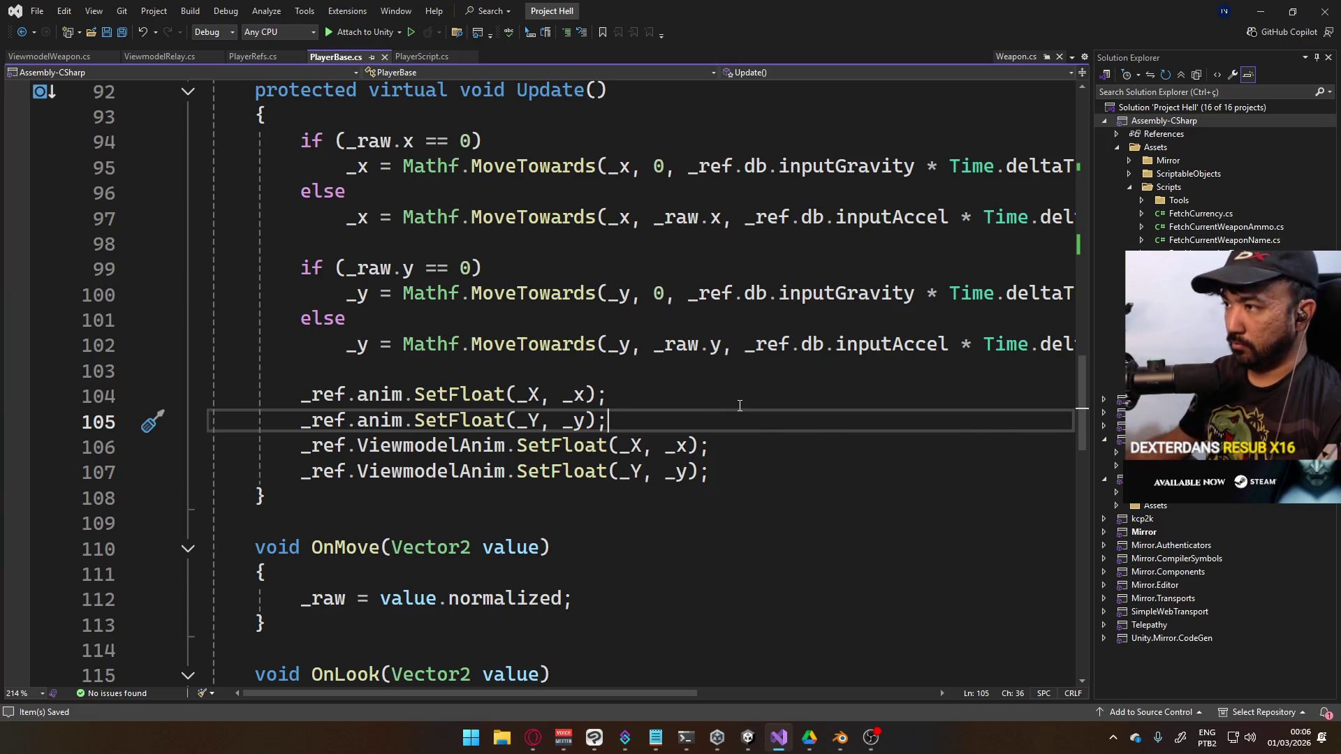
scroll(739, 406, "up", 1)
left_click(514, 217)
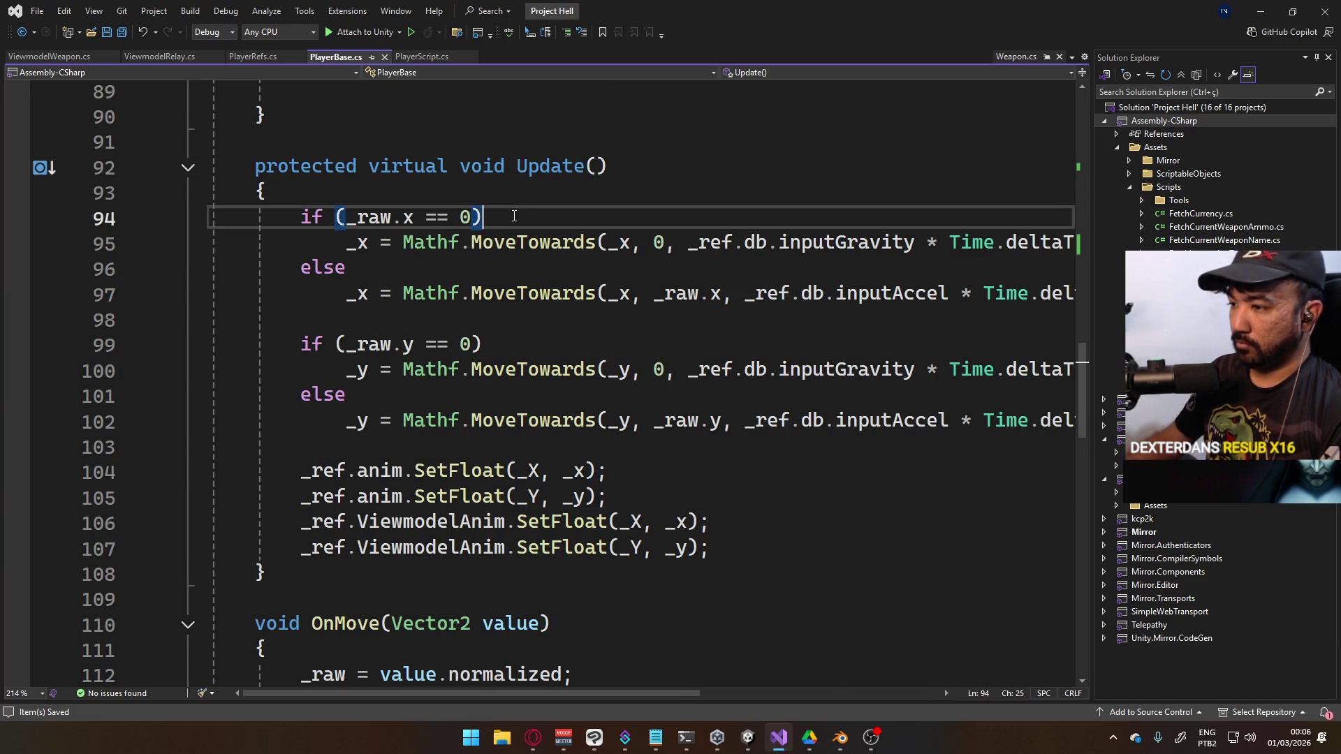
Wrap the if branch of the _raw.x check in curly braces
key("Return")
type("{")
key("Down")
key("End")
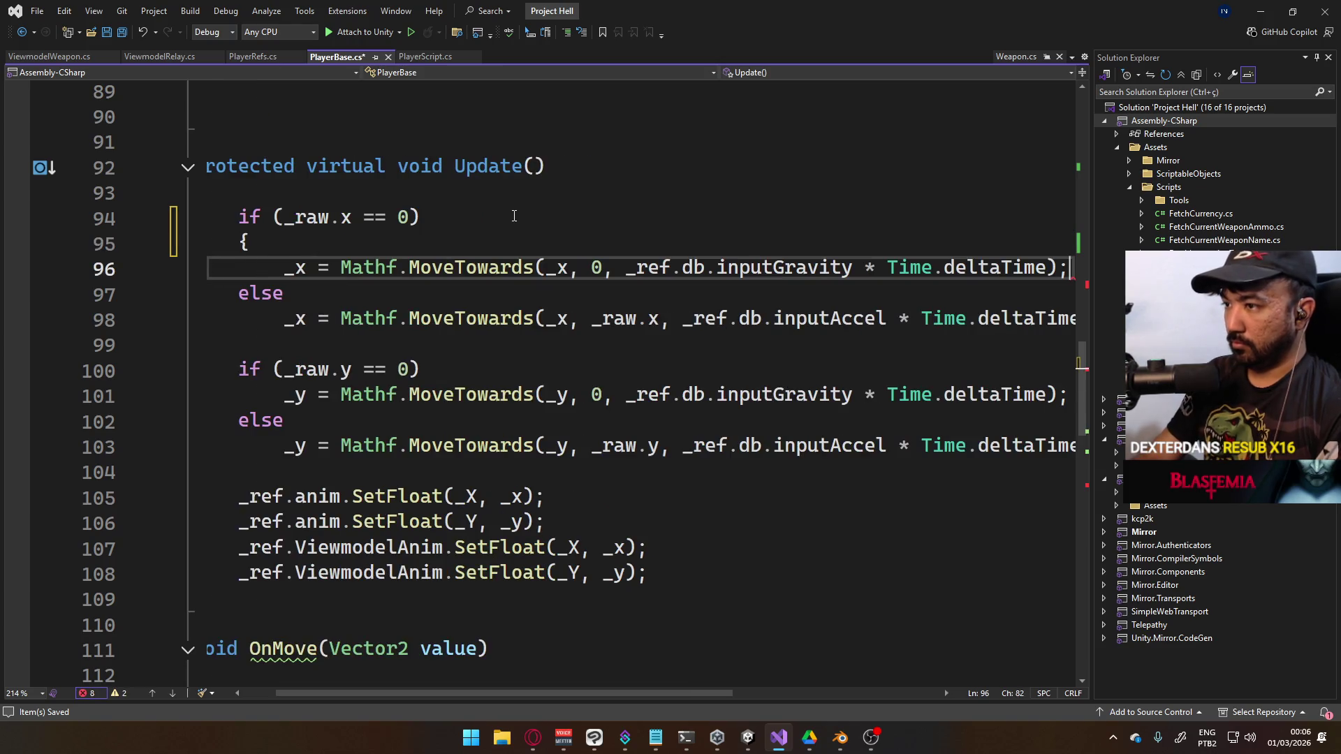
key("Return")
type("{")
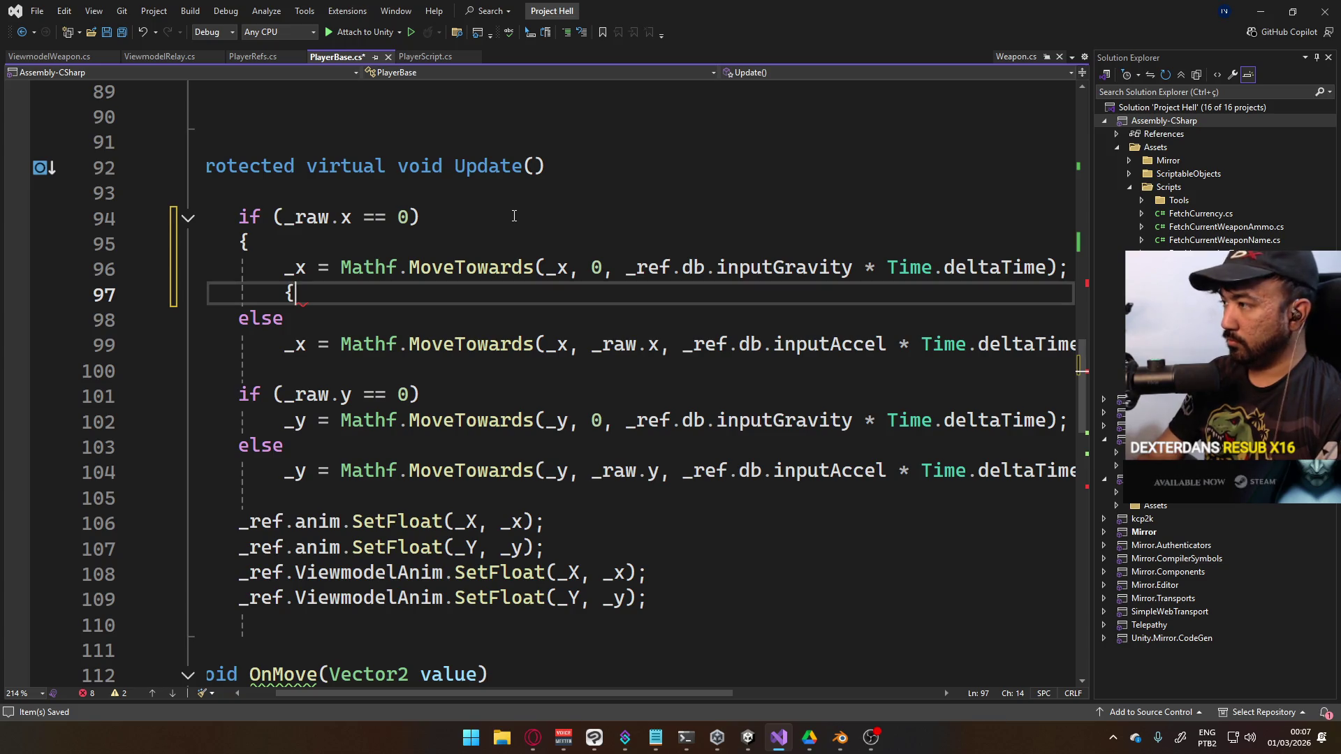
key("Left")
key("BackSpace")
key("Up")
key("End")
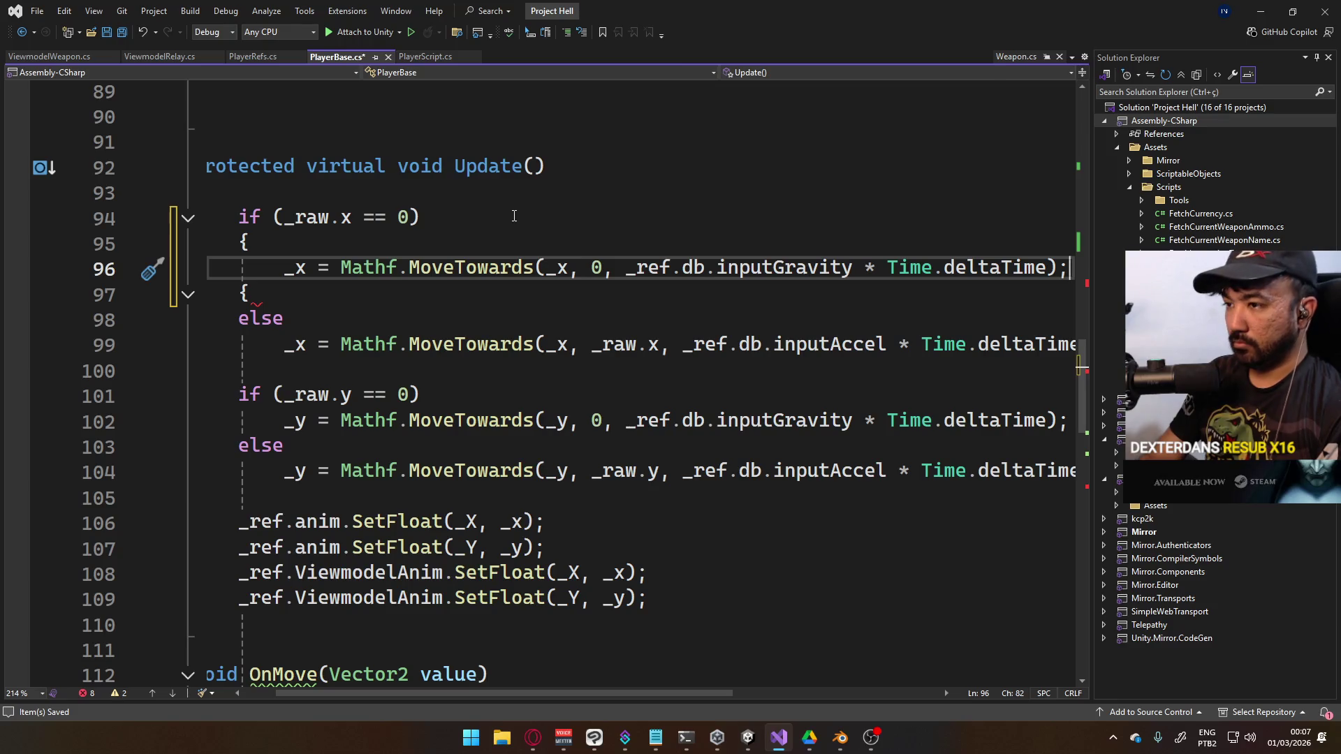
key("Down")
key("BackSpace")
type("}")
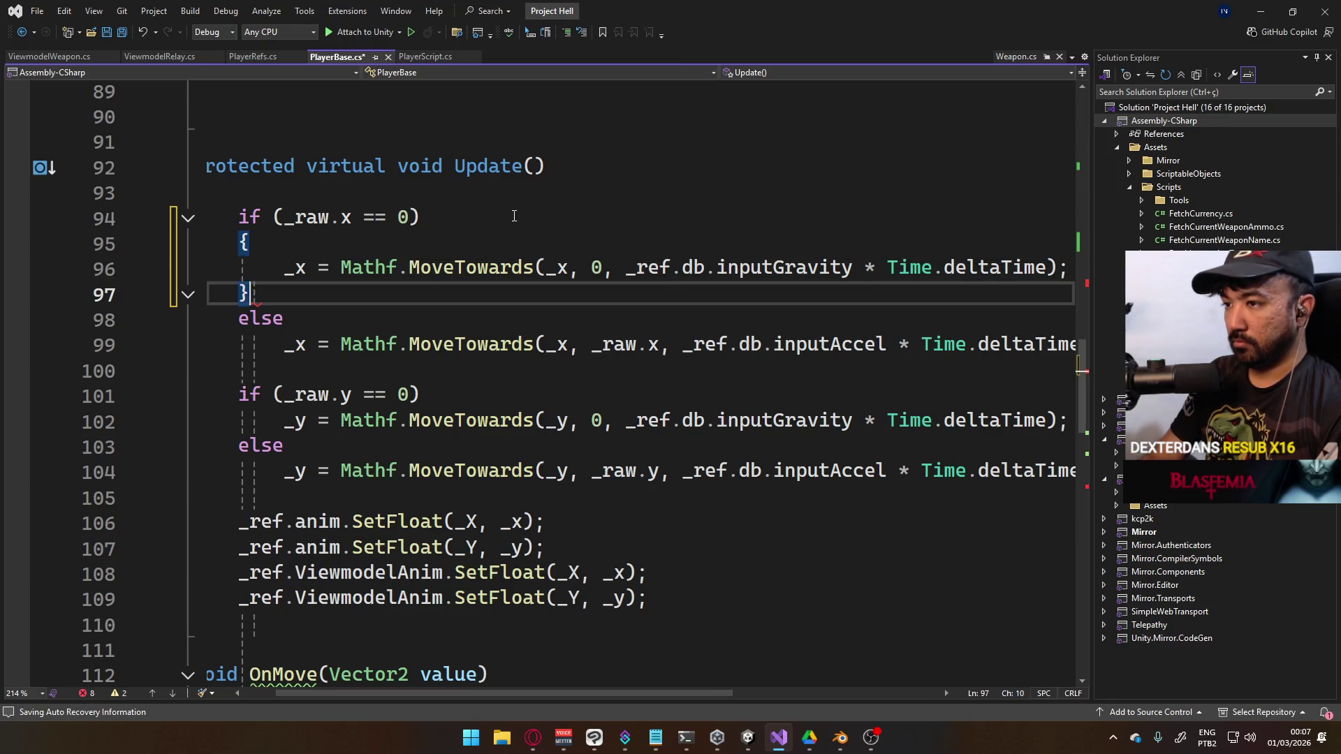
Add a _vmx line inside the if block using the copied _x MoveTowards expression
key("Up")
key("Return")
type("_vmx =")
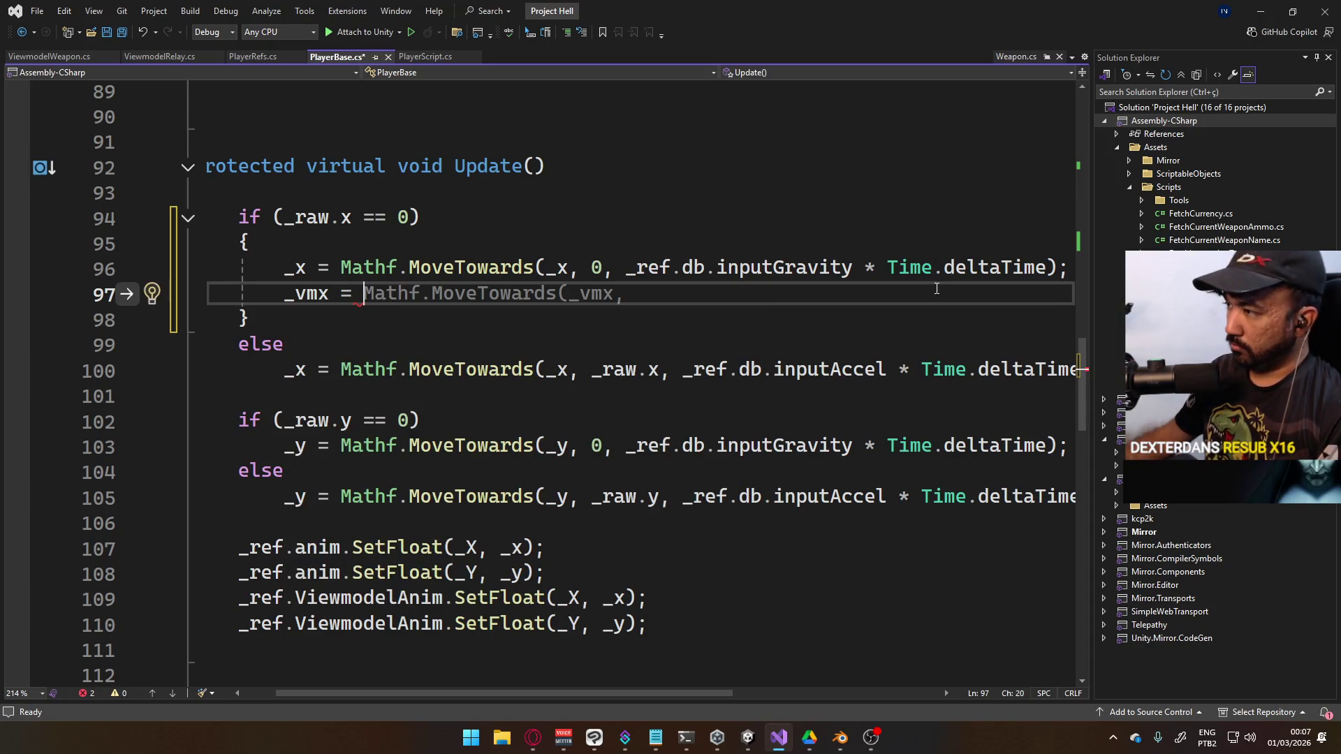
left_click_drag(680, 694, 705, 693)
left_click_drag(294, 267, 1018, 272)
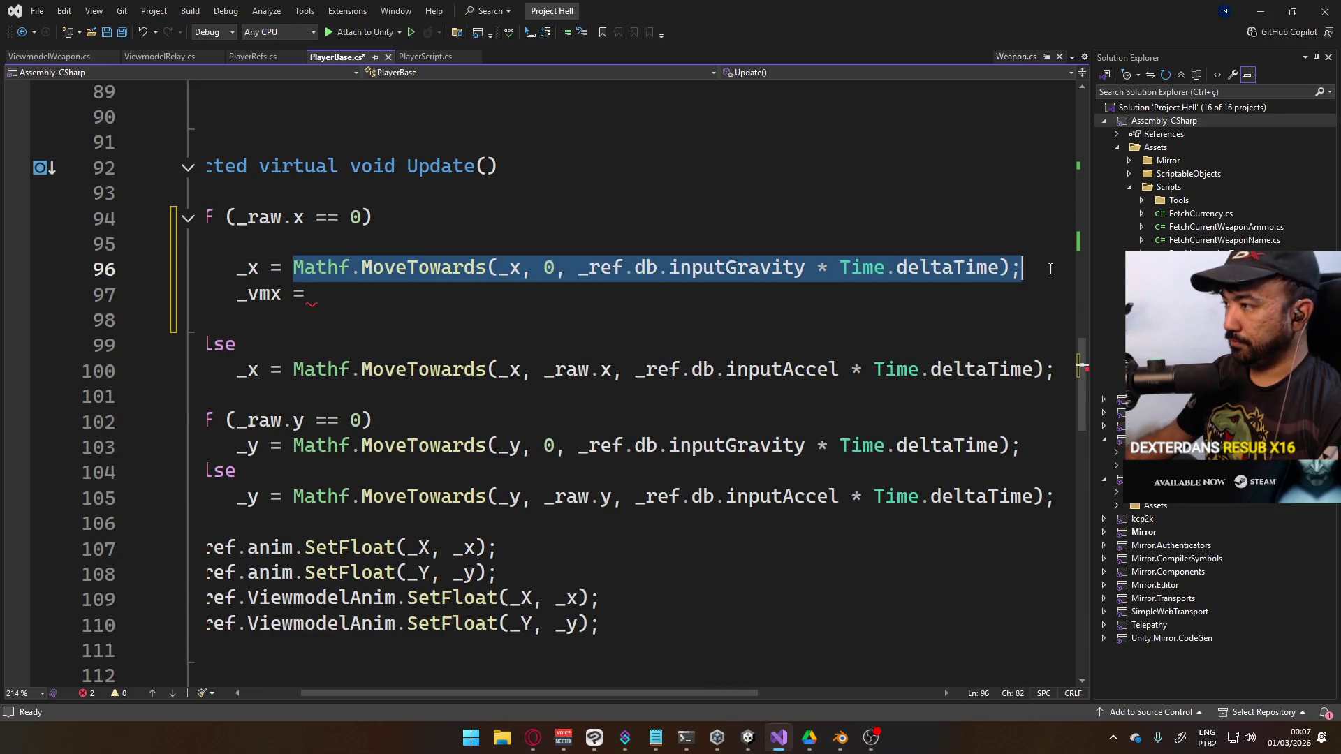
key("ctrl+c")
left_click(939, 298)
key("ctrl+v")
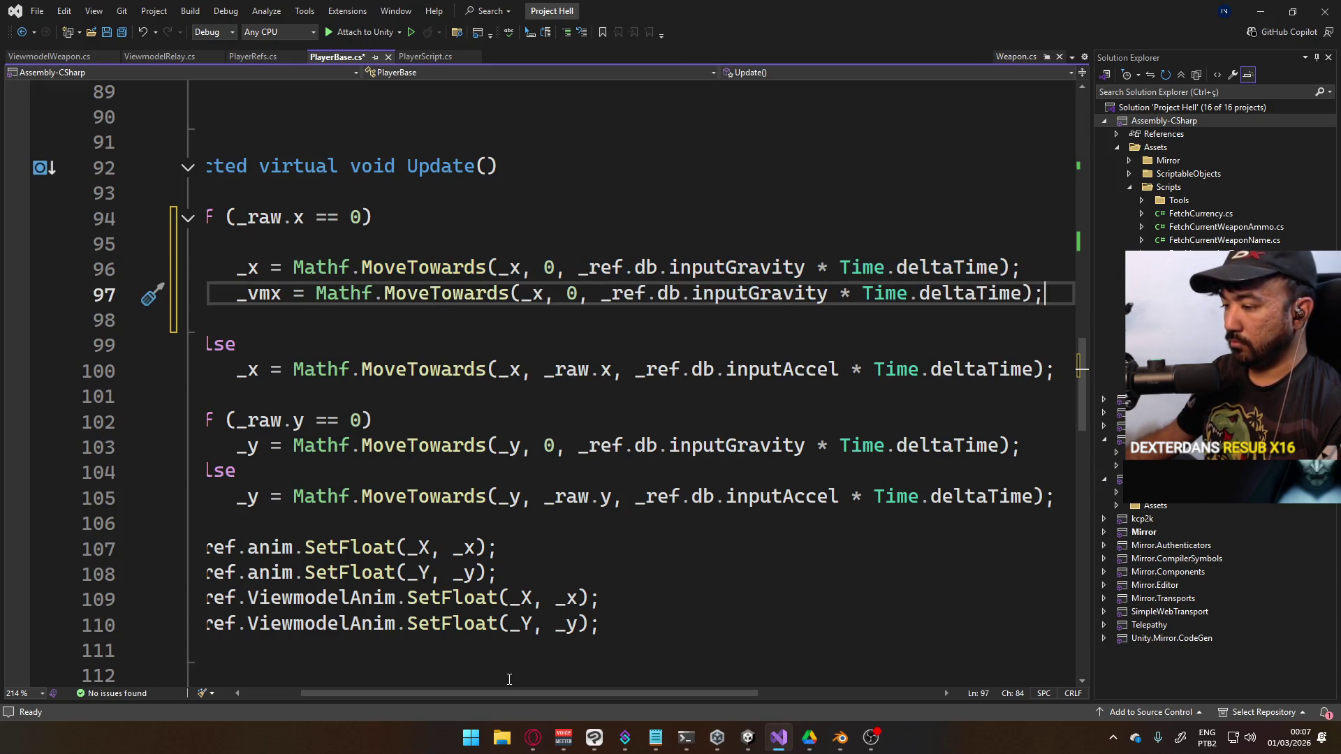
left_click_drag(503, 689, 497, 690)
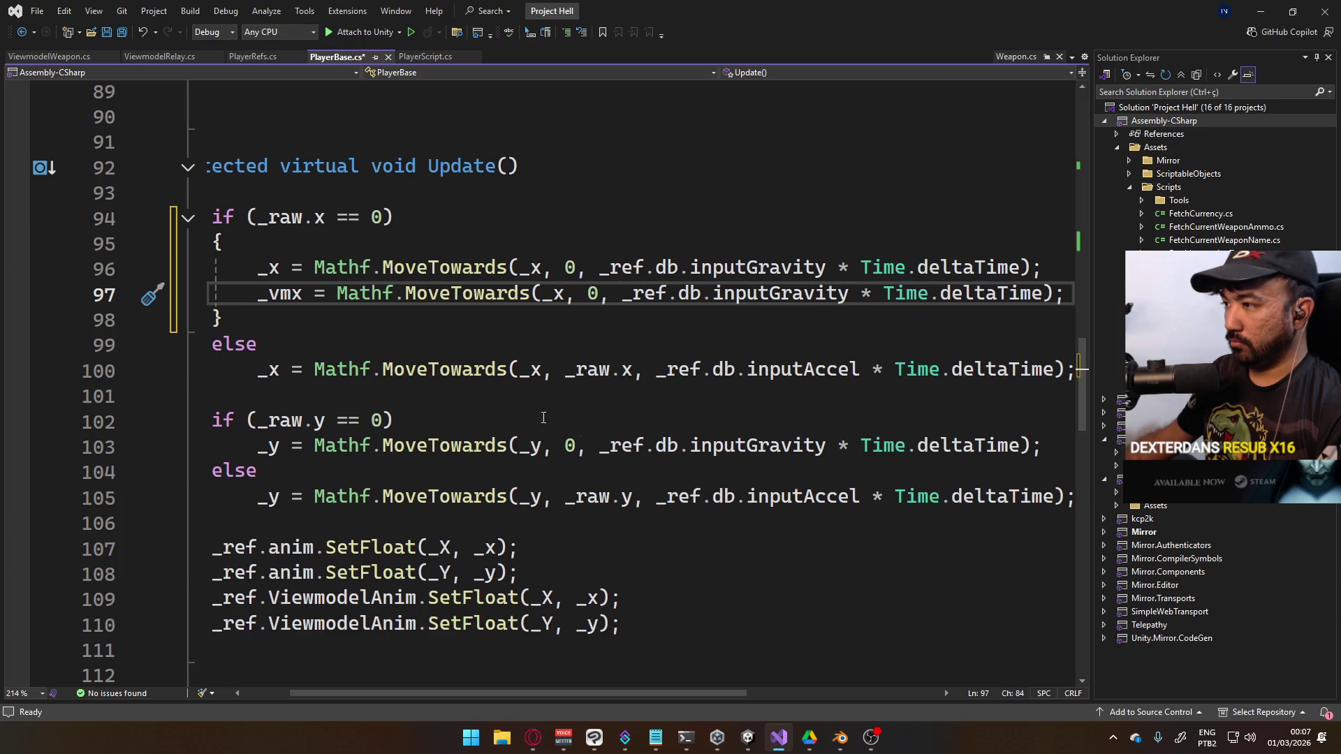
left_click(252, 296, "shift")
Brace the else branch of the _raw.x check and paste the _vmx line into it
left_click(623, 369)
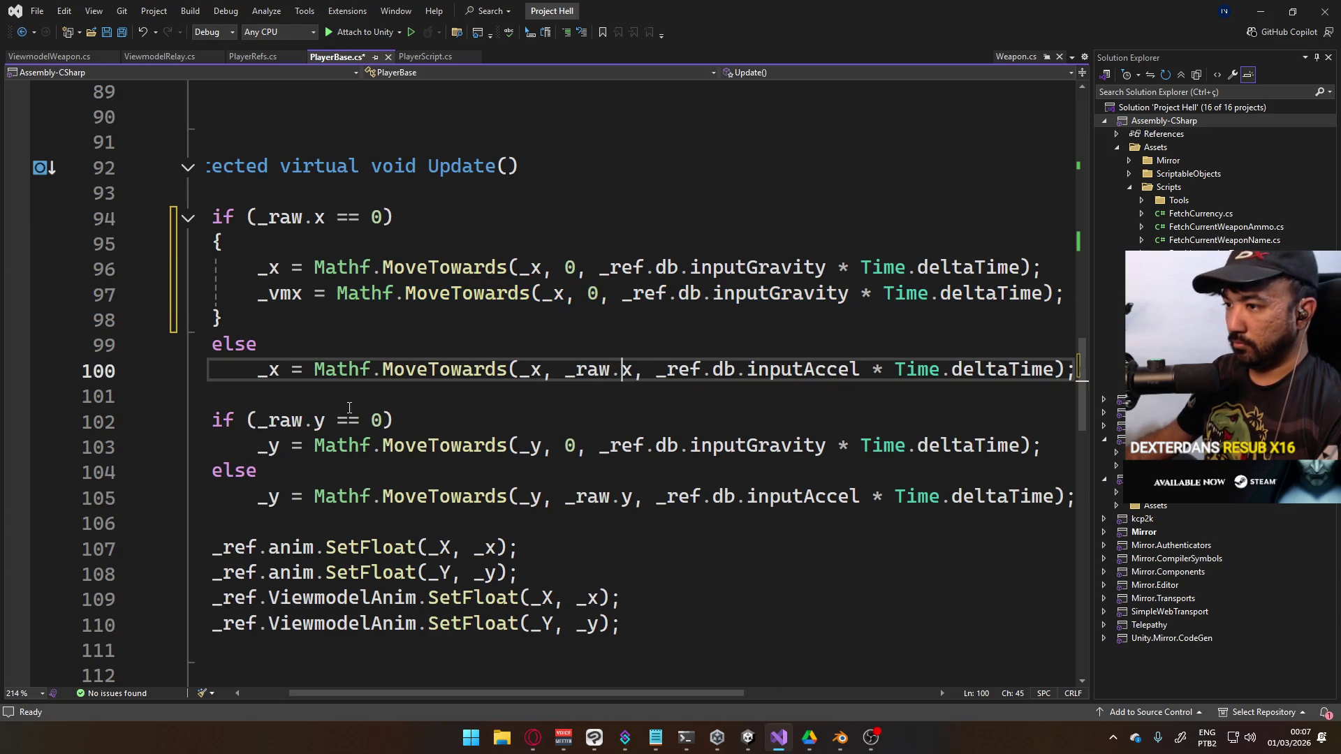
left_click(458, 336)
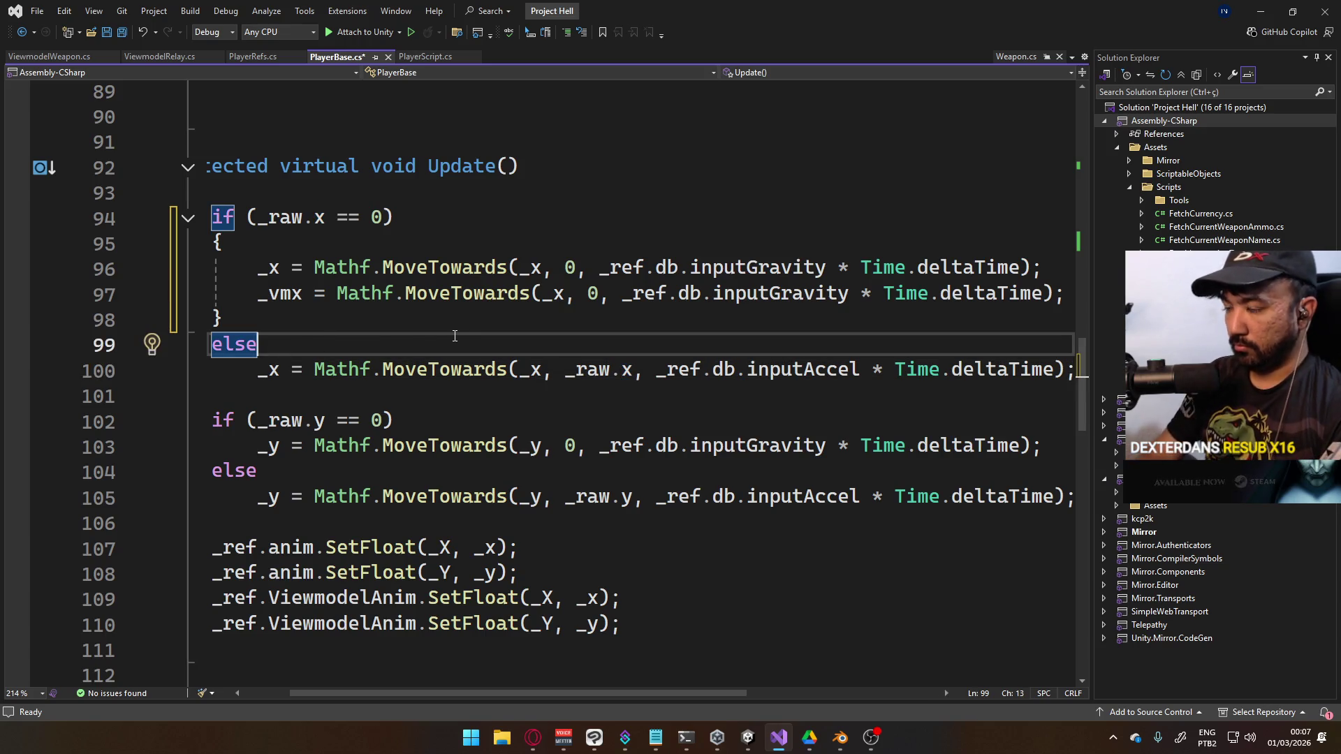
key("Return")
type("{")
key("Down")
key("End")
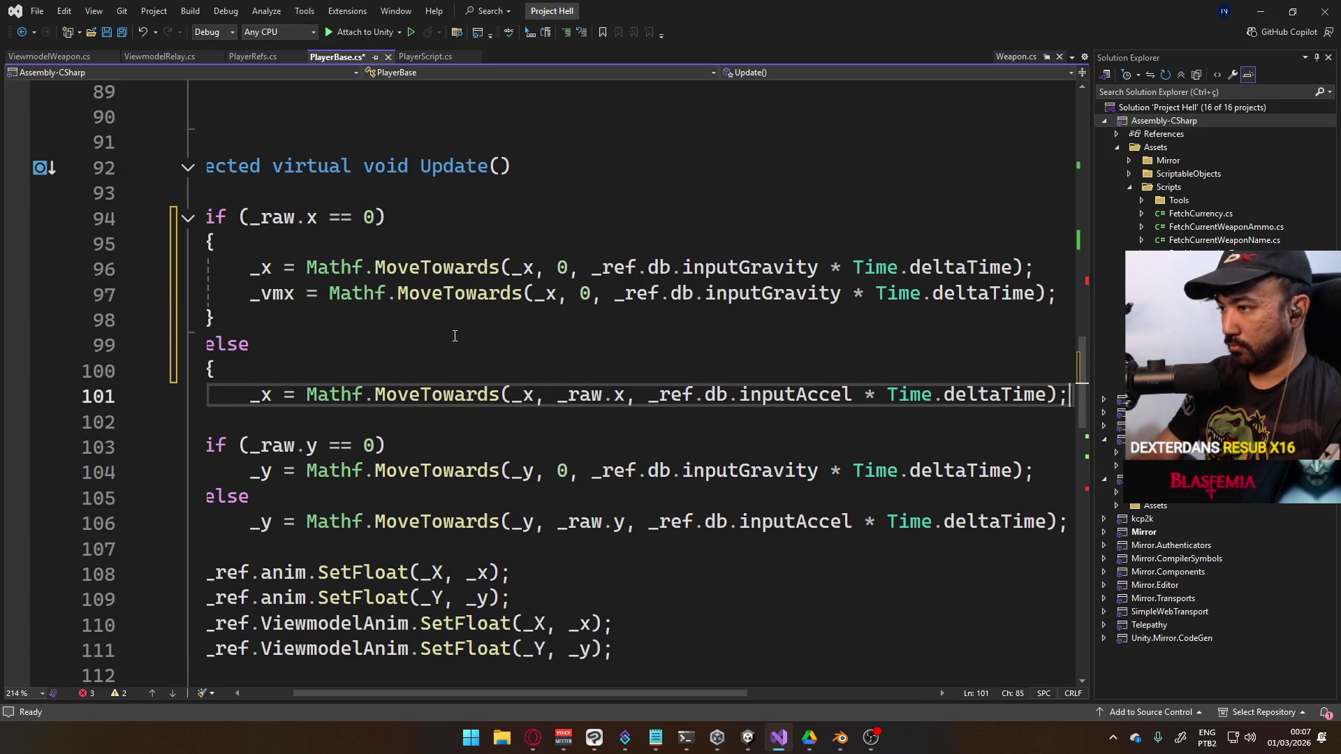
key("Return")
type("}")
key("Up")
key("End")
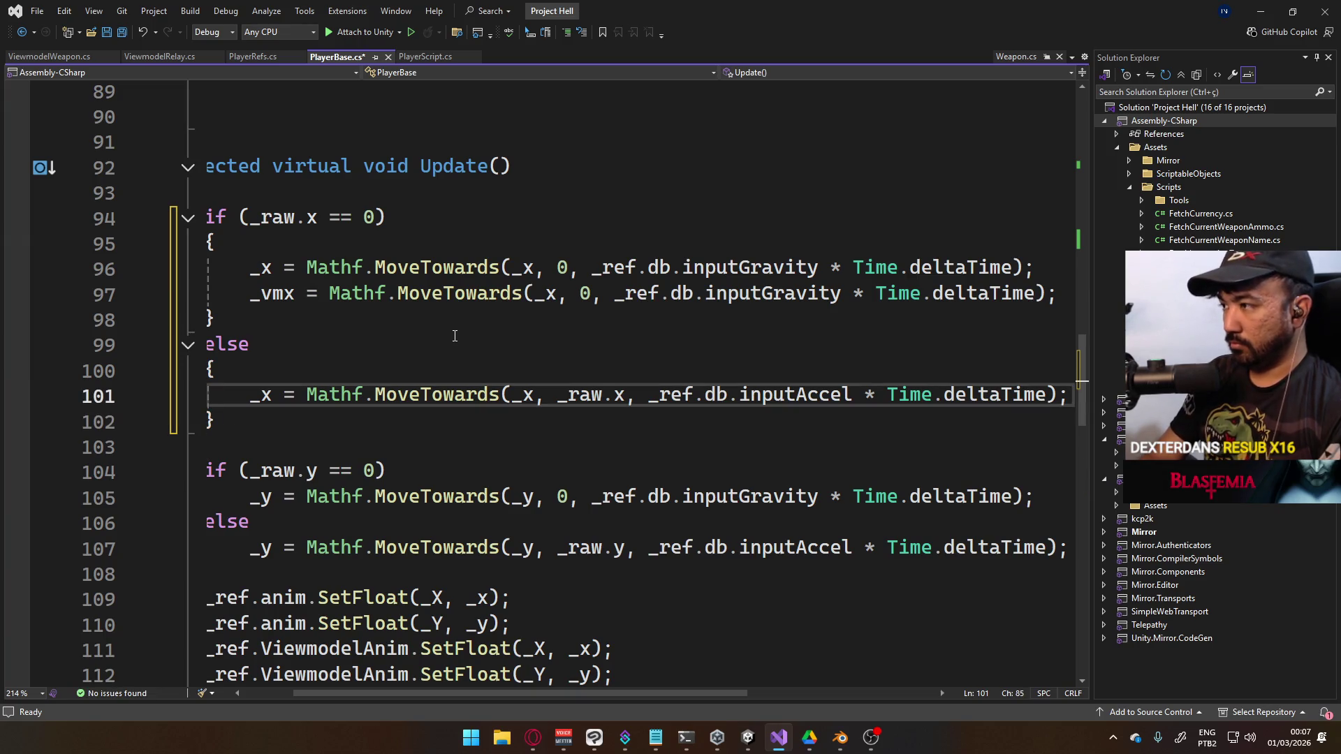
key("Return")
key("ctrl+v")
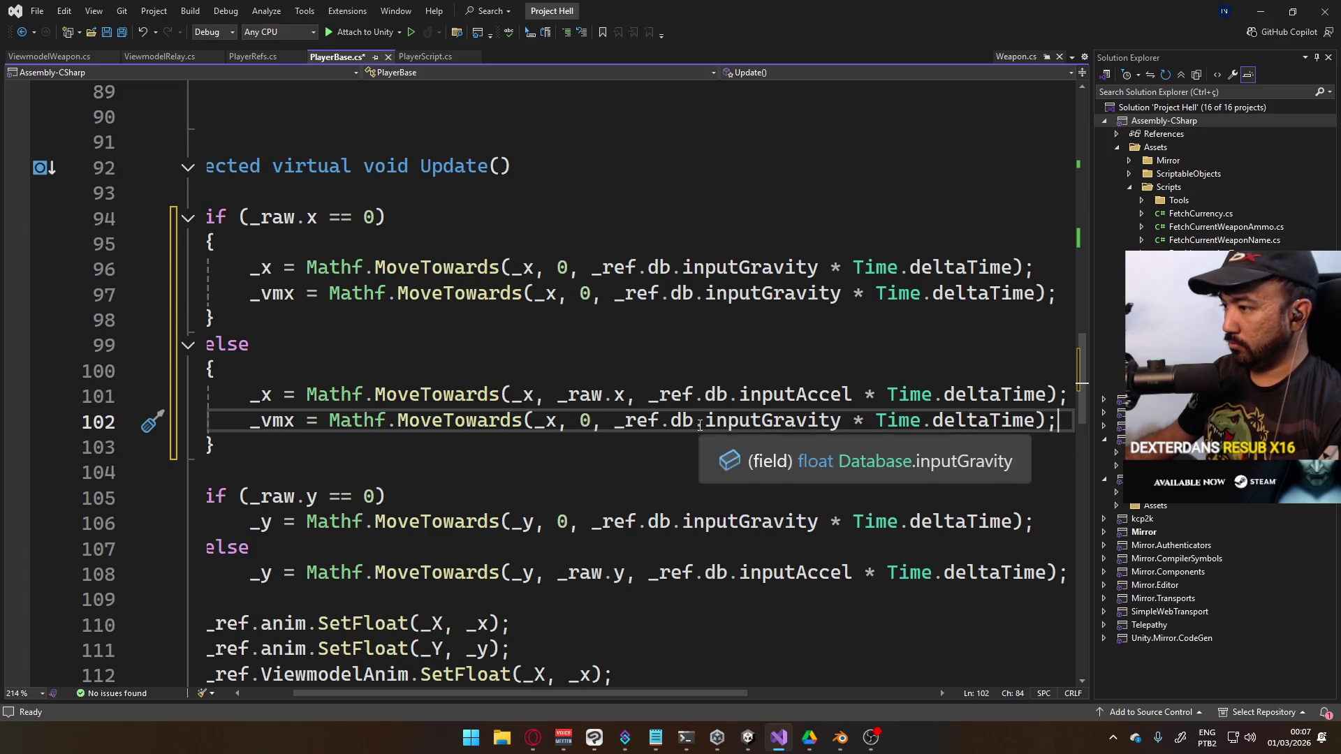
Give line 102's _vmx line line 101's MoveTowards call toward _raw.x, and save PlayerBase
left_click_drag(1066, 395, 250, 396)
key("Down")
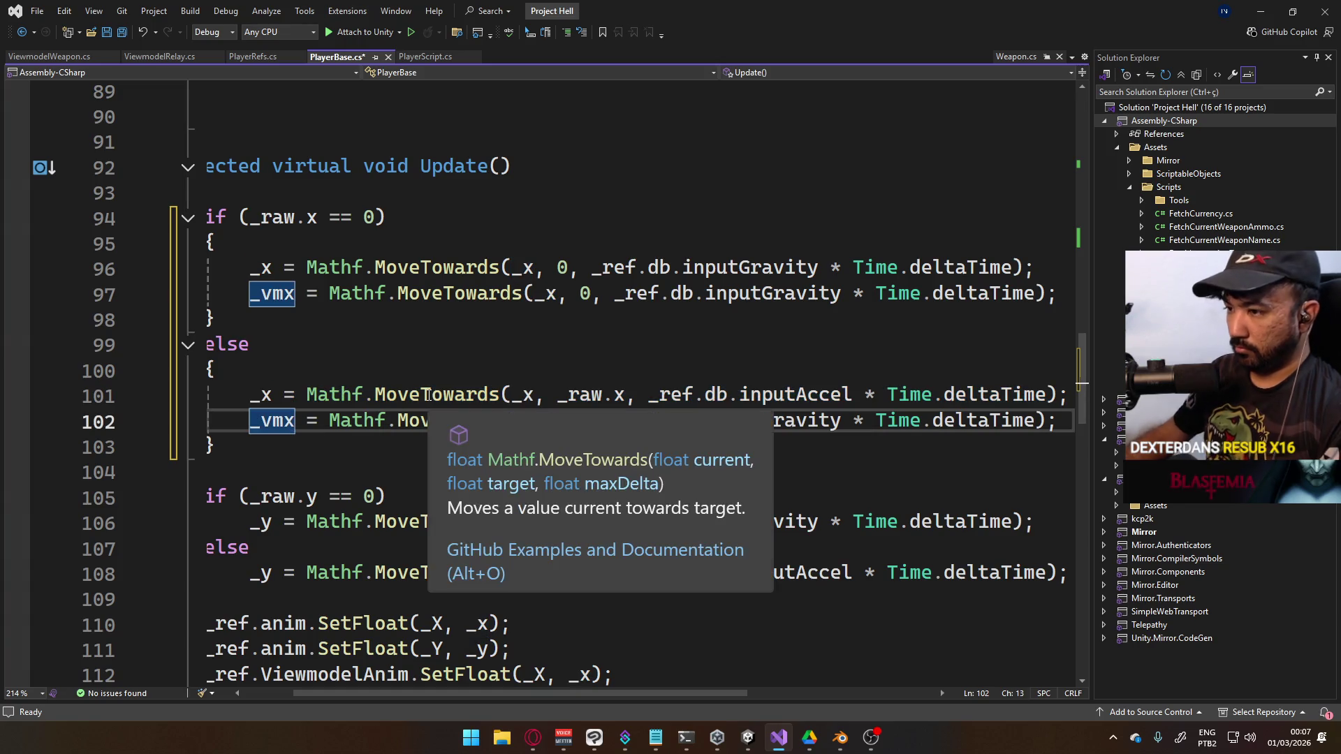
key("Right")
key("Right")
key("Right")
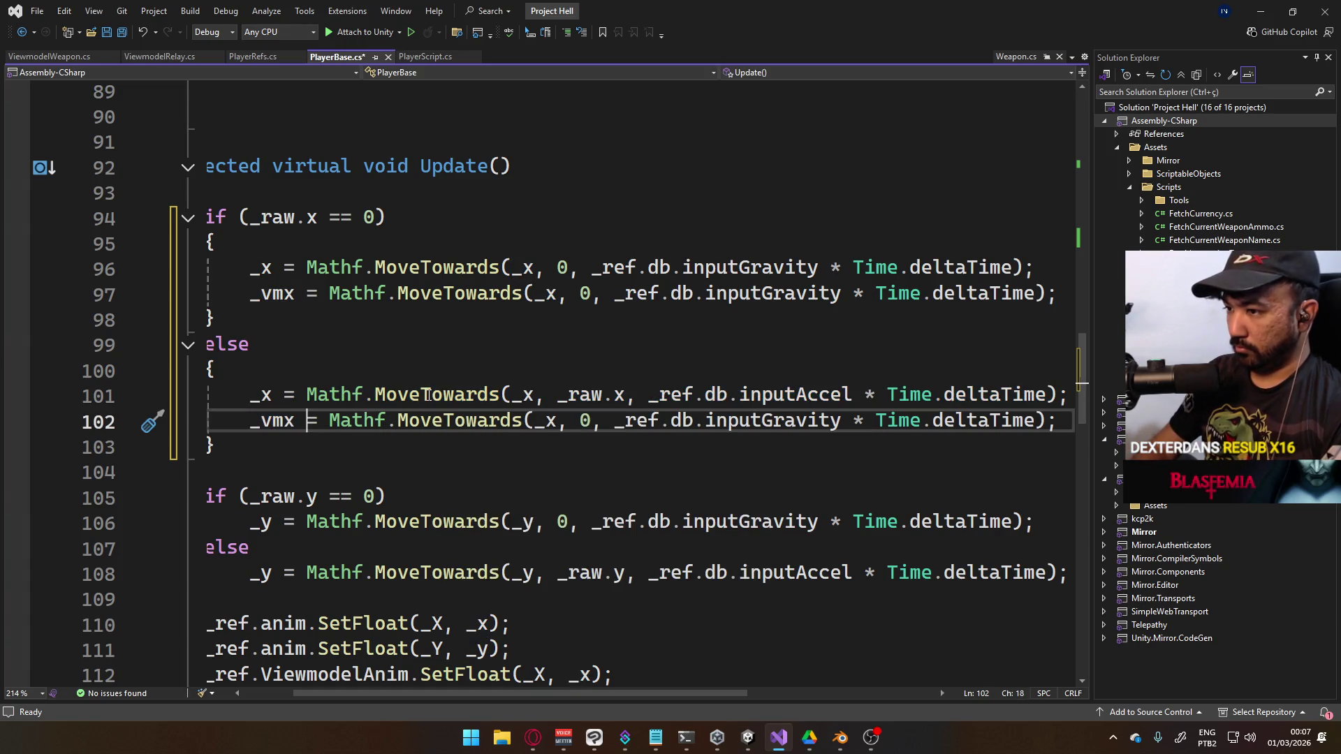
key("Up")
key("shift+End")
key("Down")
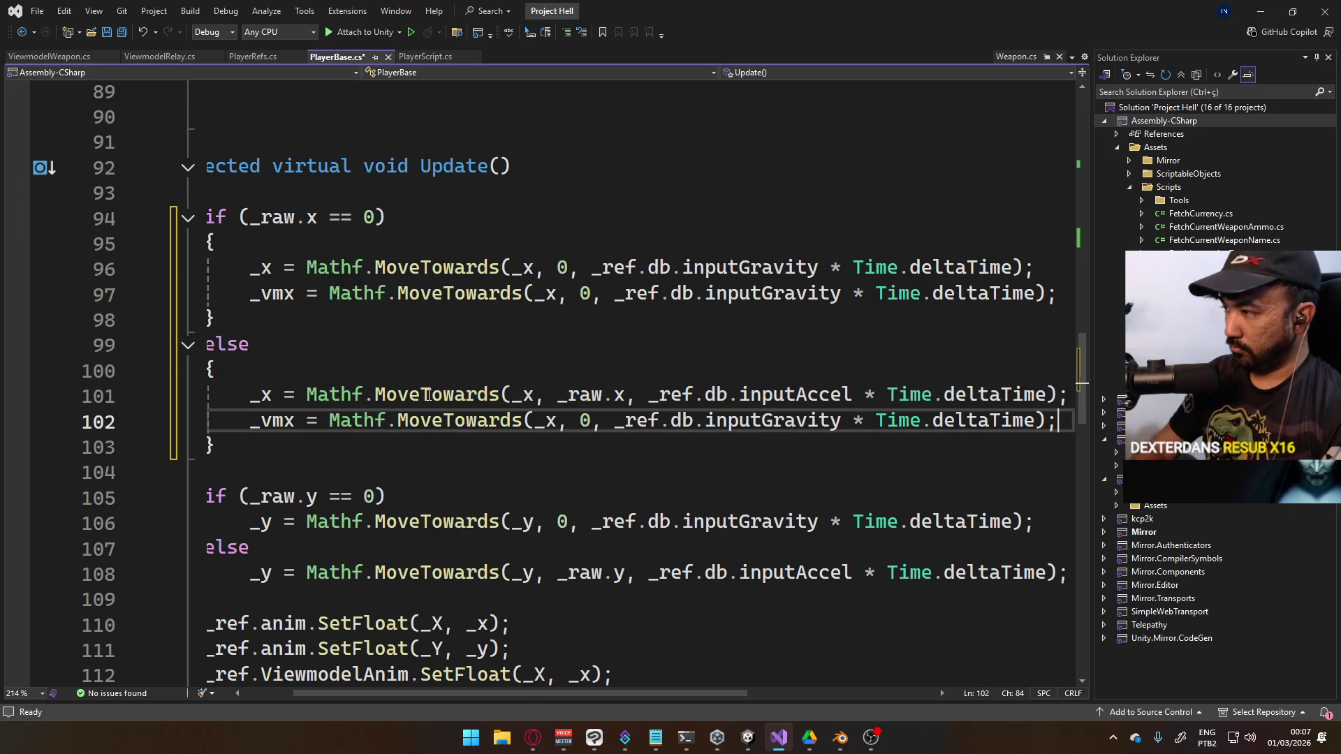
key("Home")
key("ctrl+Right")
key("ctrl+Right")
key("shift+End")
key("ctrl+v")
key("Up")
key("Up")
key("Up")
key("ctrl+s")
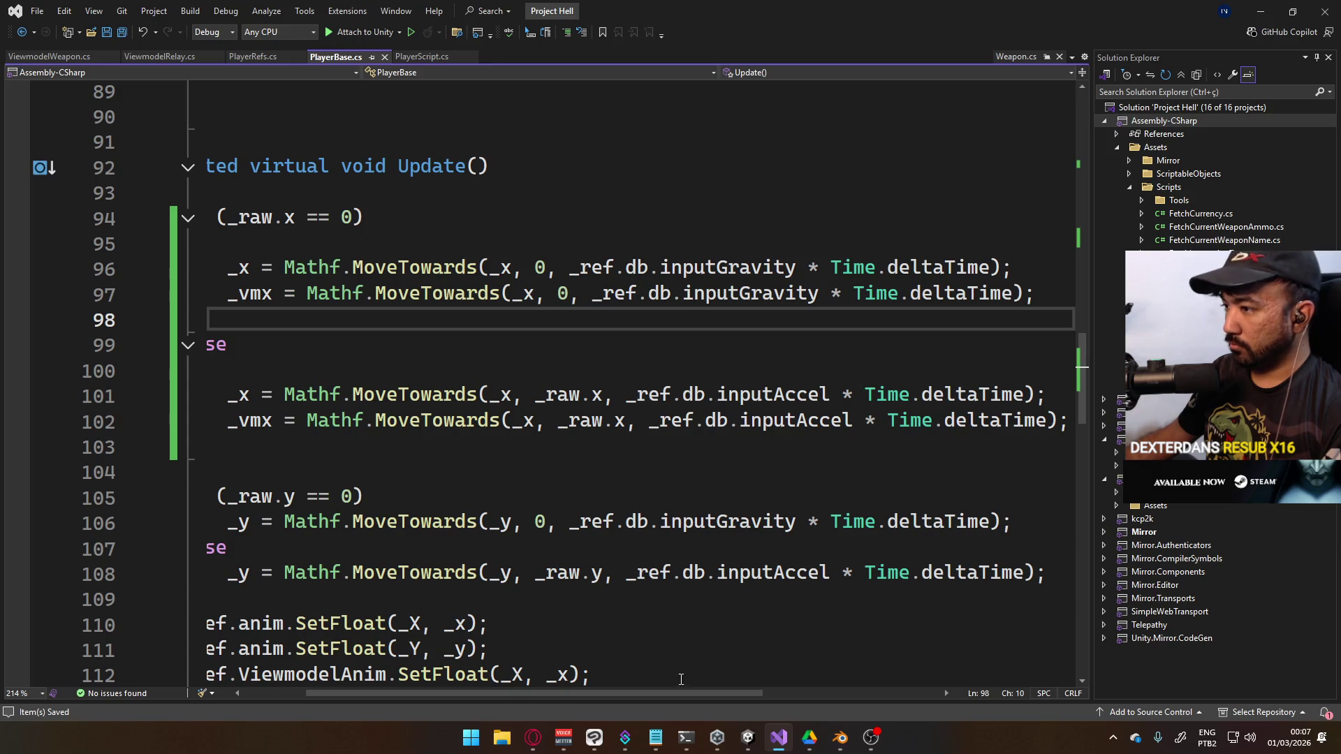
Change the first MoveTowards argument to _vmx on lines 97 and 102
left_click_drag(659, 689, 613, 689)
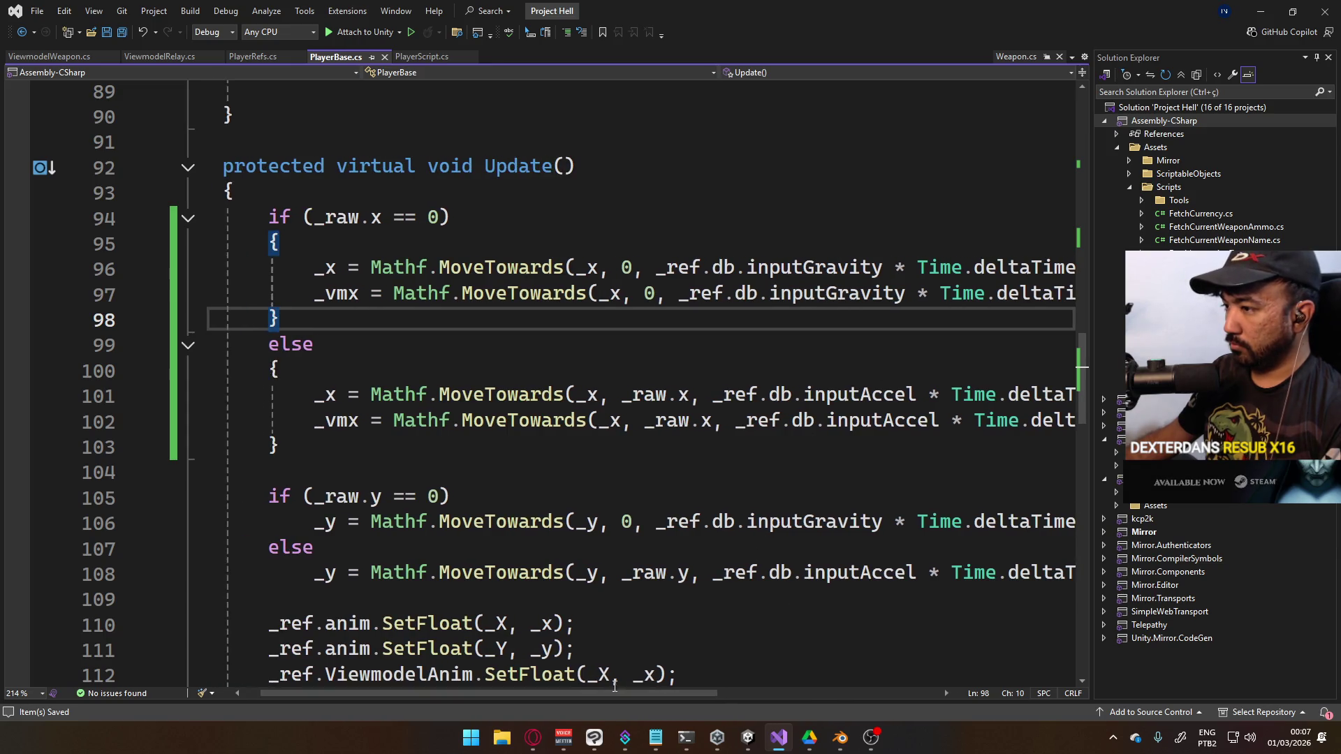
double_click(616, 293)
type("_vmx")
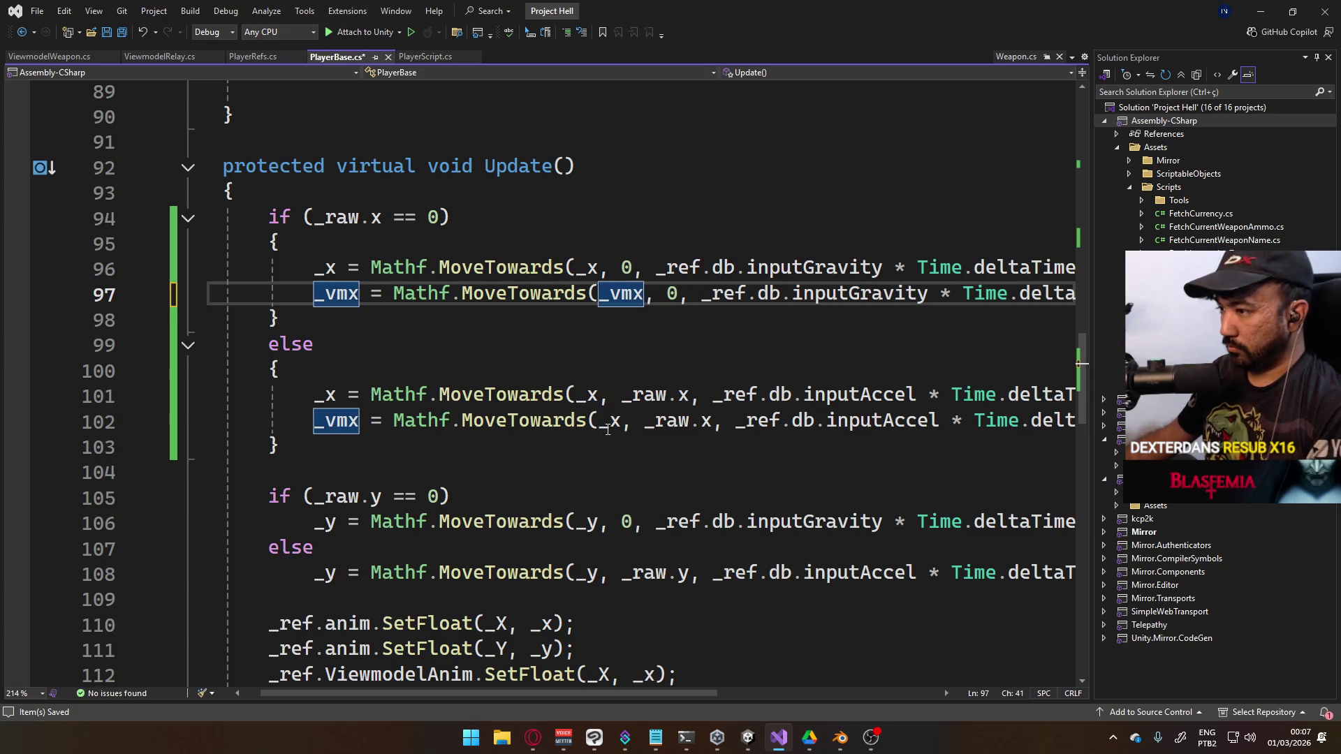
double_click(608, 423)
type("_vmx")
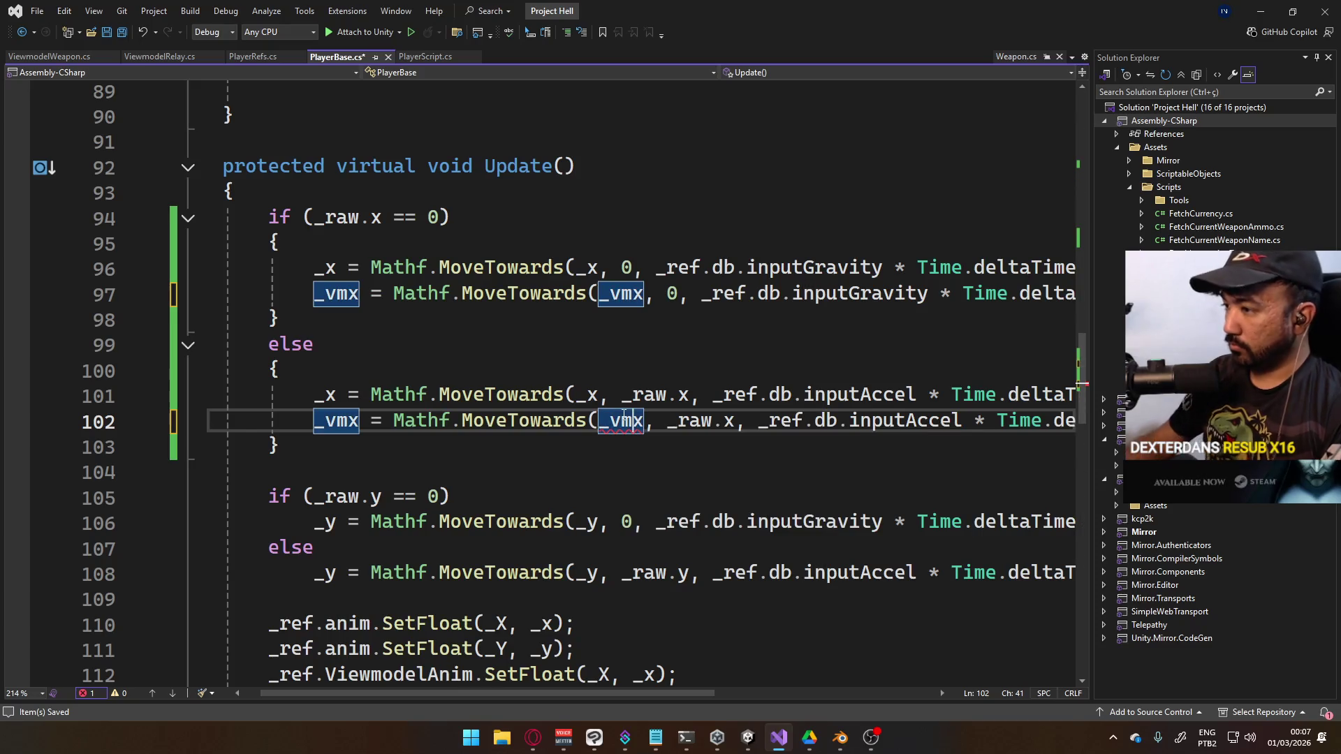
left_click(576, 527)
left_click(481, 493)
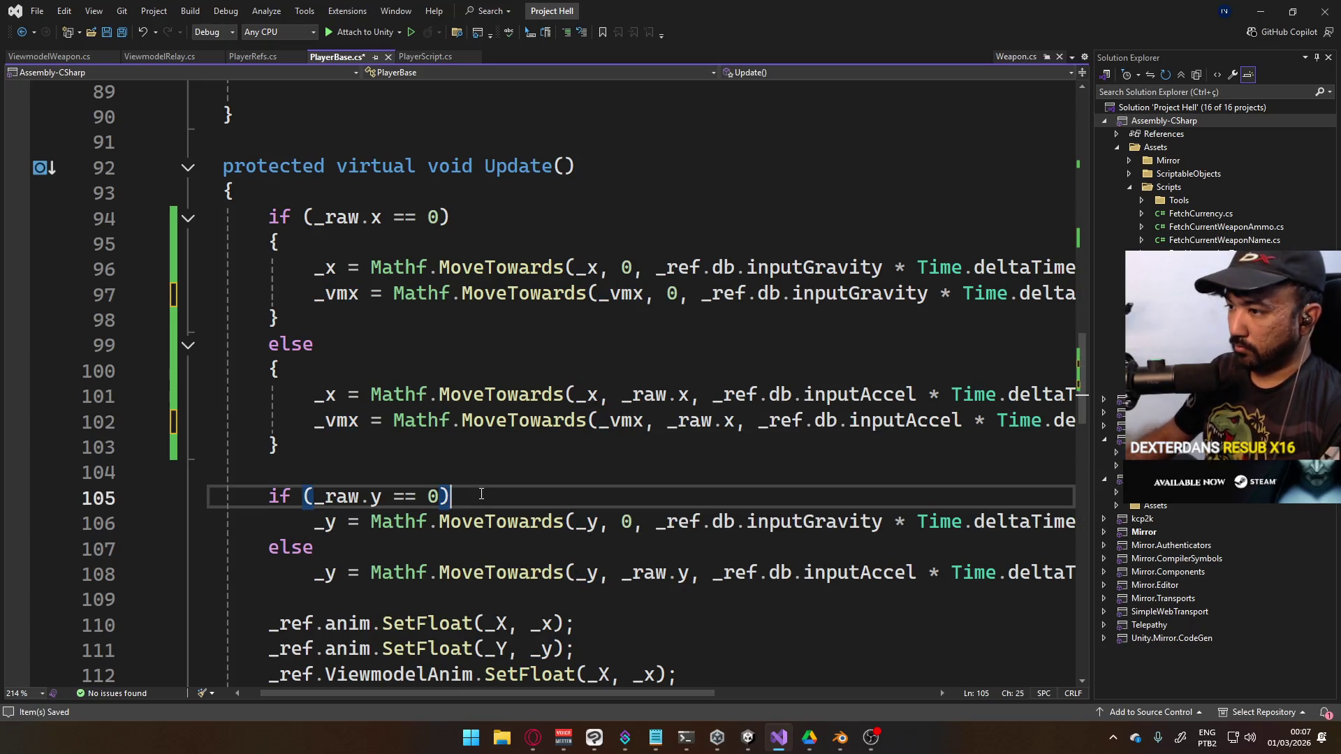
Wrap both the zero branch and the else branch of the _raw.y check in braces
key("Return")
type("{")
key("Down")
key("End")
key("Return")
type("}")
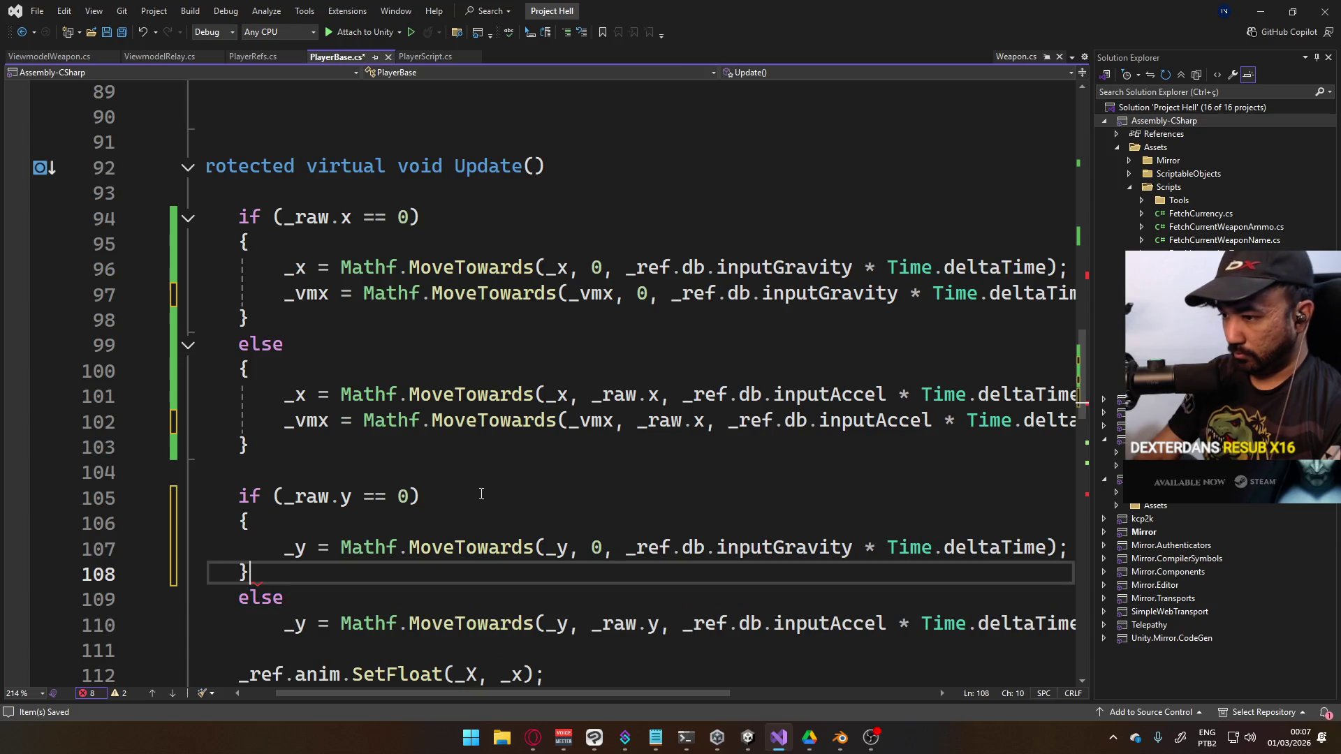
key("Down")
key("End")
key("Return")
key("Down")
key("End")
key("Return")
type("}")
Duplicate the zero branch's _y line as a _vmy line with _vmy as first argument
left_click(1041, 548)
key("shift+Home")
key("End")
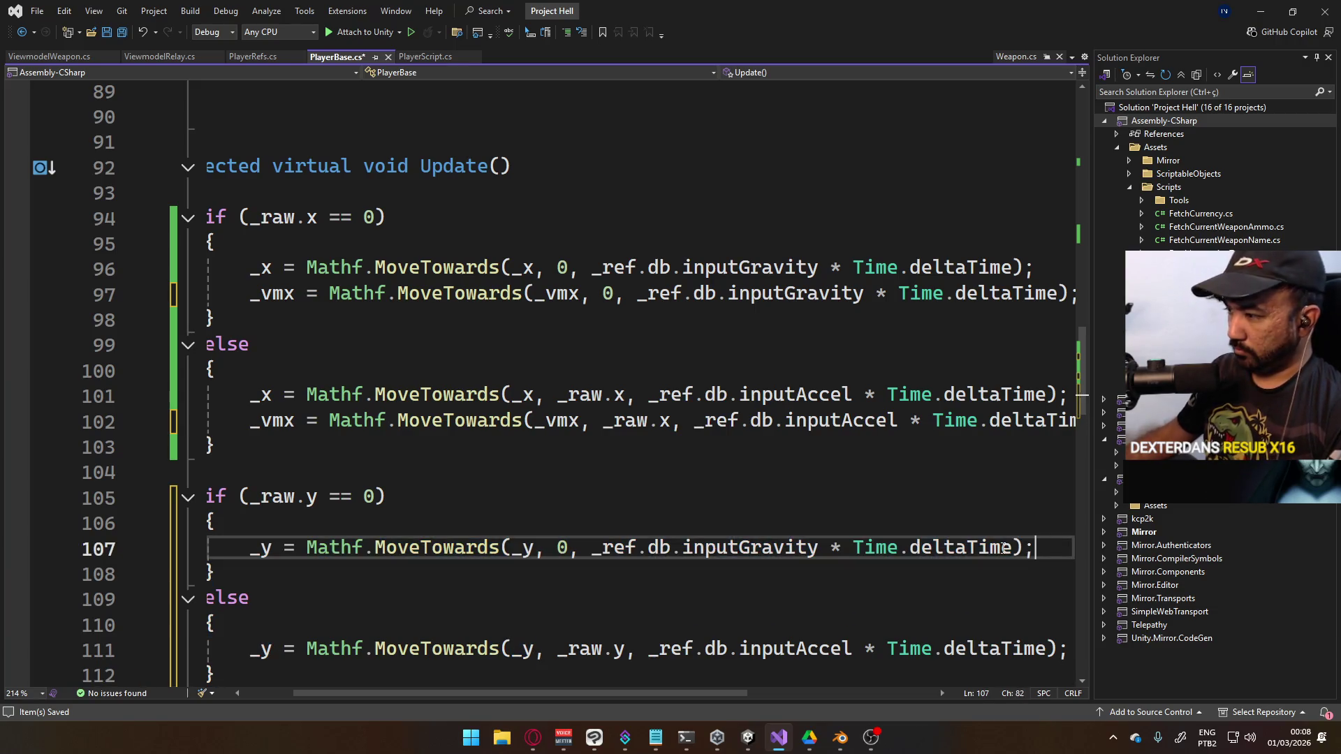
key("ctrl+d")
left_click(260, 576)
type("vm")
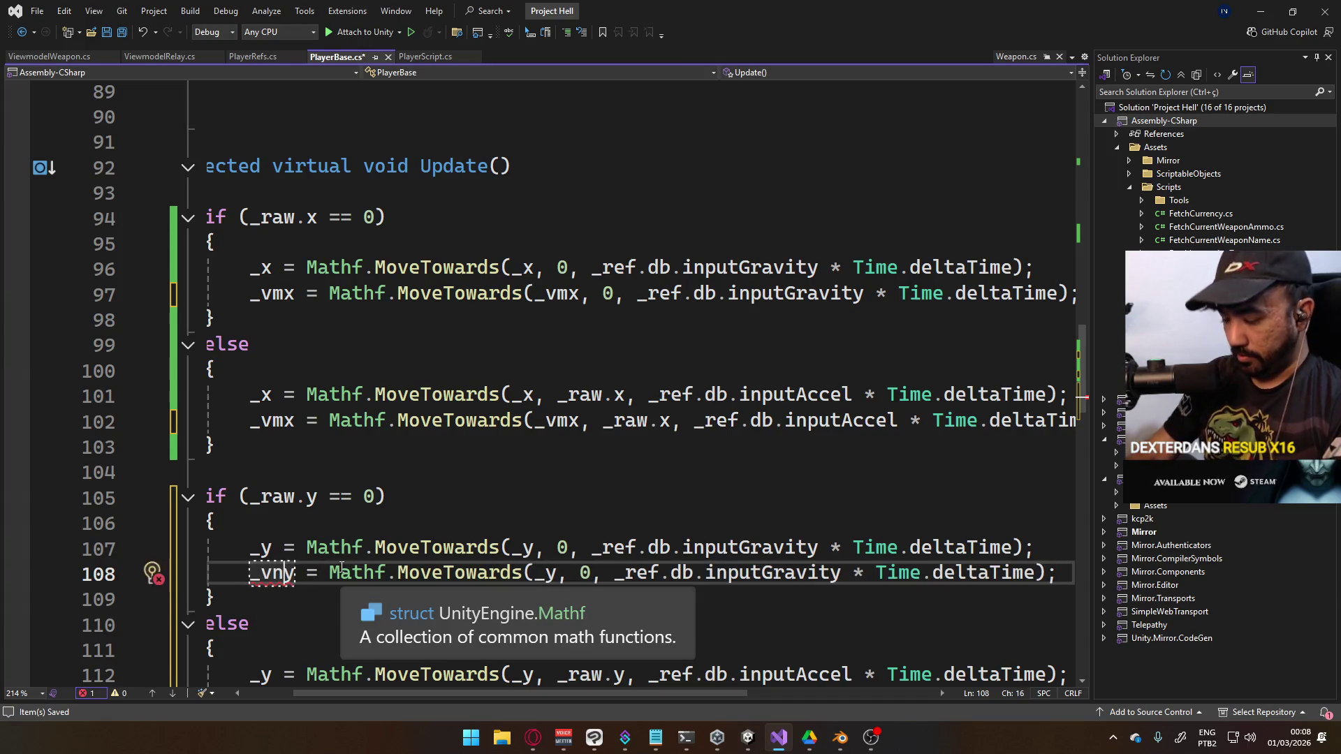
left_click(547, 575)
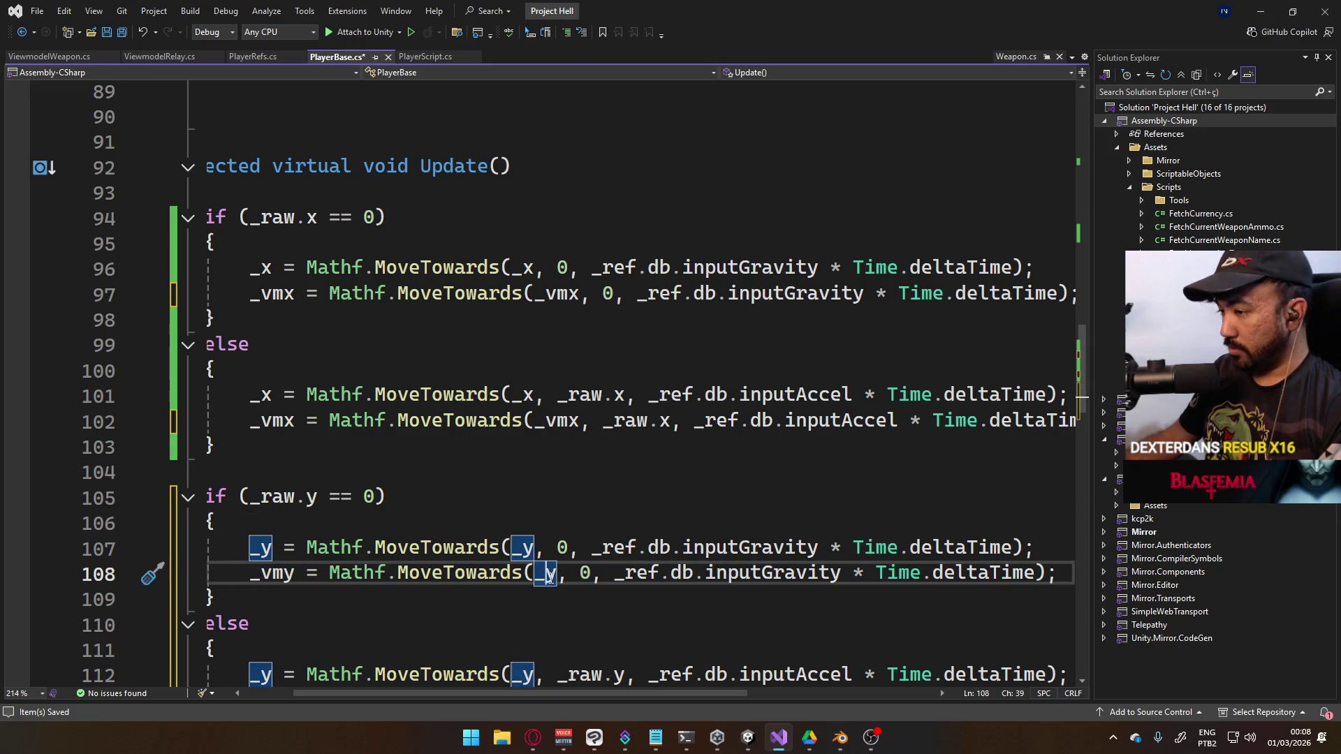
type("vm")
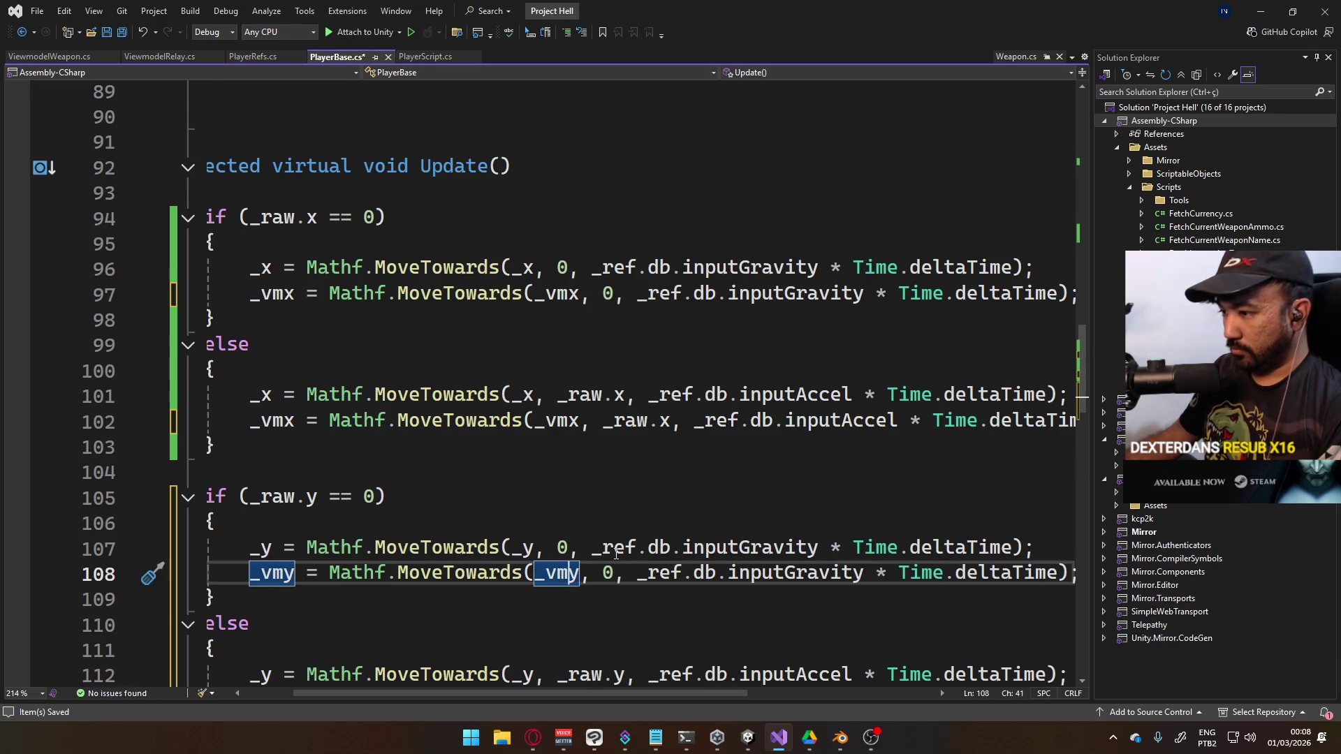
Copy the _vmy line into the else branch and change its target from 0 to _raw.y
scroll(616, 554, "down", 2)
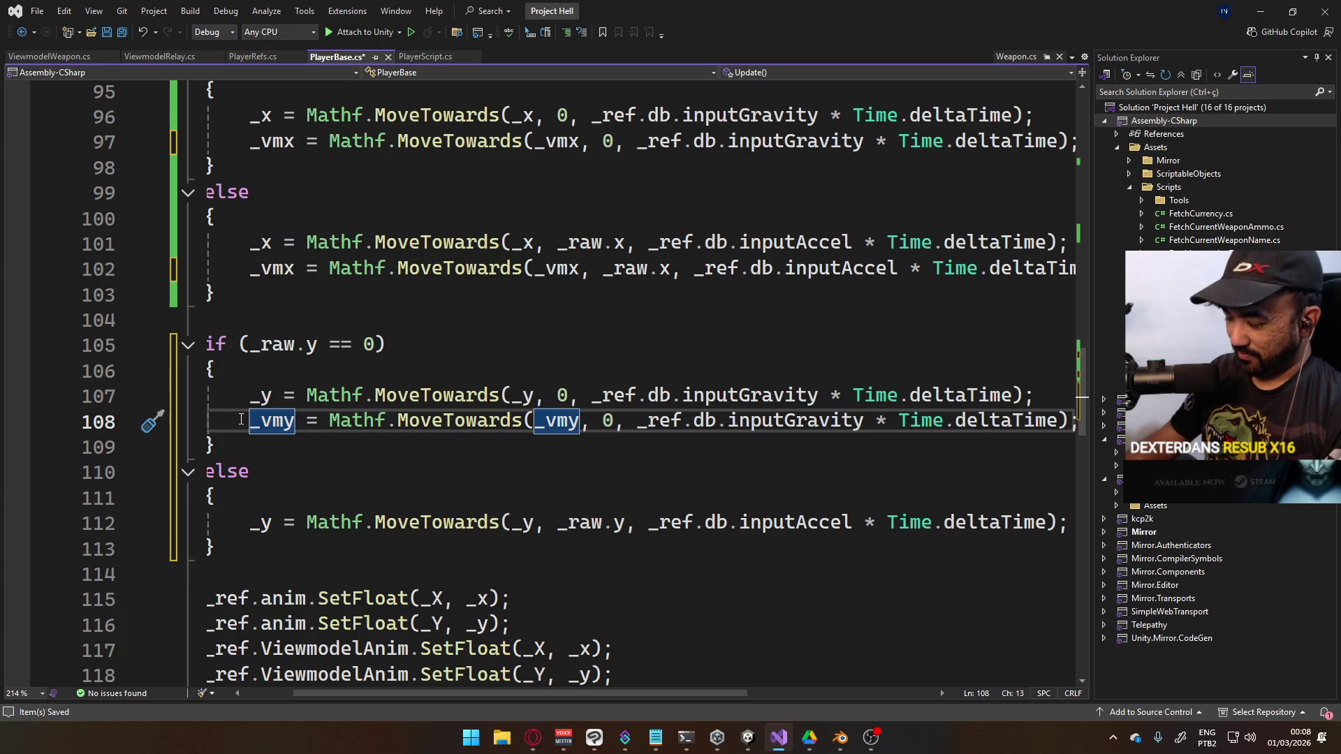
key("shift+End")
key("ctrl+c")
key("Down")
key("Down")
key("Down")
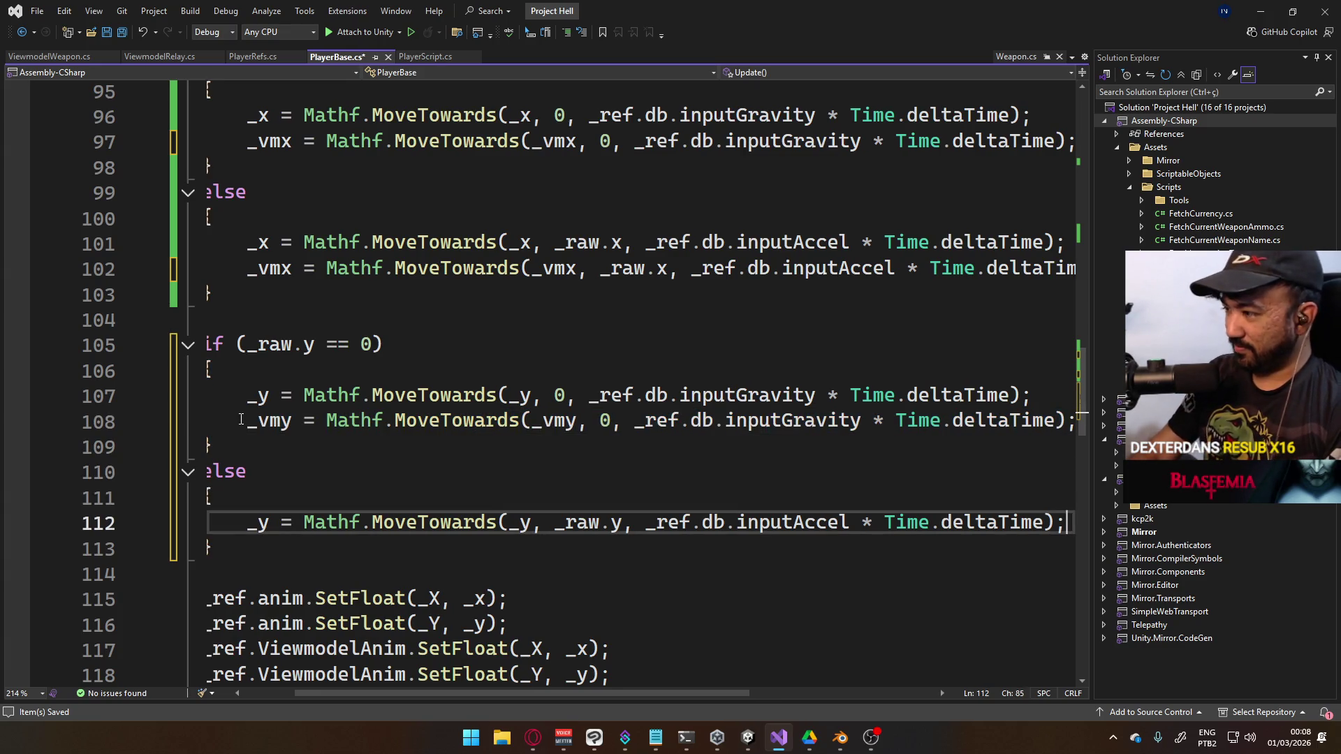
key("Return")
key("ctrl+v")
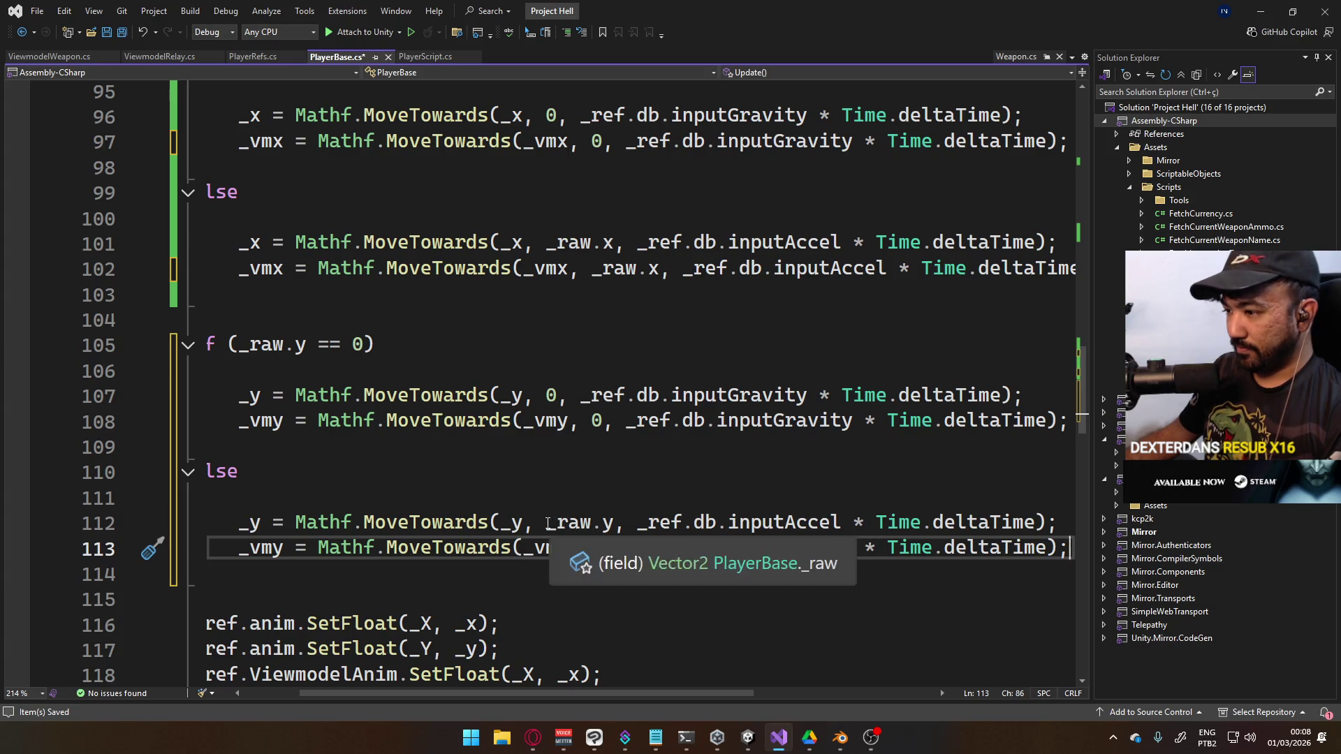
left_click_drag(546, 523, 623, 524)
key("ctrl+c")
double_click(597, 547)
key("ctrl+v")
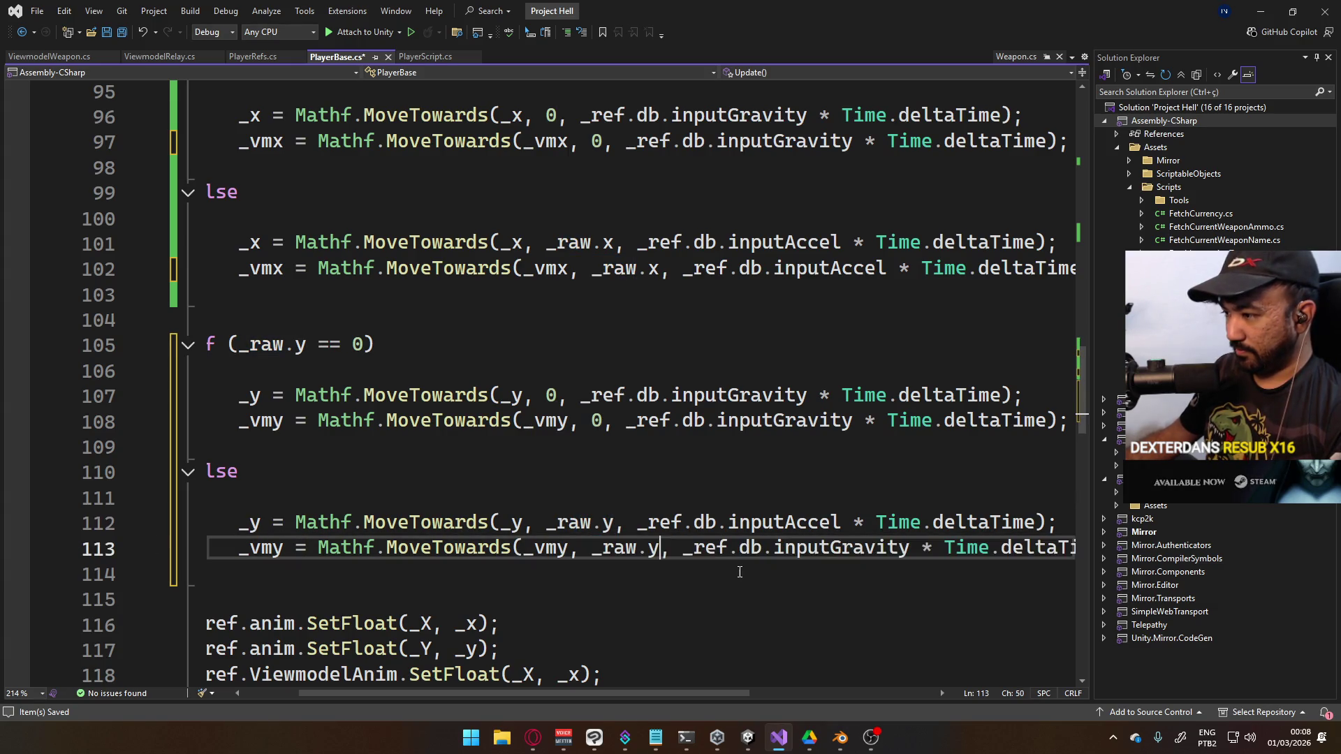
Scroll around the edited _raw.y check to review the new lines
left_click(732, 493)
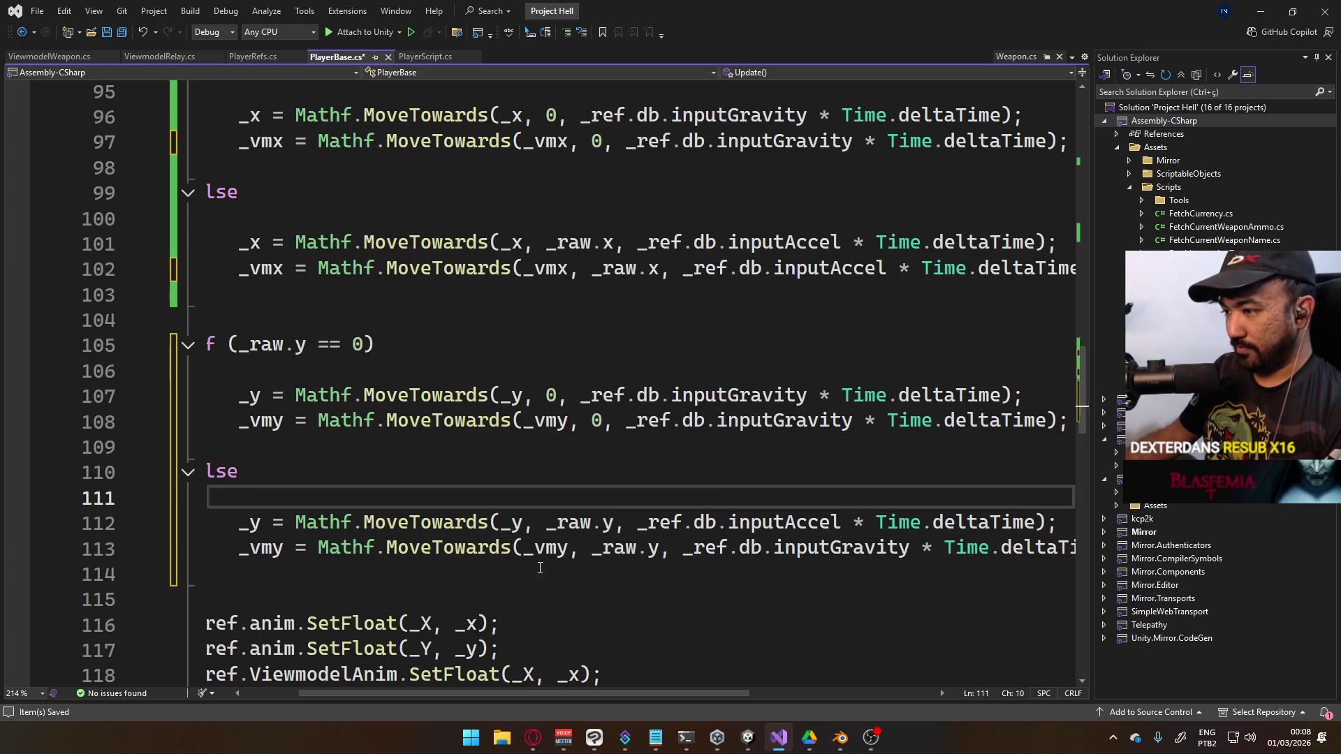
scroll(569, 699, "left", 3)
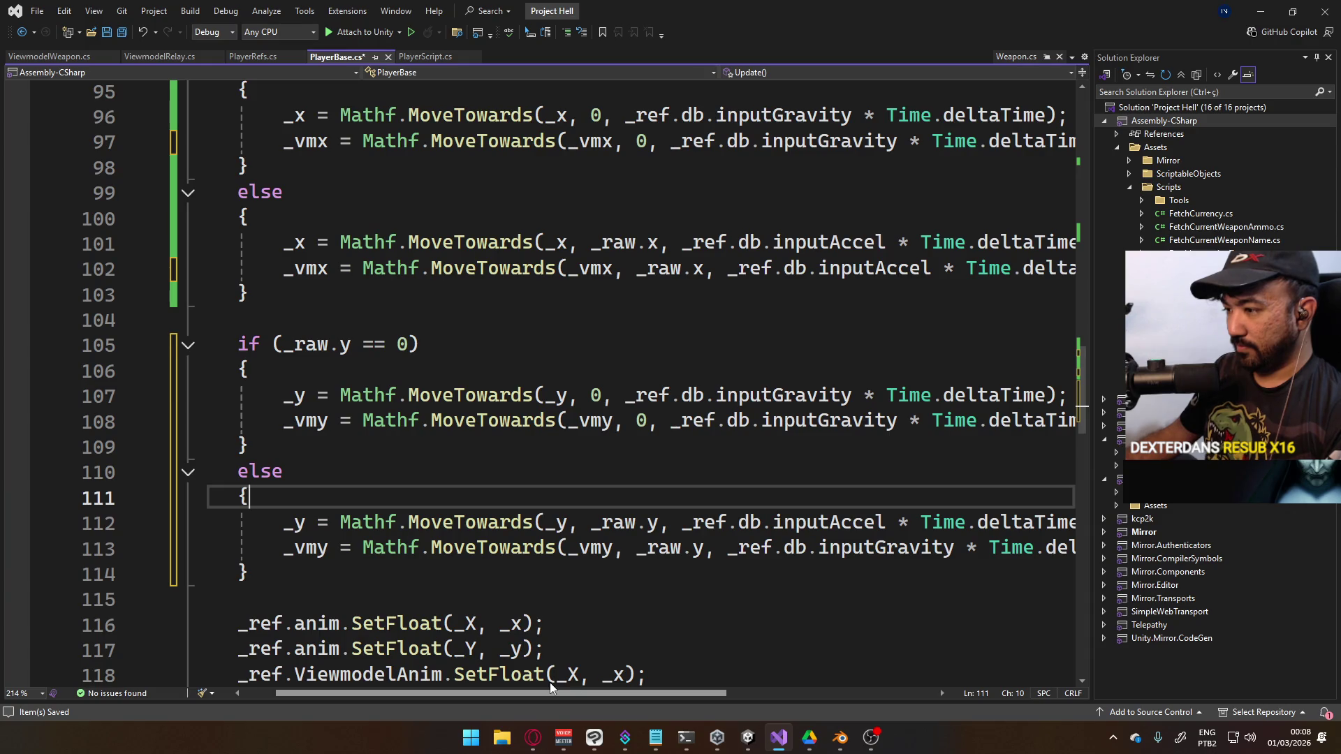
scroll(550, 683, "right", 5)
scroll(723, 672, "left", 6)
left_click(493, 480)
scroll(564, 524, "down", 3)
scroll(581, 527, "up", 4)
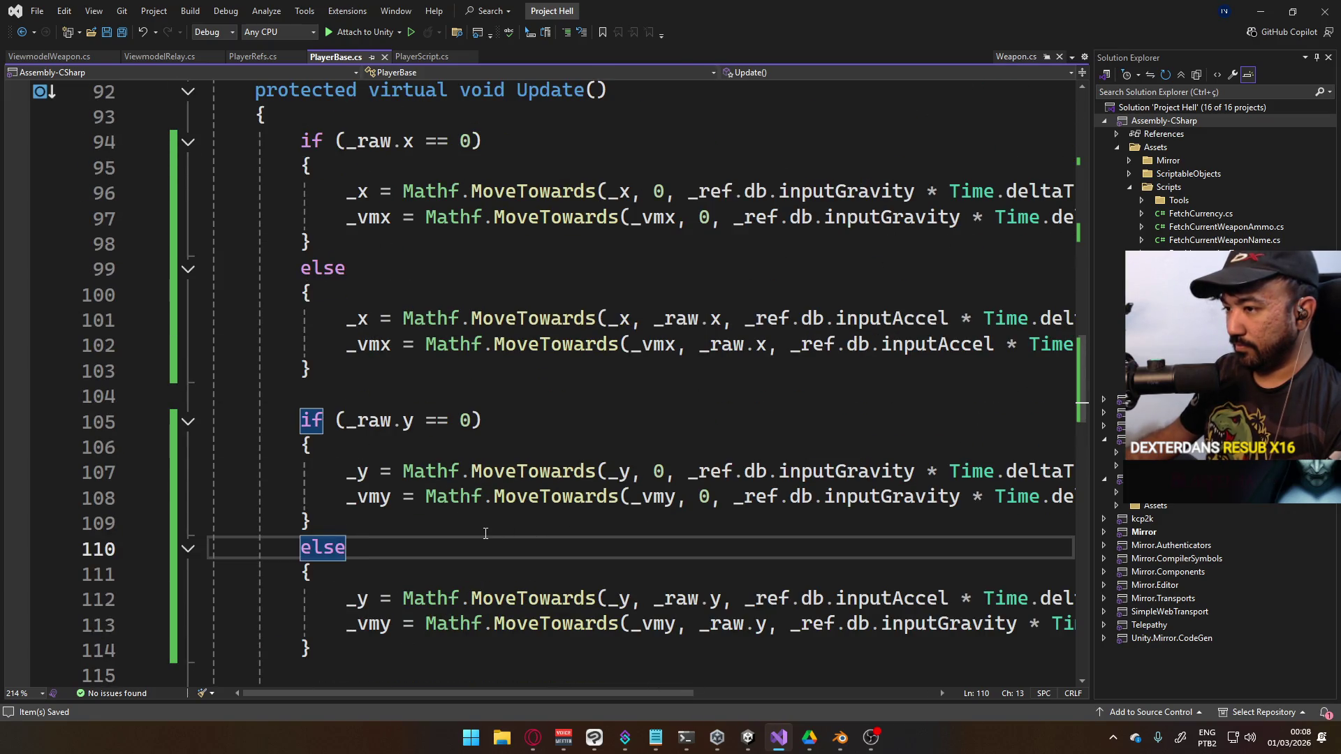
scroll(486, 533, "up", 3)
scroll(585, 546, "down", 3)
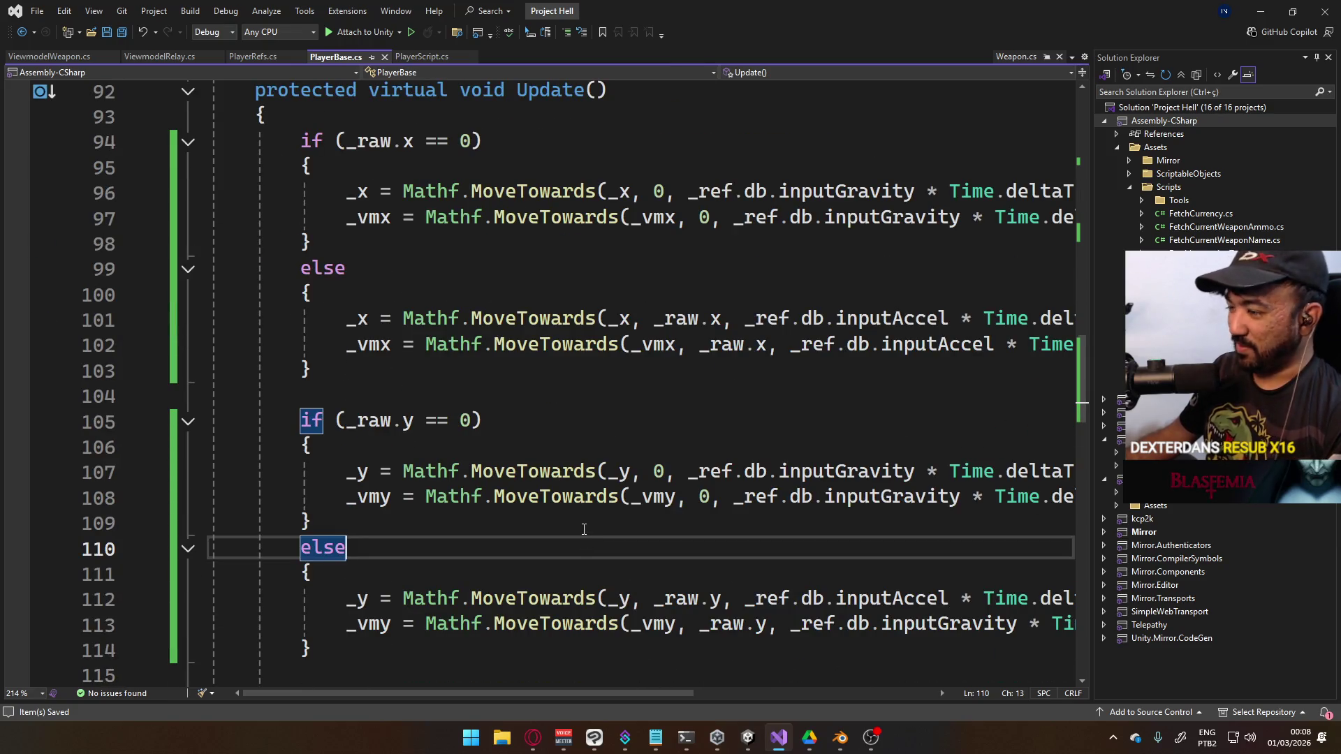
Use viewmodelAnimGravity on line 97 and viewmodelAnimAccel on line 102 for the _vmx smoothing
scroll(583, 528, "down", 1)
key("ctrl+minus")
mouse_move(610, 685)
left_mouse_down()
mouse_move(552, 669)
mouse_move(583, 649)
left_mouse_up()
double_click(810, 217)
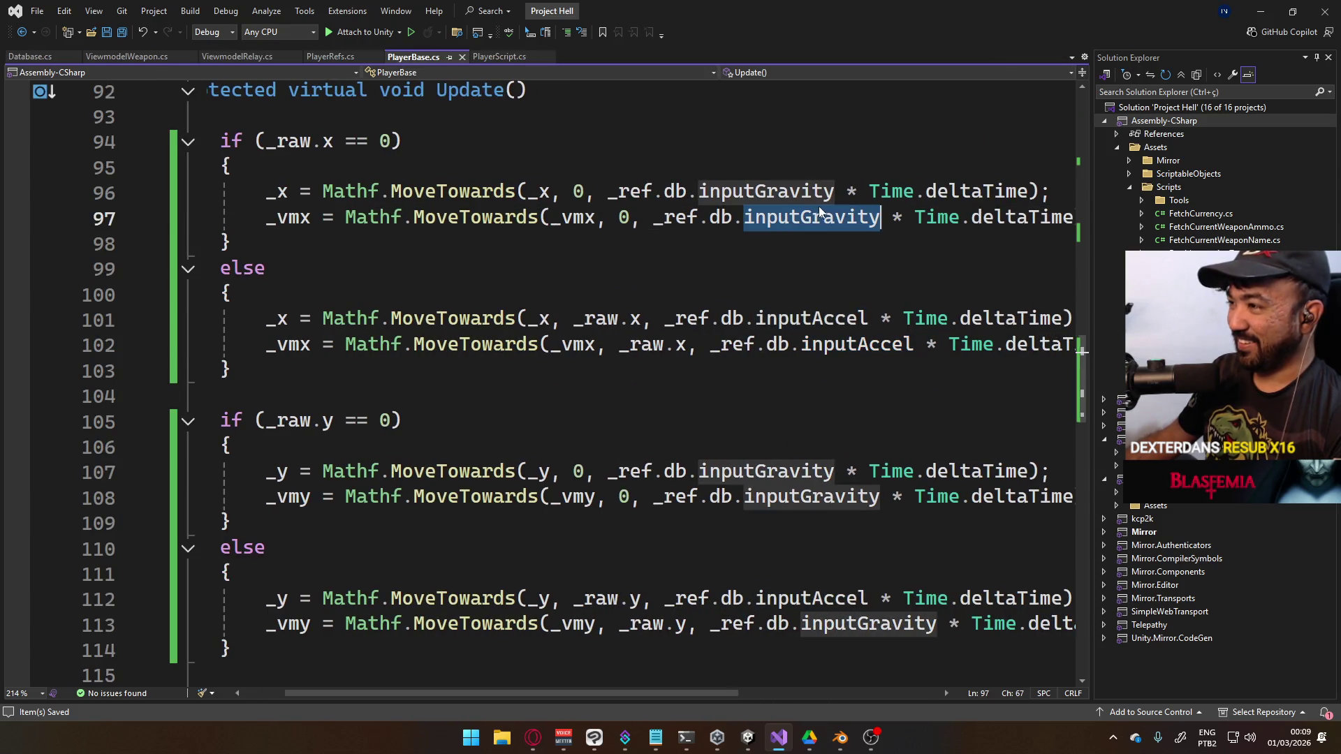
type("viewm")
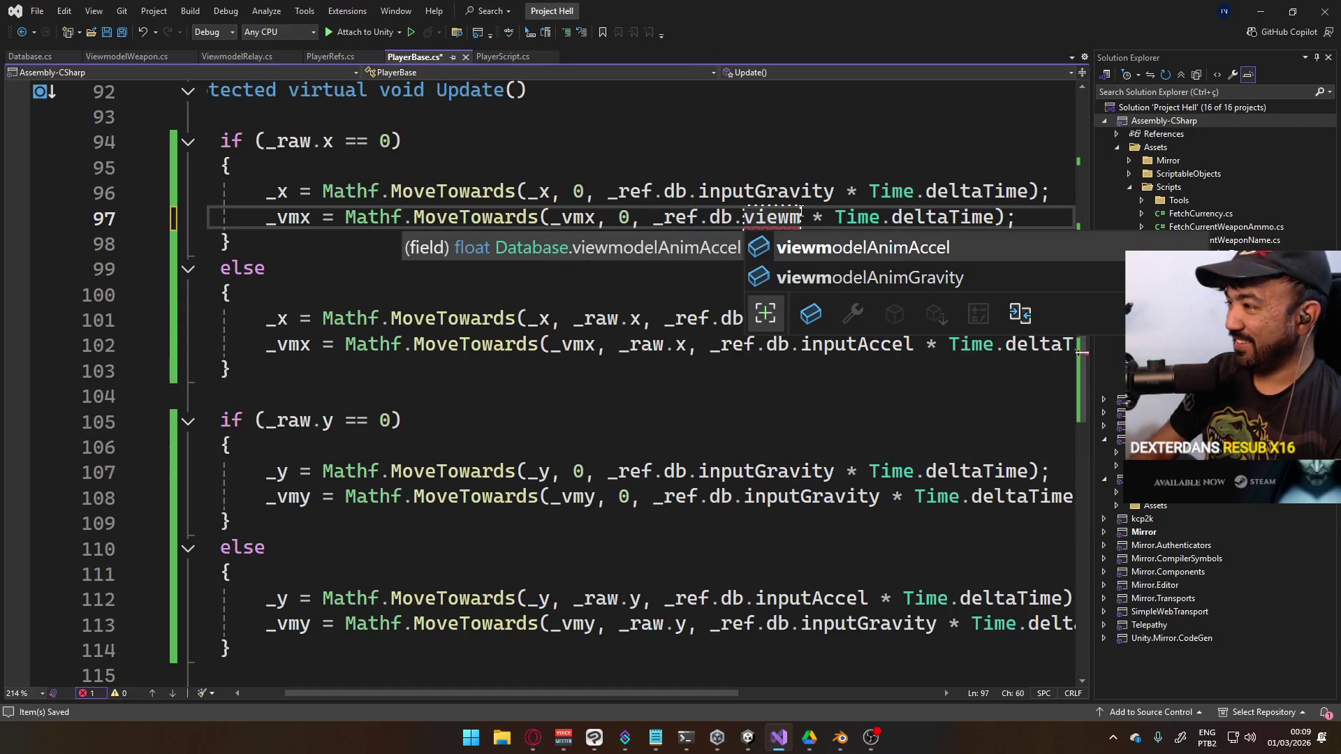
key("Down")
key("Tab")
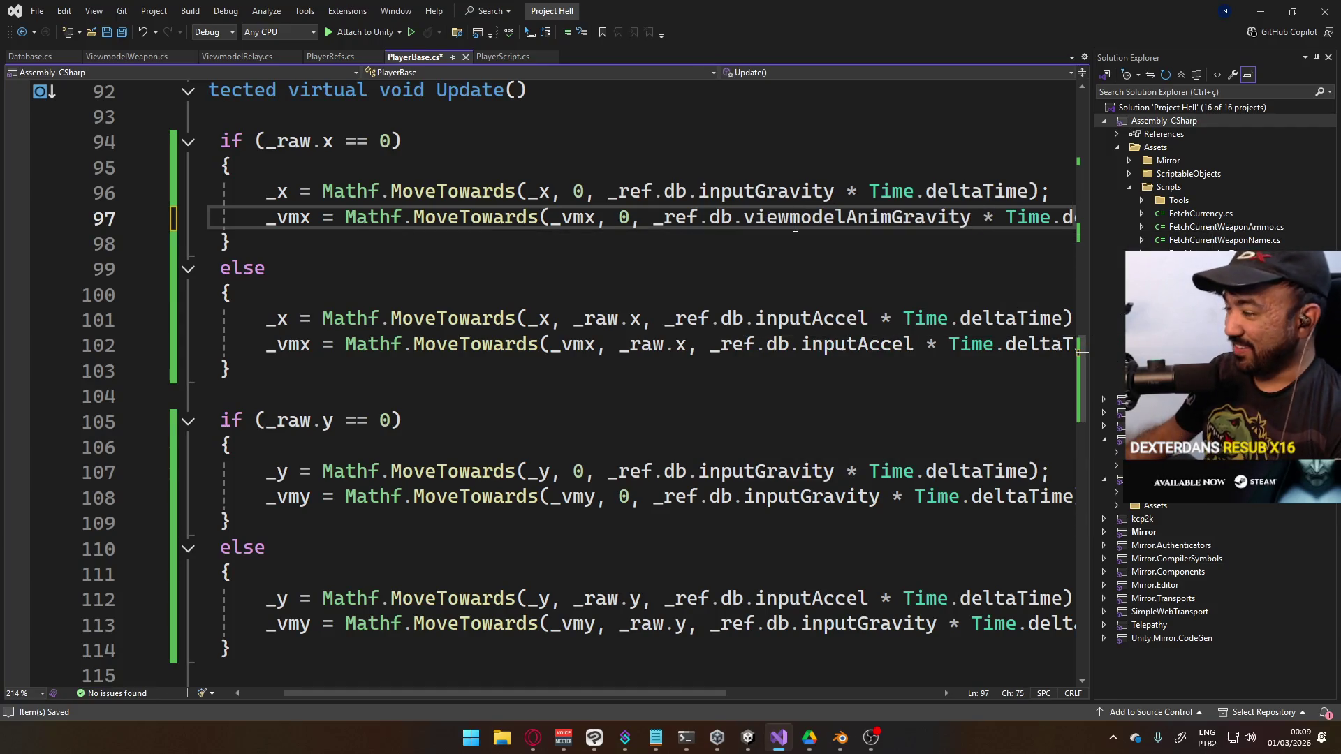
double_click(830, 344)
type("vie")
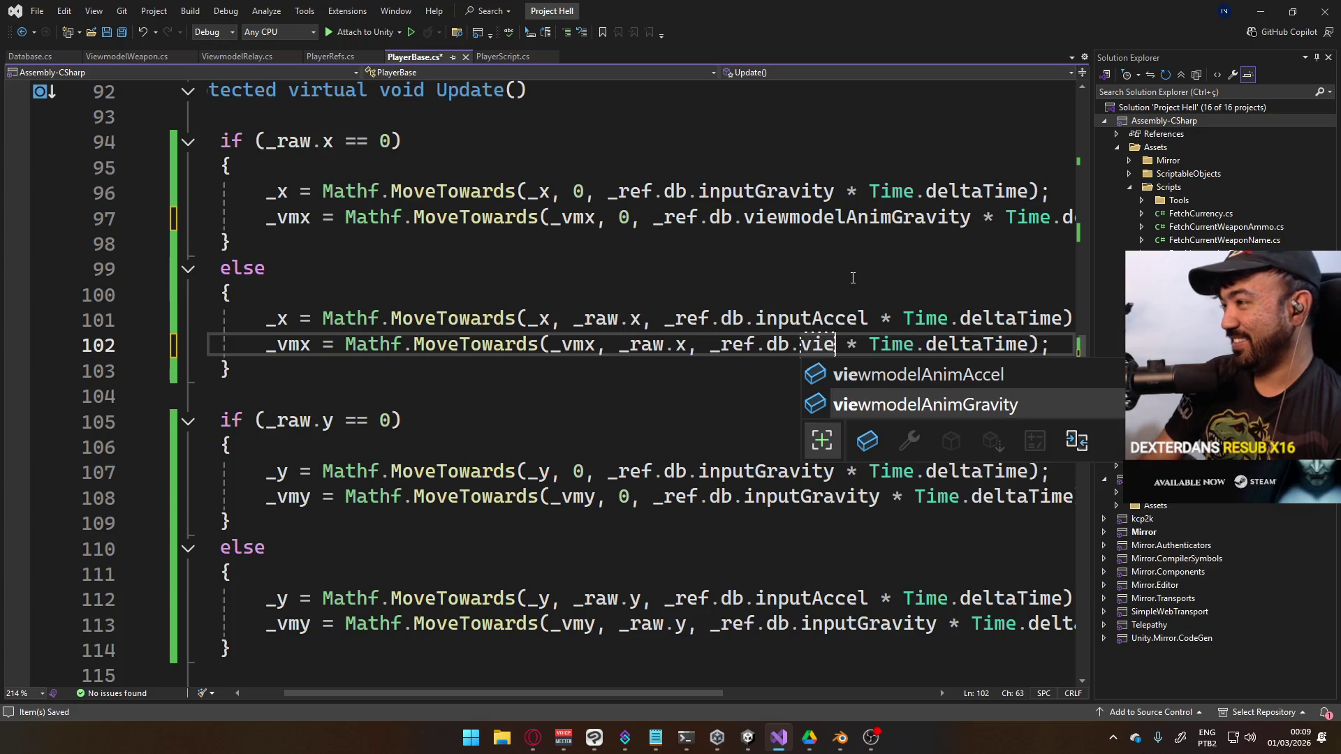
key("Up")
key("Tab")
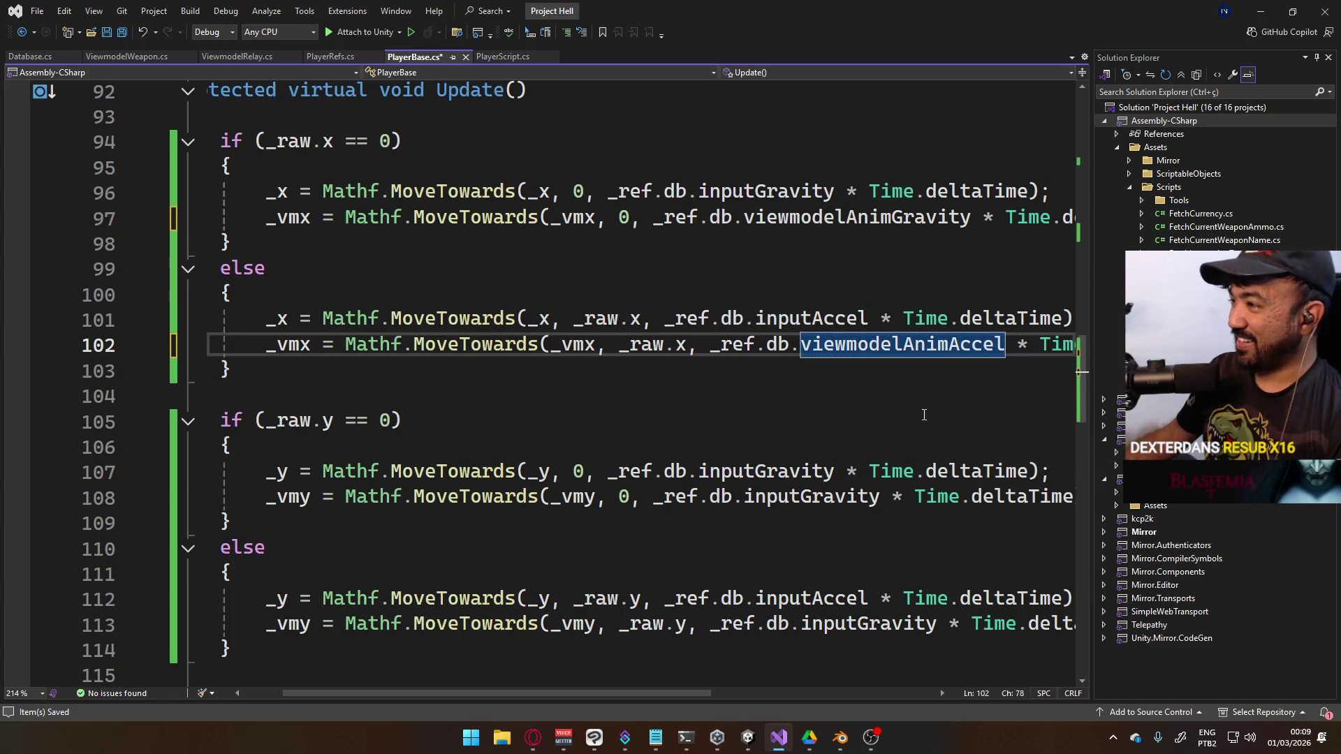
Replace inputGravity with viewmodelAnimGravity on line 108 and viewmodelAnimAccel on line 113
double_click(836, 494)
type("viewmo")
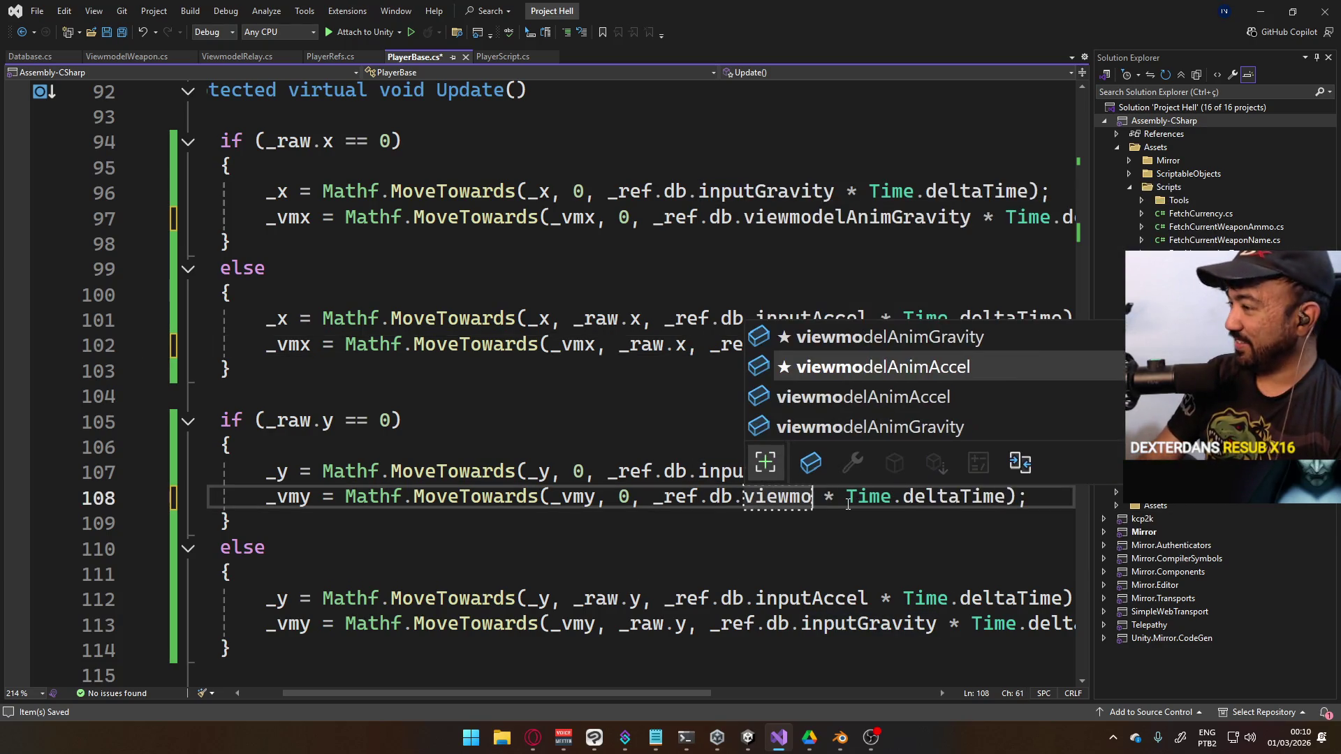
key("Down")
key("Down")
key("Tab")
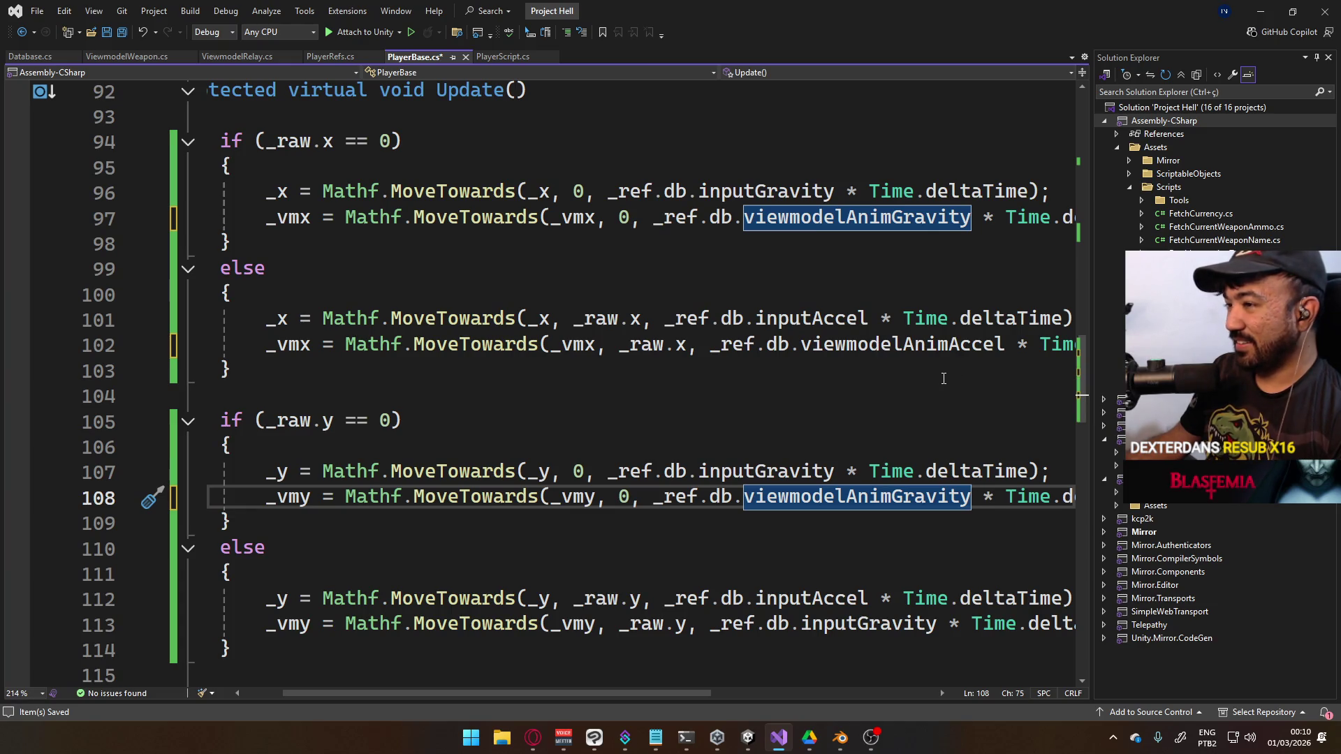
double_click(871, 621)
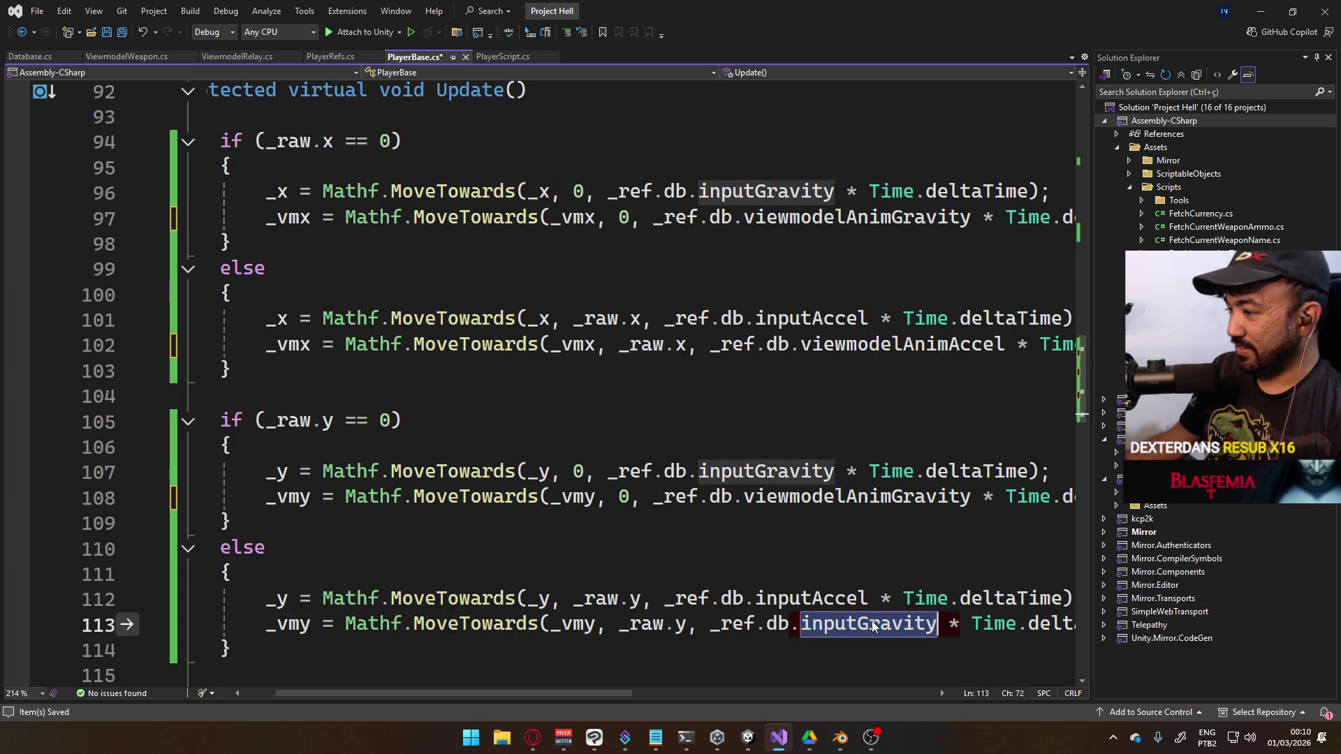
type("viewmo")
key("Down")
key("Down")
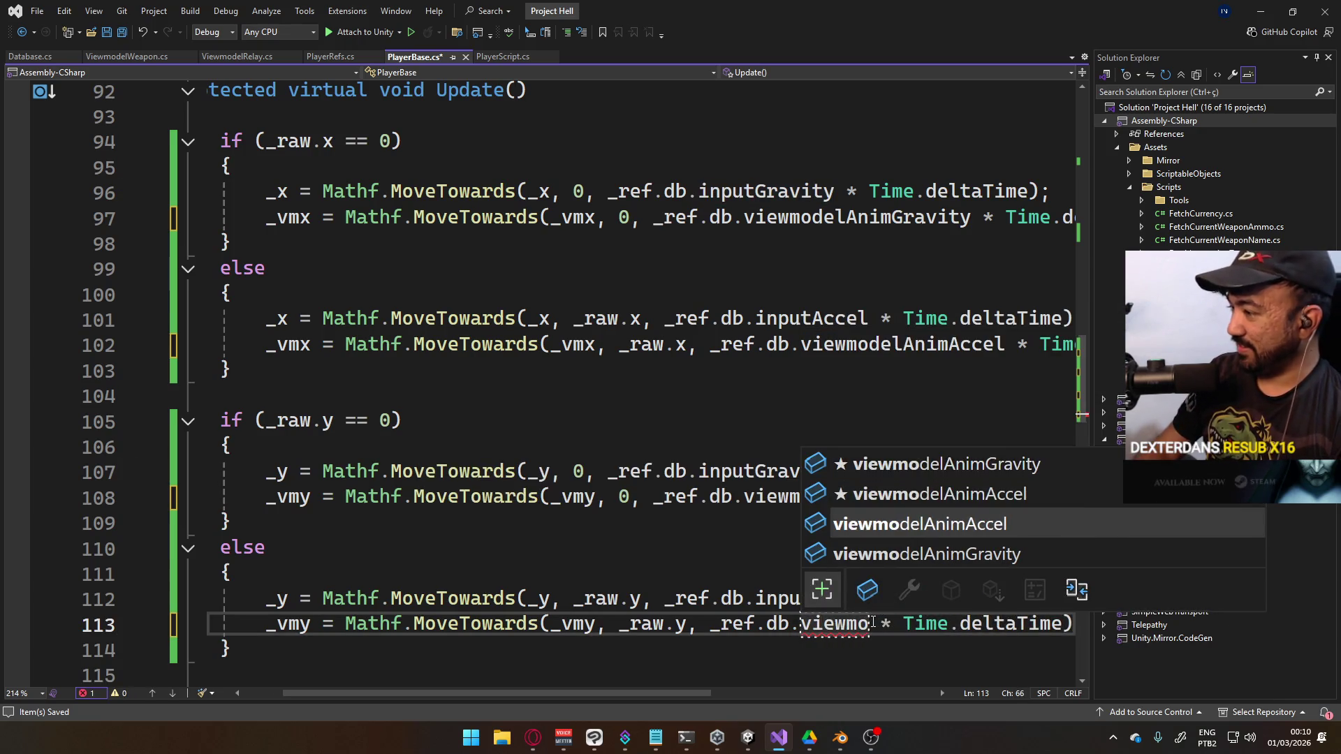
key("Tab")
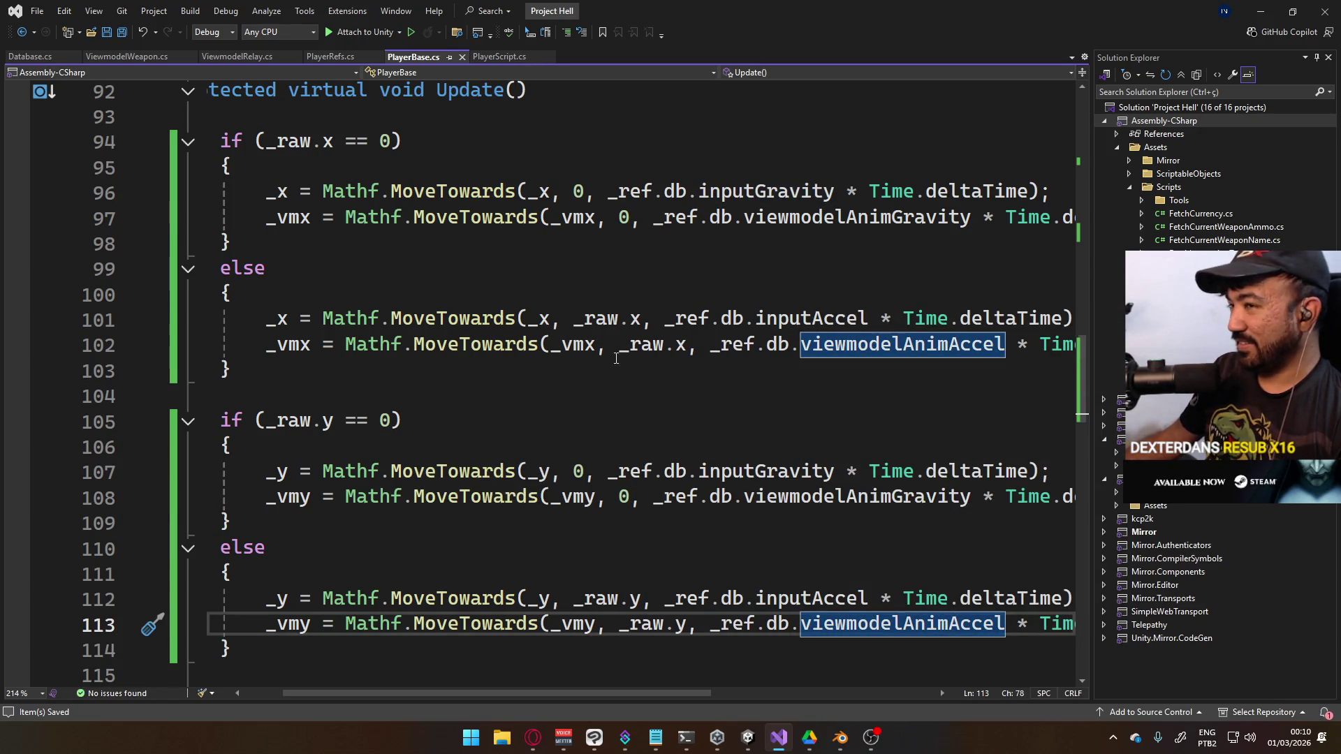
key("alt+Tab")
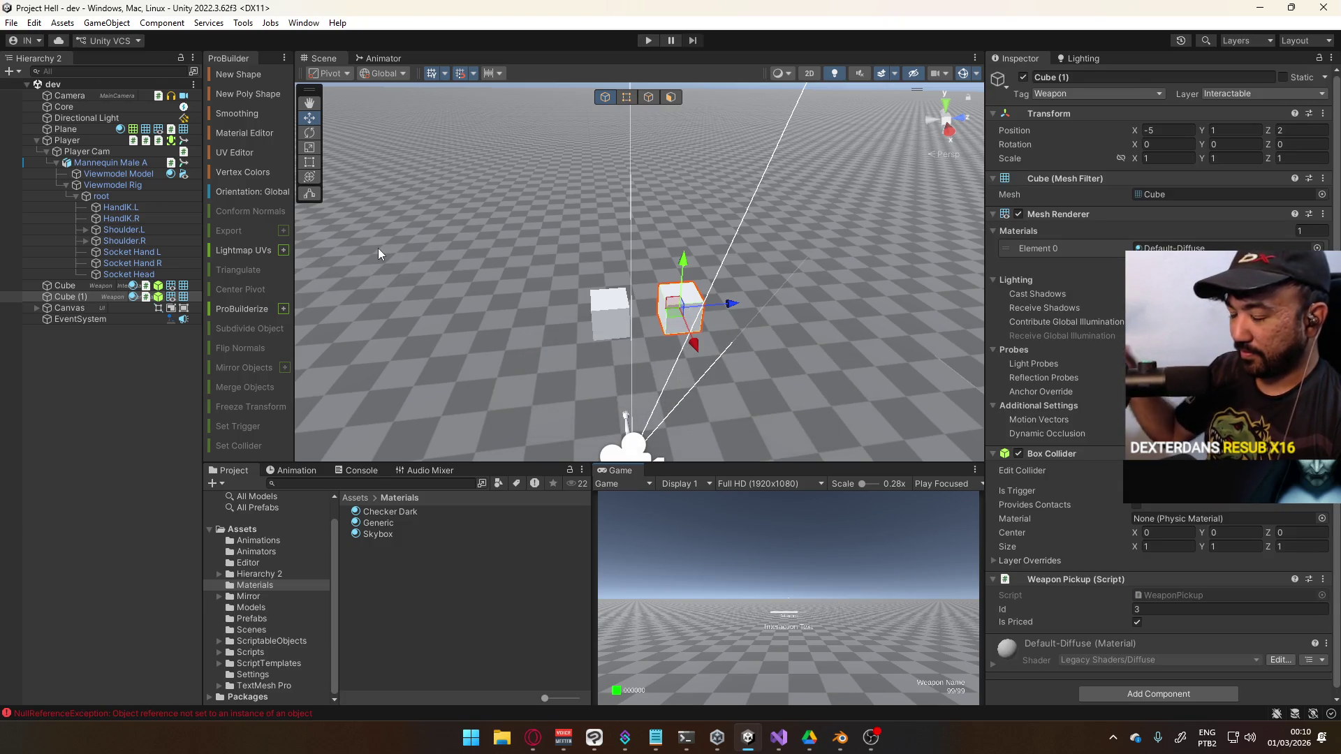
Check the Console, then set Database's Viewmodel Anim Accel and Viewmodel Anim Gravity to 3 in ScriptableObjects
left_click(347, 472)
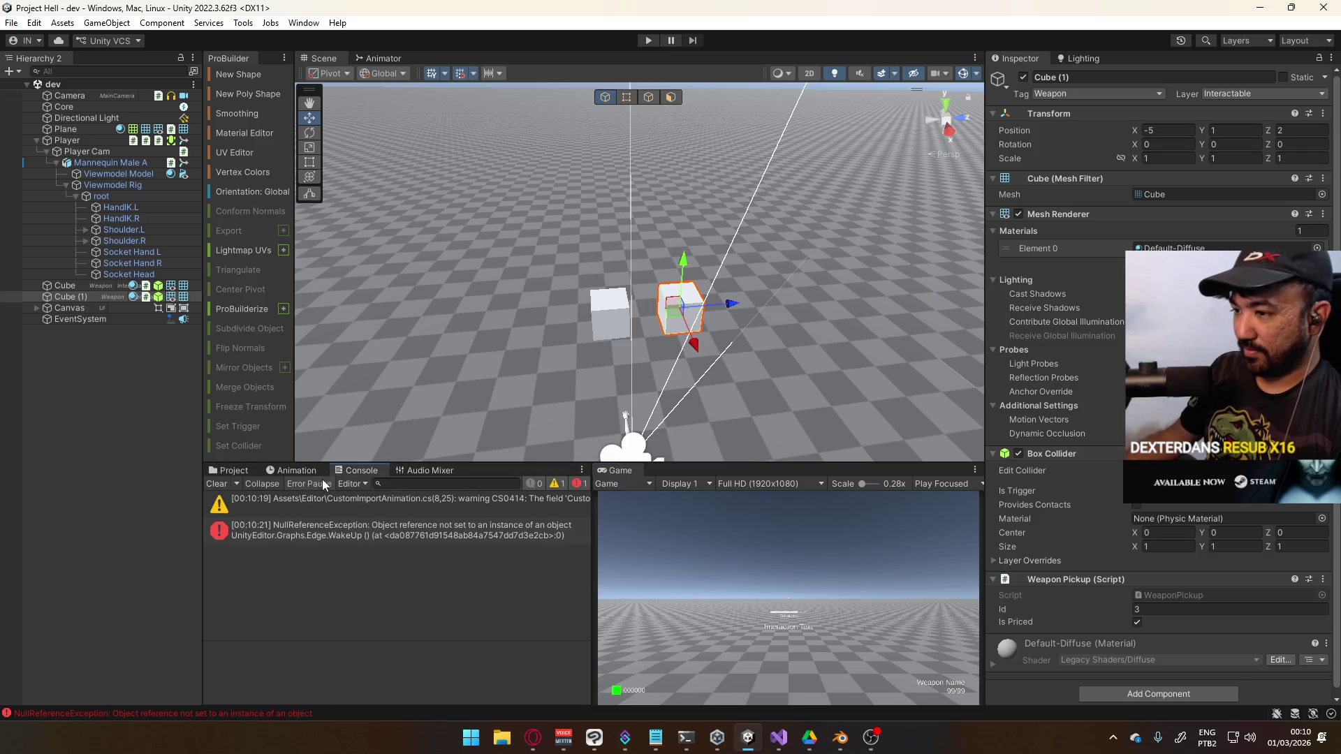
left_click(231, 470)
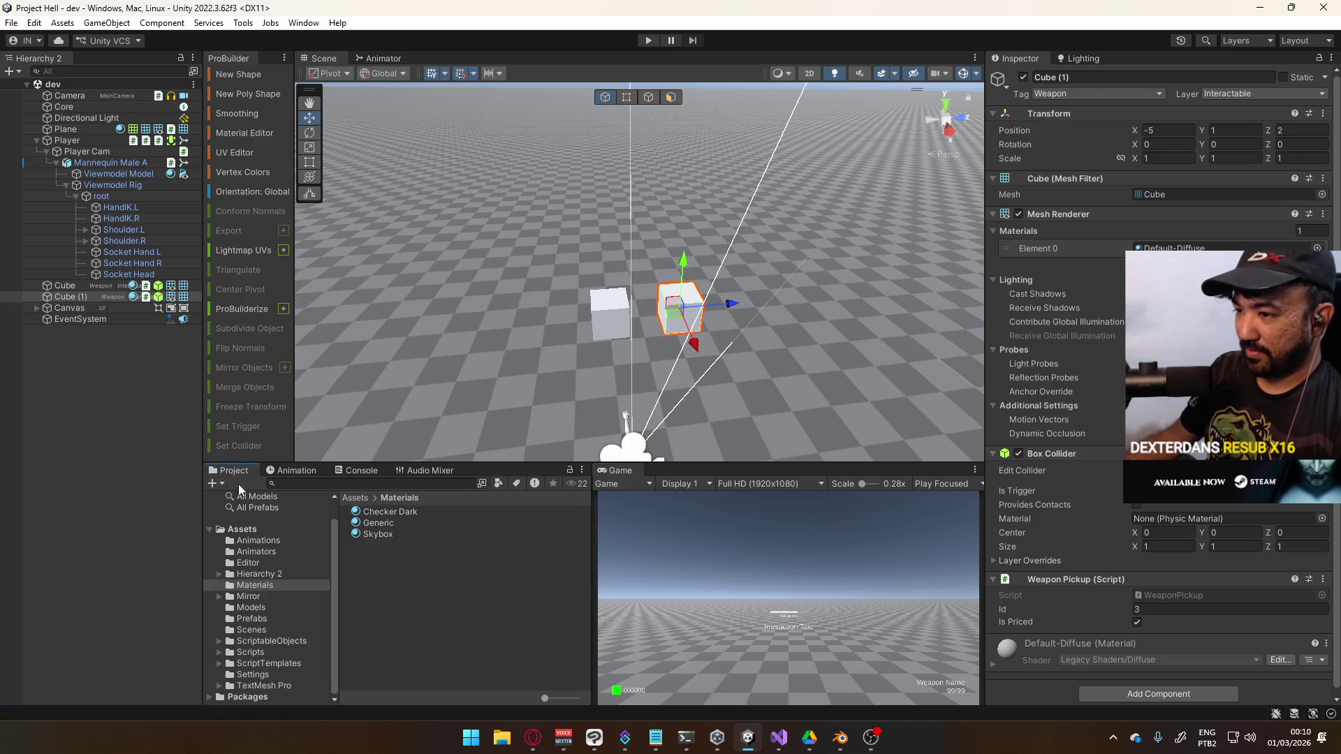
left_click(279, 642)
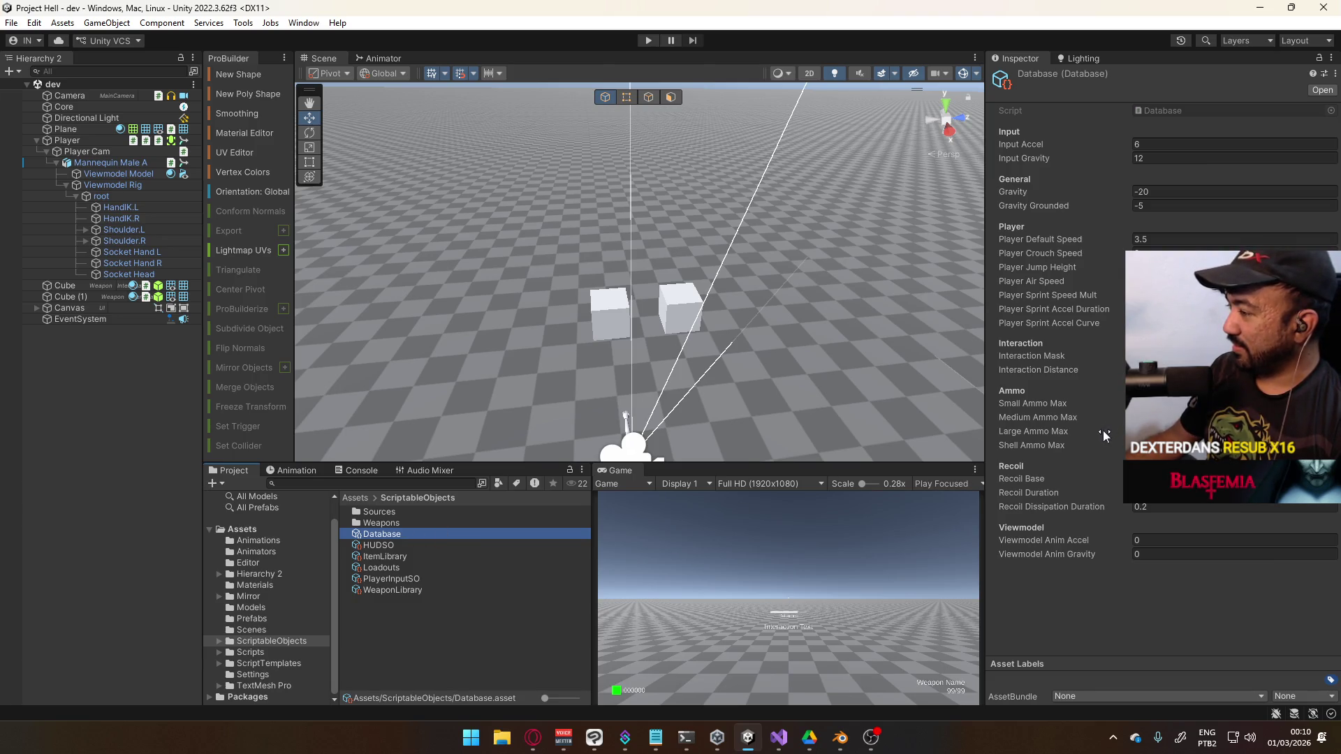
left_click(1145, 539)
type("3")
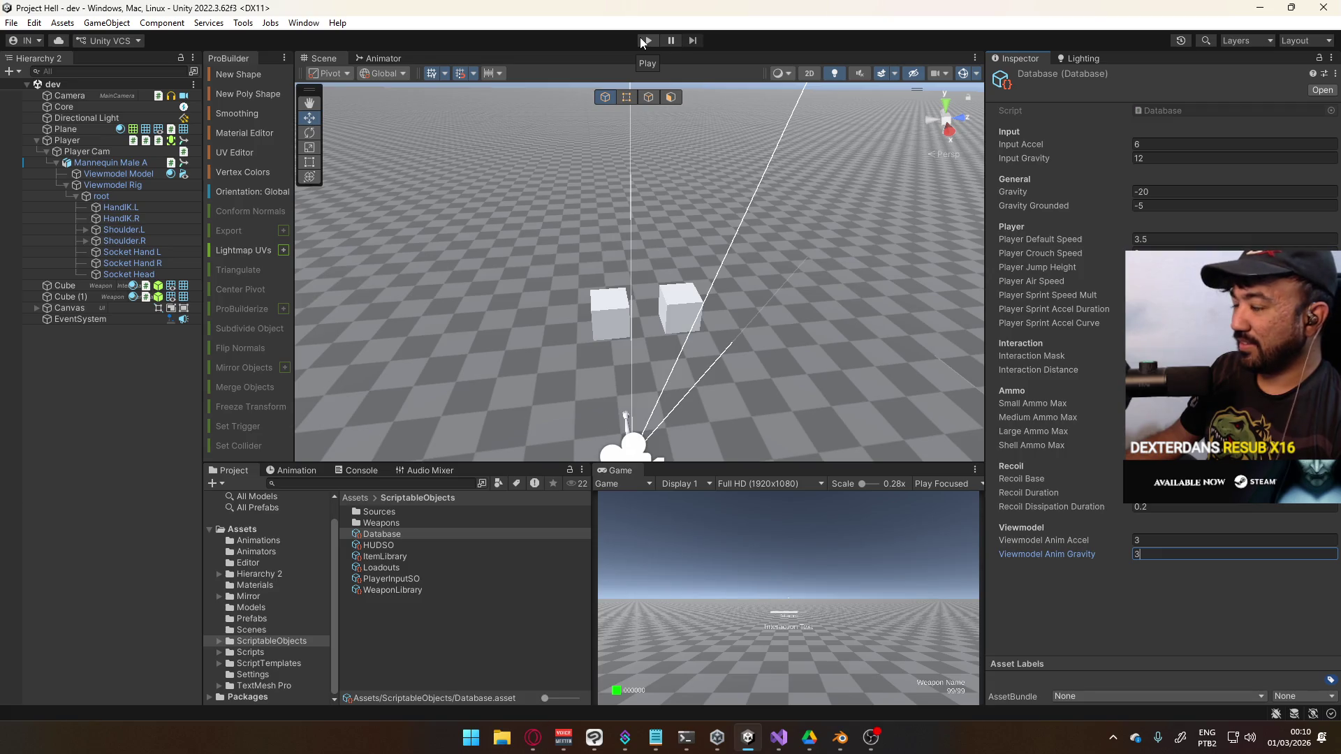
key("alt+Tab")
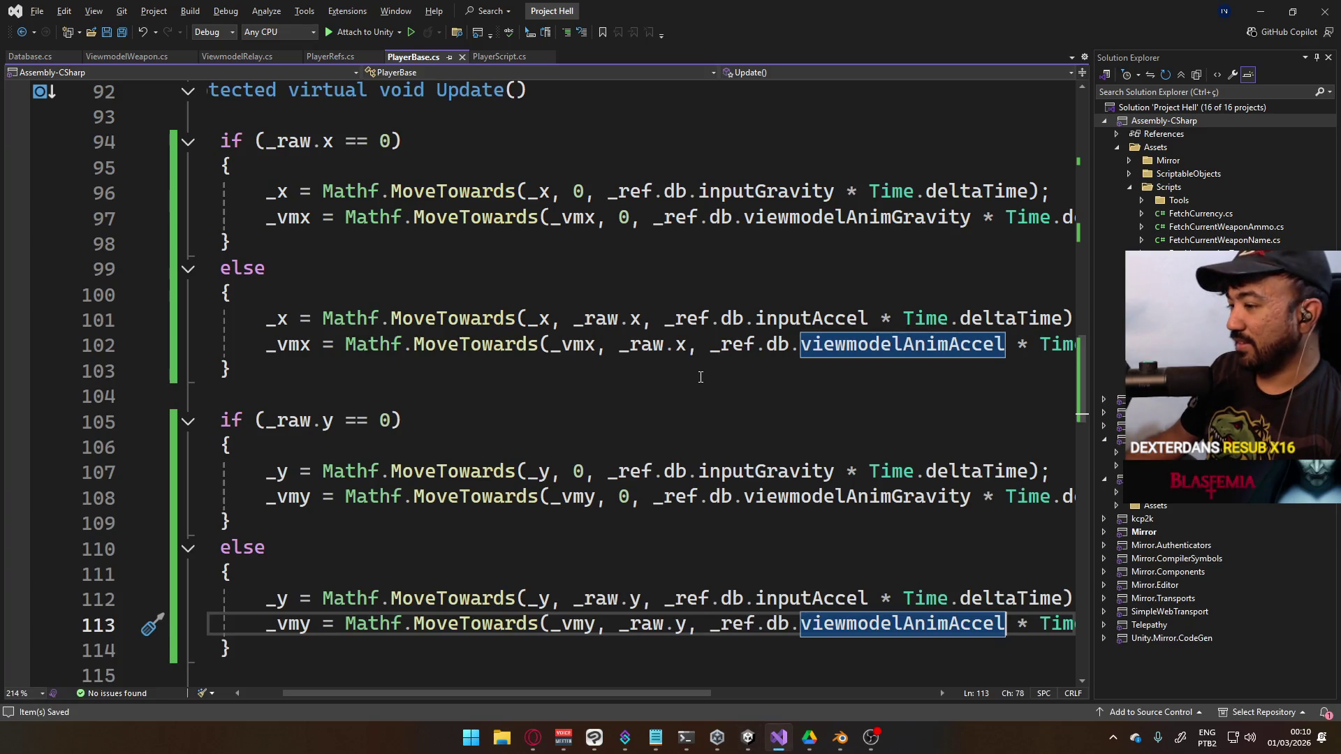
Change the ViewmodelAnim.SetFloat calls on lines 118–119 to pass _vmx and _vmy
scroll(607, 587, "down", 3)
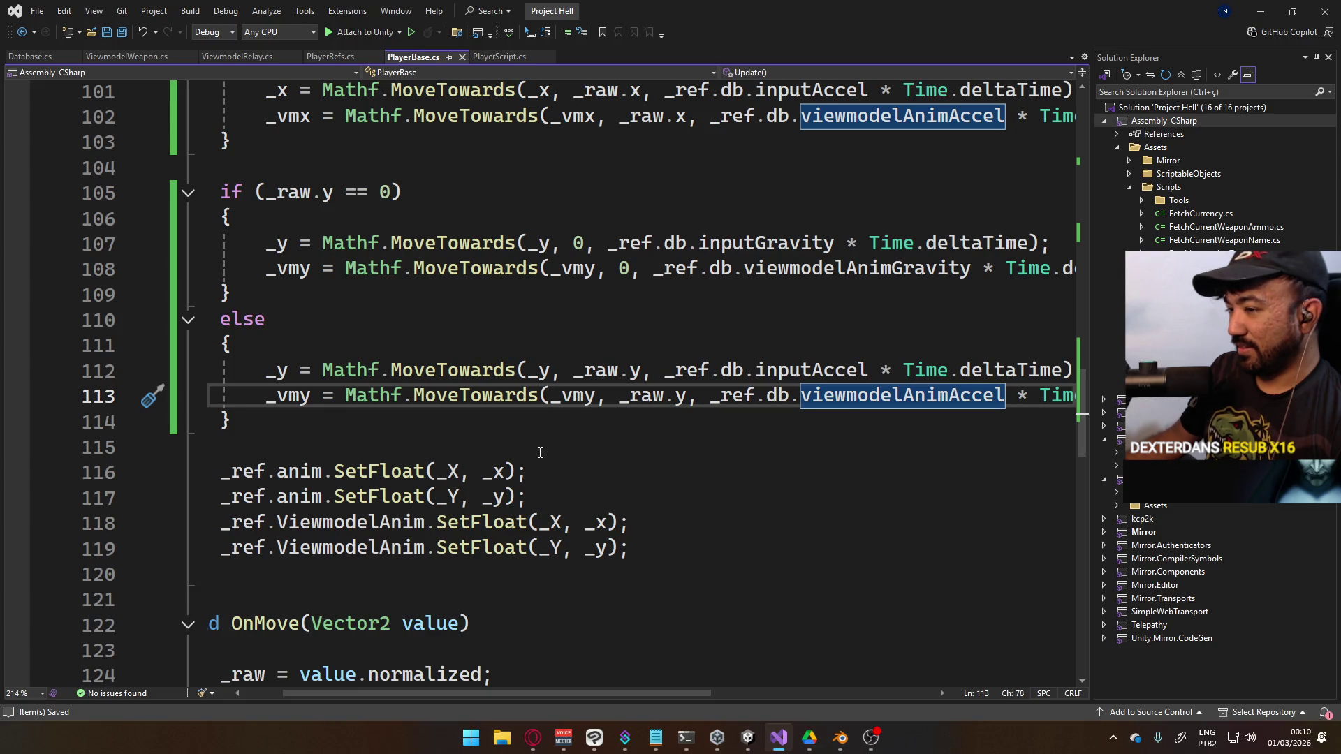
left_click(599, 523)
type("v")
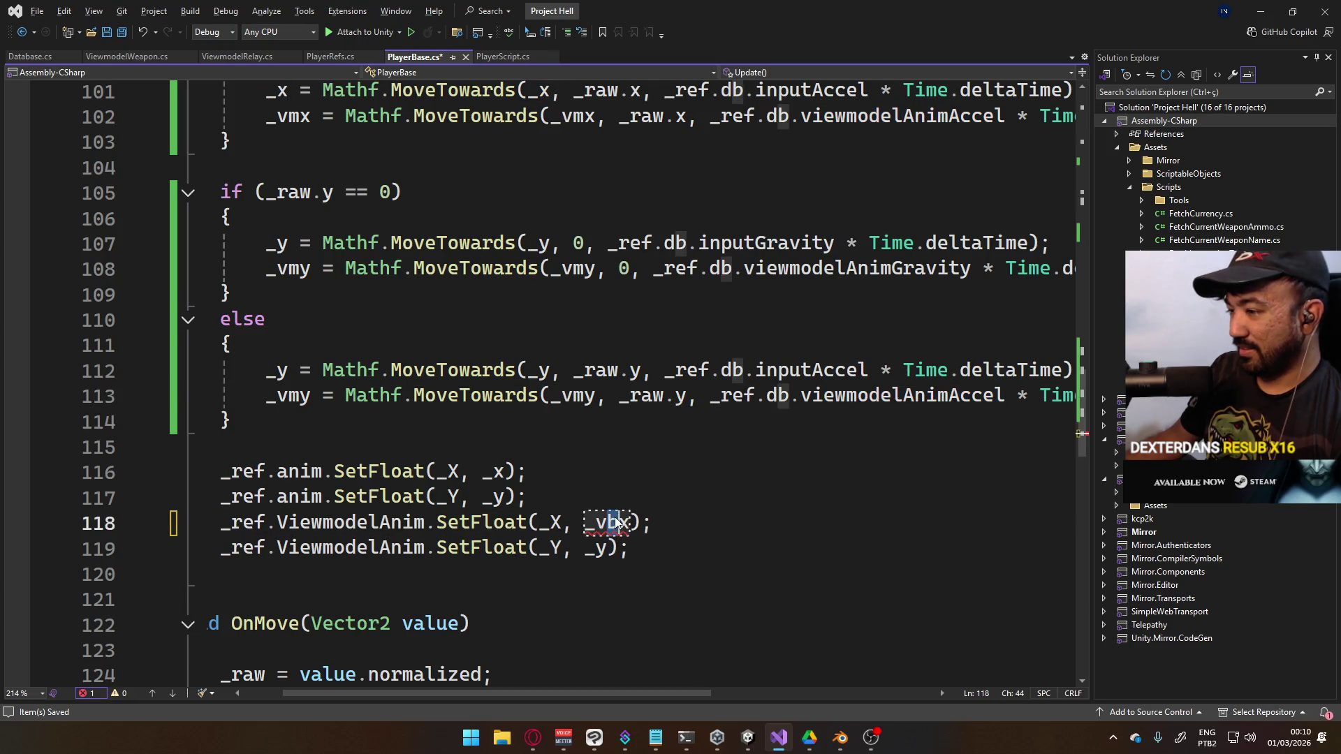
key("BackSpace")
type("n")
key("BackSpace")
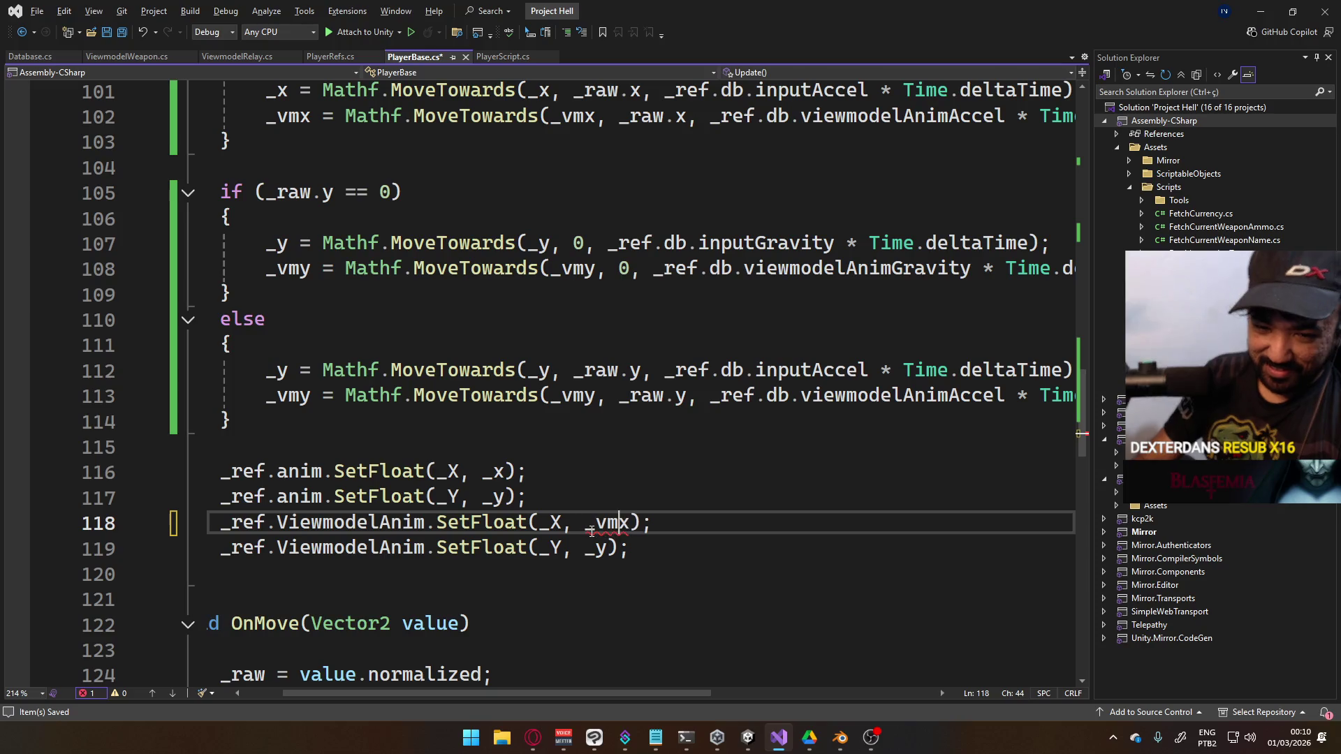
key("Down")
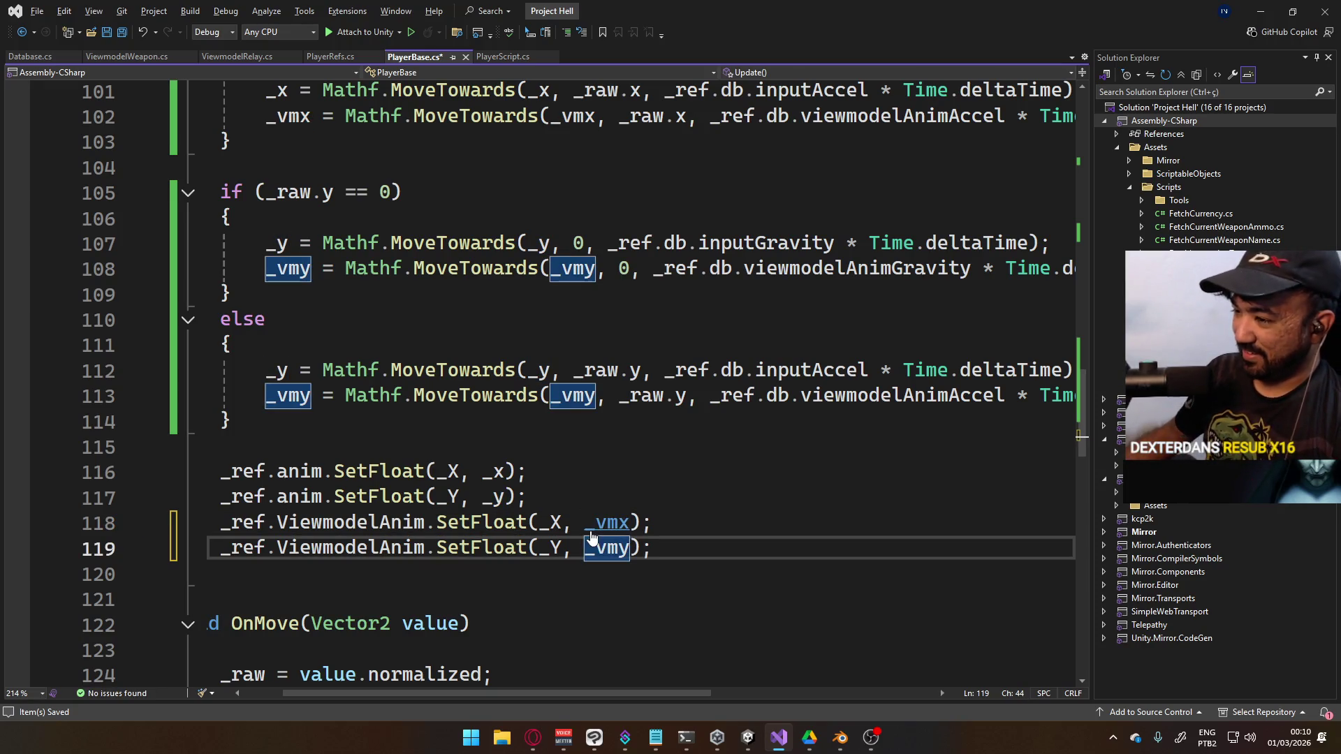
key("alt+Tab")
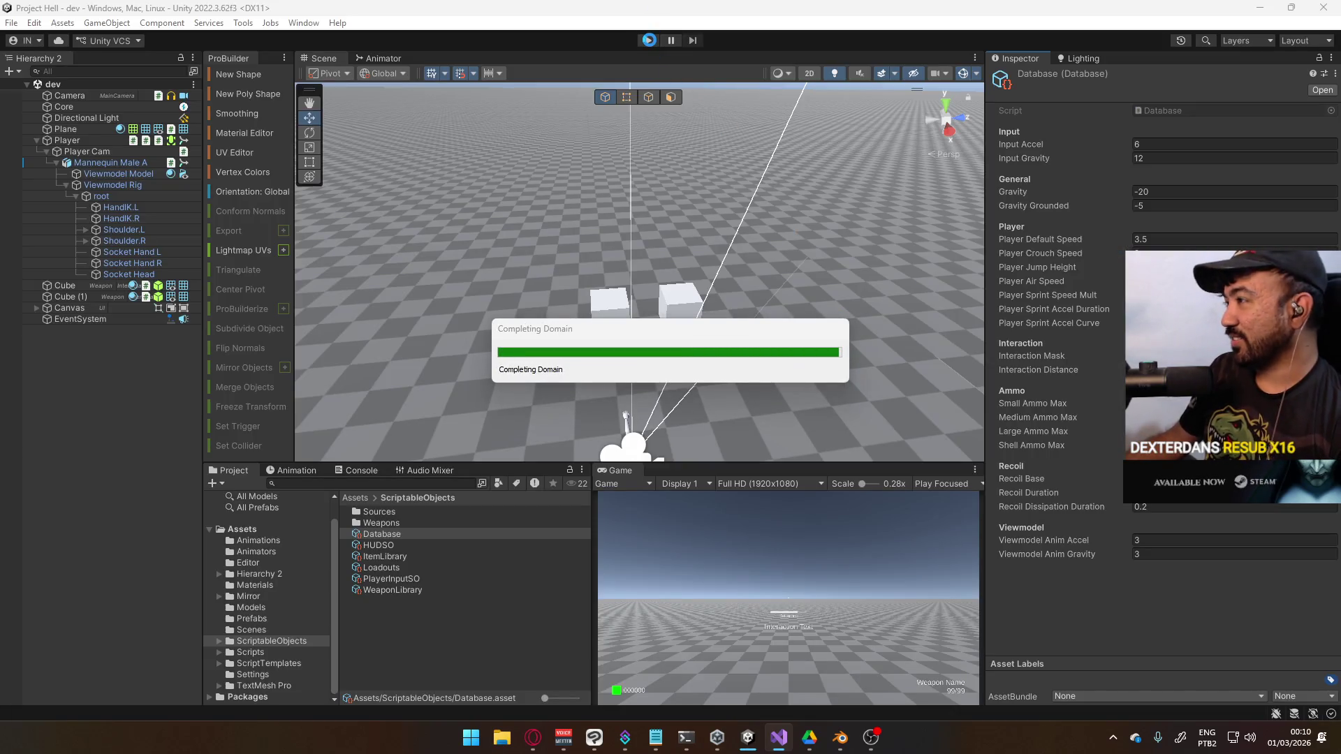
Enter Play mode and set Viewmodel Anim Accel and Viewmodel Anim Gravity to 4
left_click(649, 40)
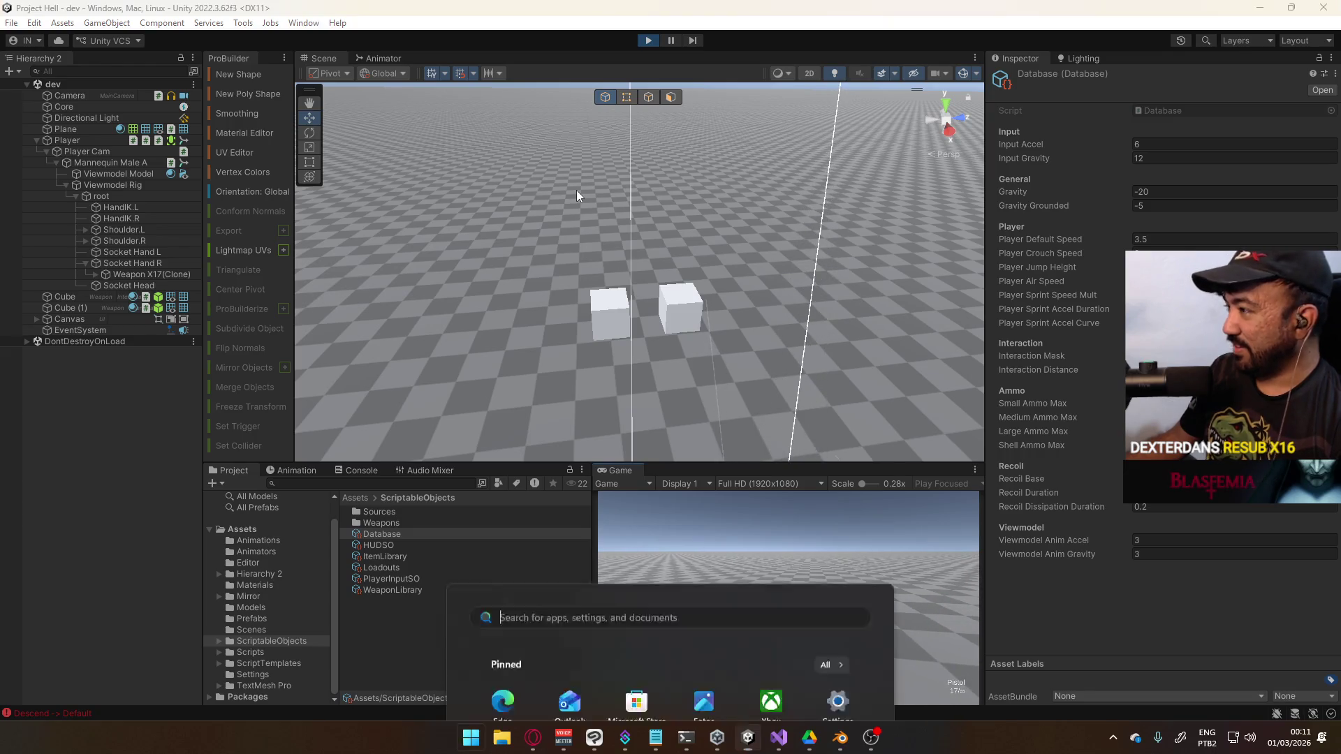
key("super")
key("super")
left_click(1158, 542)
type("4")
left_click(1156, 553)
type("4")
key("Return")
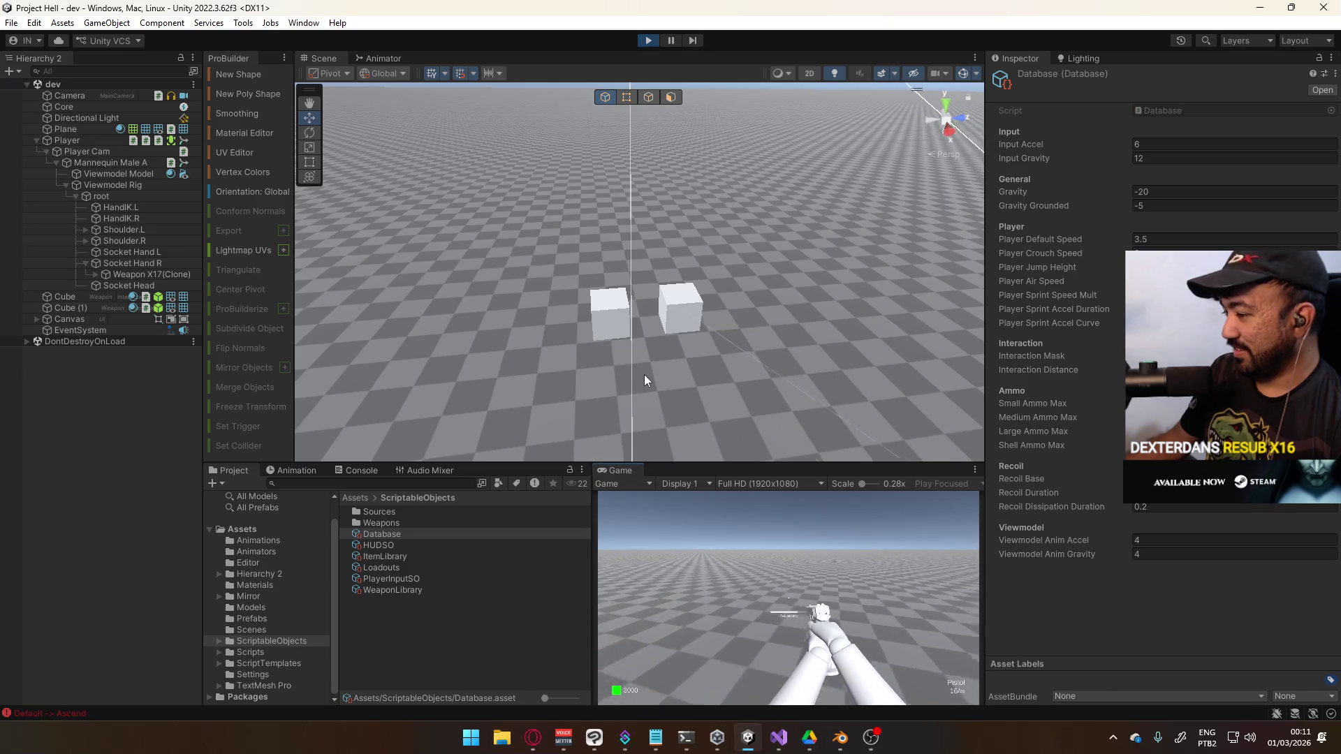
Toggle crouch twice to test the viewmodel motion, then adjust Viewmodel Anim Accel again
key("c")
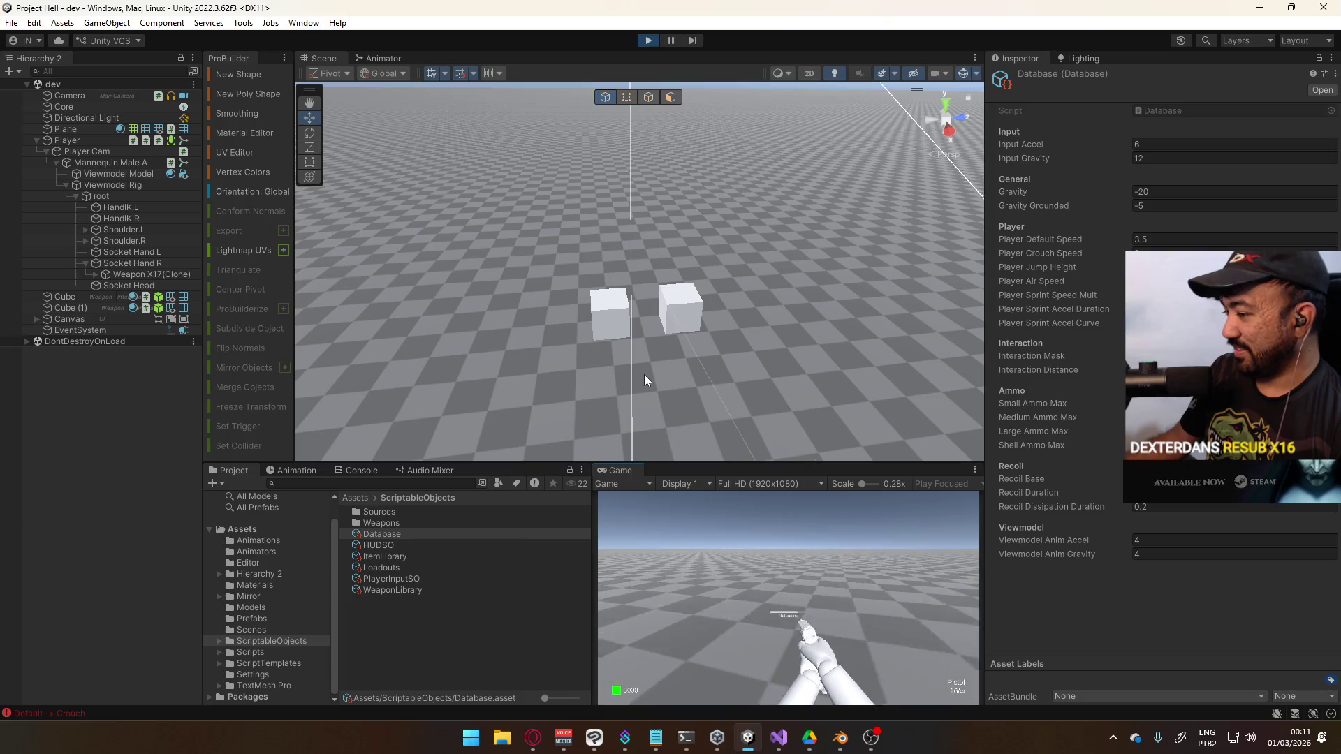
key("c")
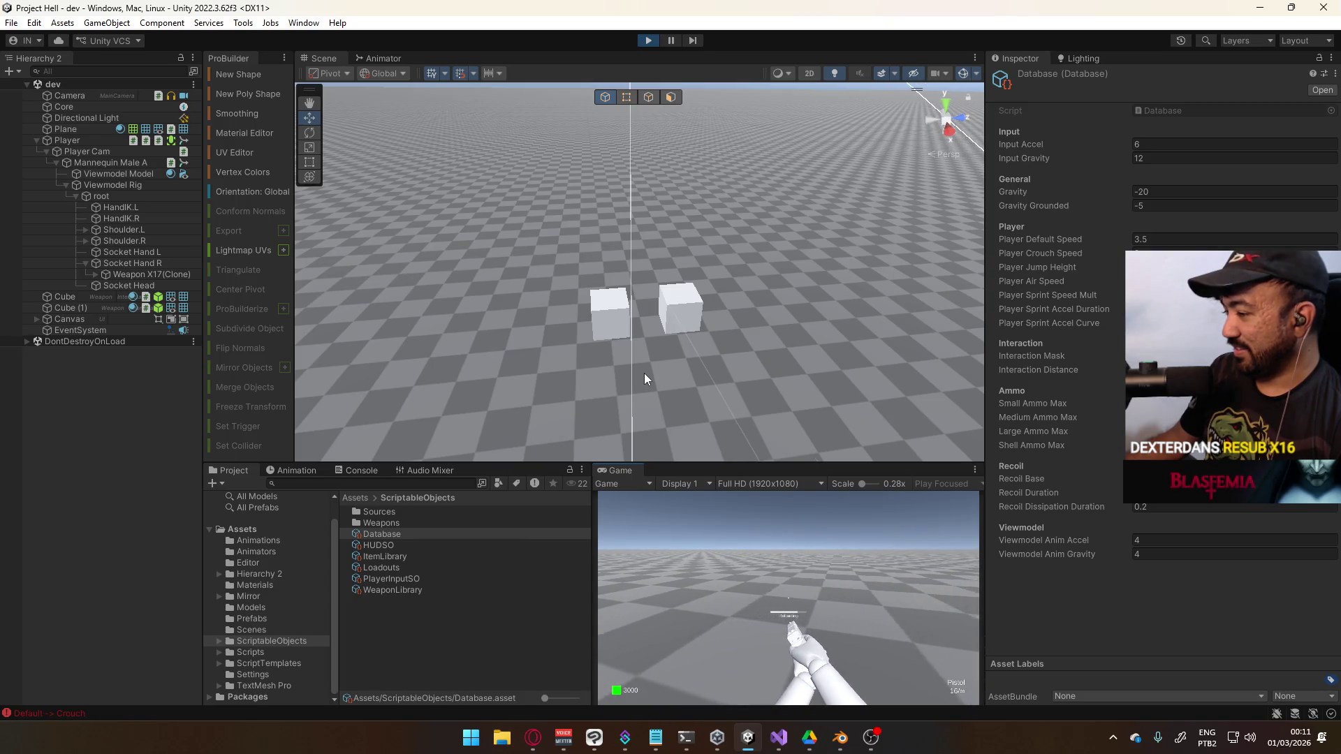
left_click(1199, 538)
In the Database, set Viewmodel Anim Gravity to 6 and Viewmodel Anim Accel to 3
type("6")
left_click(1188, 551)
type("6")
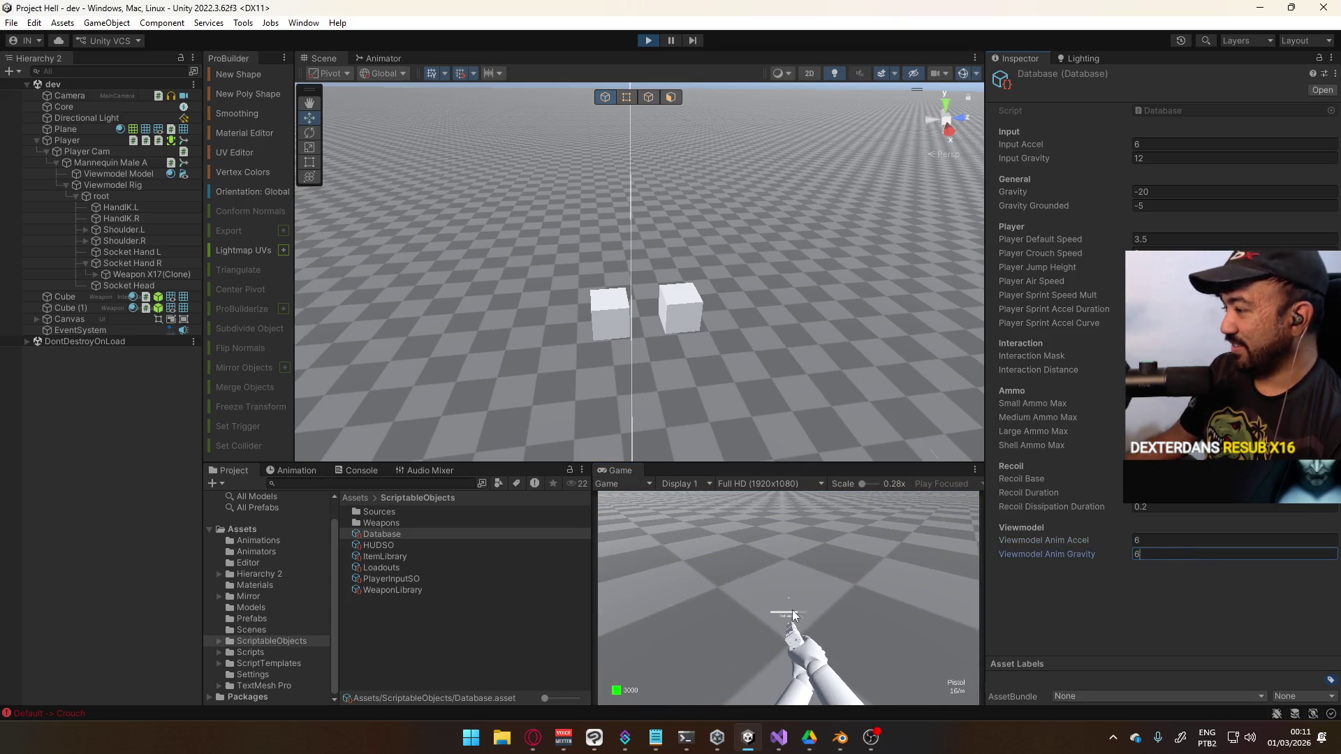
type("c")
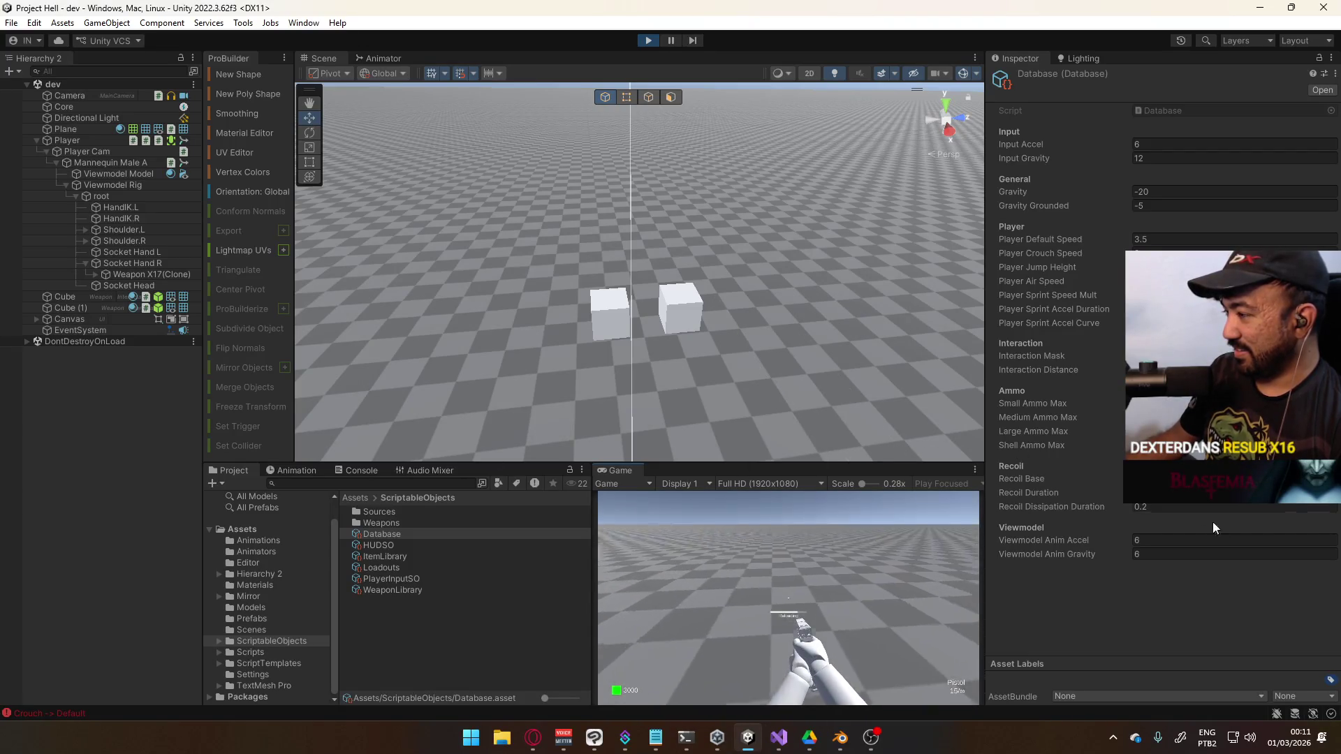
left_click(1173, 537)
type("4")
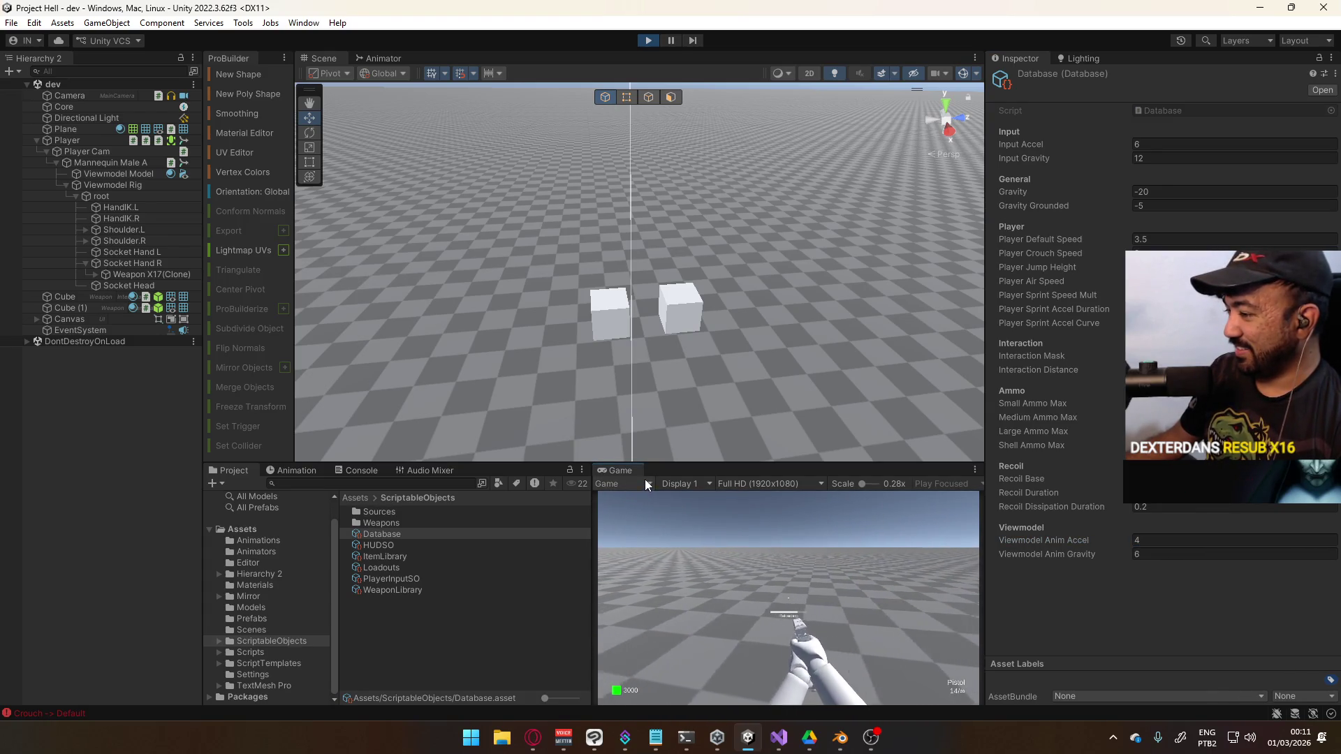
left_click(1171, 539)
type("3")
key("Return")
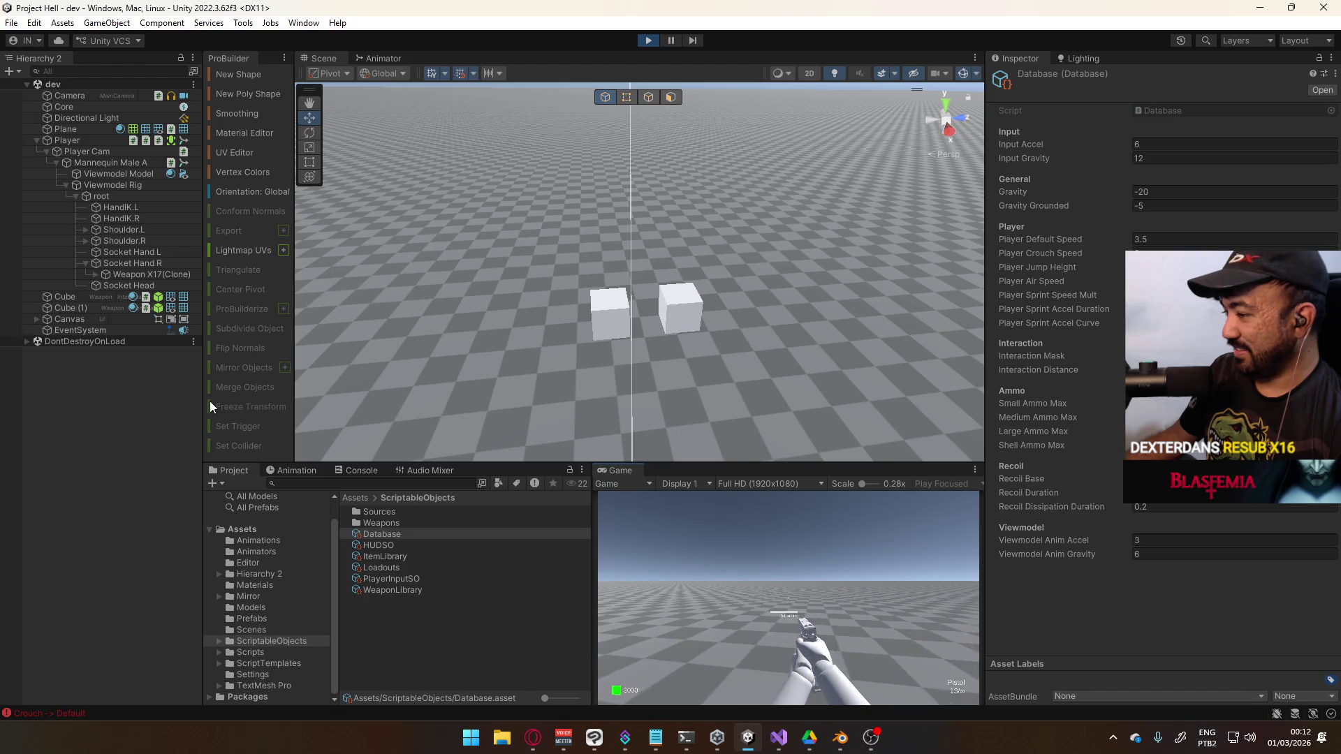
In Play mode, sprint, walk and strafe with the SMG, then crouch and stand back up
left_click(735, 535)
key("shift")
key("w")
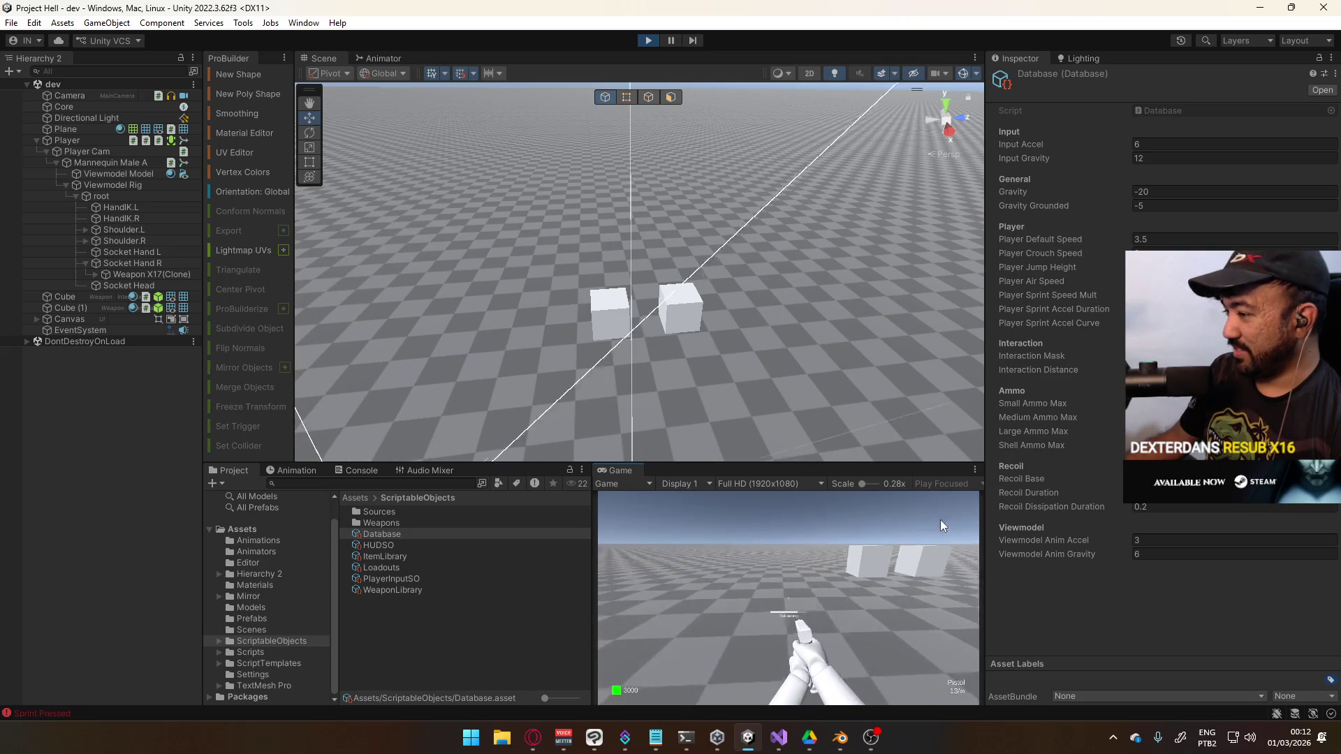
key("2")
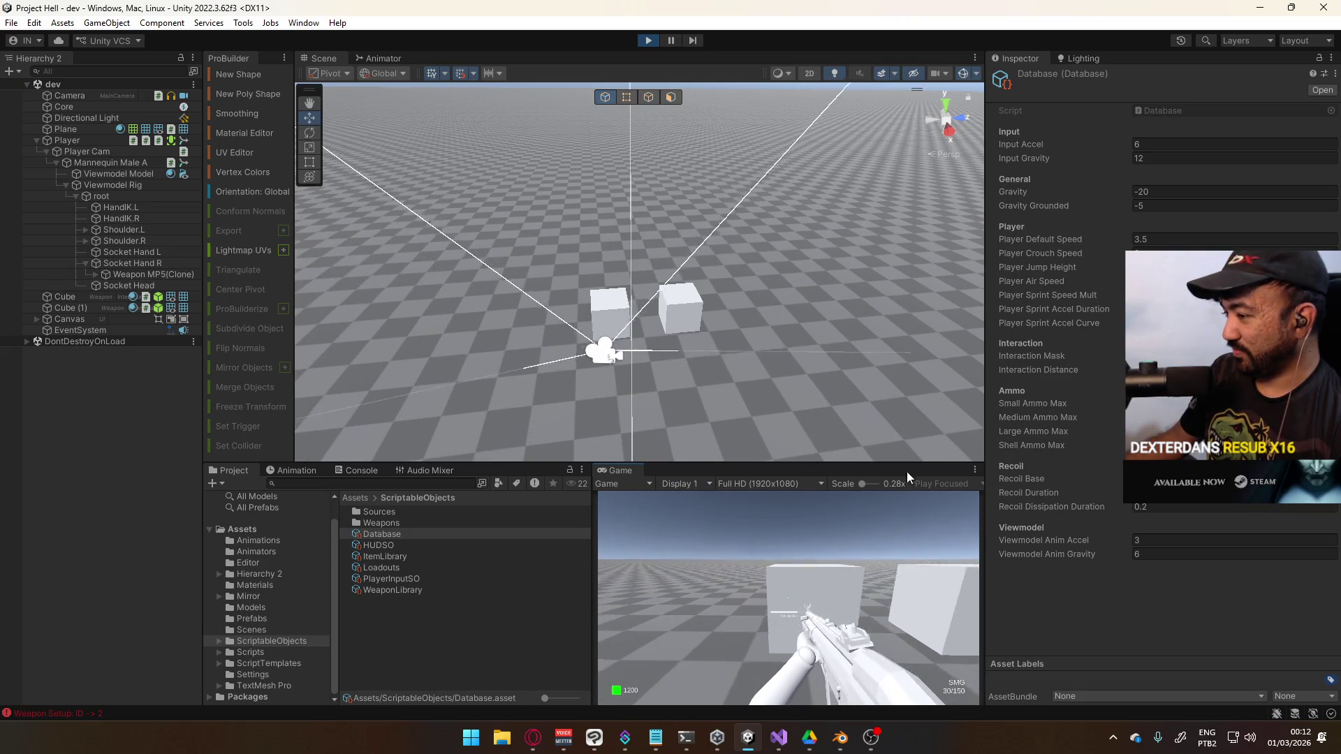
key("s")
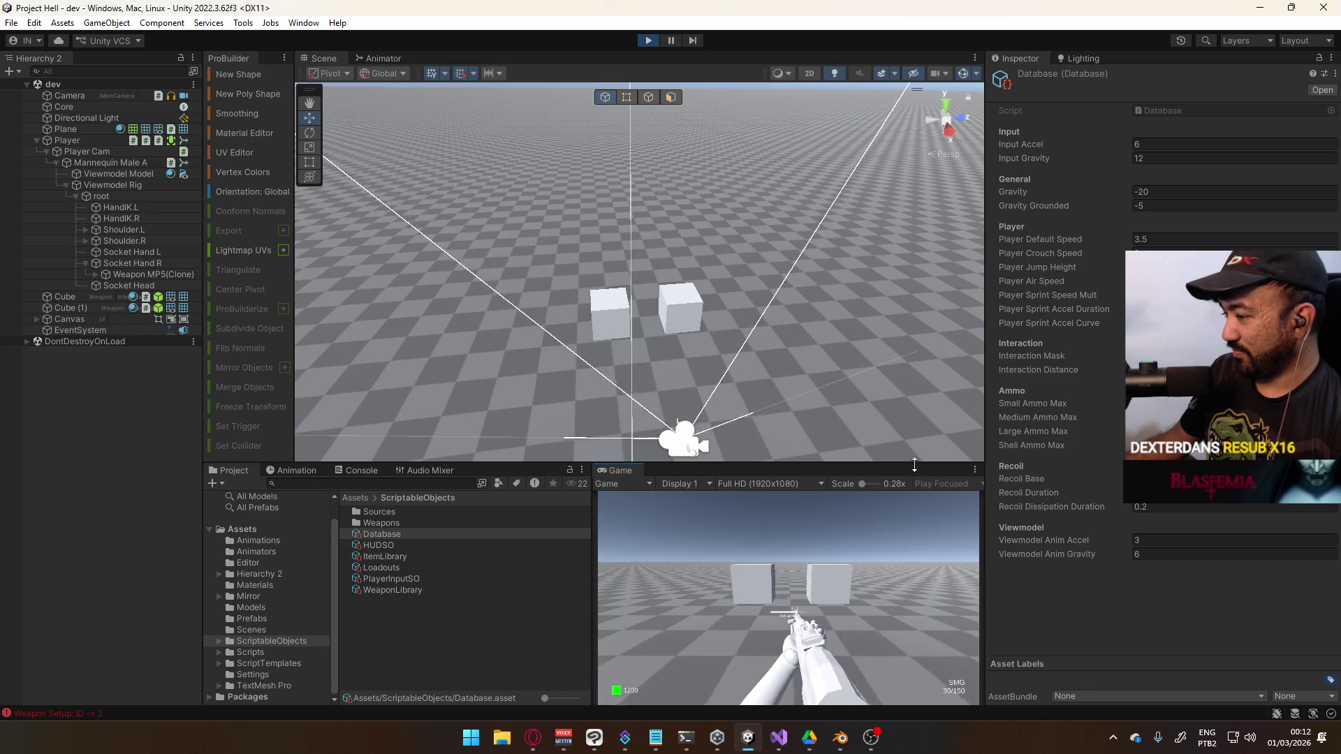
key("a")
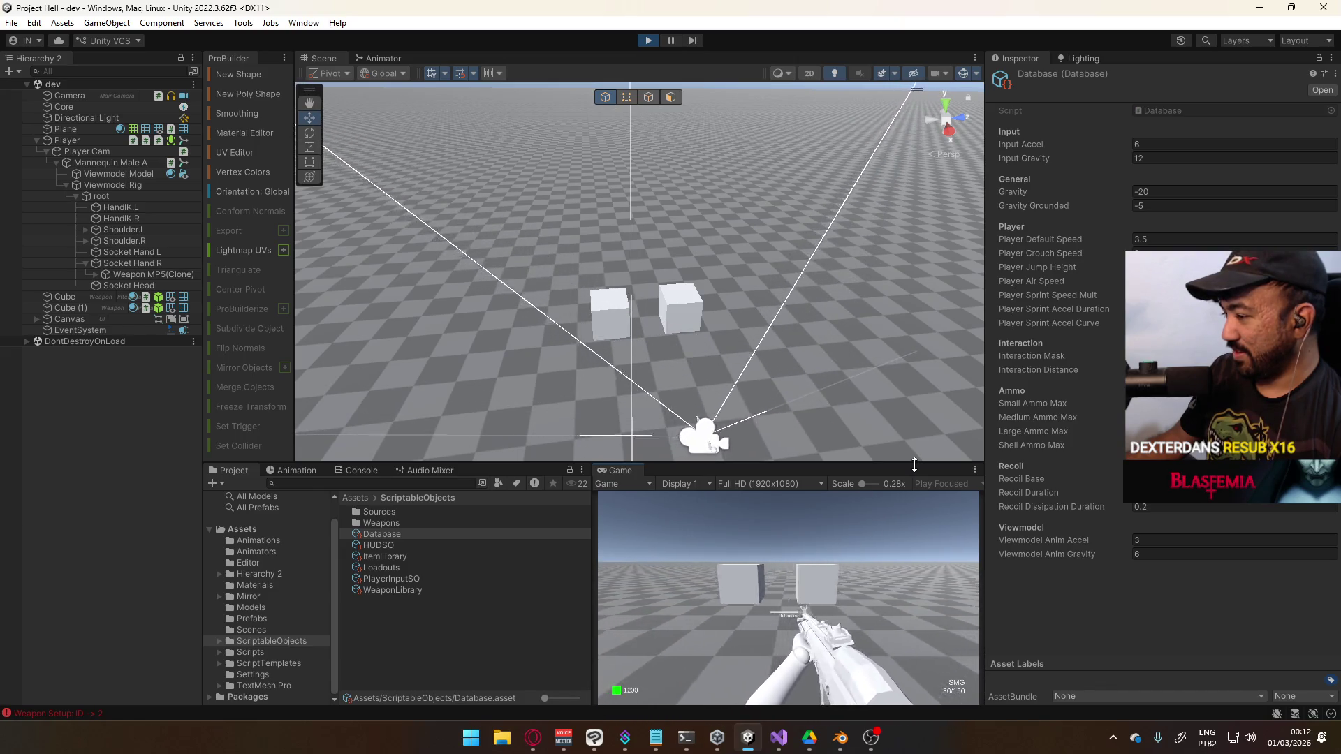
key("d")
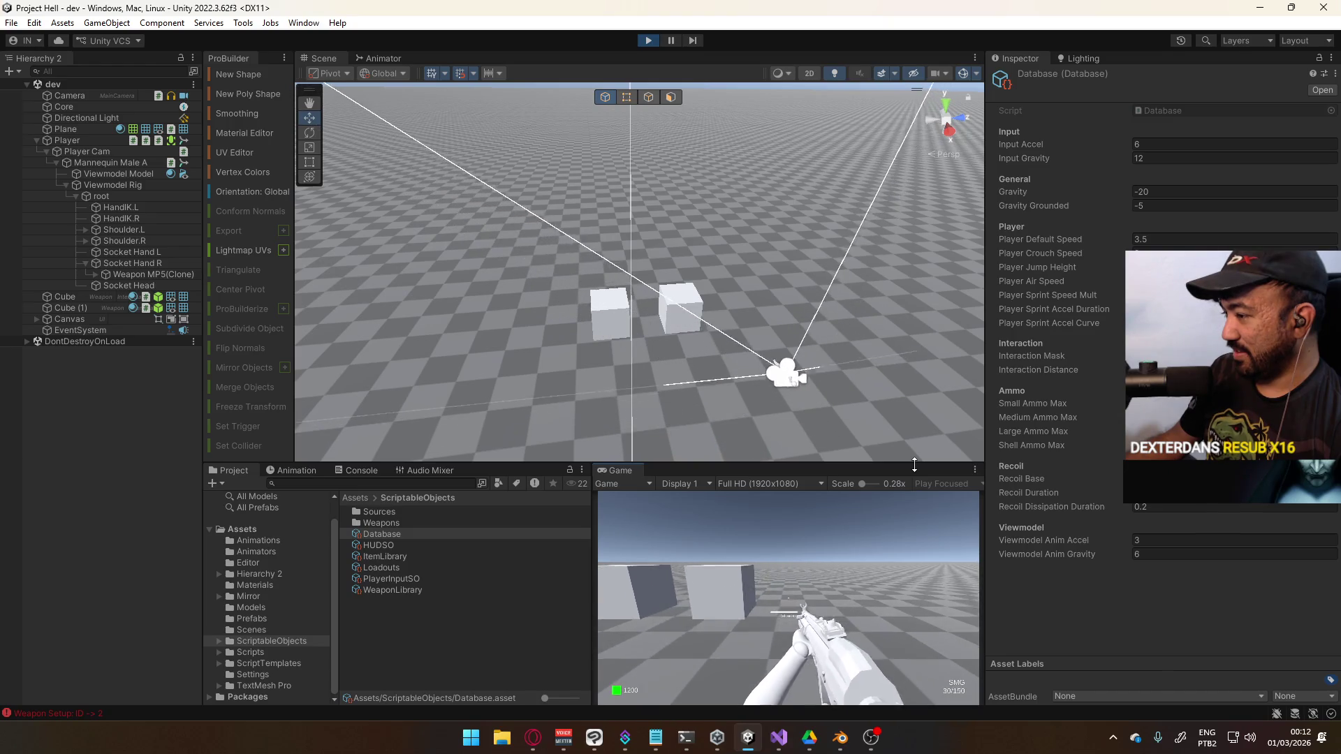
key("c")
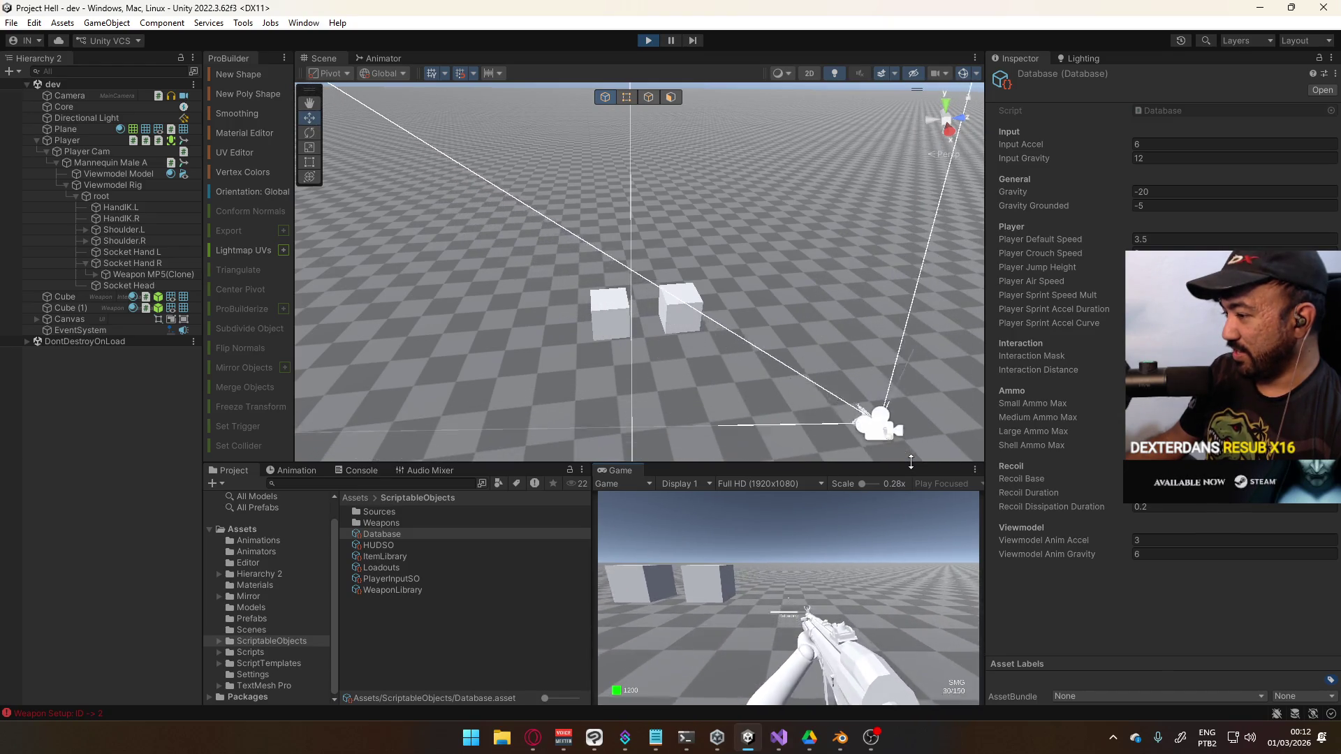
key("c")
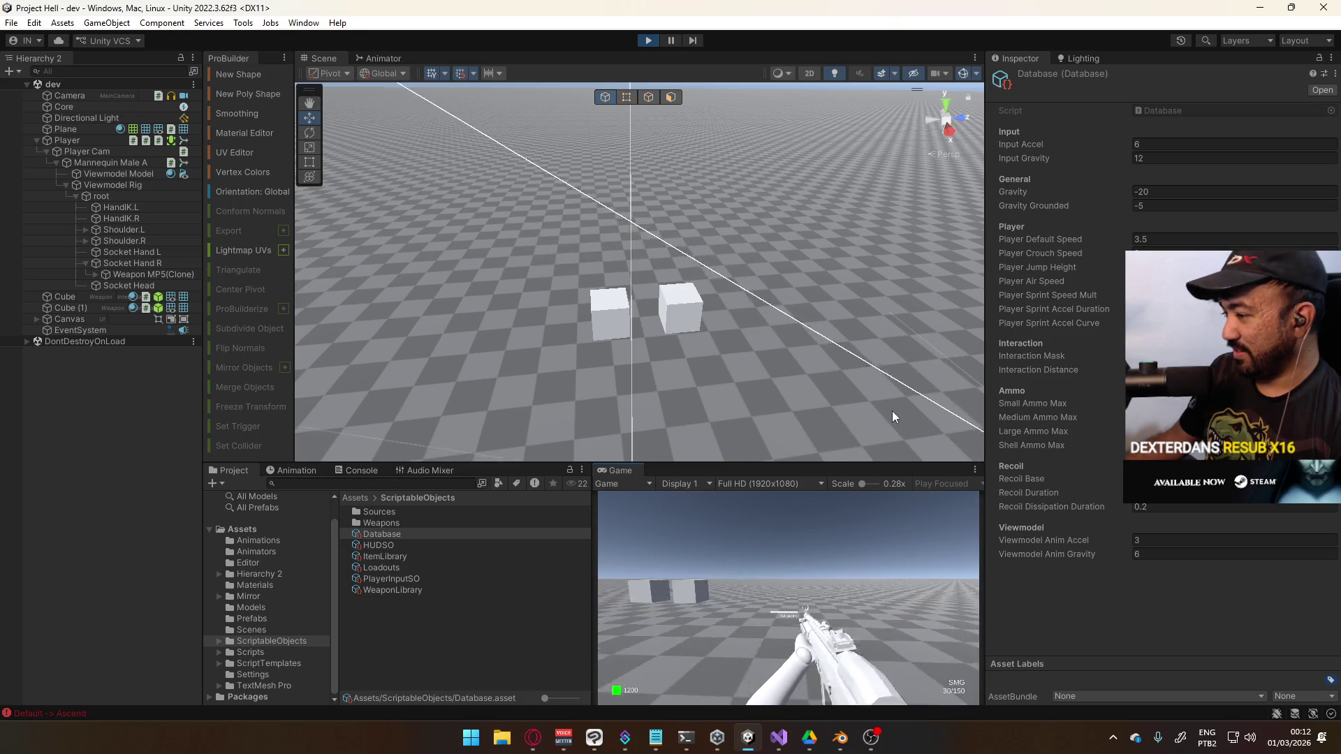
Keep moving while swapping from the SMG to the pistol and back
key("a")
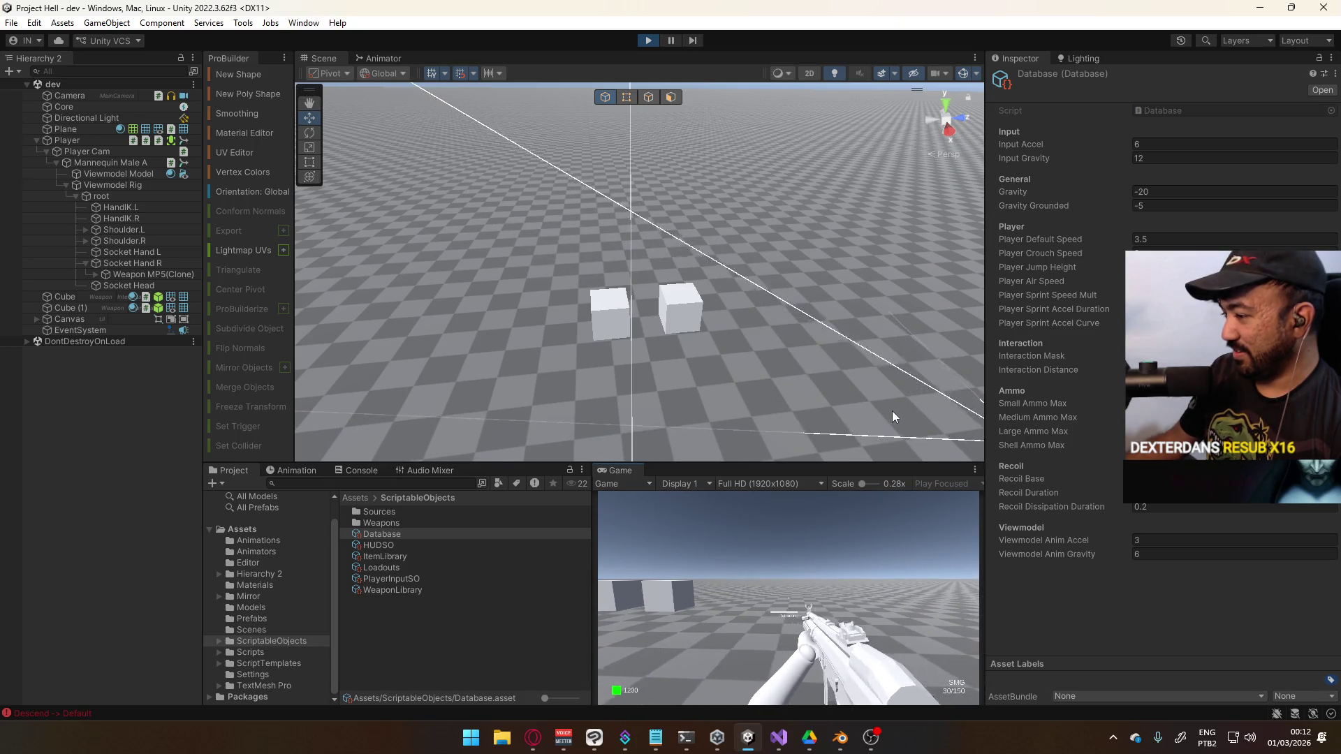
key("1")
key("w")
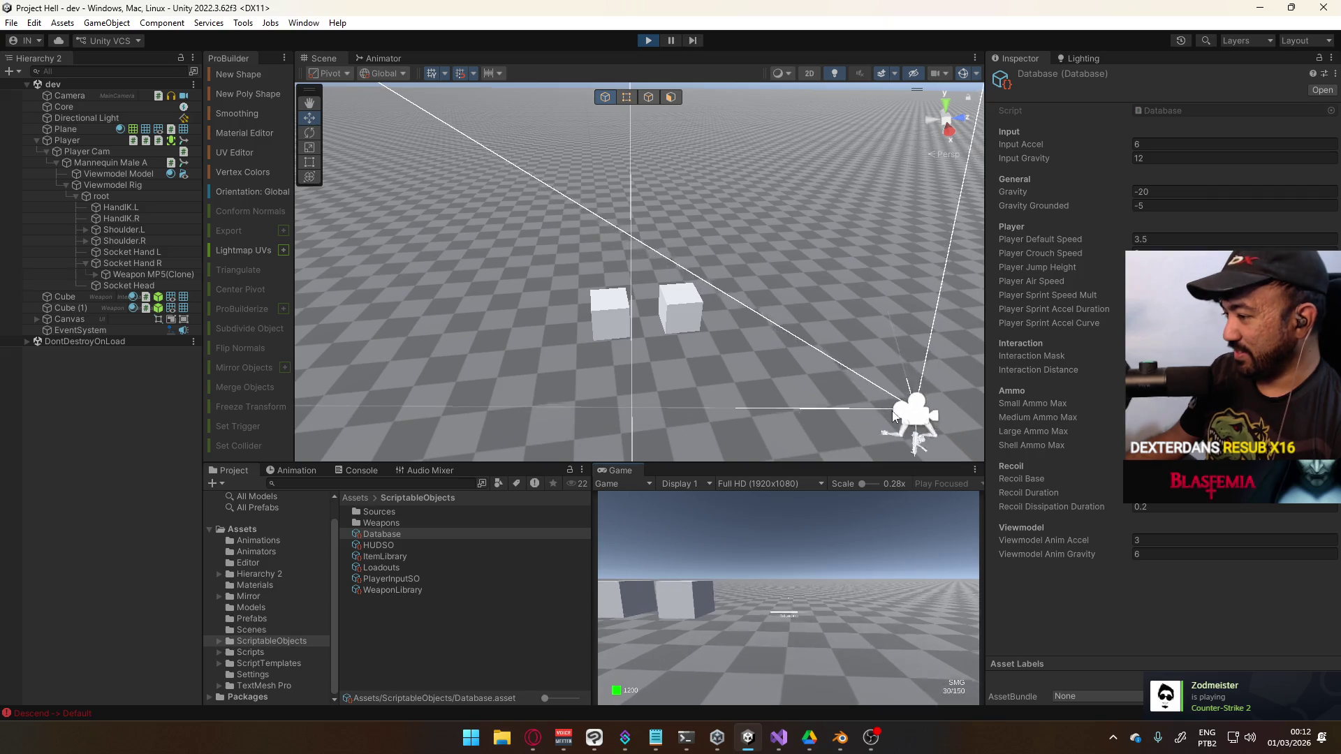
key("s")
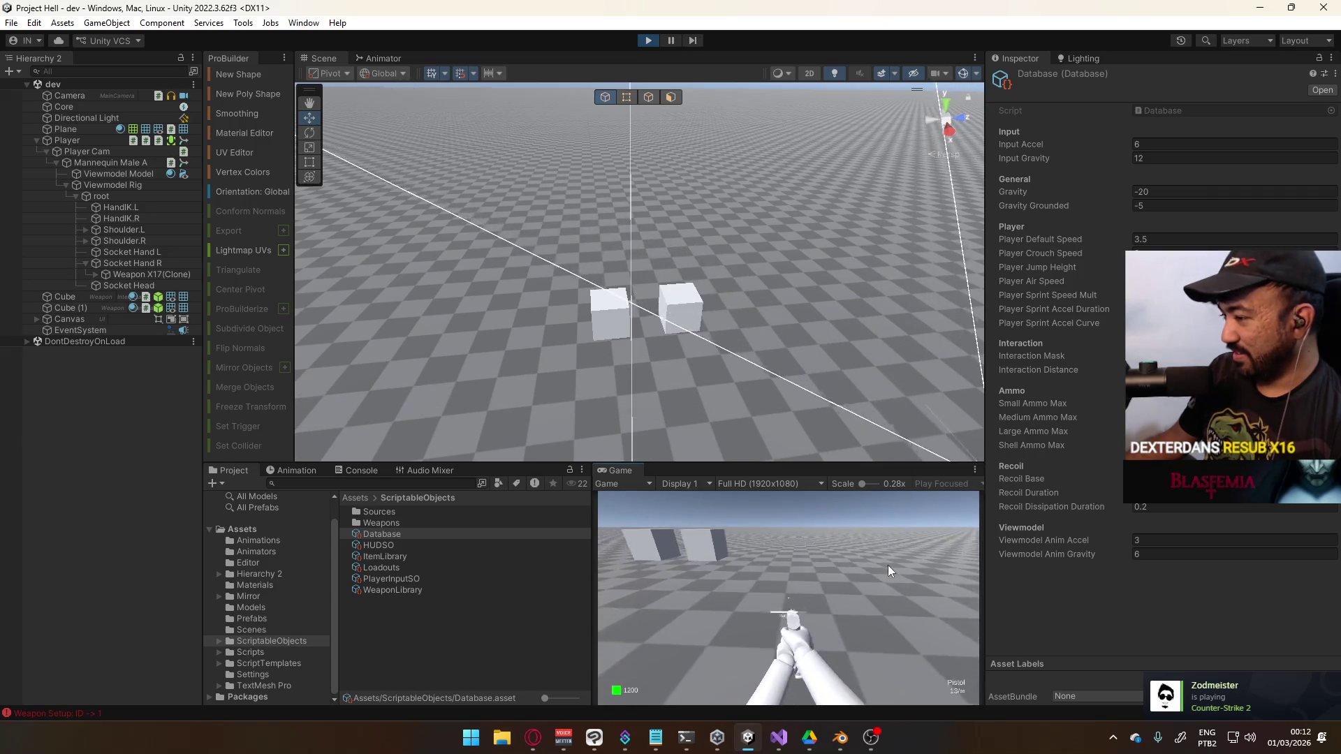
key("2")
key("w")
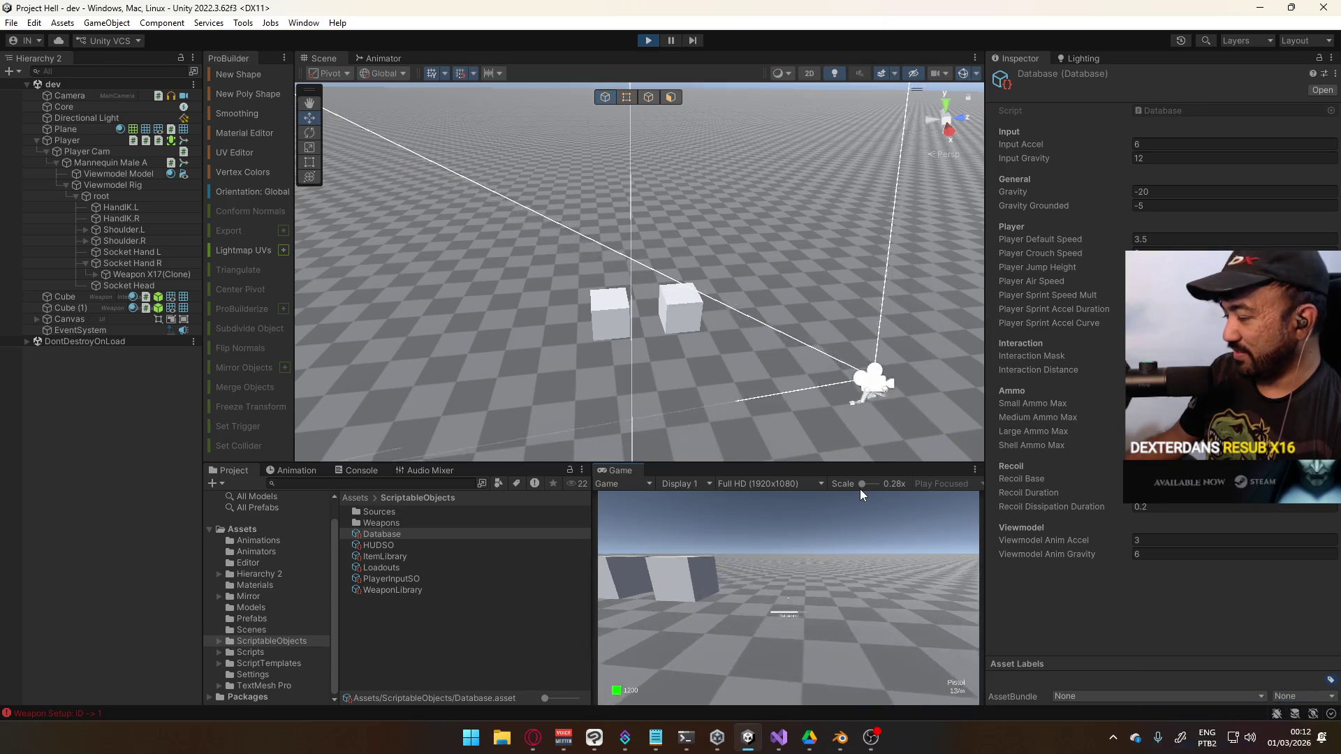
key("s")
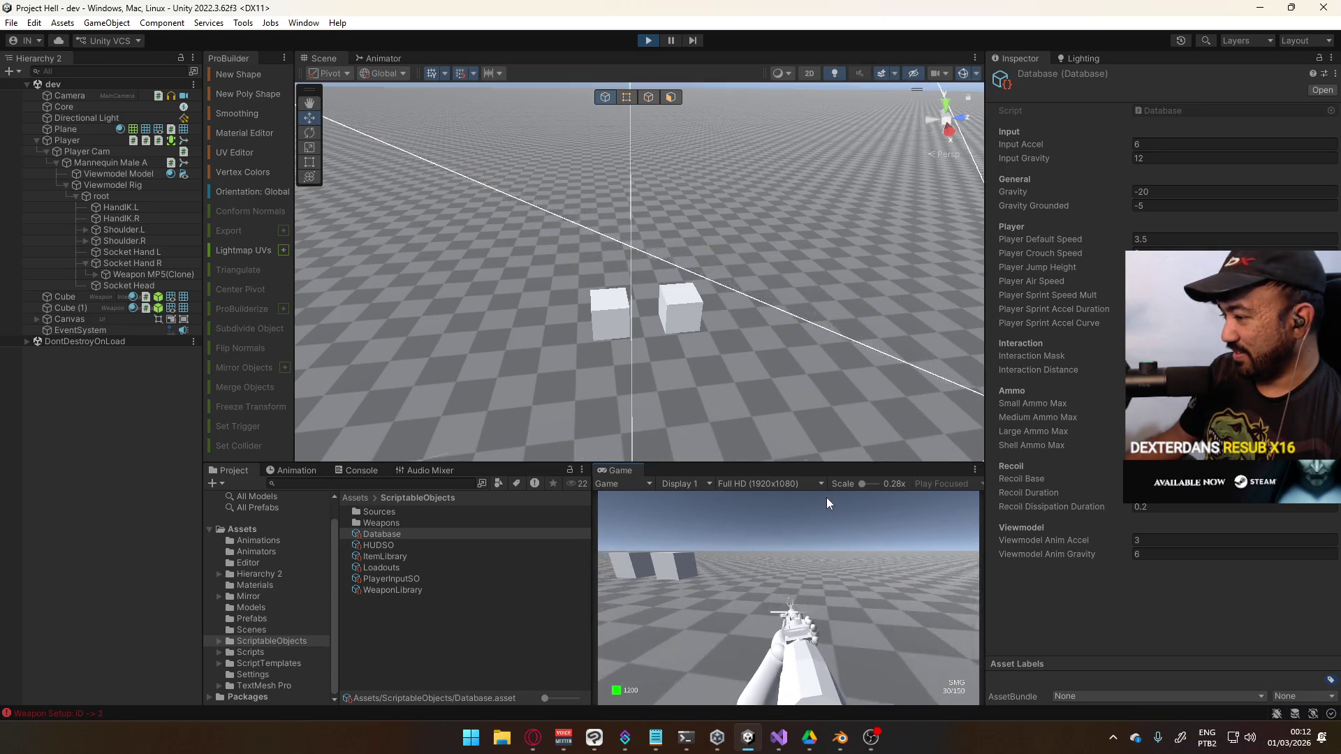
Move around the cubes, crouch, swap weapons again, then stop Play mode
key("w")
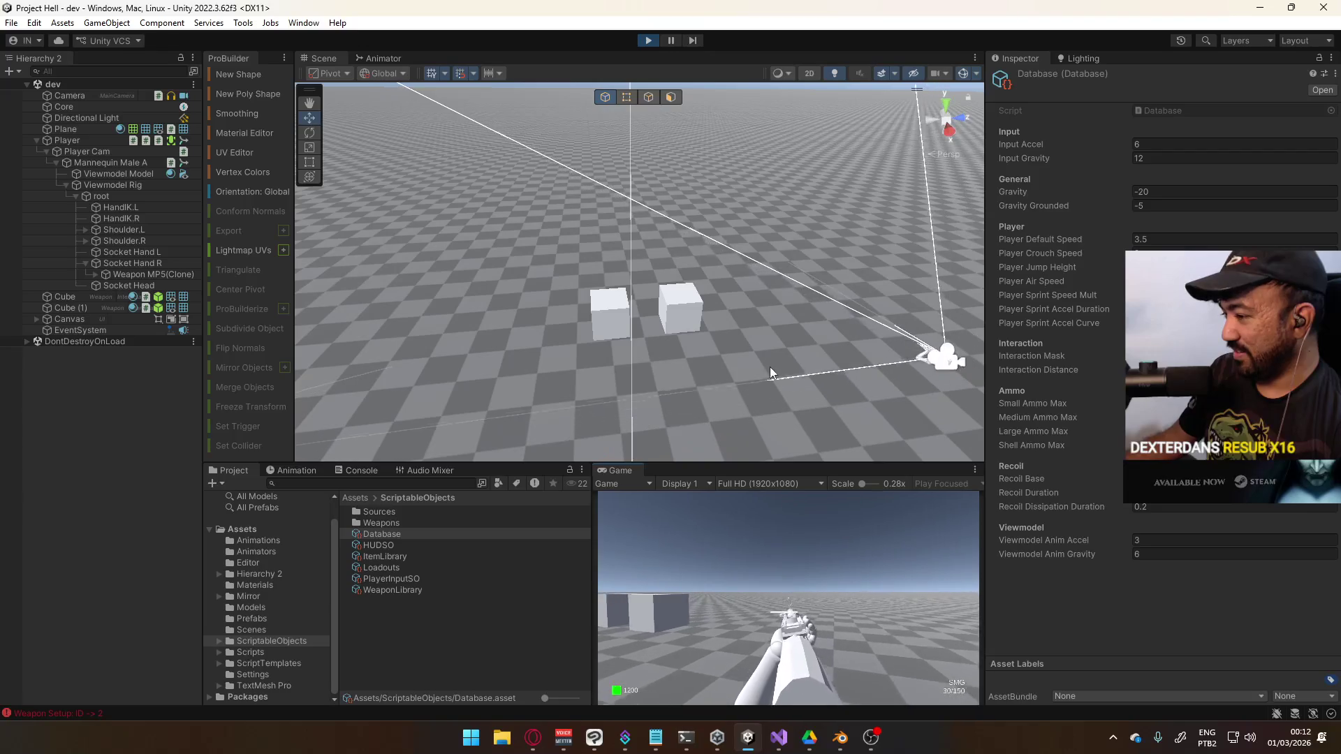
key("s")
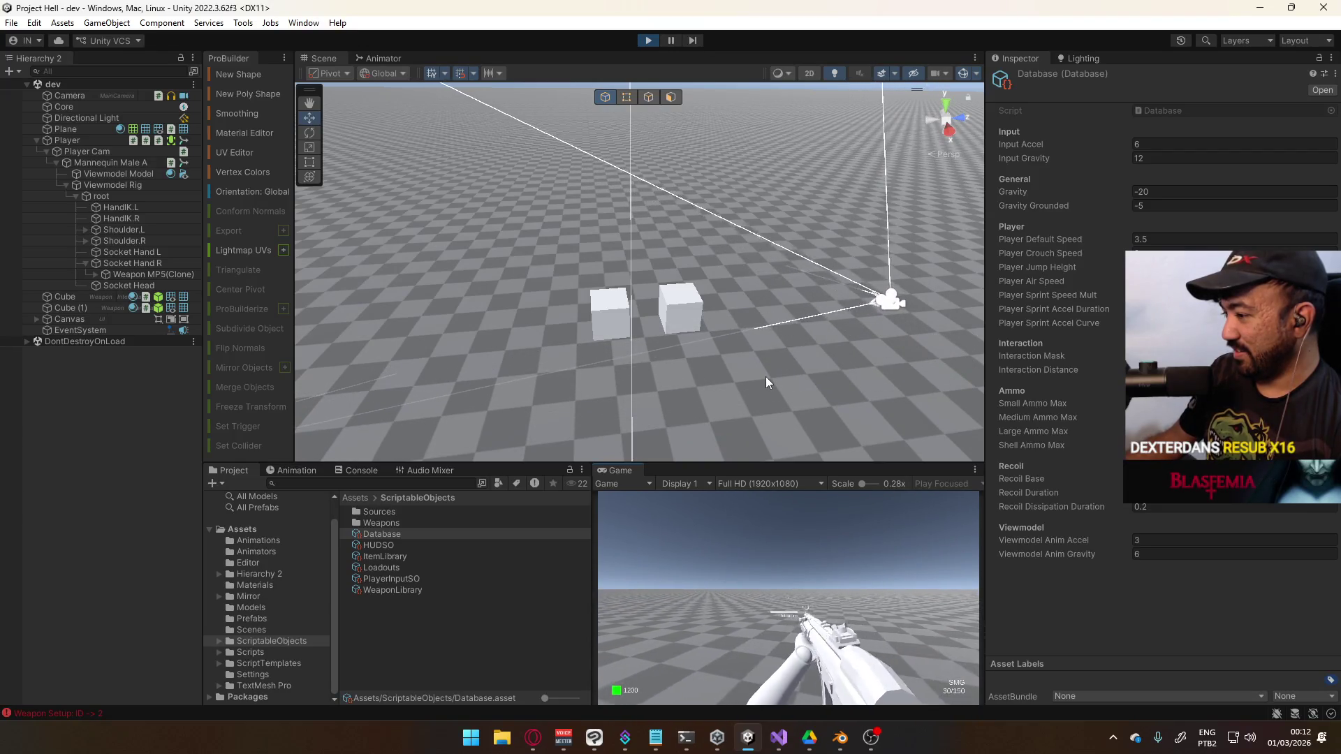
key("s")
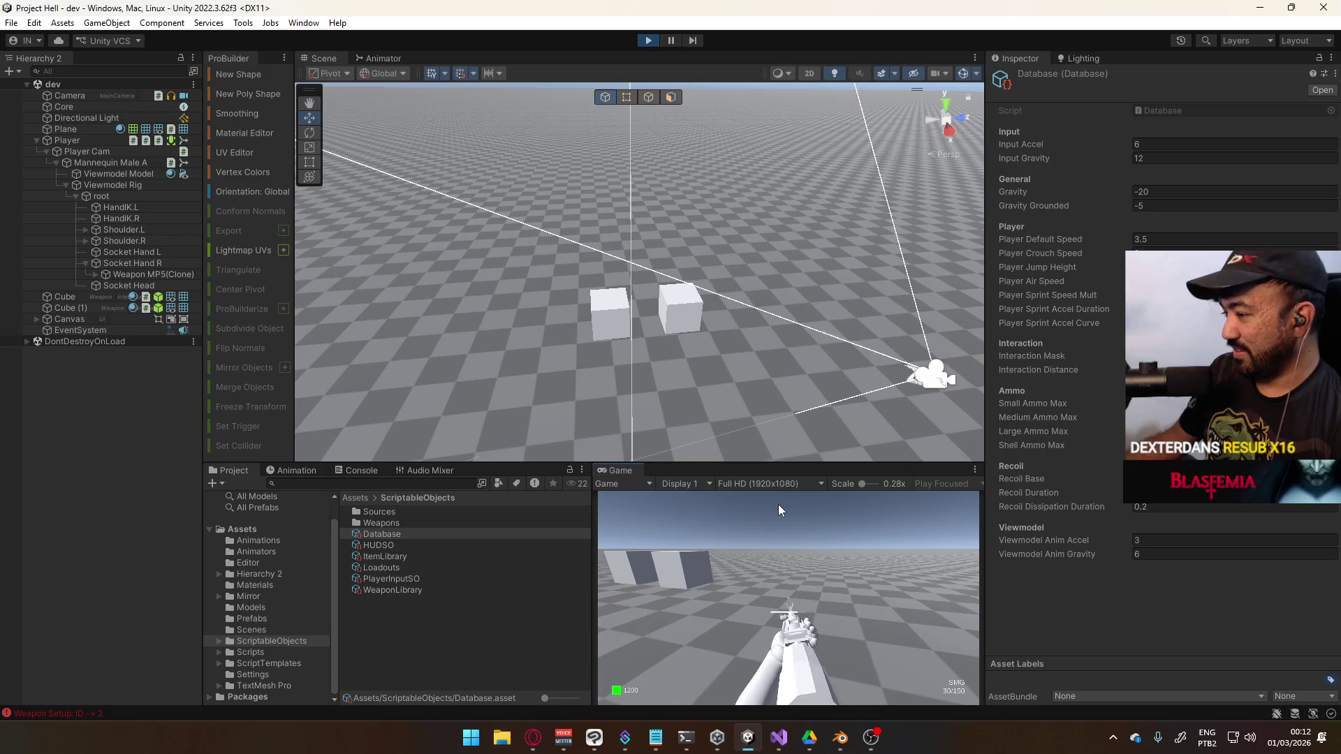
key("c")
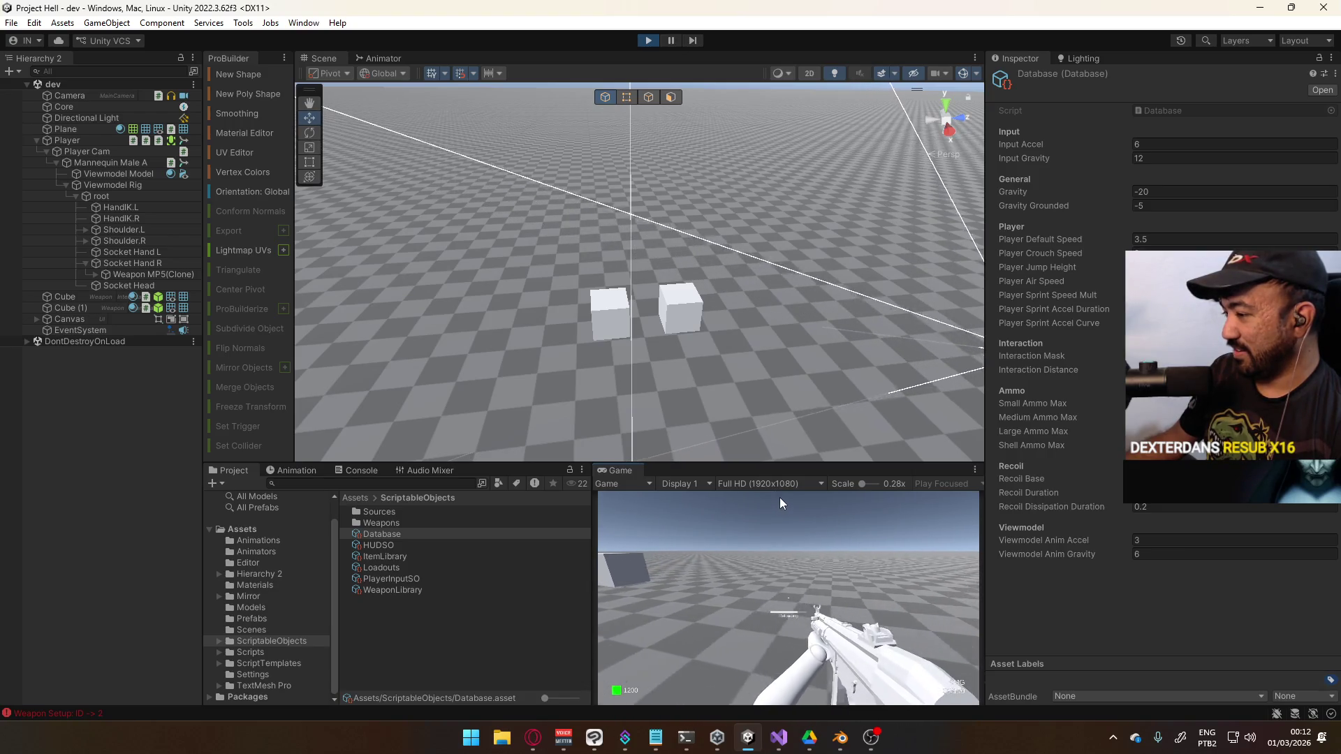
key("2")
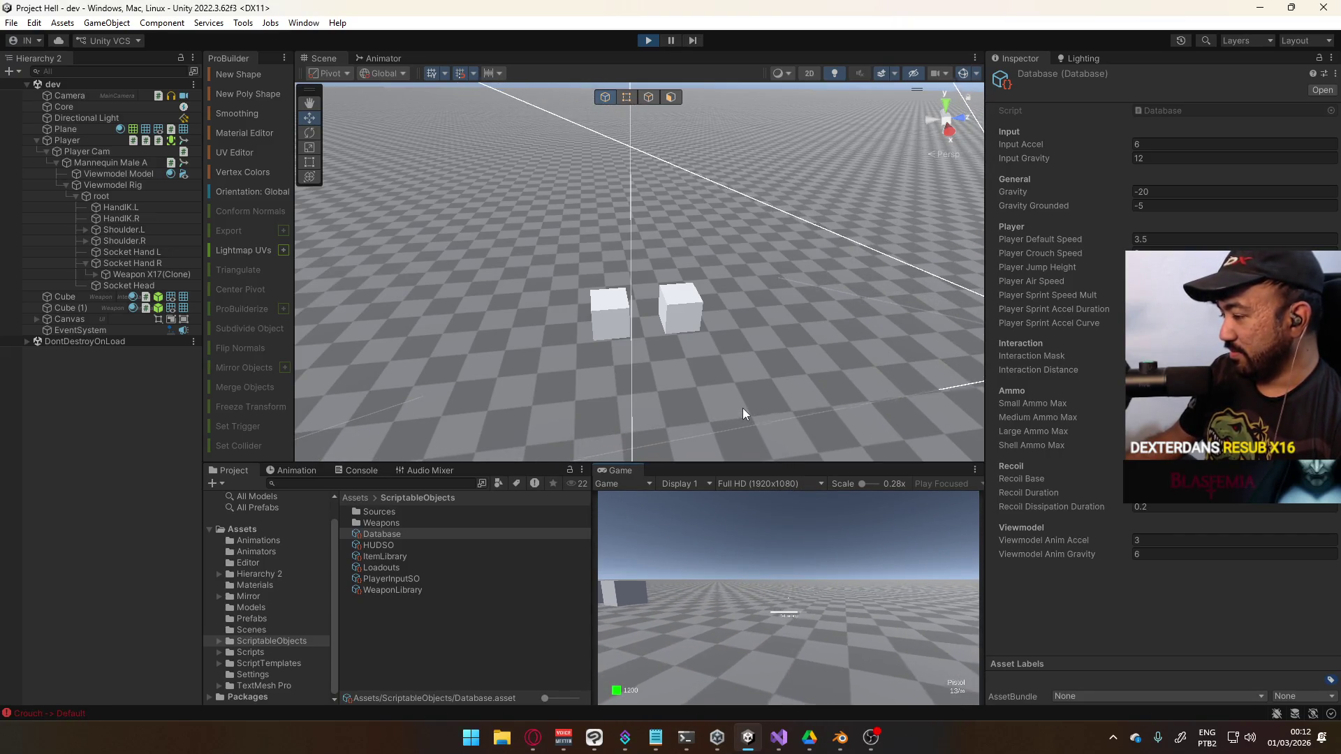
key("2")
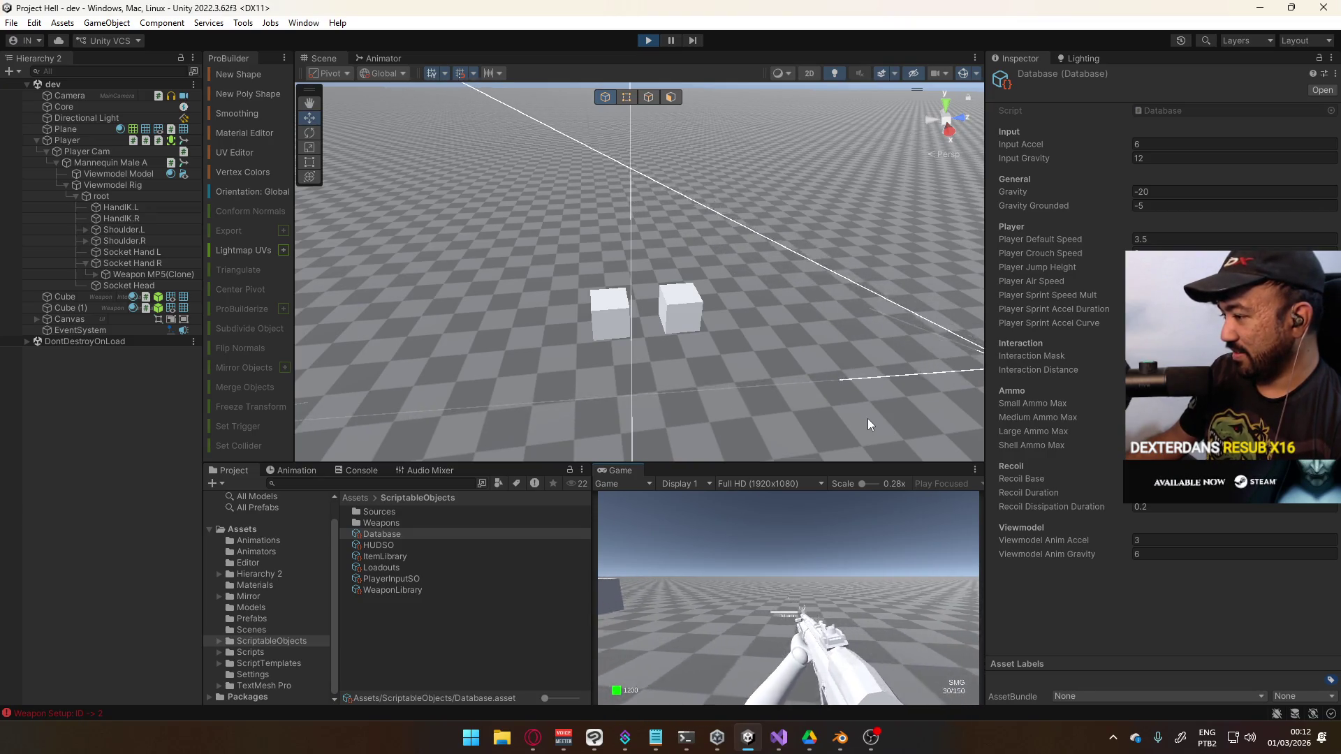
left_click(647, 40)
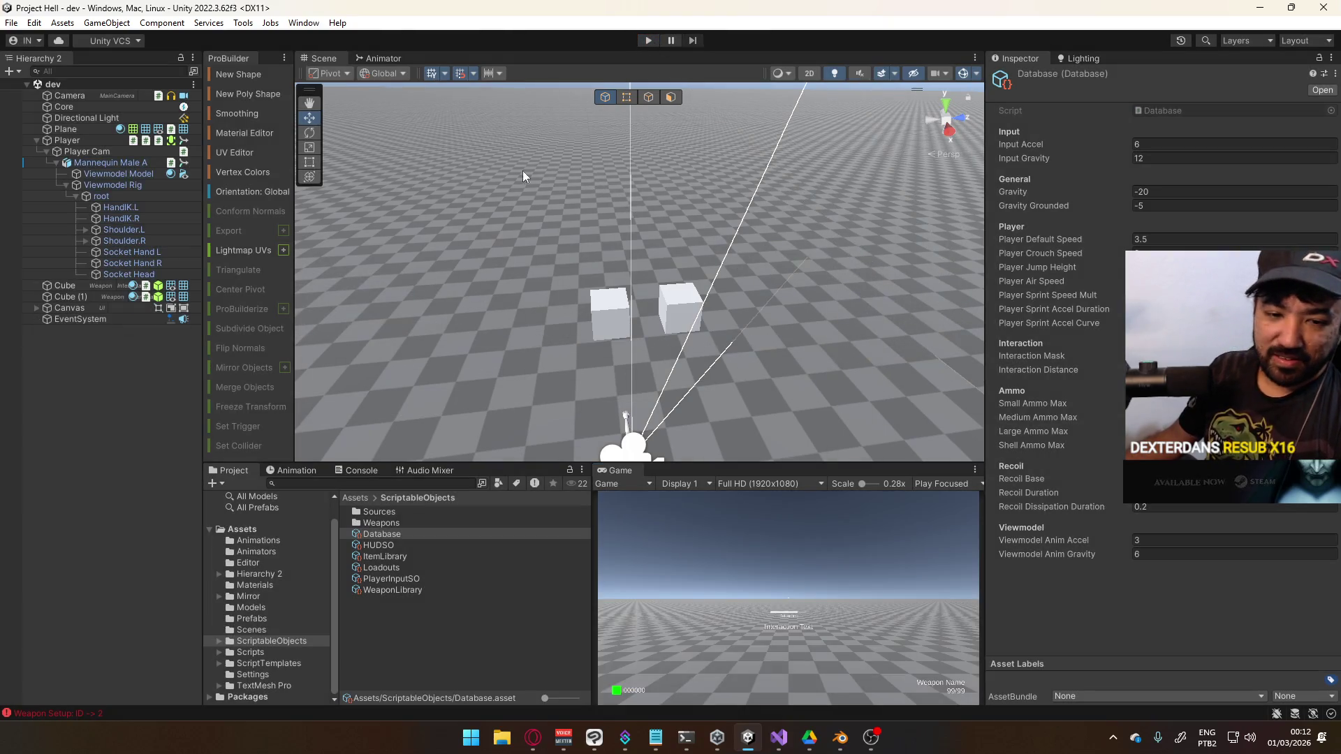
In Blender, review the MP5 rig's layers and set POSE ADS blending to Replace
left_click(838, 744)
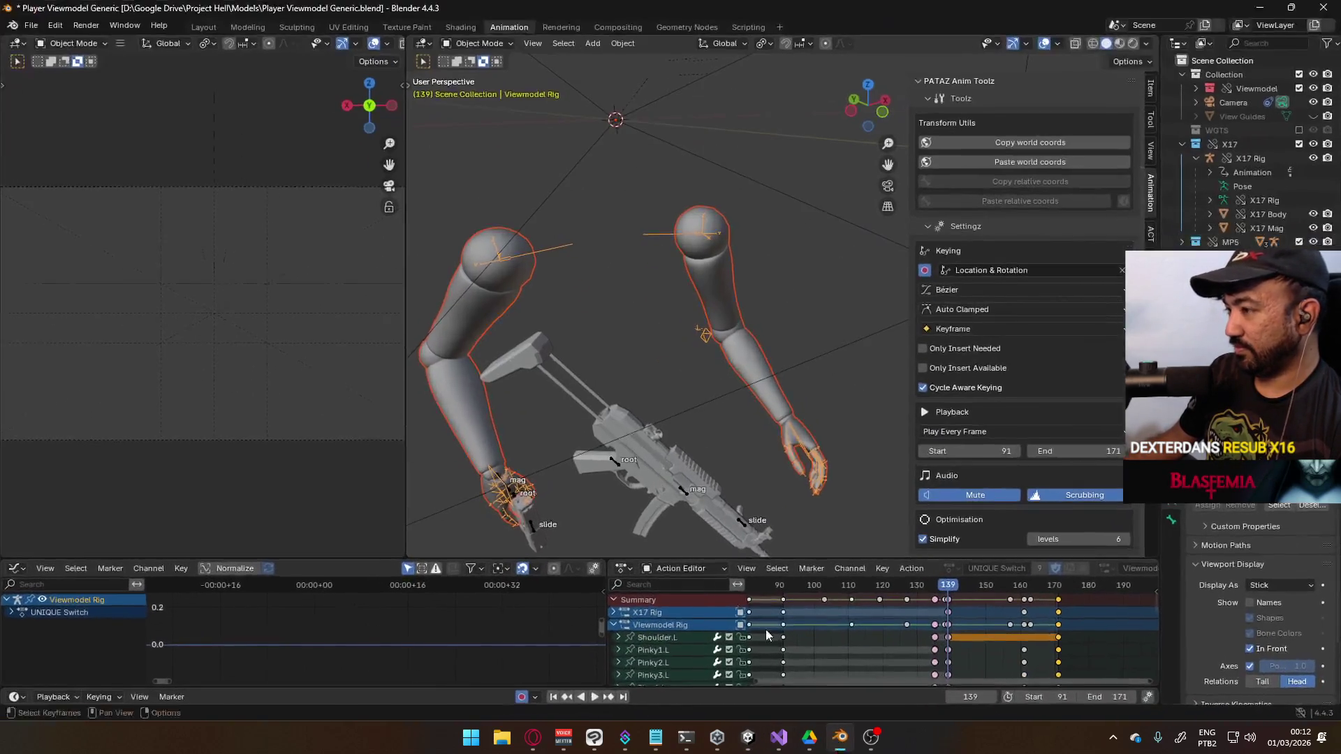
left_click(614, 463)
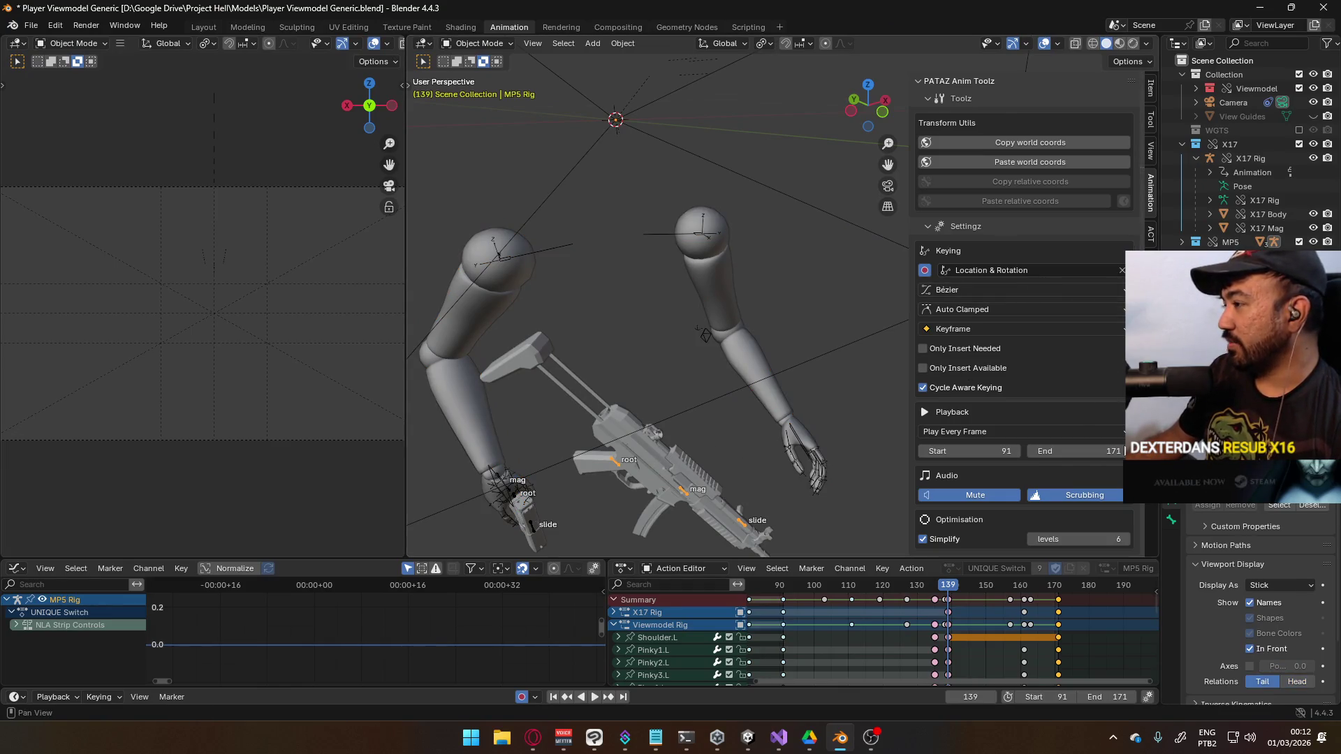
scroll(1075, 461, "down", 5)
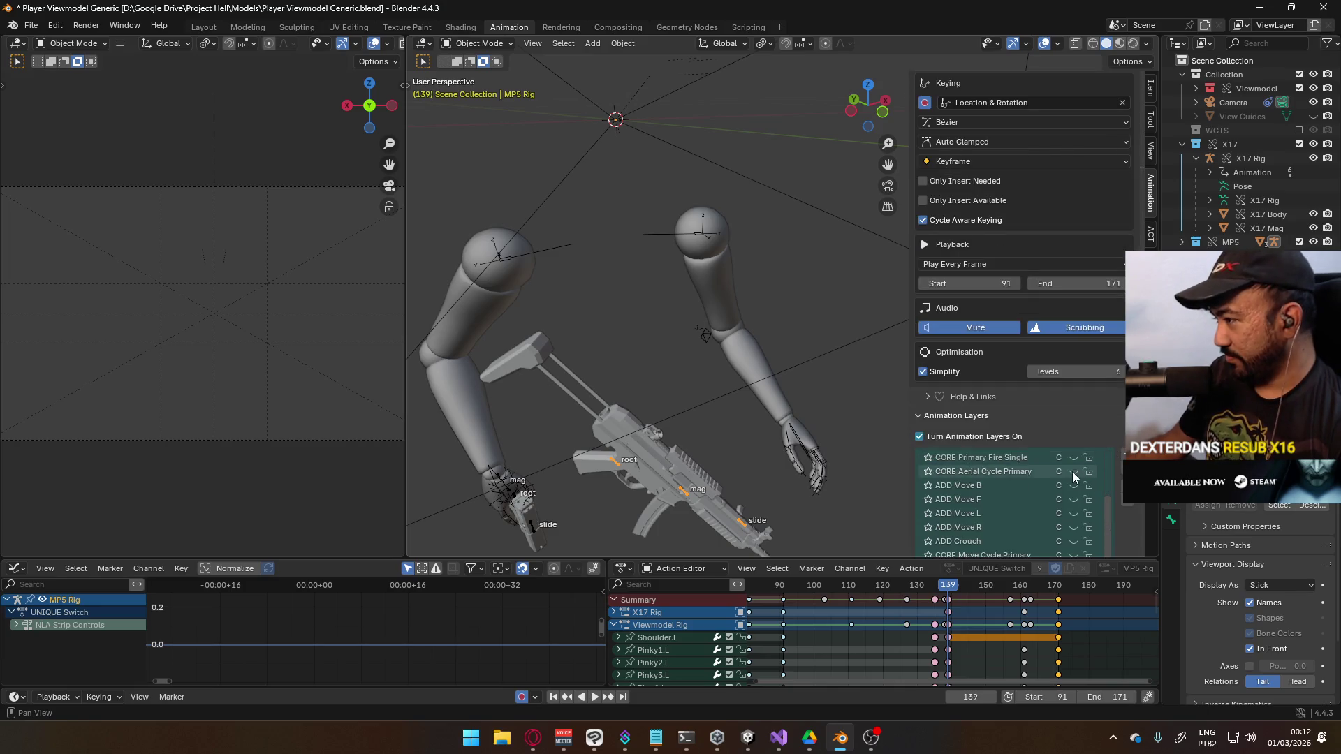
scroll(1074, 480, "up", 3)
left_click(1075, 486)
scroll(1111, 503, "down", 5)
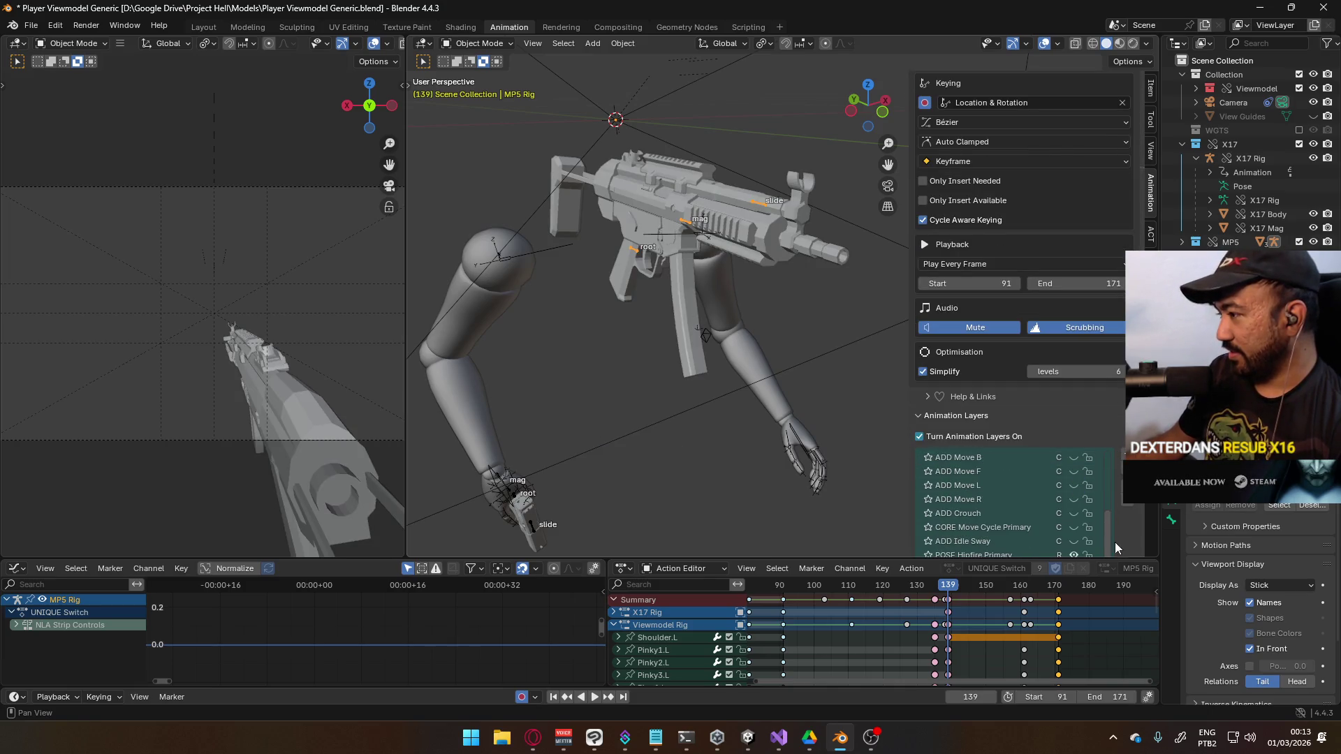
left_click(1024, 554)
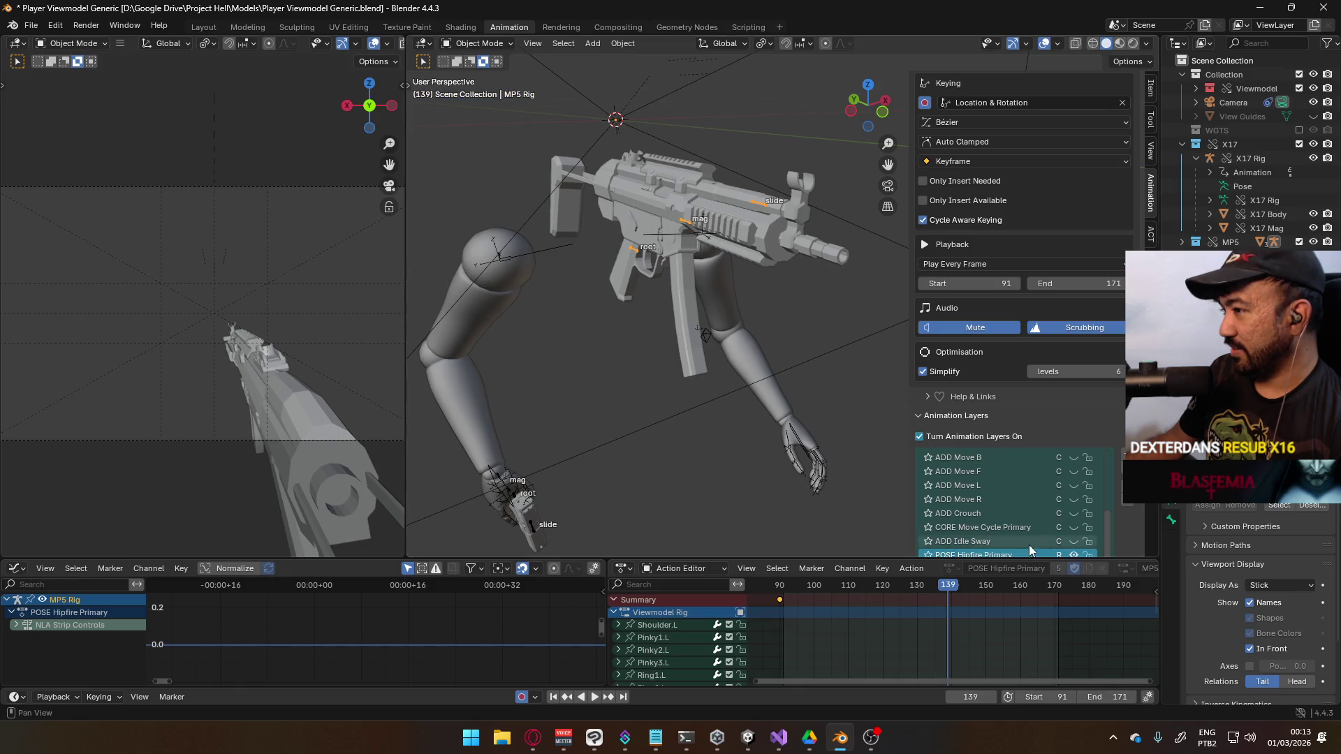
scroll(1118, 527, "down", 3)
scroll(1126, 534, "down", 1)
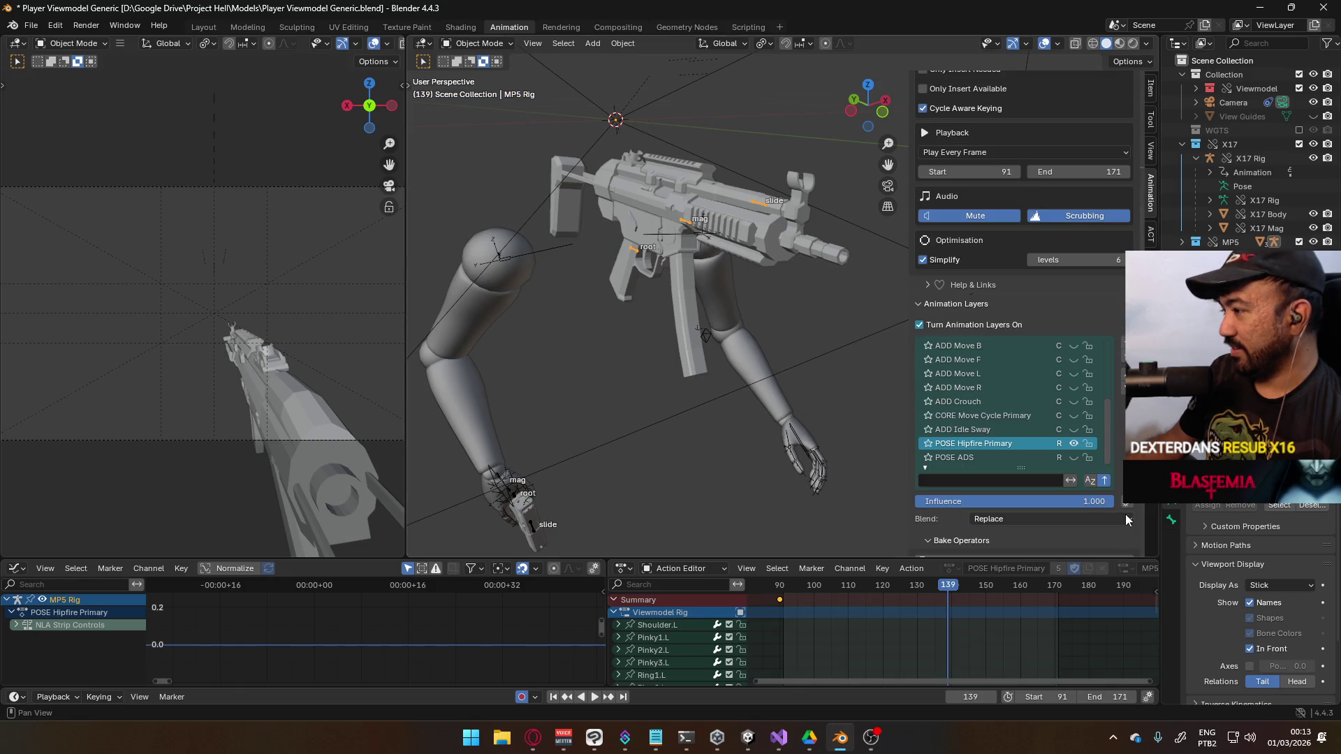
left_click(1058, 459)
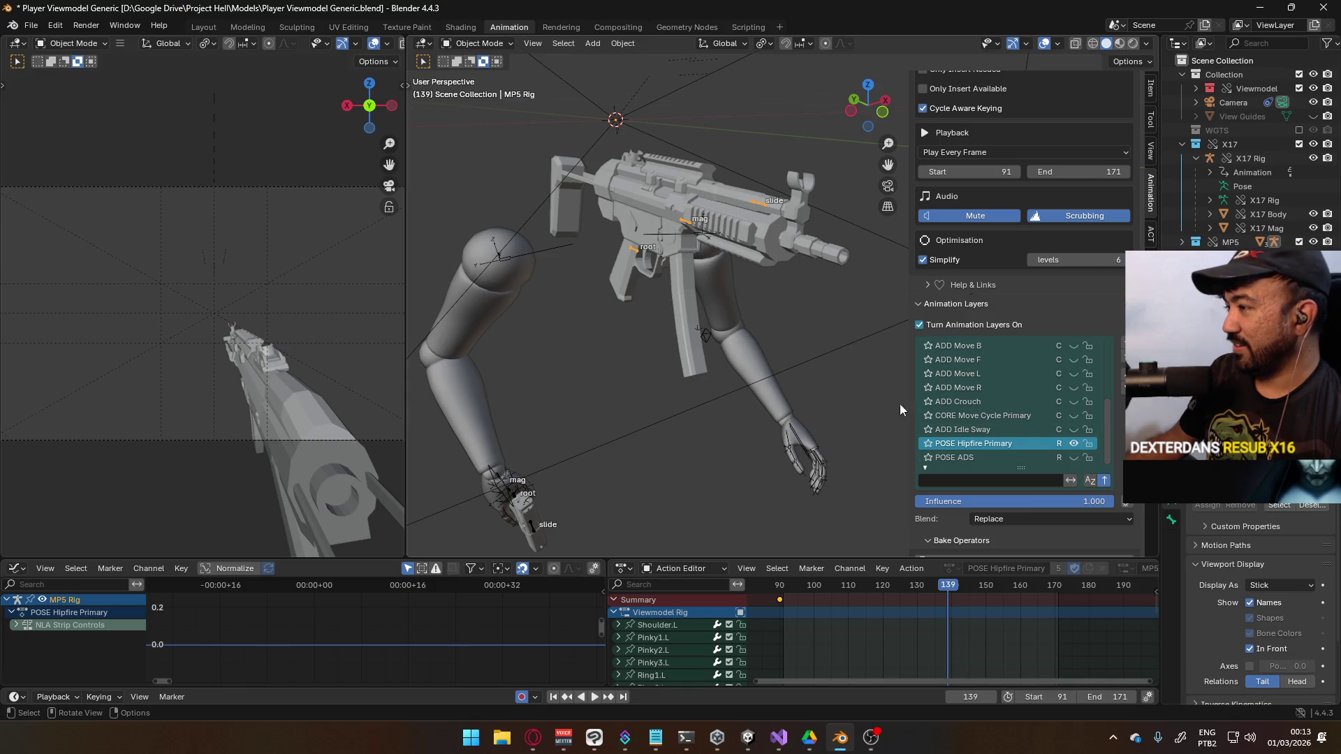
Select the X17 Rig, toggle its UNIQUE Switch Primary layer's visibility, and review its stack
left_click(803, 461)
left_click(986, 386)
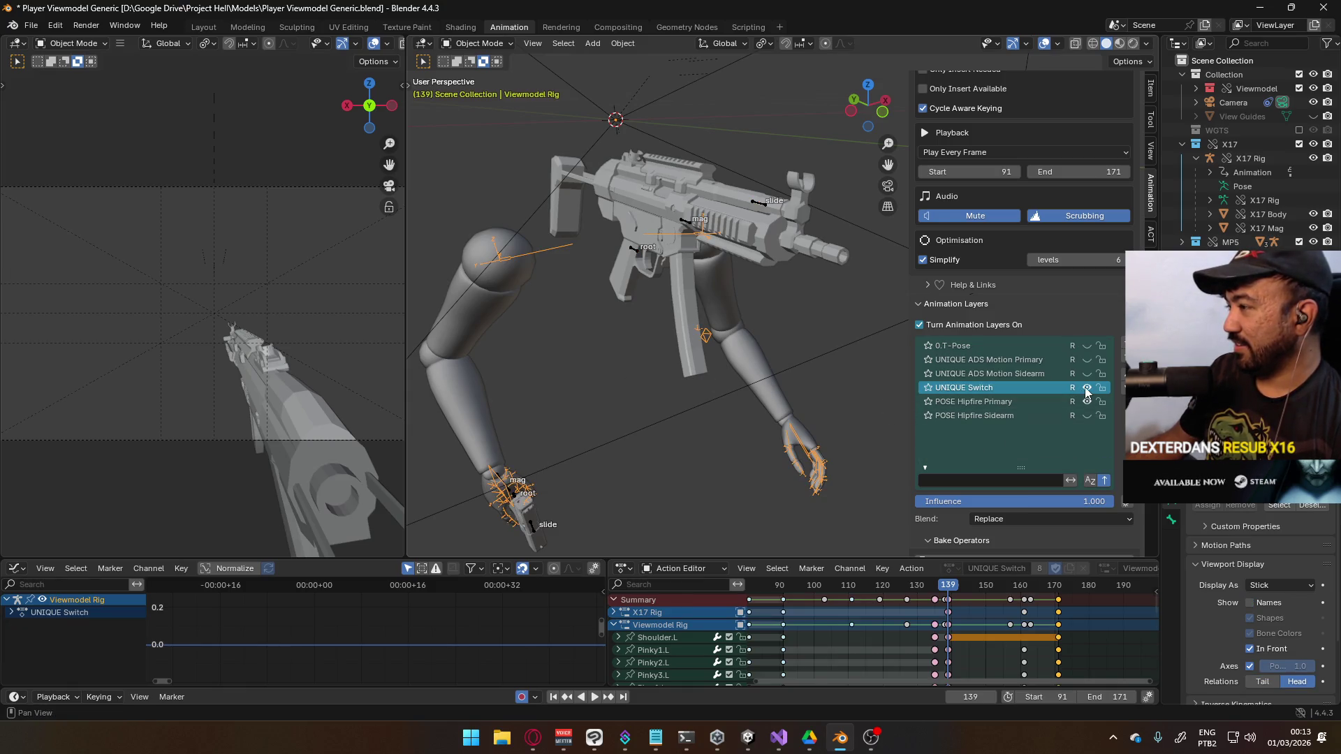
left_click(503, 494)
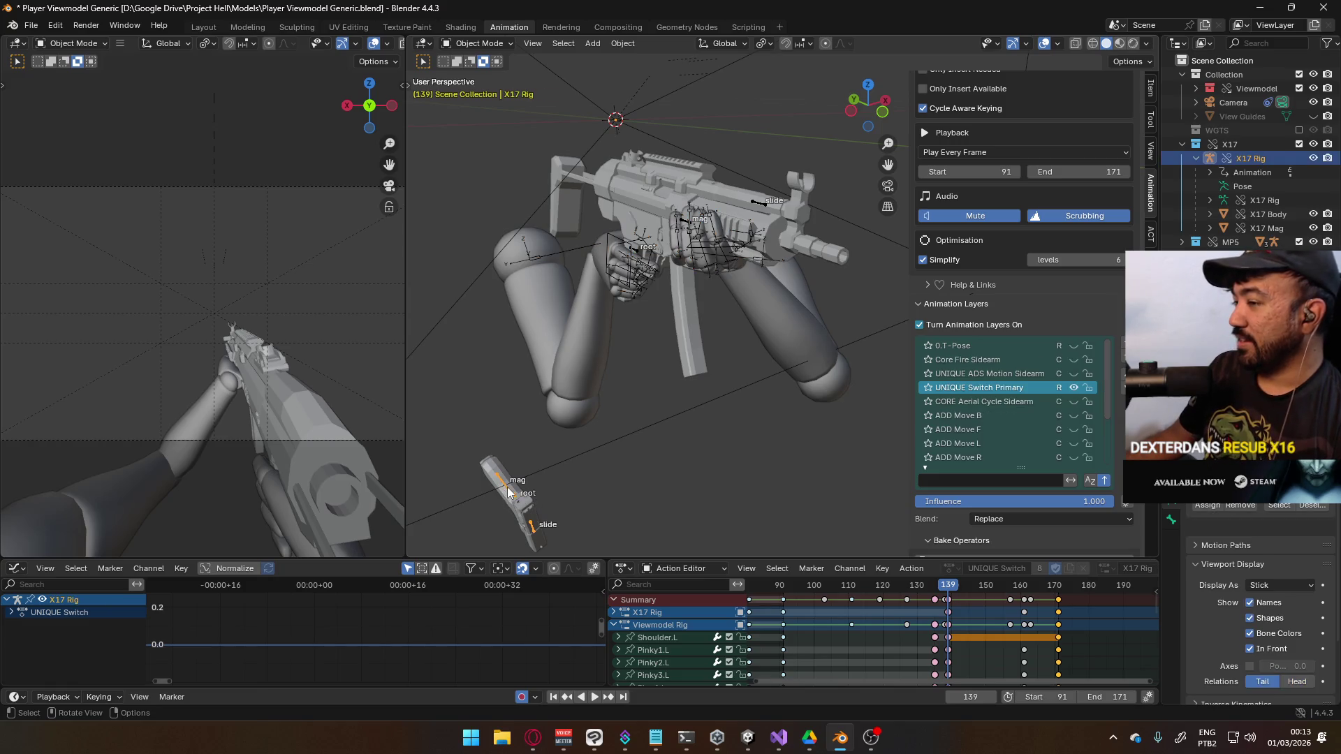
left_click(1067, 389)
scroll(1061, 404, "down", 5)
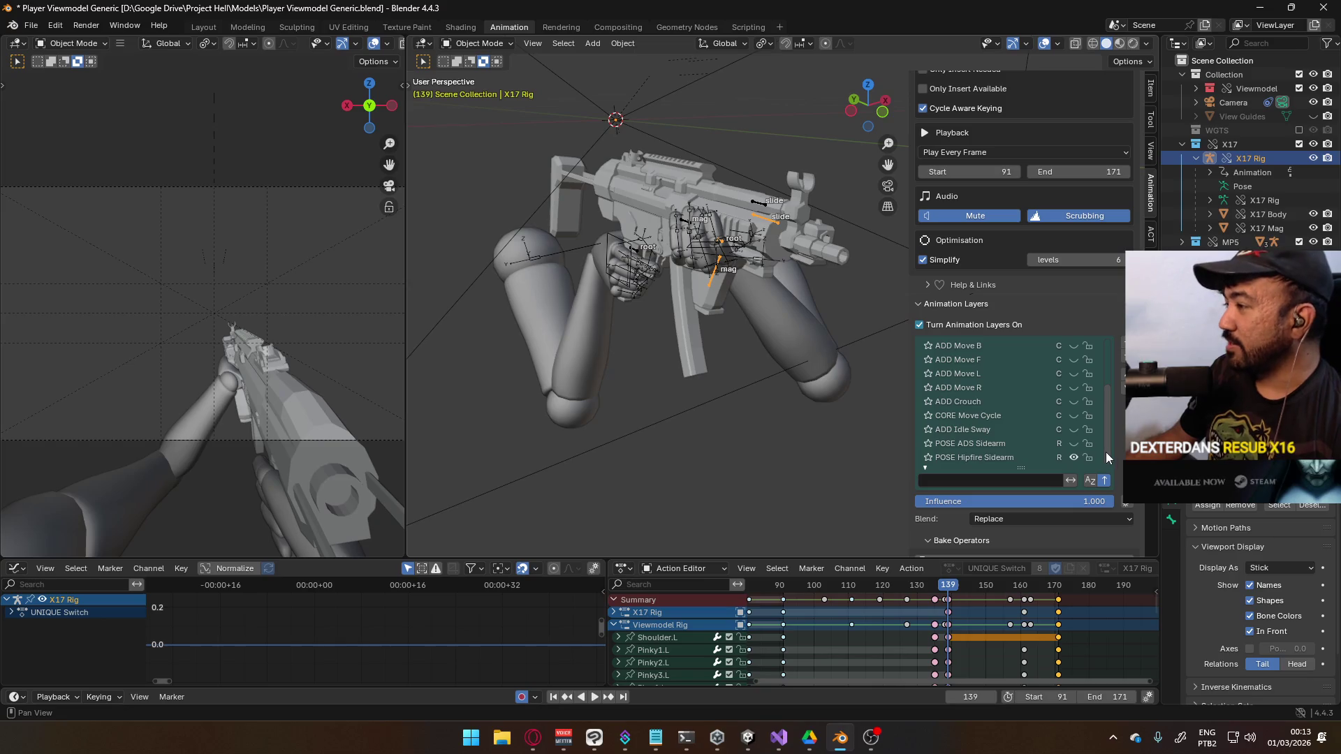
scroll(1106, 419, "up", 5)
scroll(1096, 405, "down", 5)
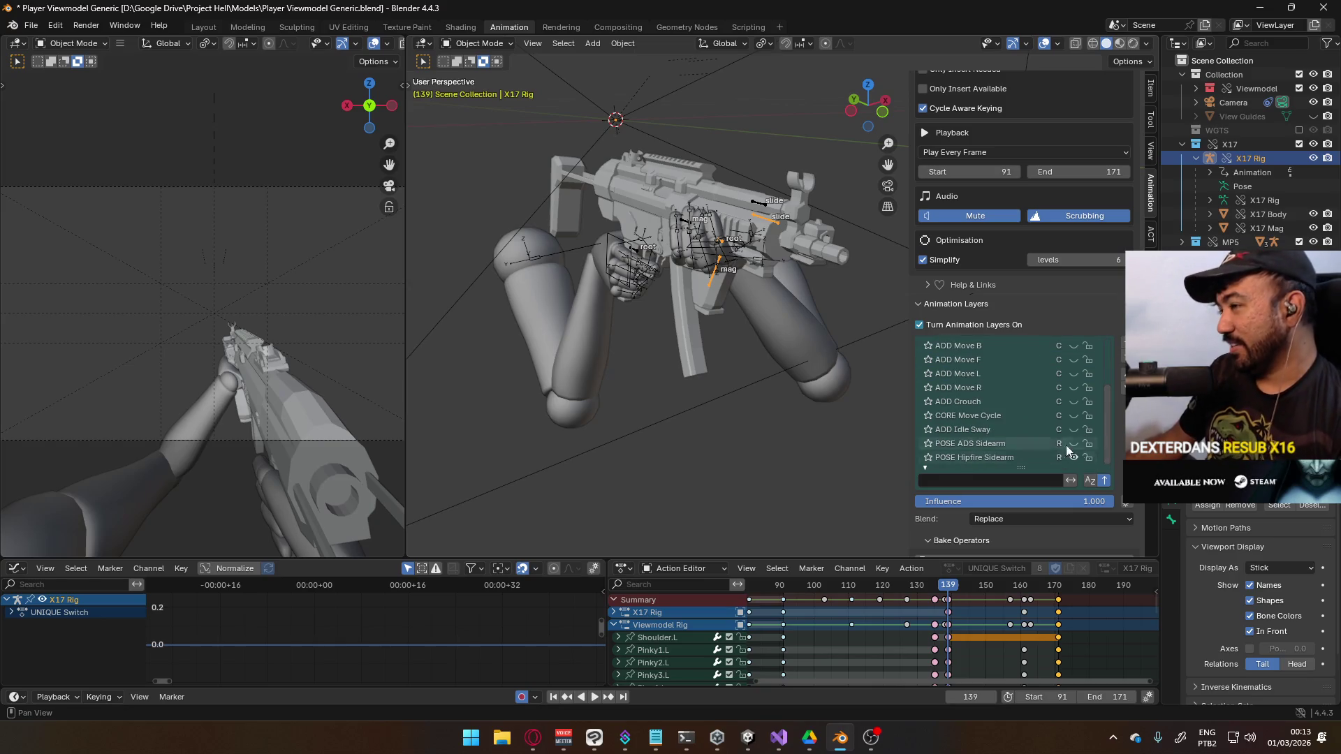
Make the Viewmodel Rig active and select its POSE Hipfire Primary layer
mouse_move(803, 315)
left_mouse_down()
mouse_move(715, 223)
mouse_move(609, 254)
mouse_move(757, 268)
left_mouse_up()
left_click(719, 269)
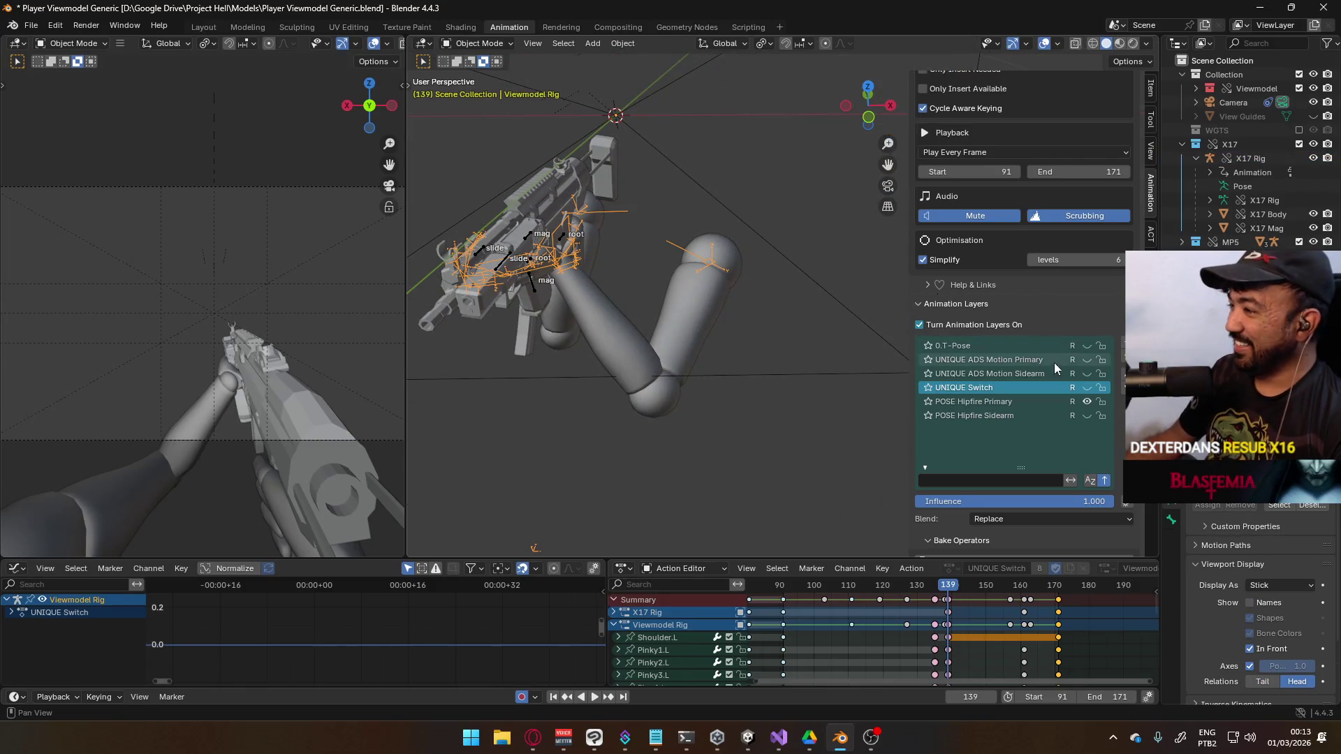
left_click(1020, 403)
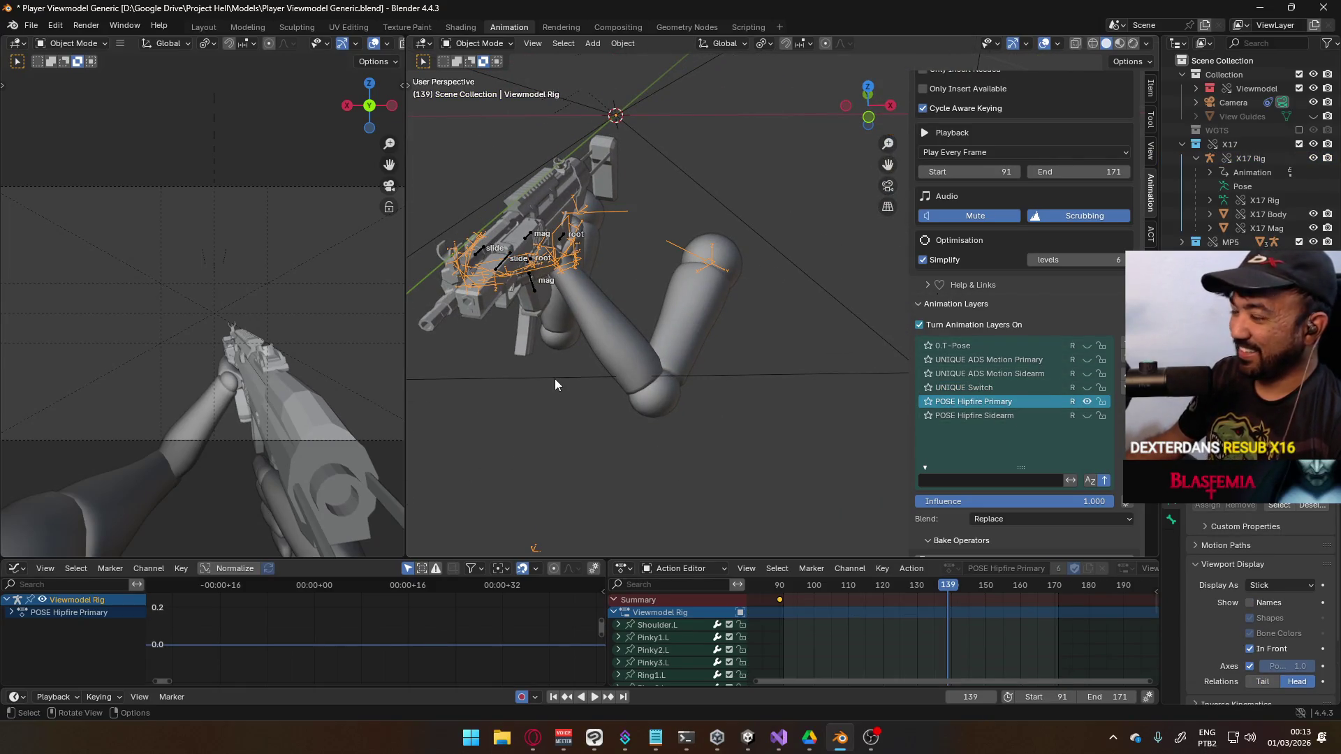
mouse_move(572, 365)
left_mouse_down()
mouse_move(746, 296)
mouse_move(752, 327)
mouse_move(670, 327)
mouse_move(681, 296)
left_mouse_up()
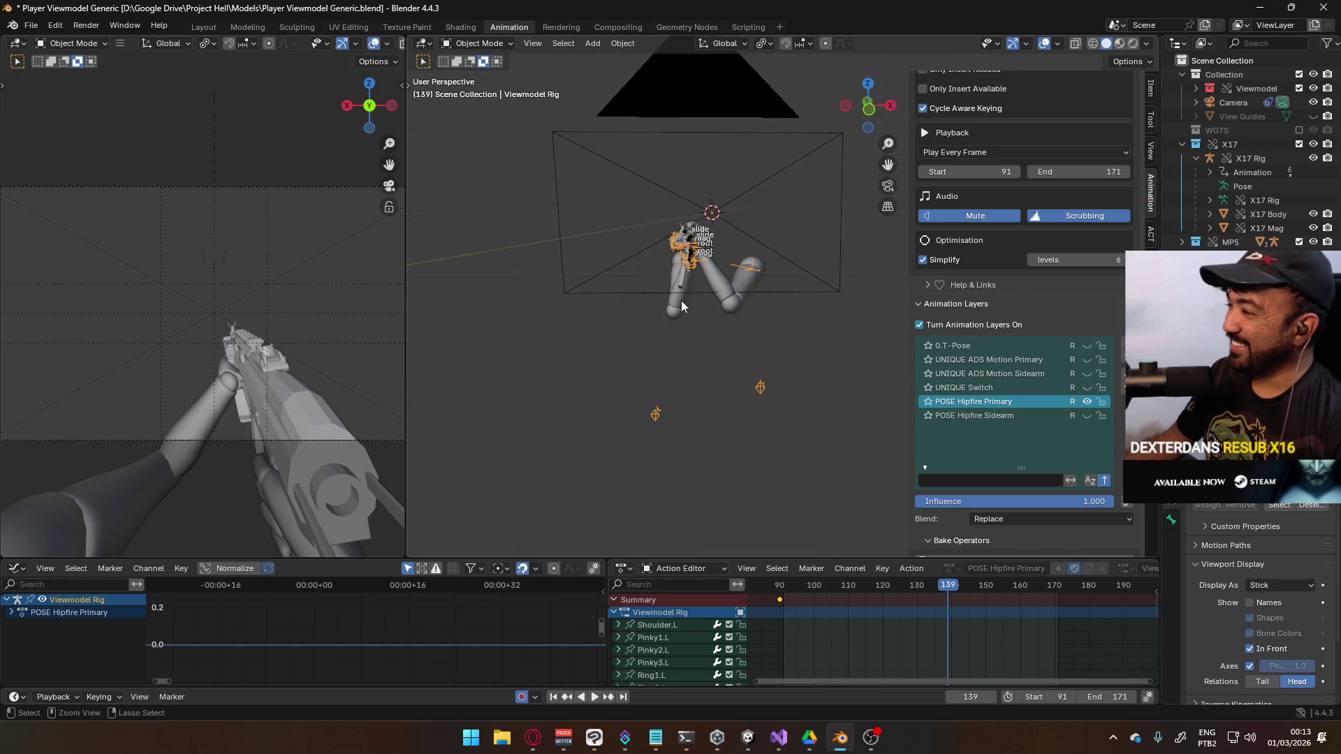
Save the blend file and scrub the timeline back to around frame 88
key("ctrl+s")
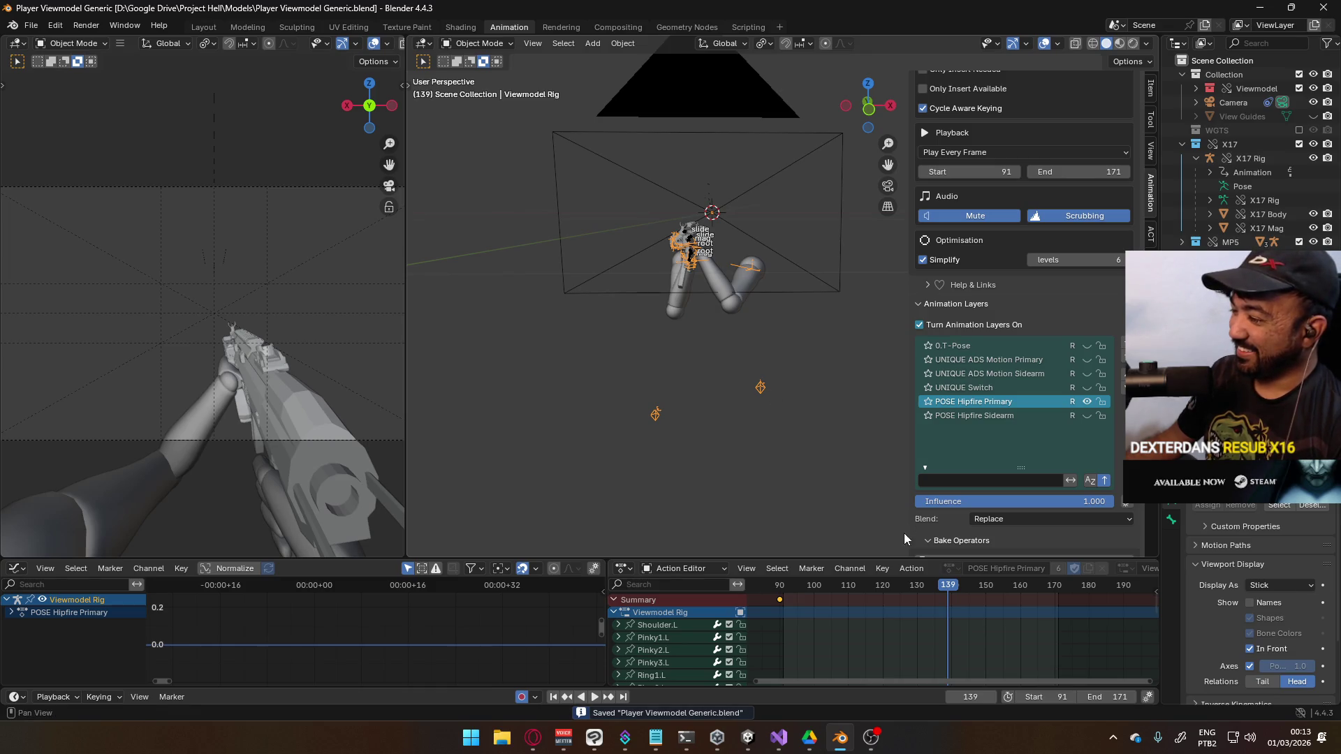
left_click_drag(924, 586, 779, 594)
scroll(907, 615, "left", 10)
scroll(990, 628, "down", 8)
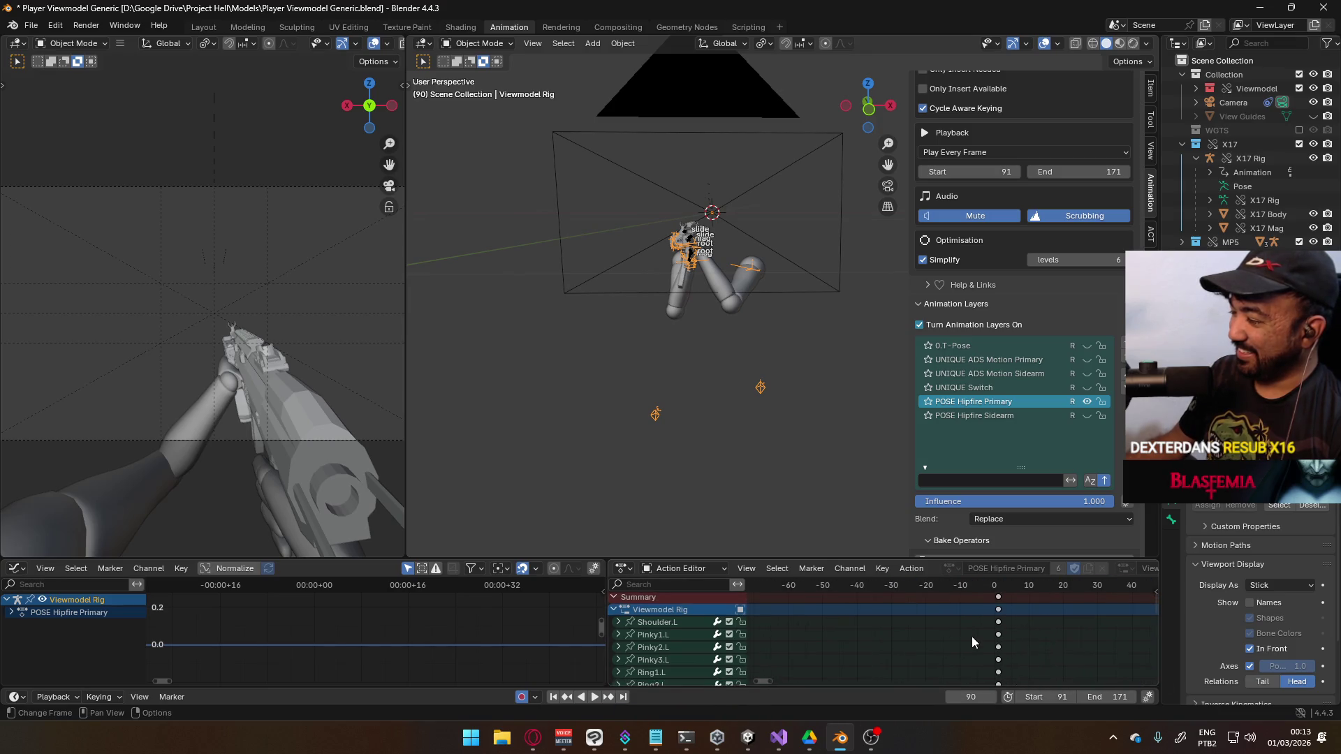
scroll(978, 639, "down", 6)
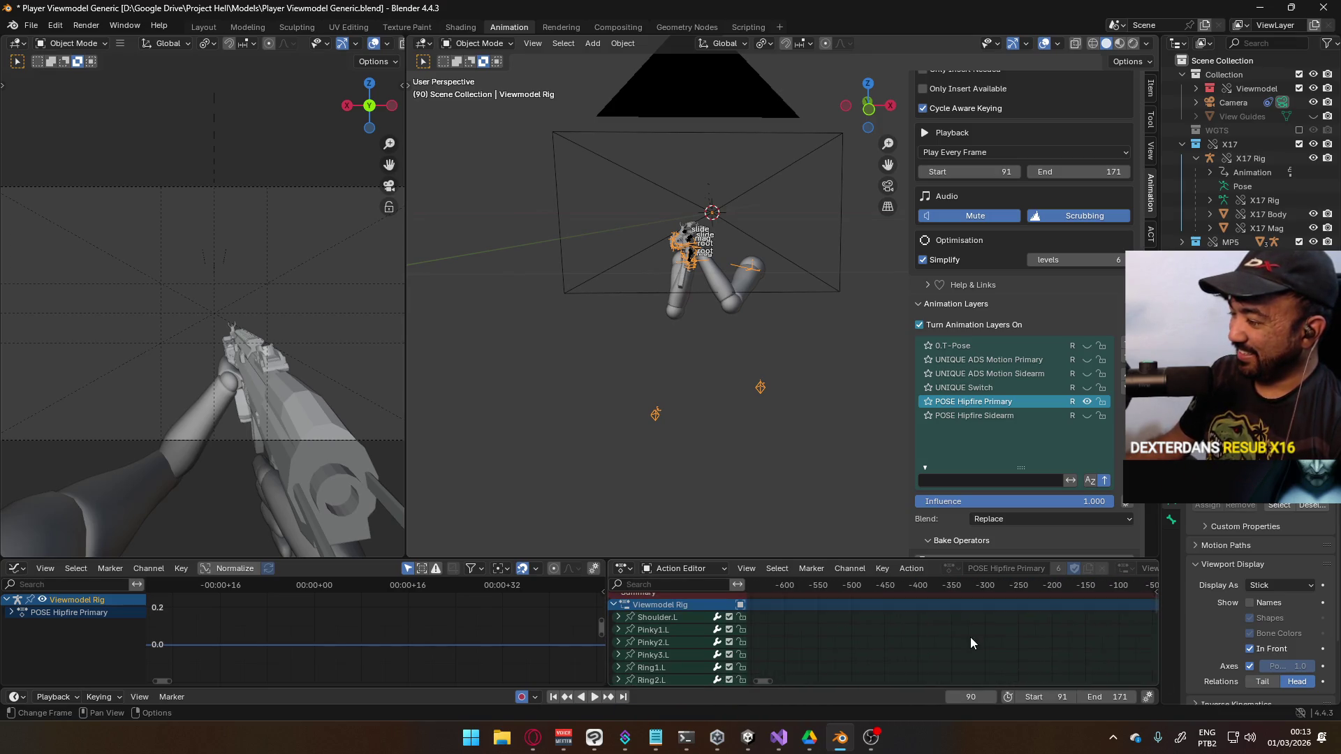
scroll(932, 622, "up", 8)
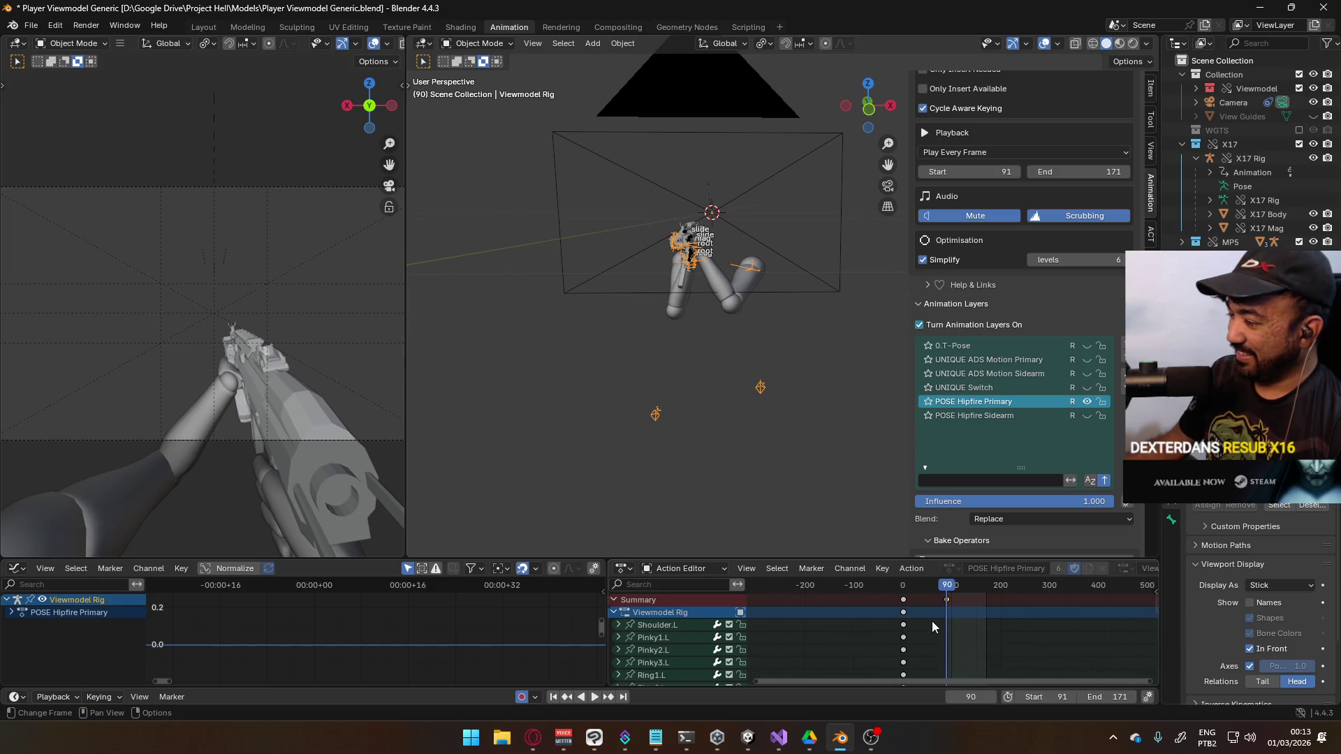
left_click(935, 589)
key("Escape")
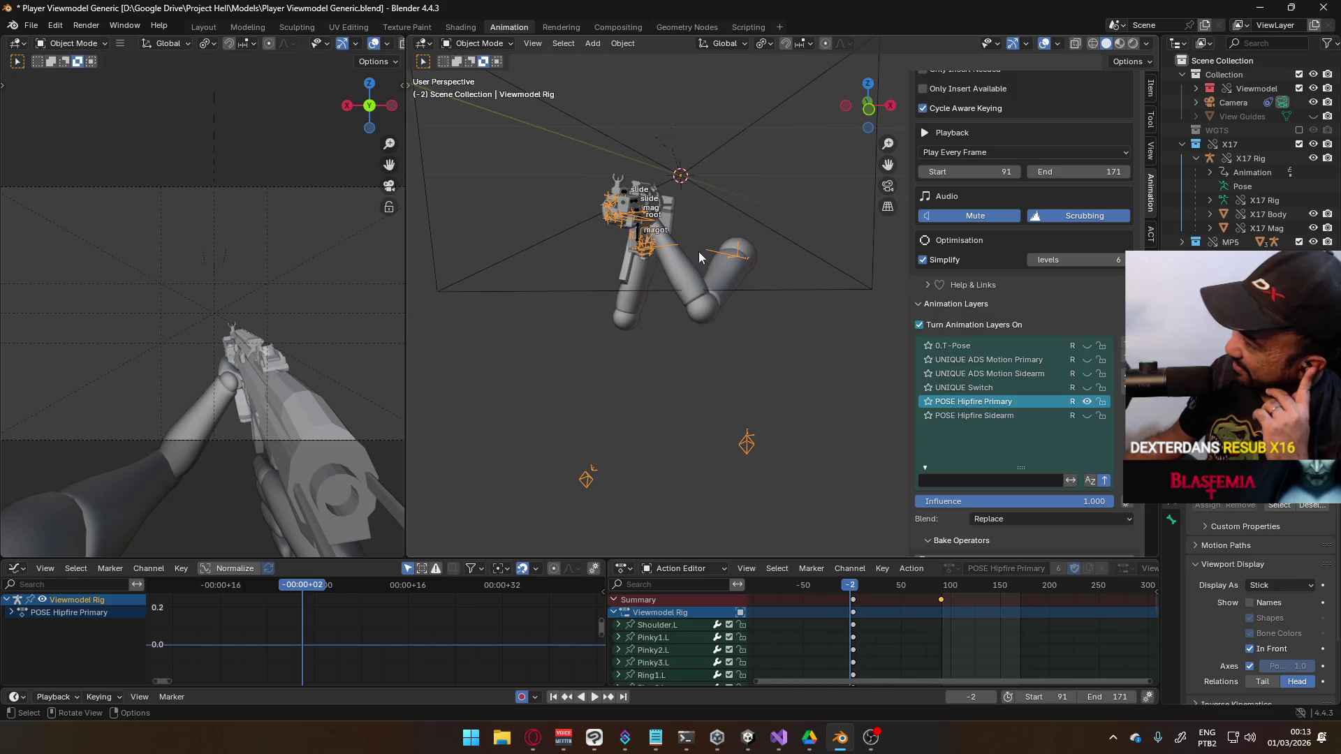
Make POSE Hipfire Sidearm the X17 Rig's active layer and set the frame range to 1–40
left_click(638, 239)
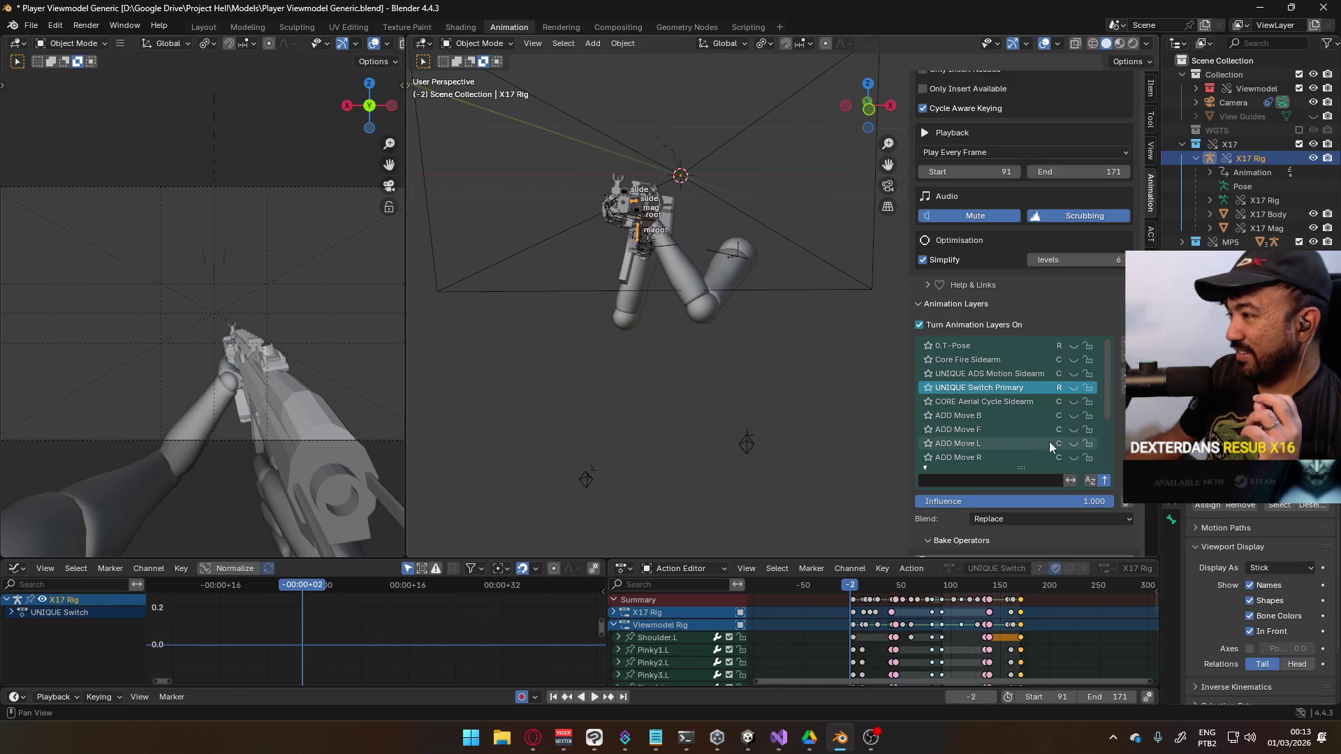
left_click_drag(1109, 391, 1109, 448)
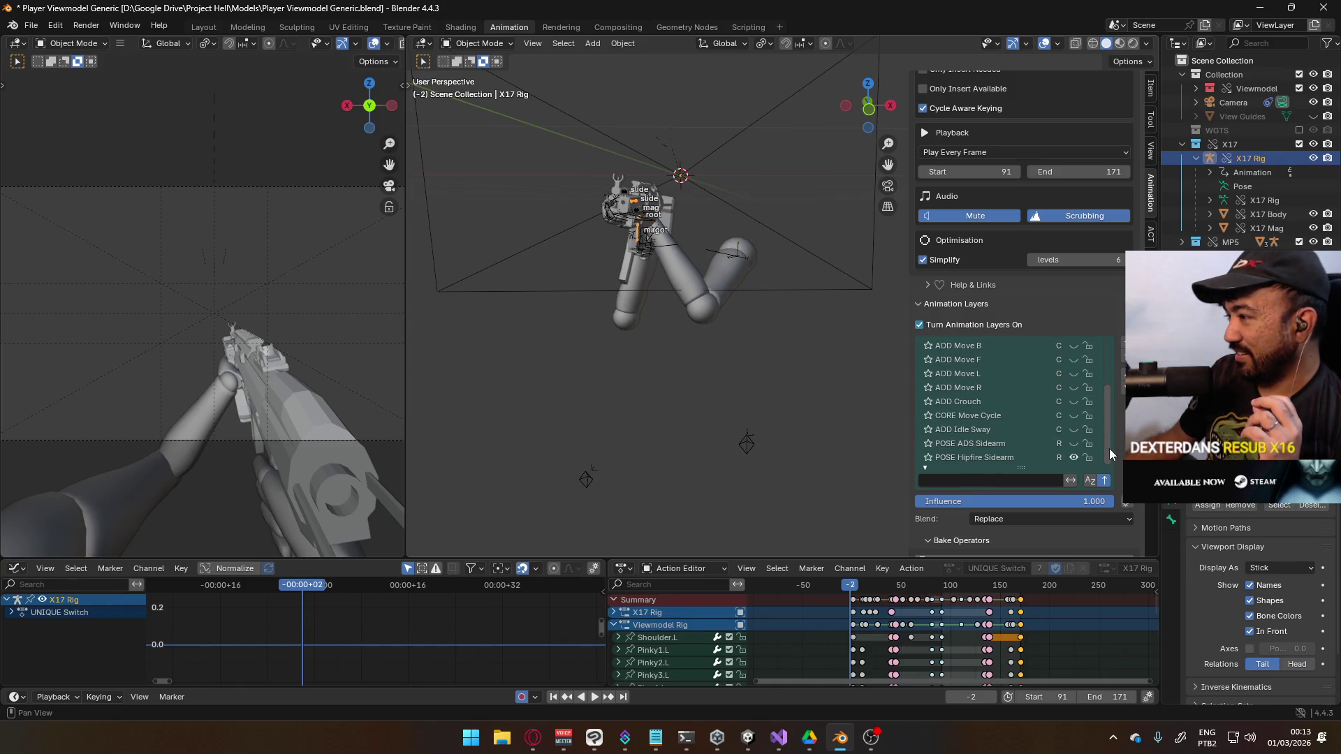
left_click(1042, 458)
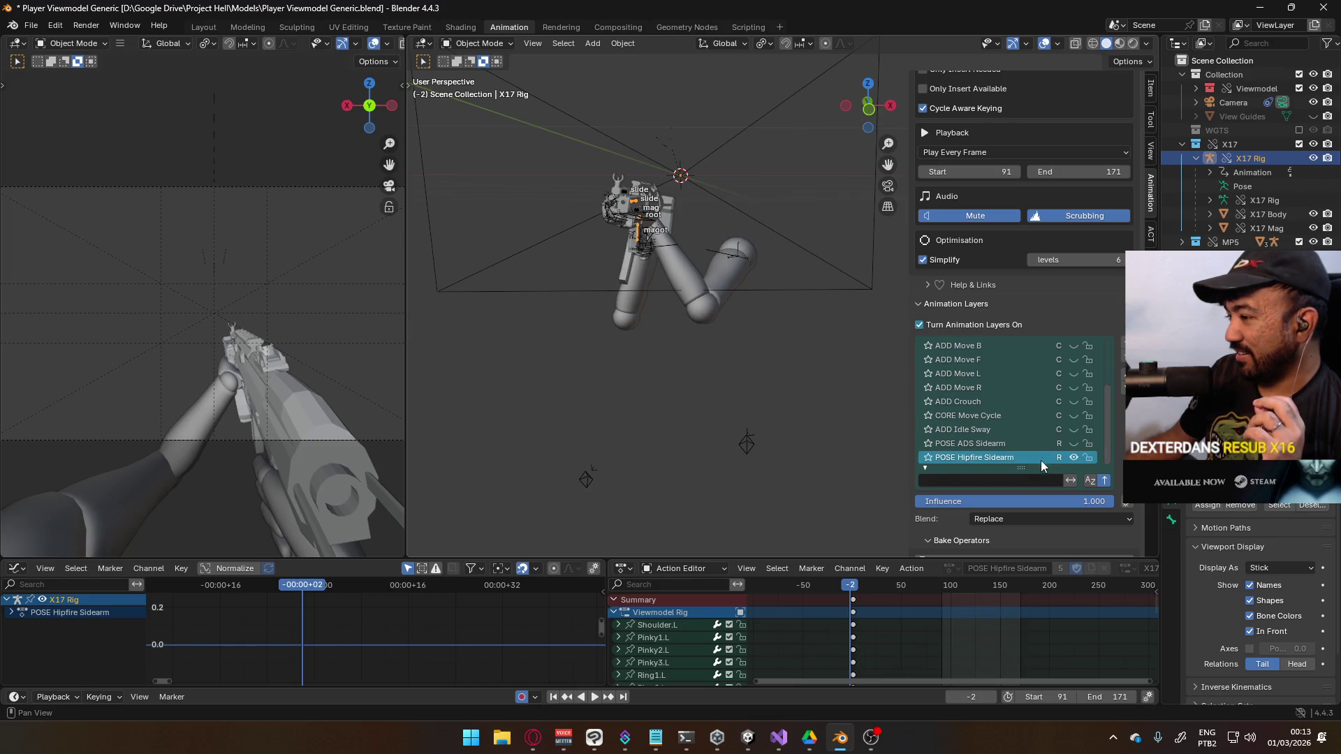
left_click(1047, 697)
type("1")
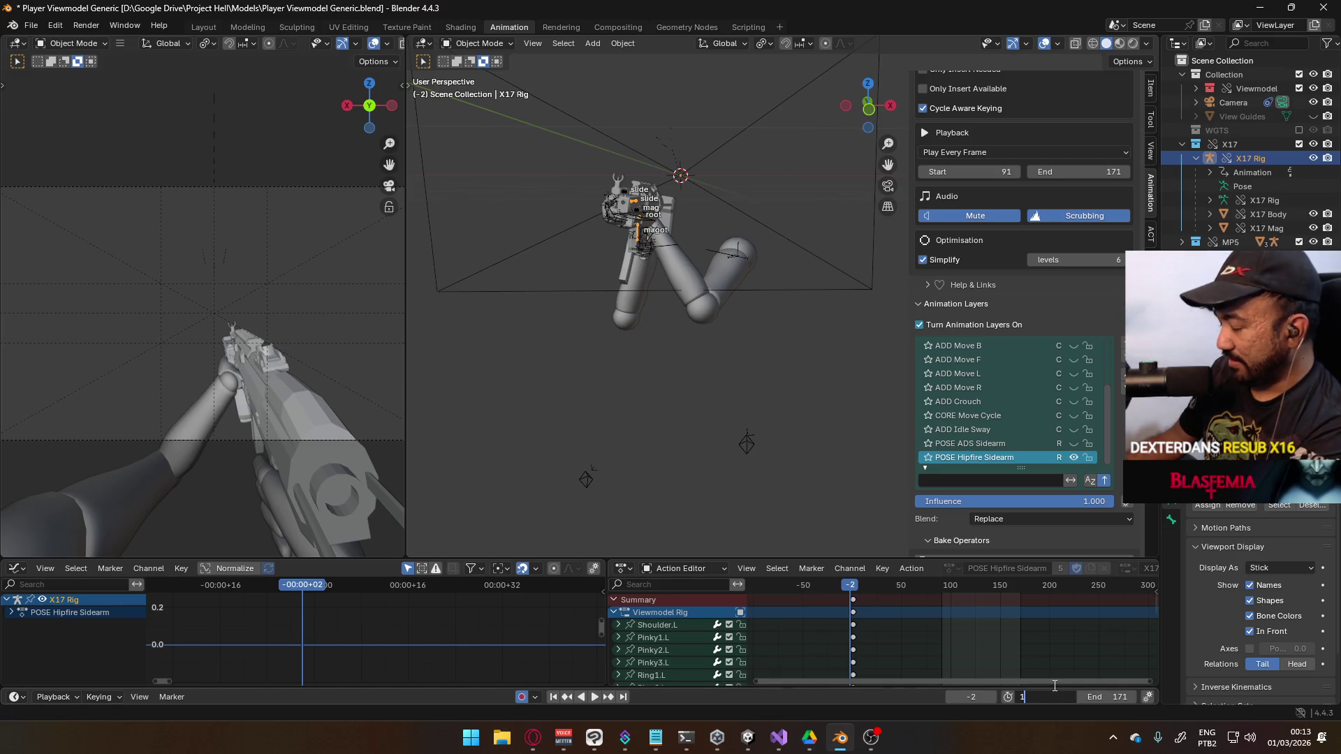
key("Return")
left_click(1118, 697)
type("40")
key("Return")
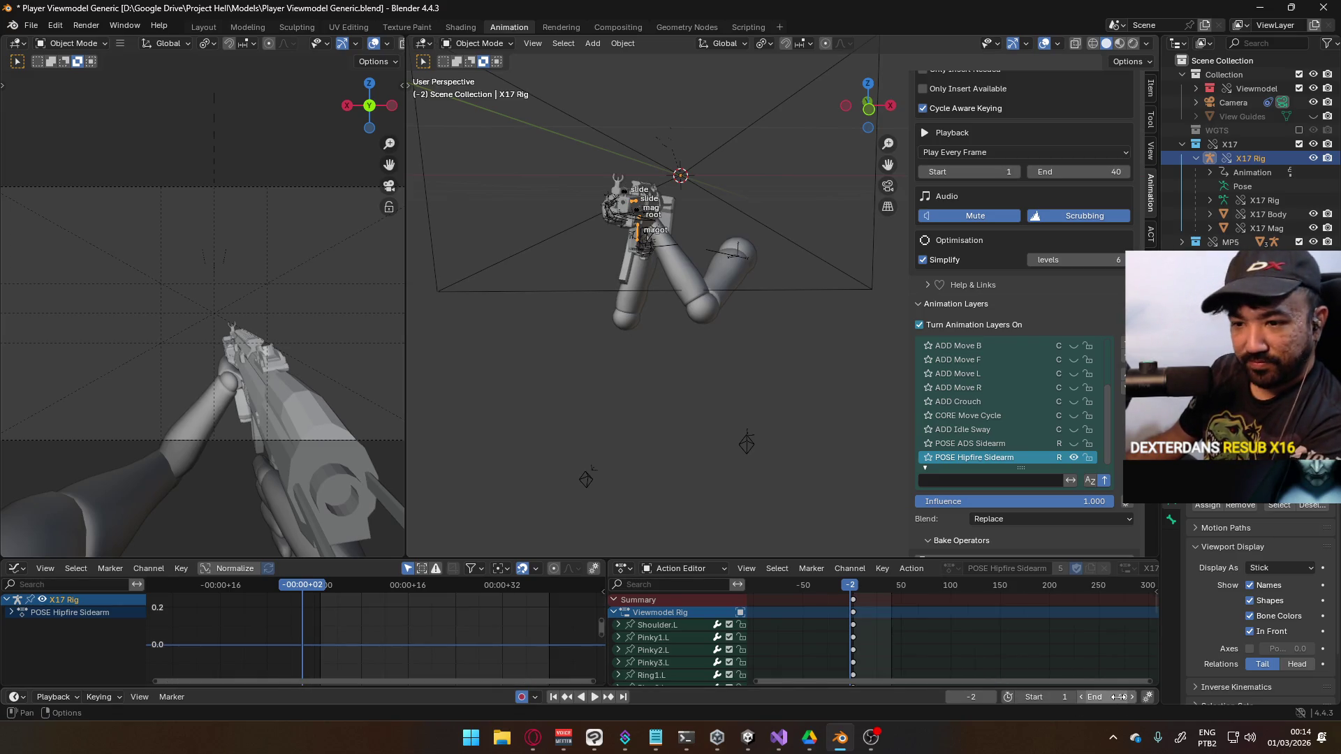
Play and stop the 1–40 animation, then switch to the web browser
key("space")
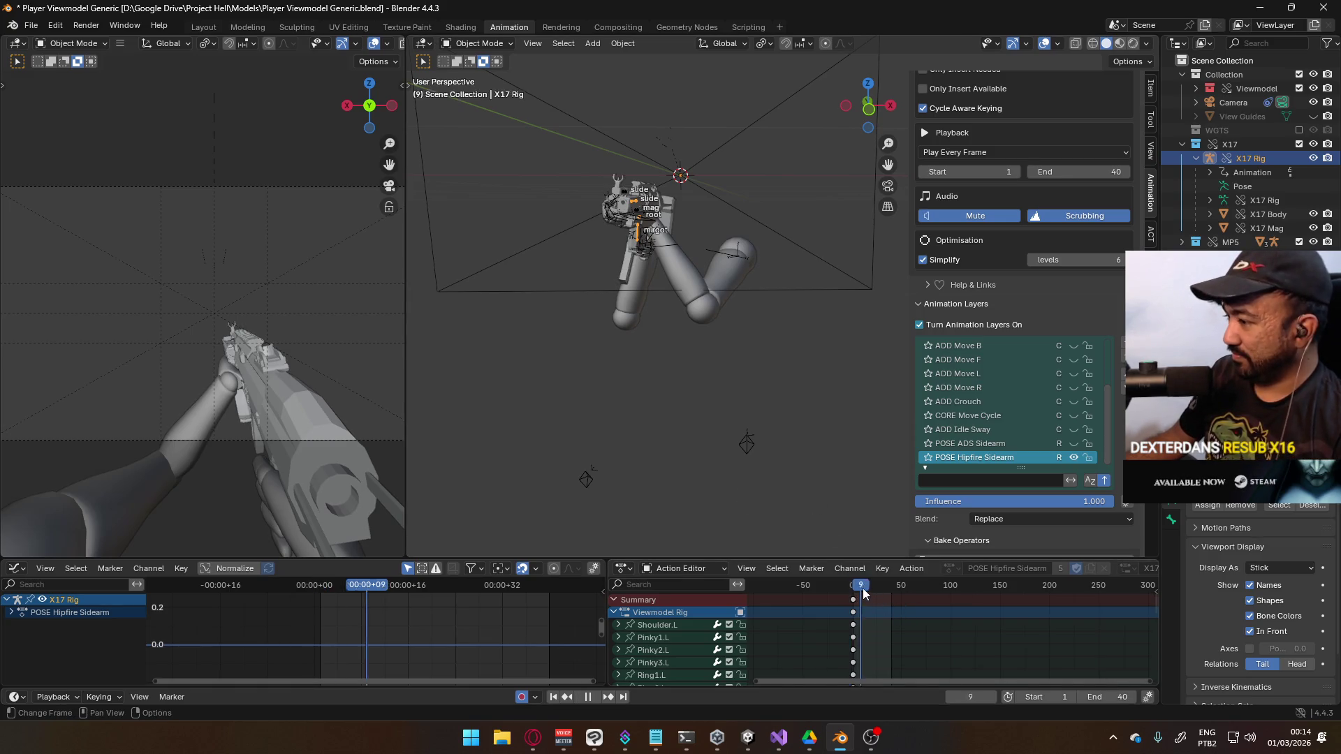
key("space")
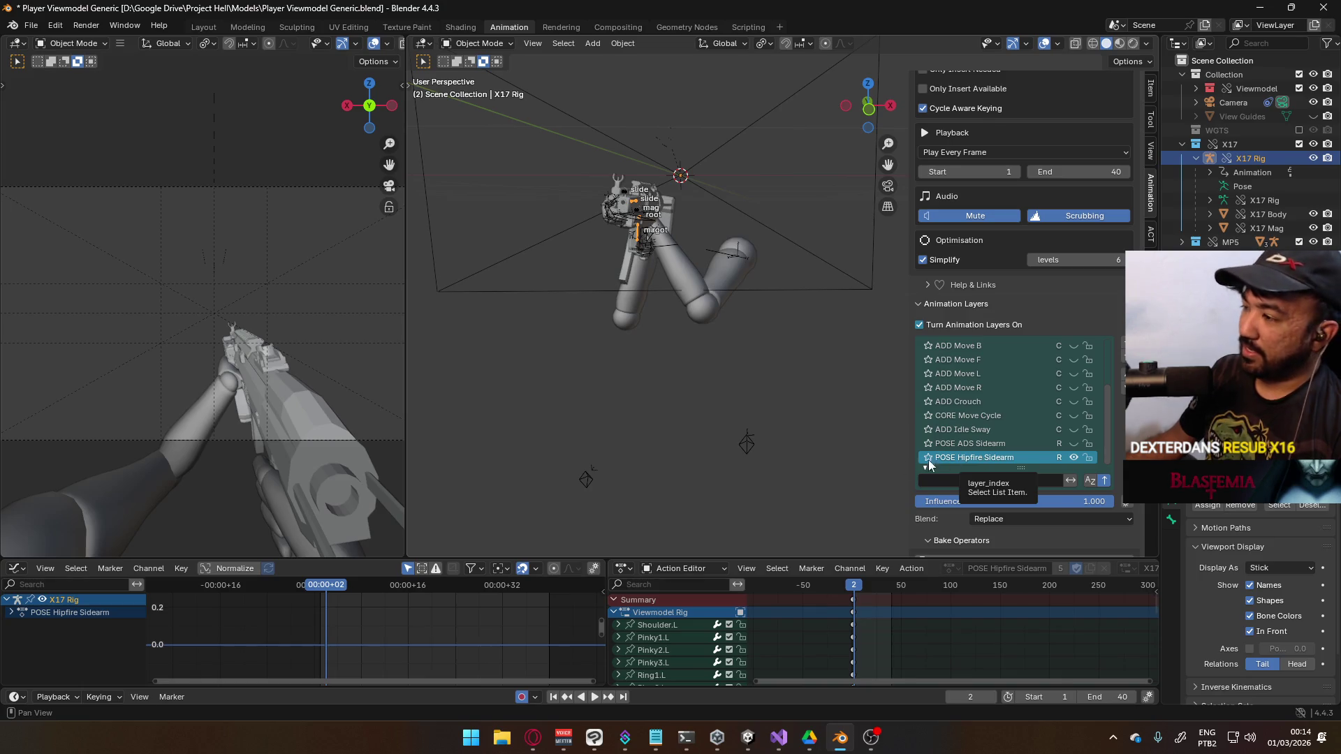
left_click(533, 737)
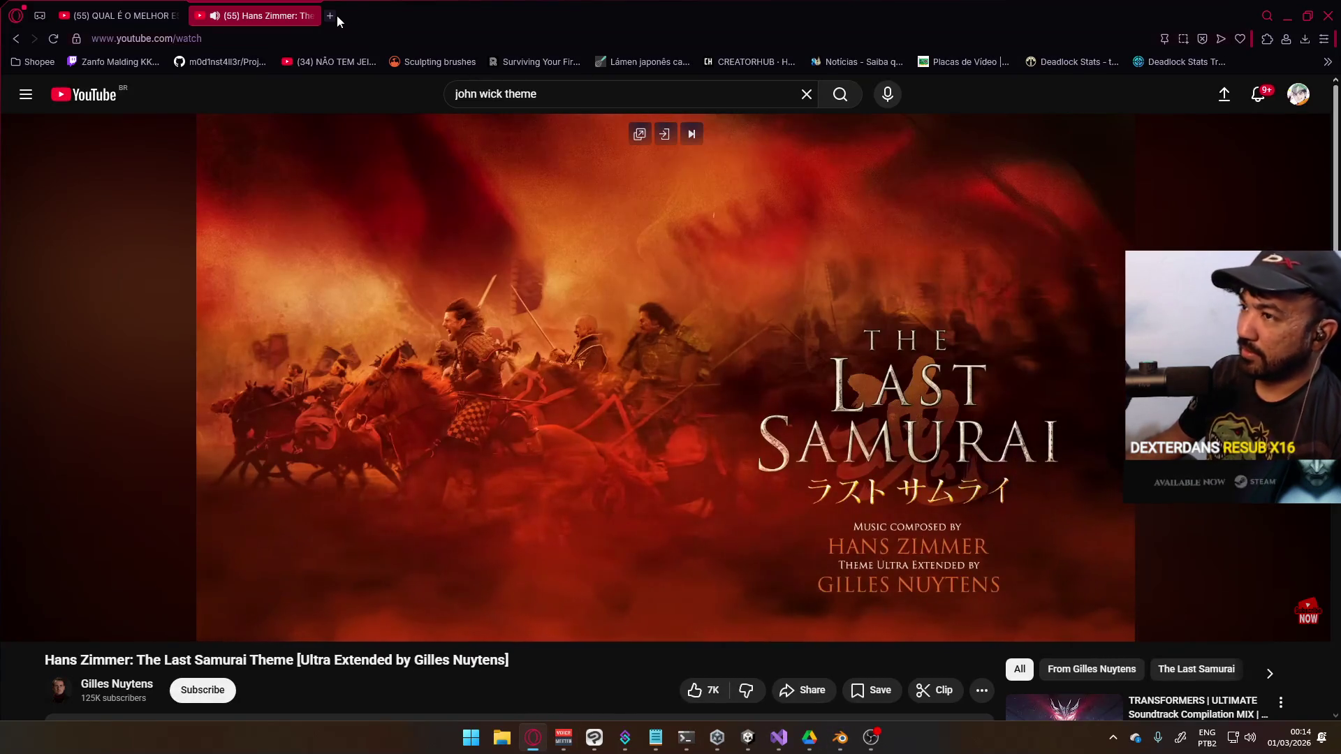
left_click(331, 15)
type("akherom")
key("Return")
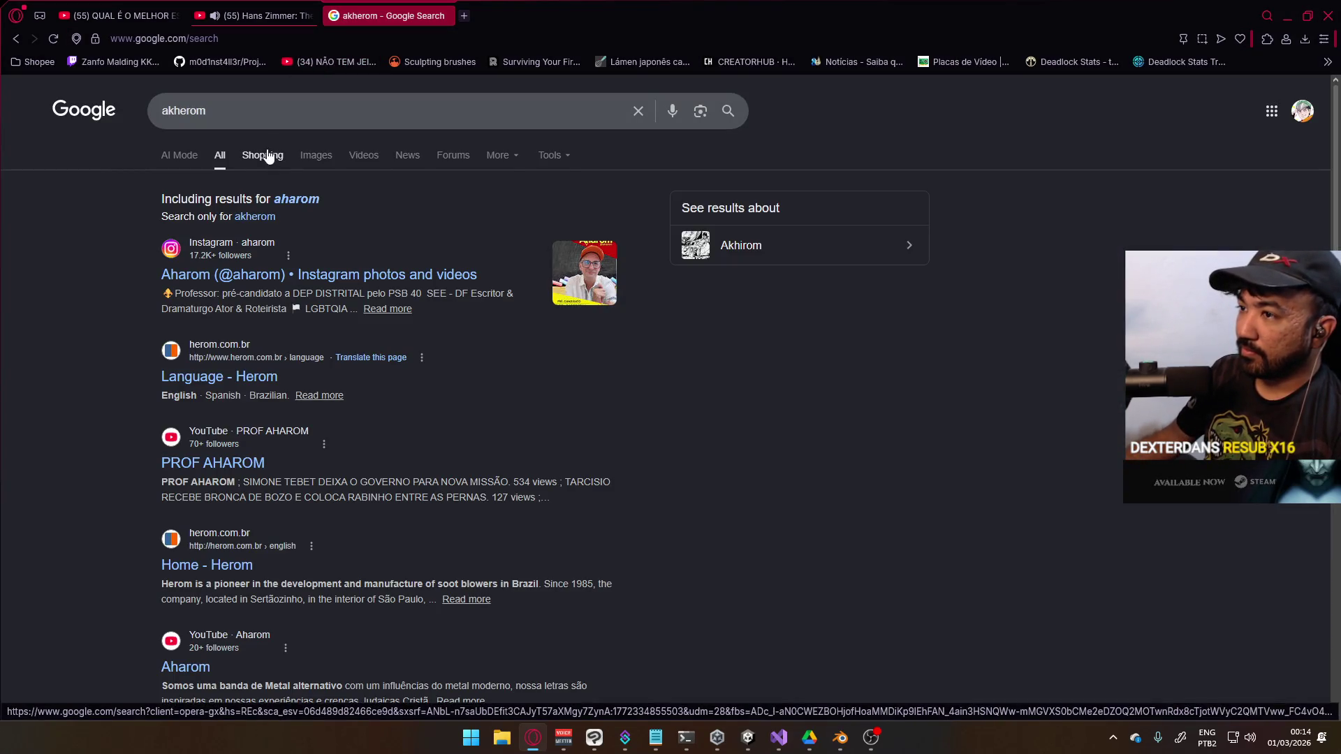
left_click(314, 156)
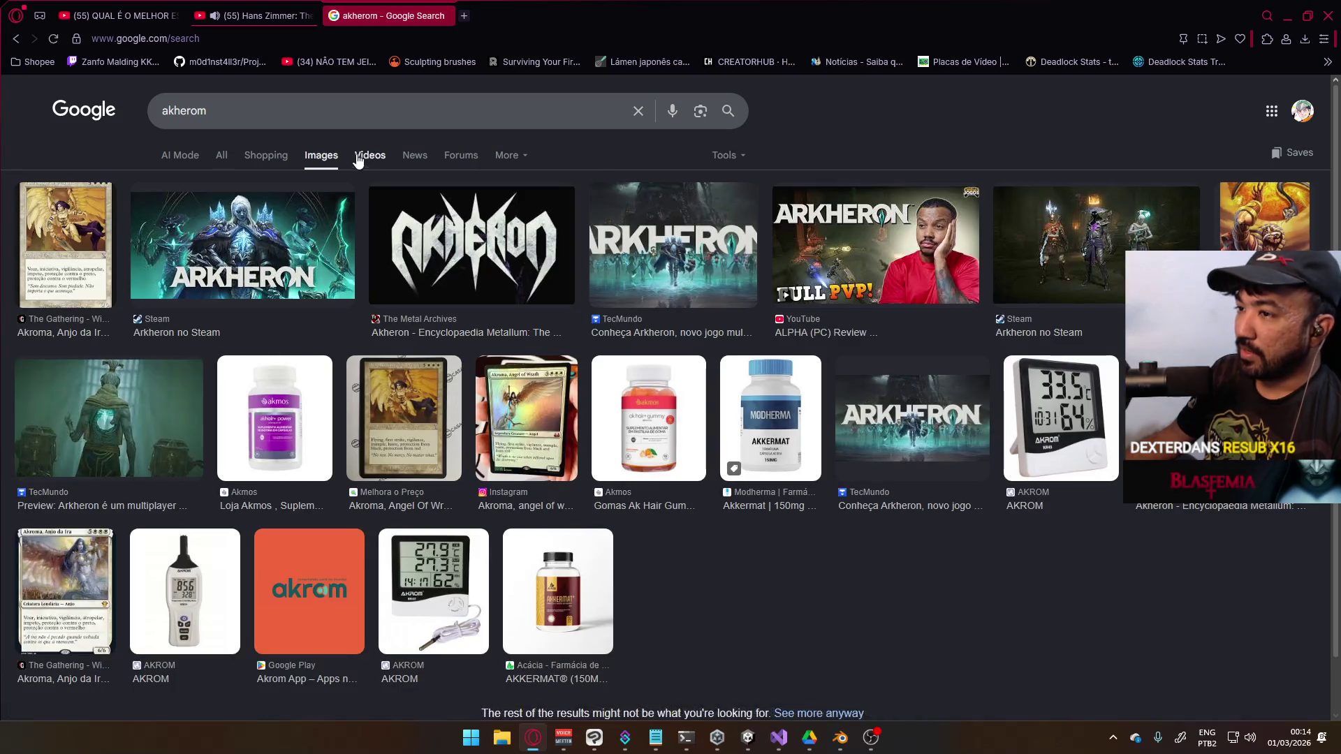
left_click(446, 16)
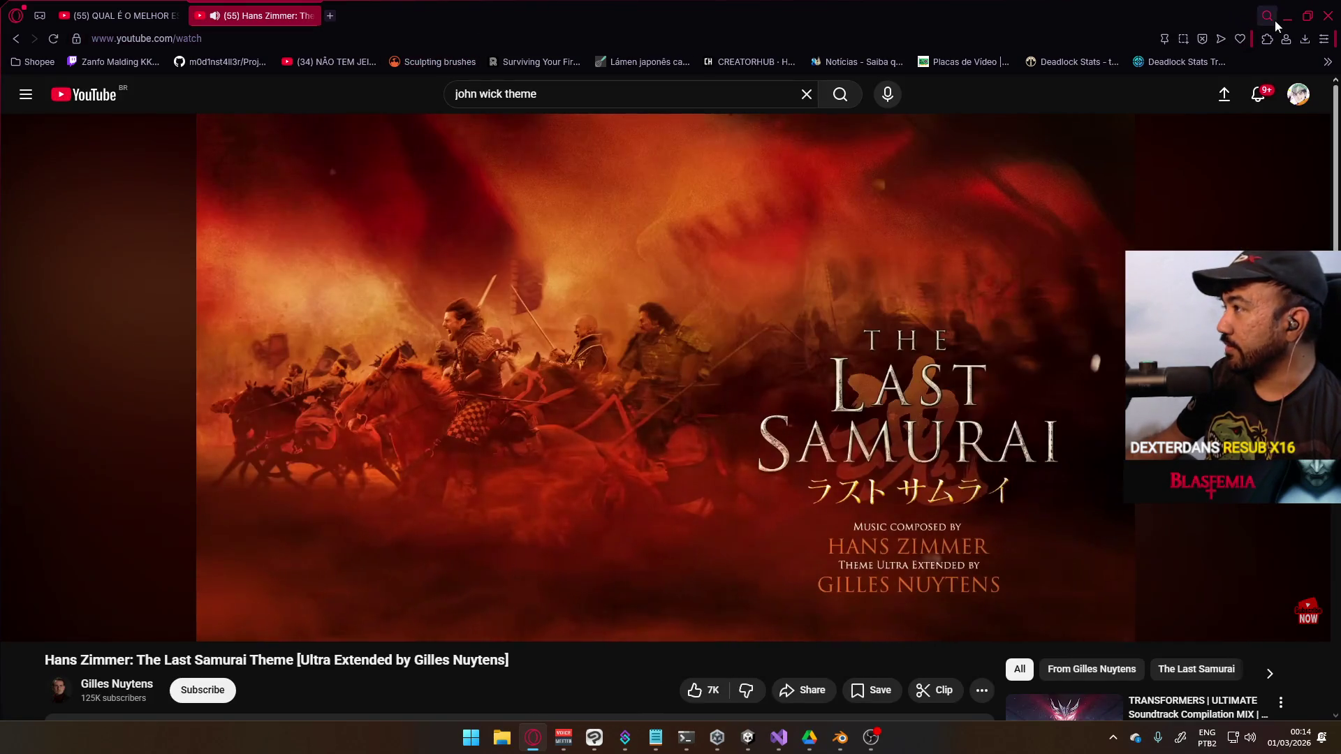
left_click(1287, 16)
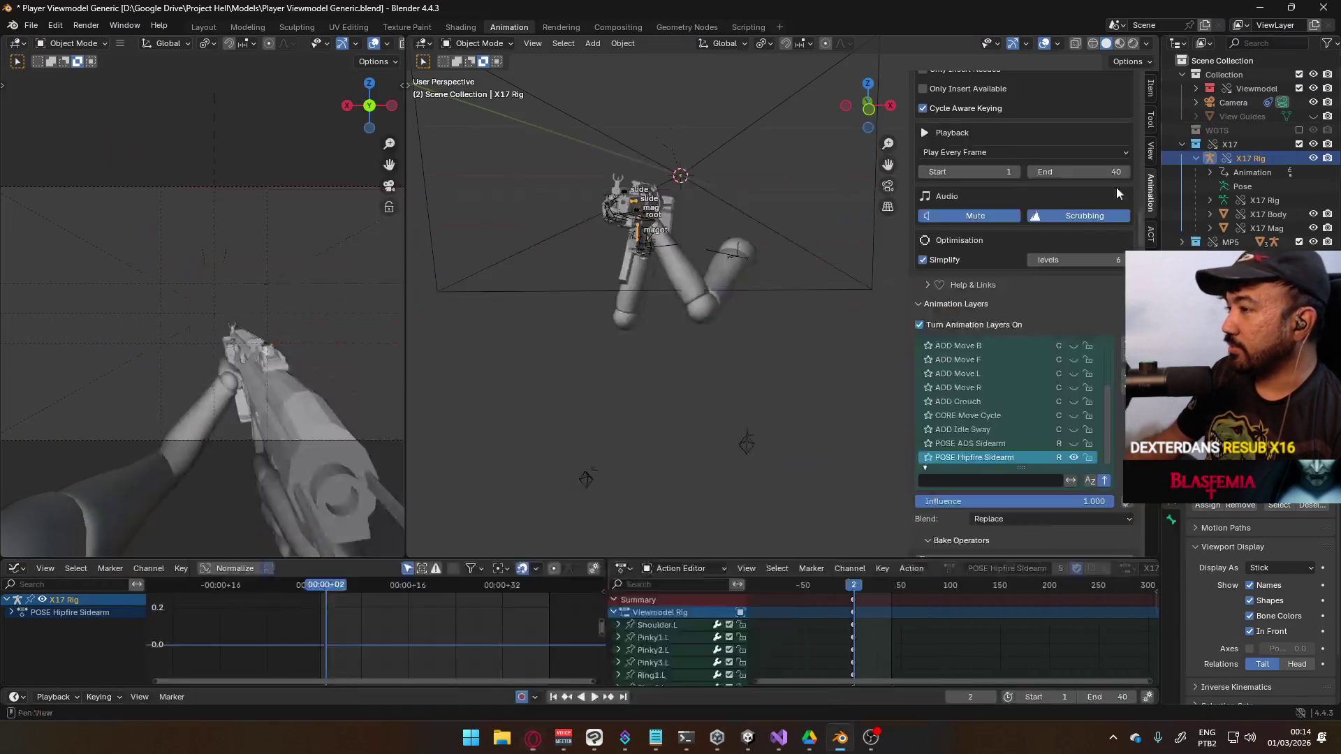
Go to frame 1, activate the Viewmodel Rig, and view its UNIQUE Switch layer keys
left_click(853, 602)
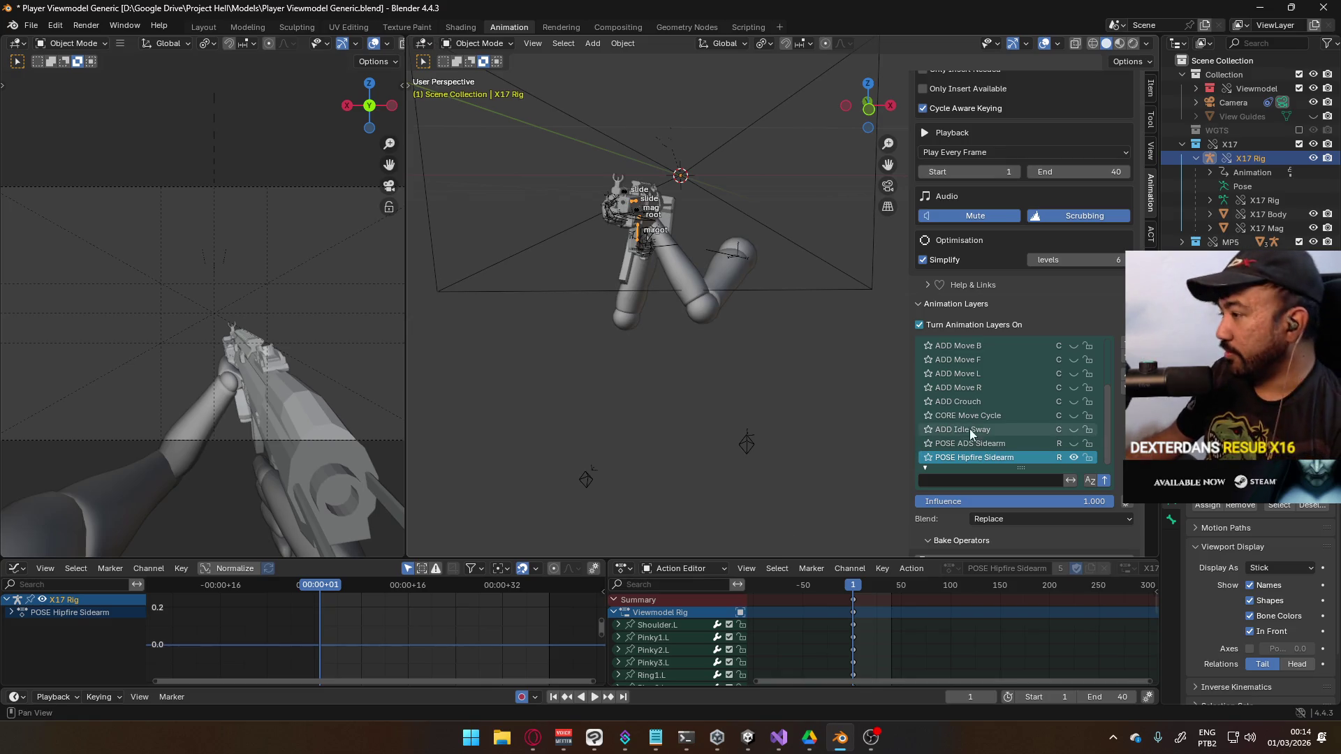
left_click(668, 260)
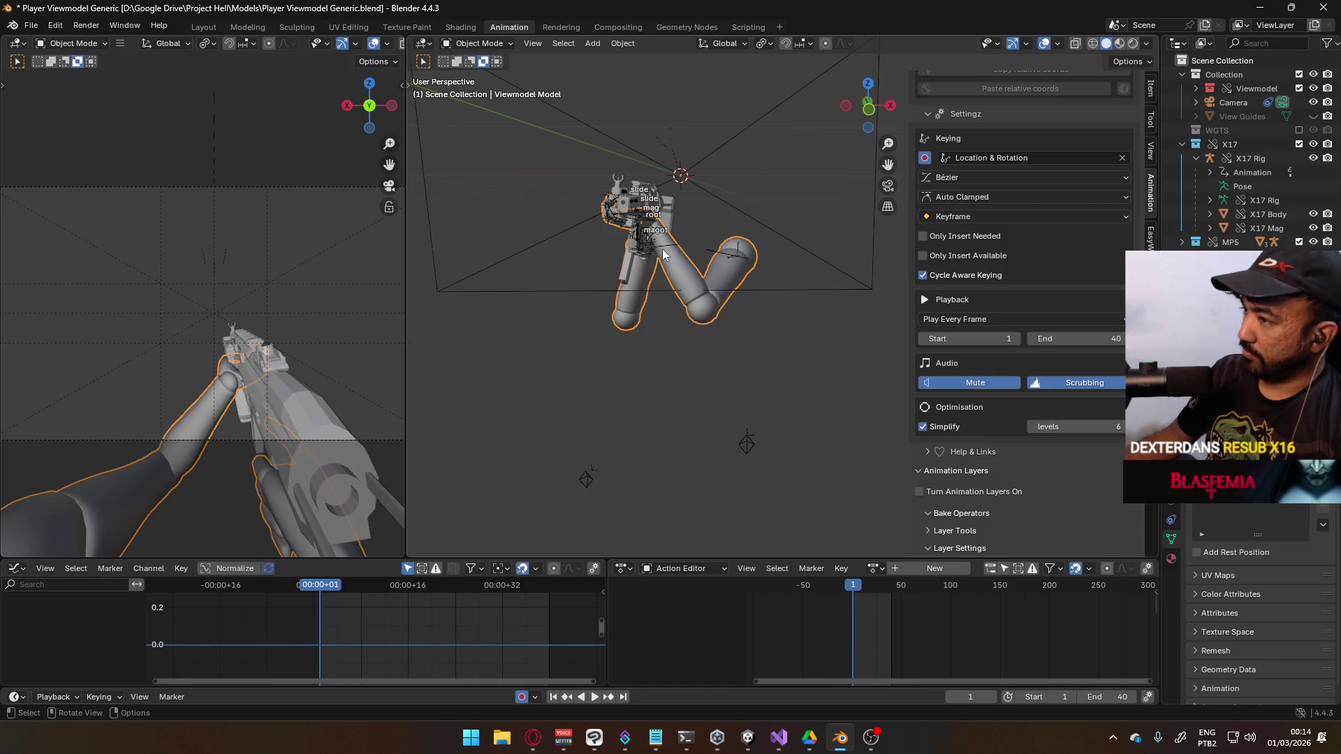
left_click(663, 255)
scroll(1019, 396, "down", 5)
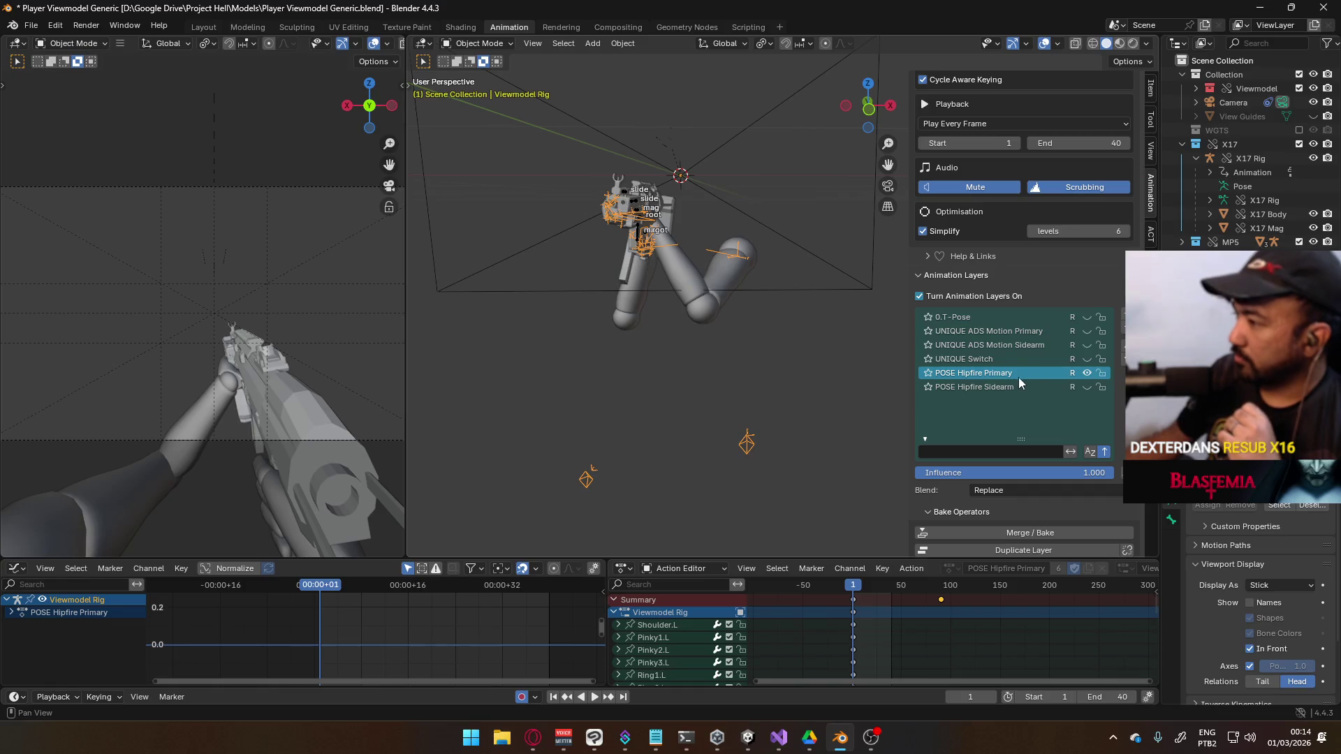
left_click(1008, 360)
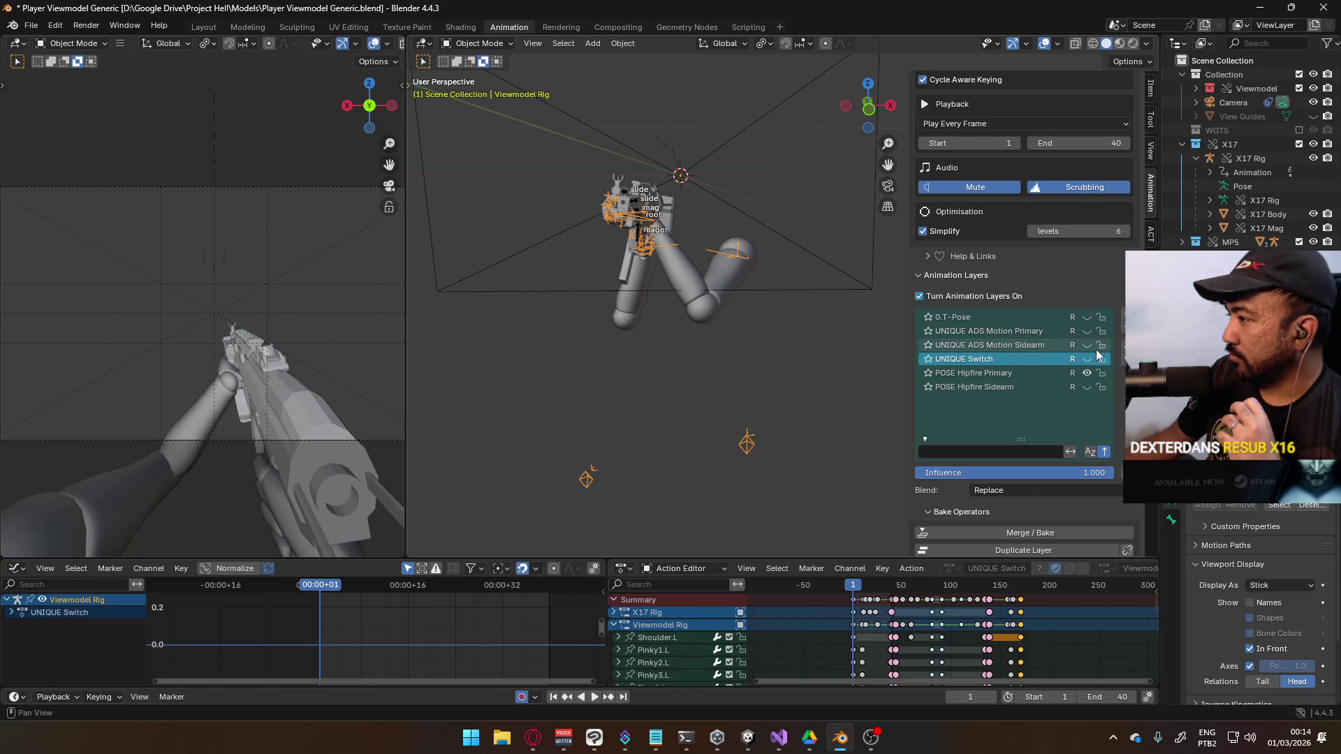
left_click(1054, 331)
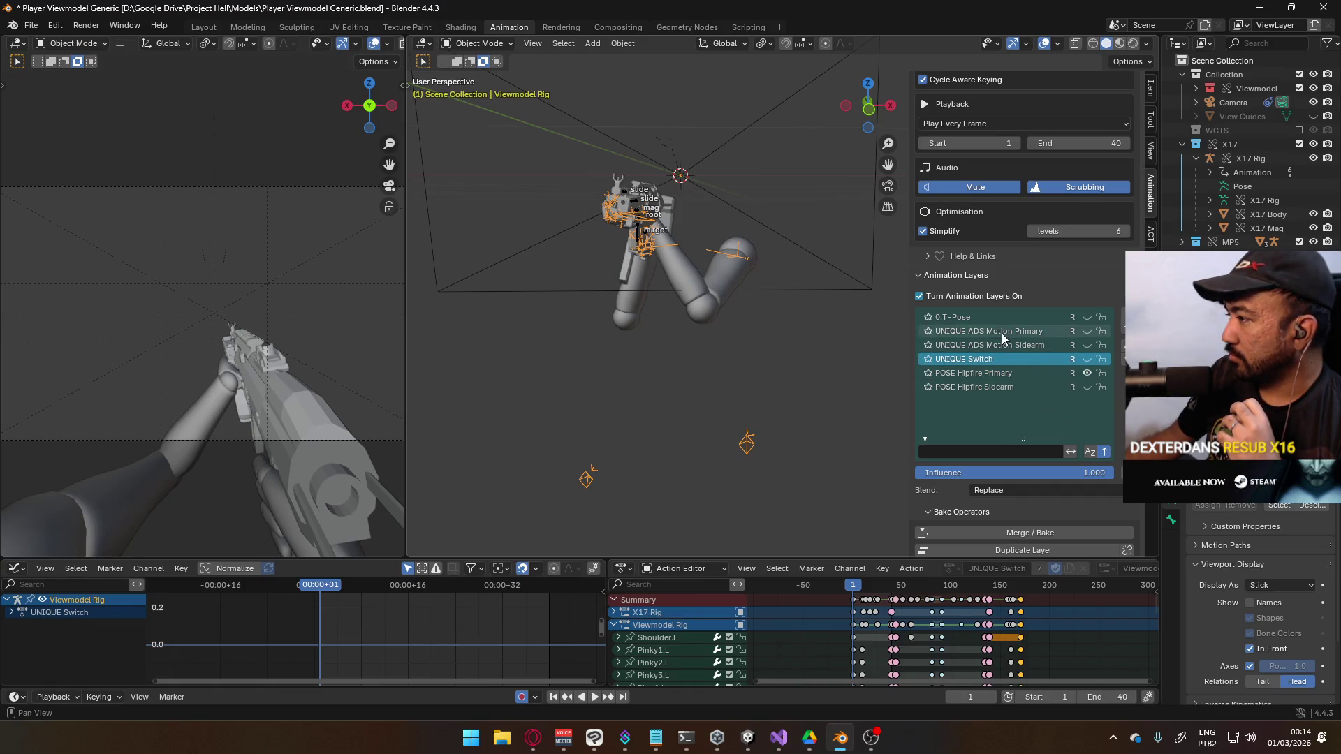
Add a new animation layer and rename it 'UNIQUE Primary Generic Reload'
left_click(1122, 319)
double_click(996, 331)
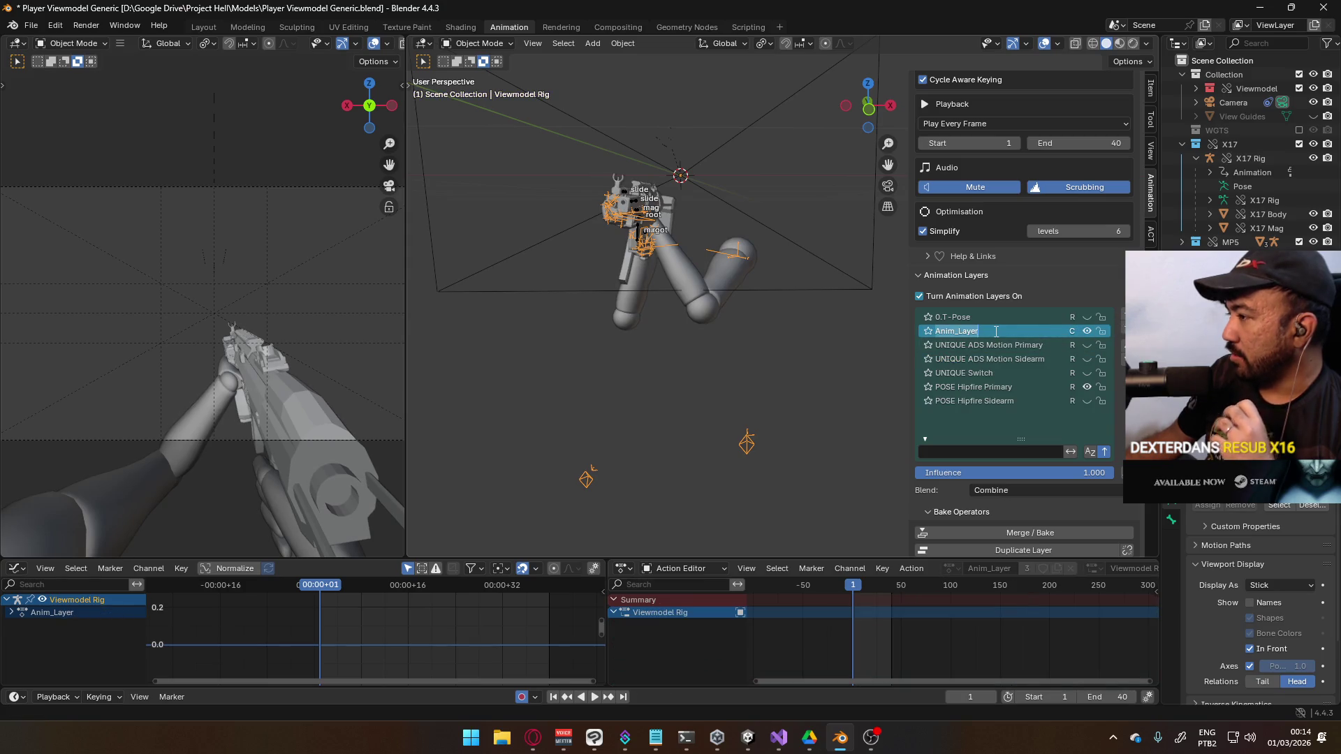
type("UNIQUE Pr")
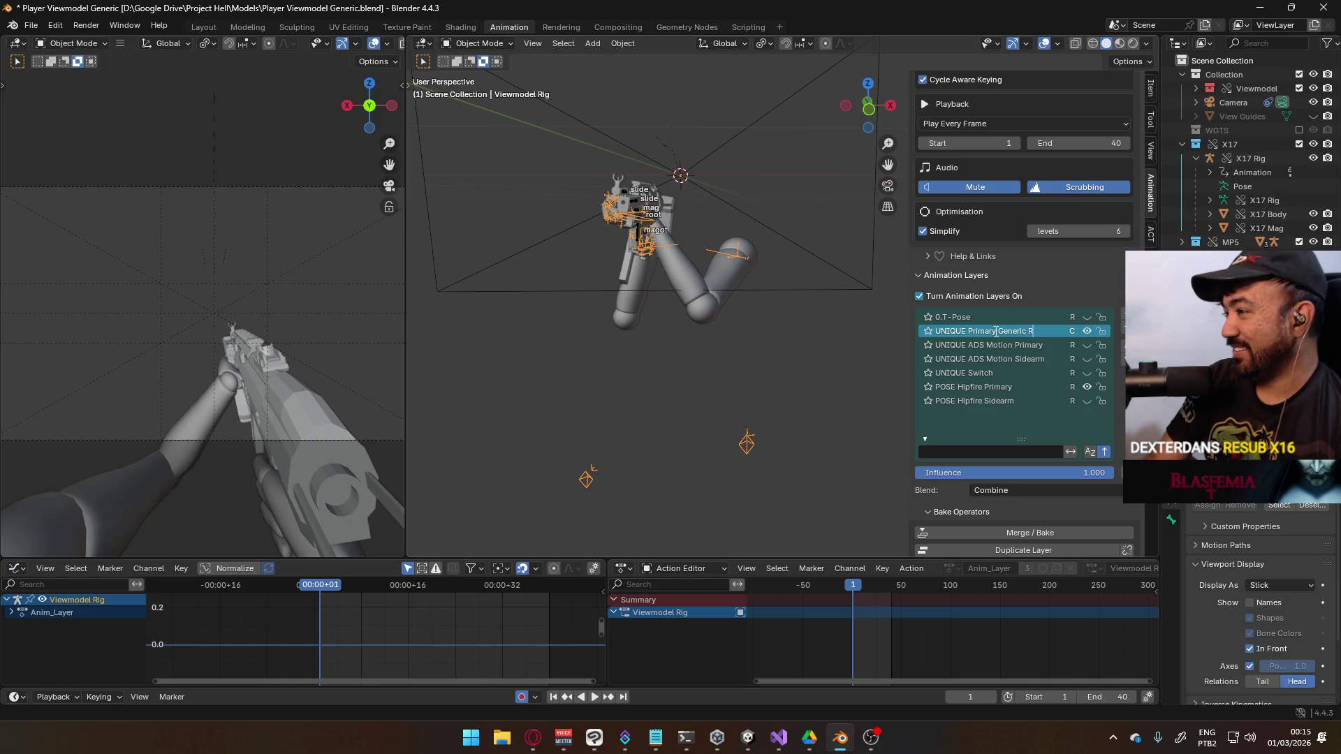
type("oad")
key("Return")
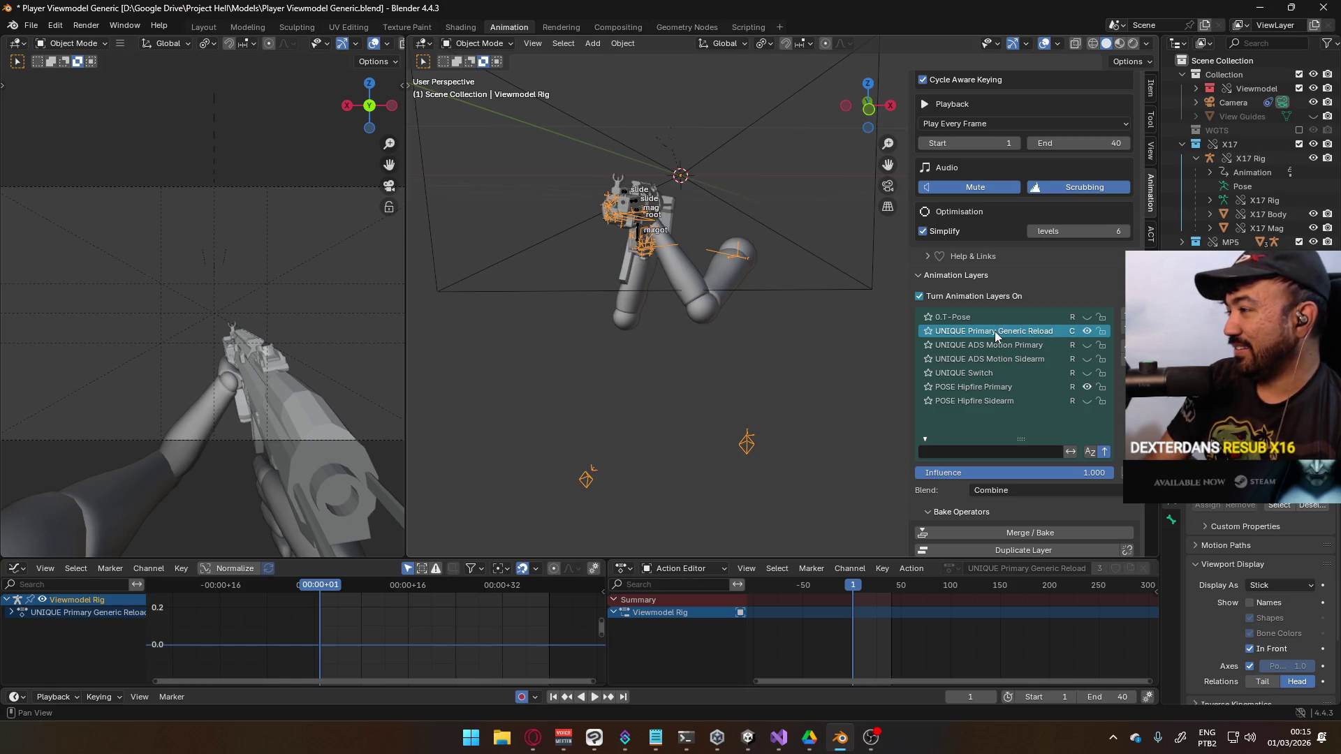
key("KP_0")
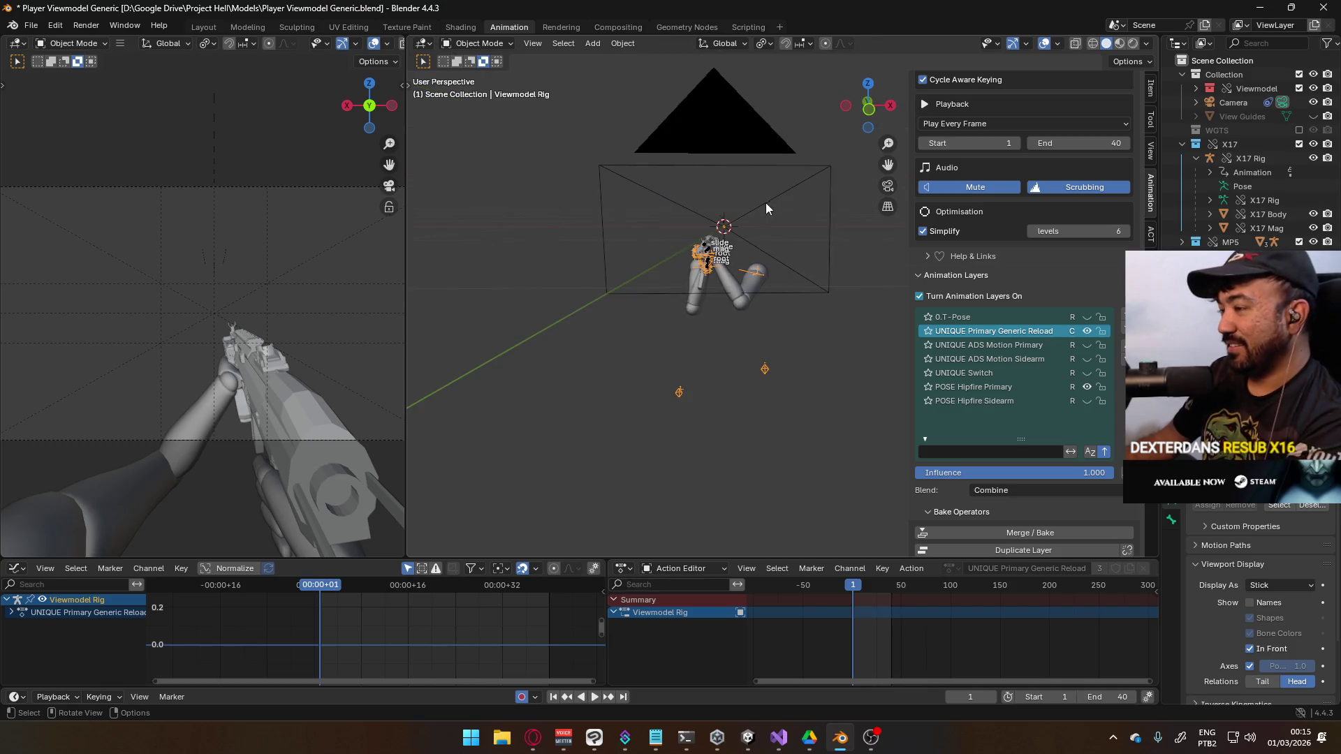
Put the MP5 rig in Pose Mode and clear its root bone's motion path
key("KP_3")
scroll(694, 236, "up", 5)
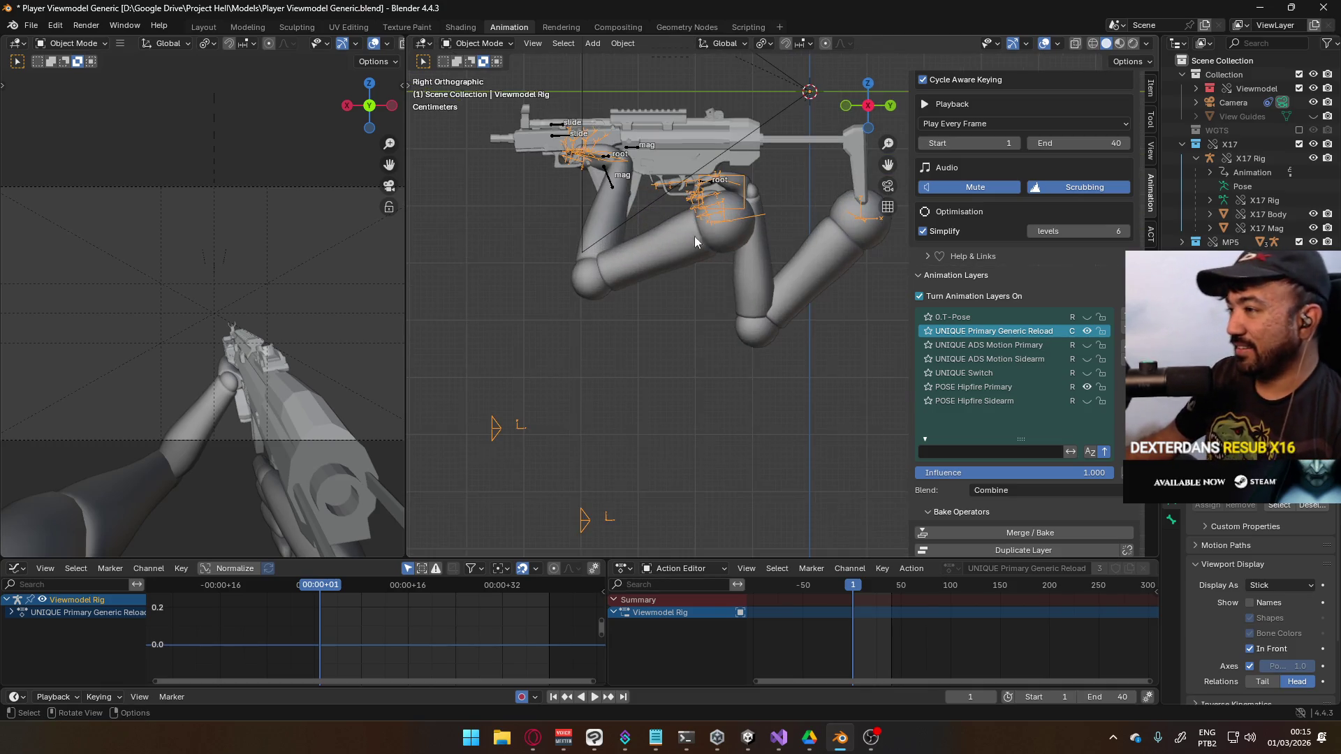
left_click(634, 150)
left_click(477, 43)
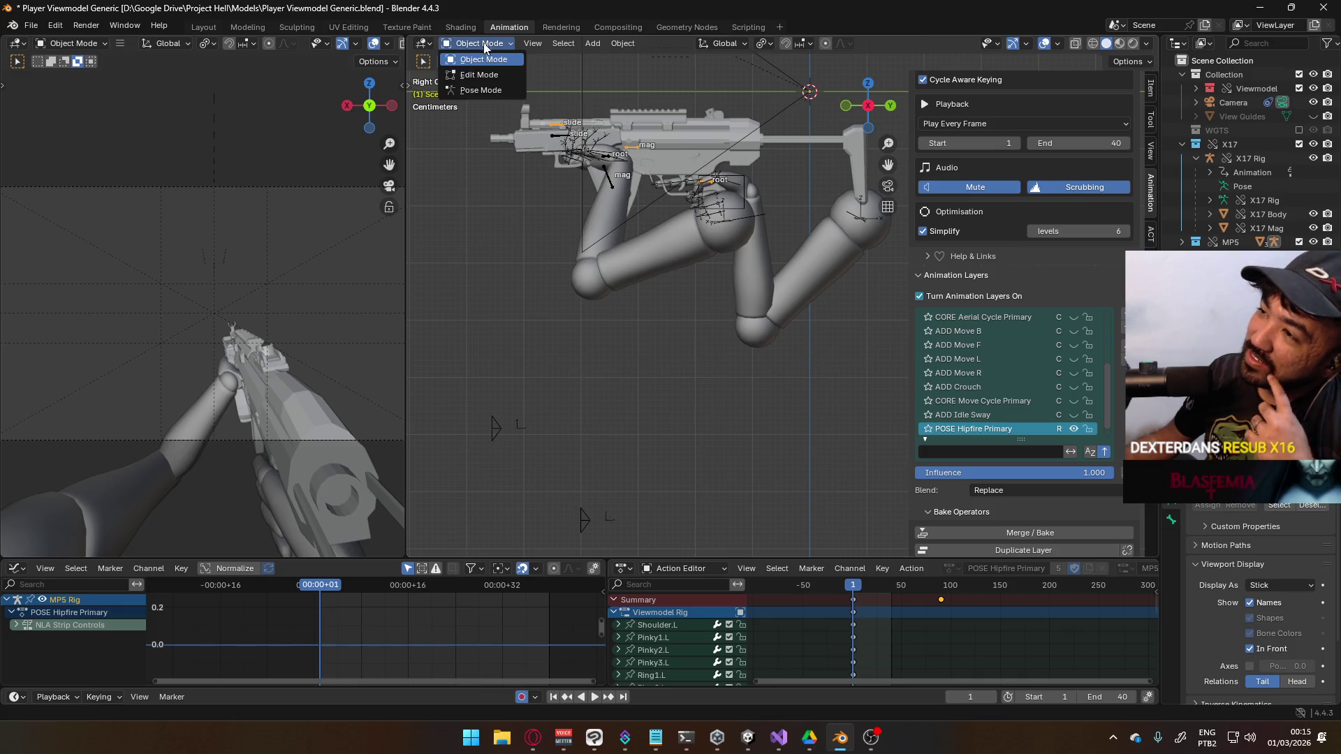
left_click(488, 90)
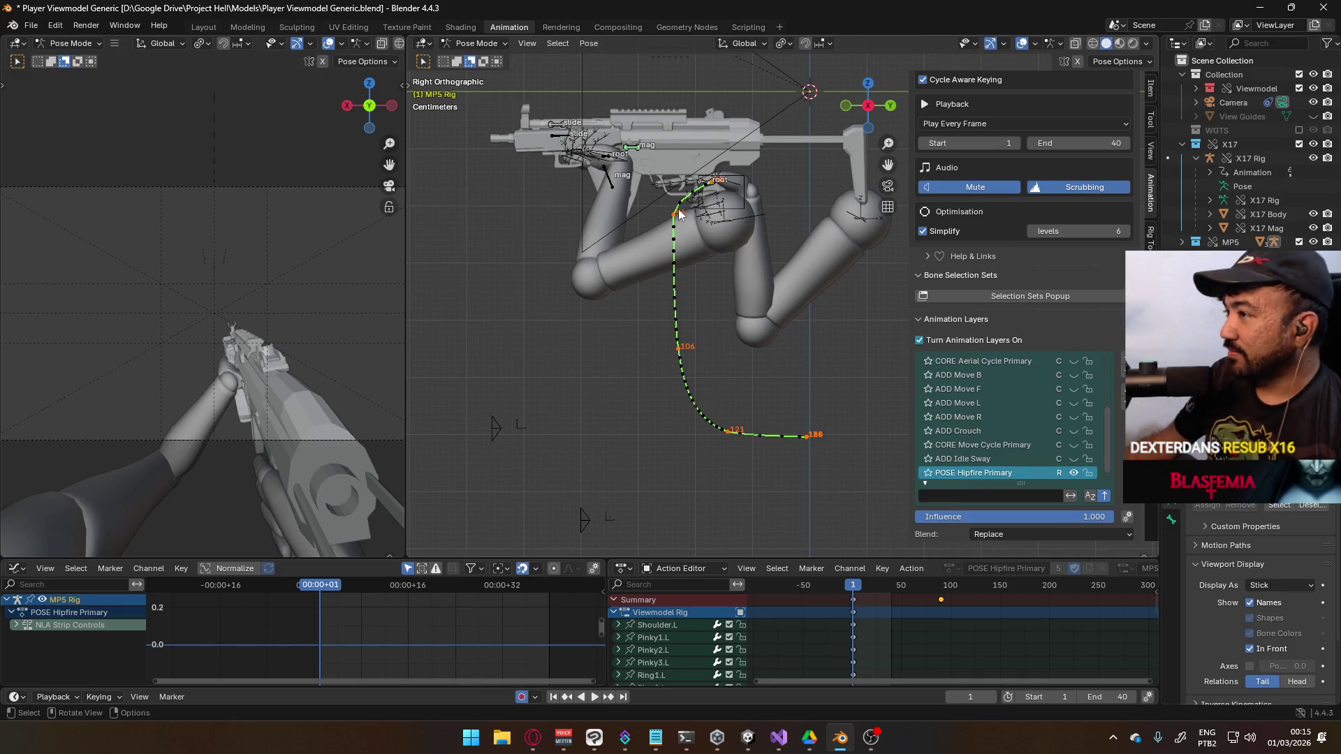
left_click(711, 184)
key("q")
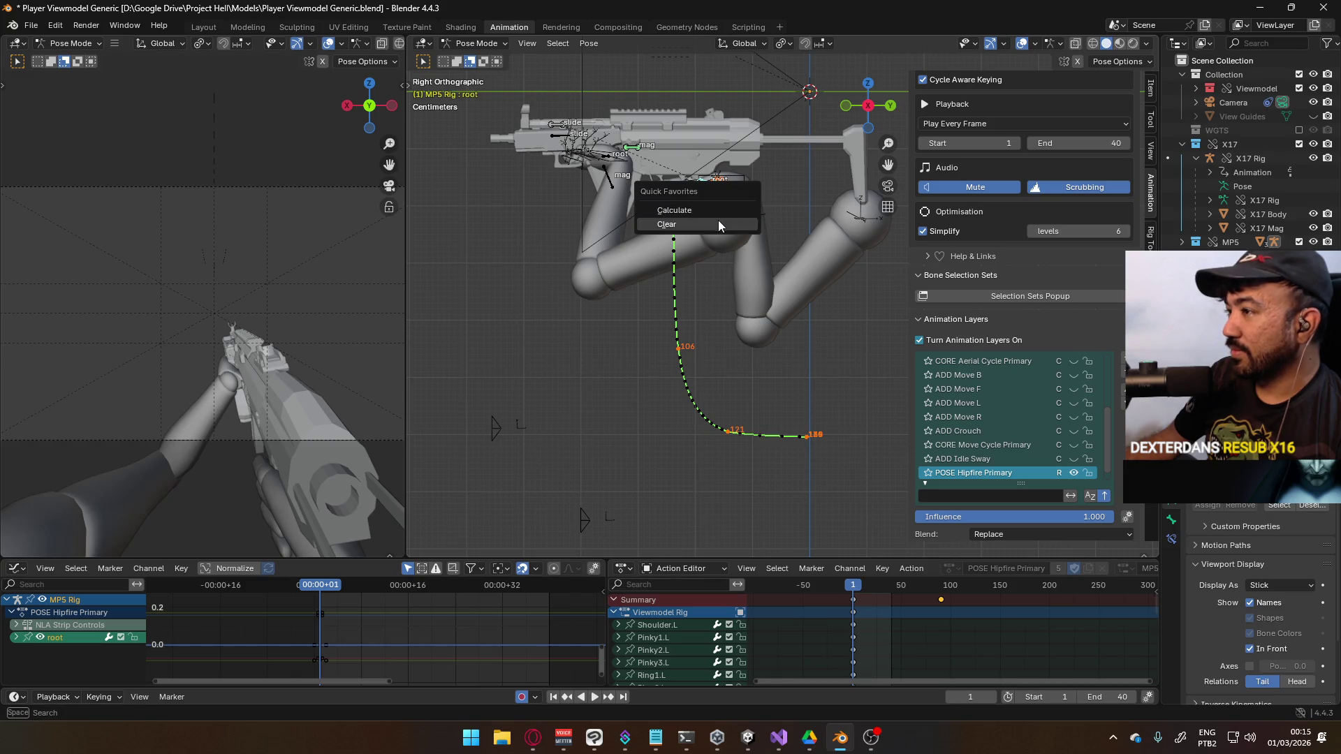
left_click(718, 218)
Return to Object Mode and make the Viewmodel Rig active
scroll(1020, 421, "up", 7)
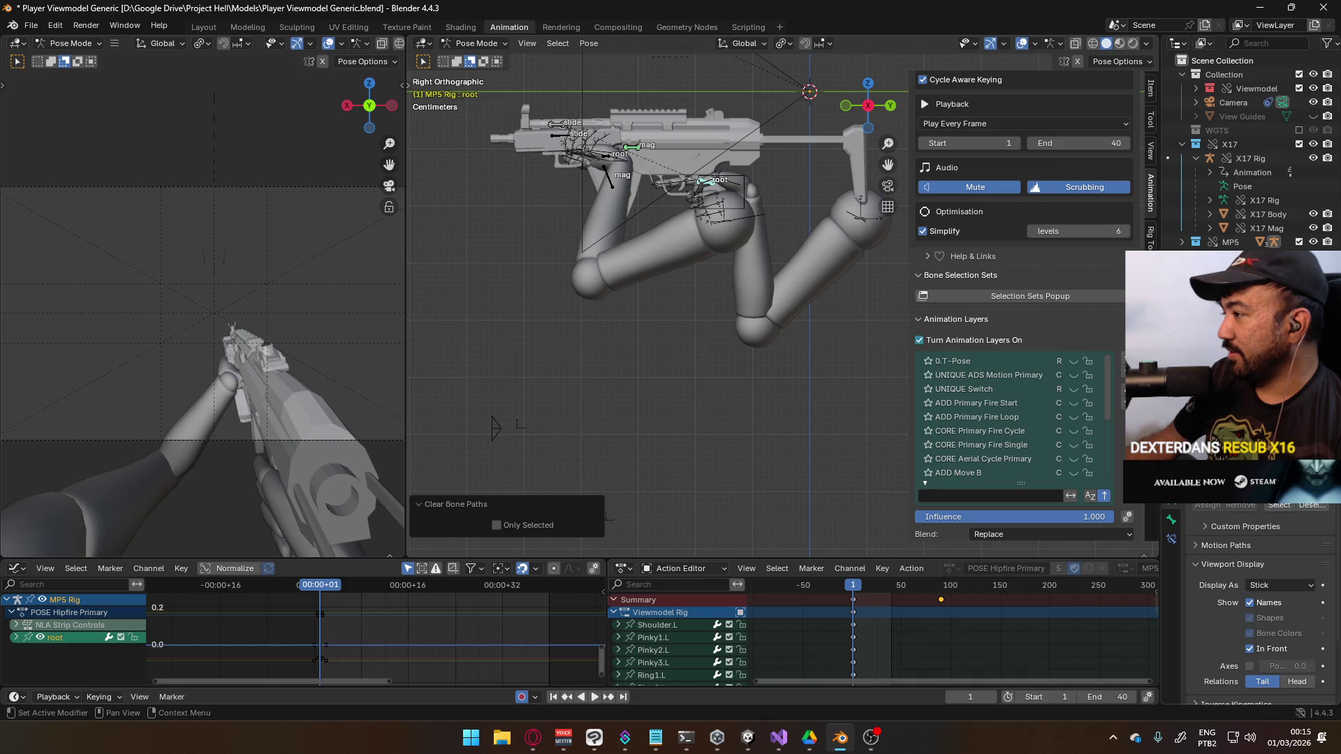
left_click_drag(1104, 367, 1112, 423)
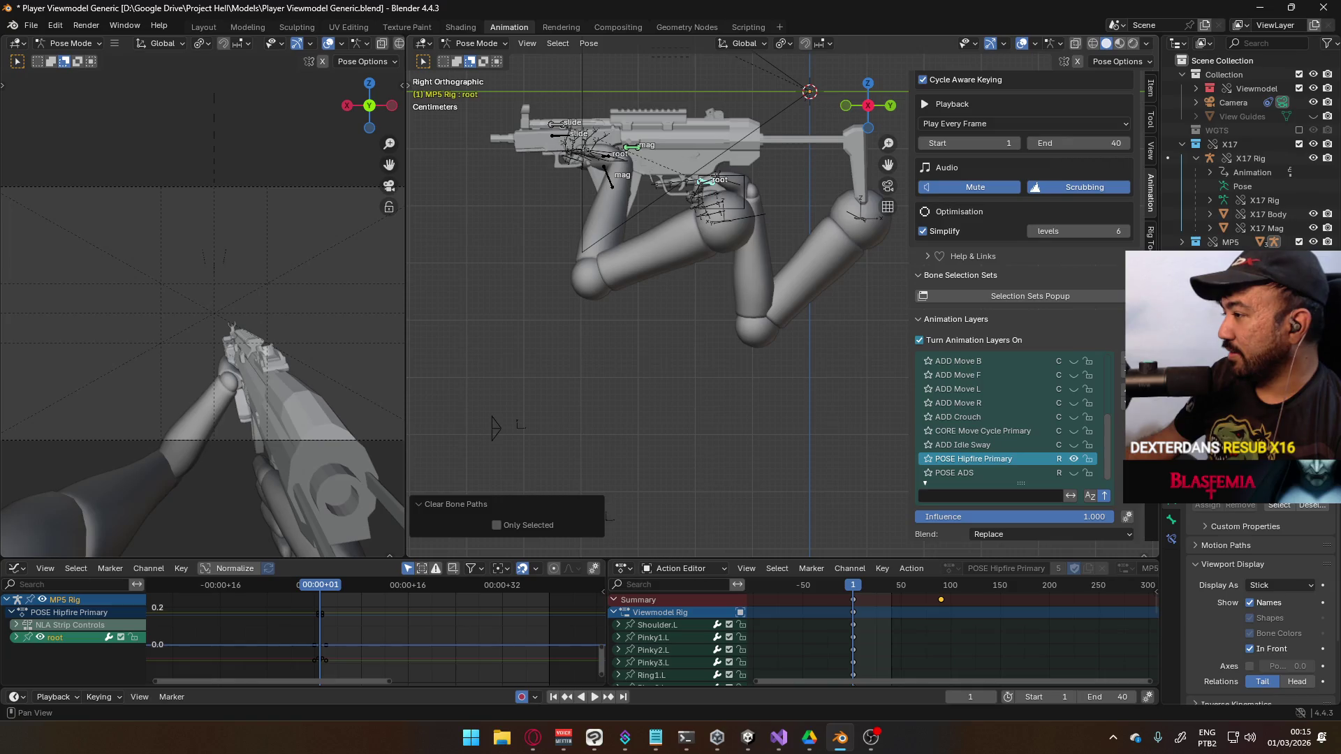
left_click_drag(1115, 449, 1096, 346)
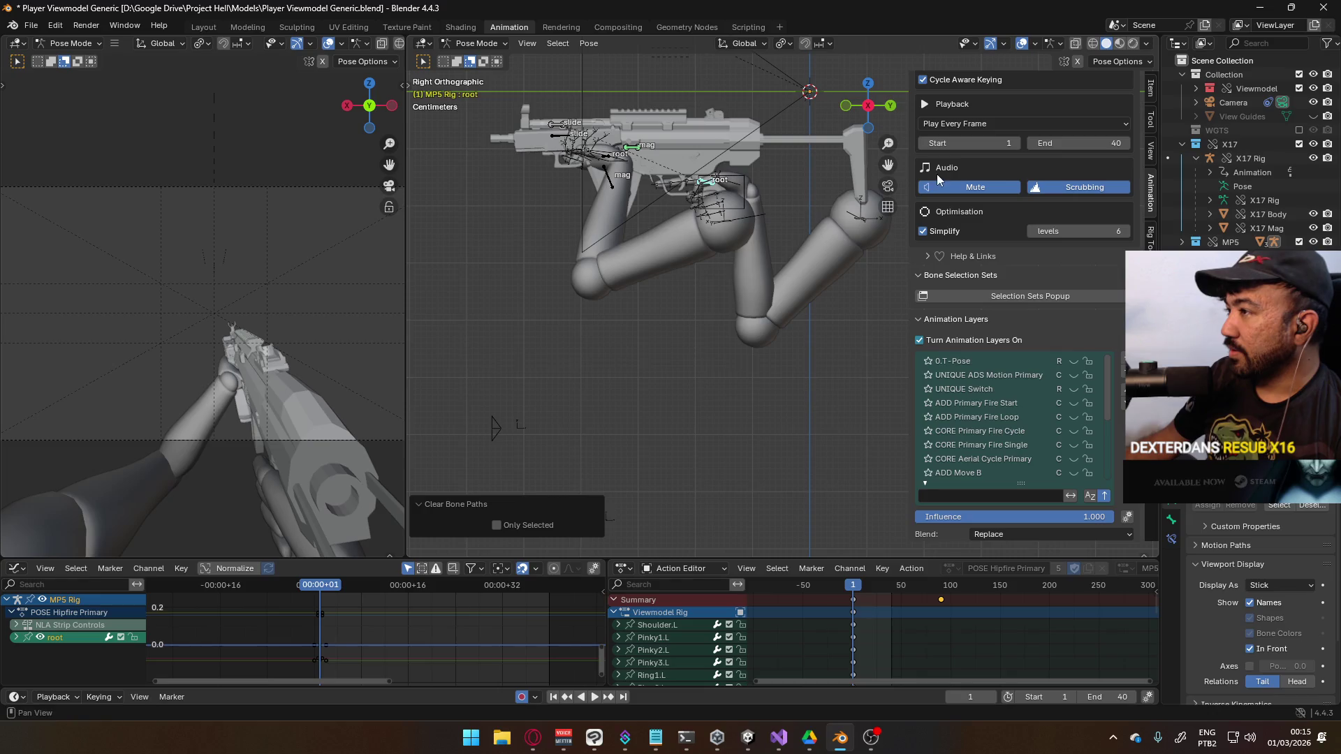
left_click(477, 44)
left_click(483, 60)
left_click(500, 46)
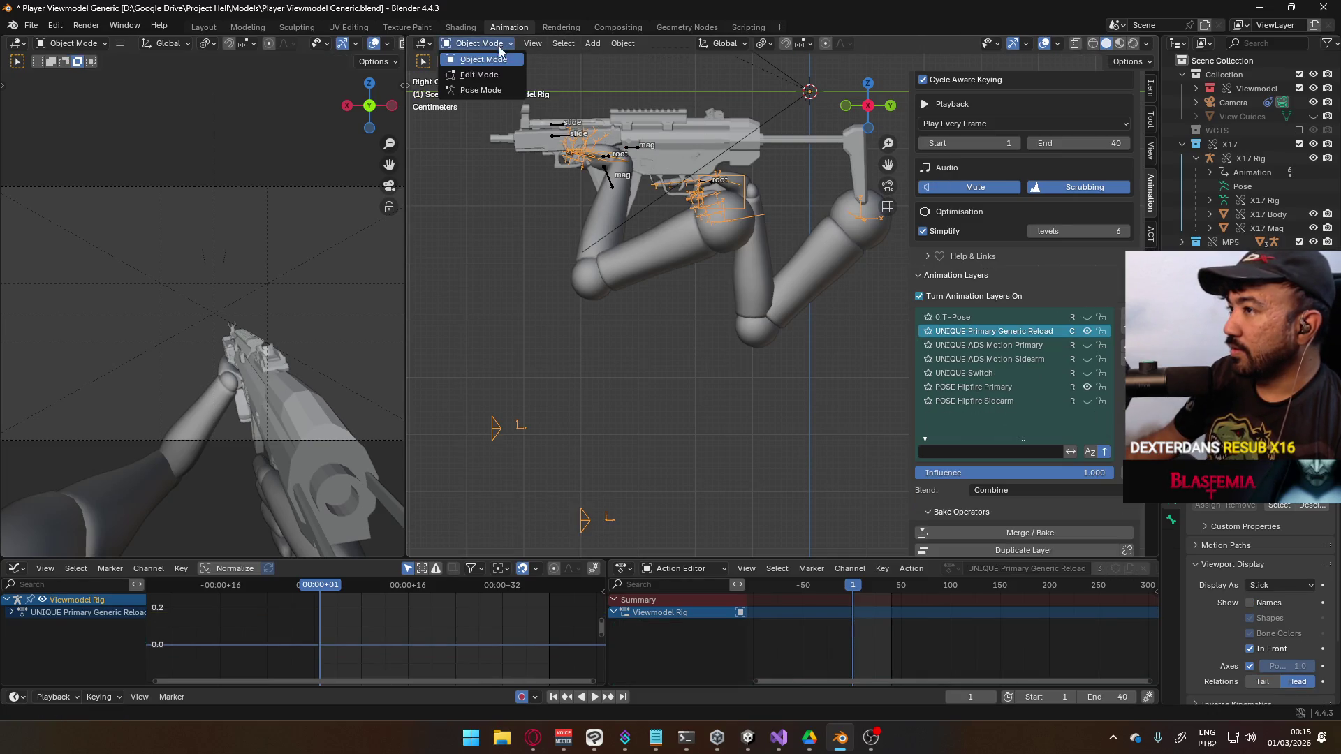
In Pose Mode, delete UNIQUE Primary Generic Reload and make POSE Hipfire Primary active and visible
left_click(480, 90)
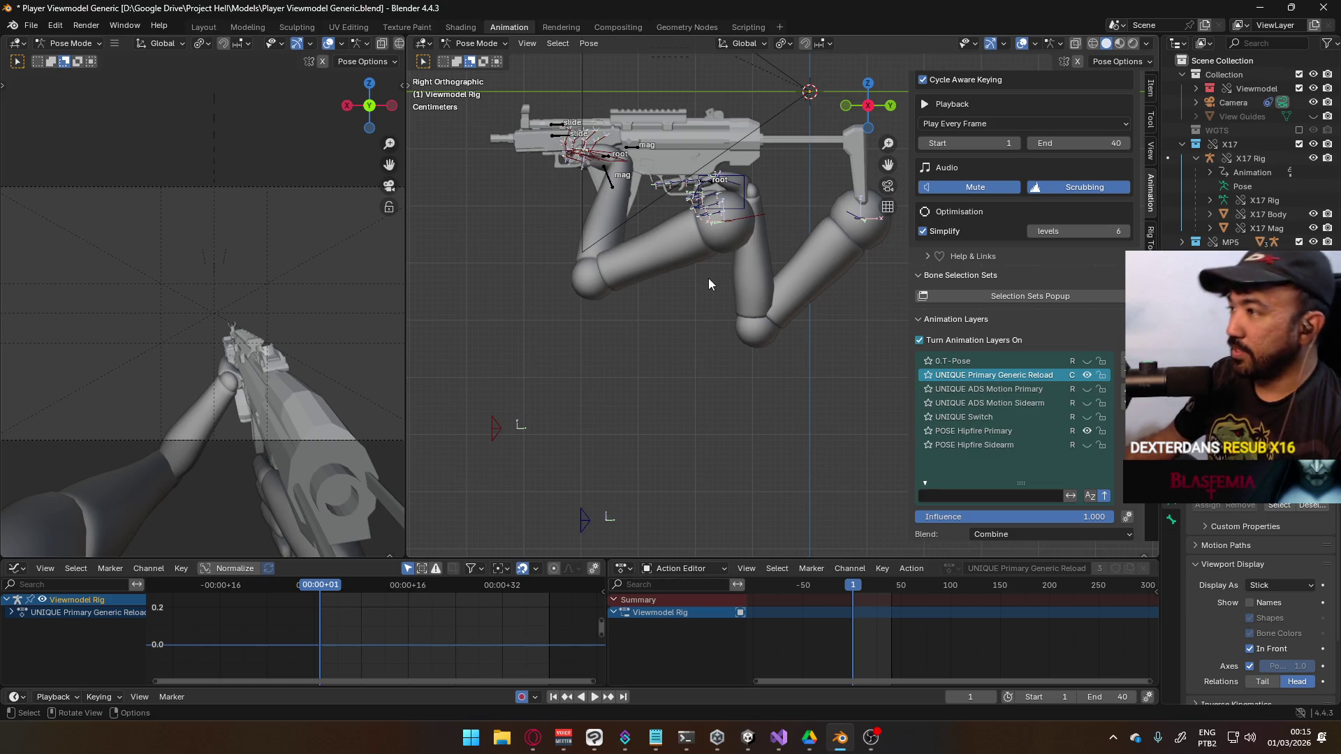
left_click(1130, 376)
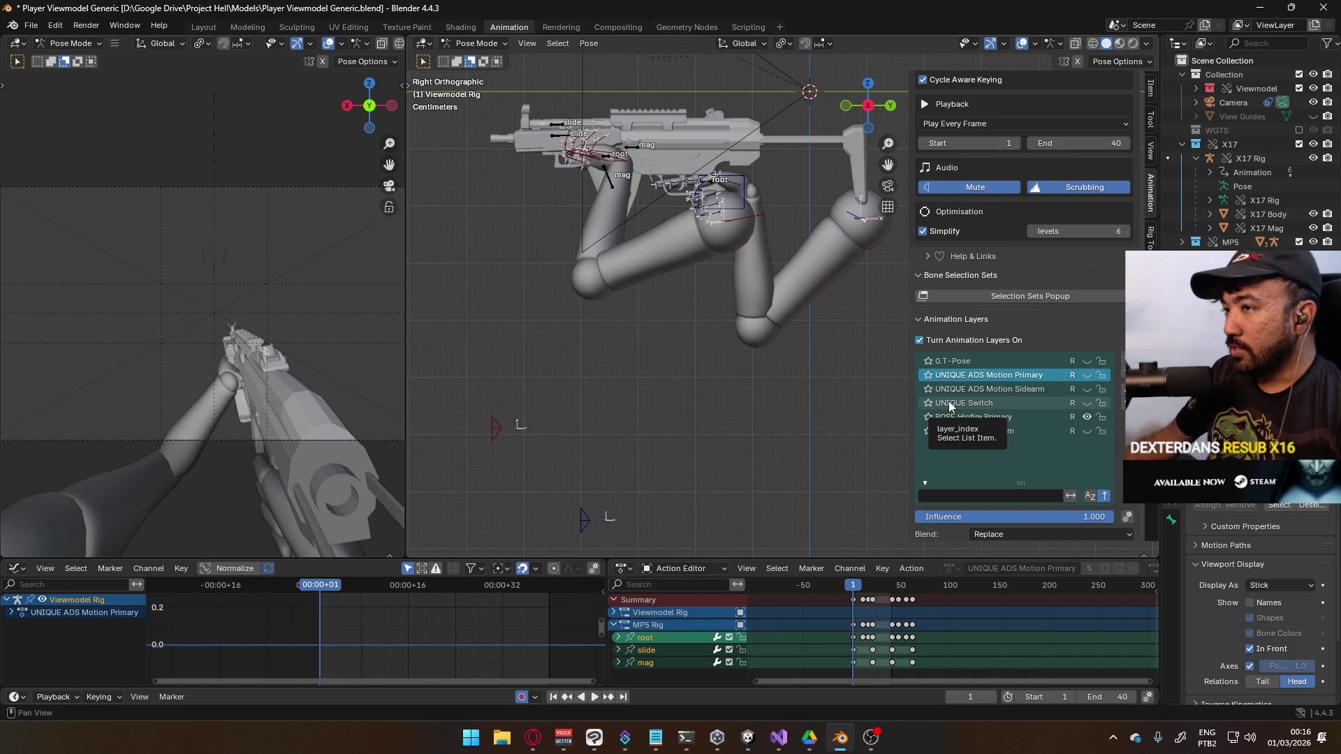
scroll(225, 266, "down", 2)
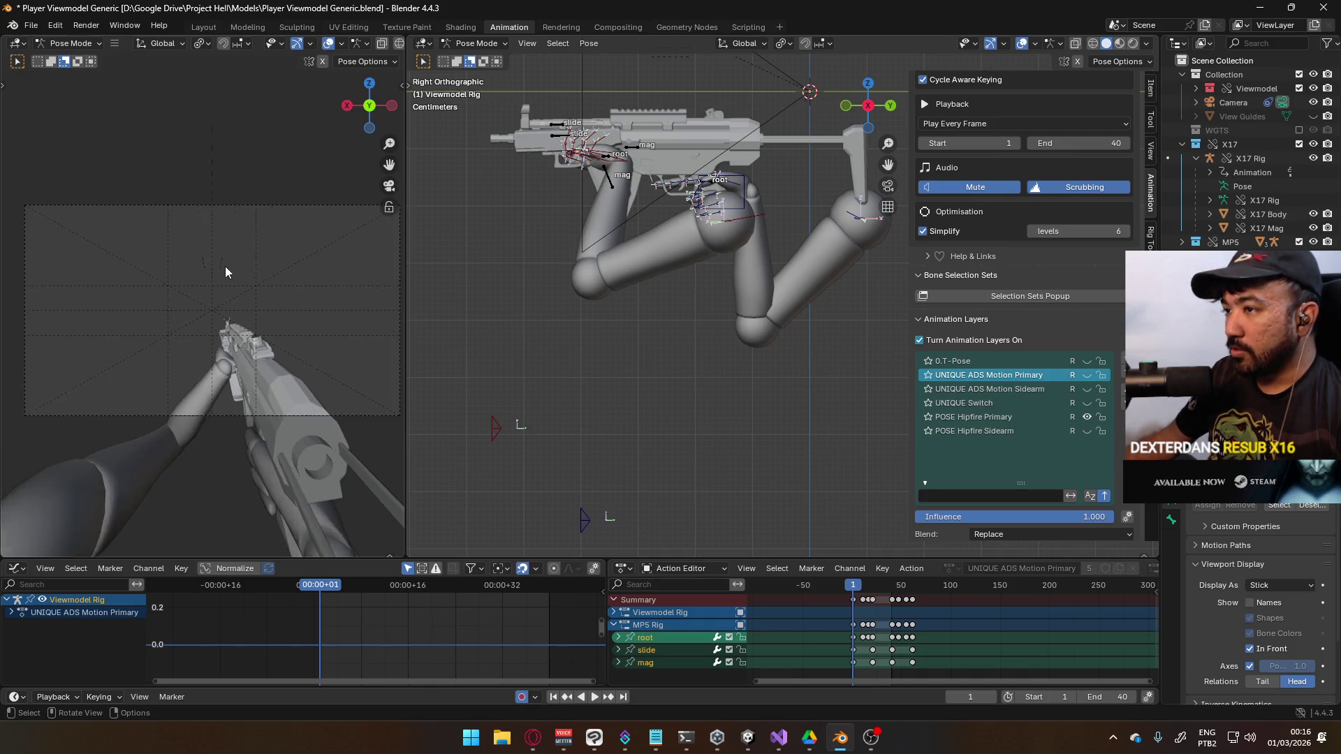
scroll(225, 266, "up", 2)
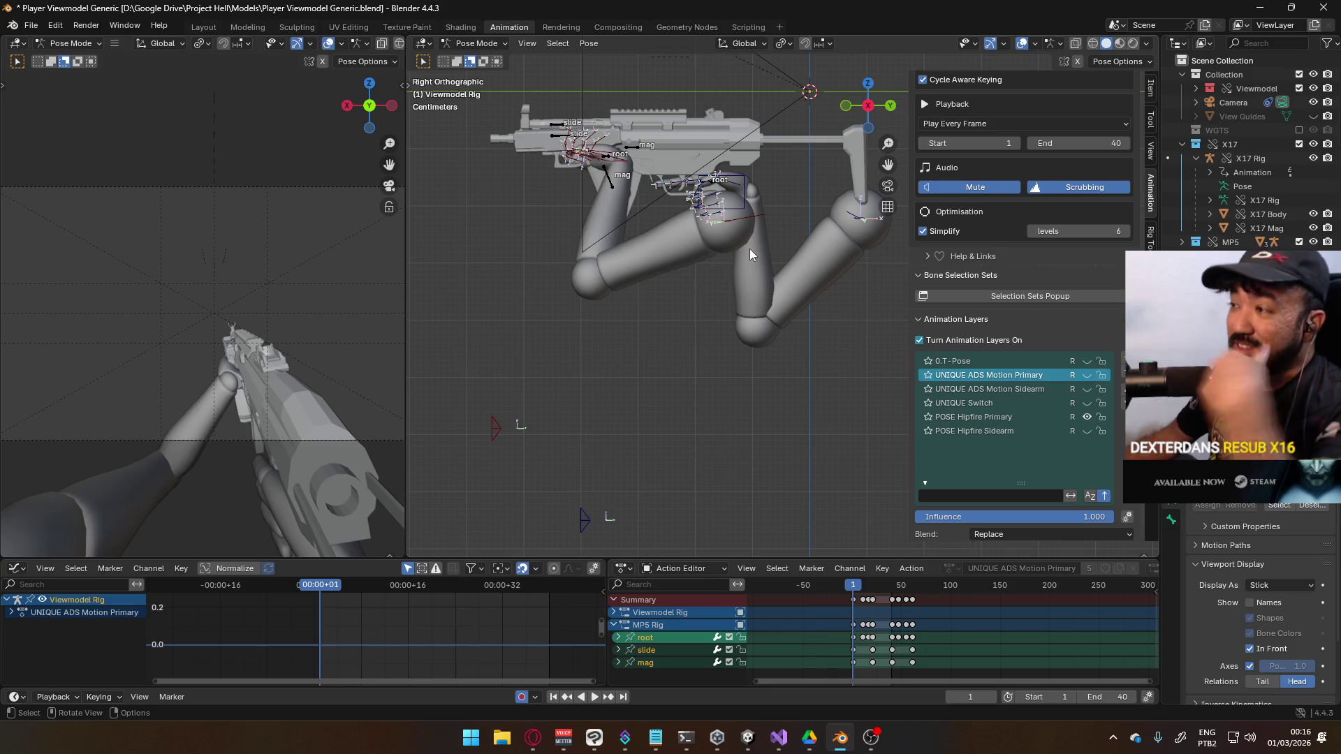
left_click(1041, 420)
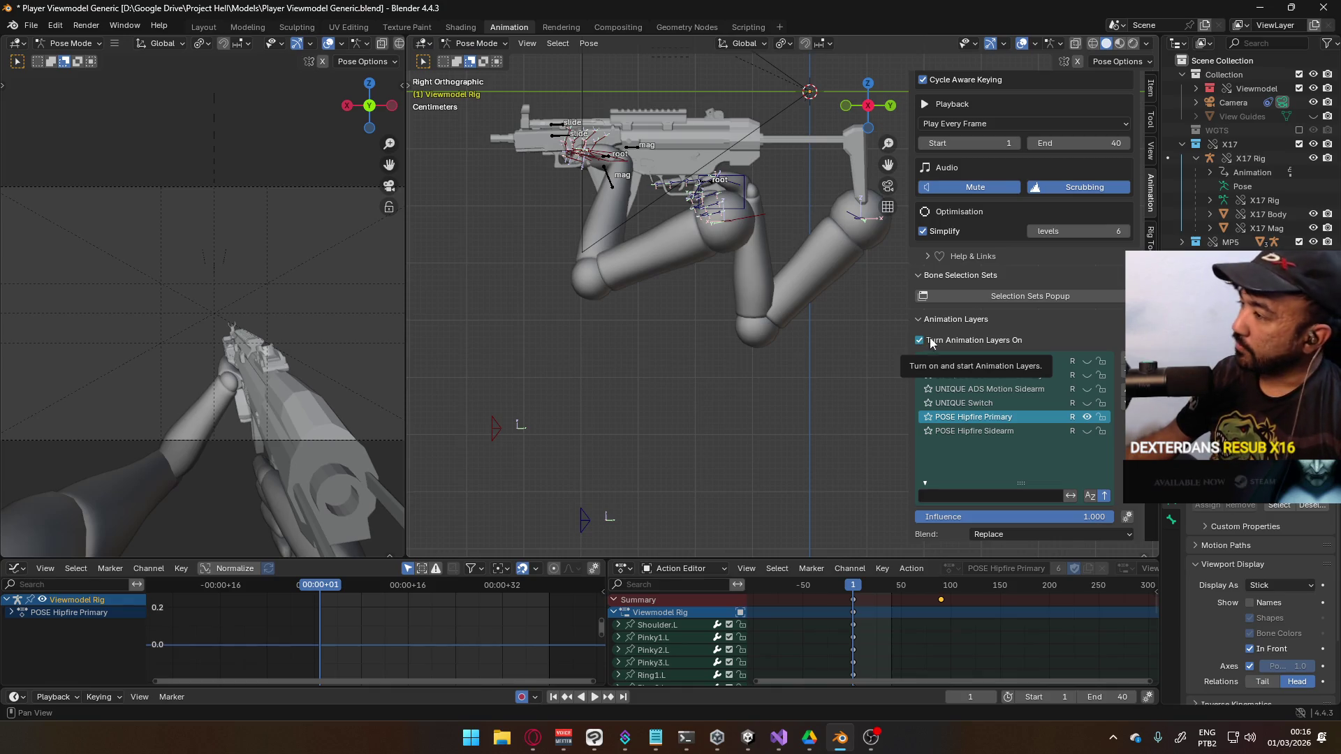
left_click(1085, 418)
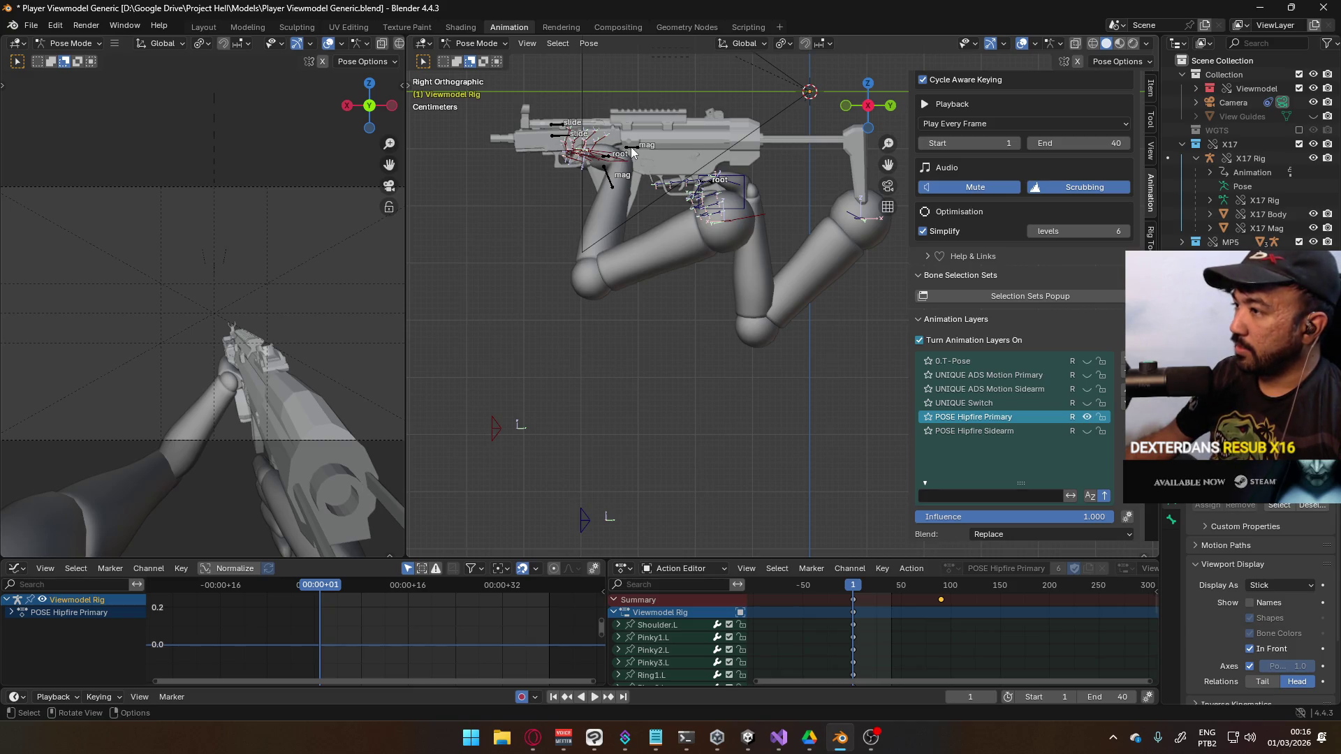
Switch to the MP5 Rig in Pose Mode and scroll through its layer list
left_click(476, 43)
left_click(477, 58)
left_click(632, 148)
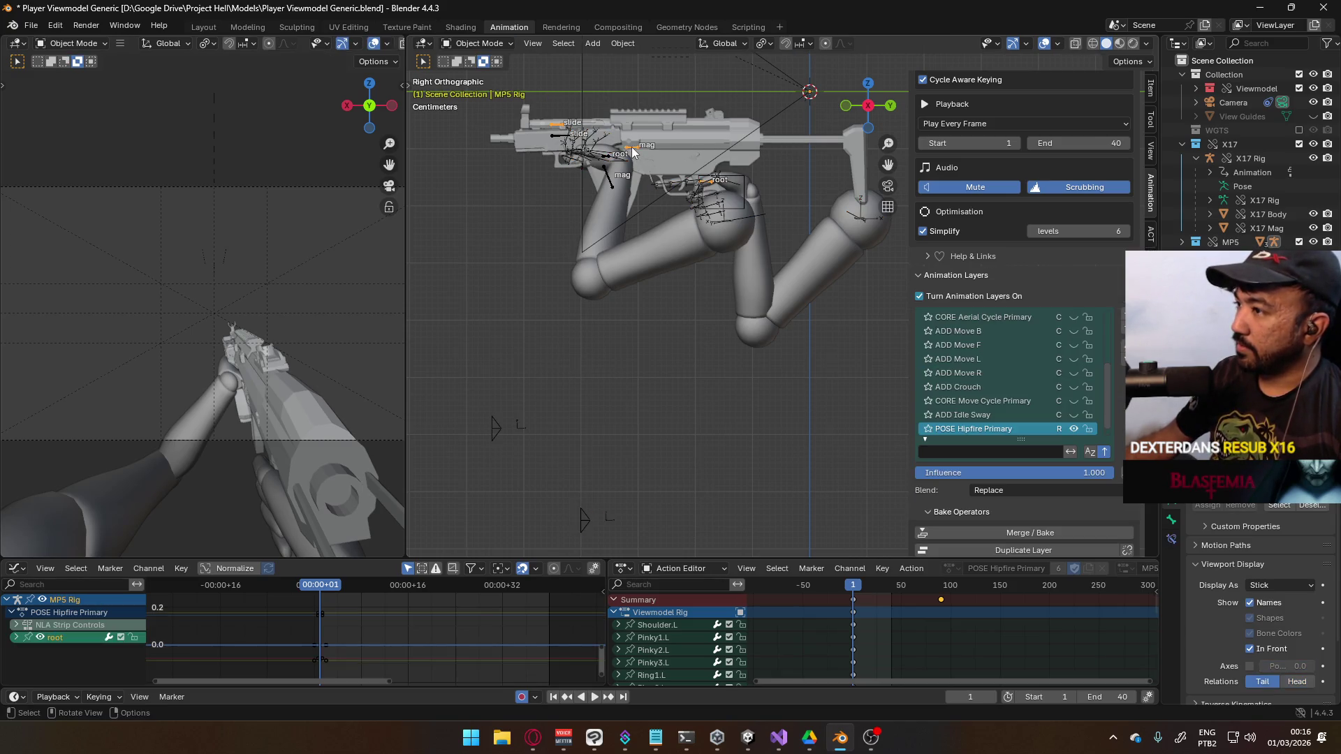
left_click(476, 43)
left_click(482, 91)
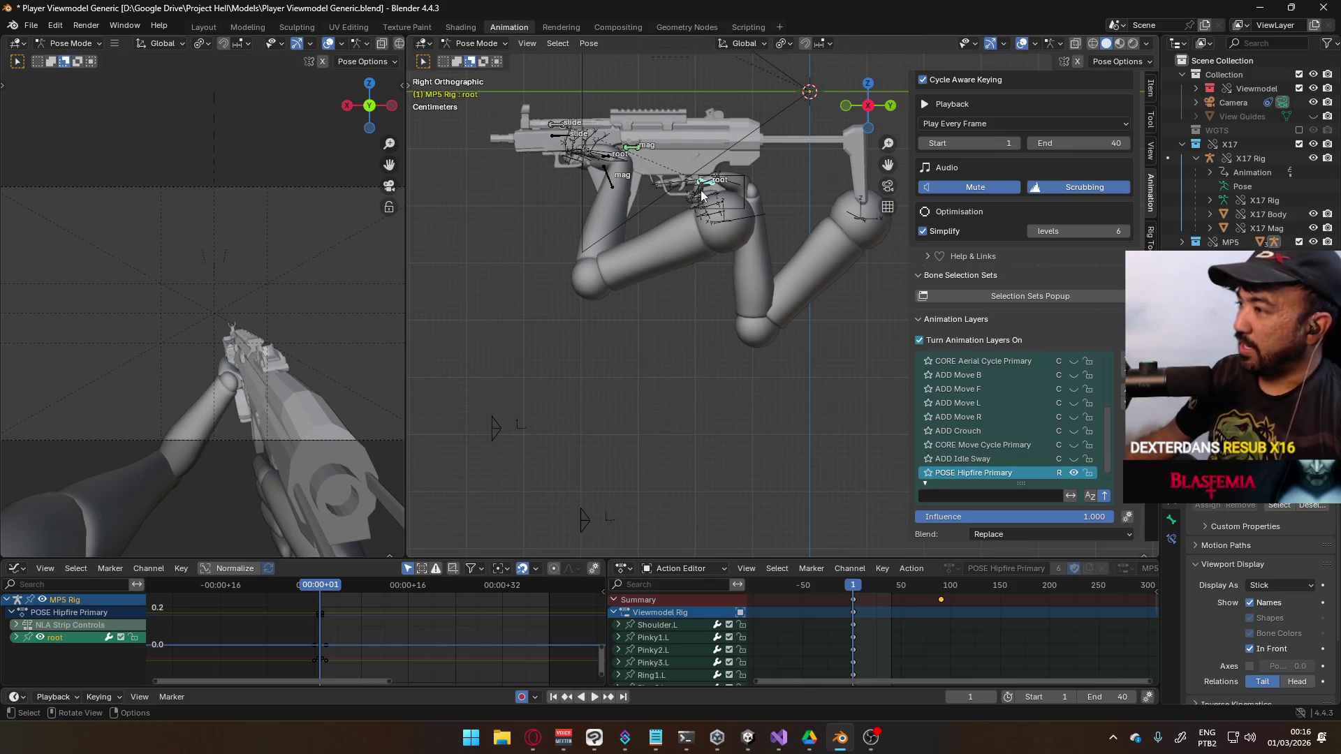
scroll(1013, 433, "down", 1)
scroll(1083, 423, "up", 8)
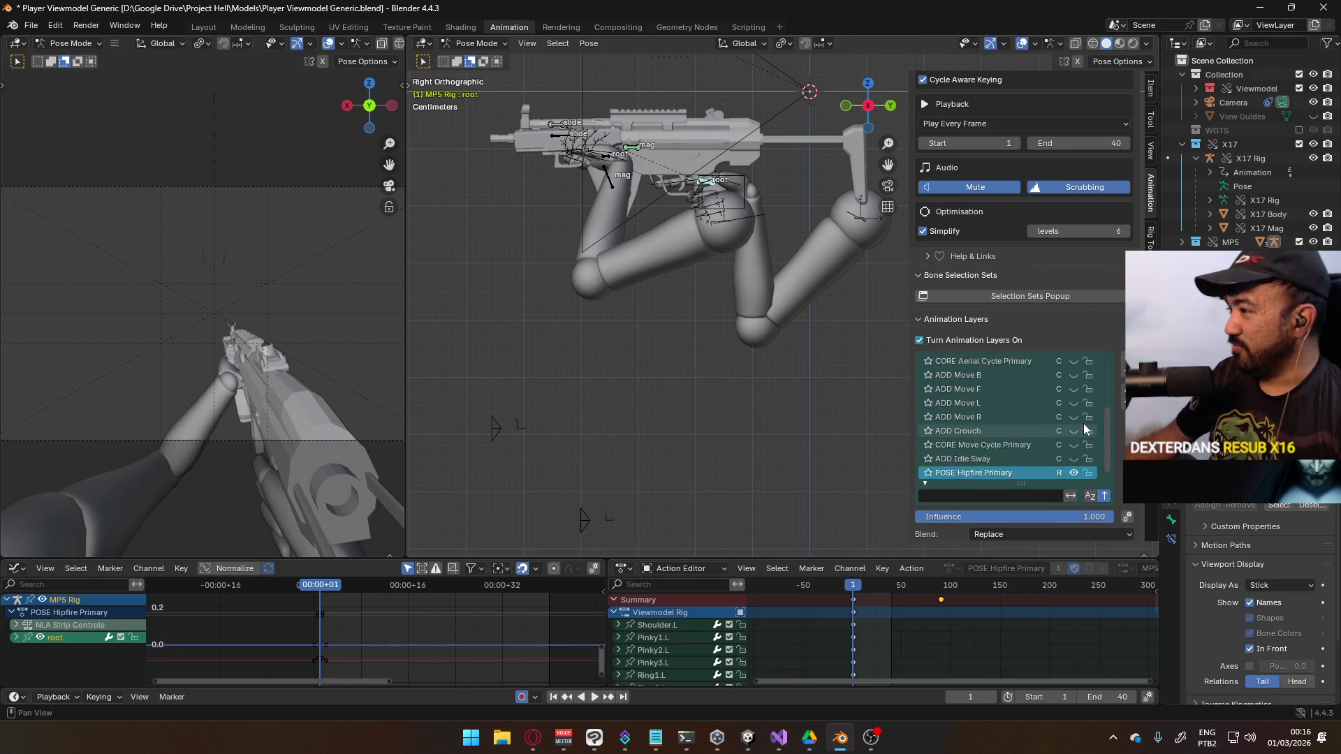
scroll(999, 363, "down", 8)
Back in Object Mode, compare the MP5 Rig's layer list with the Viewmodel Rig's
left_click(477, 43)
left_click(482, 60)
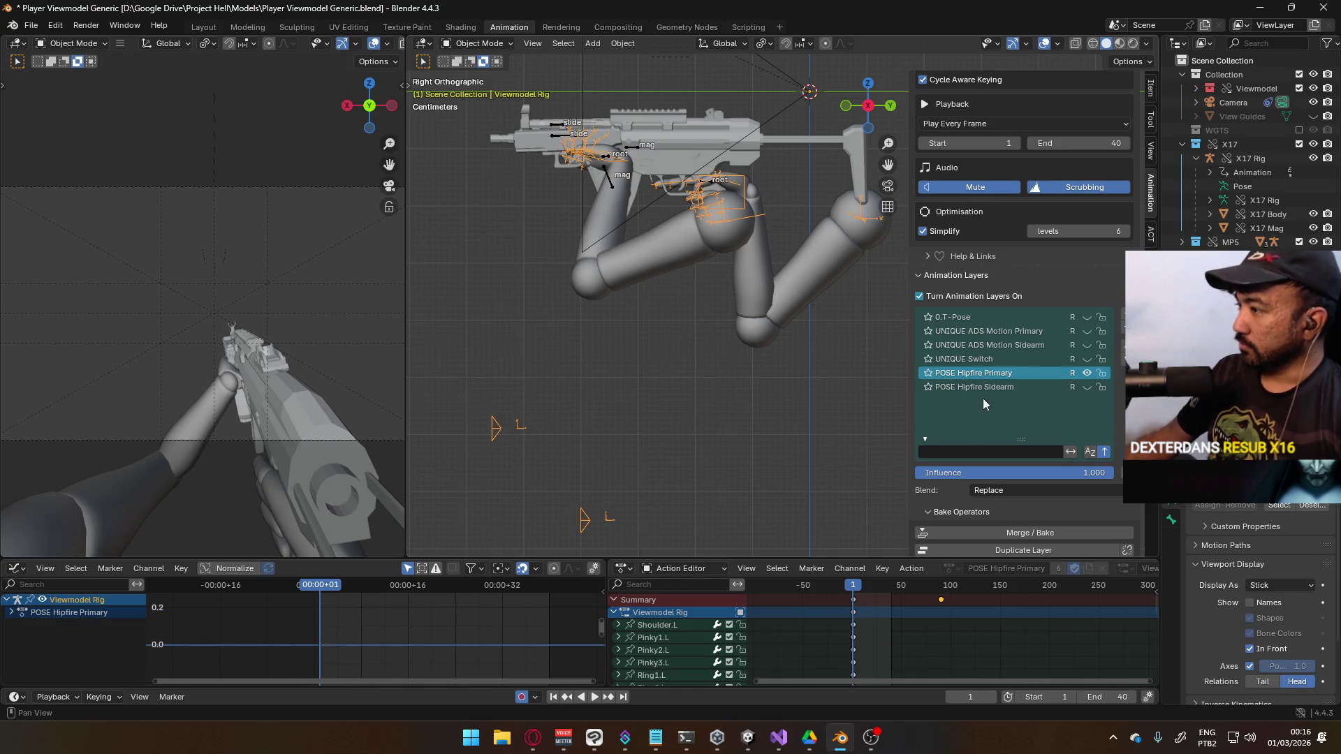
left_click(635, 148)
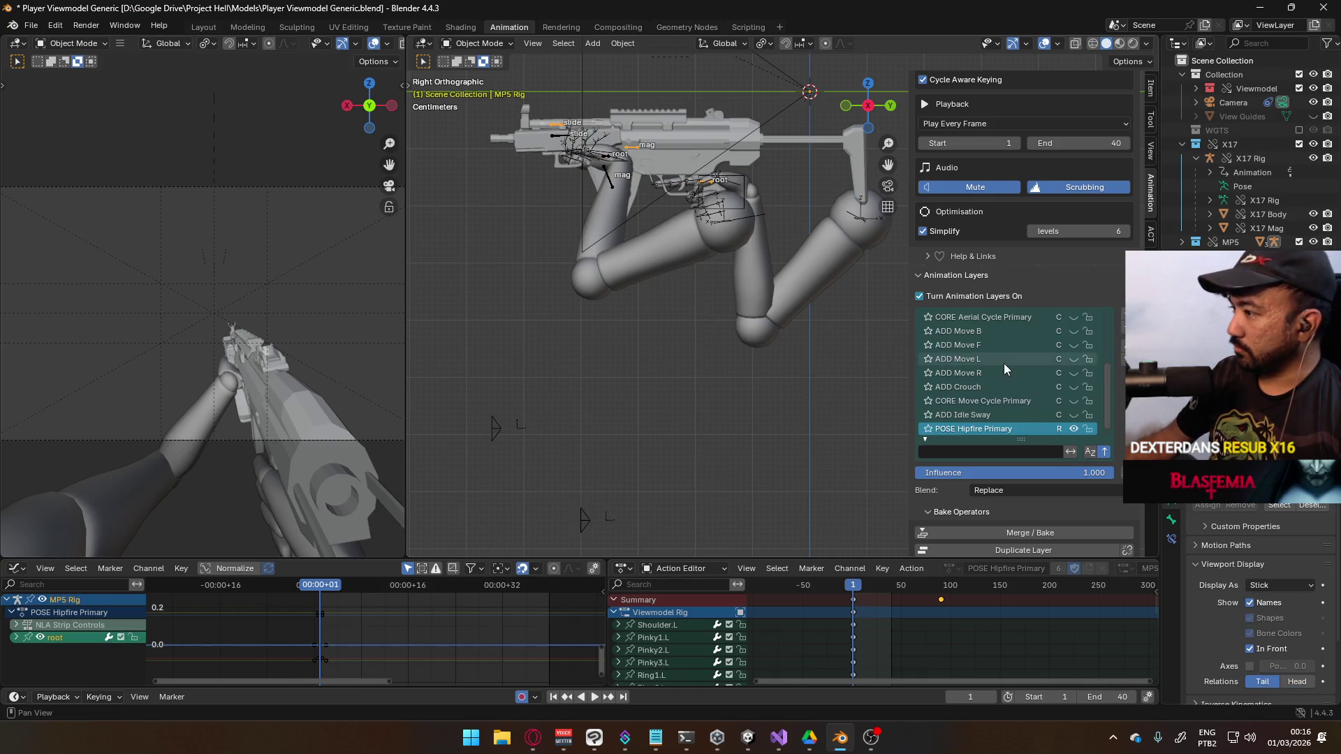
scroll(1005, 363, "down", 1)
scroll(1074, 409, "up", 5)
scroll(1081, 379, "up", 3)
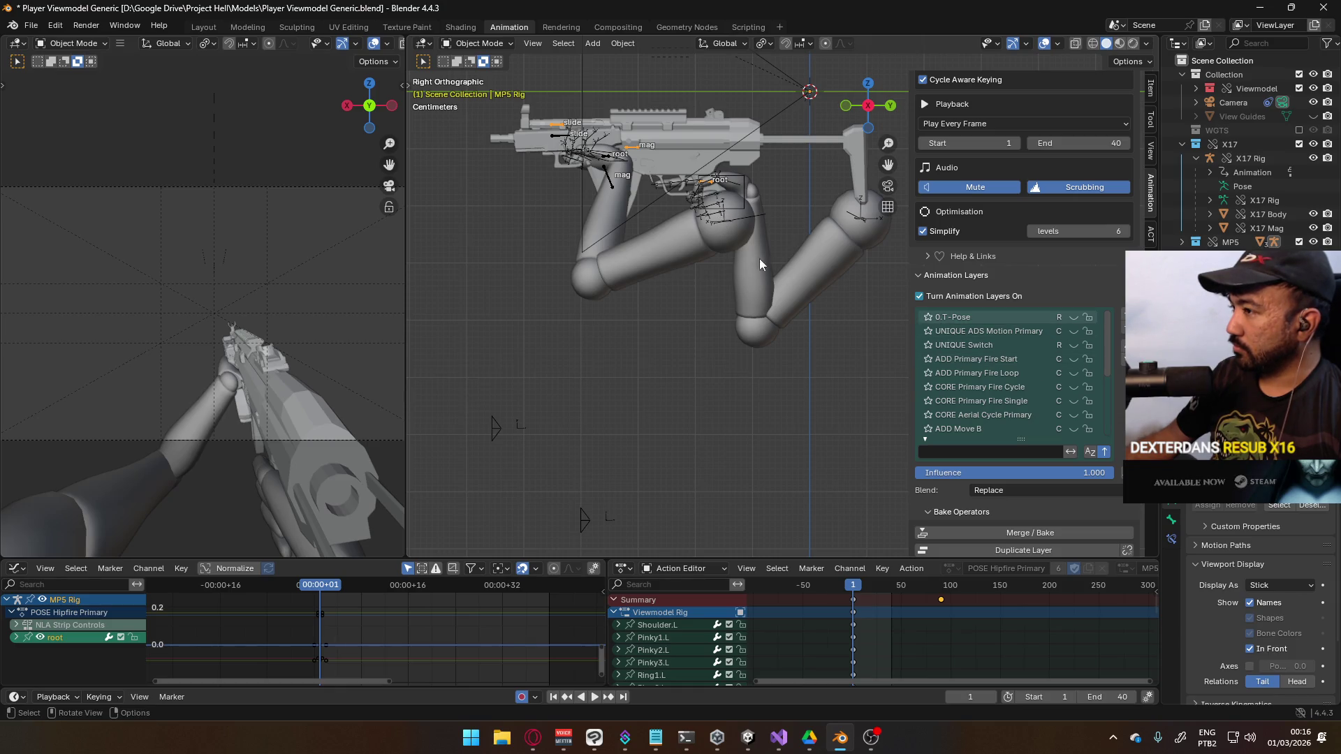
left_click(743, 222)
left_click(748, 232)
scroll(1088, 454, "up", 4)
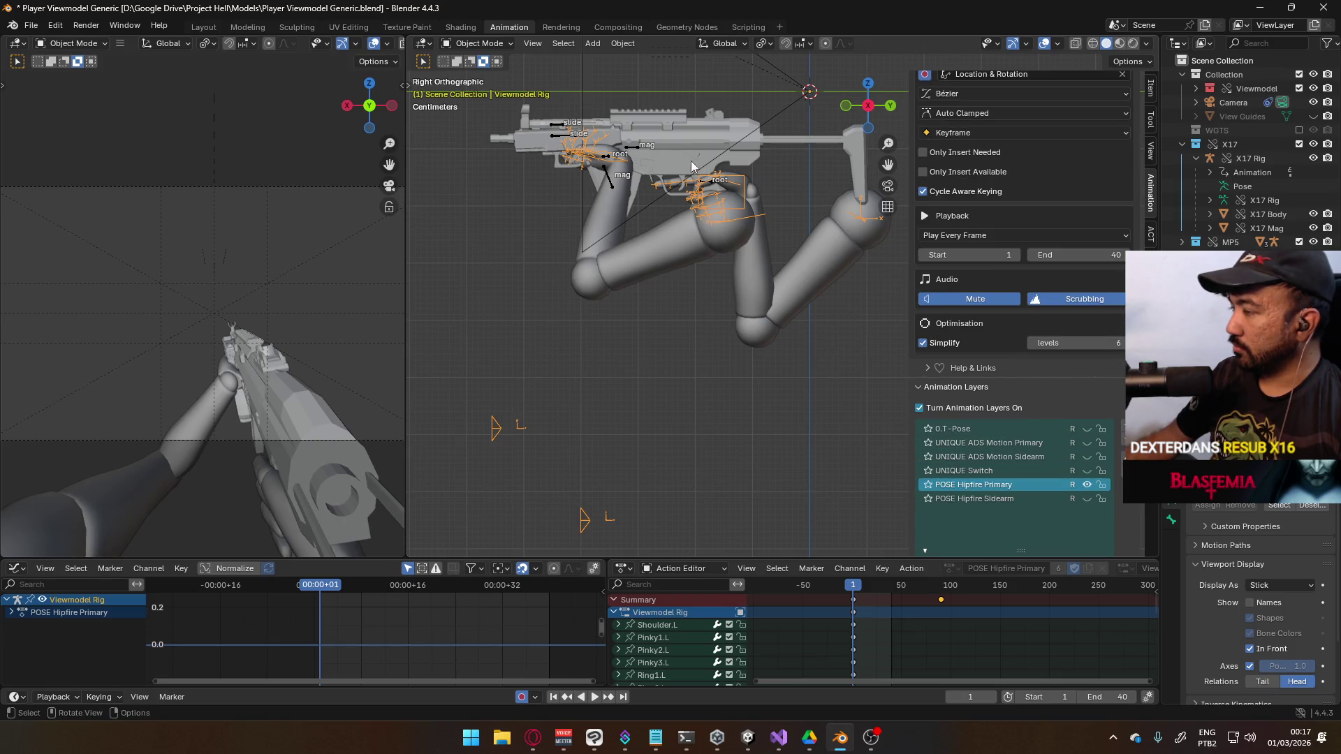
Reselect the MP5 Rig, review its layers, select the arm mesh, and save the file
left_click(633, 147)
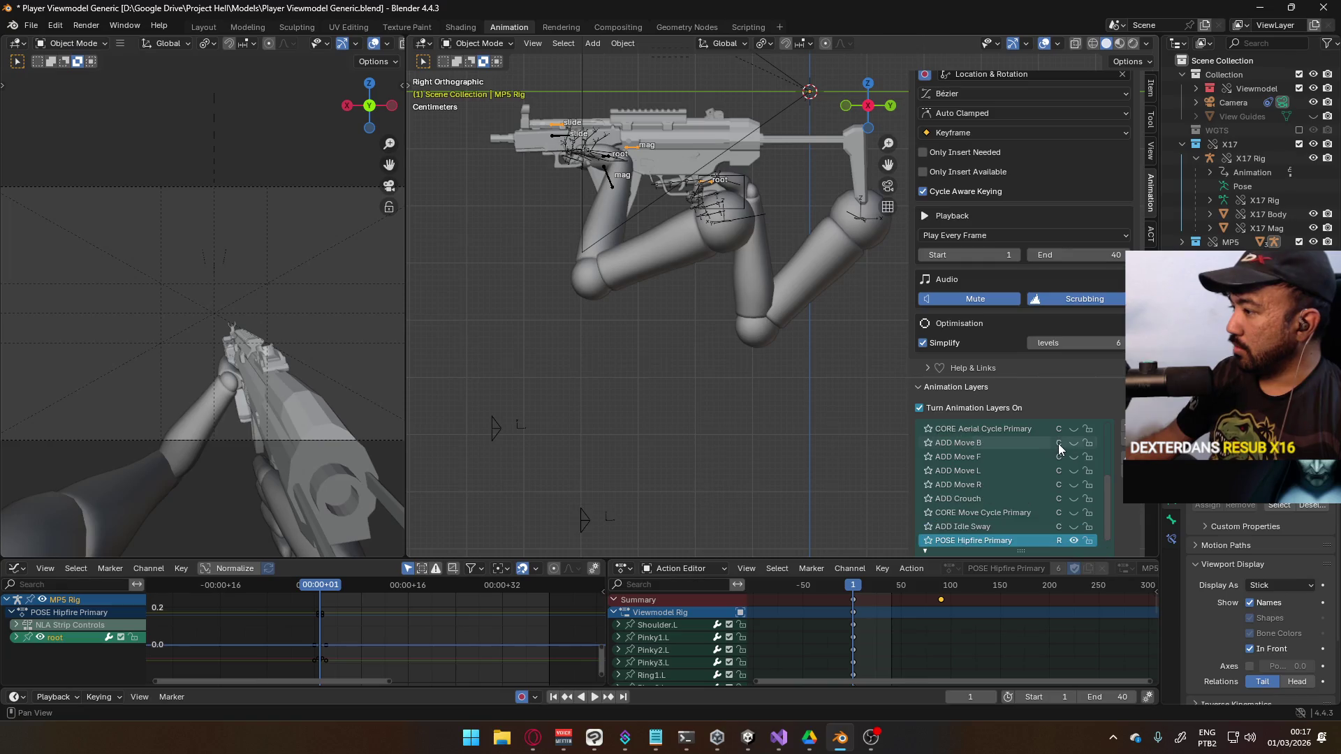
scroll(1059, 442, "up", 3)
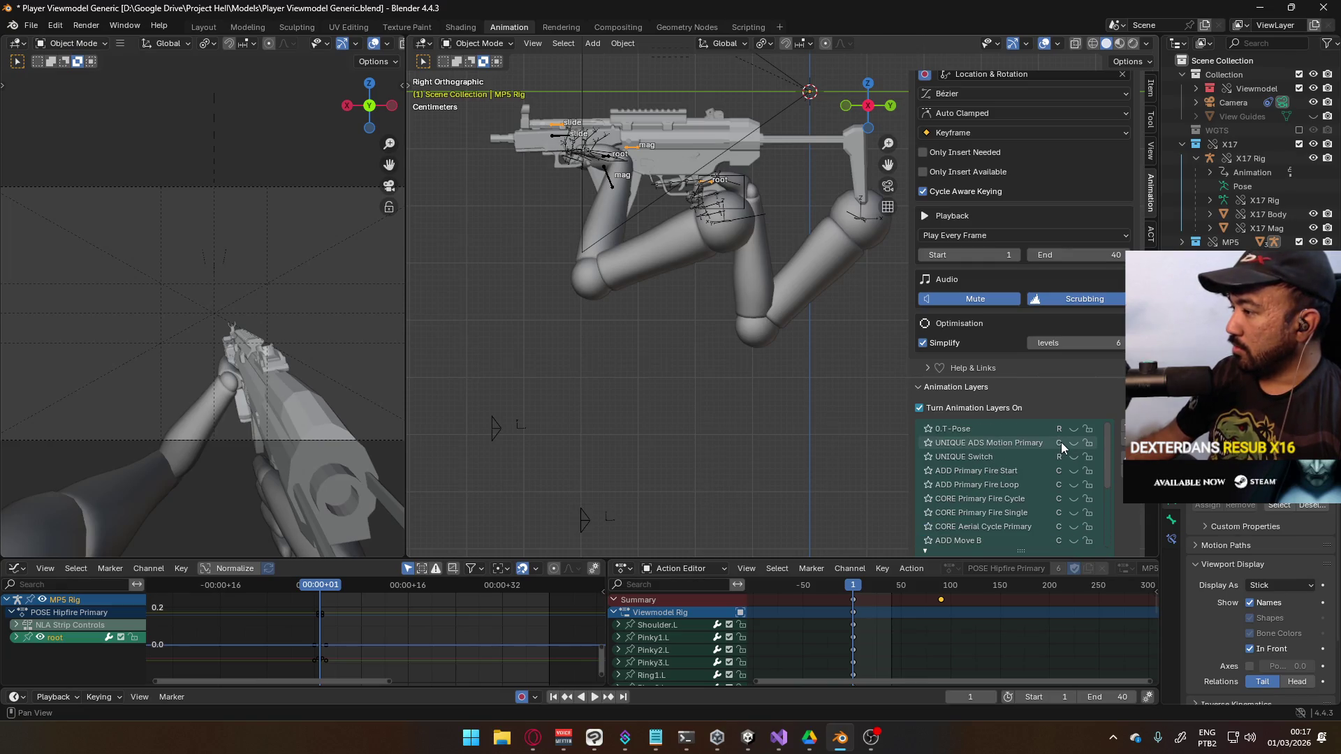
scroll(1062, 442, "down", 2)
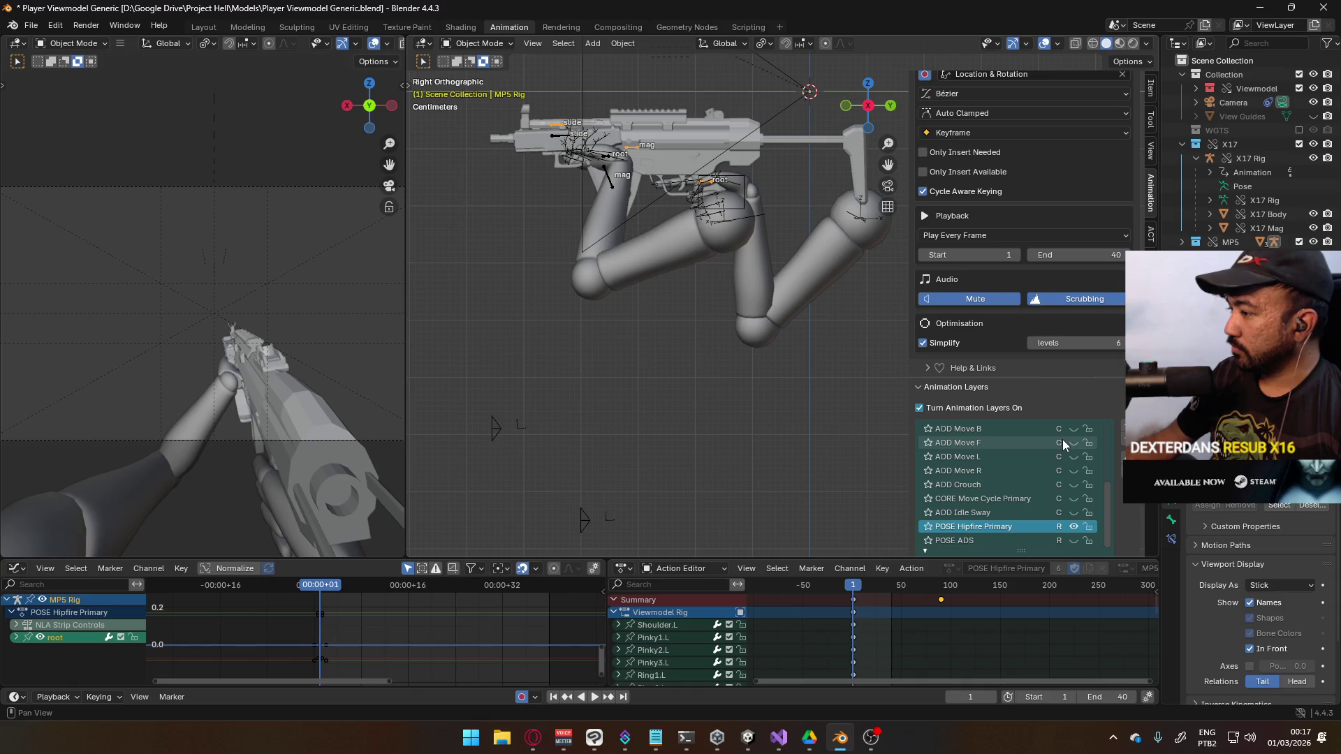
scroll(1062, 439, "up", 2)
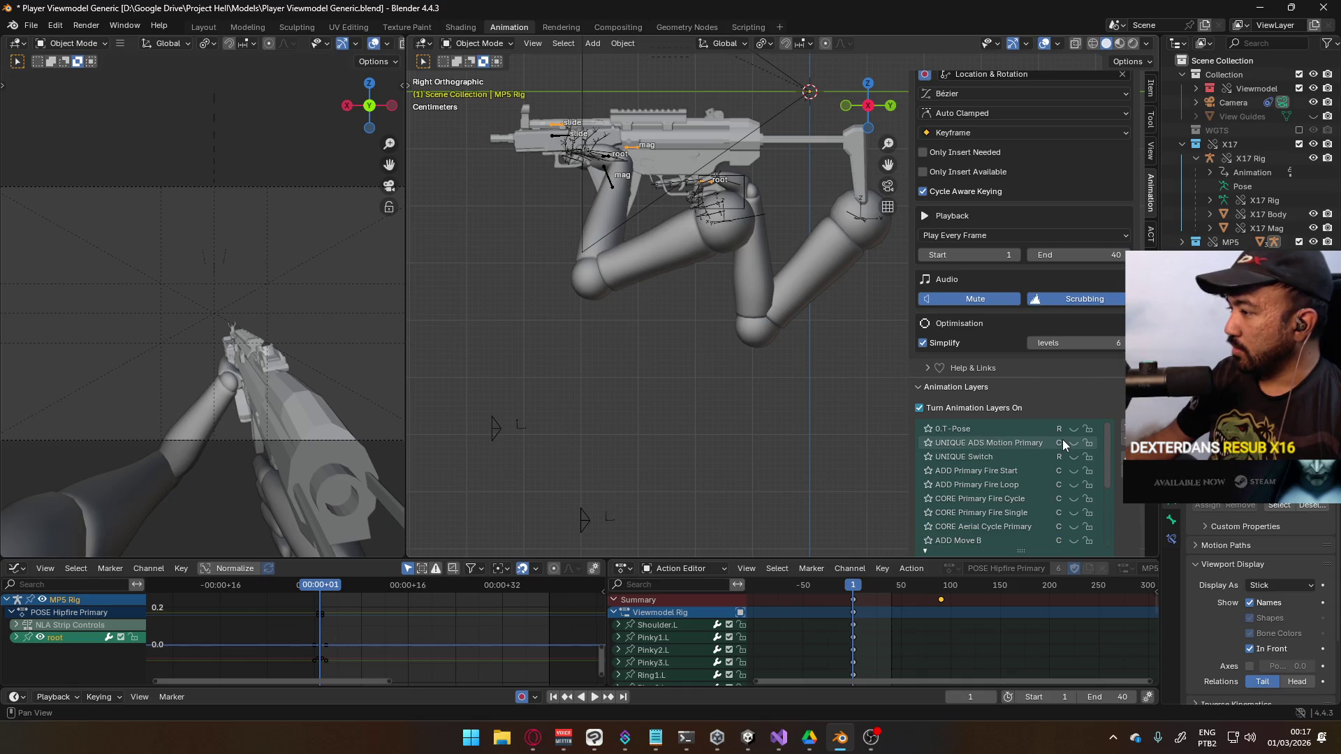
left_click(740, 195)
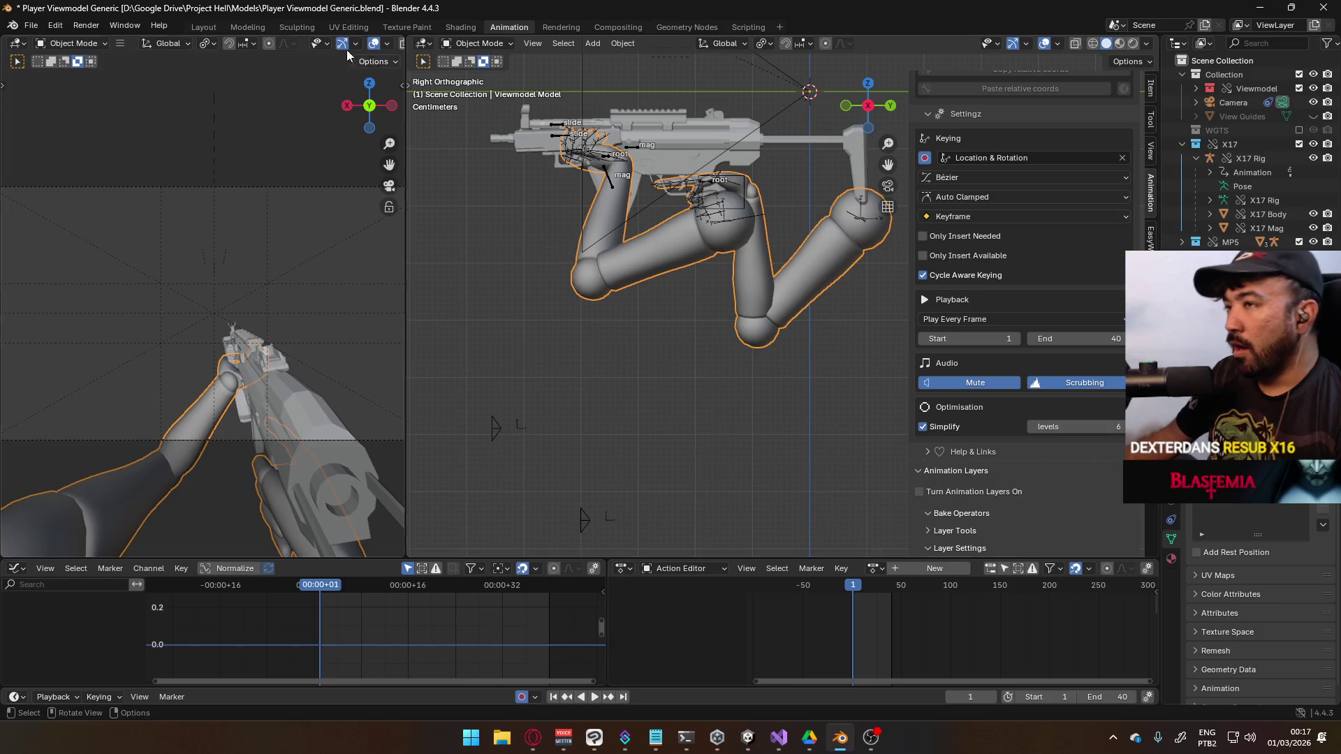
key("ctrl+s")
left_click(31, 25)
Revert to the saved file and check the X17 Rig's layer stack
left_click(59, 83)
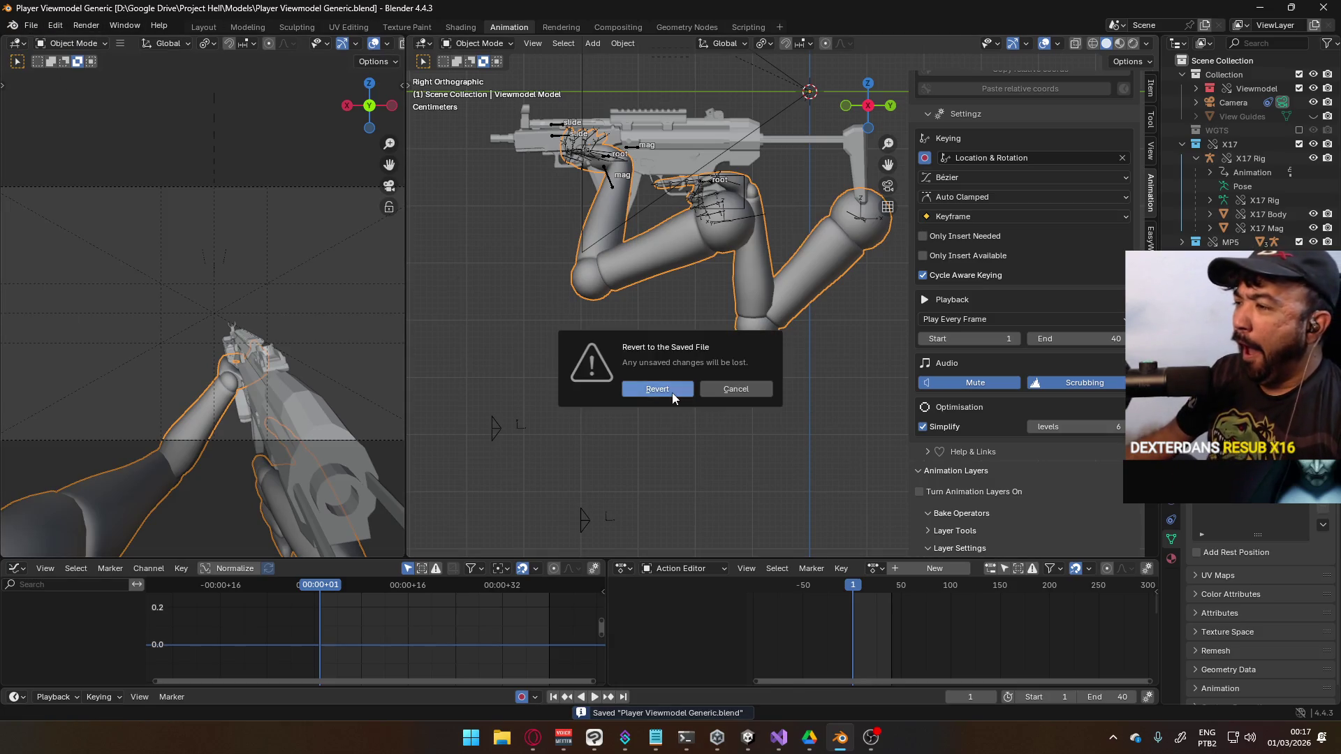
left_click(674, 393)
left_click(724, 230)
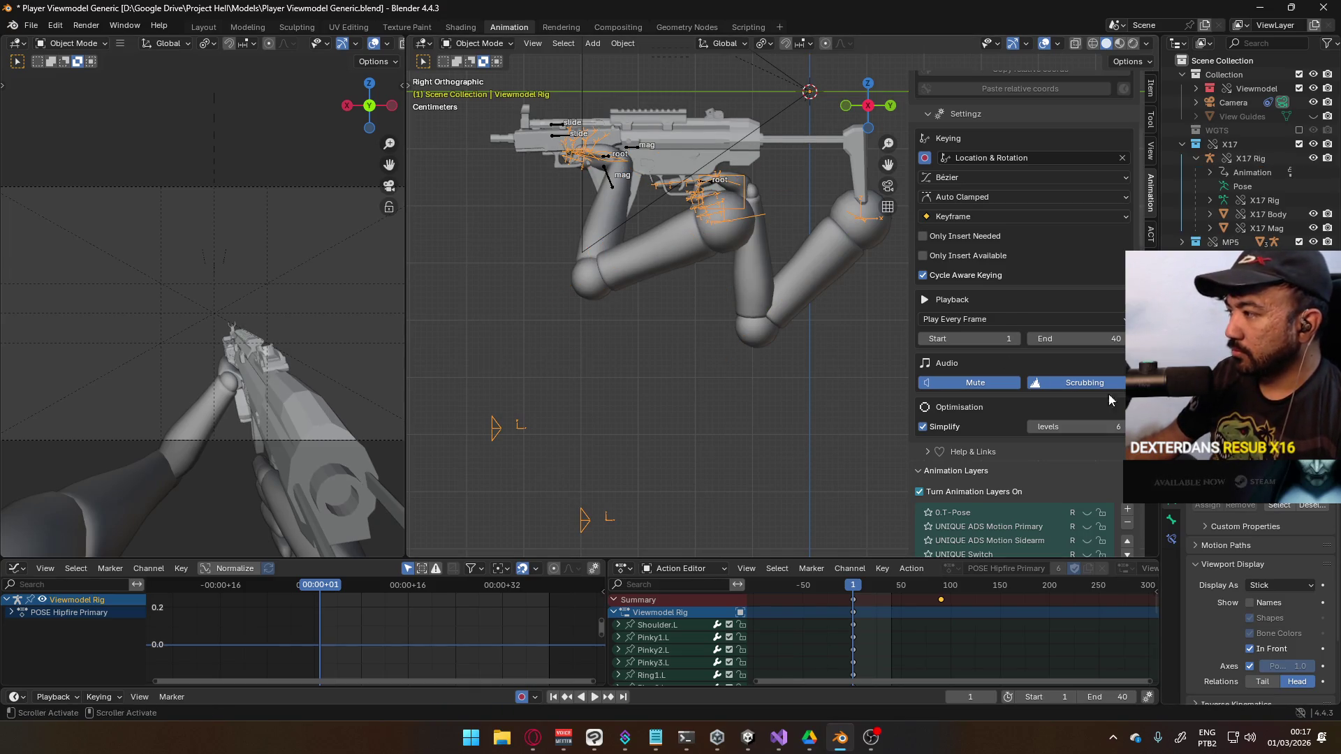
left_click(592, 166)
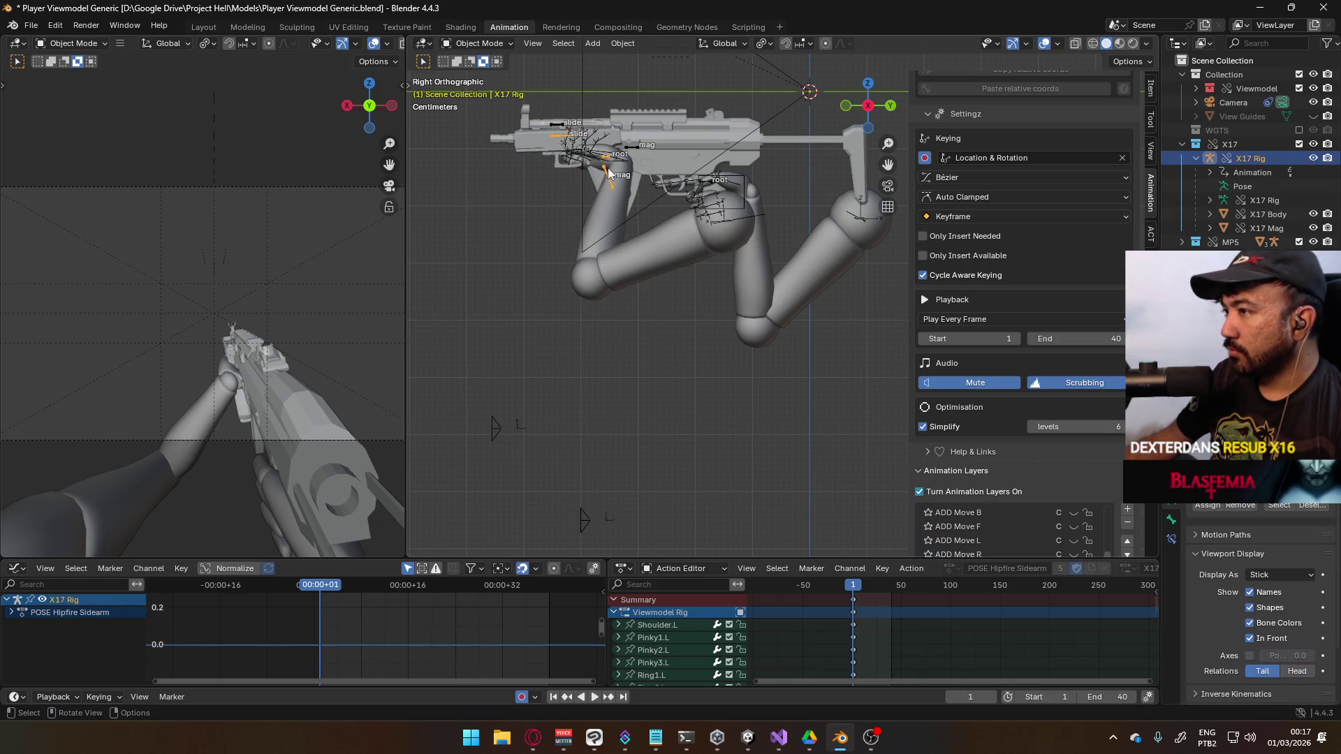
scroll(1054, 489, "down", 2)
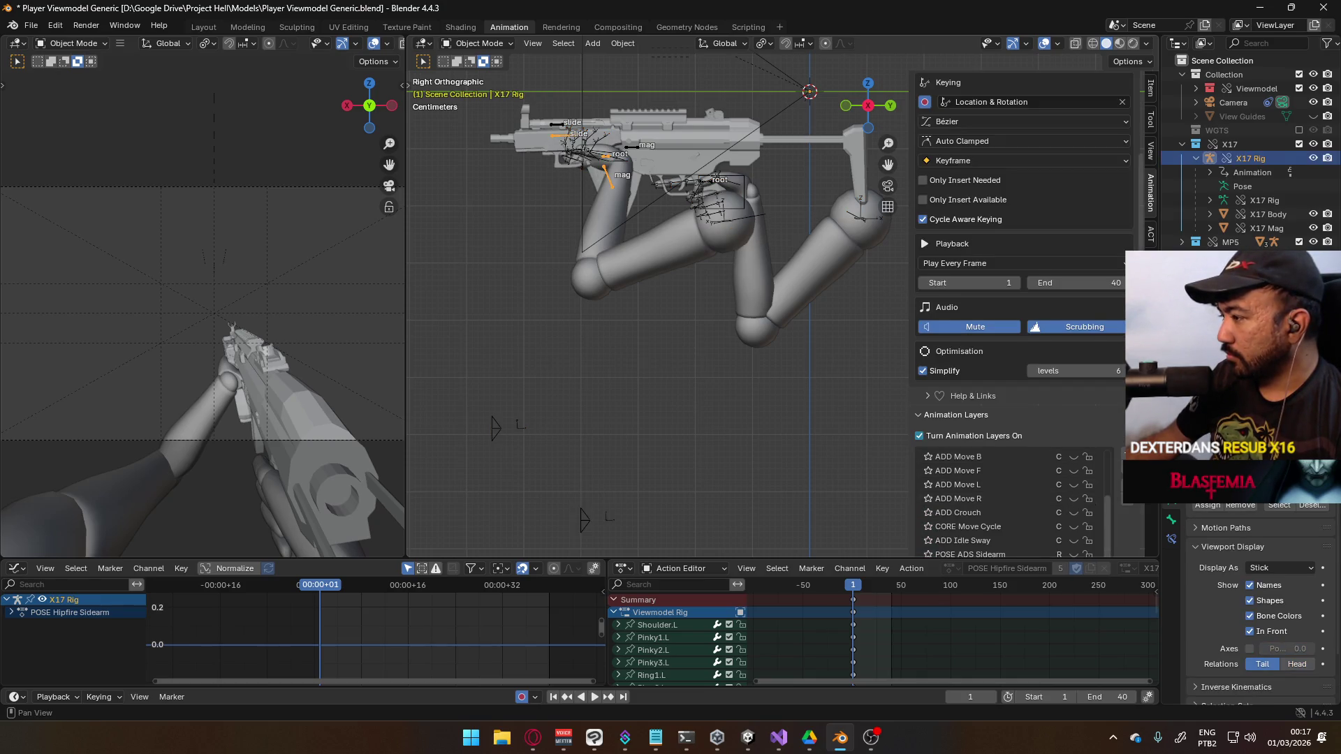
scroll(1054, 501, "down", 3)
scroll(1076, 435, "up", 2)
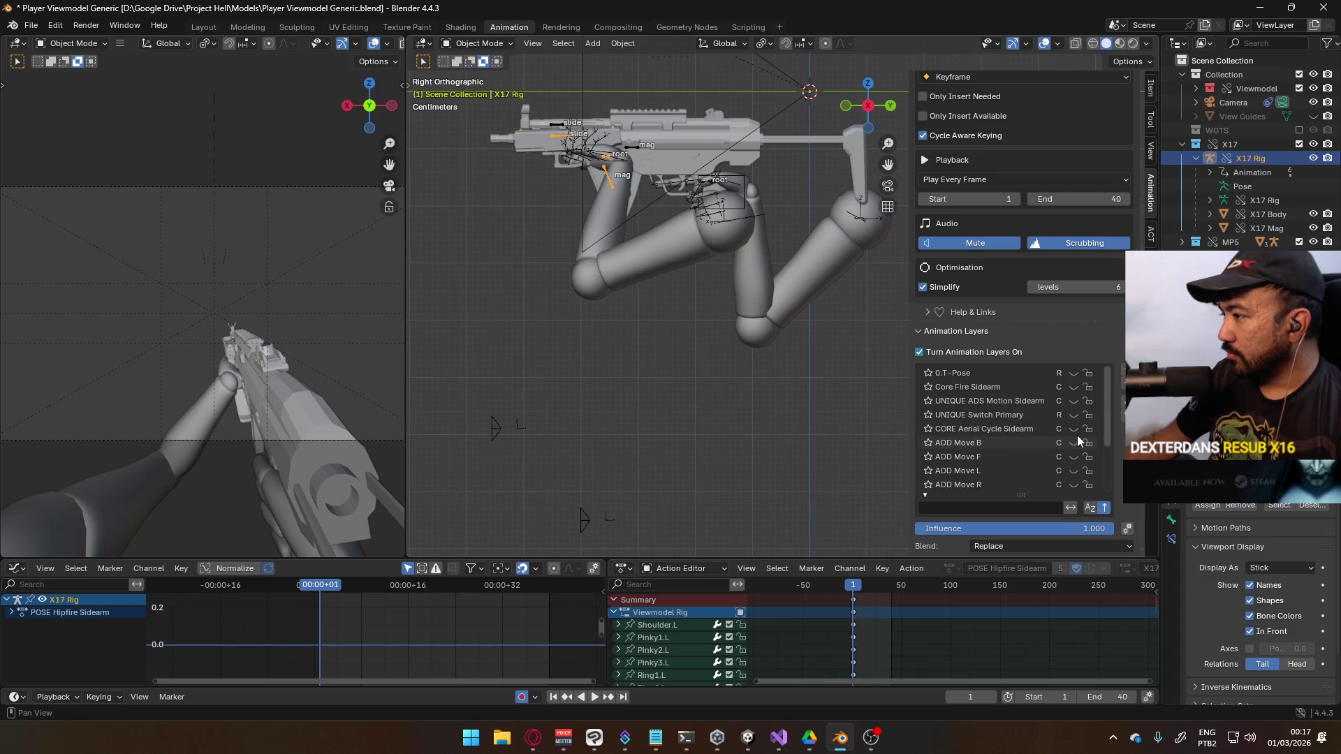
Check the MP5 Rig's layers, then make the Viewmodel Rig active again
left_click(692, 198)
scroll(1094, 389, "up", 5)
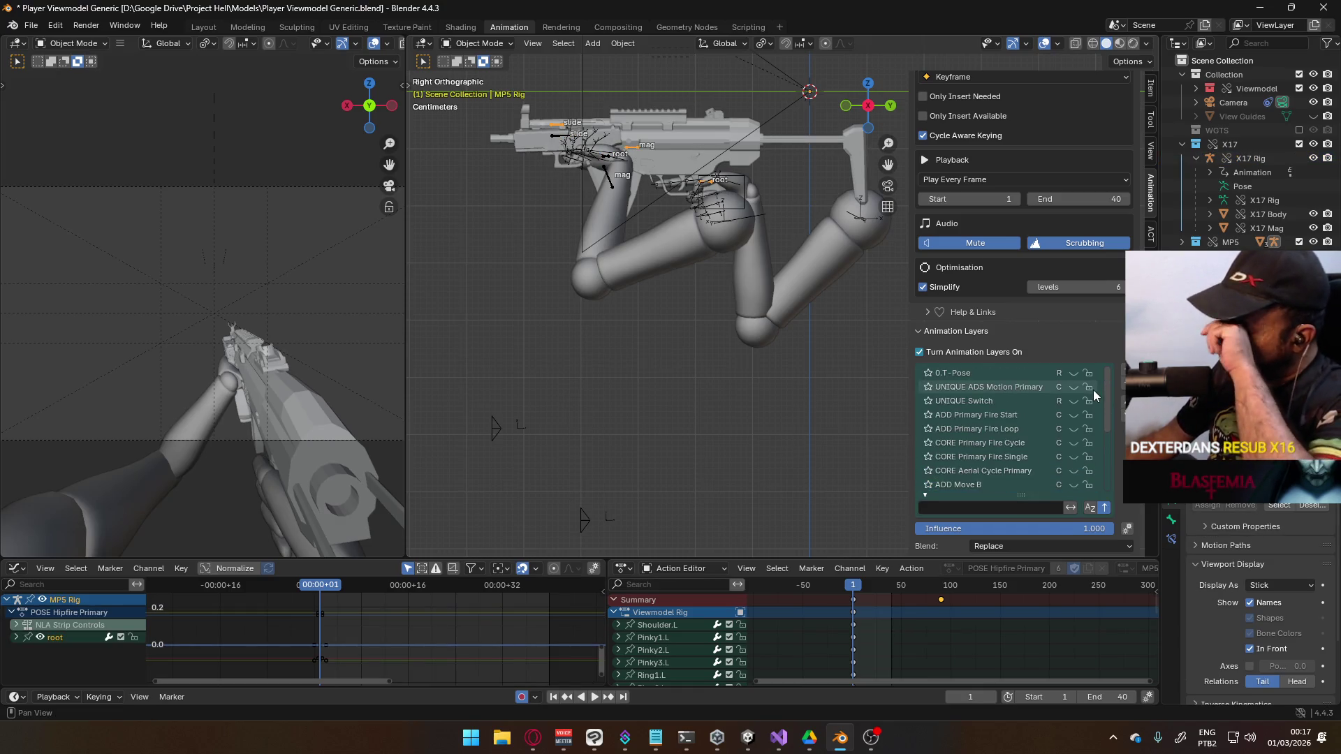
scroll(1093, 390, "down", 6)
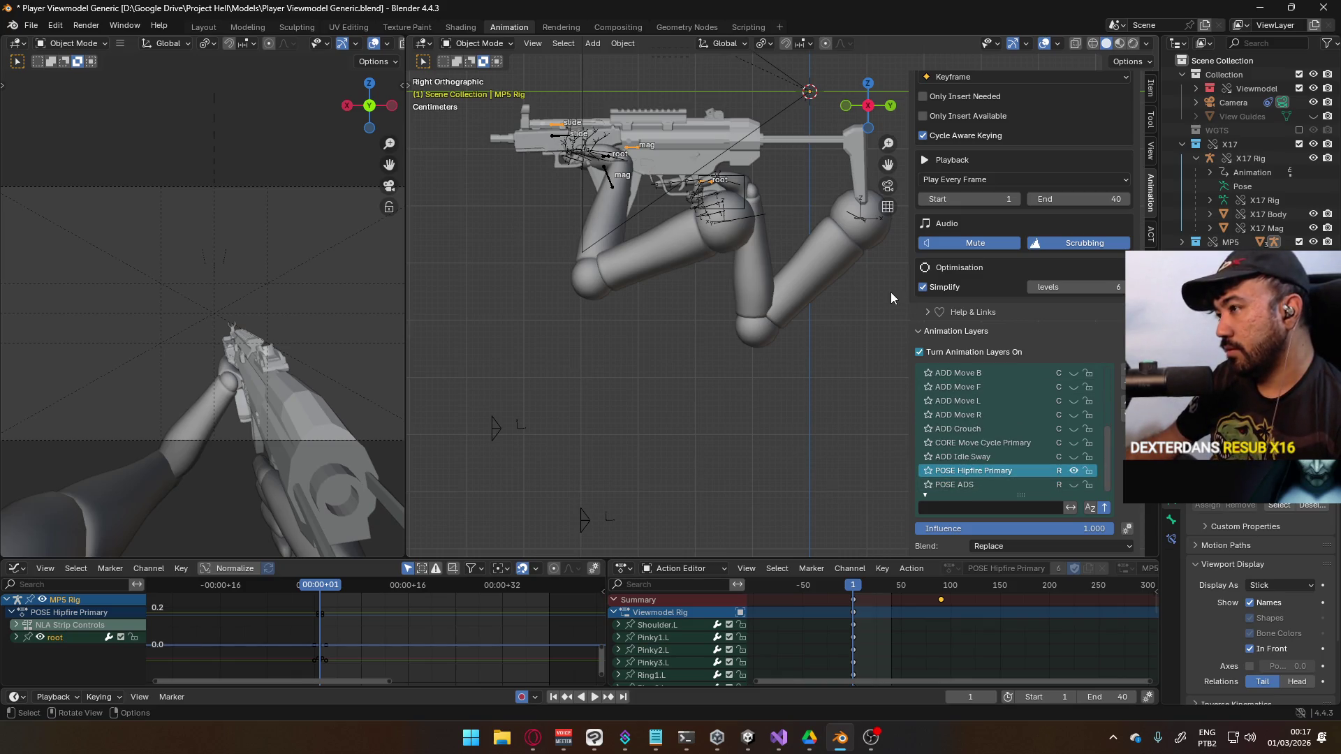
left_click(727, 219)
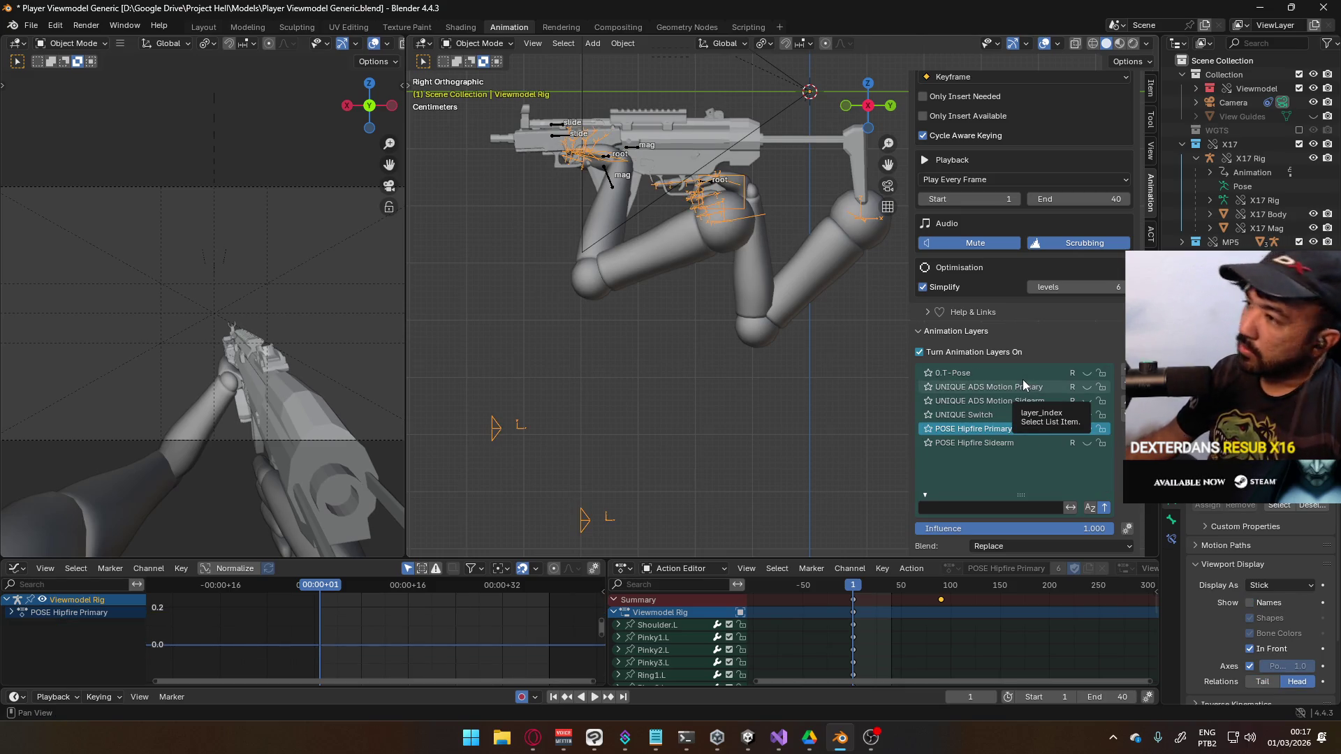
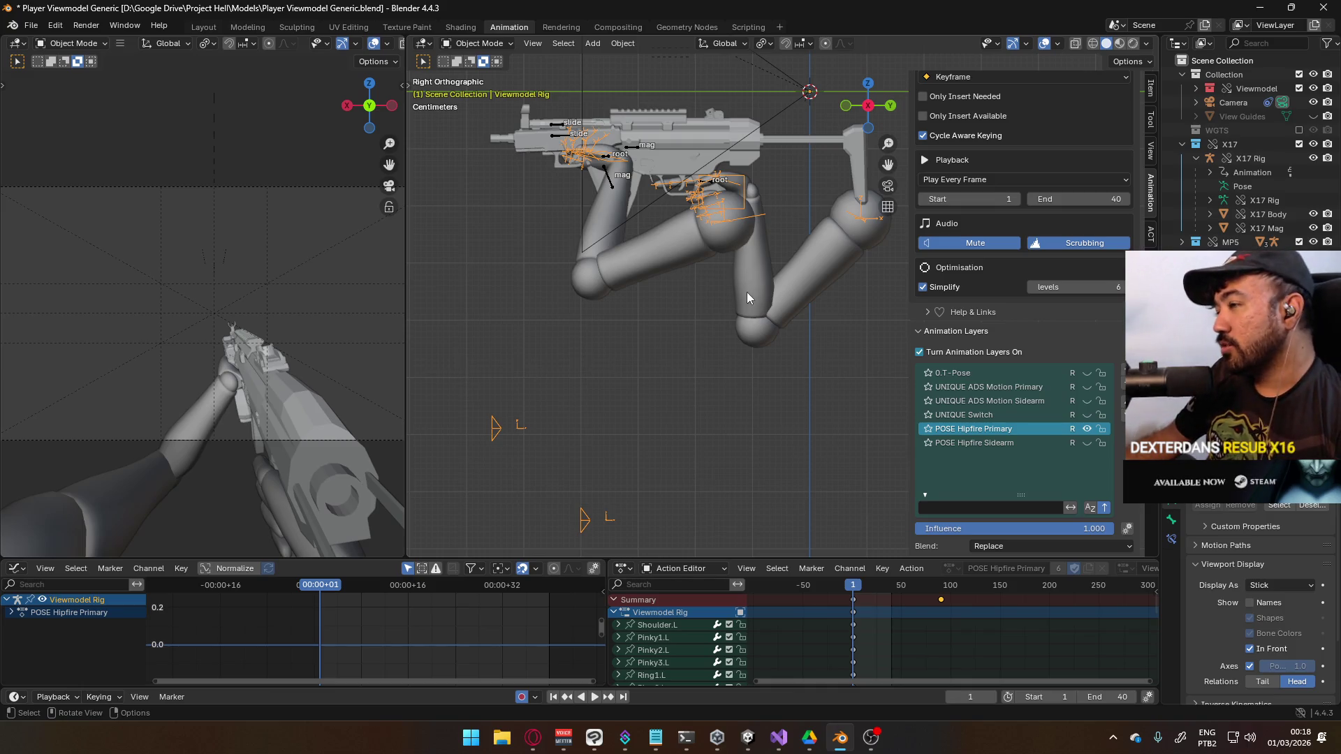
Make the MP5 Rig the active object, briefly picking its mag bone and the arms mesh along the way
left_click(643, 155)
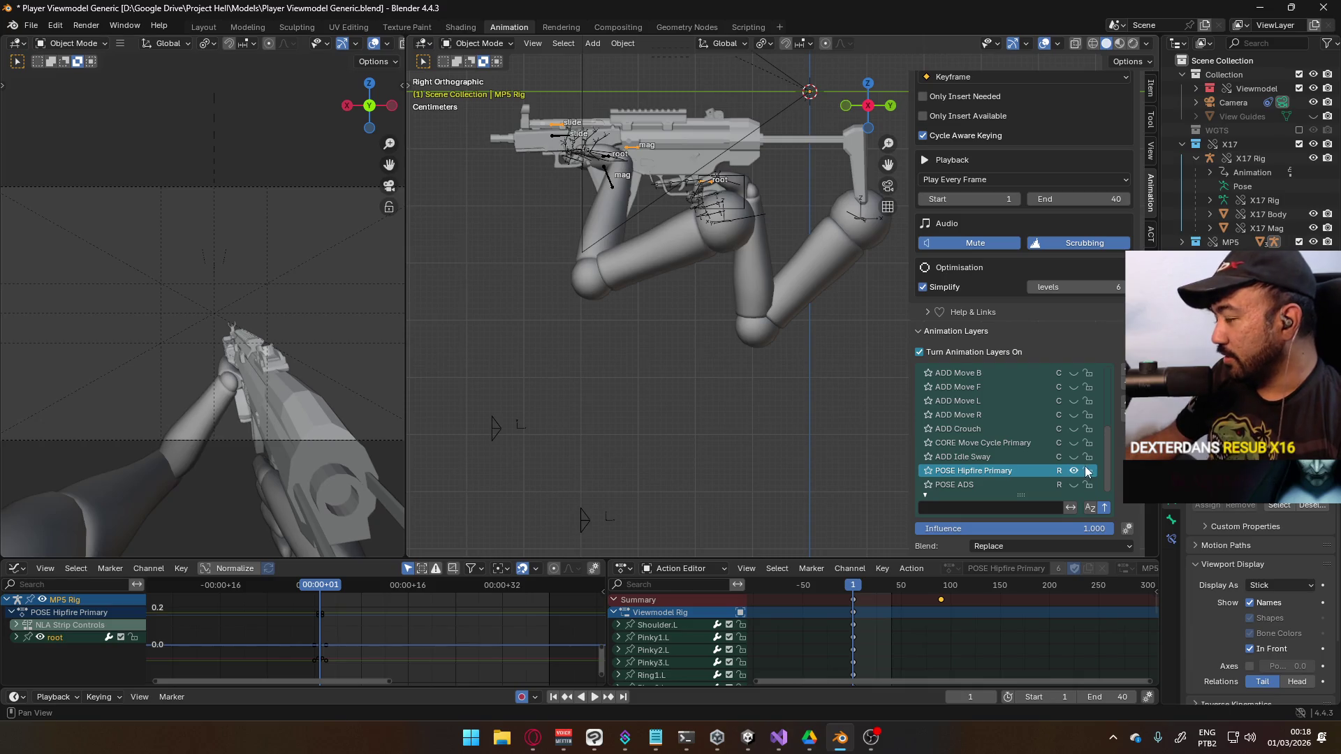
left_click_drag(1109, 457, 1088, 400)
scroll(1088, 412, "down", 8)
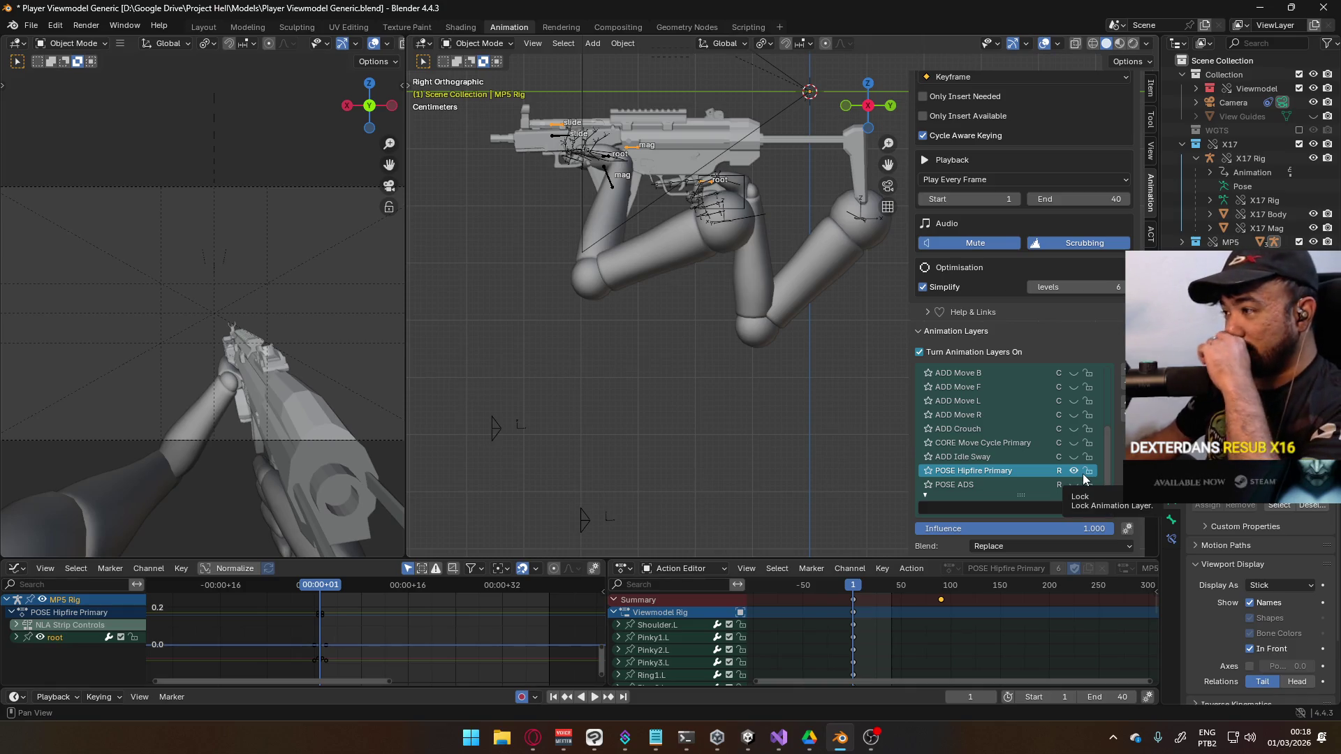
left_click(605, 174)
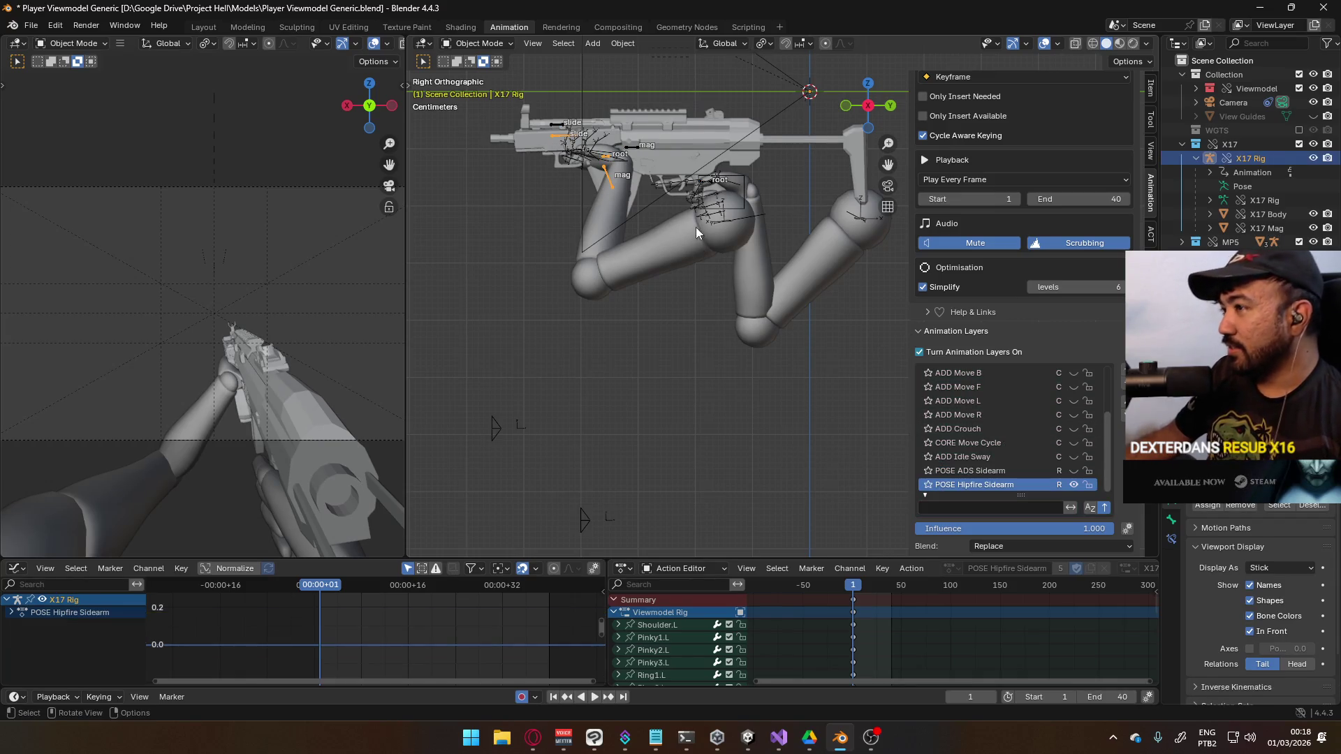
left_click(727, 233)
left_click(634, 149)
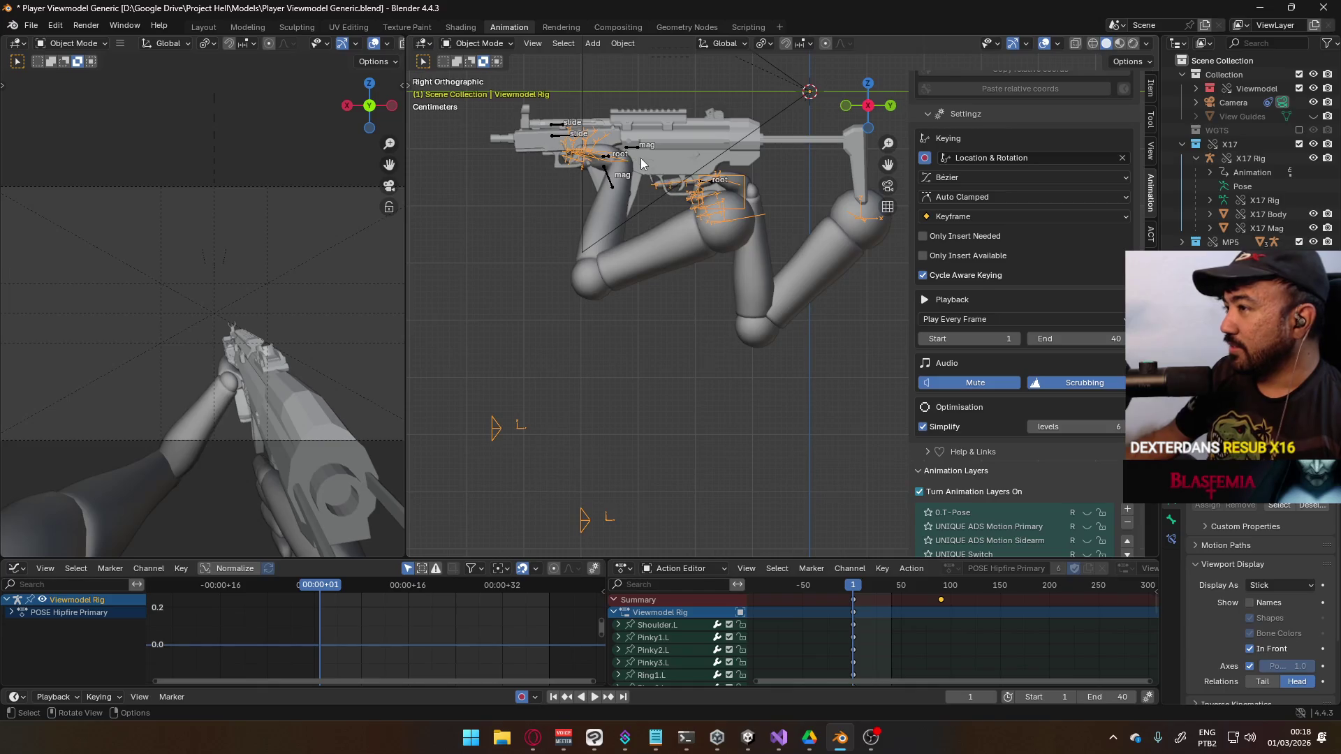
scroll(1049, 395, "down", 4)
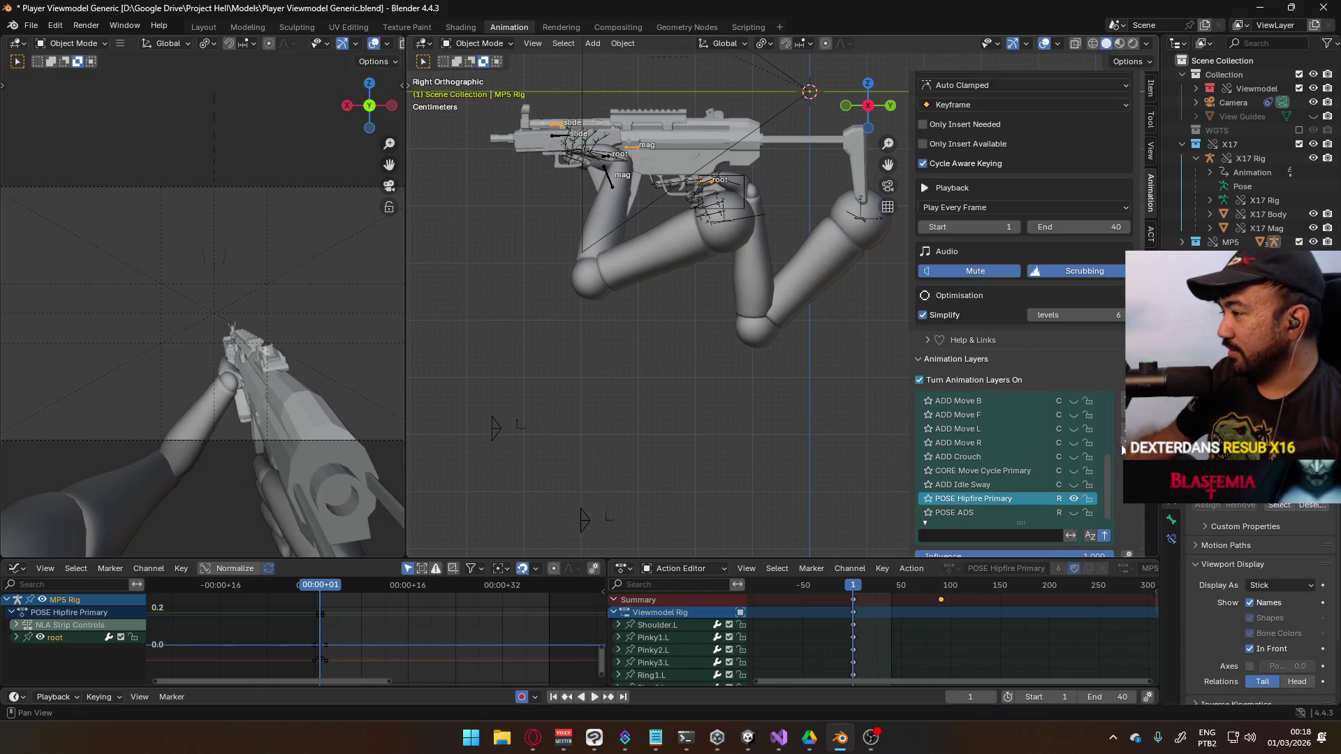
Review the MP5 Rig's layer stack from D.T-Pose to POSE ADS, then bring up the mode menu
left_click_drag(1107, 459, 1096, 401)
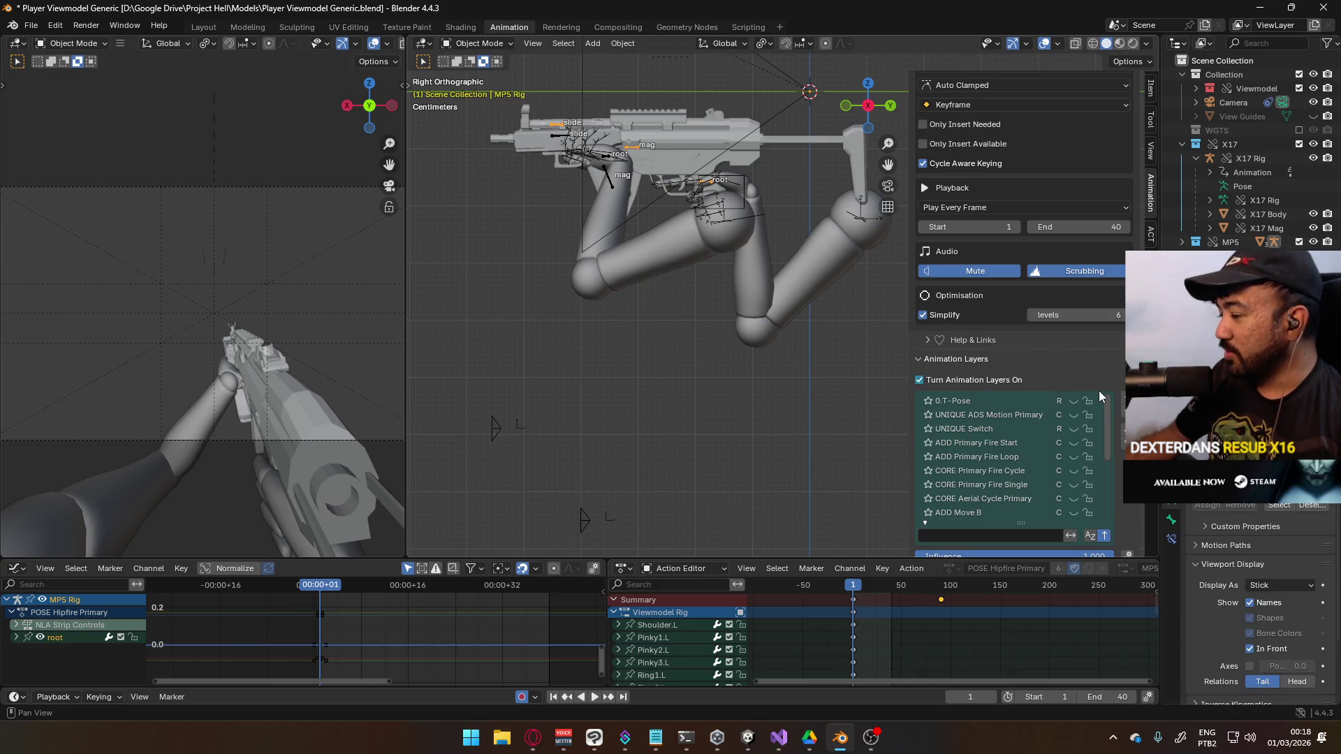
scroll(1100, 416, "down", 1)
scroll(1100, 415, "down", 7)
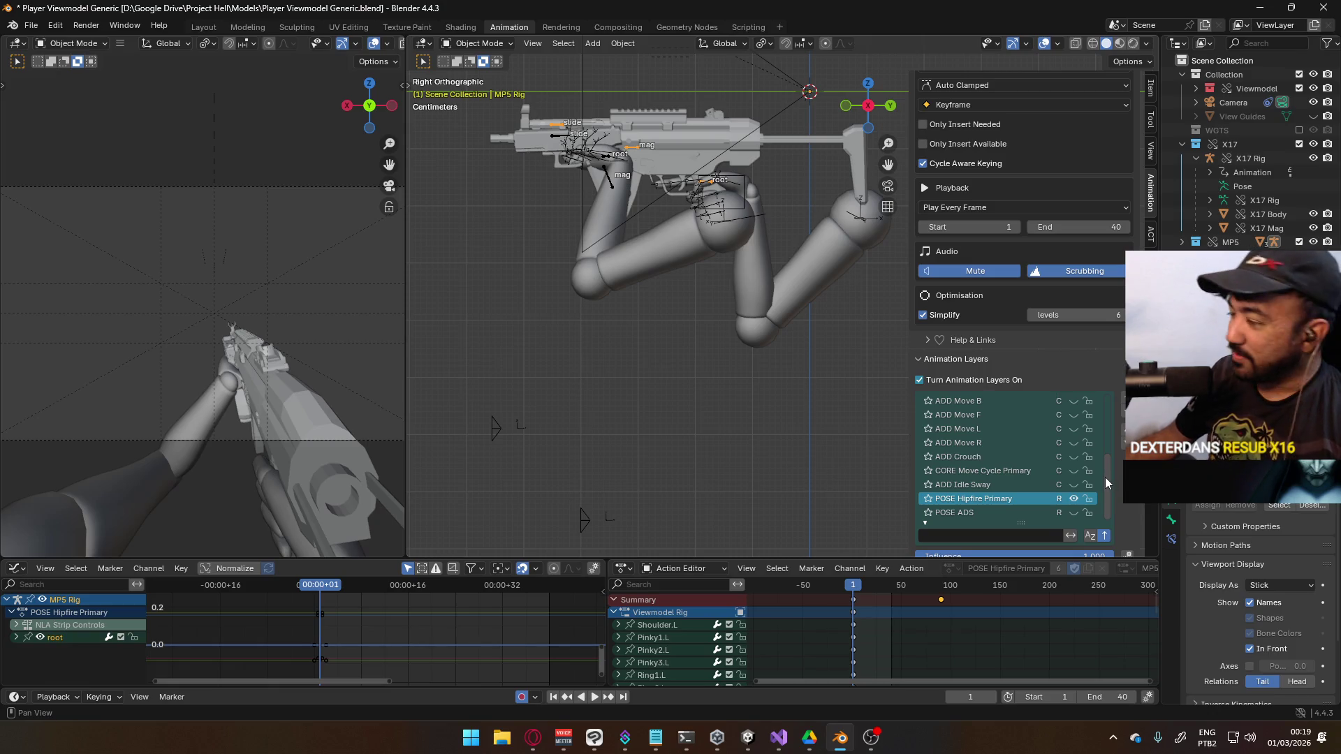
left_click_drag(1105, 476, 1083, 412)
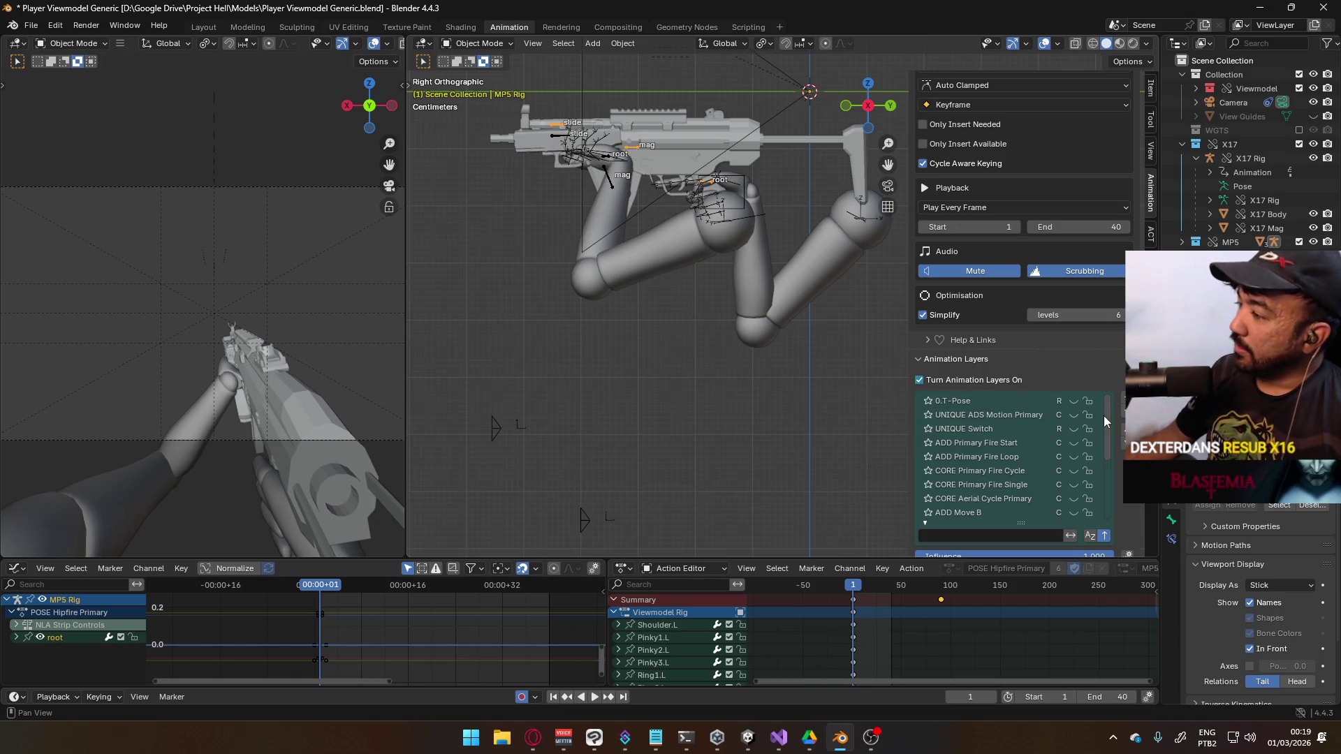
mouse_move(1110, 418)
left_mouse_down()
mouse_move(1108, 476)
mouse_move(1103, 408)
left_mouse_up()
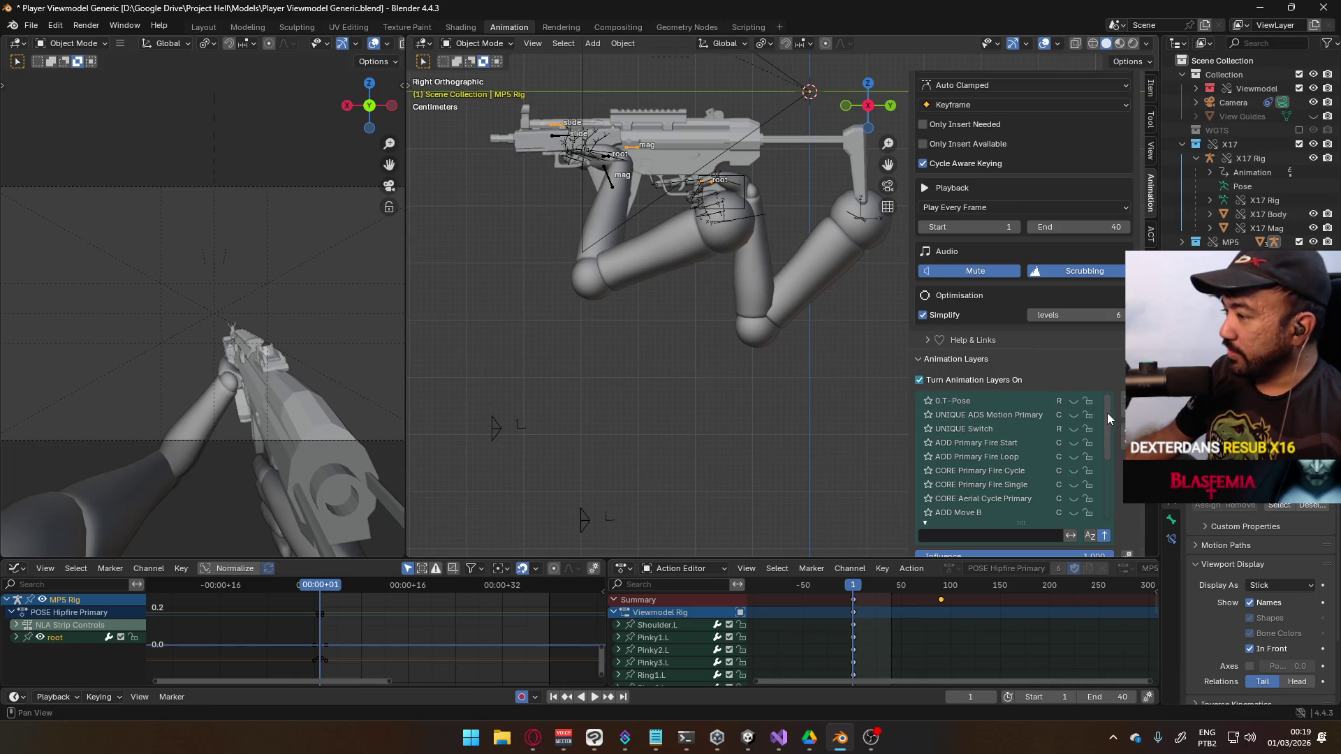
mouse_move(1109, 412)
left_mouse_down()
mouse_move(1103, 489)
mouse_move(1101, 406)
left_mouse_up()
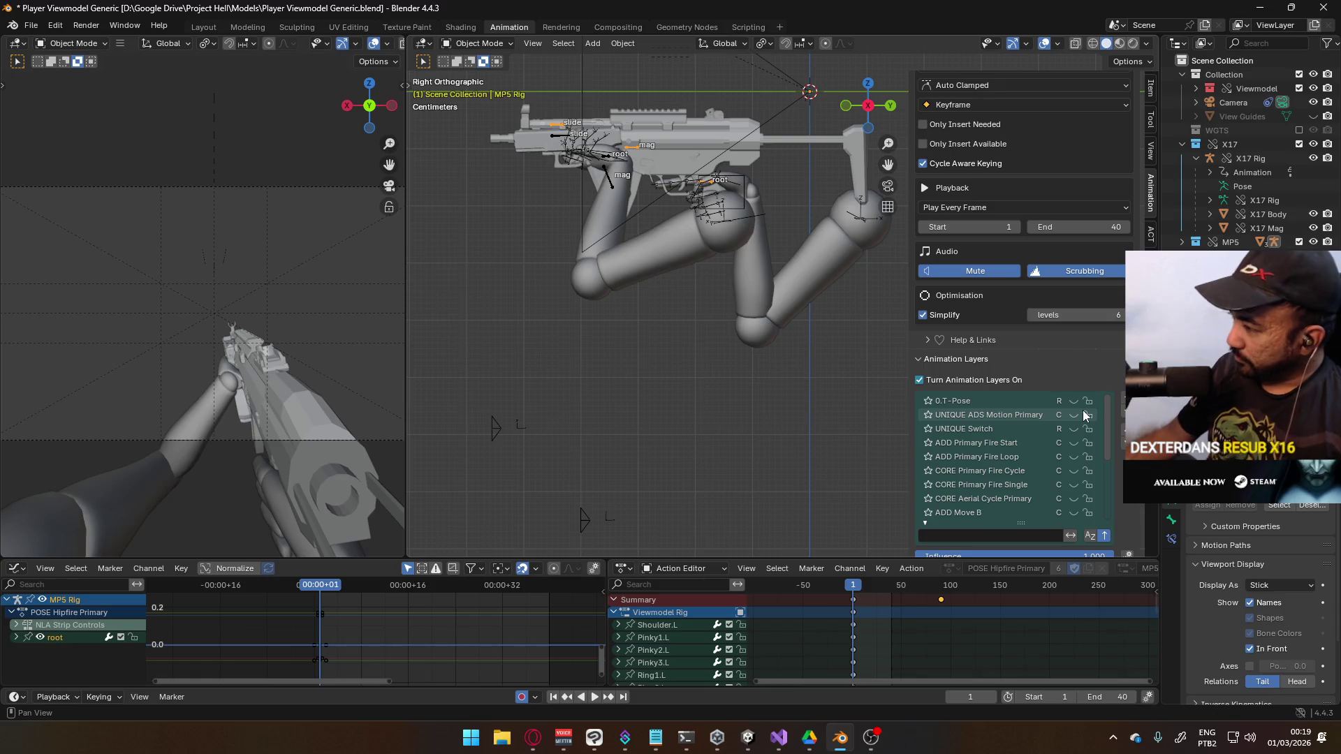
left_click_drag(1108, 422, 1100, 504)
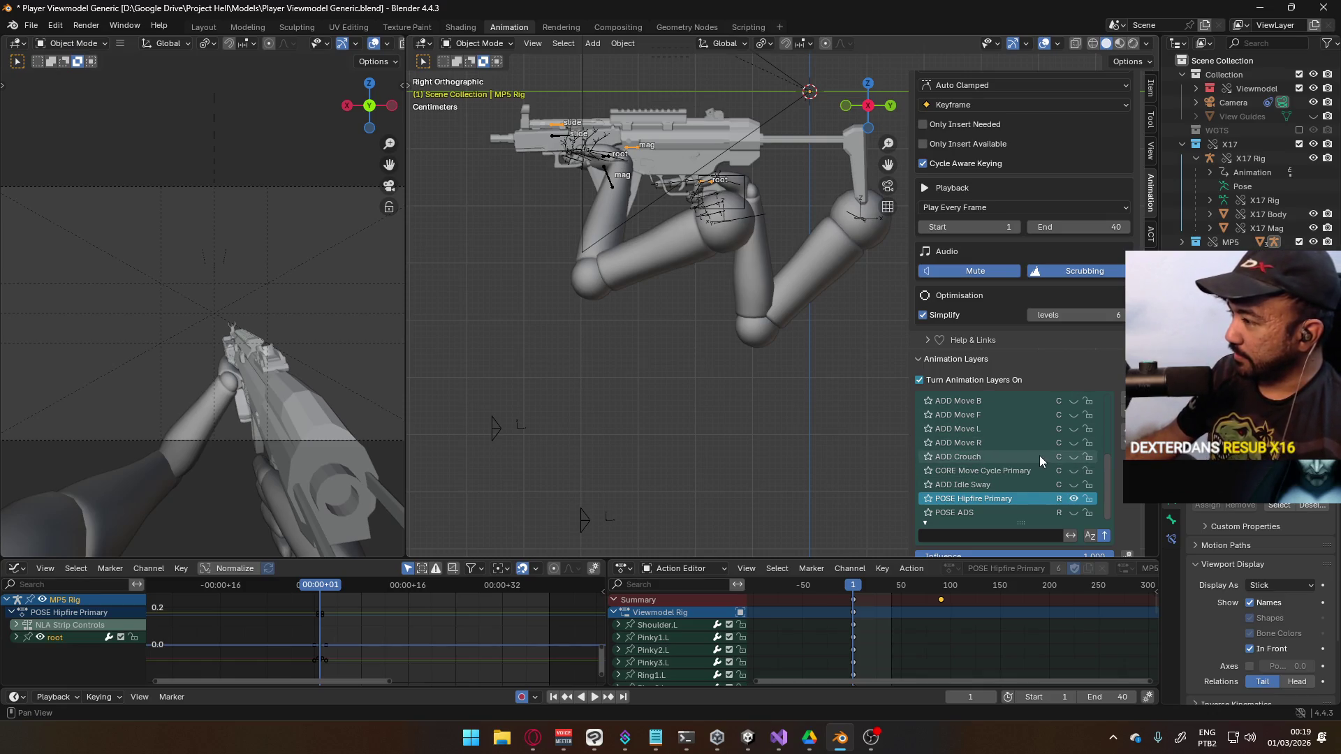
left_click(478, 43)
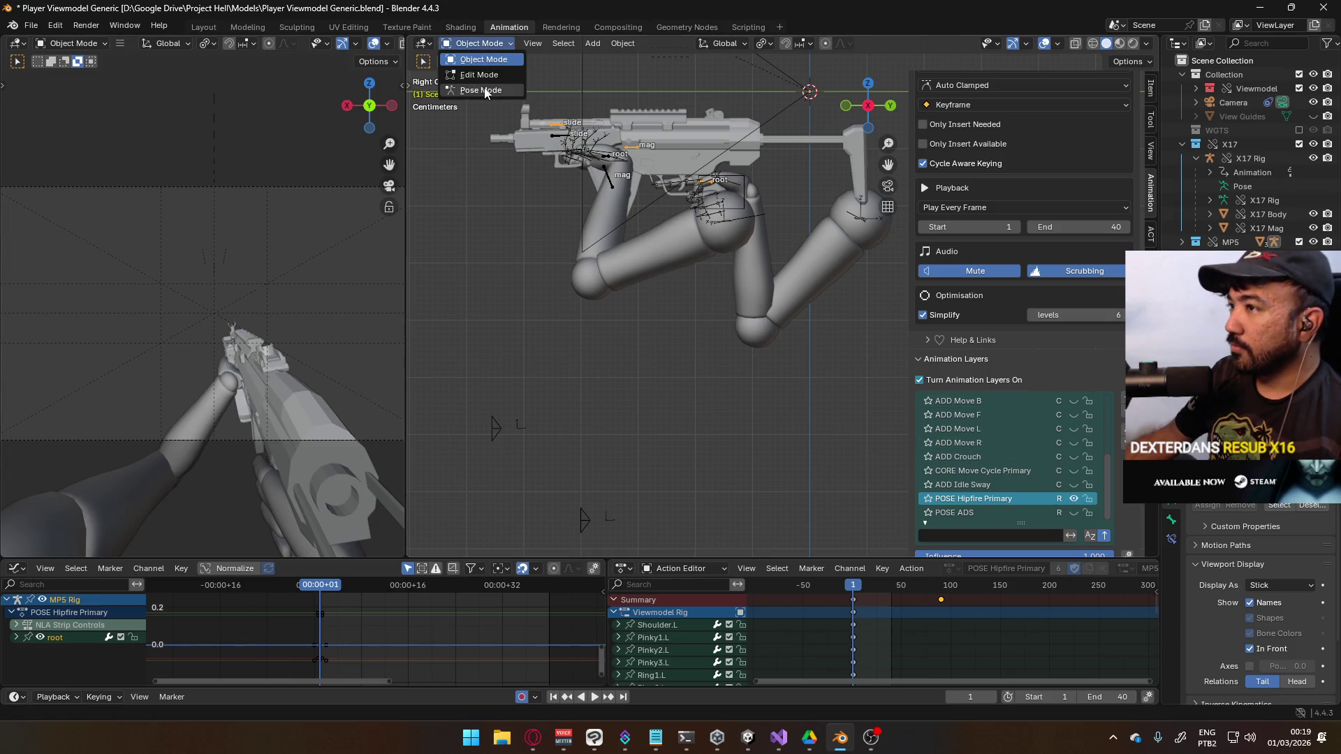
Switch the MP5 Rig into Pose Mode and select its root bone
left_click(481, 91)
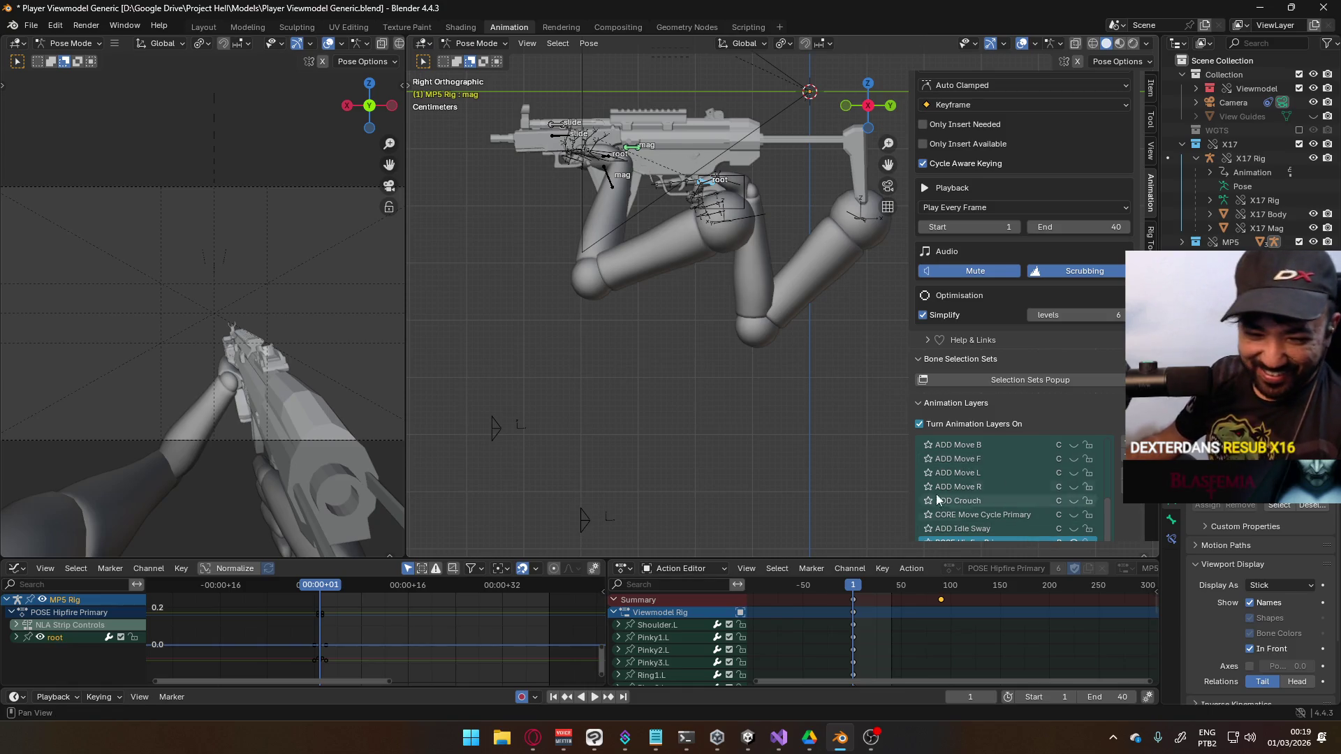
left_click(712, 181)
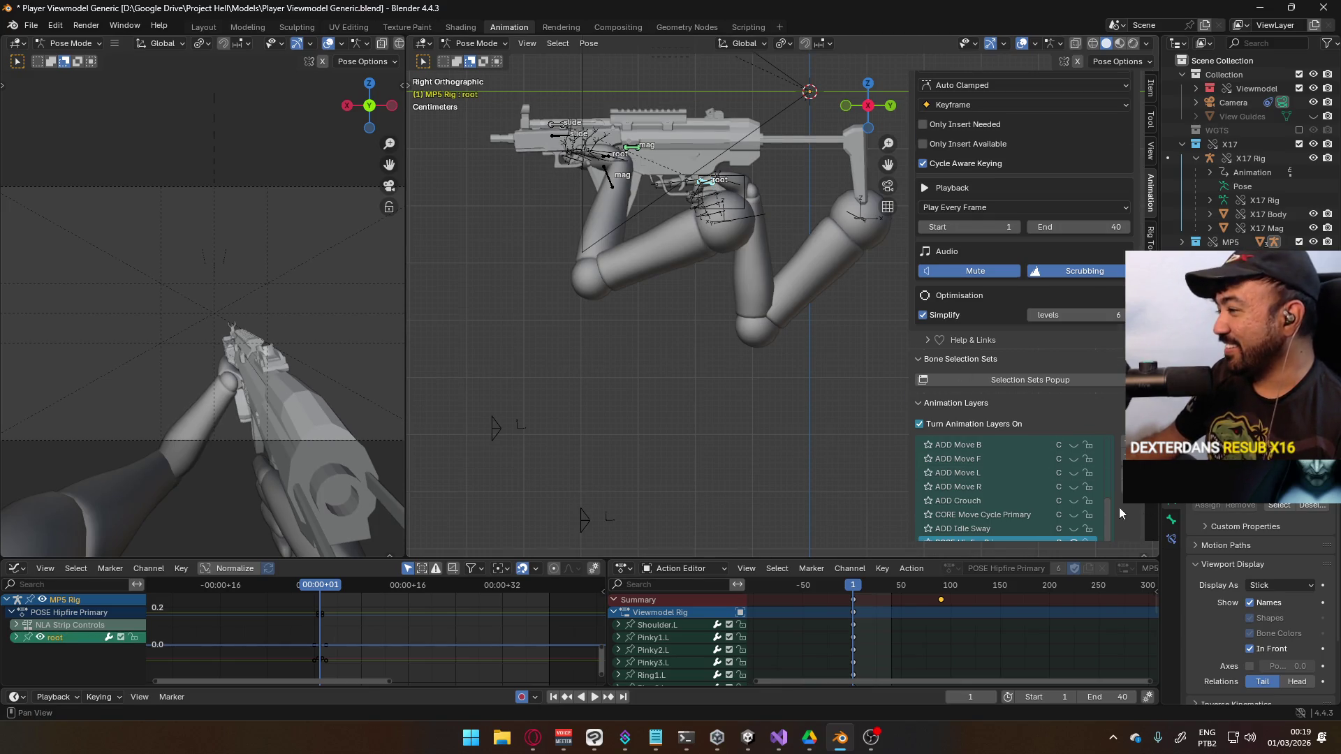
scroll(1120, 505, "down", 3)
scroll(1074, 412, "up", 8)
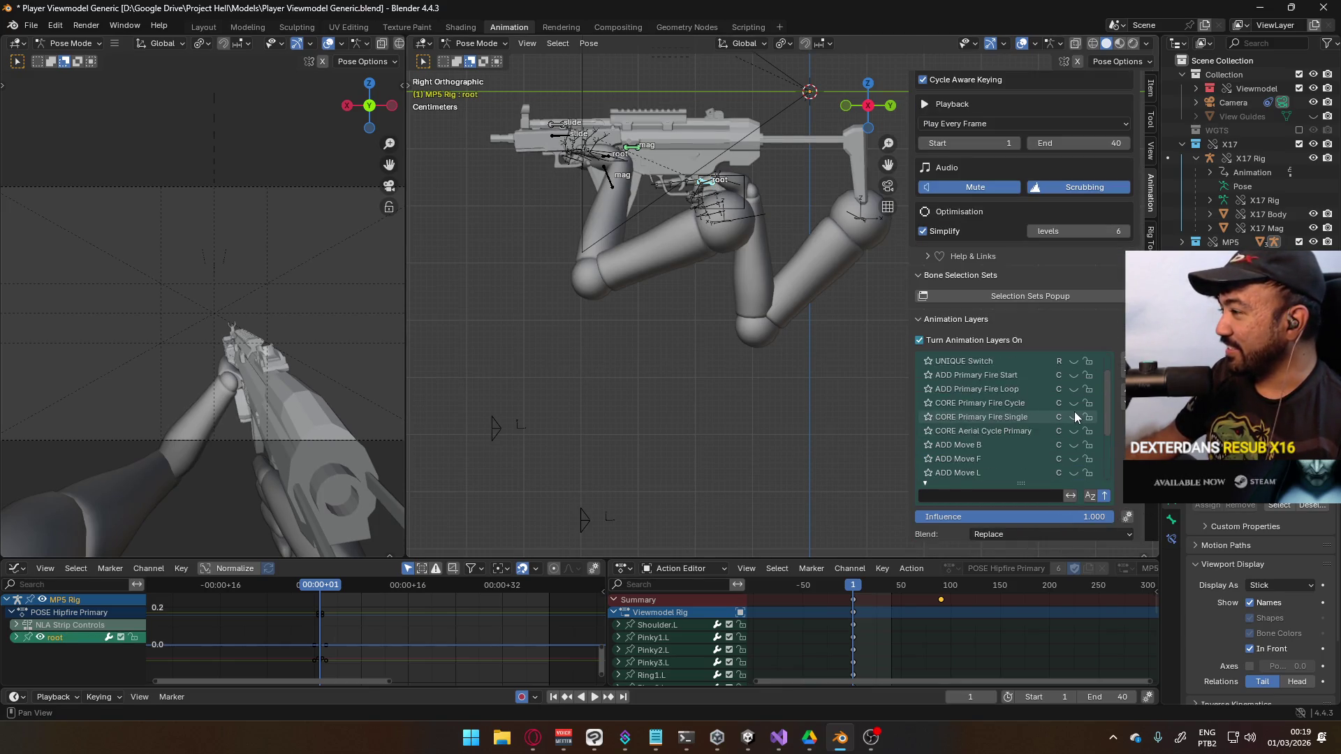
scroll(1075, 409, "down", 8)
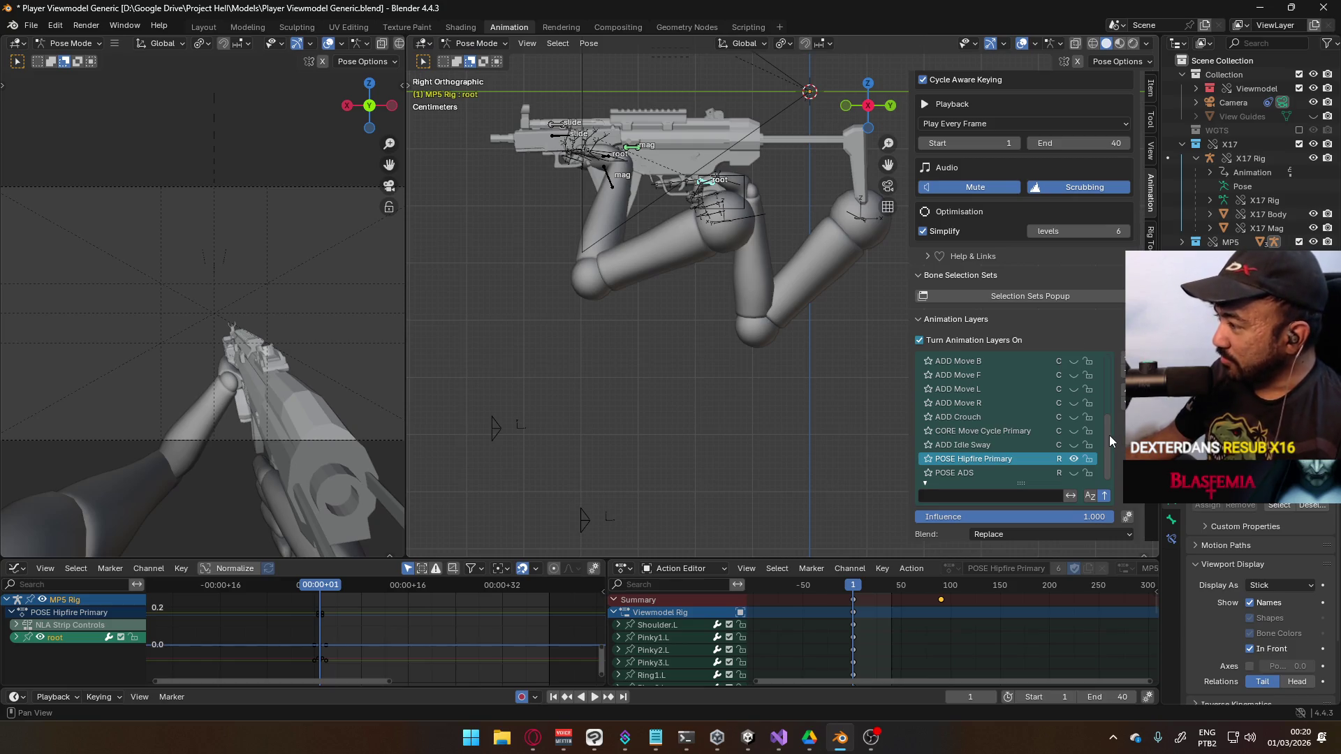
left_click_drag(1108, 434, 1107, 380)
scroll(1111, 366, "down", 8)
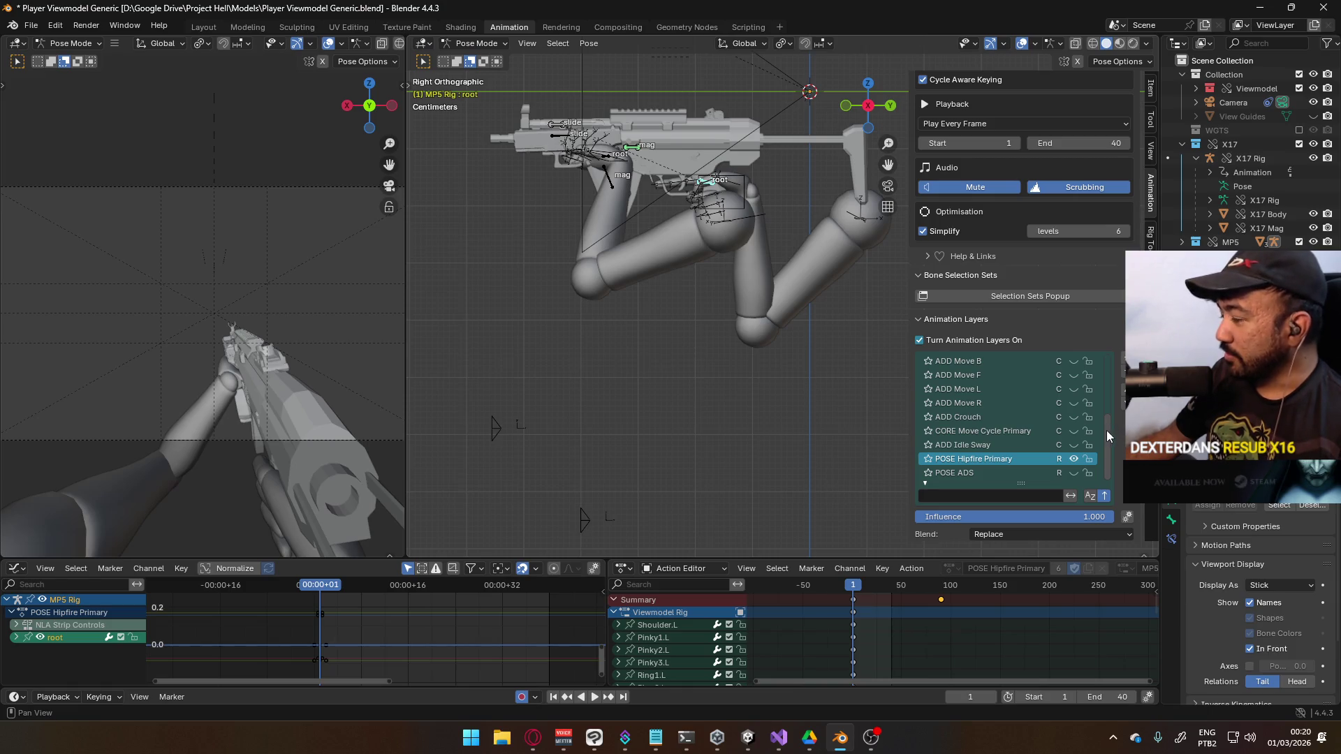
mouse_move(1103, 427)
left_mouse_down()
mouse_move(1103, 370)
mouse_move(1108, 443)
left_mouse_up()
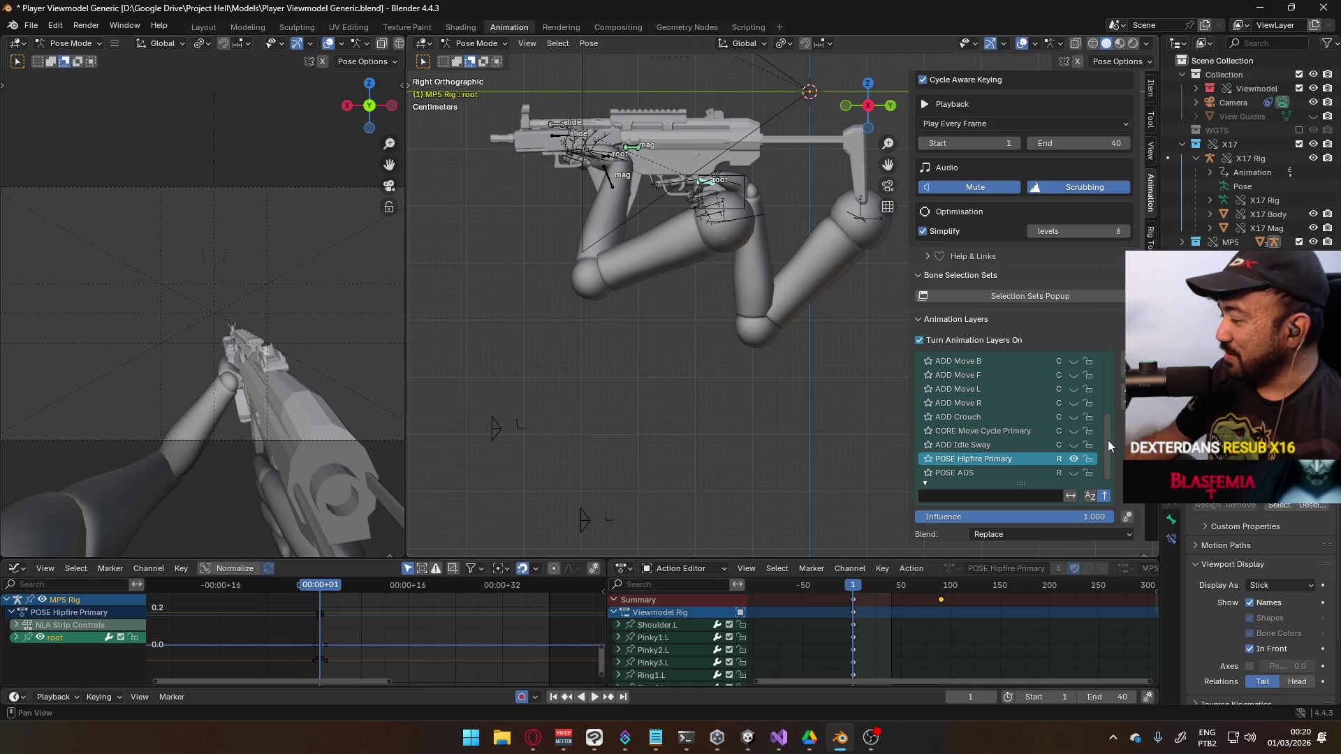
mouse_move(1107, 440)
left_mouse_down()
mouse_move(1099, 378)
mouse_move(1096, 454)
left_mouse_up()
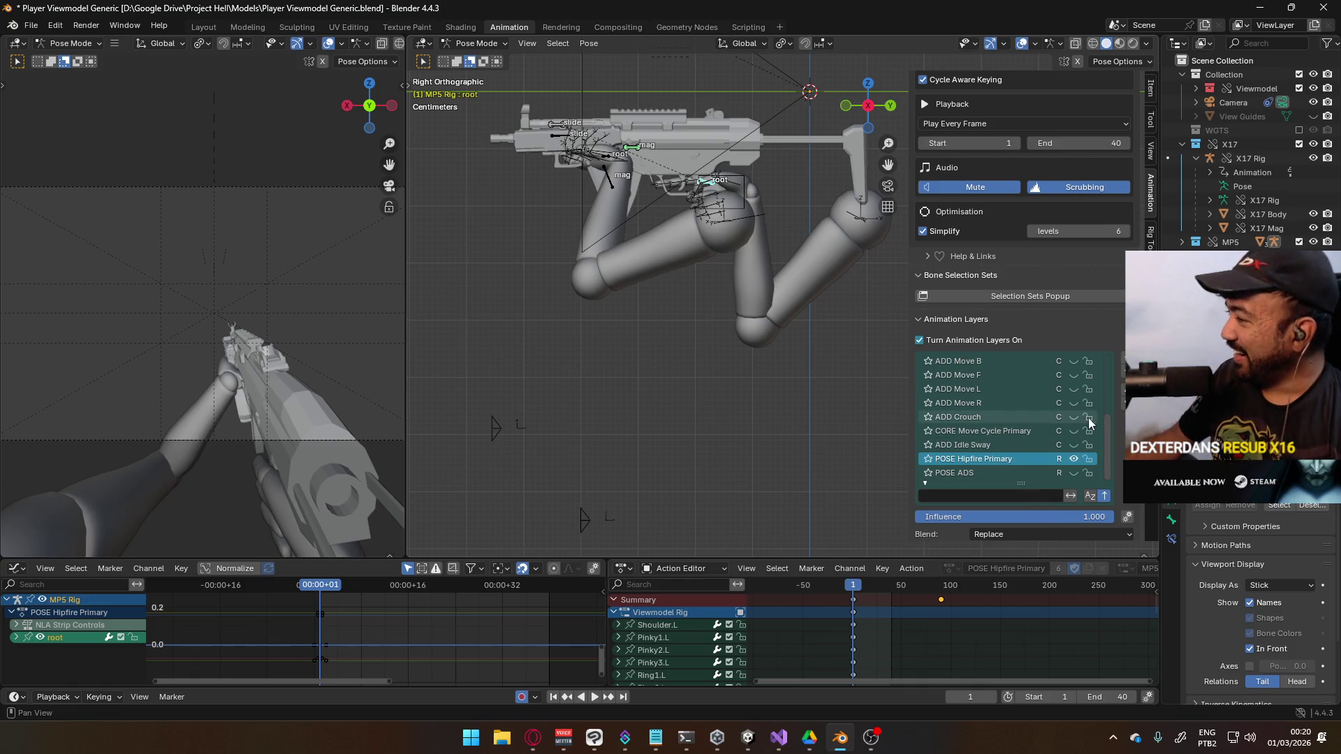
scroll(1068, 414, "up", 8)
Add a new Anim_Layer below UNIQUE ADS Motion Primary and start renaming it 'UNIQUE'
left_click(1014, 374)
left_click(1121, 368)
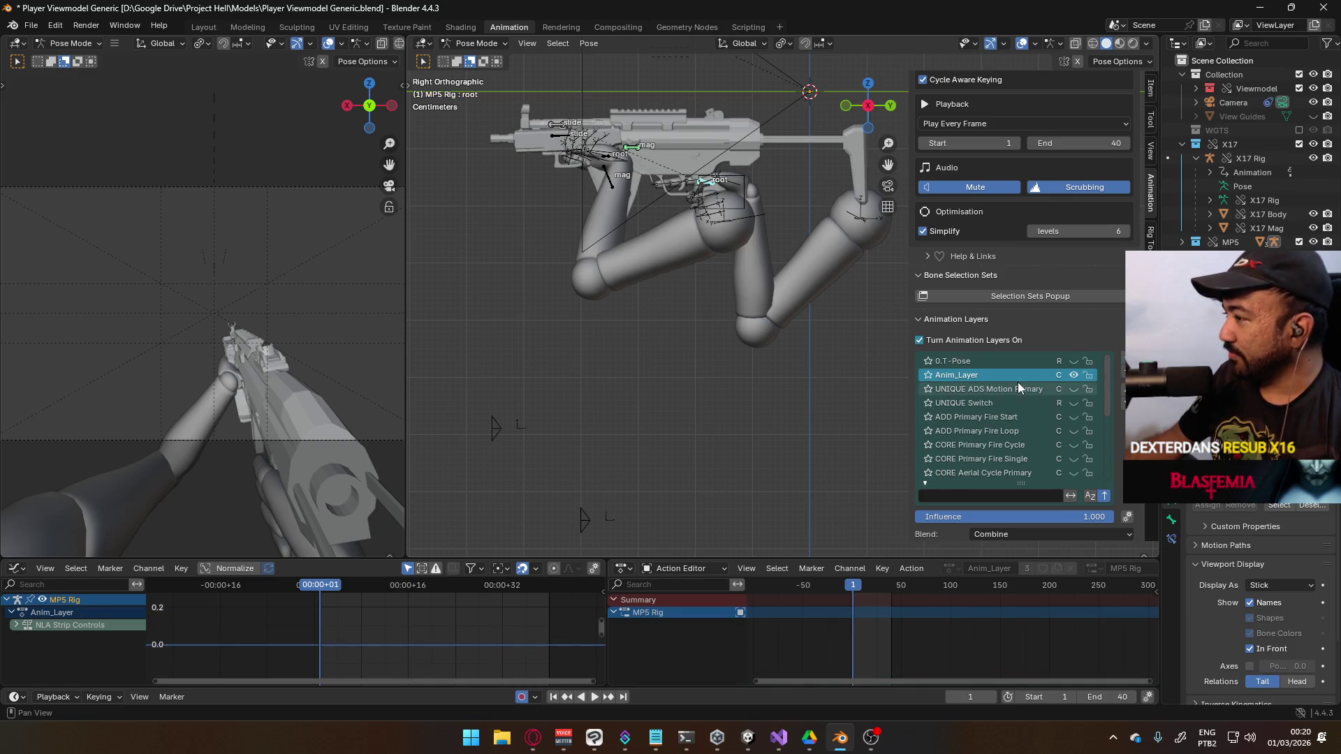
double_click(999, 376)
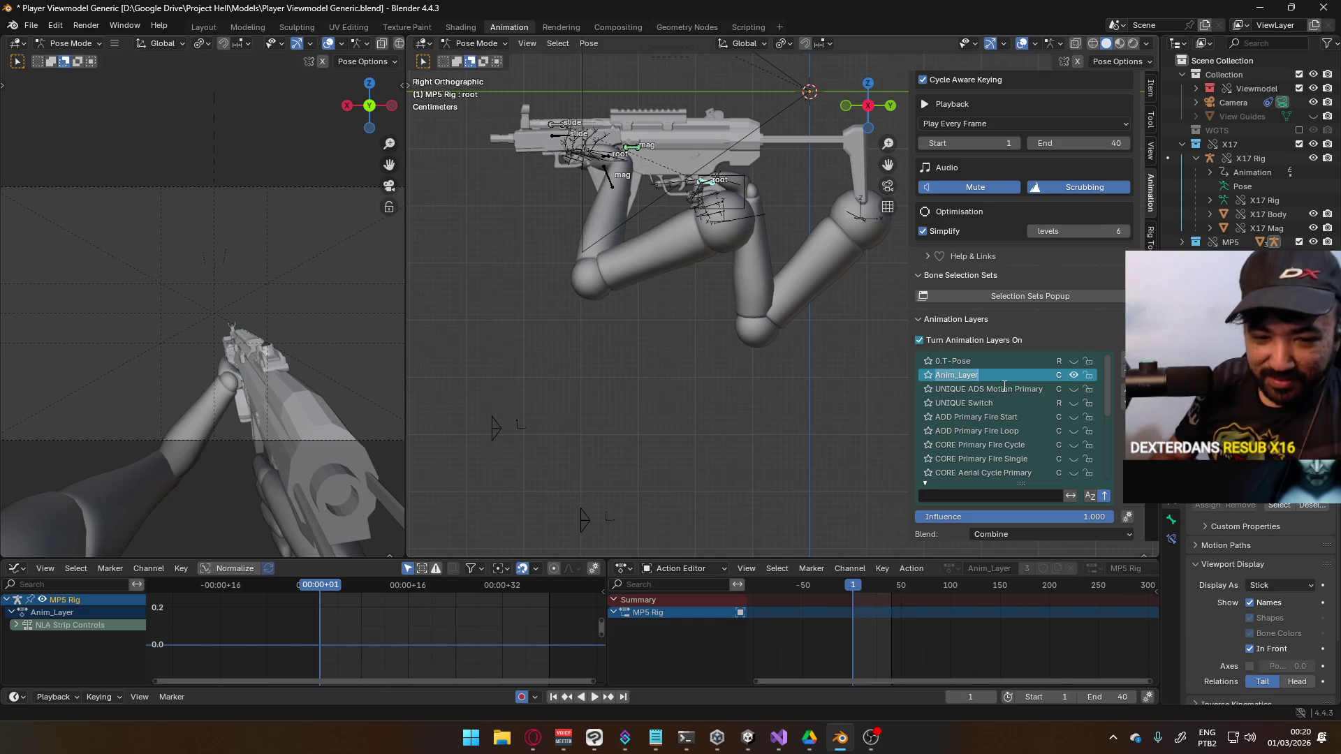
type("UNIQUE")
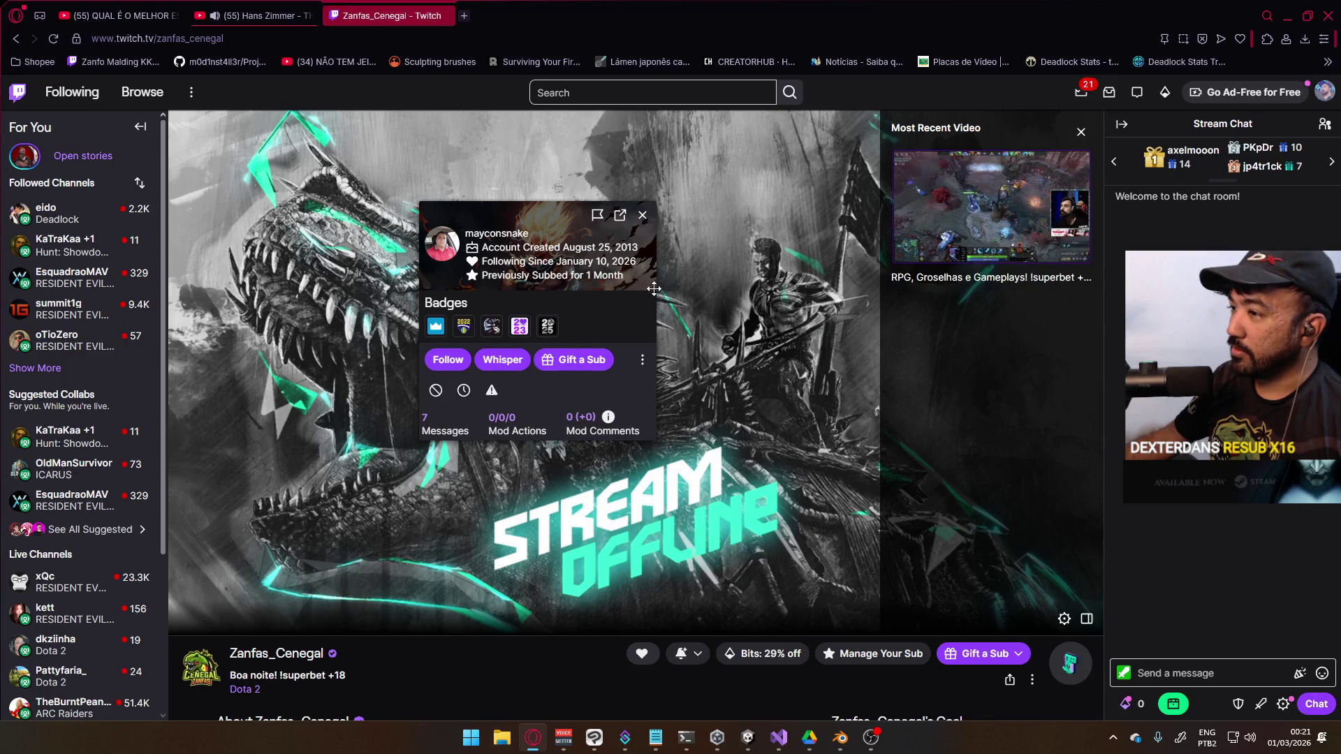
Review the viewer's past chat messages on their user card, then close the card
left_click(447, 426)
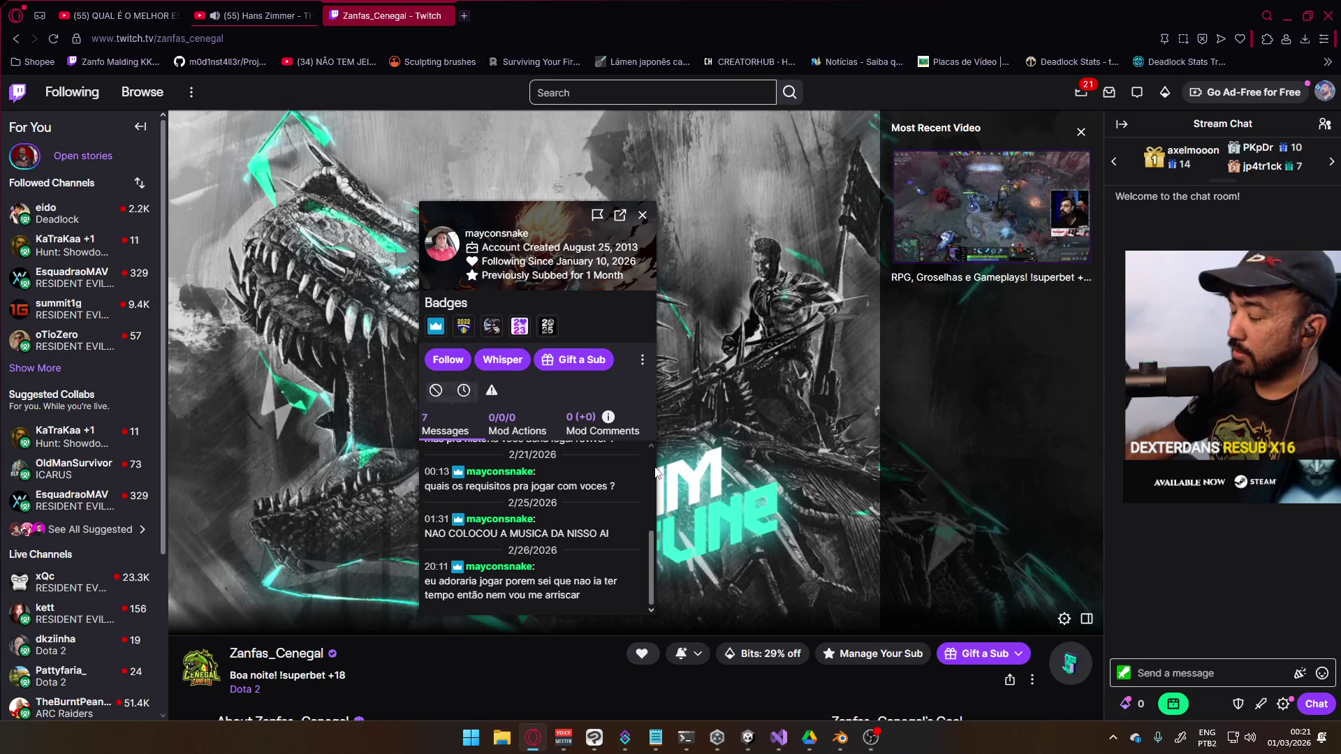
left_click_drag(647, 602, 664, 443)
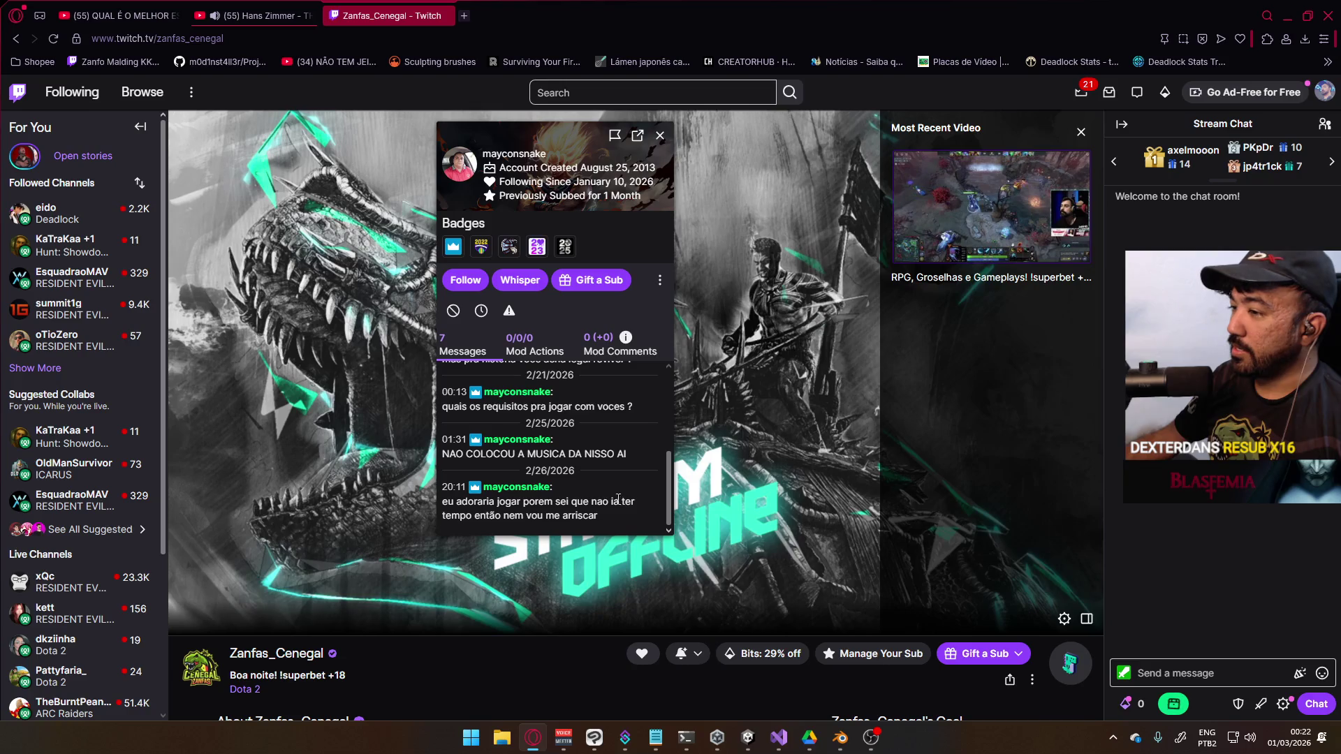
scroll(590, 492, "up", 5)
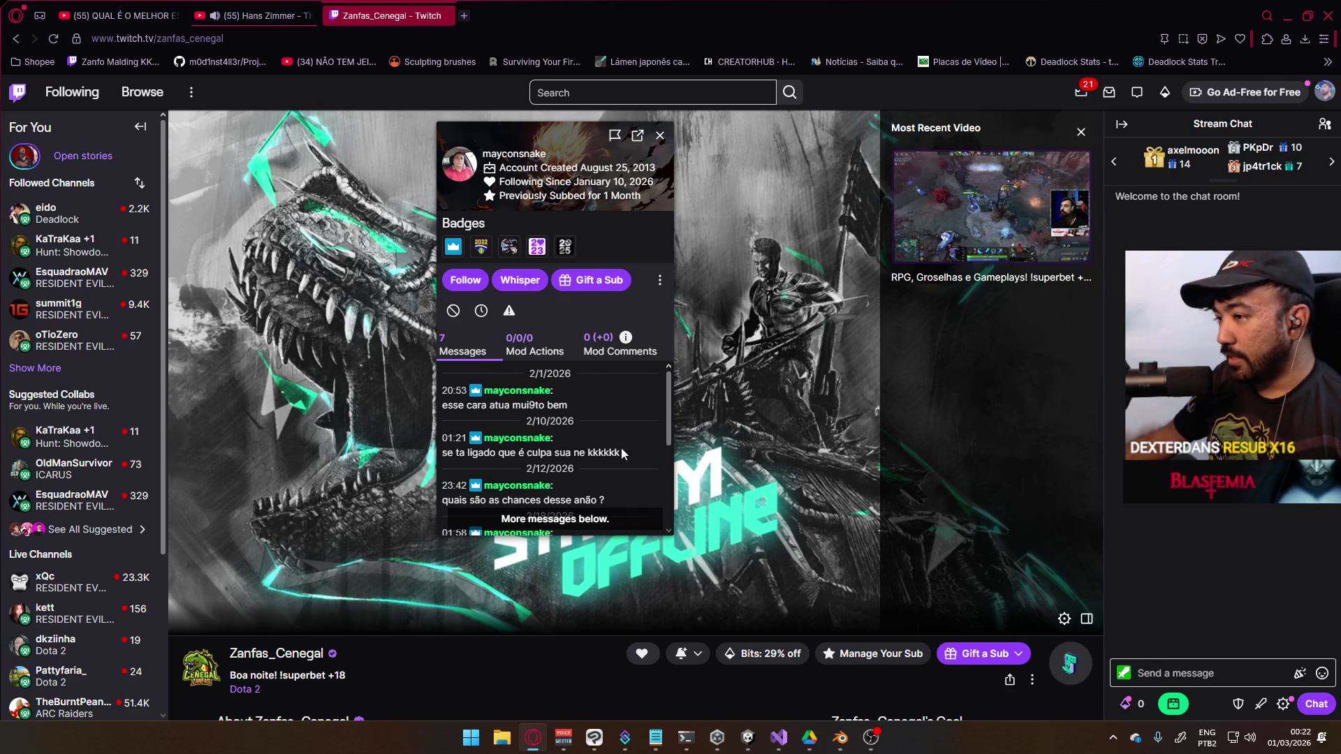
scroll(624, 438, "down", 2)
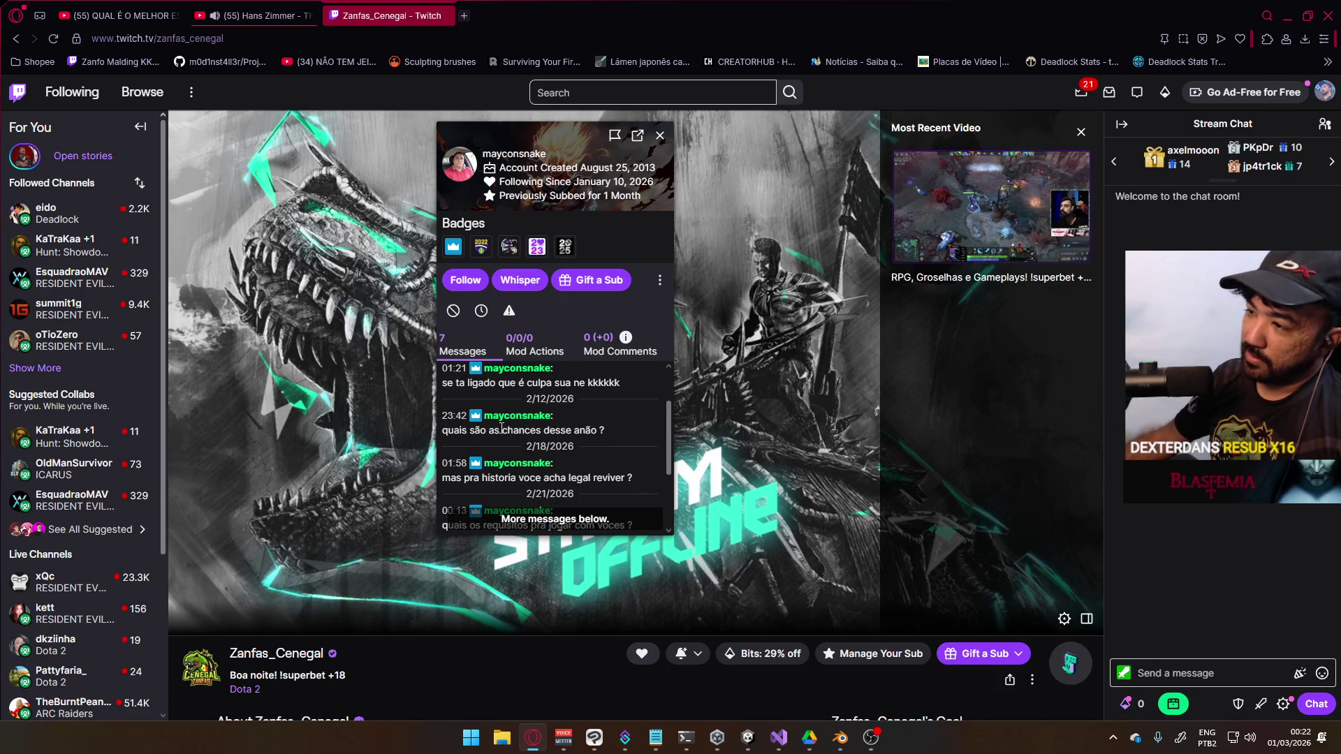
scroll(559, 412, "up", 1)
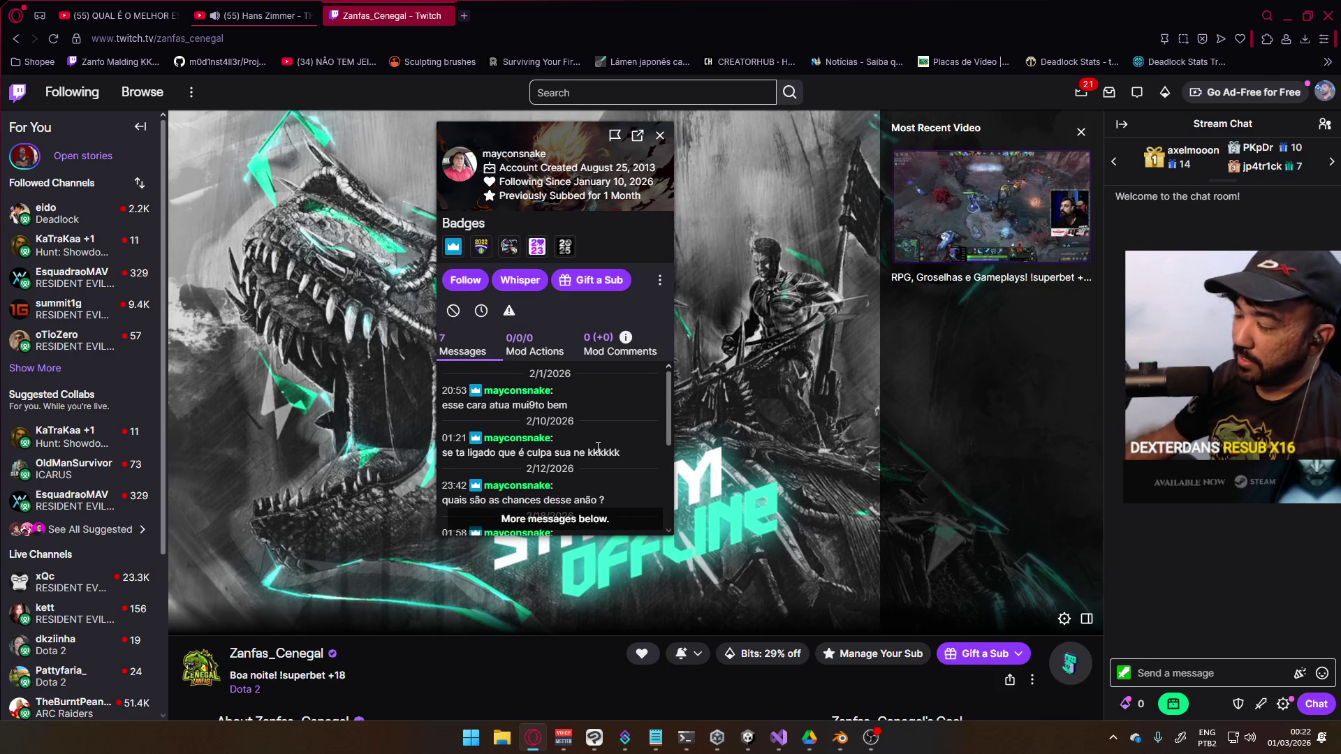
scroll(560, 431, "down", 1)
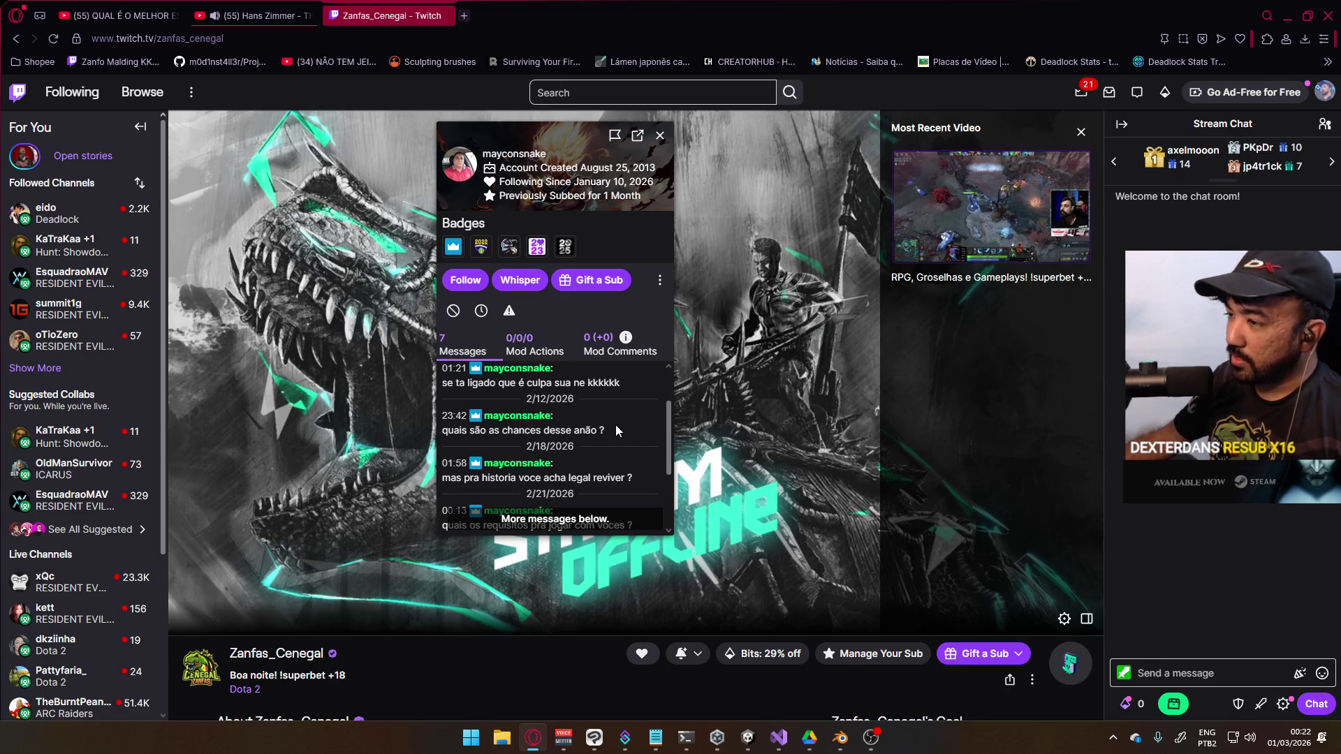
scroll(613, 424, "down", 2)
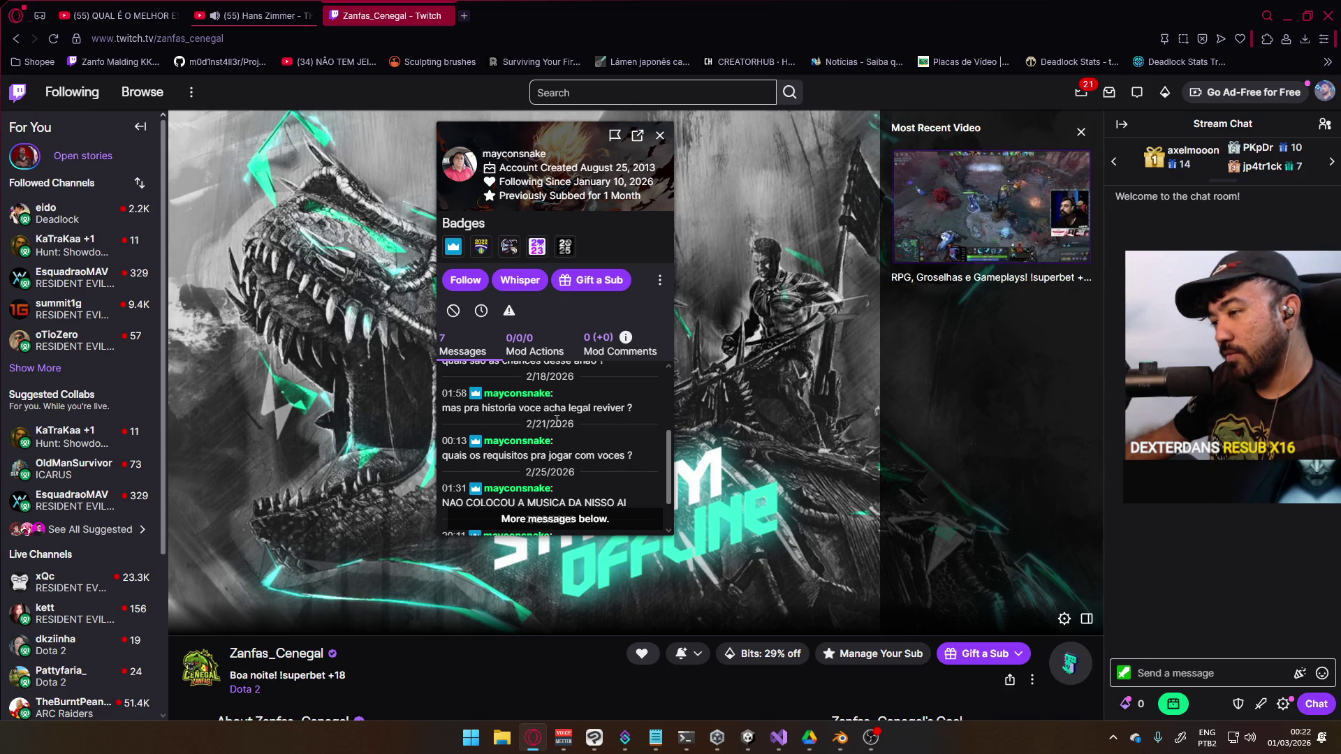
scroll(615, 426, "down", 1)
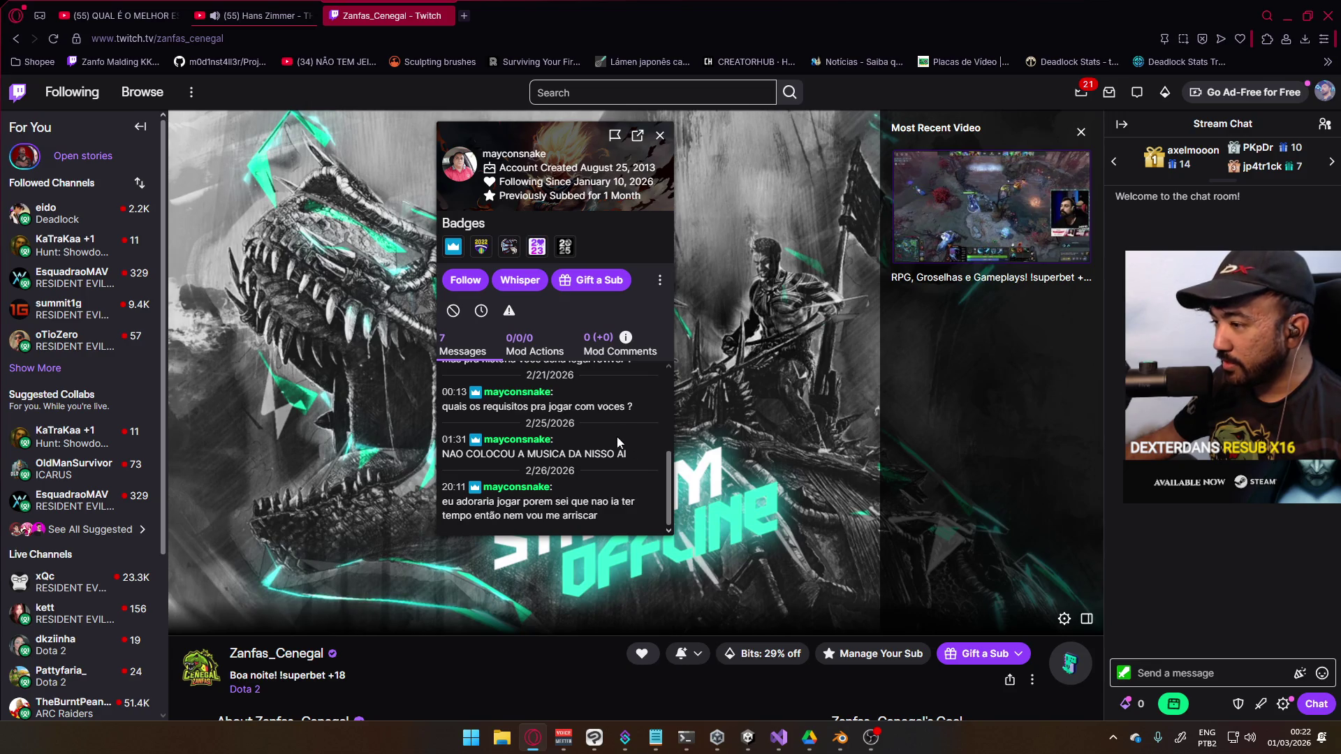
scroll(527, 436, "up", 1)
scroll(528, 426, "up", 2)
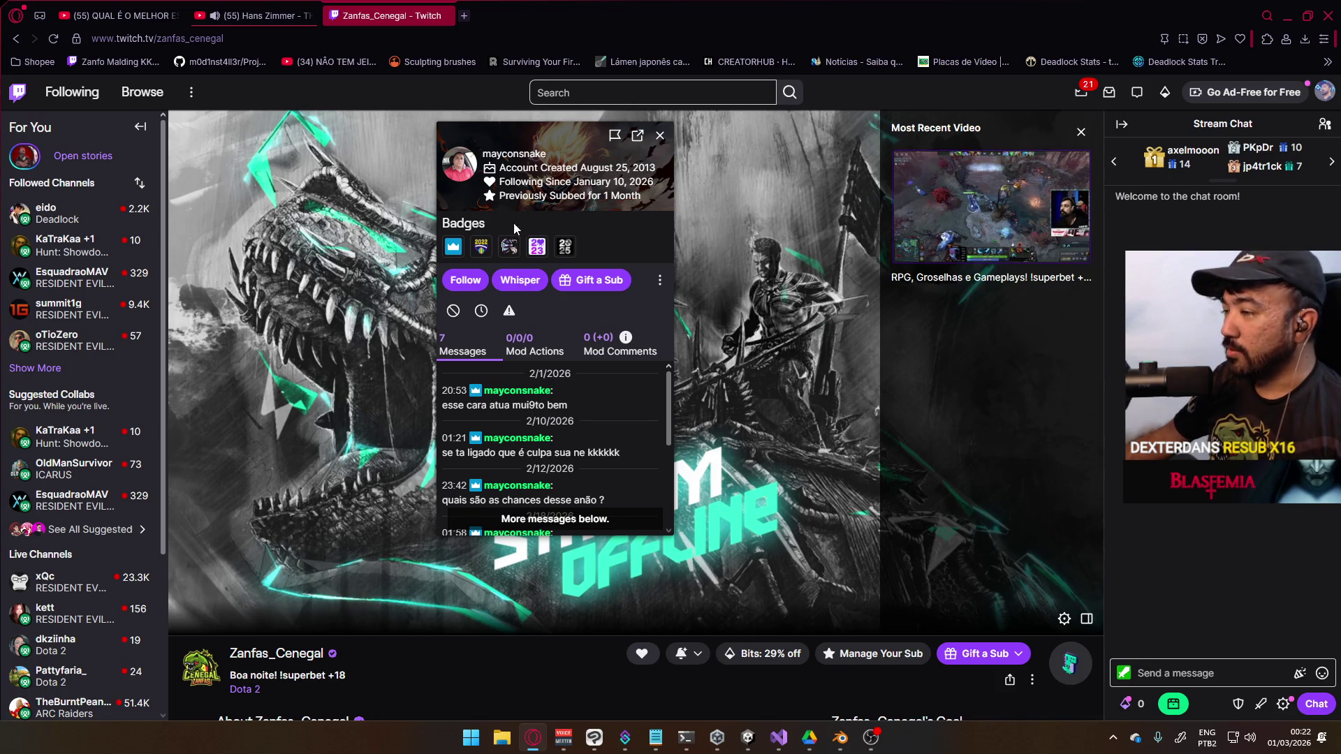
mouse_move(513, 223)
left_mouse_down()
mouse_move(609, 293)
mouse_move(488, 258)
left_mouse_up()
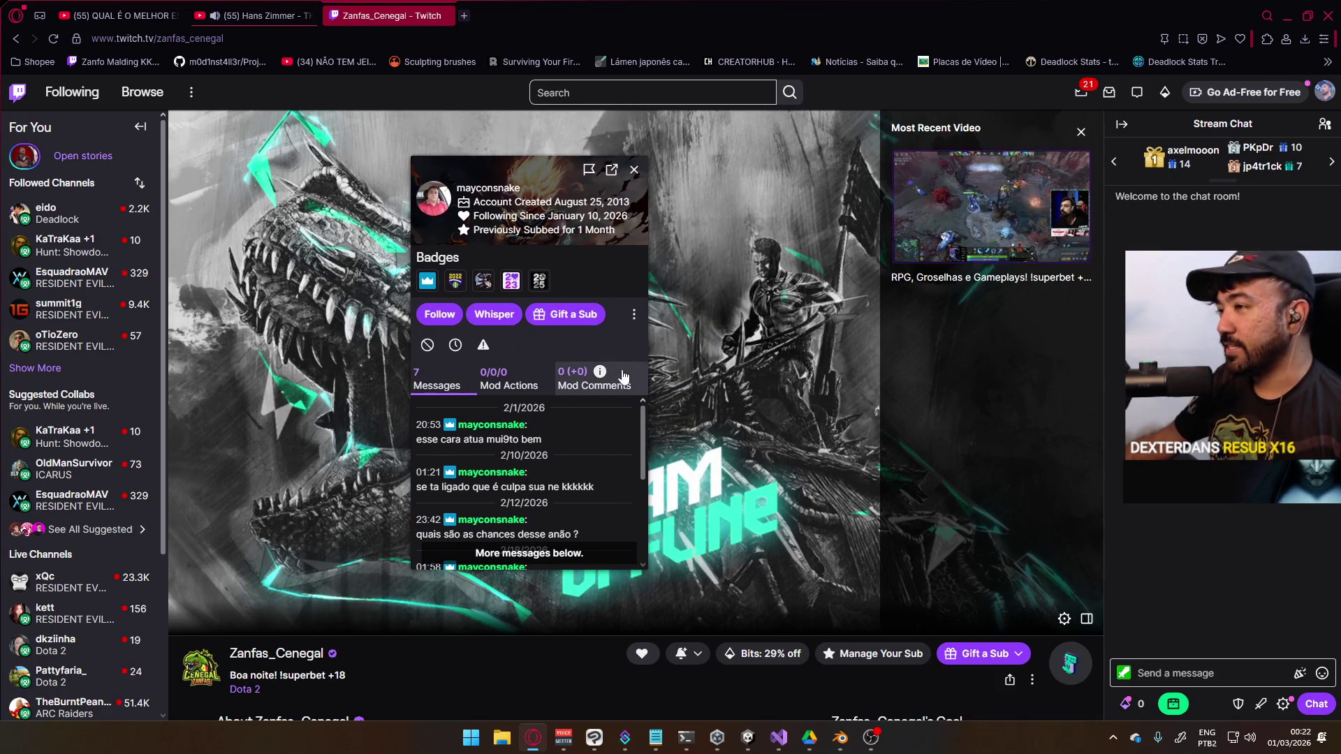
left_click(634, 169)
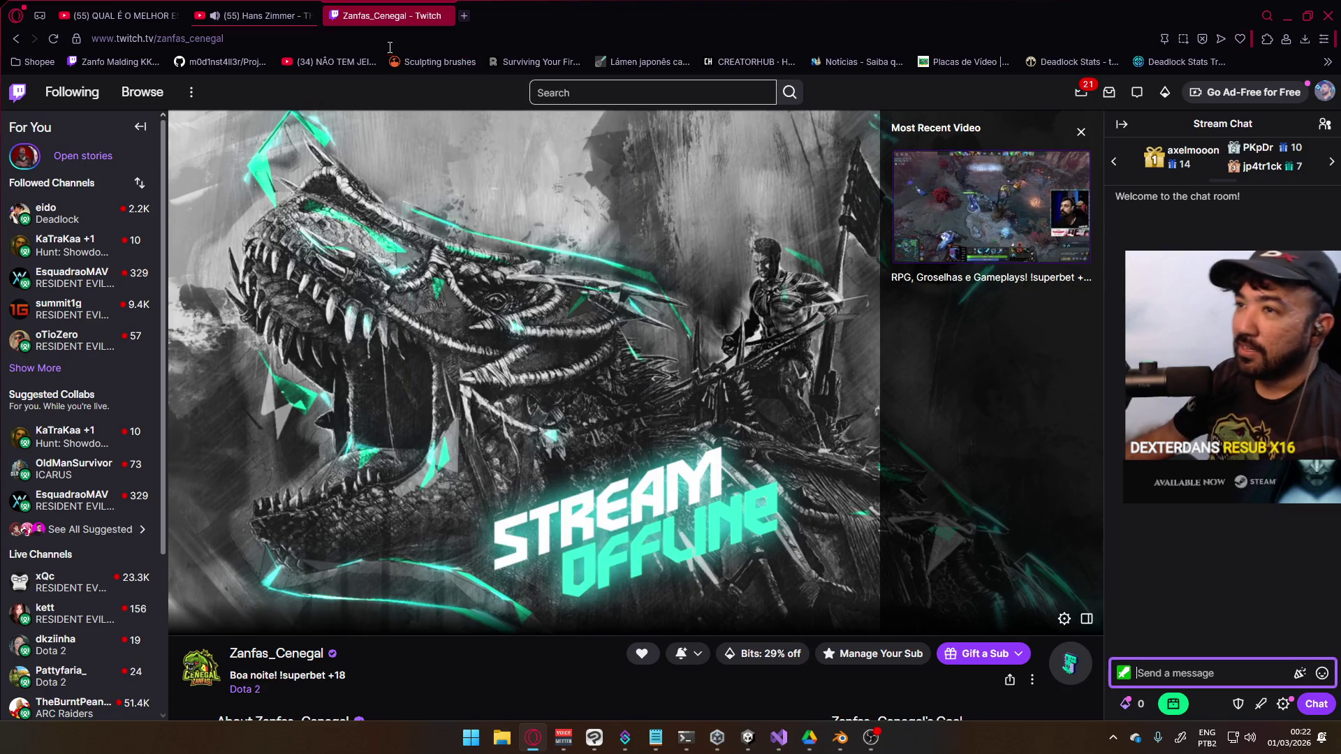
Go to another streamer's channel by URL and switch to its player-and-chat view
left_click(369, 39)
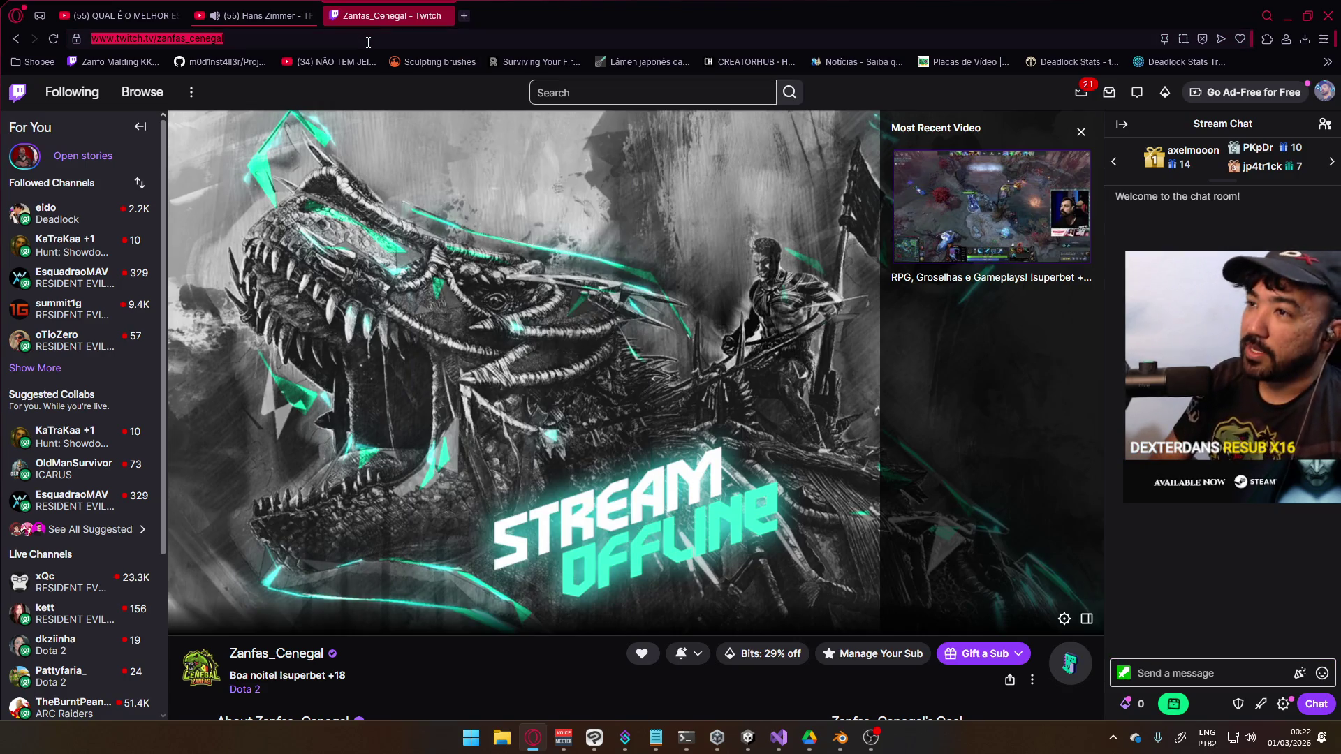
type("twitch.tv")
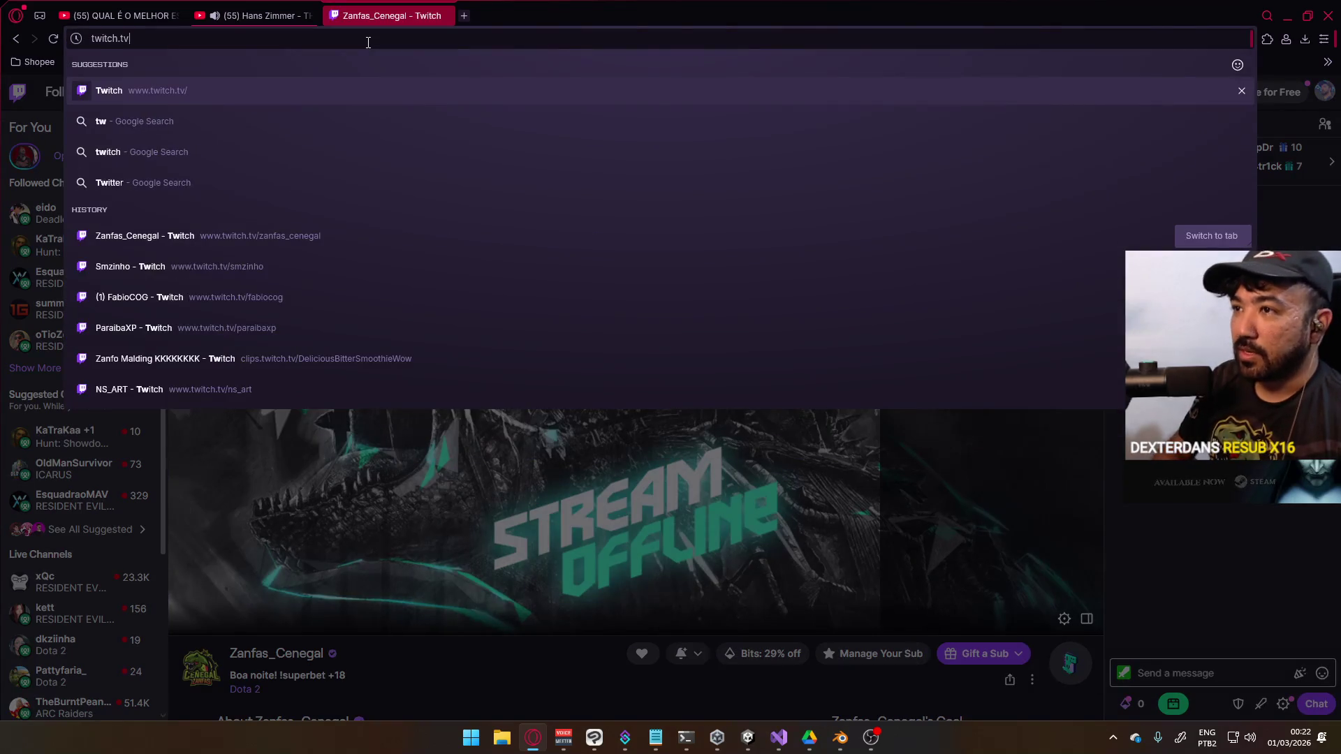
type("/fabiocog")
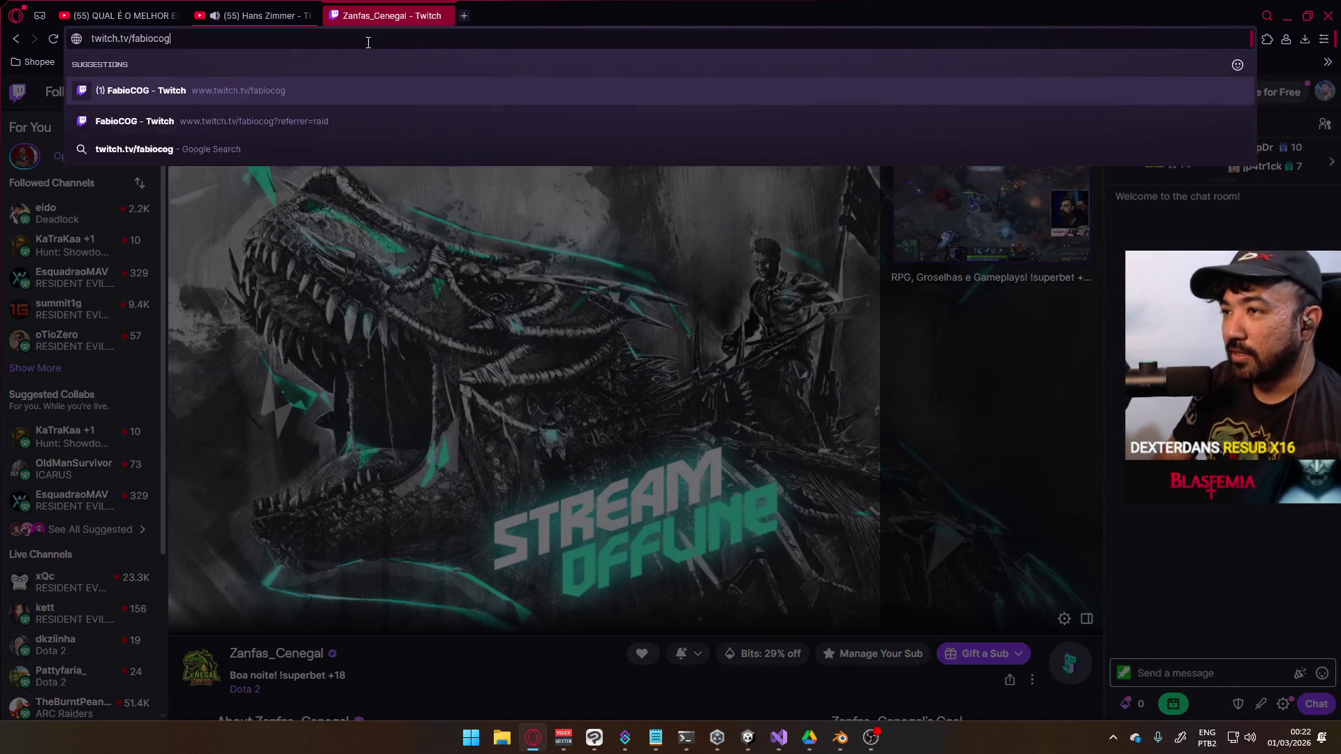
key("Return")
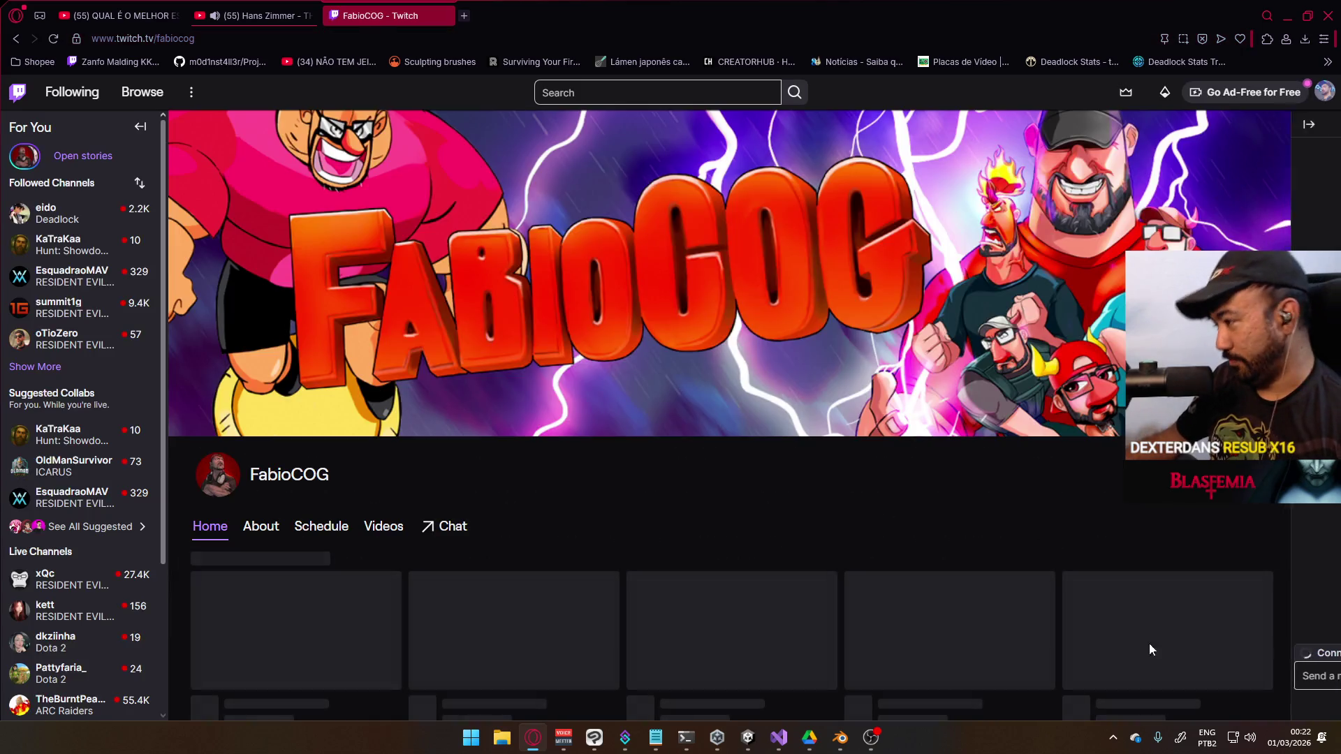
left_click(430, 526)
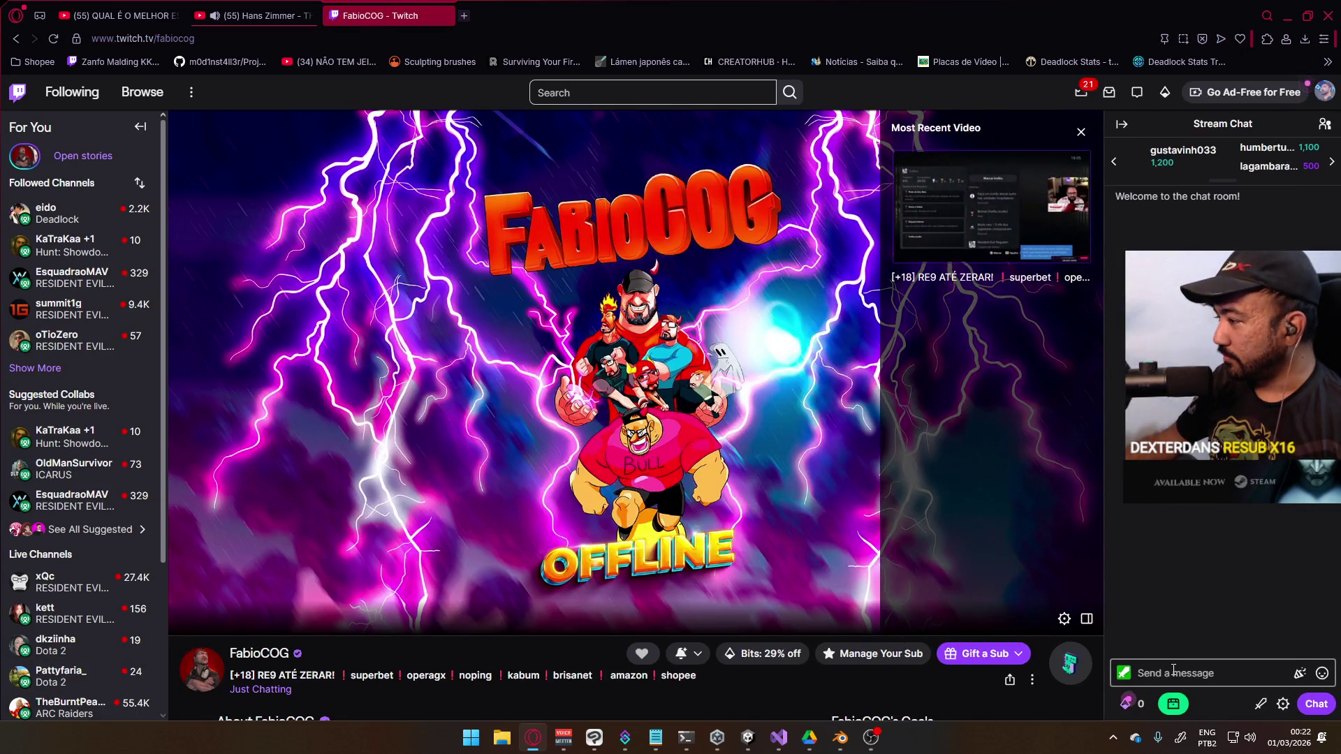
Look up the viewer with /user in chat, pull their card over the video, then close it
left_click(1174, 672)
type("/user may")
type("nake")
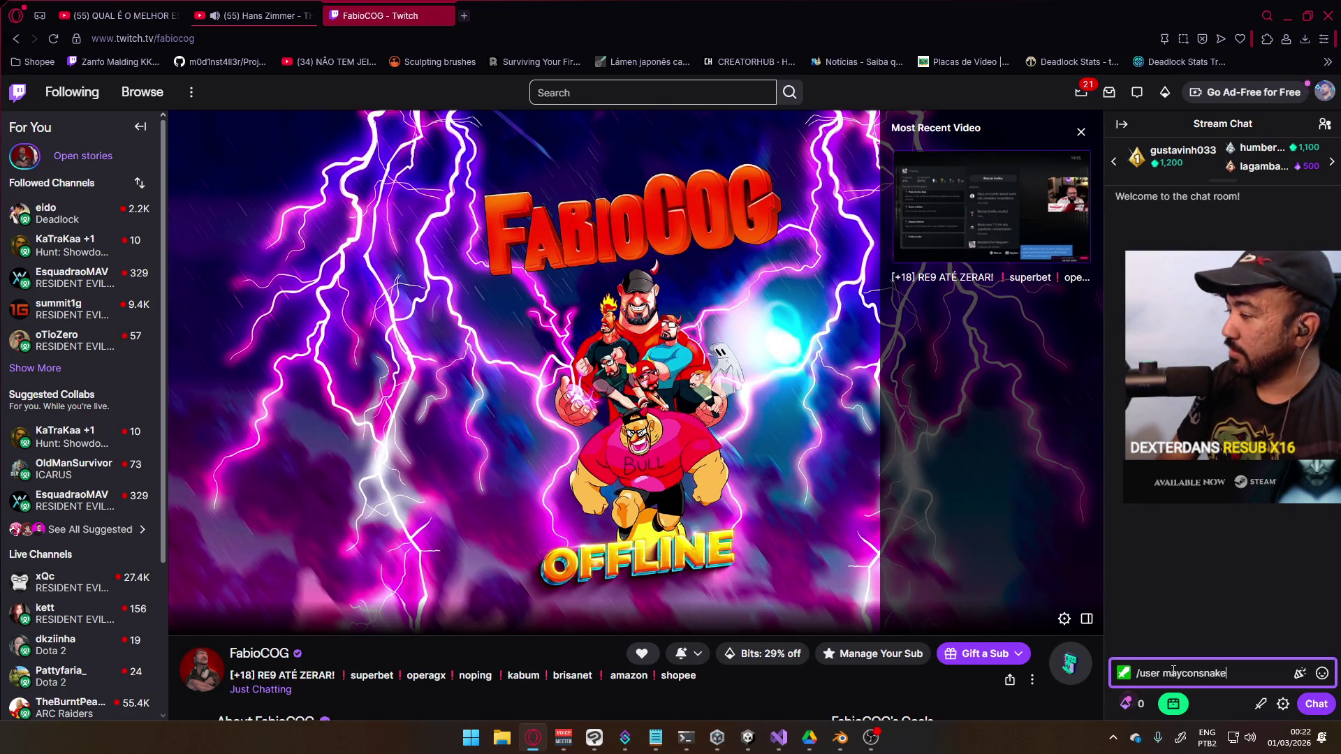
key("Return")
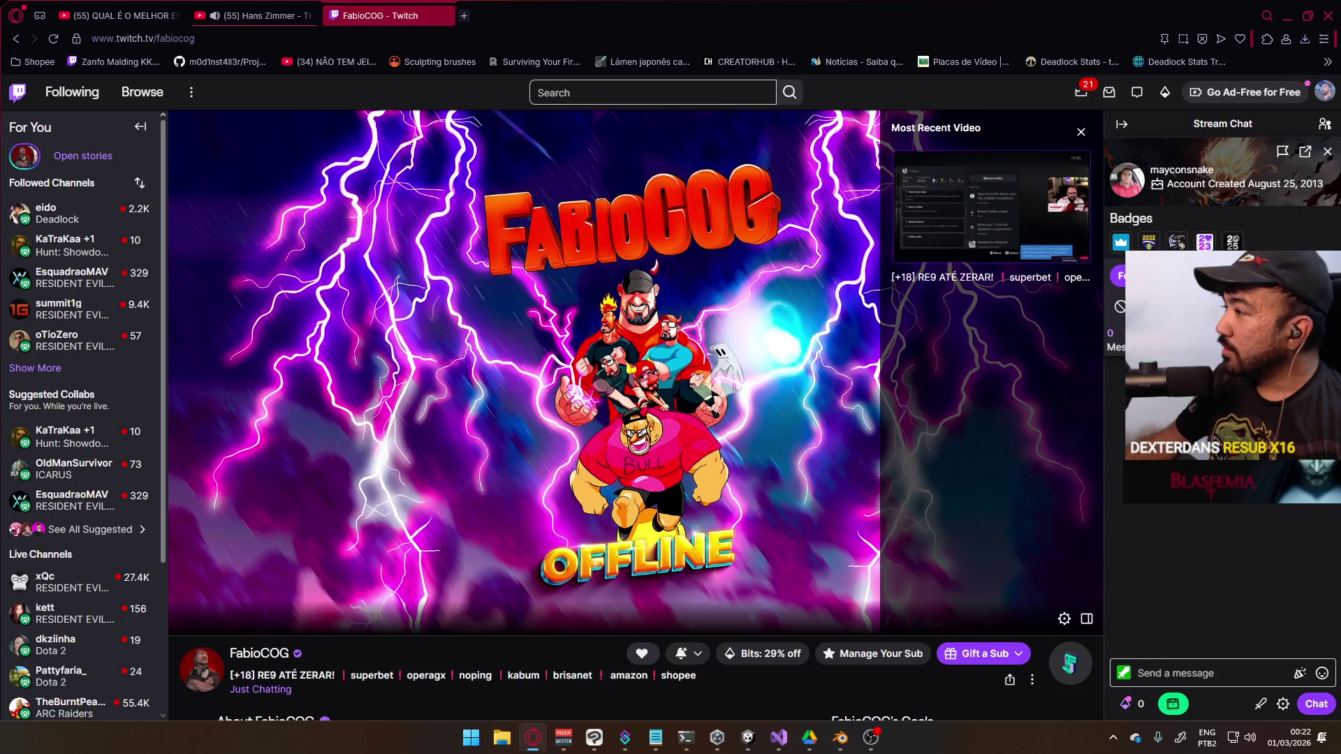
mouse_move(1244, 151)
left_mouse_down()
mouse_move(979, 266)
mouse_move(551, 261)
mouse_move(625, 266)
left_mouse_up()
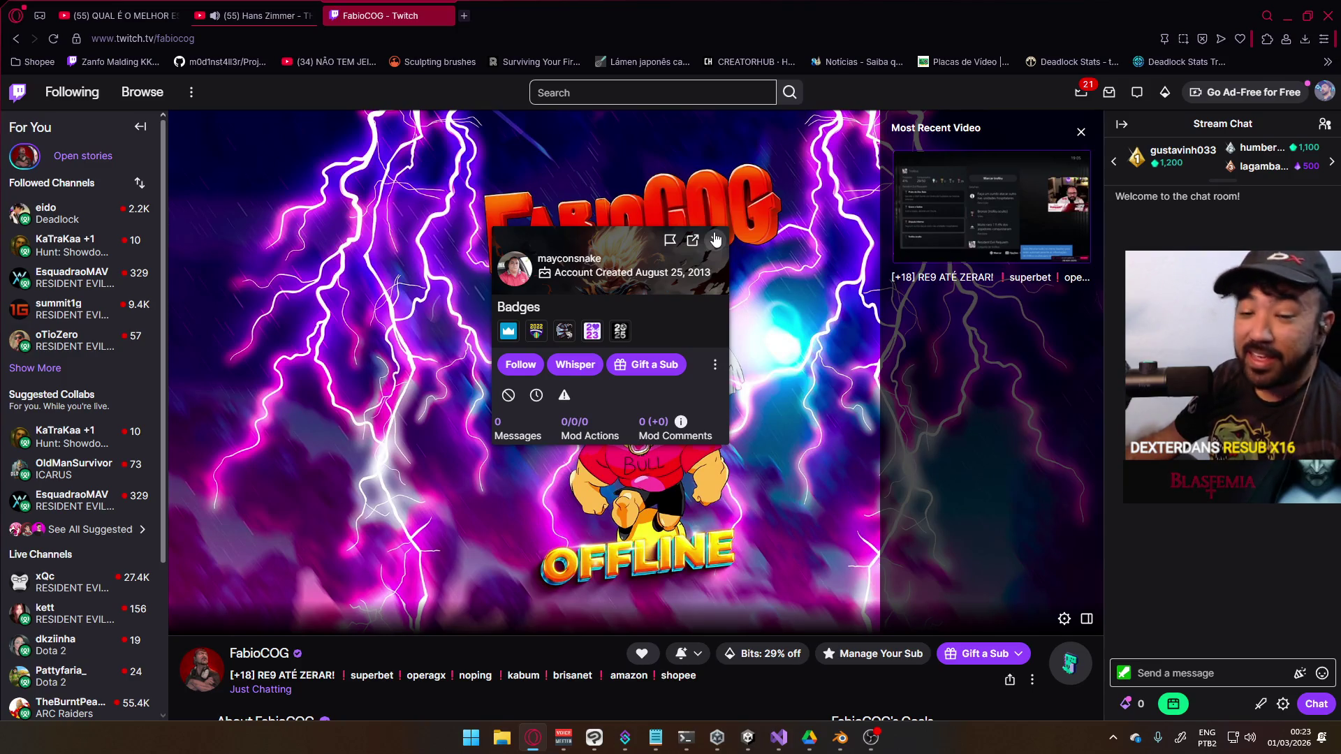
left_click(716, 239)
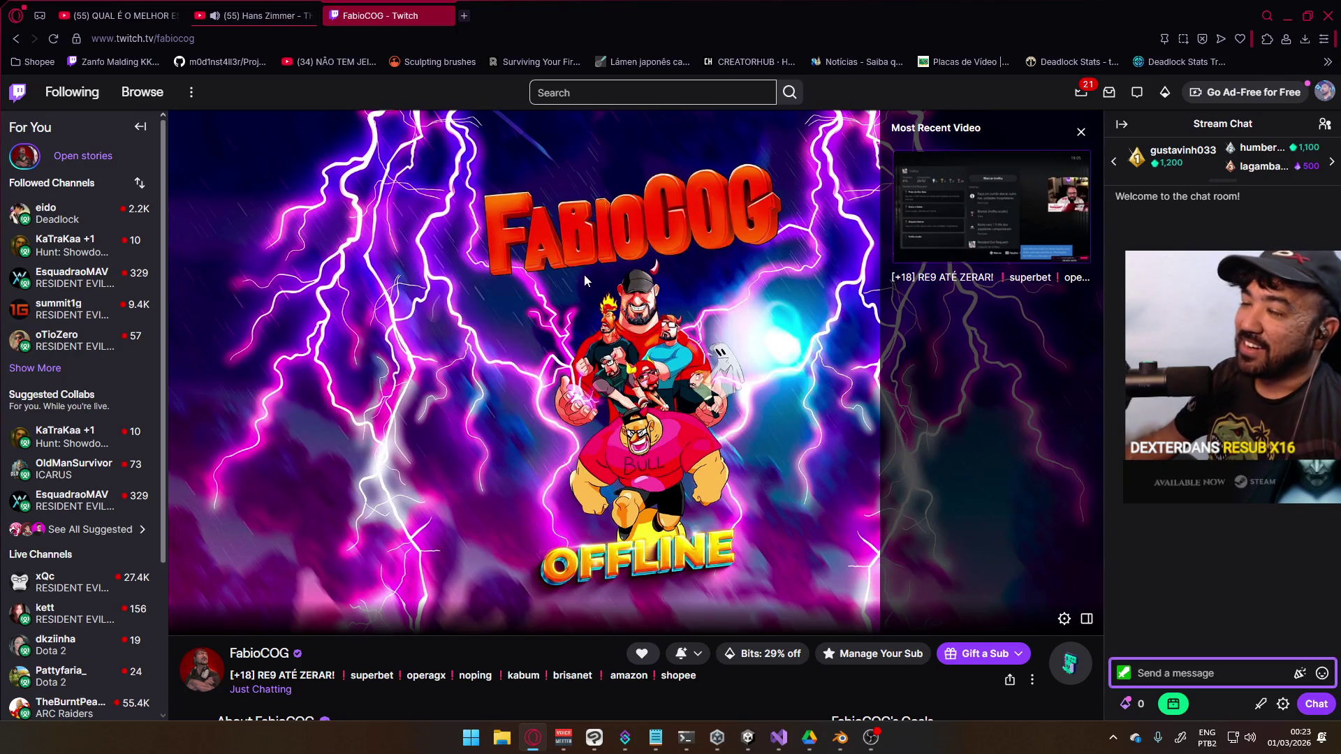
left_click(425, 43)
double_click(185, 42)
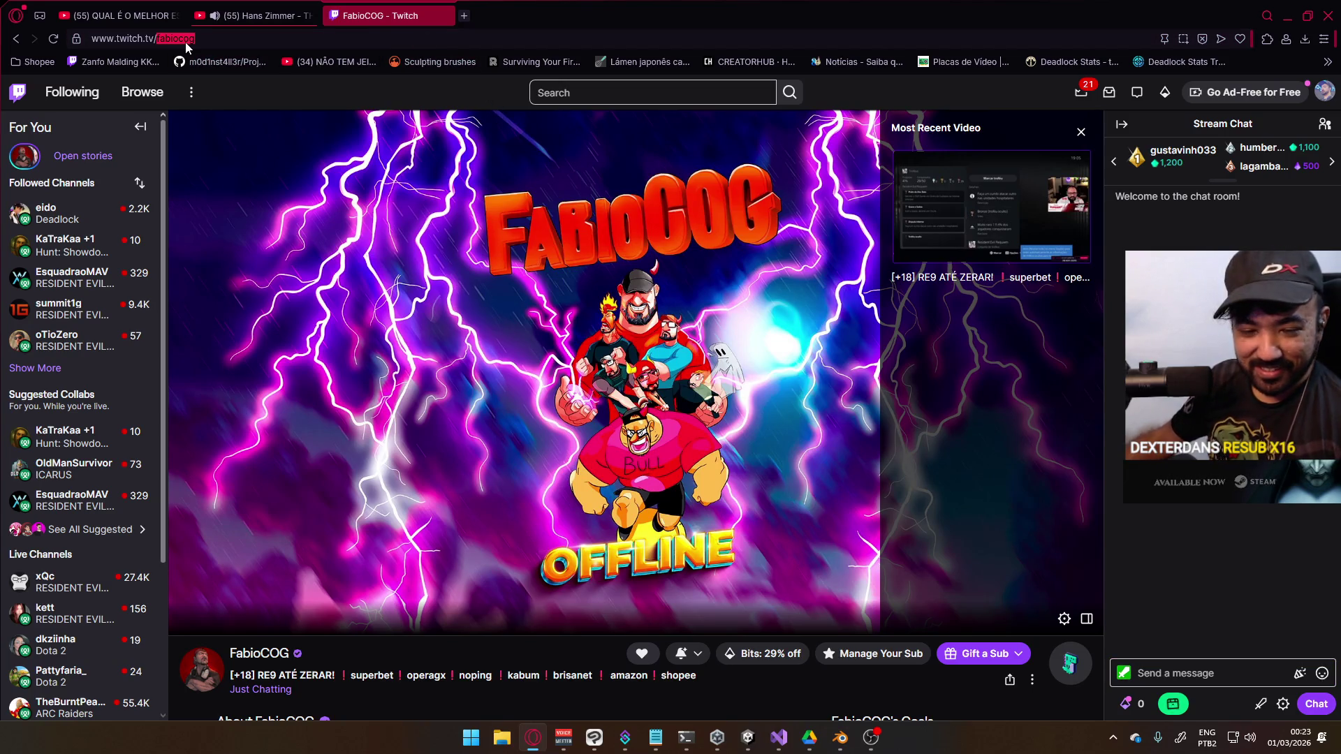
Open a third streamer's channel and bring up the viewer's card with /user in chat
type("smzinh")
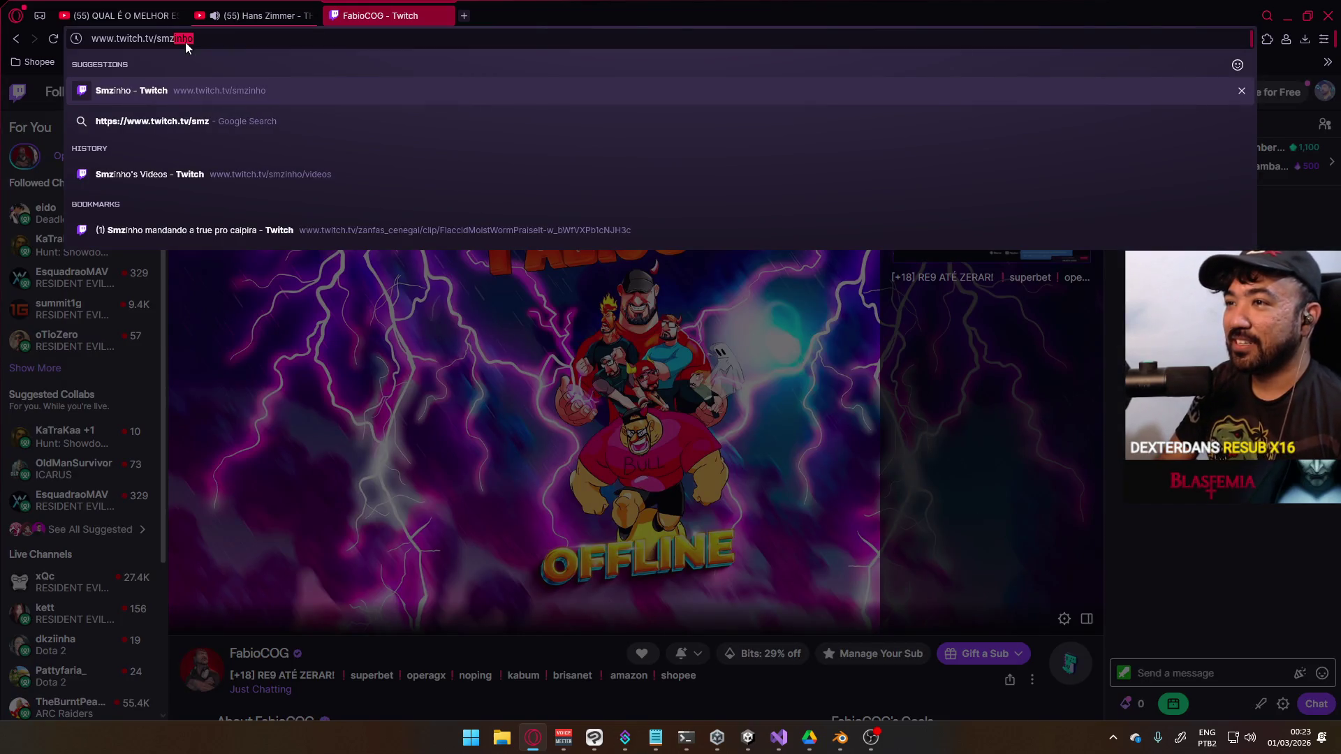
key("Return")
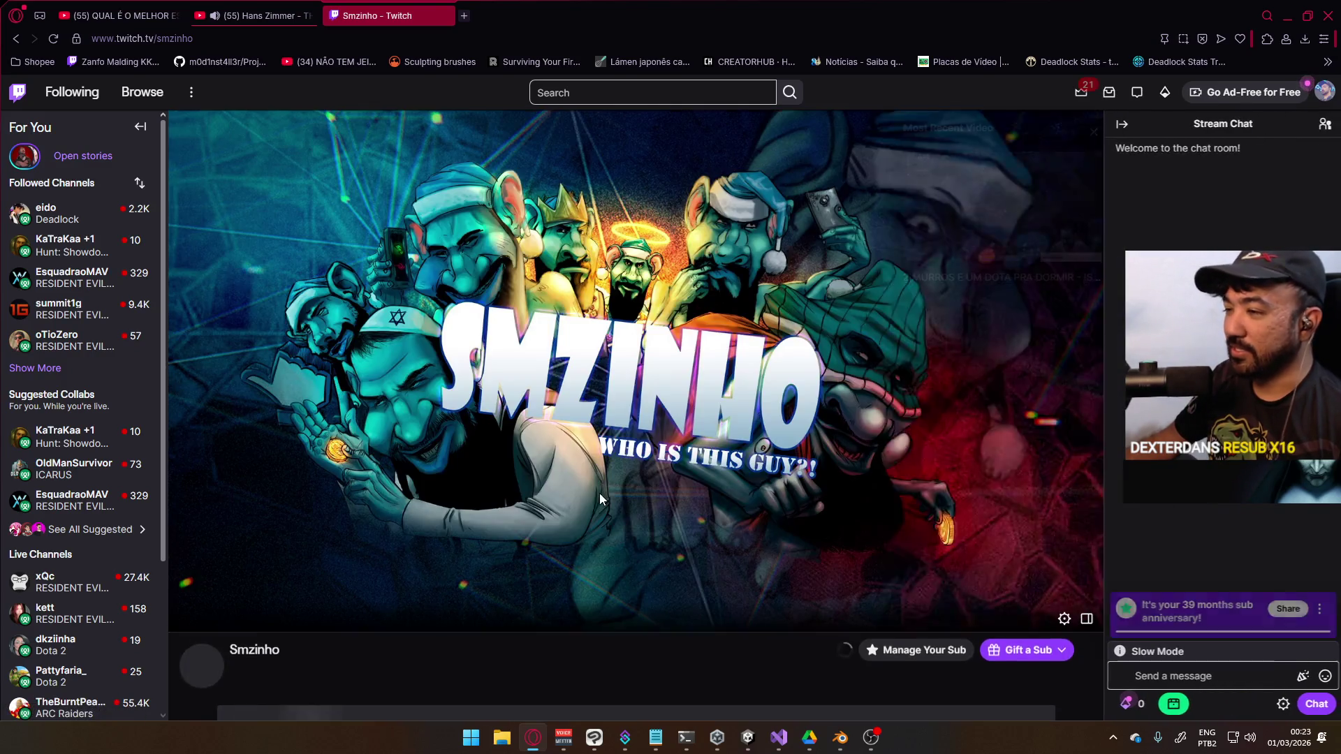
left_click(1215, 676)
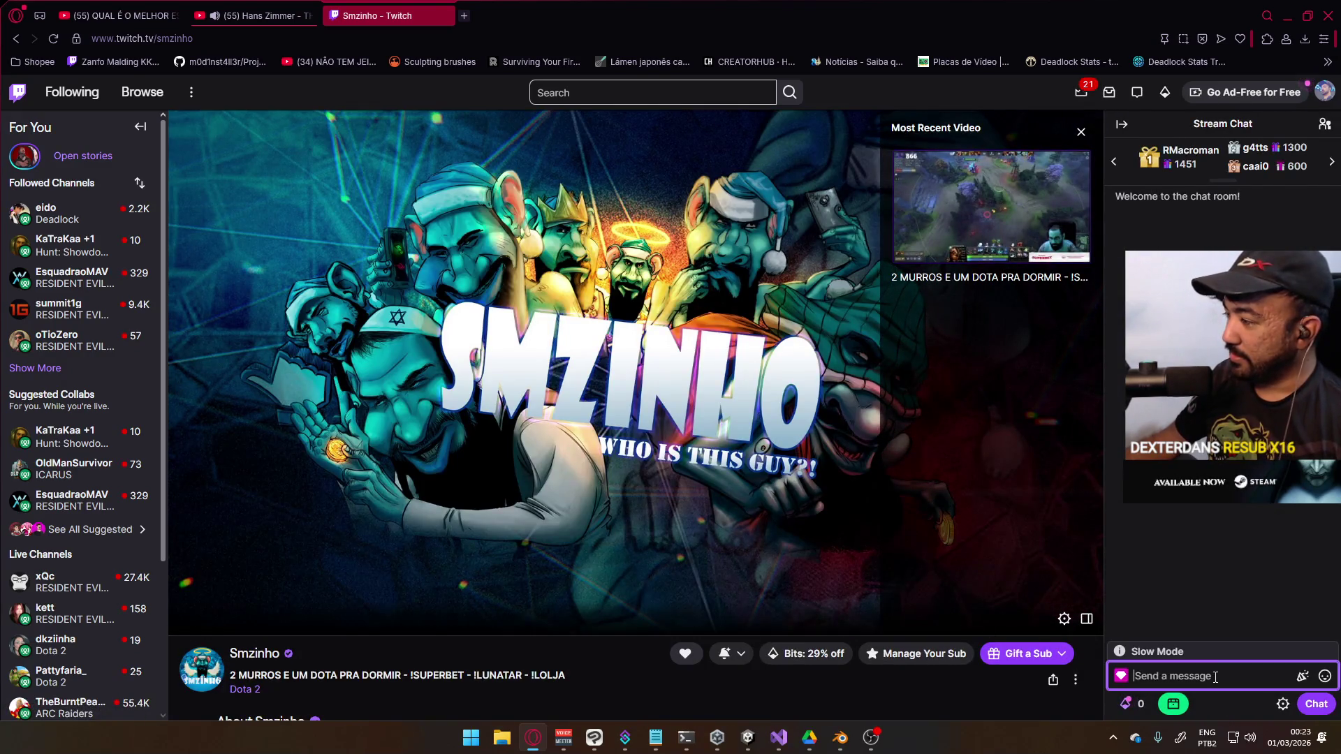
type("/user")
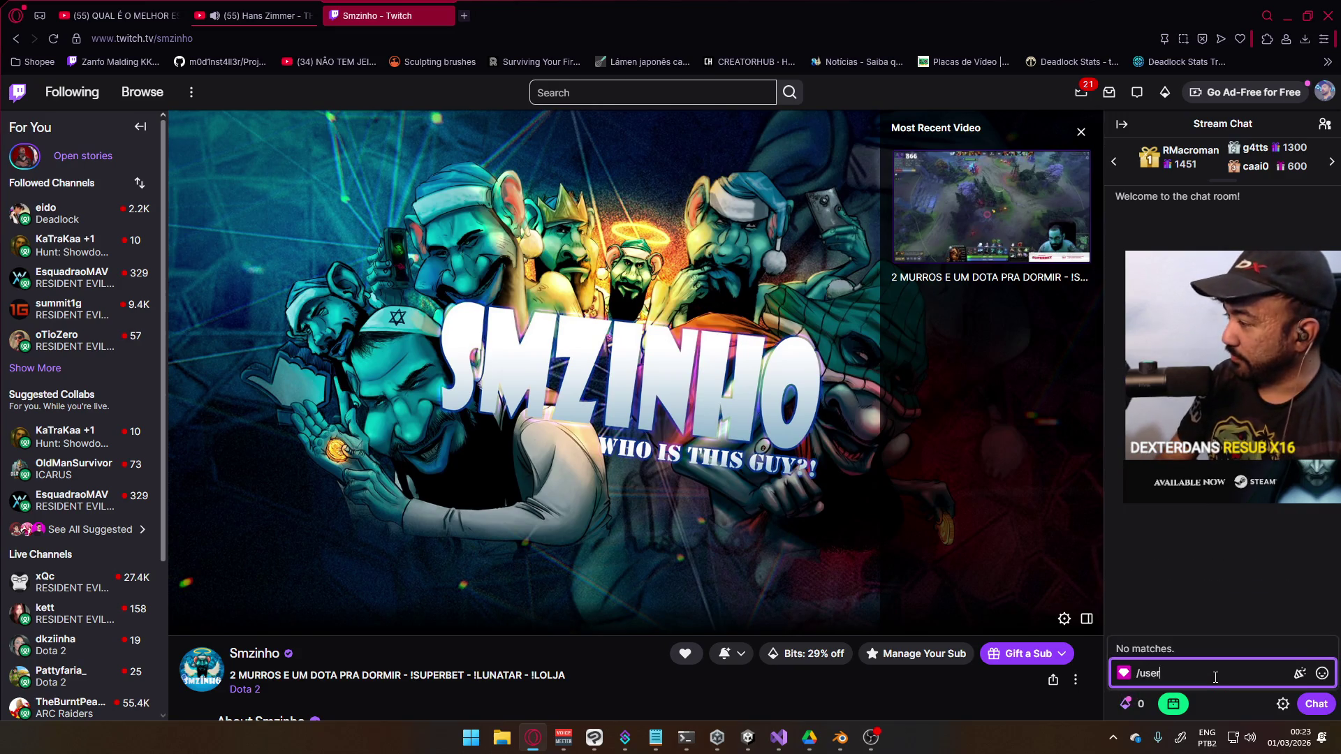
type(" mayc")
type("ke")
key("Return")
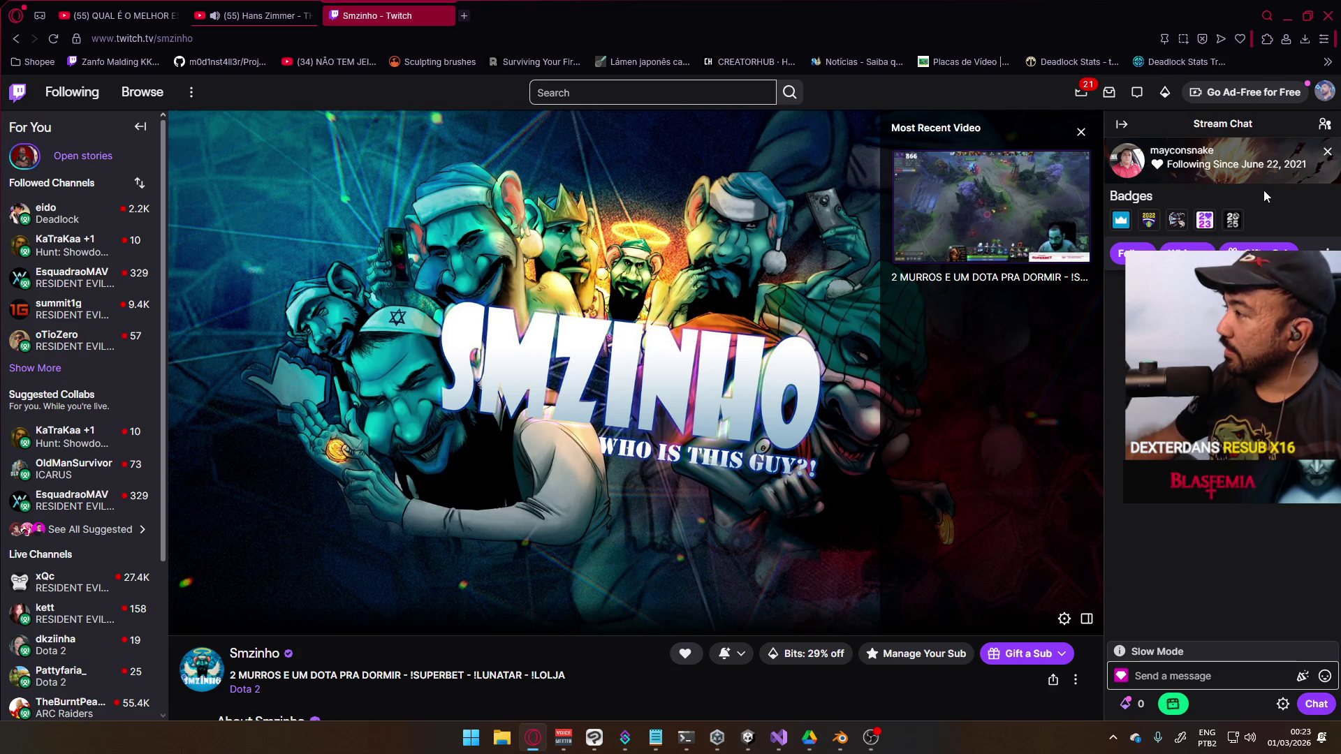
mouse_move(1257, 155)
left_mouse_down()
mouse_move(1063, 233)
mouse_move(809, 280)
left_mouse_up()
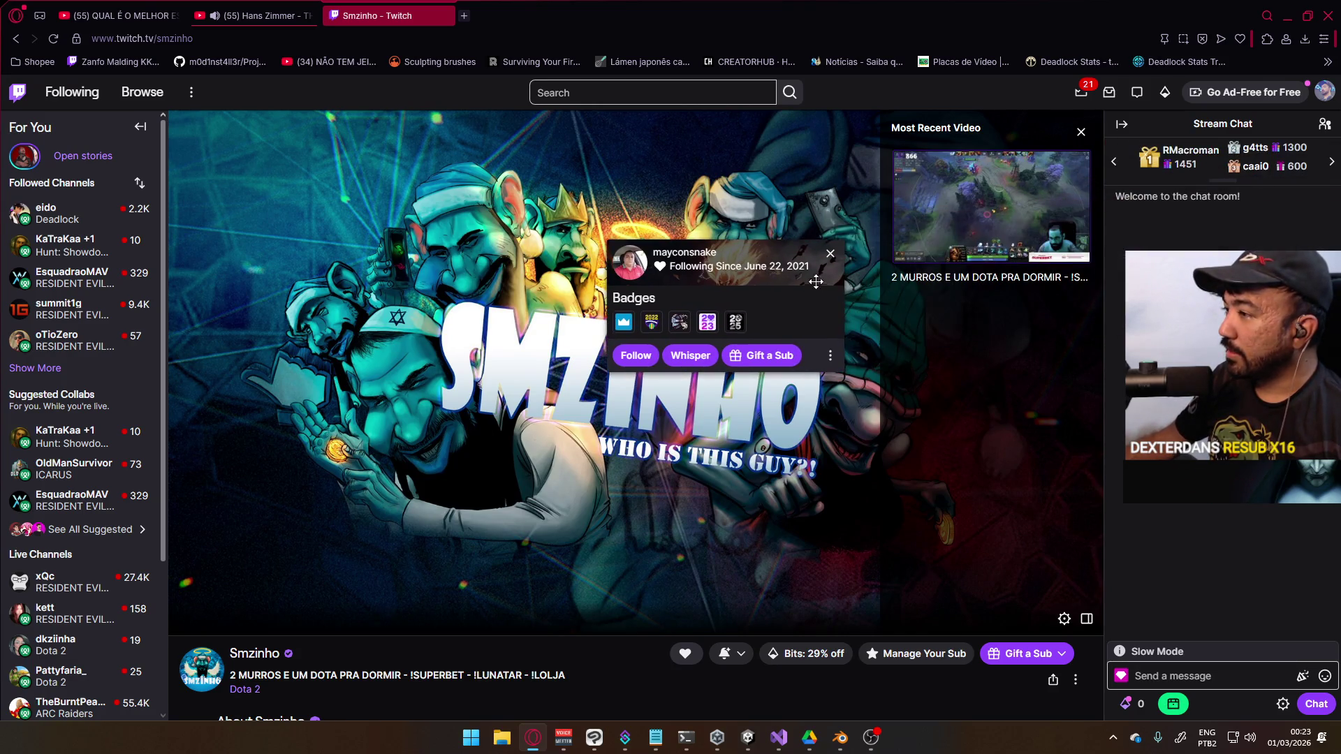
left_click_drag(722, 278, 614, 278)
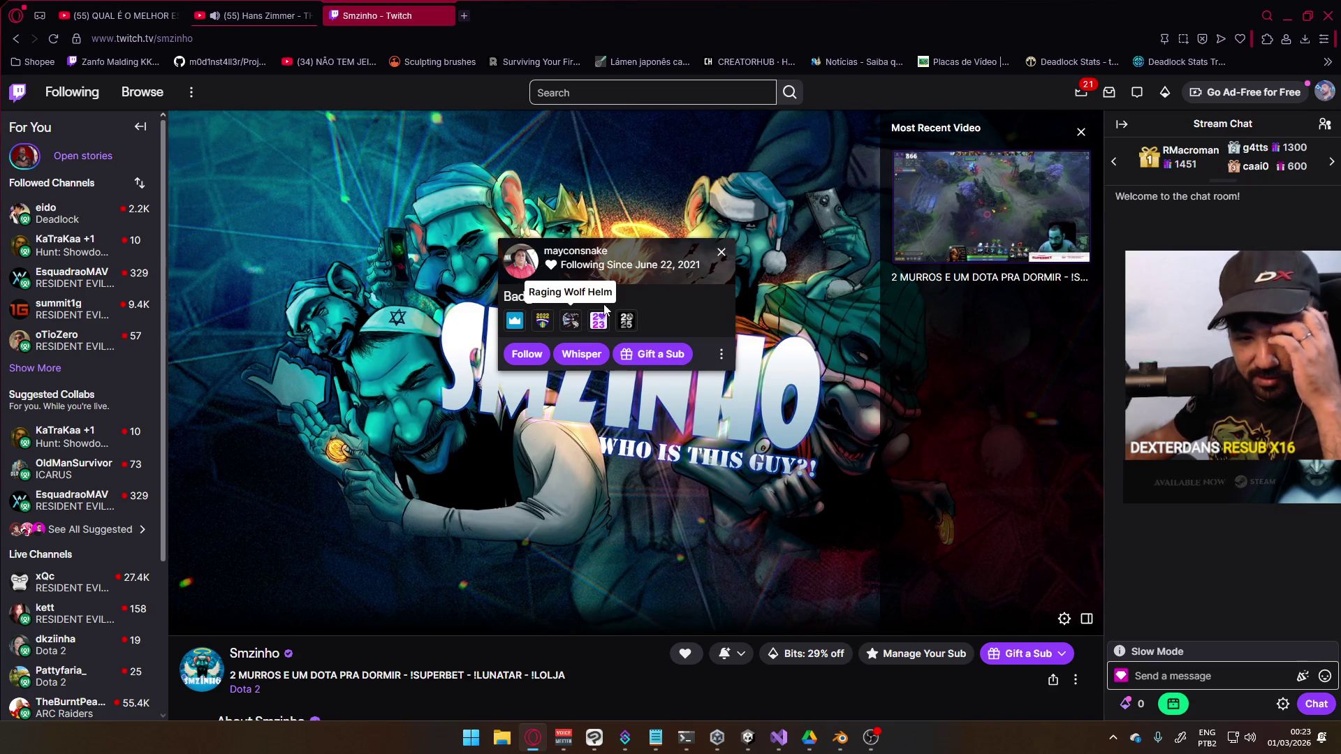
Close the user card and the Twitch tab, and minimize the browser back to Blender
left_click(721, 253)
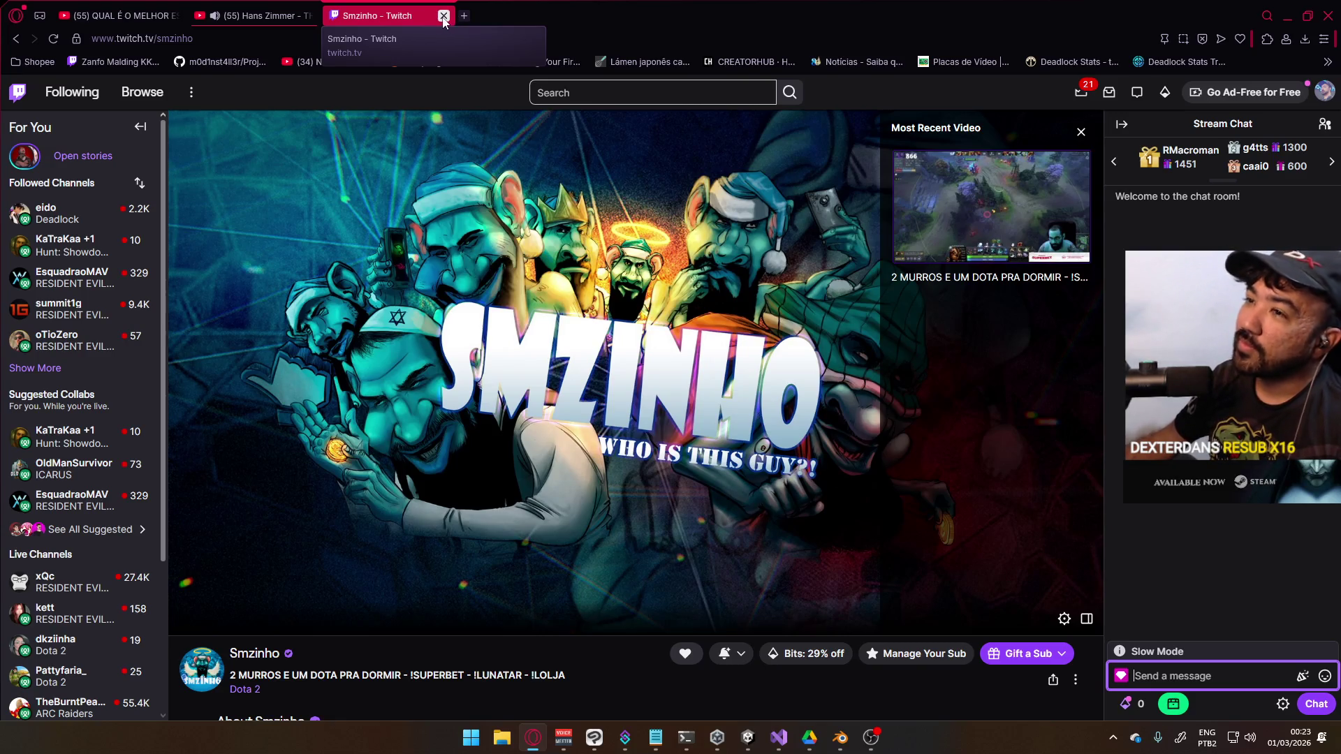
left_click(444, 15)
left_click(1287, 15)
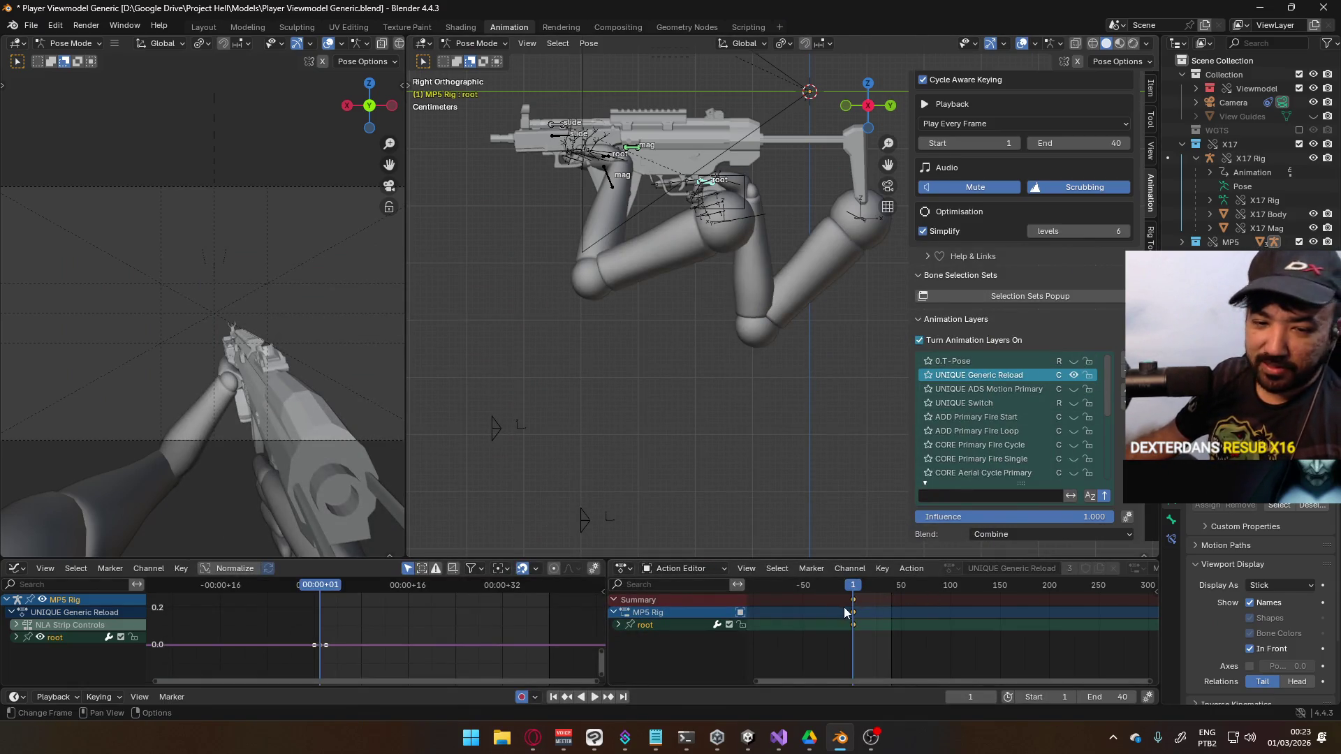
Play through the reload animation once, then put the playhead on frame 20
scroll(717, 370, "up", 2)
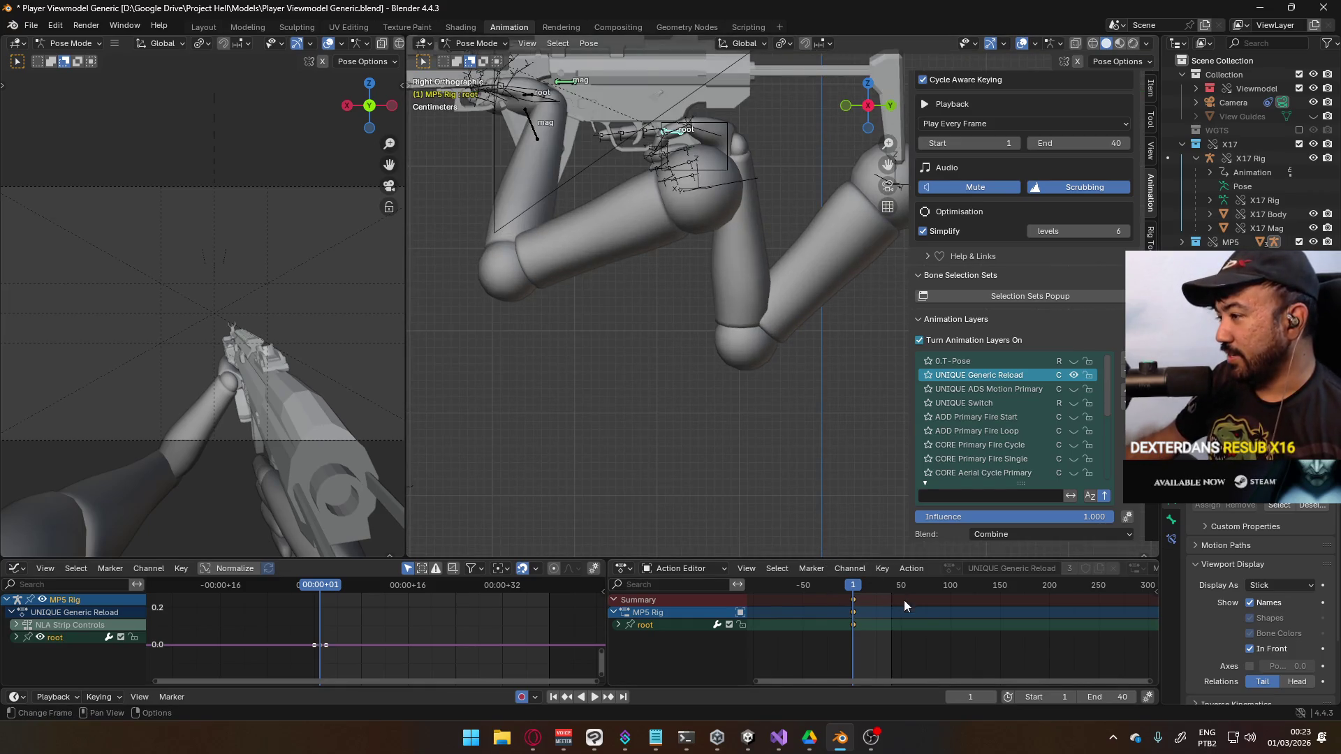
key("space")
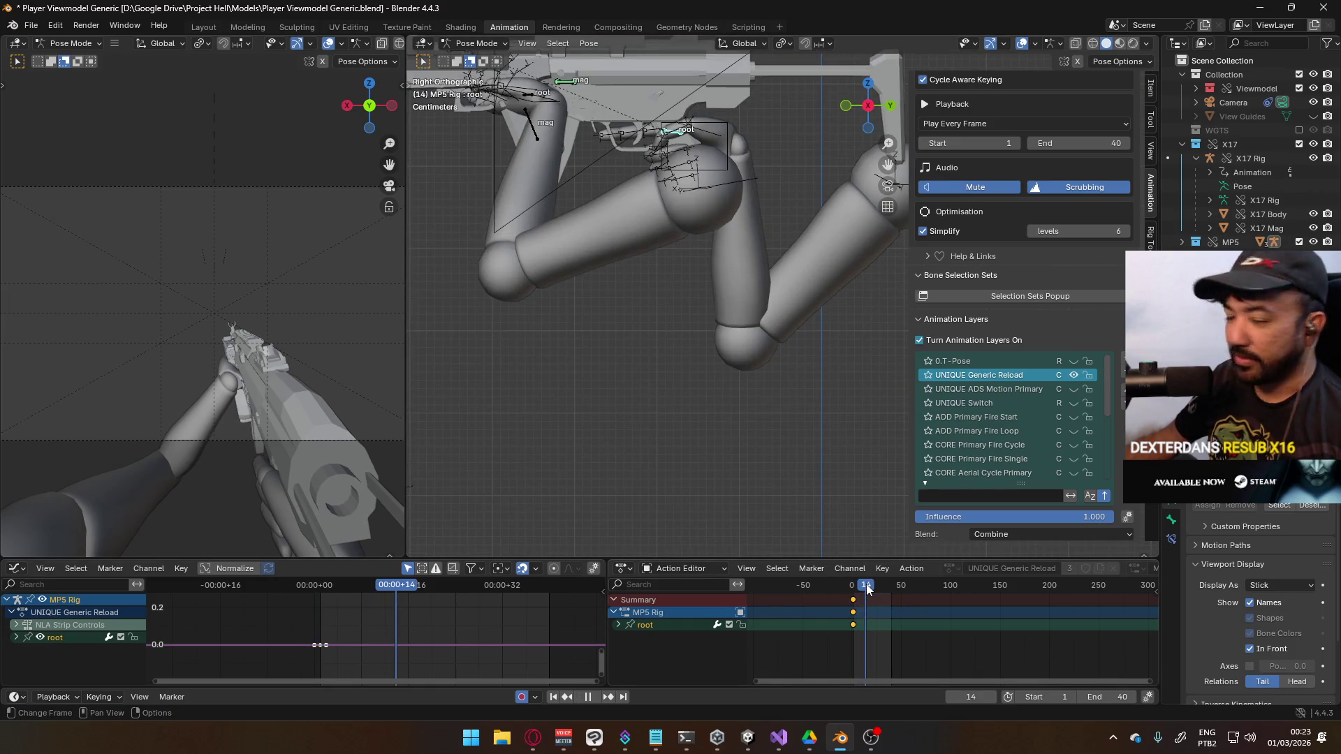
key("space")
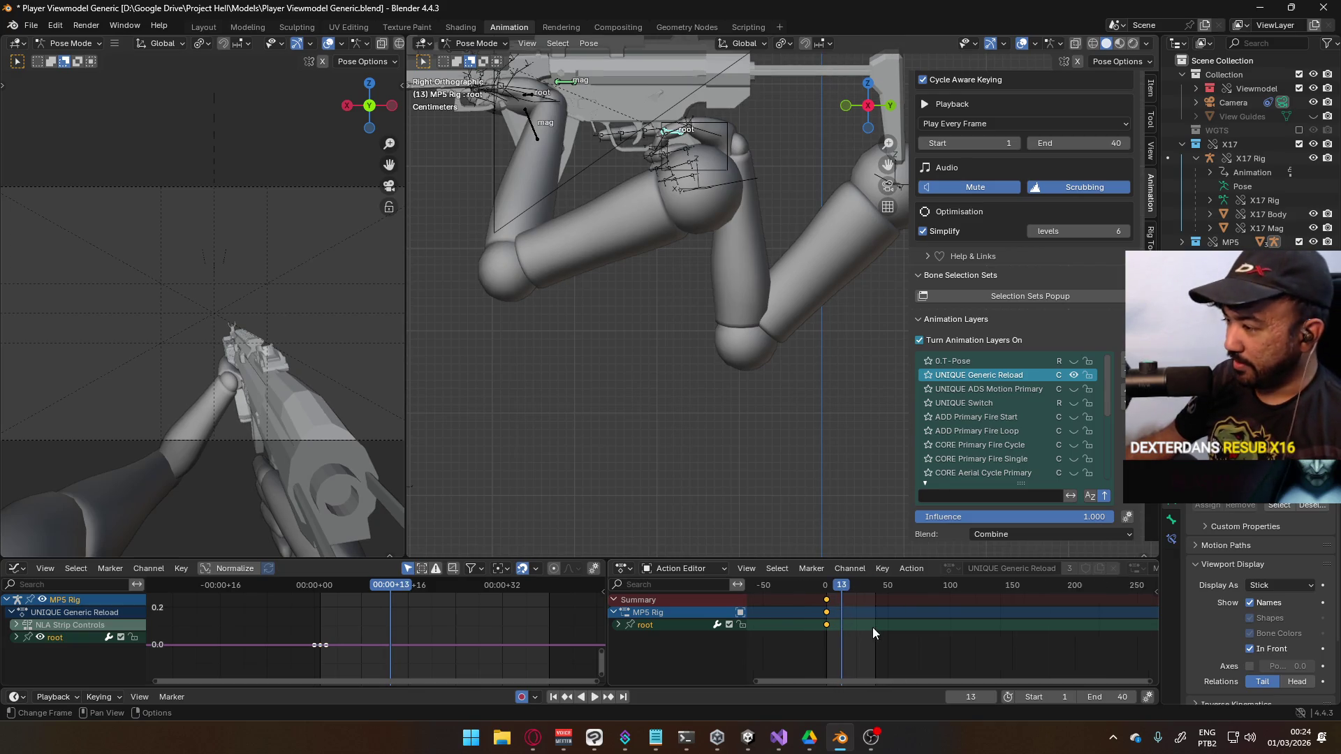
scroll(810, 597, "up", 3)
left_click_drag(798, 589, 810, 588)
key("Right")
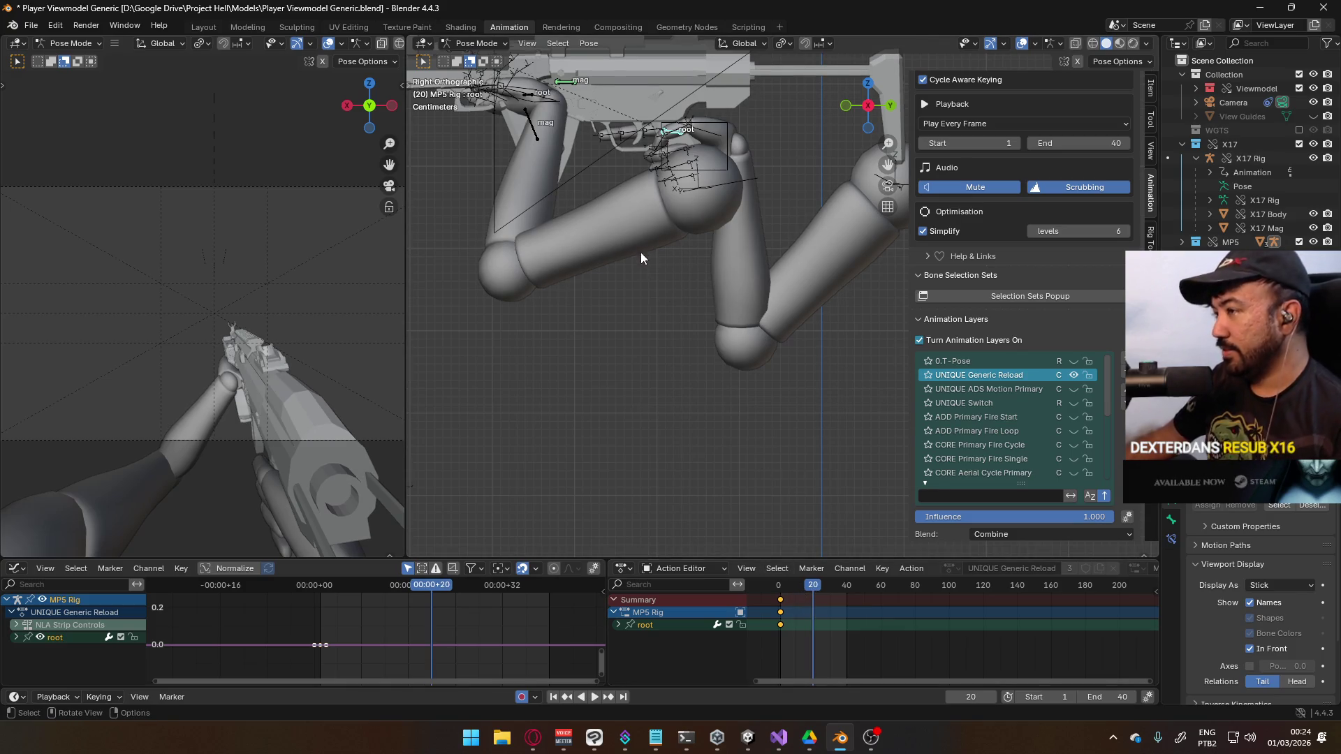
scroll(729, 243, "down", 3)
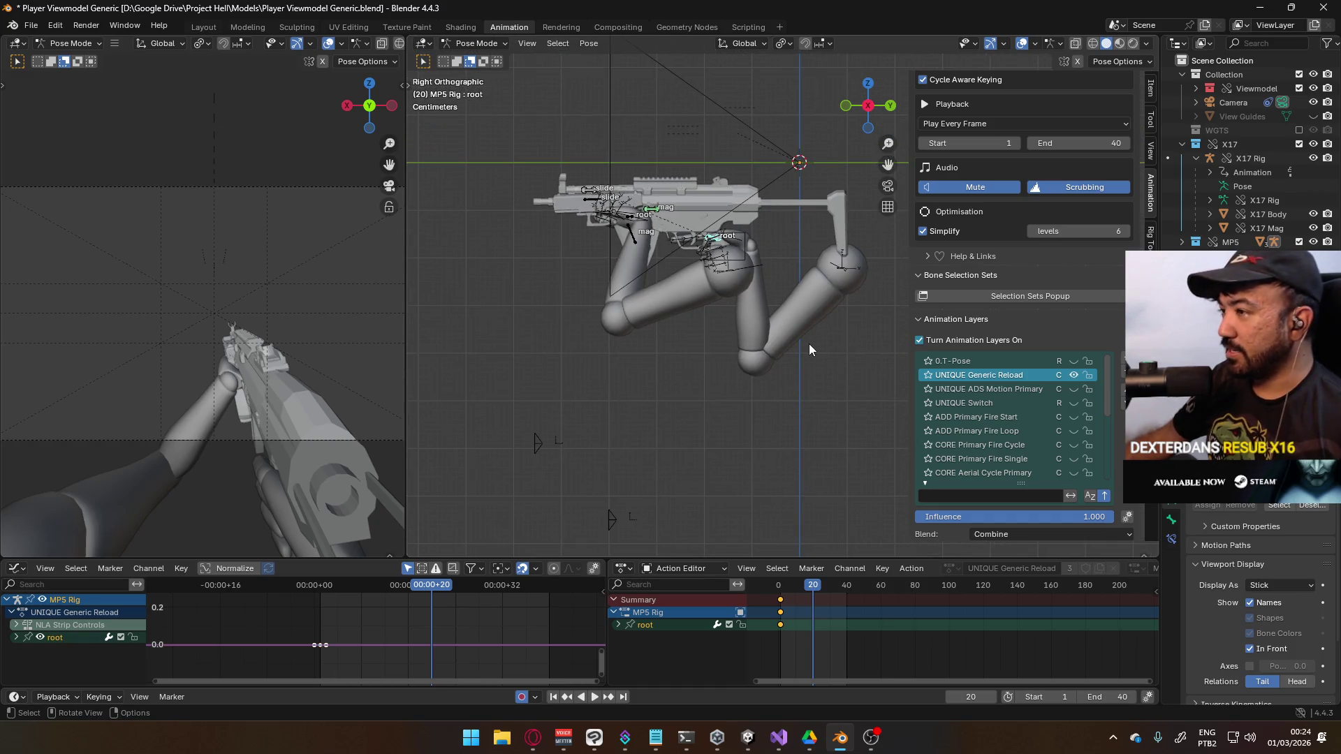
key("g")
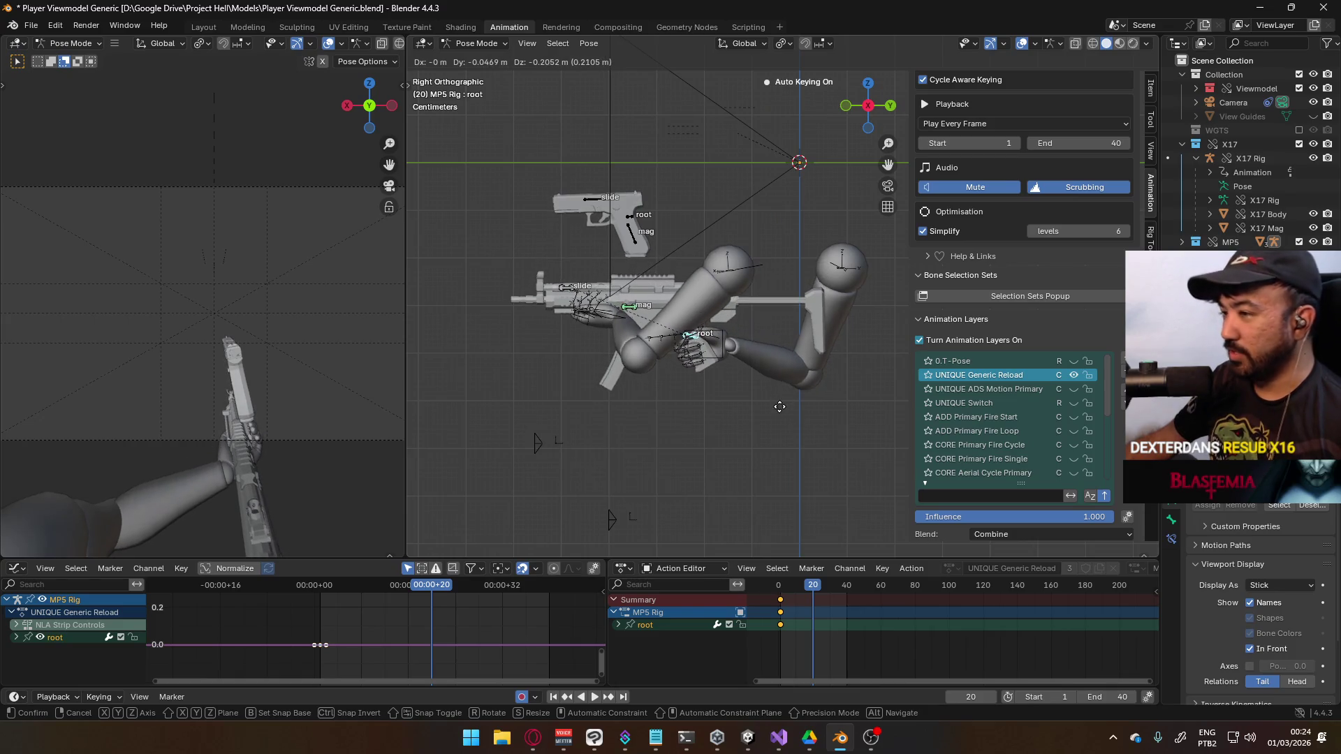
Lower and tilt the MP5 root bone at frame 20 to a -8.91° reload pose
left_click(776, 403)
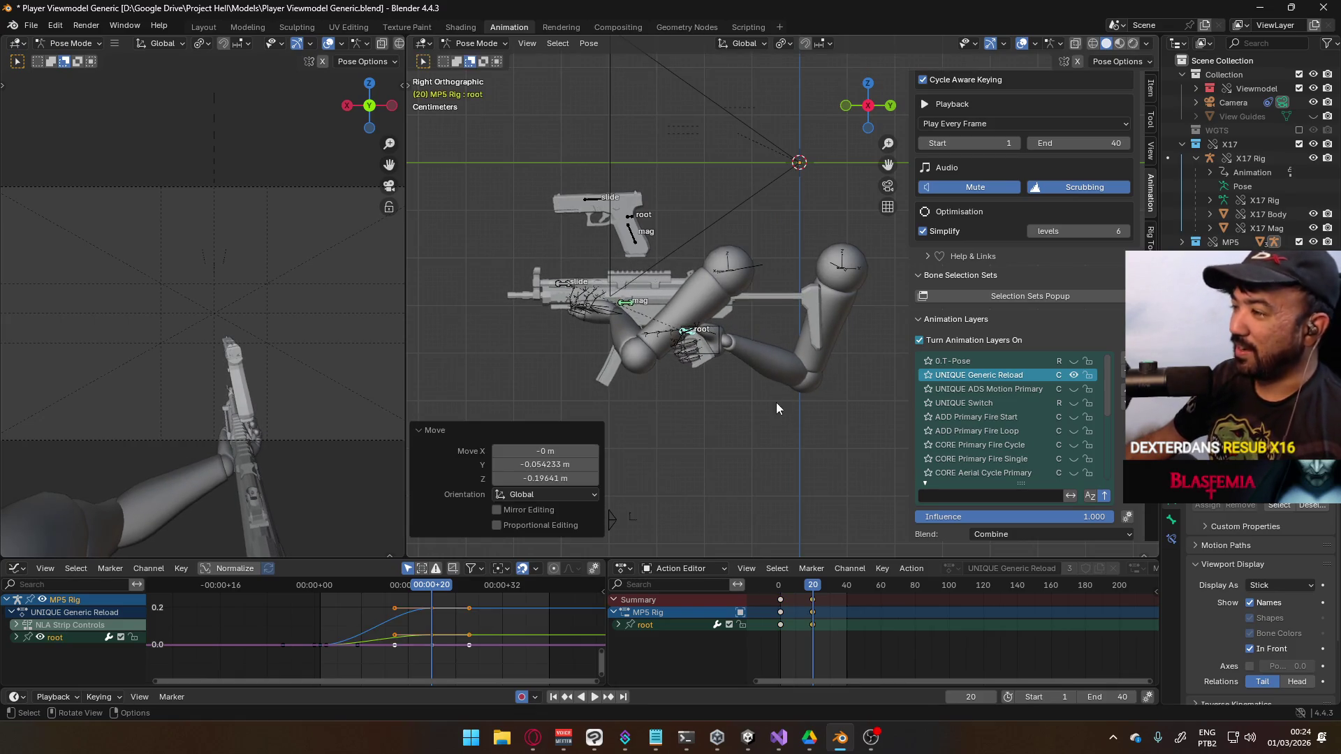
key("r")
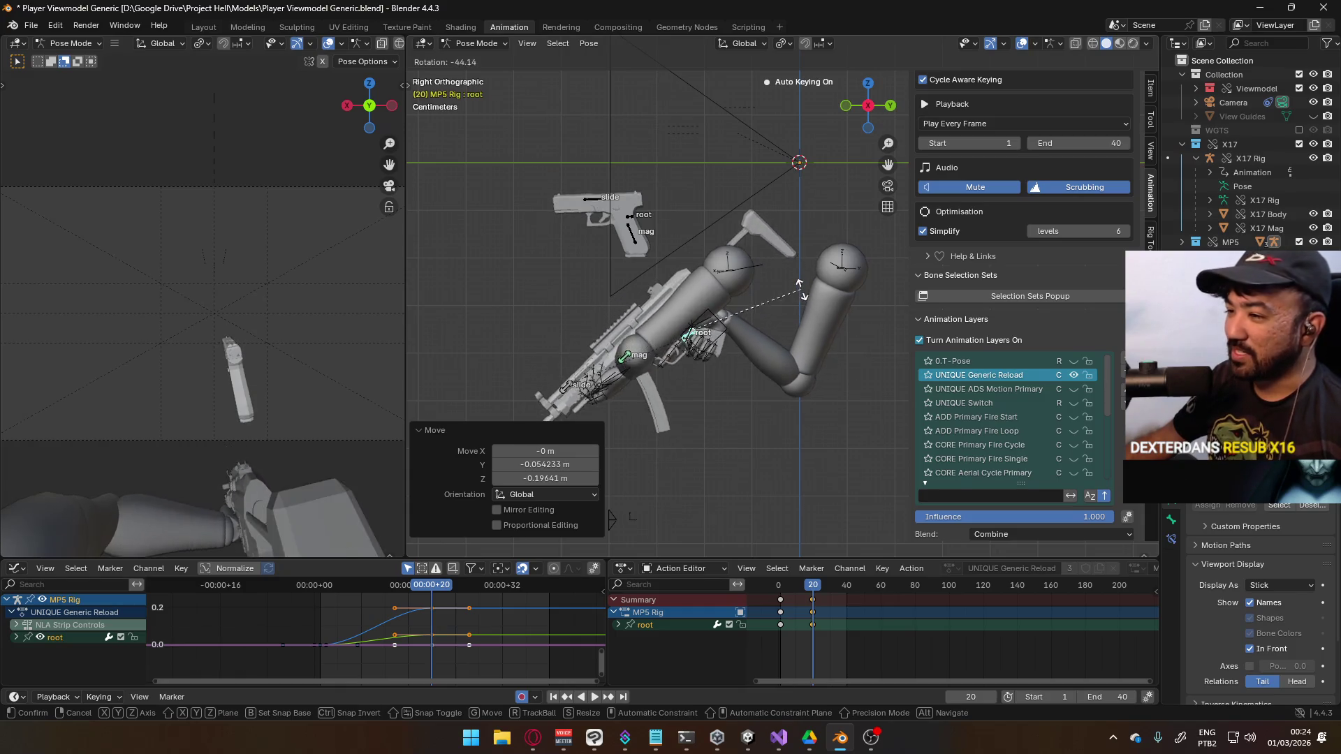
left_click(799, 298)
key("g")
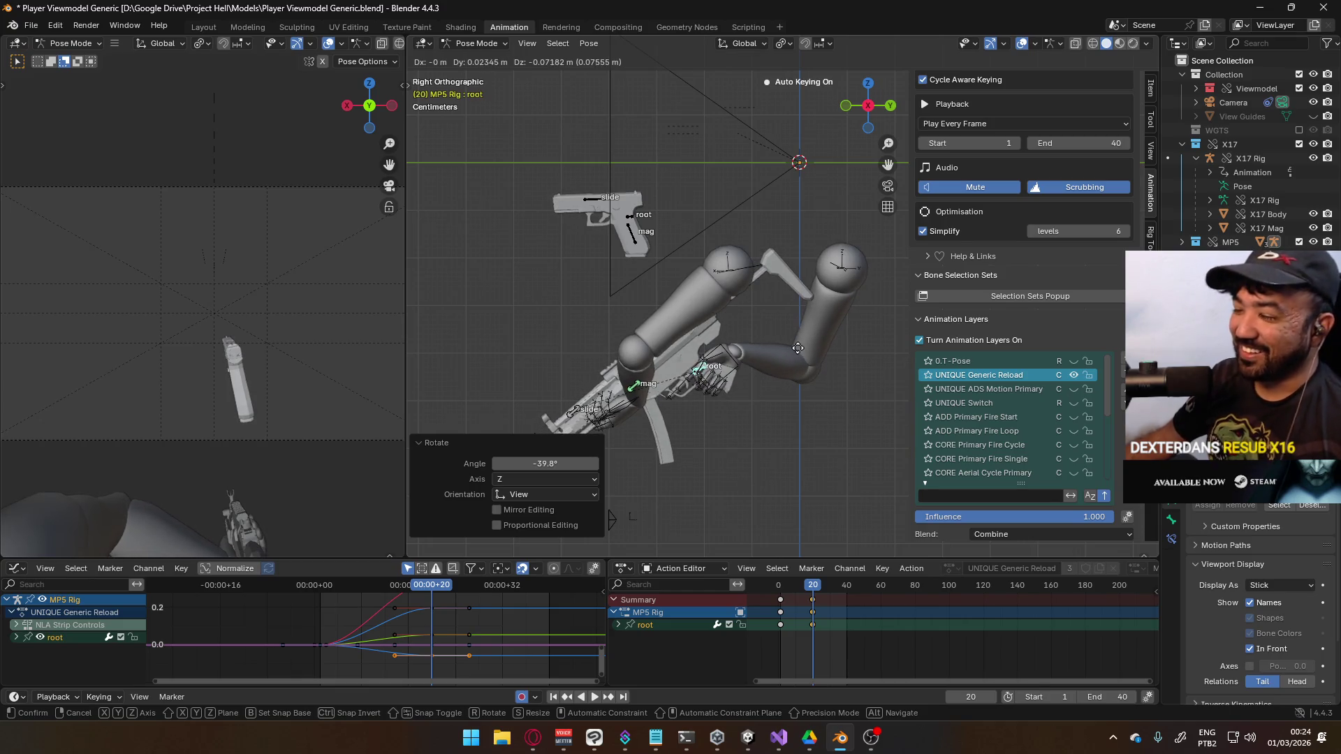
left_click(801, 354)
key("r")
left_click(748, 364)
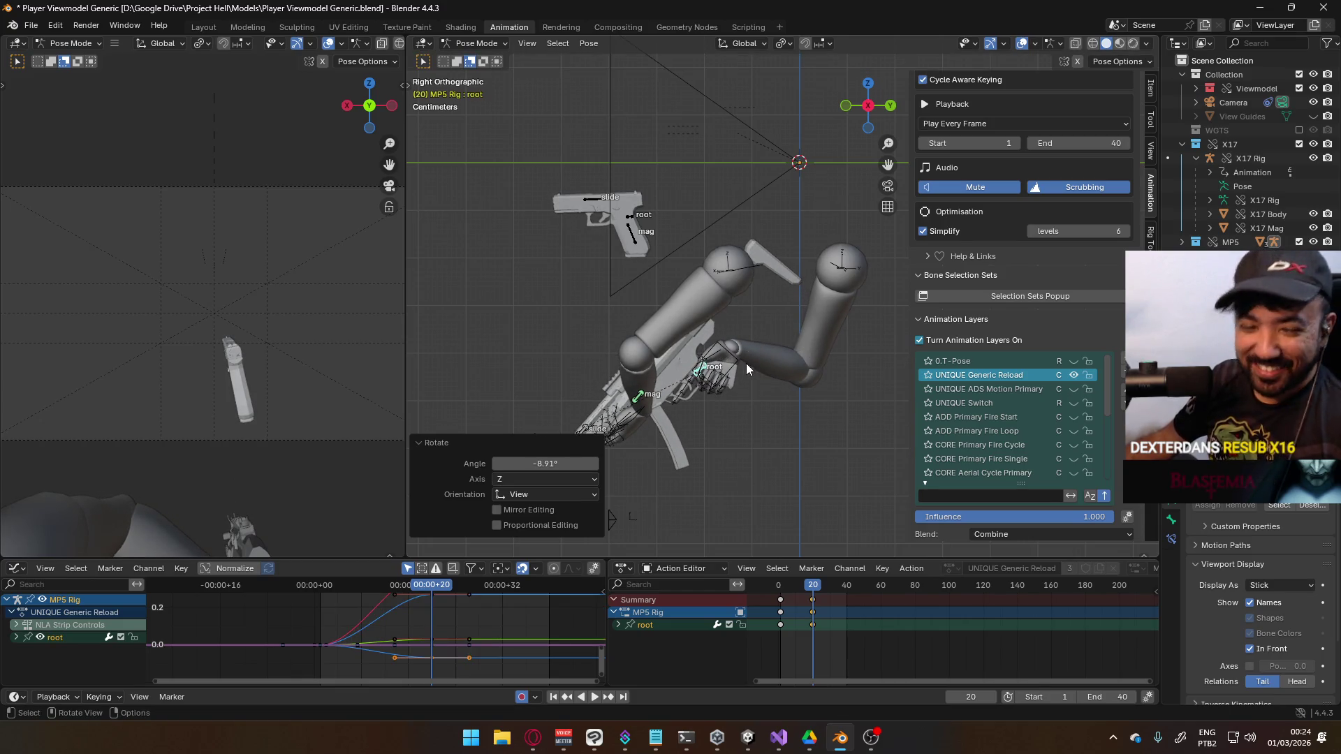
Play back the new reload pose from the early frames, stopping on frame 19
scroll(742, 366, "down", 4)
key("space")
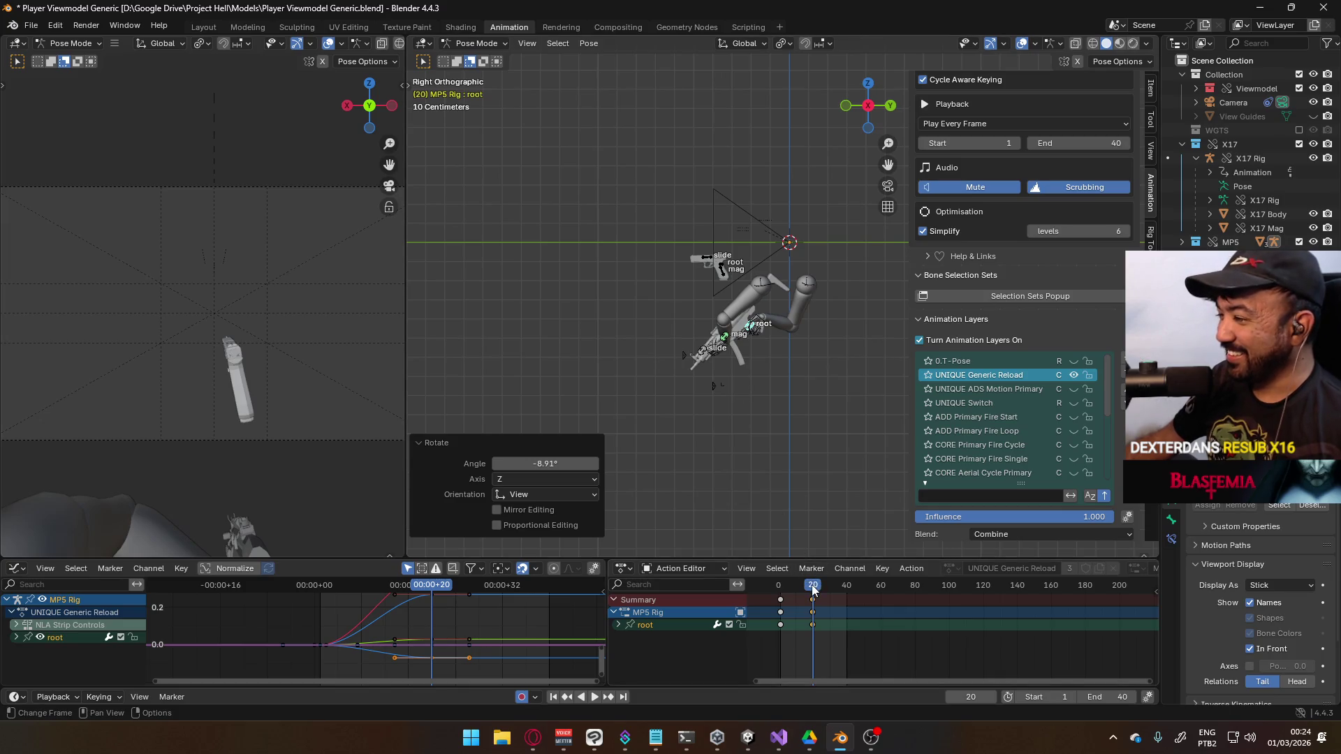
left_click(791, 590)
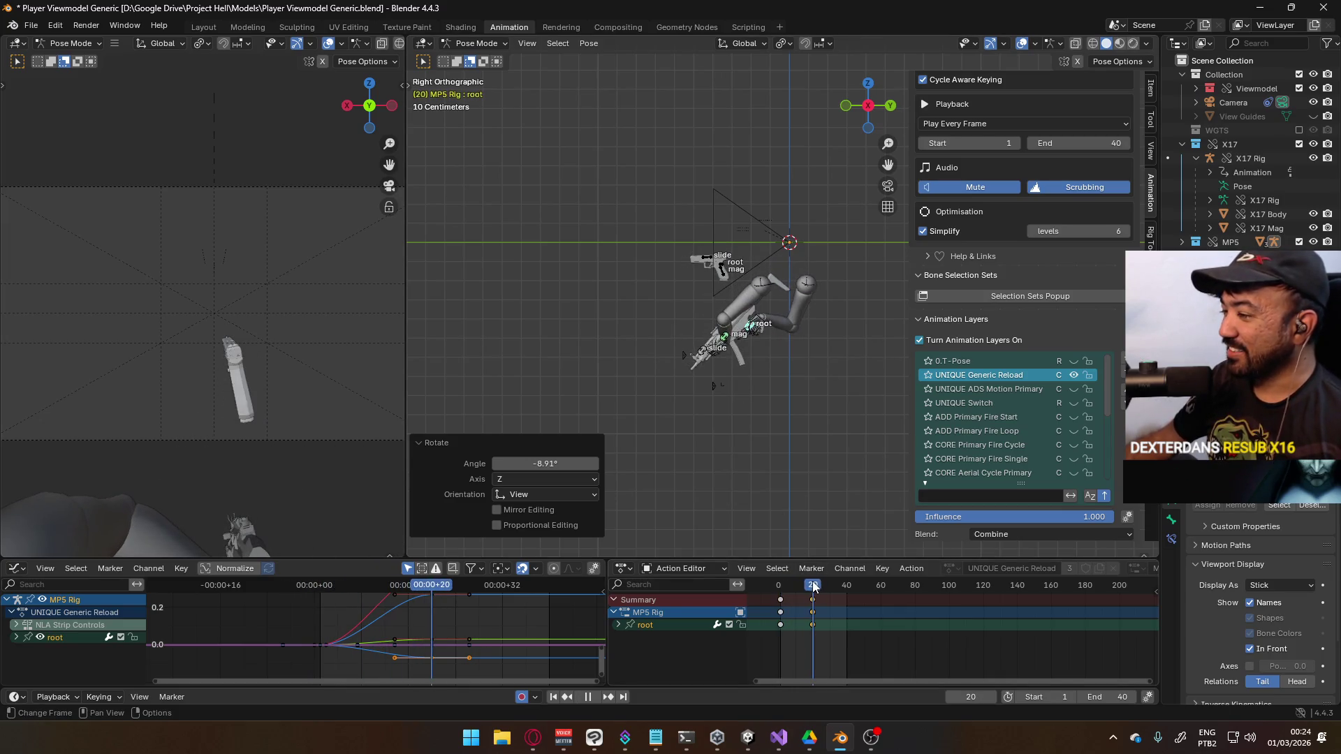
left_click(783, 586)
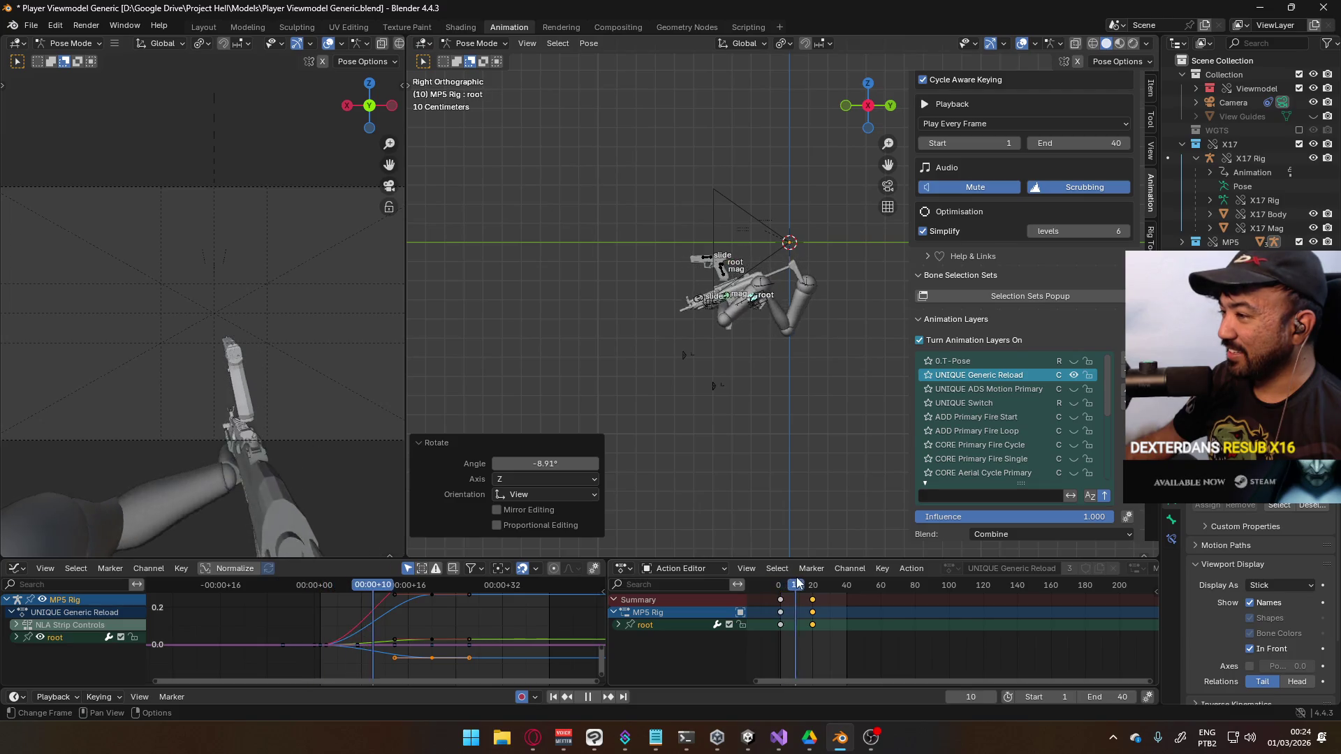
key("space")
key("space")
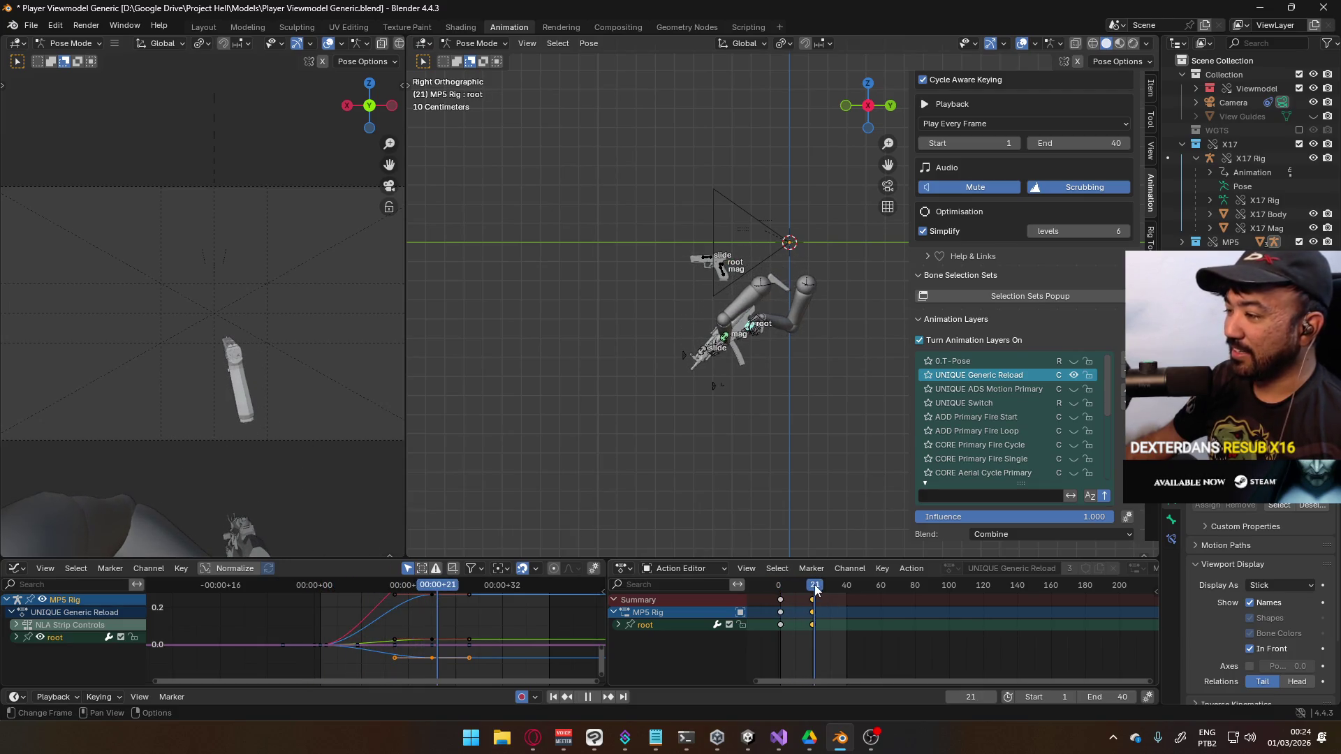
key("Escape")
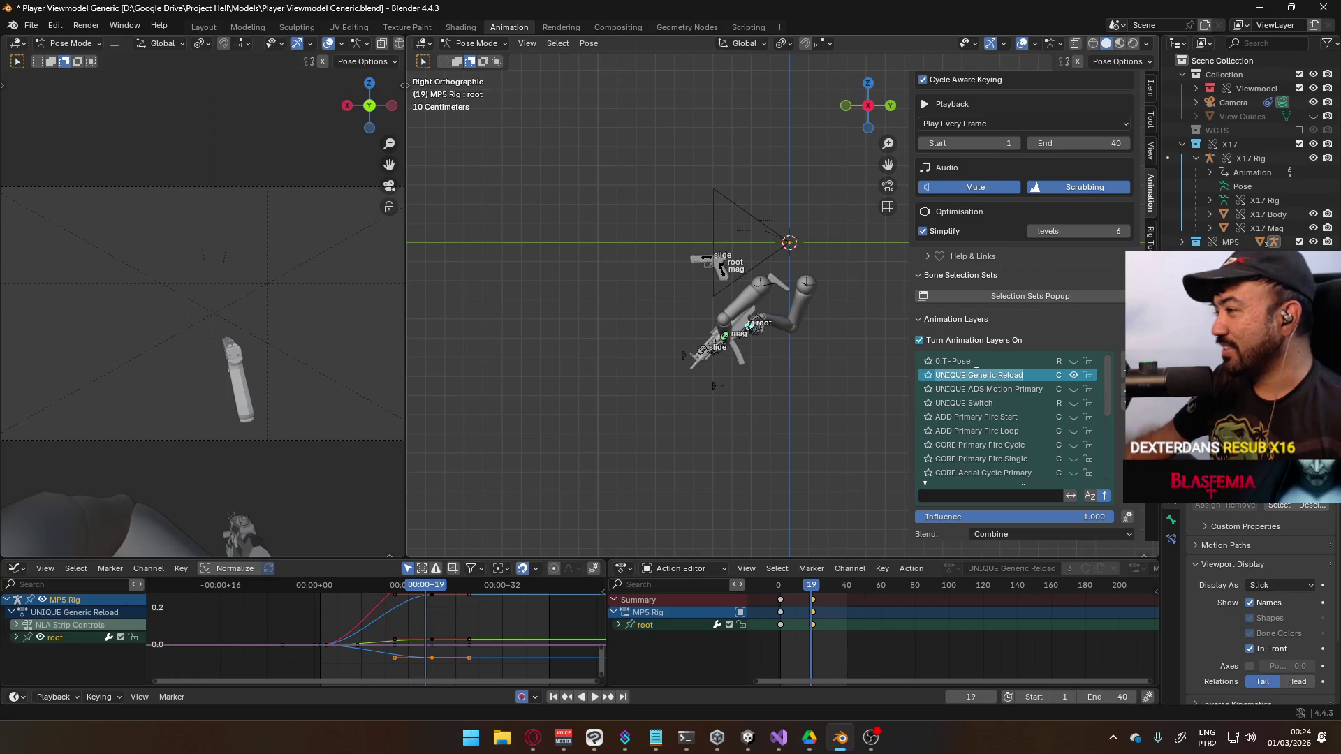
left_click(970, 375)
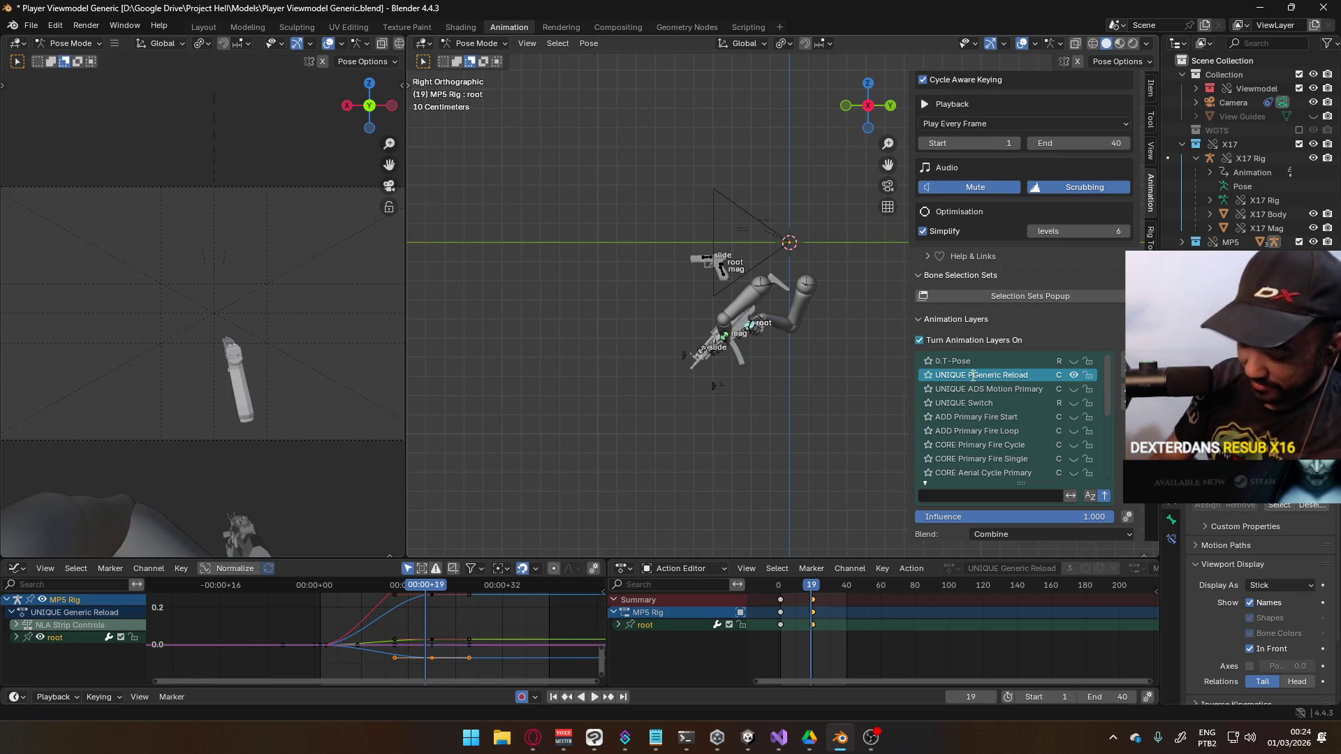
Name the layer 'UNIQUE Primary Generic Reload', return to Object Mode and select the Viewmodel Rig
type("Primary")
key("Return")
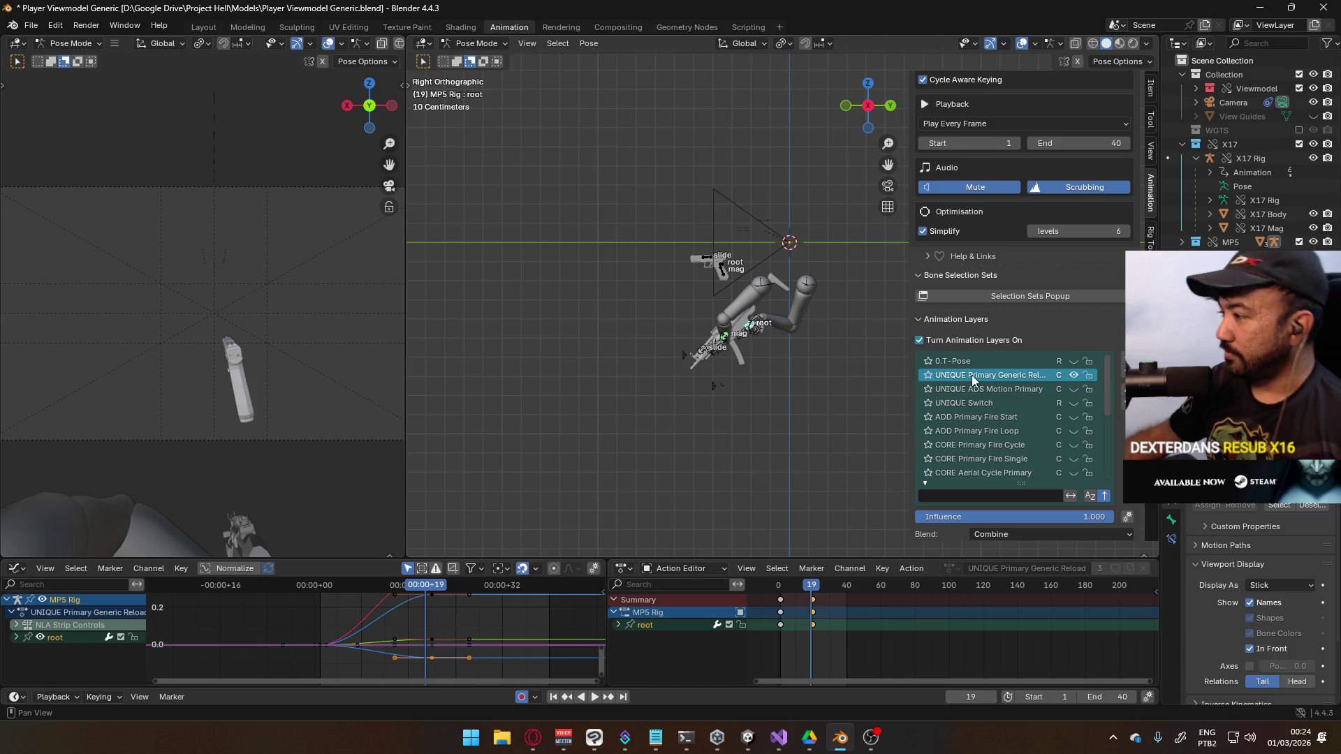
left_click(477, 43)
left_click(481, 58)
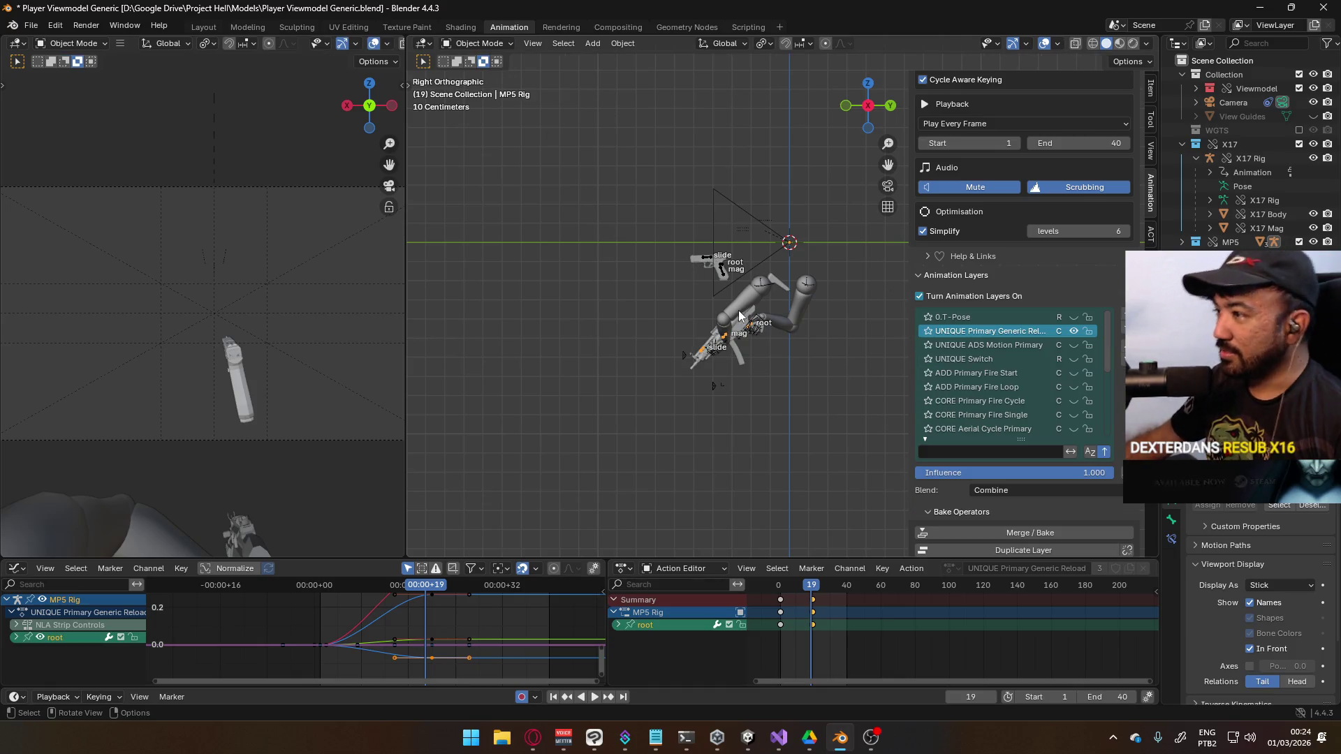
left_click(717, 381)
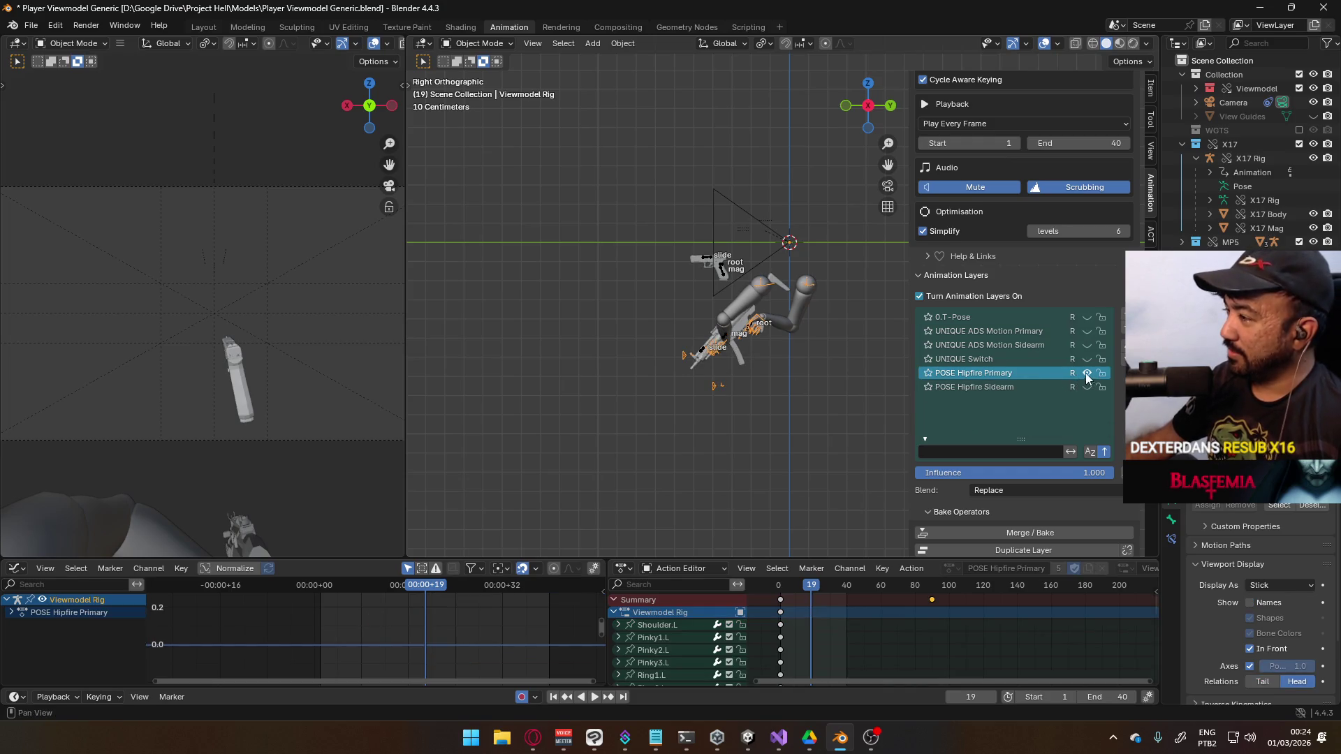
Assign the UNIQUE Primary Generic Reload action to the Viewmodel Rig and re-enable animation layers
scroll(1104, 503, "down", 3)
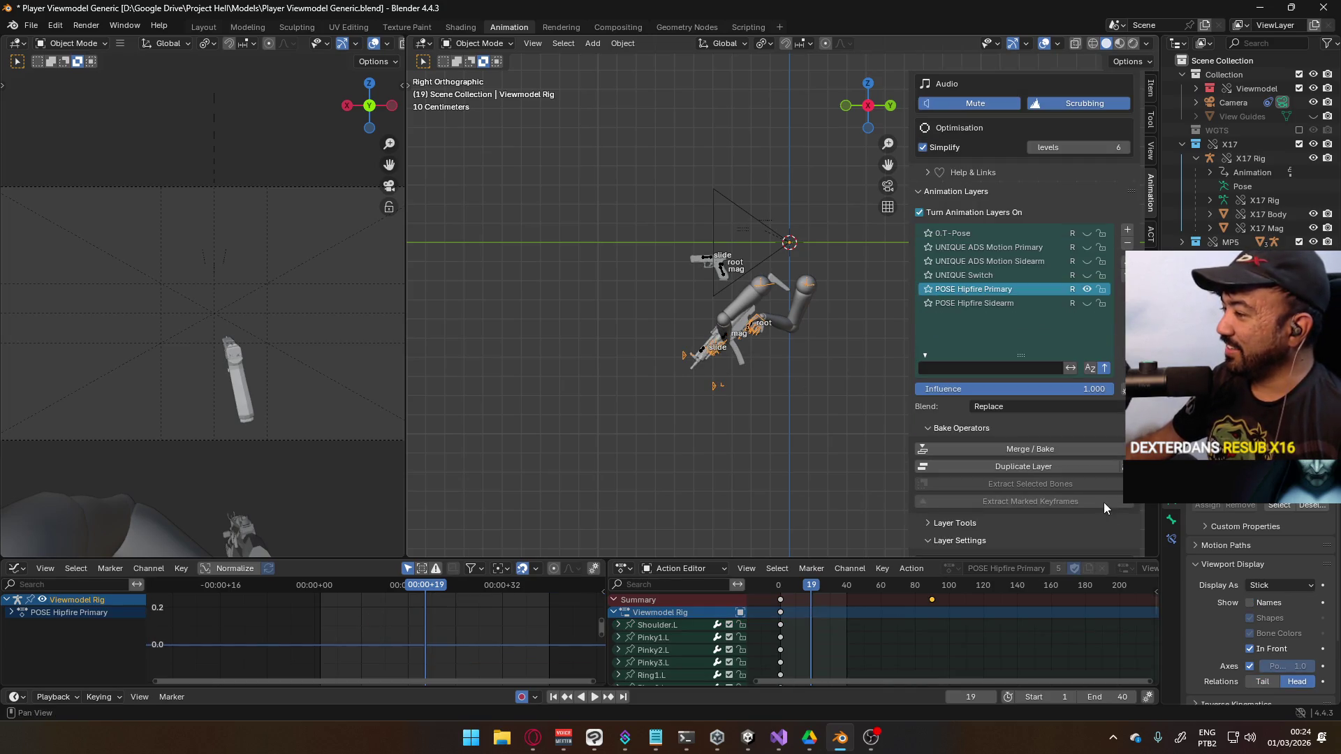
left_click(920, 213)
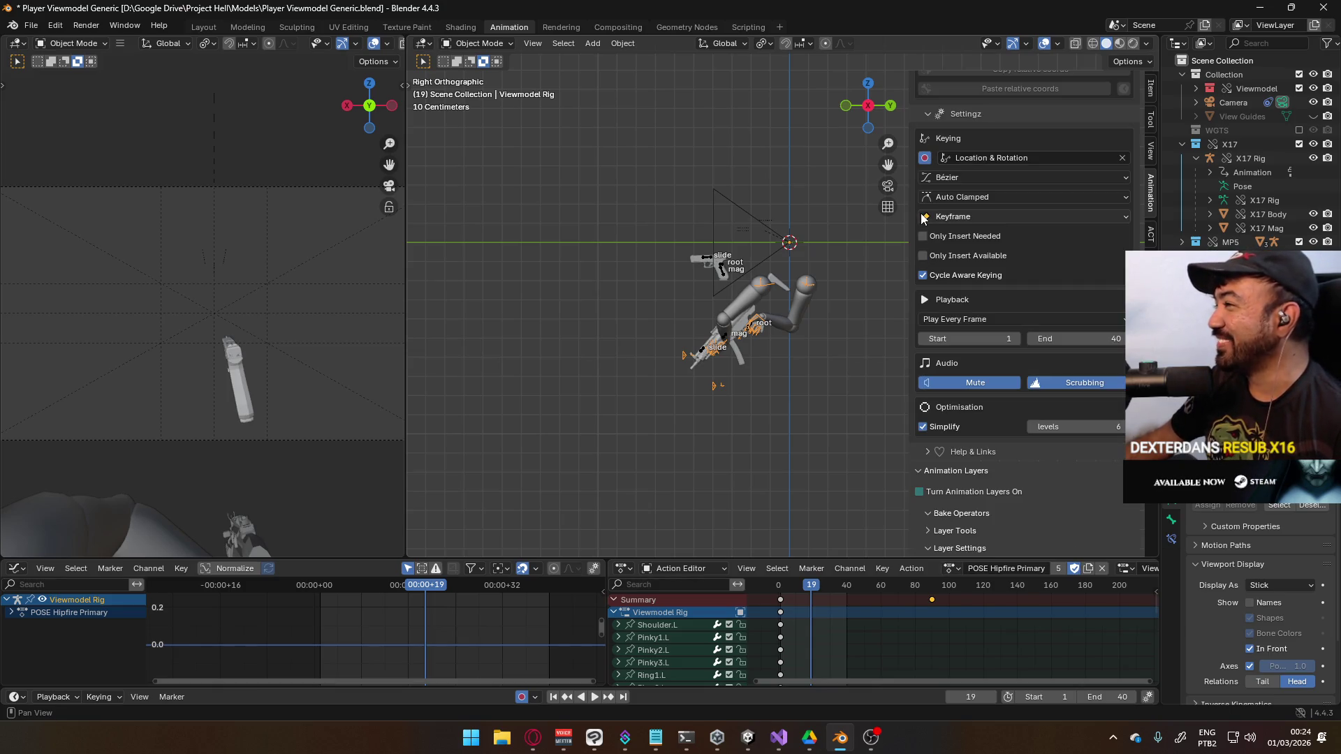
left_click(953, 569)
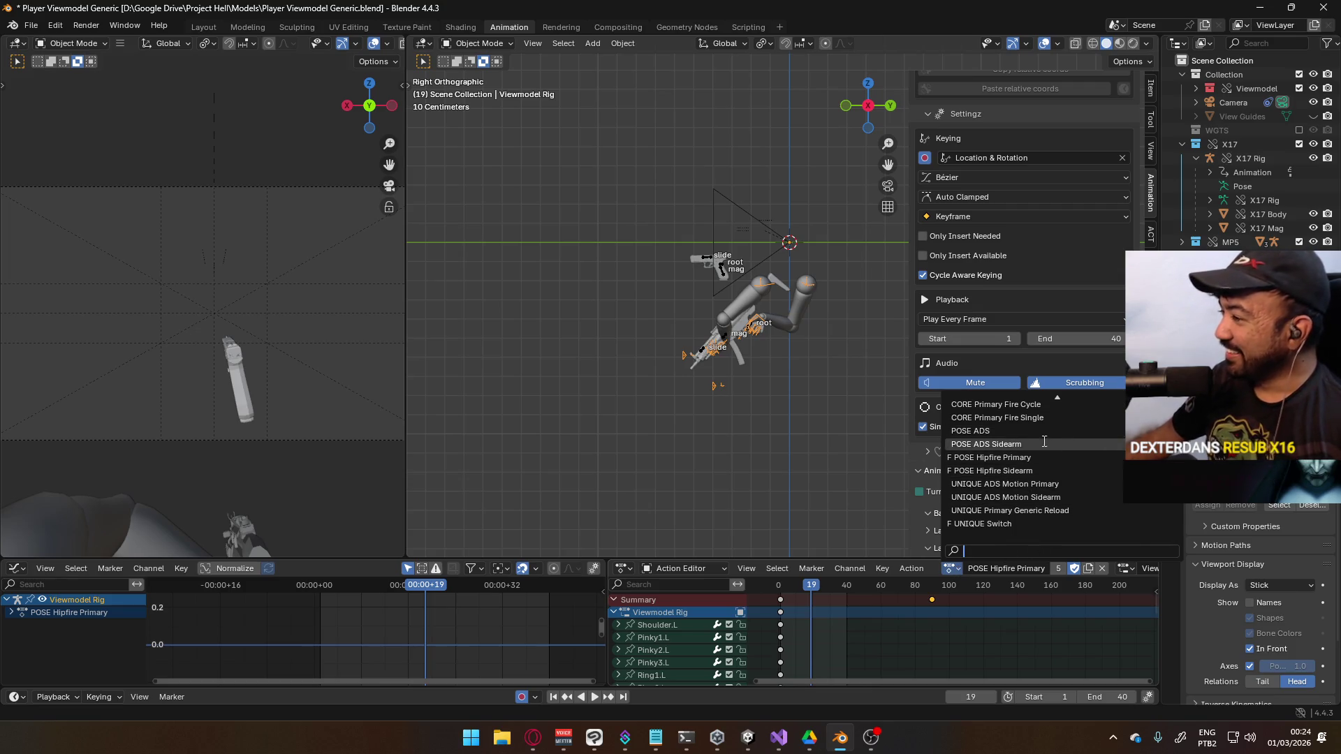
scroll(1032, 441, "up", 3)
scroll(1032, 442, "up", 10)
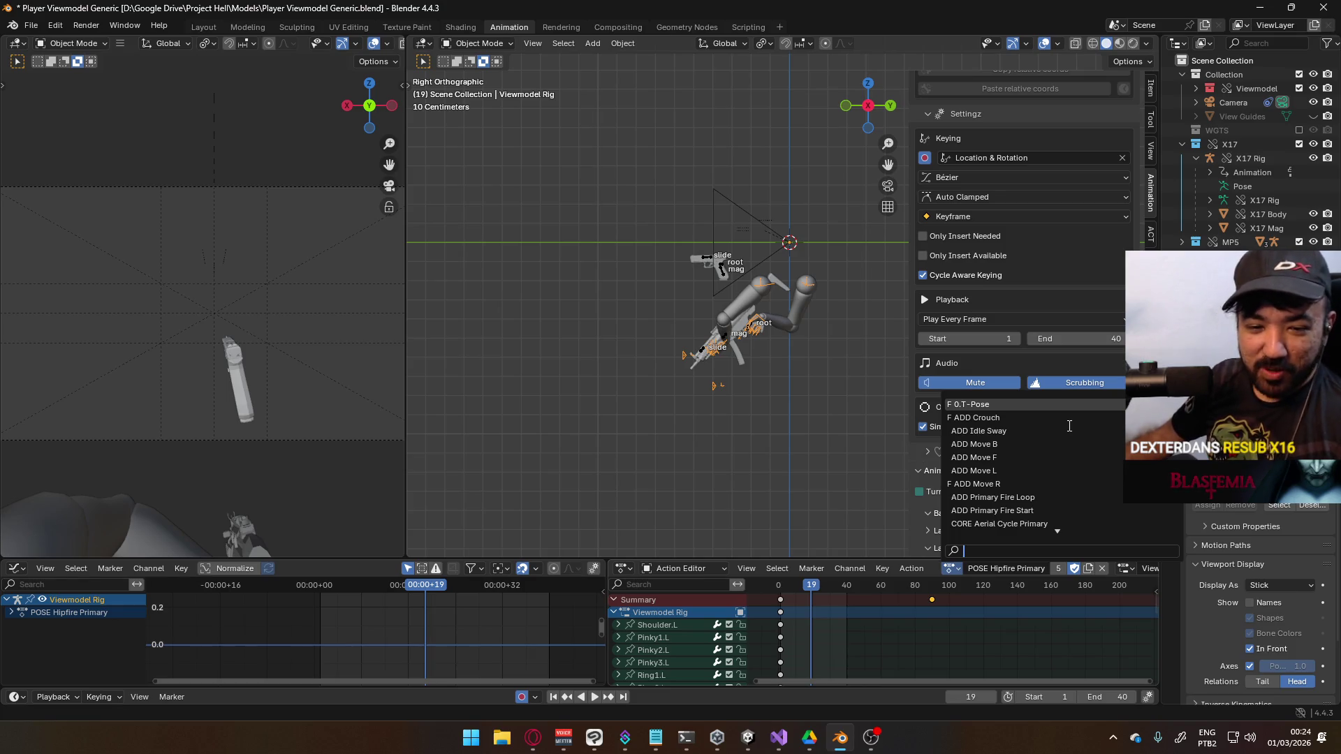
key("Down")
key("Down")
key("Down")
scroll(1073, 427, "down", 15)
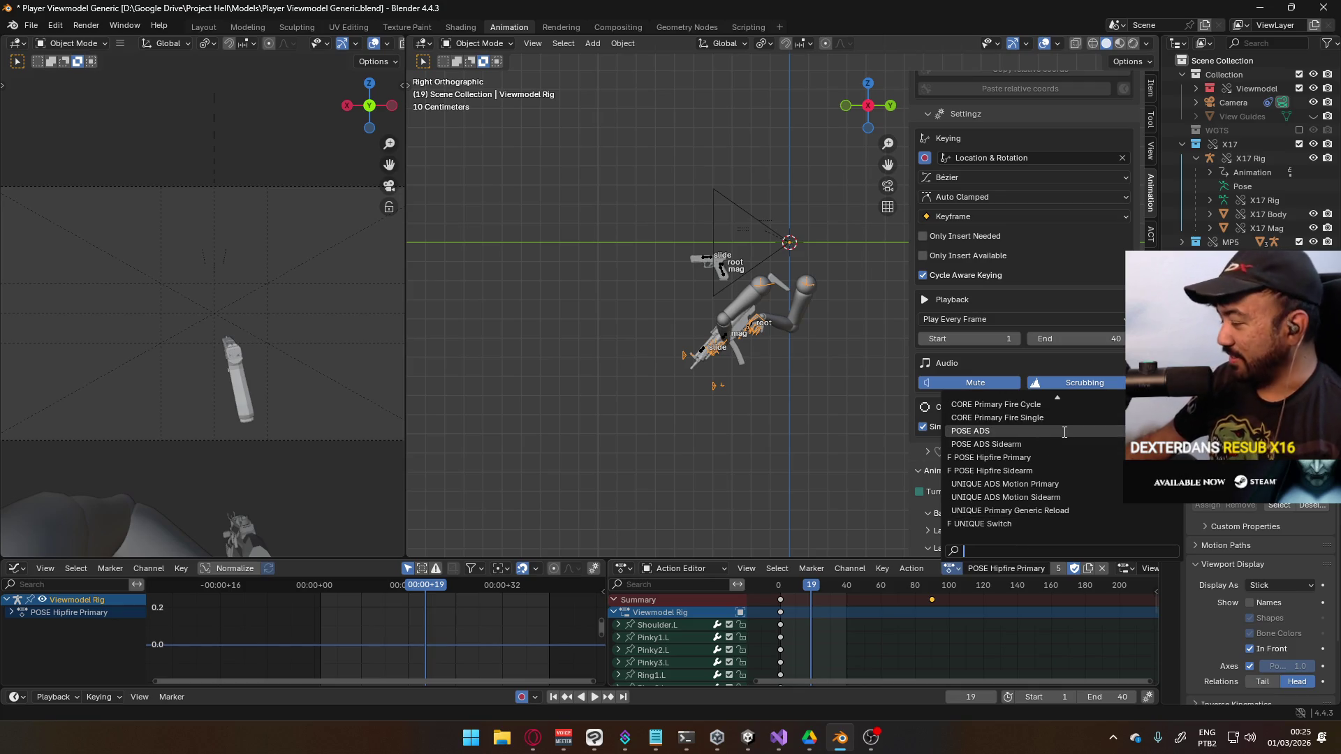
left_click(1044, 510)
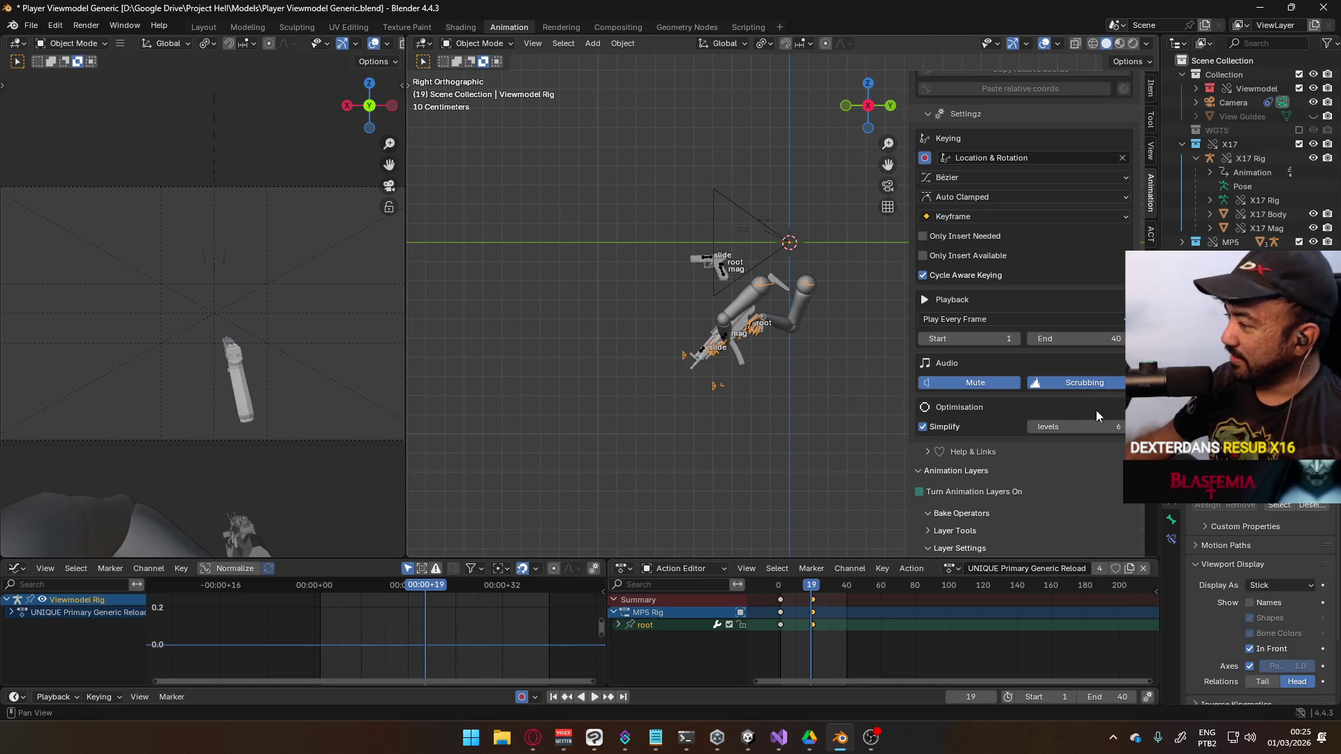
left_click(975, 493)
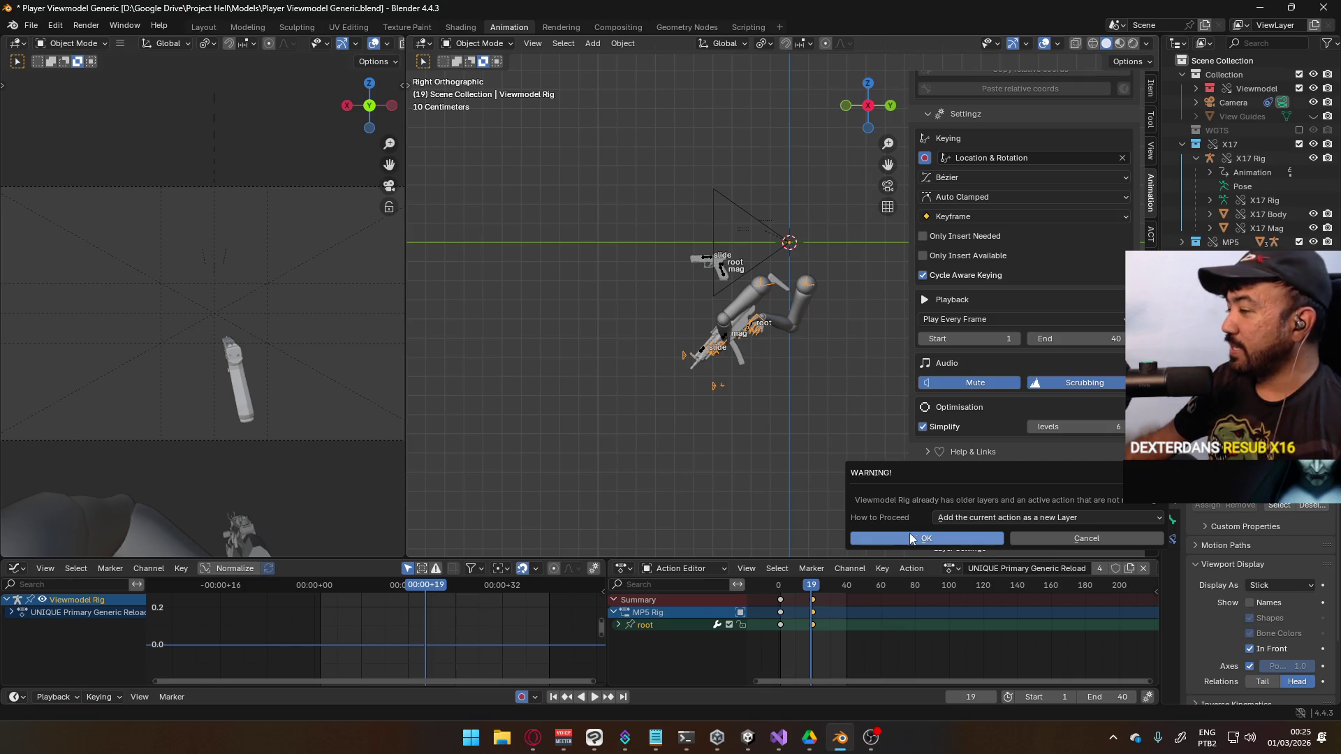
Add the reload action as a Viewmodel Rig layer below 0.T-Pose, blending by Combine
left_click(889, 541)
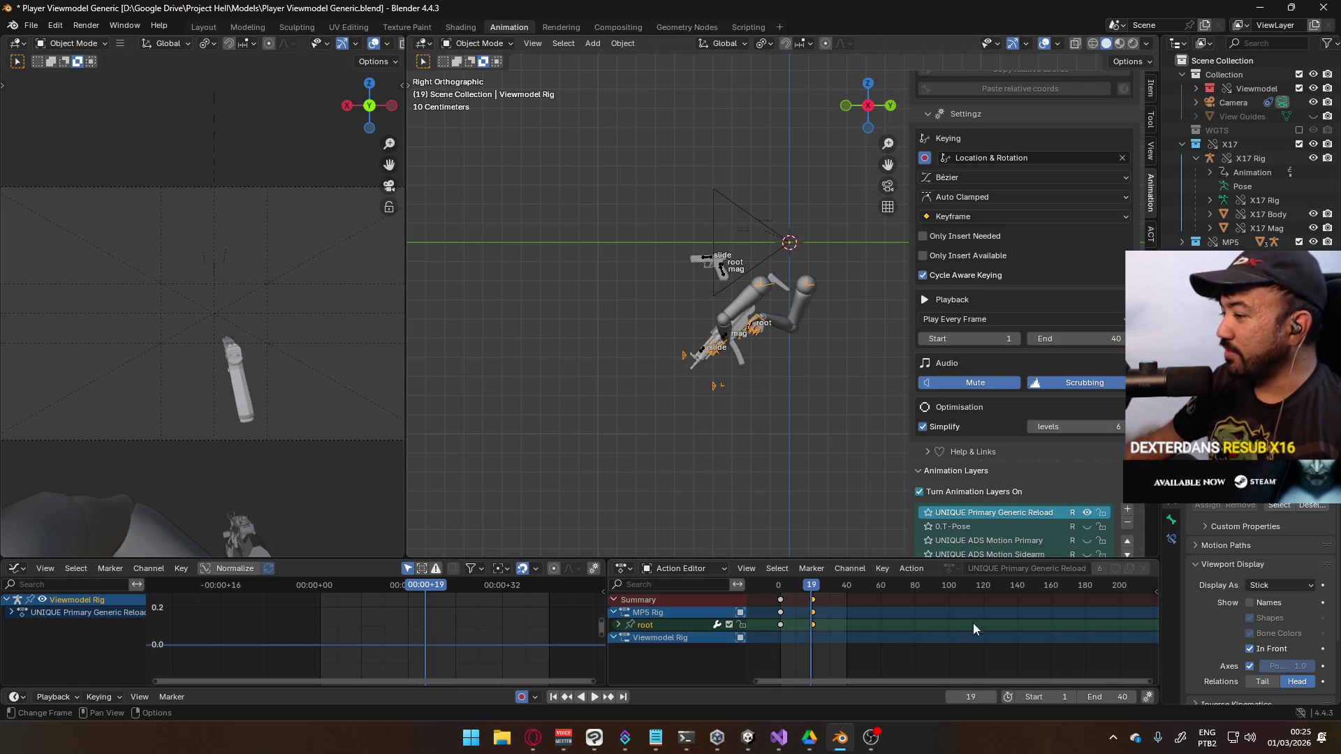
left_click(613, 638)
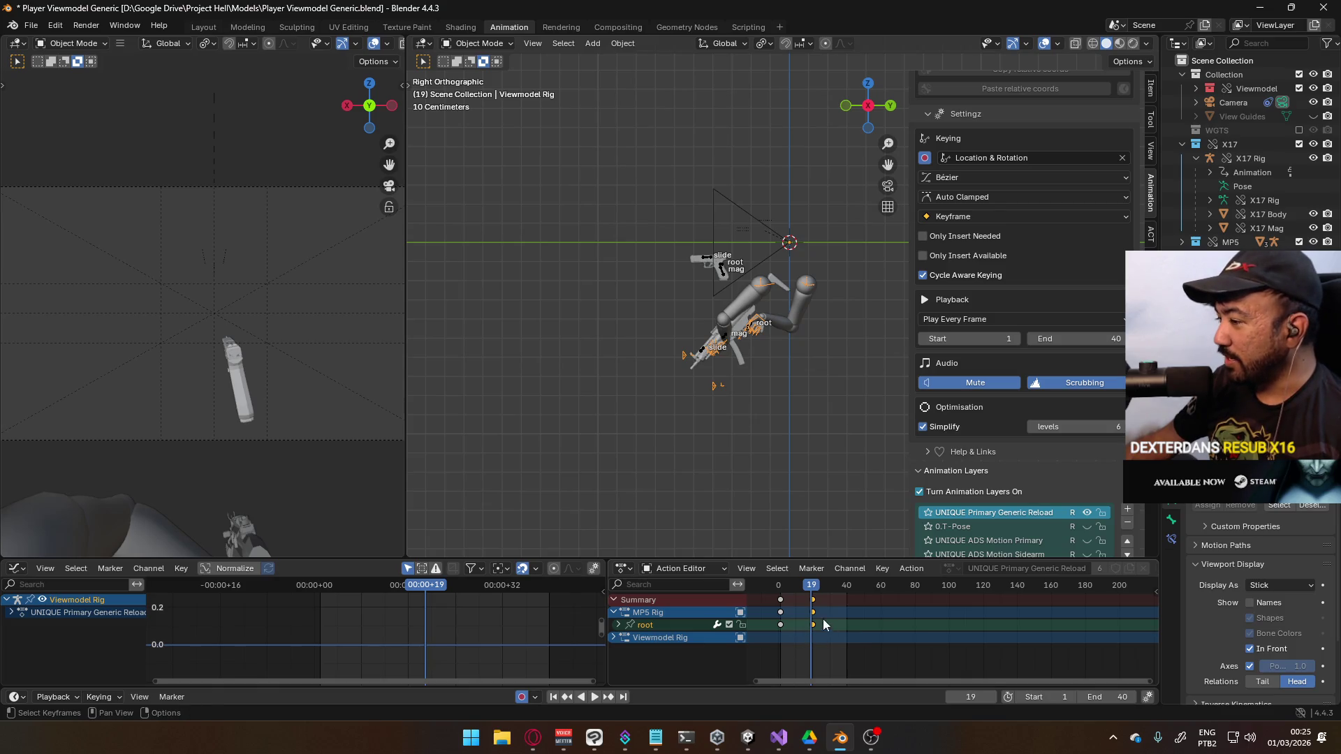
scroll(1069, 472, "down", 5)
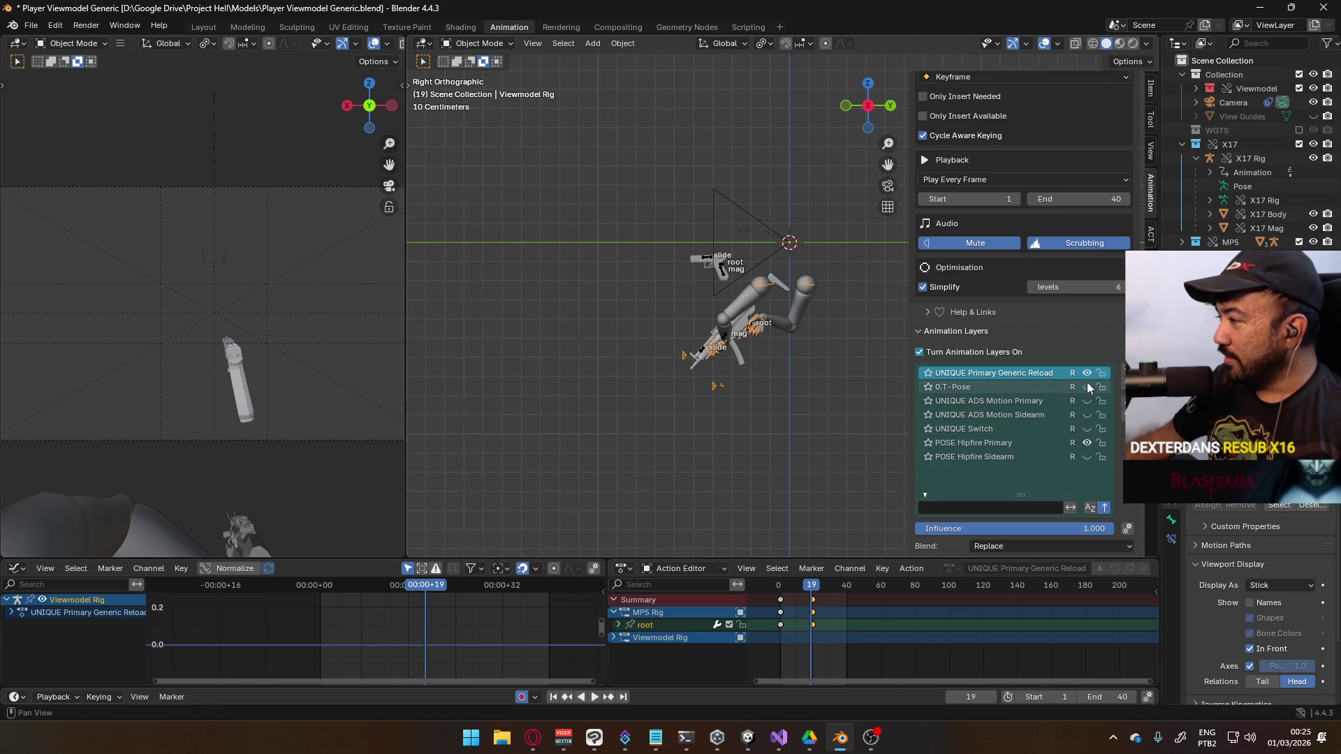
left_click(1085, 374)
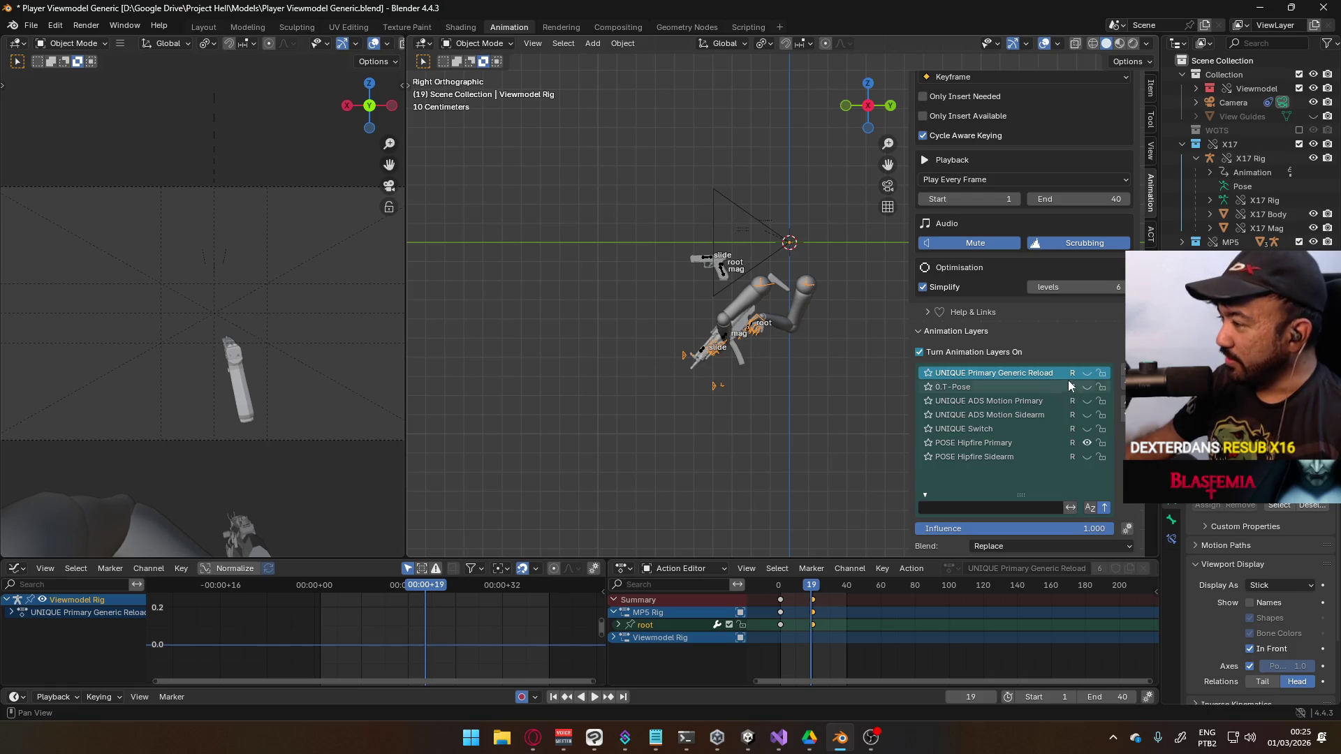
left_click(1124, 416)
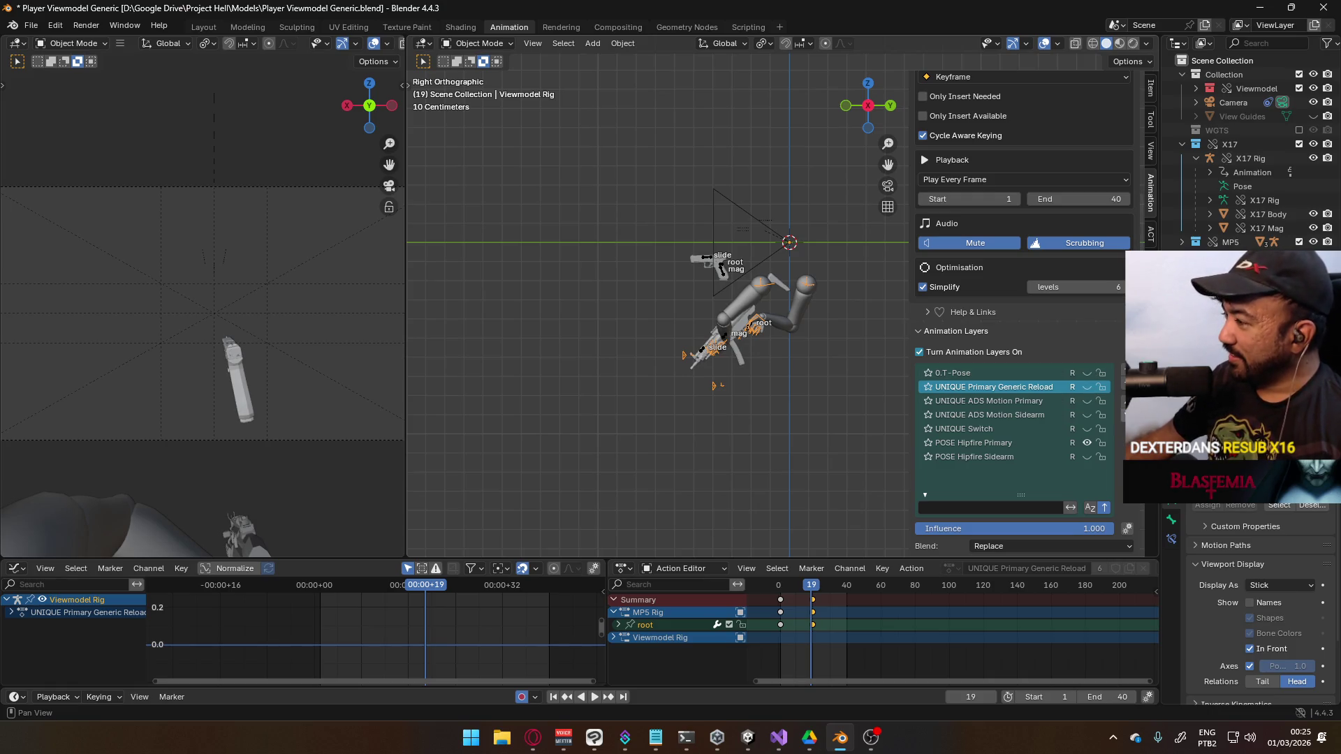
left_click(1086, 388)
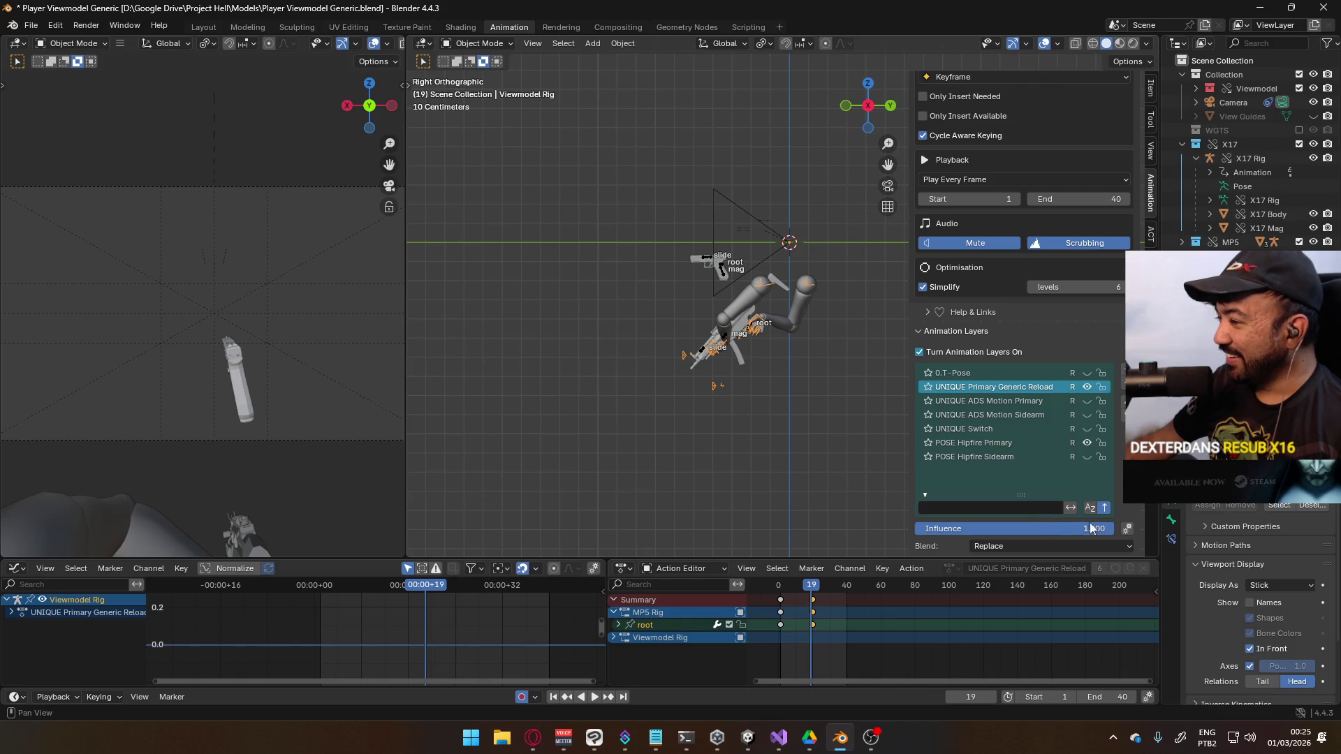
left_click(1060, 545)
left_click(1043, 580)
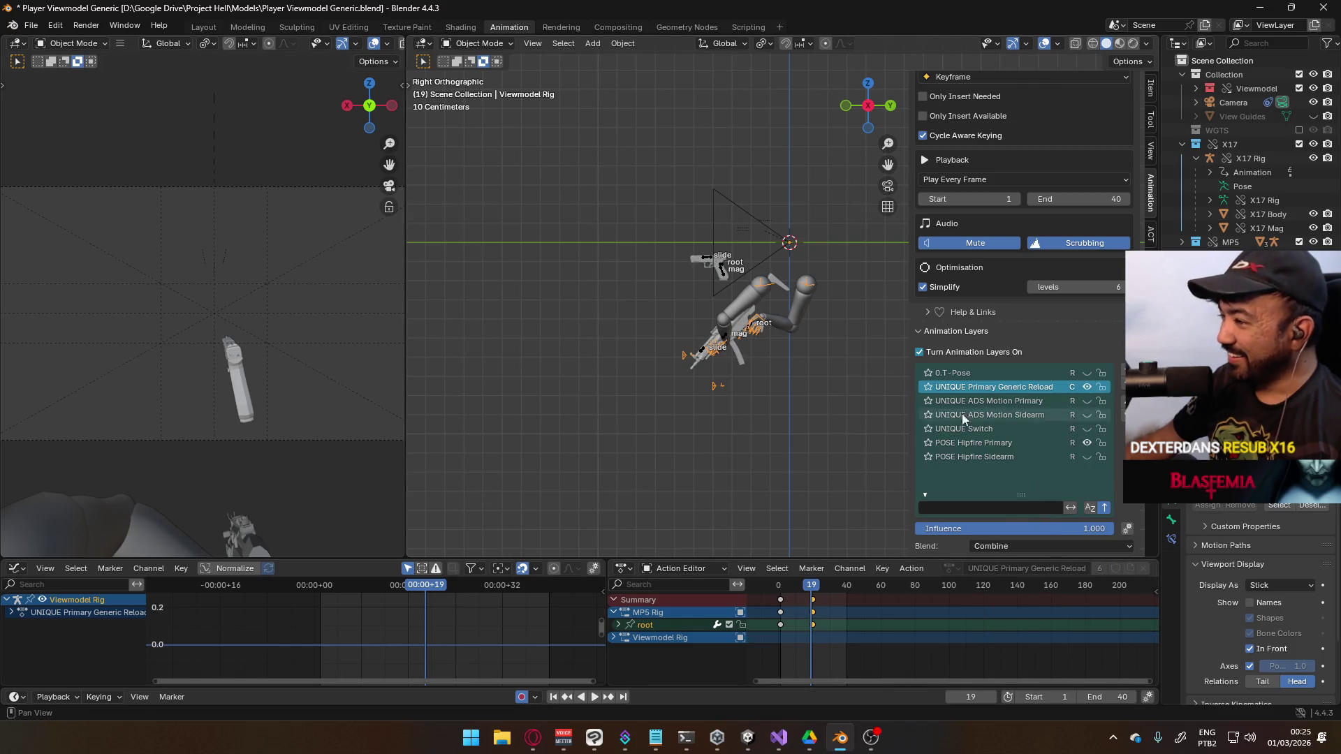
Shift the frame-20 keys to frame 21 and check the timing with playback
mouse_move(810, 592)
left_mouse_down()
mouse_move(785, 593)
mouse_move(812, 601)
left_mouse_up()
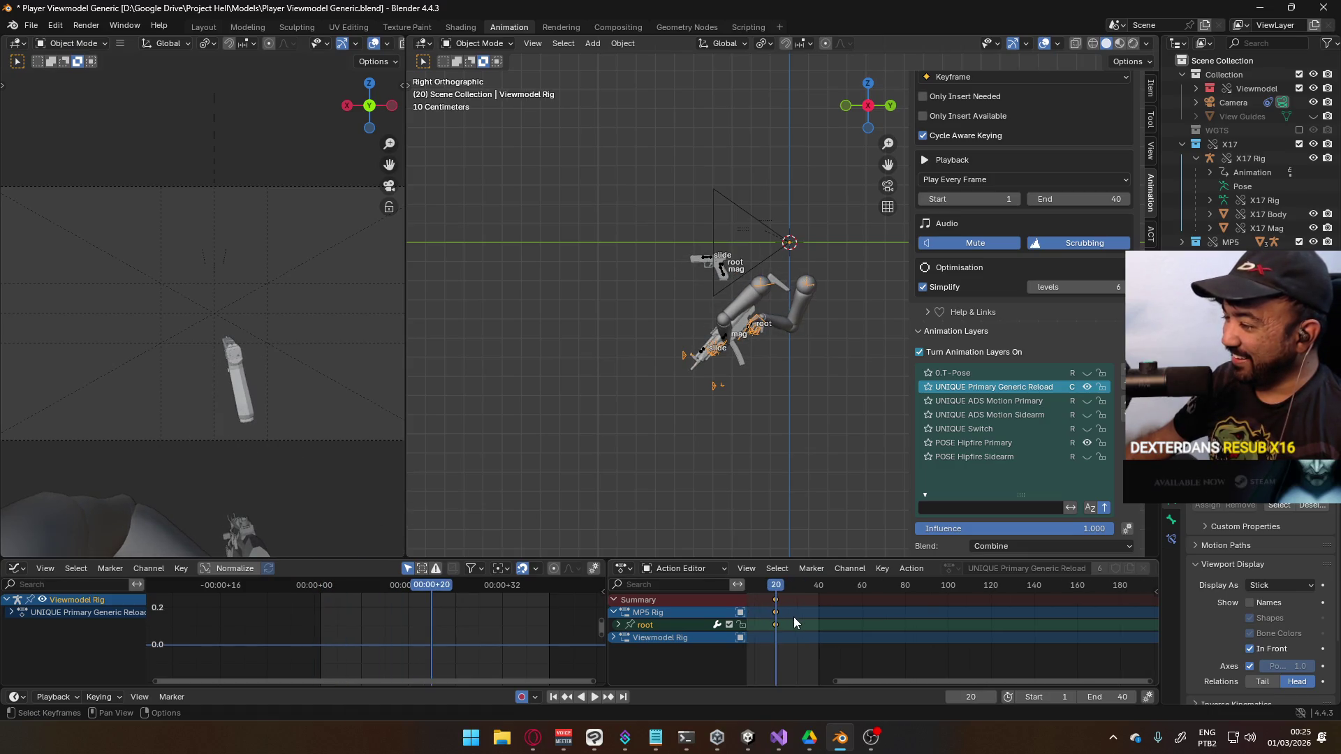
scroll(942, 635, "up", 5)
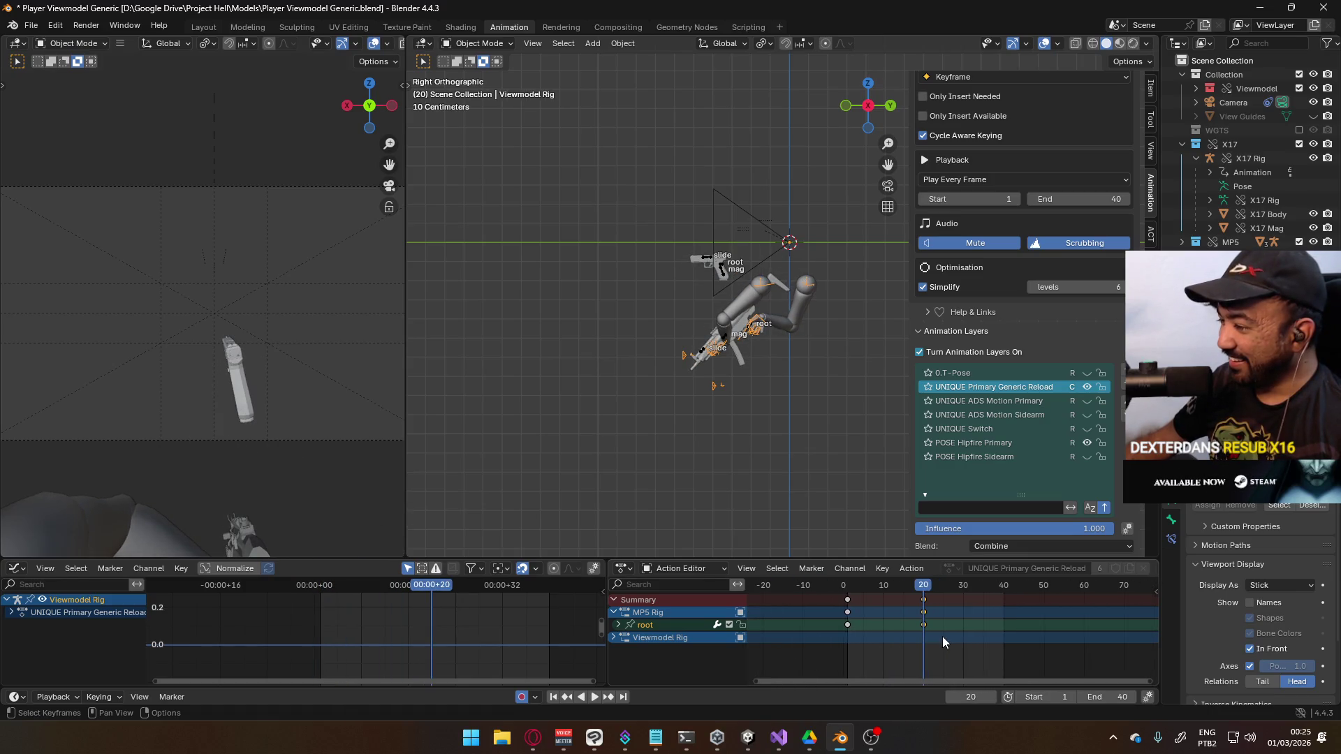
key("g")
left_click(928, 595)
key("space")
key("Escape")
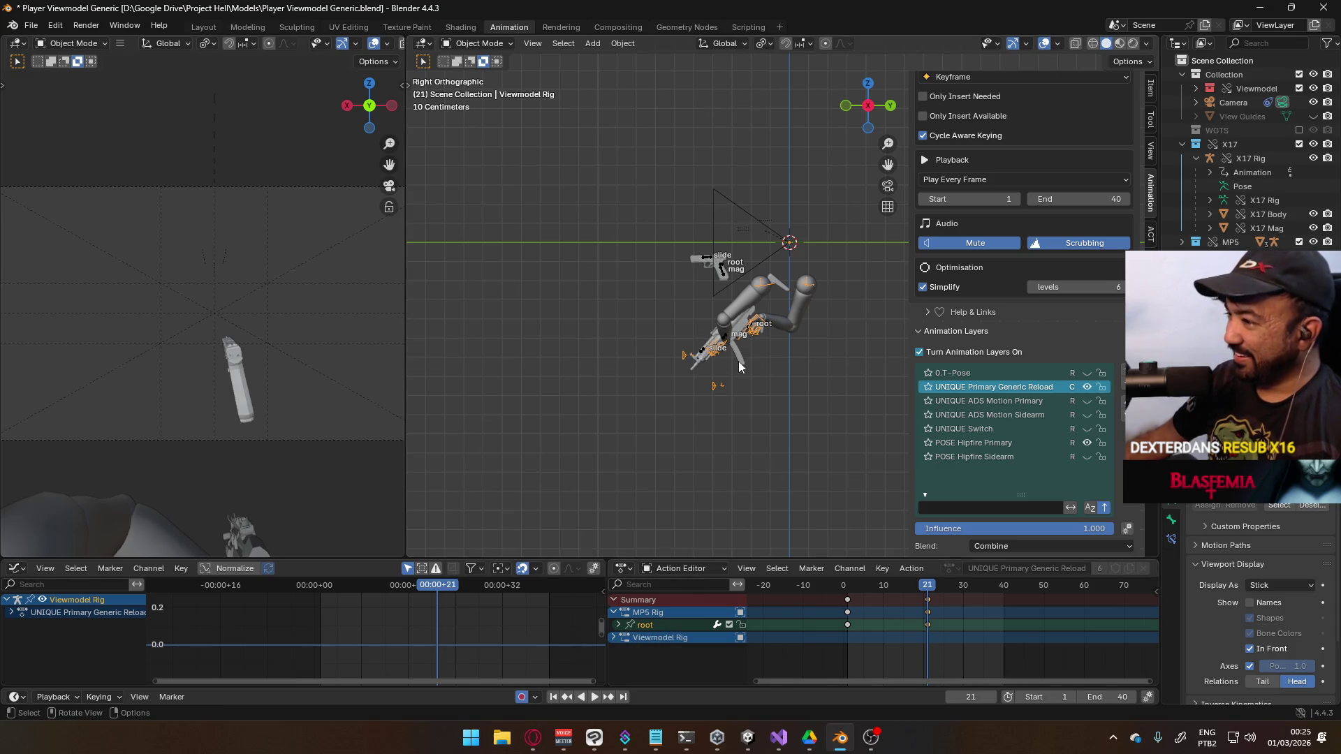
left_click(474, 44)
In Pose Mode, move the Viewmodel Rig's ElbowIK.R bone to a new position at frame 21
left_click(501, 101)
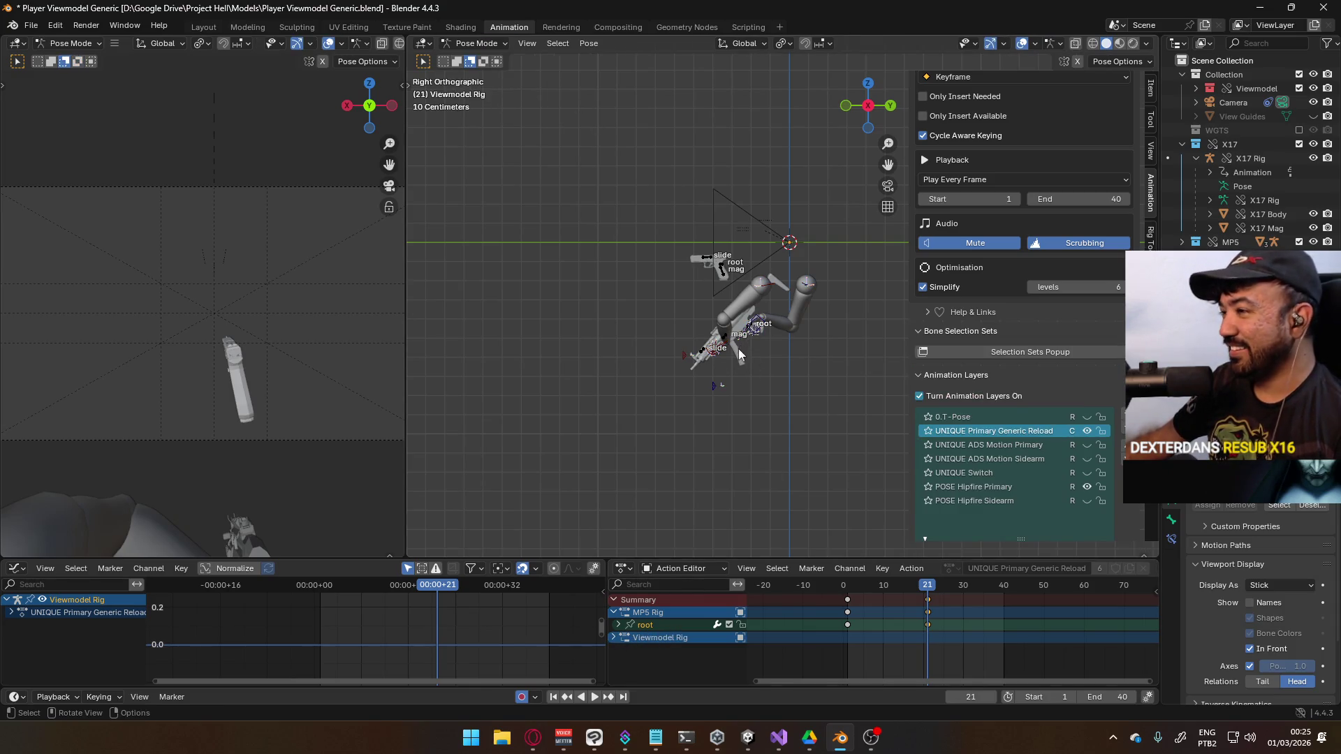
left_click(683, 364)
key("g")
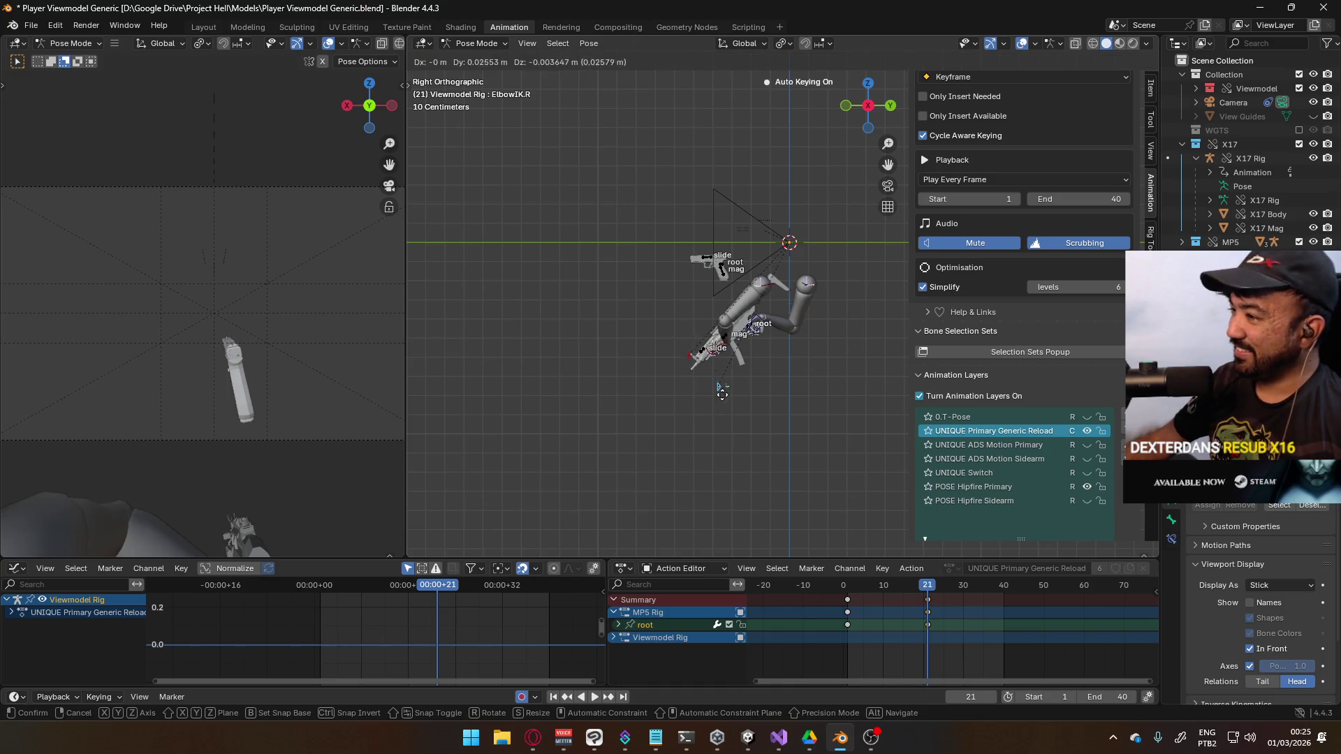
left_click(715, 393)
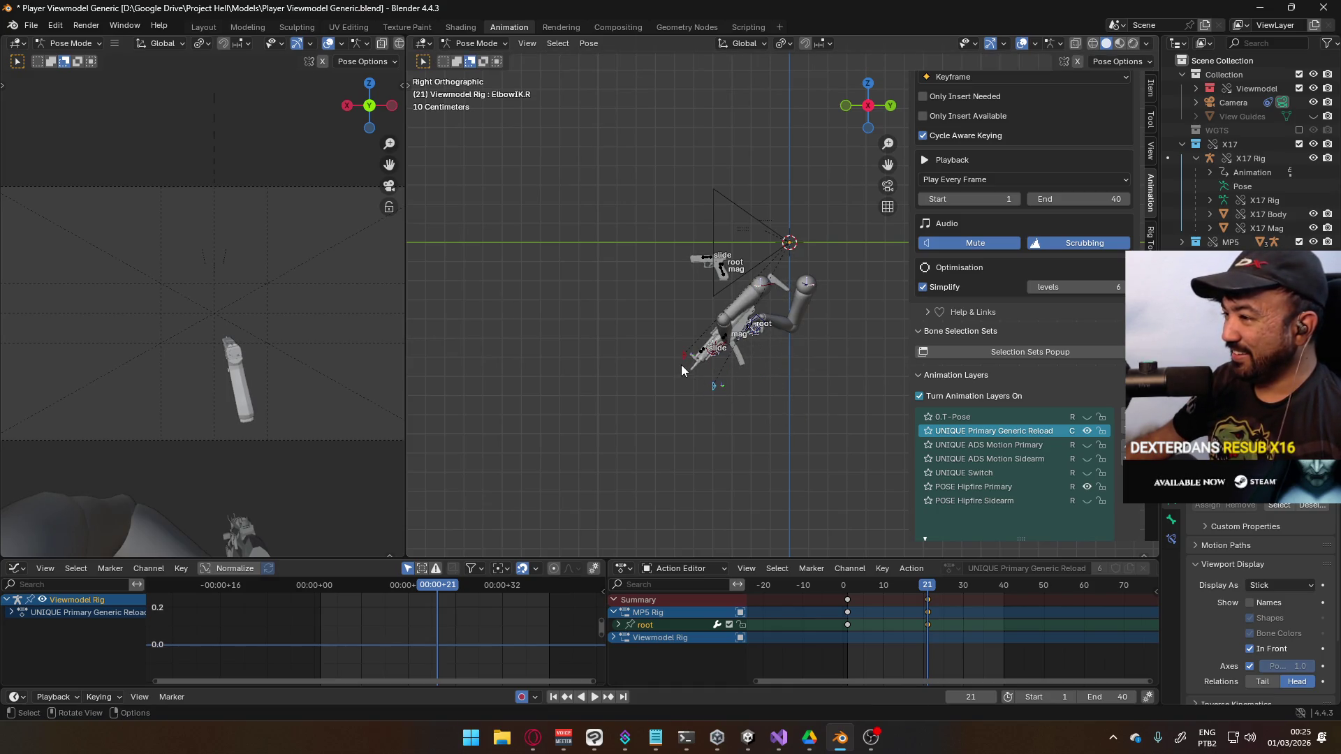
key("g")
left_click(732, 412)
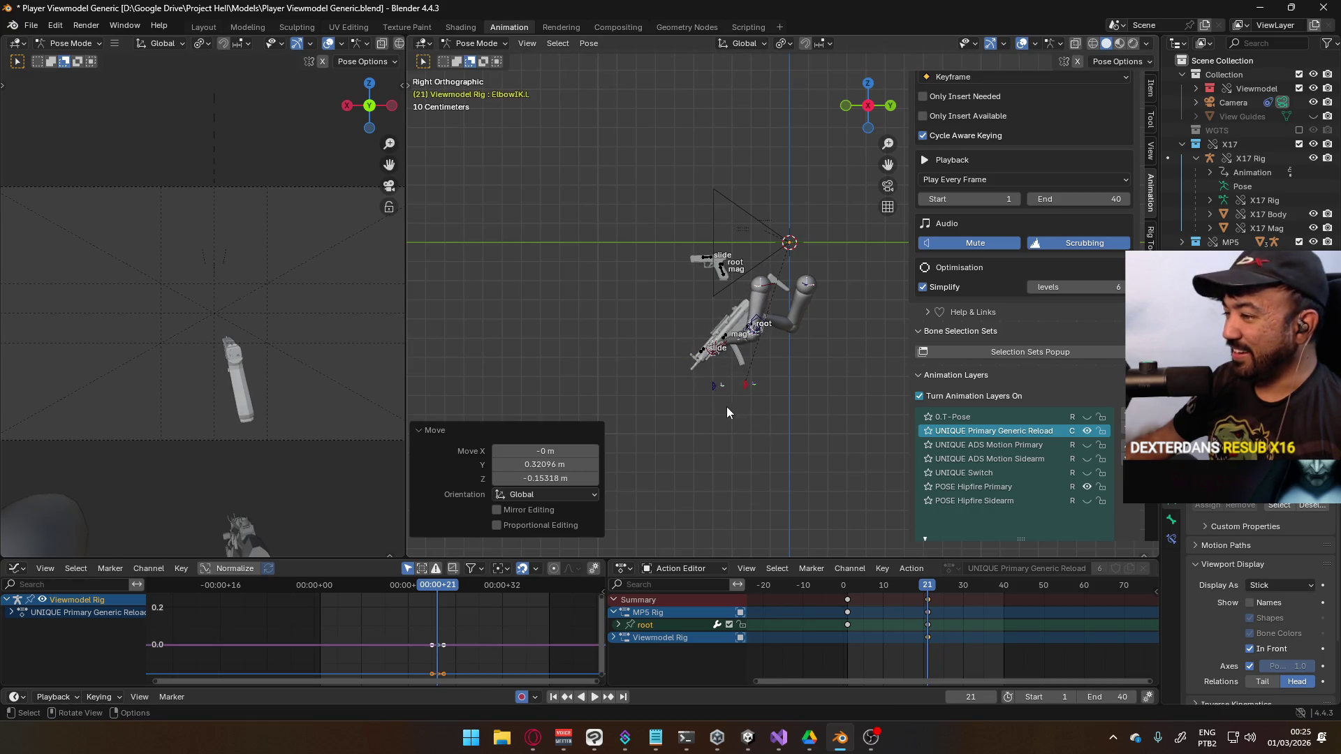
Refine the arm IK position in right side view and play back to preview the motion
mouse_move(812, 382)
left_mouse_down()
mouse_move(643, 389)
mouse_move(845, 391)
left_mouse_up()
key("KP_3")
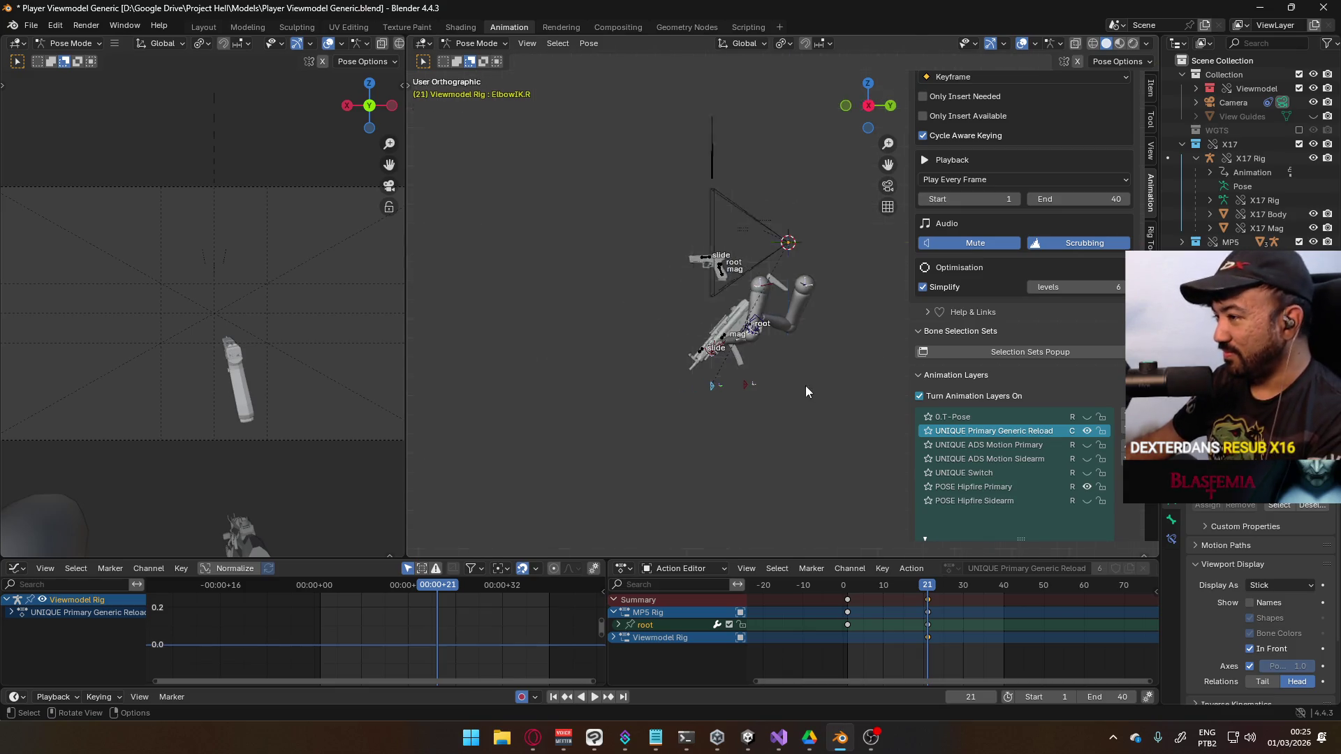
key("g")
left_click(840, 408)
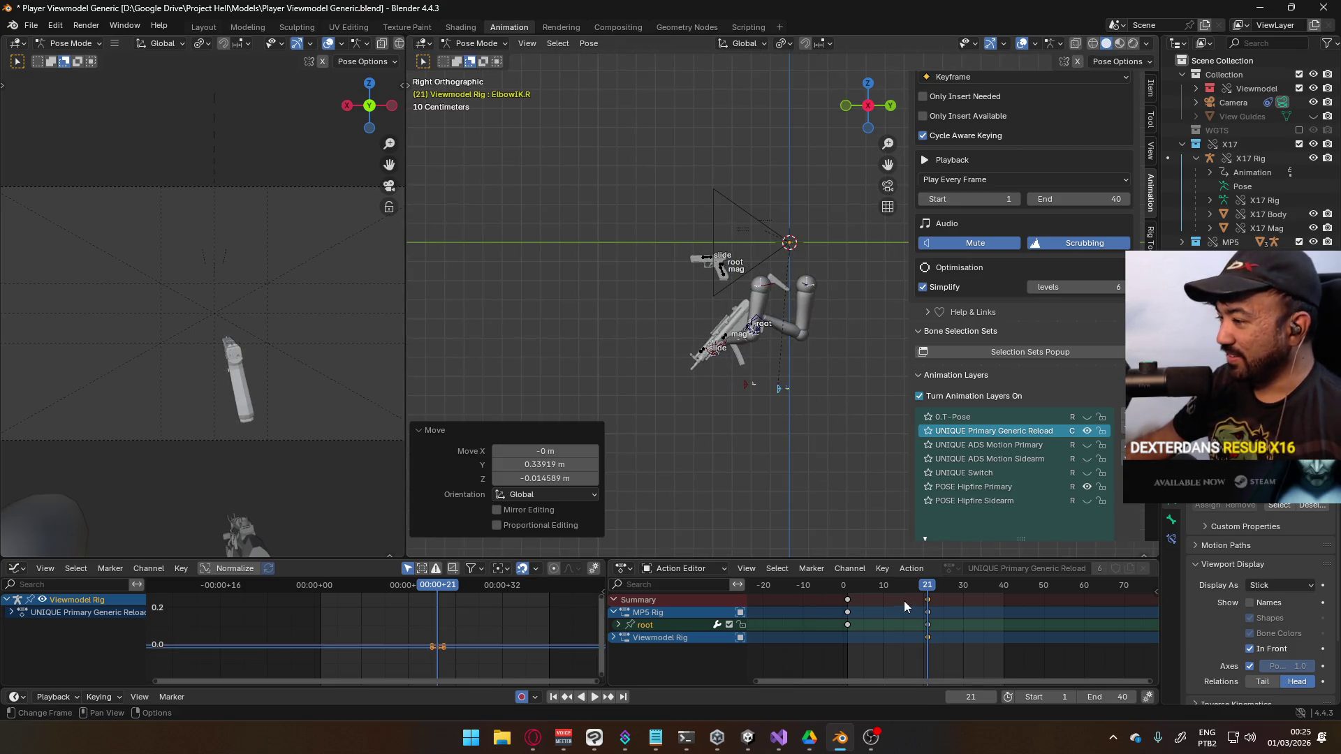
key("space")
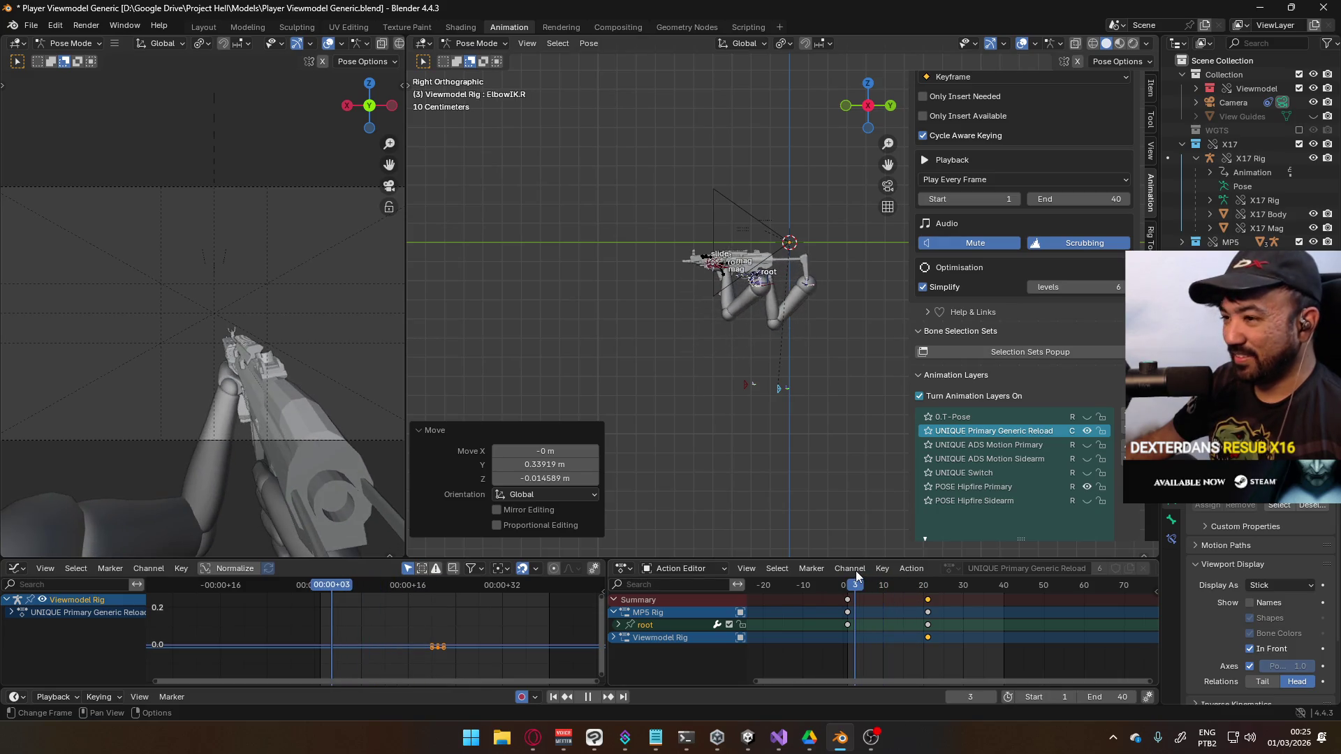
mouse_move(864, 574)
left_mouse_down()
mouse_move(847, 574)
mouse_move(931, 575)
left_mouse_up()
key("Escape")
Add the MP5 Rig to the selection and put both rigs into Pose Mode
key("ctrl+Tab")
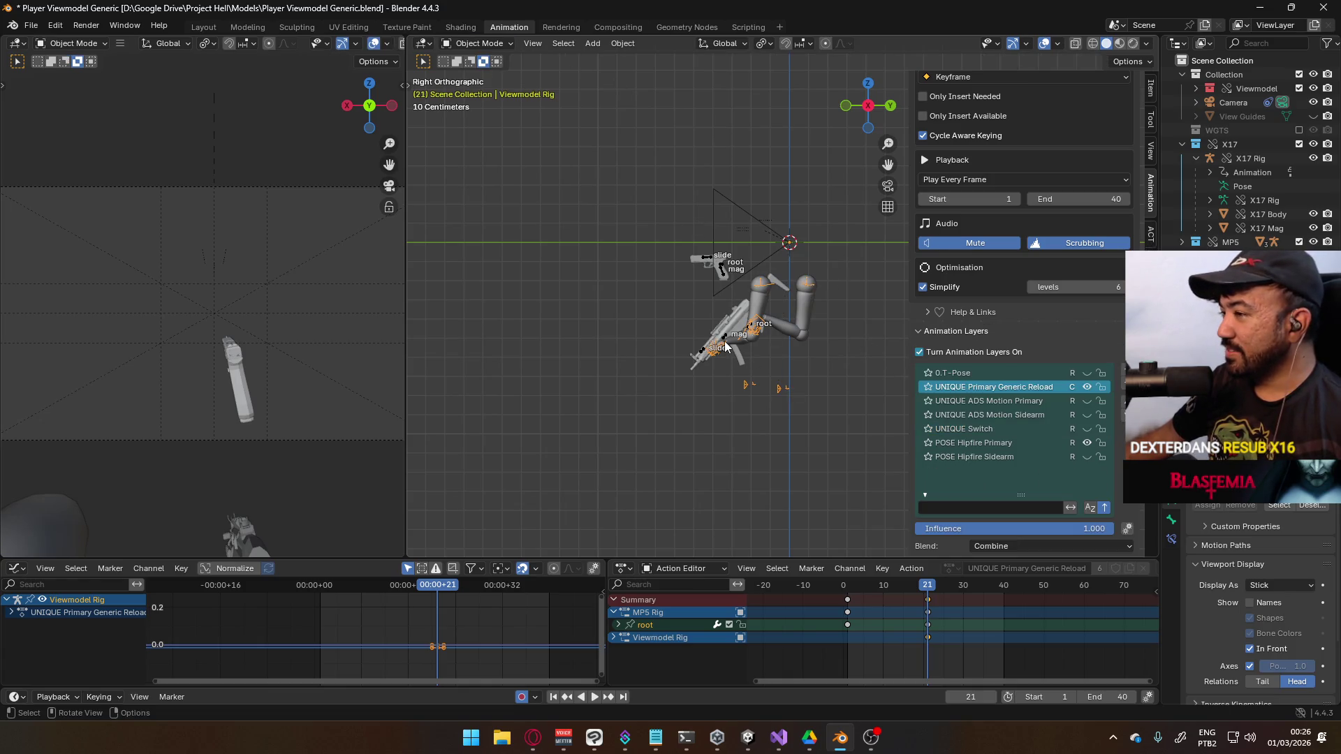
left_click(724, 340, "shift")
left_click(478, 43)
left_click(482, 90)
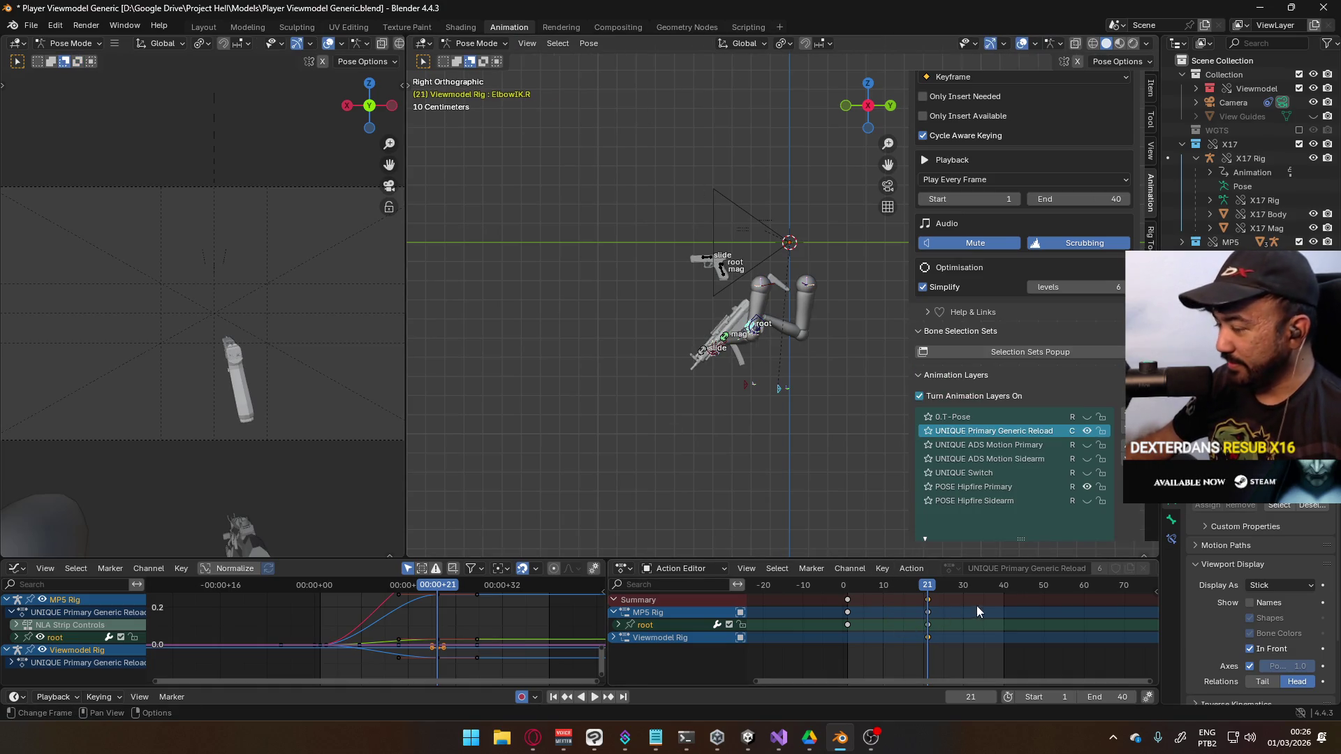
Move to frame 31 and paste the copied keys for both rigs
scroll(975, 606, "right", 3)
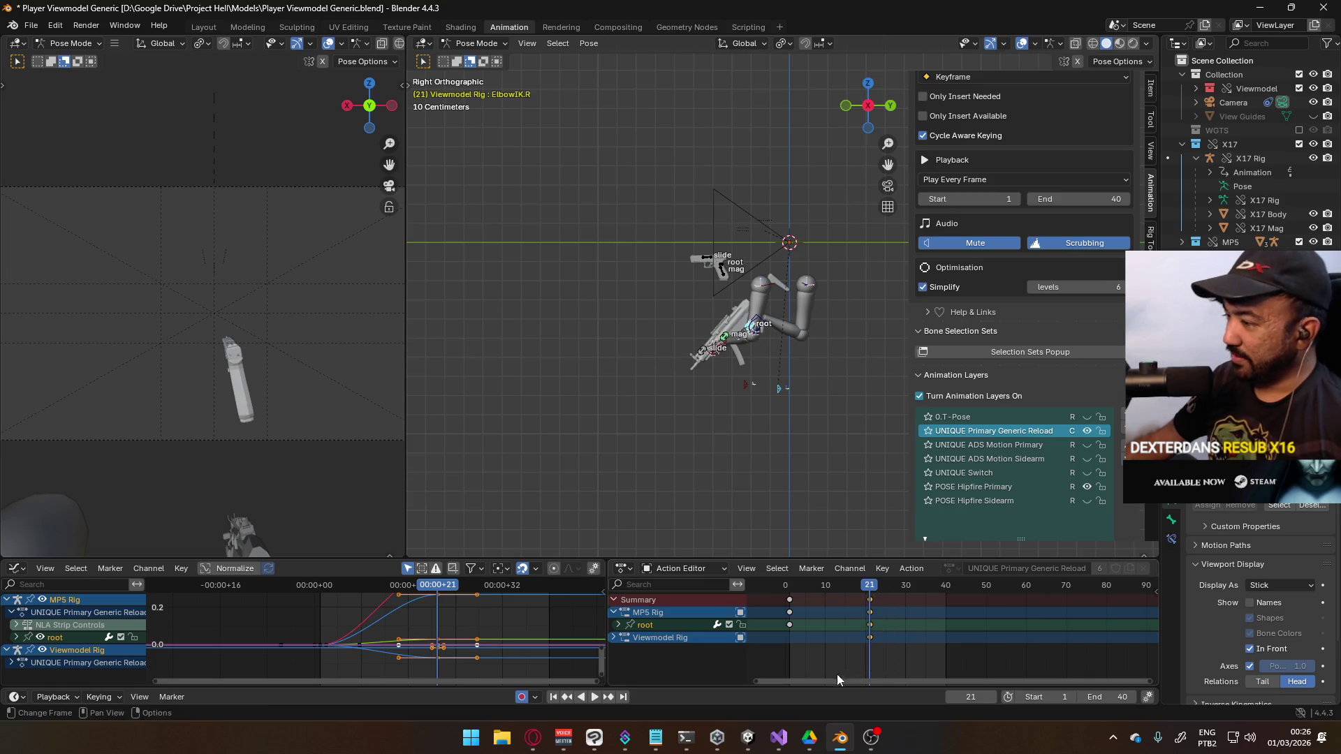
mouse_move(875, 585)
left_mouse_down()
mouse_move(1032, 605)
mouse_move(945, 606)
left_mouse_up()
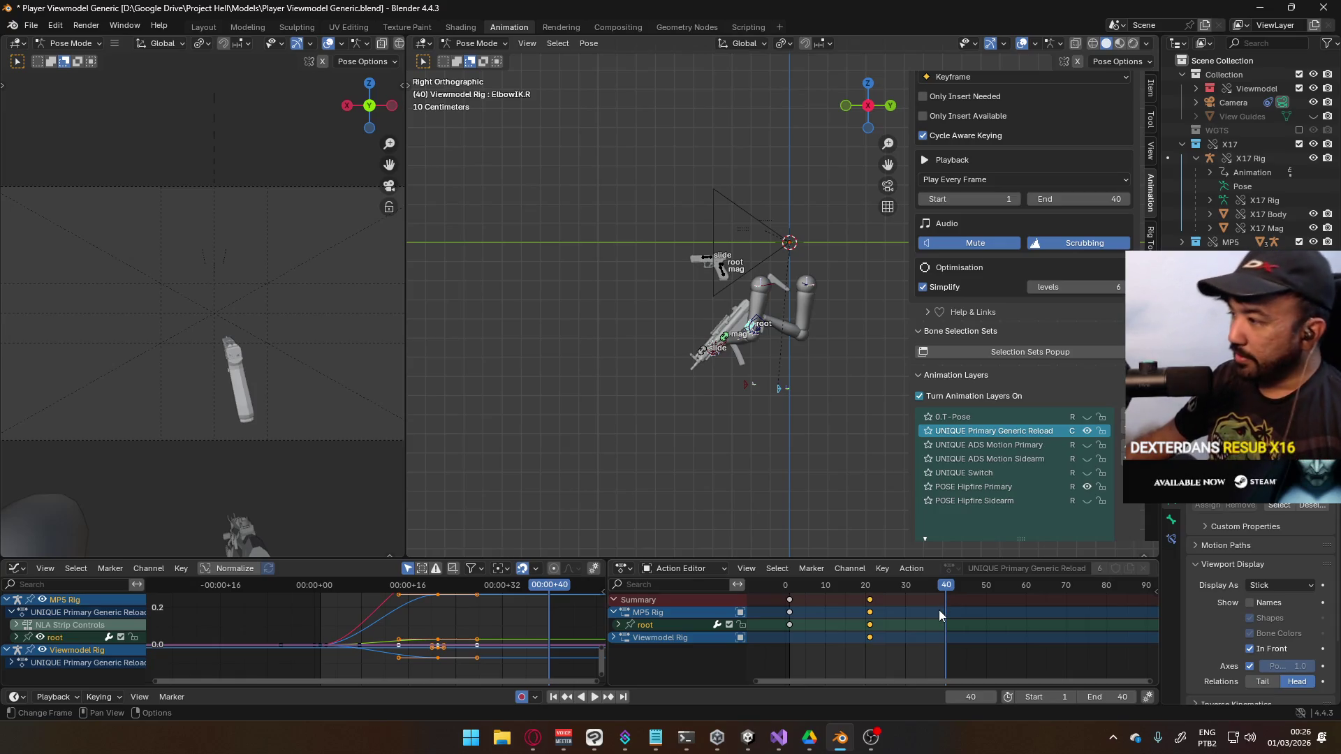
left_click_drag(946, 588, 990, 597)
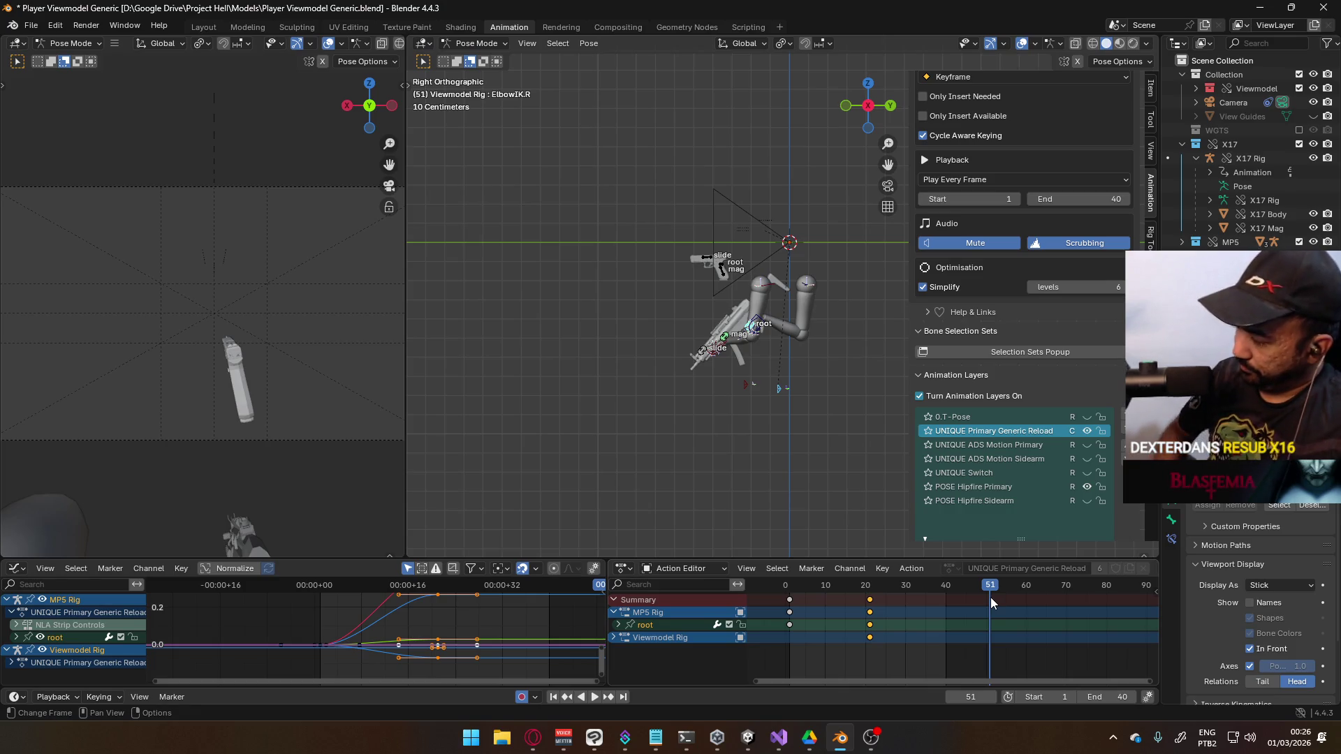
left_click_drag(970, 588, 909, 608)
key("ctrl+v")
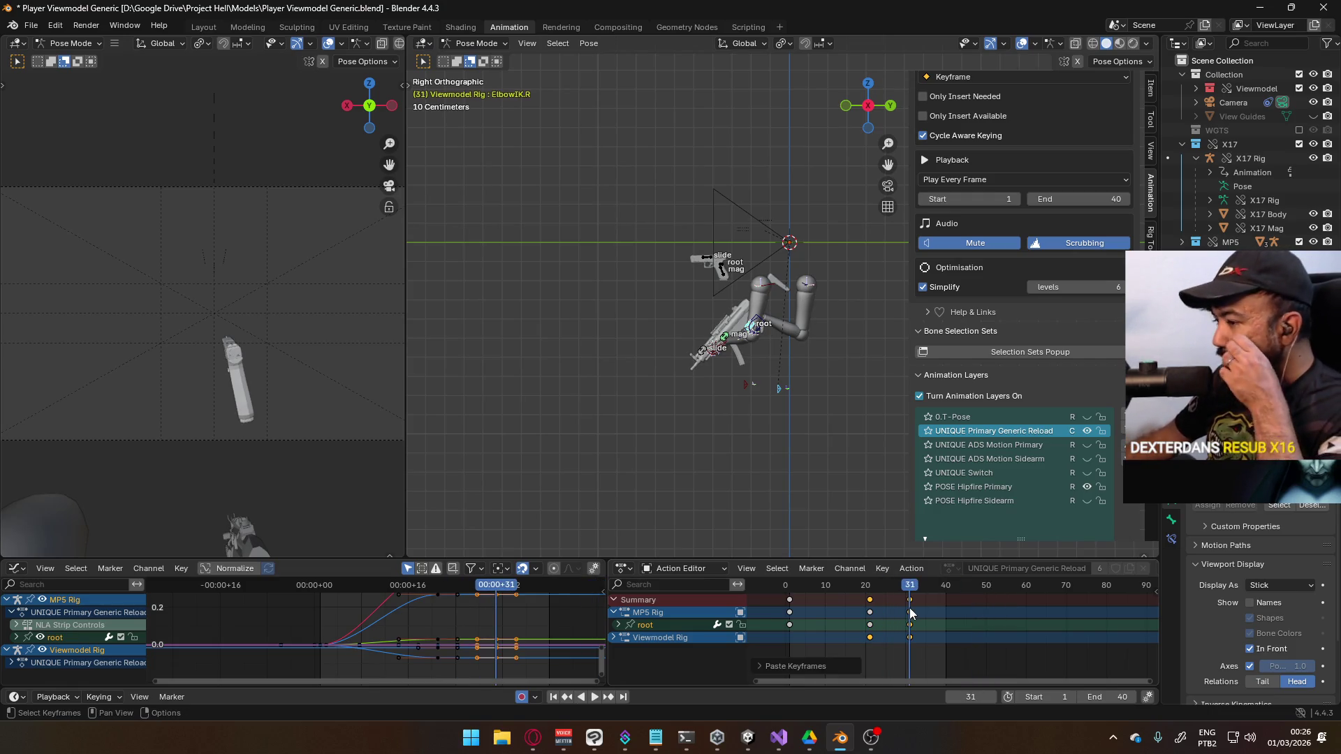